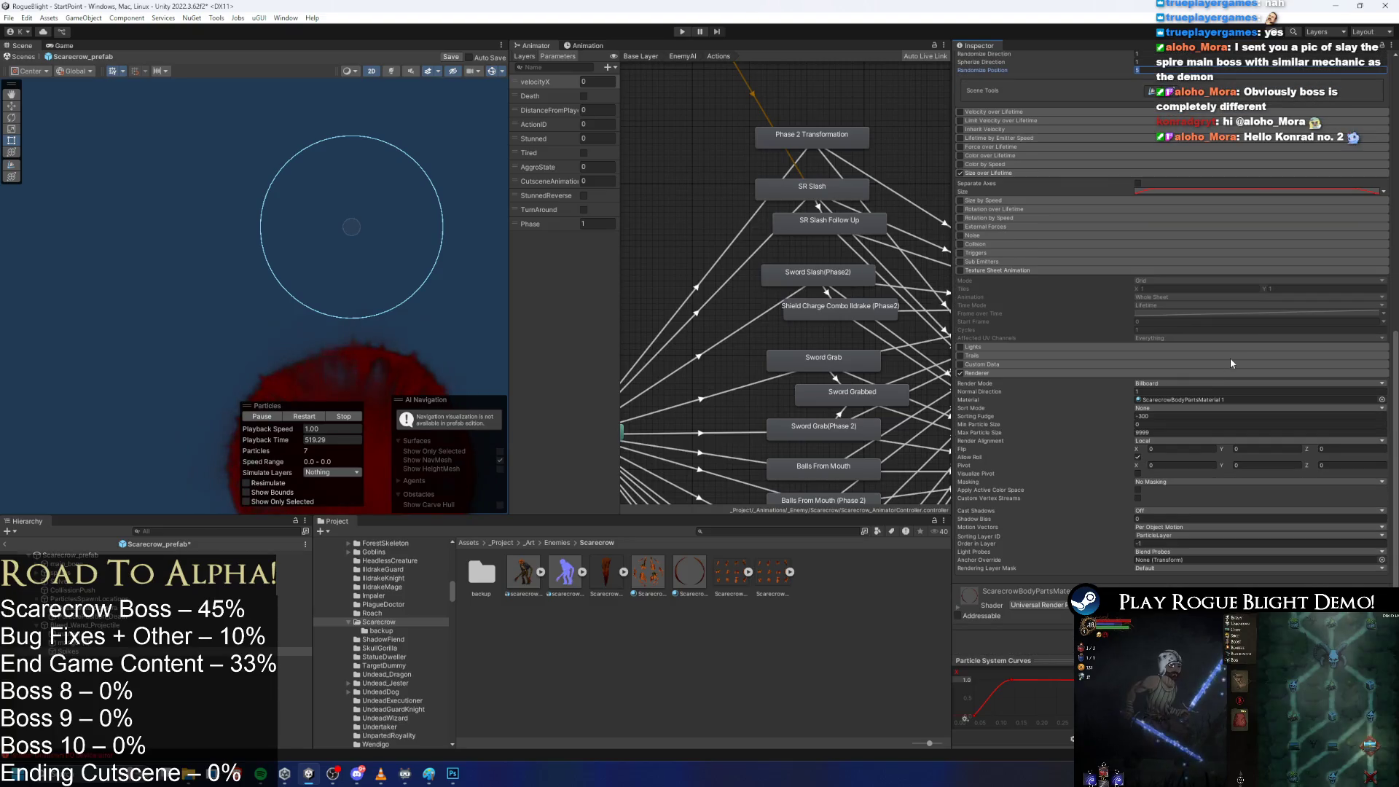
# Try Stretched and Horizontal Billboard render modes for the spikes, then return to plain Billboard.
pyautogui.click(1184, 384)
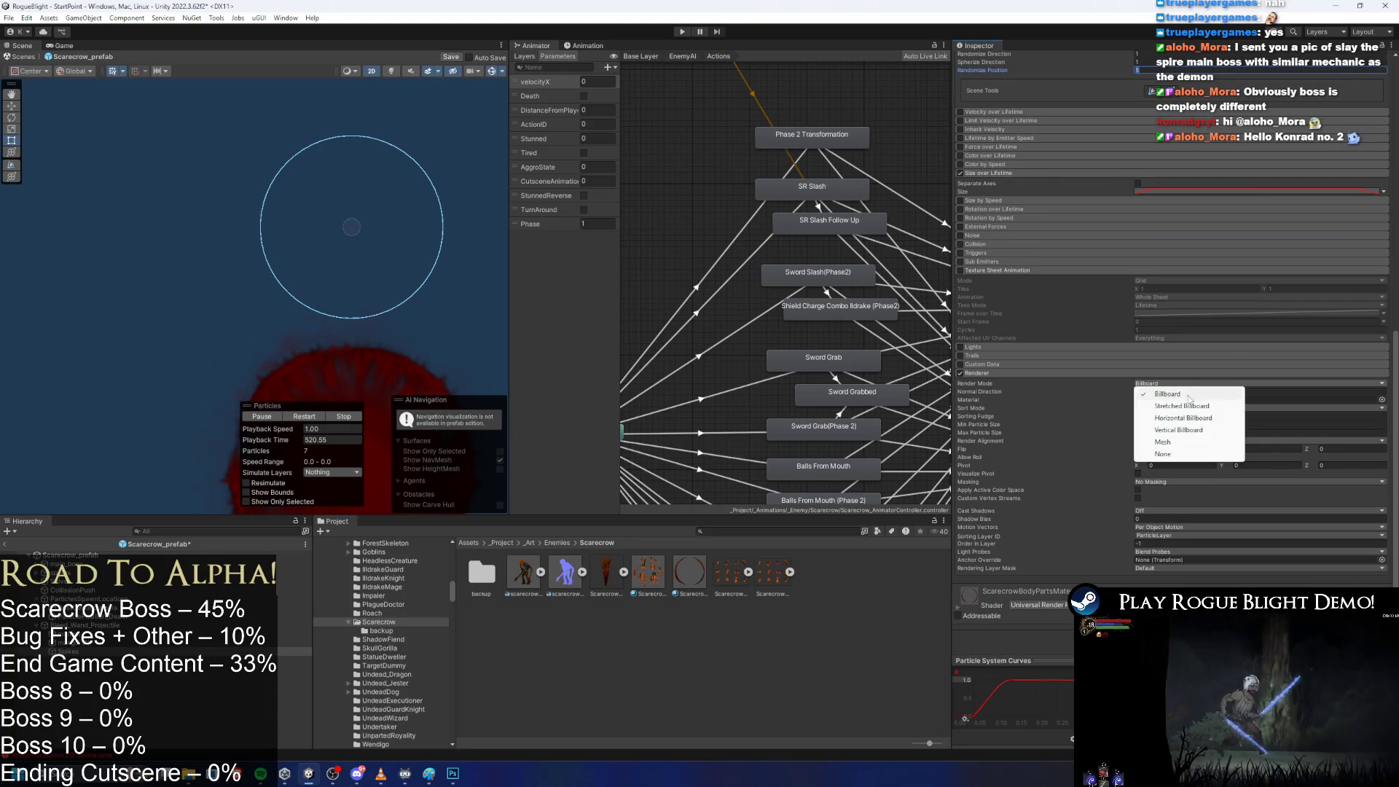
pyautogui.click(1195, 402)
pyautogui.click(1164, 384)
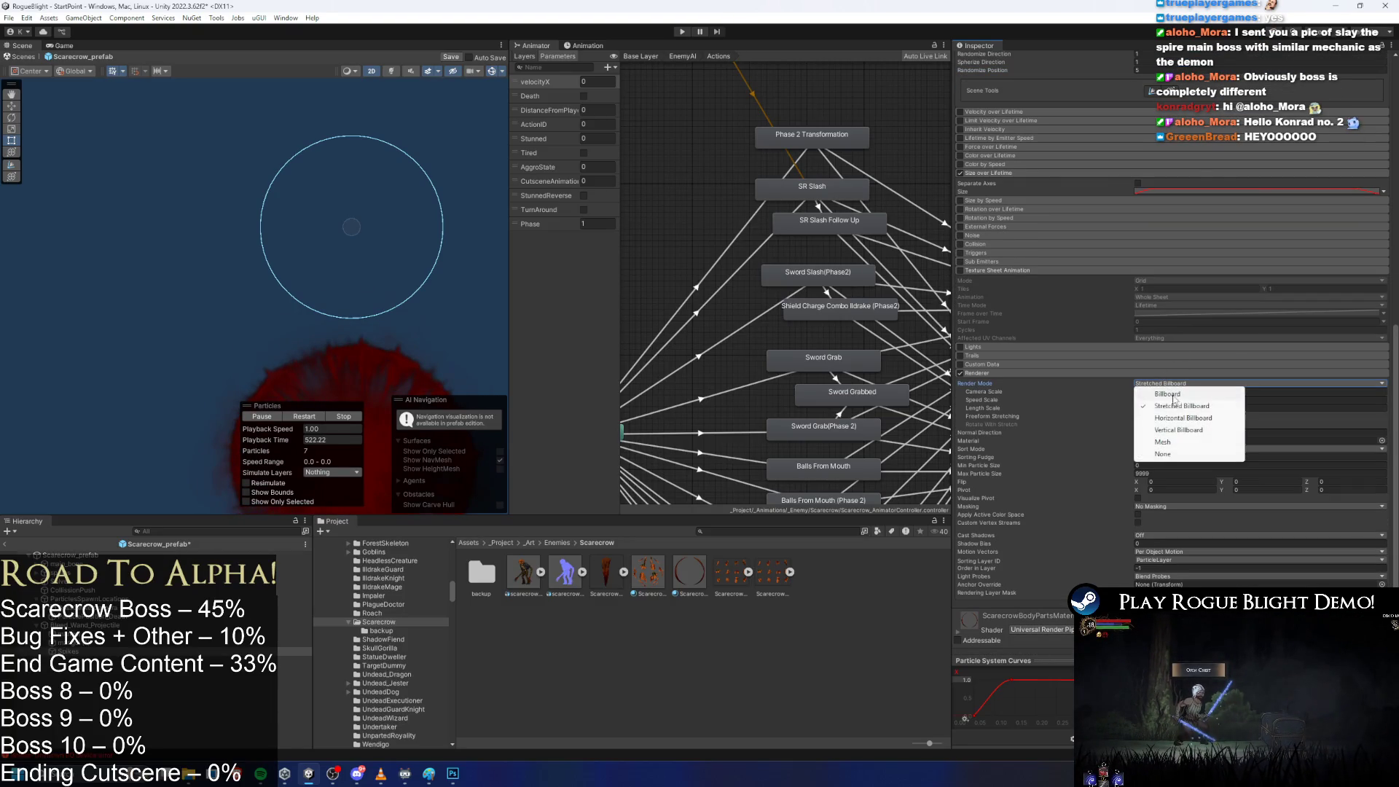
pyautogui.click(1181, 418)
pyautogui.click(1165, 401)
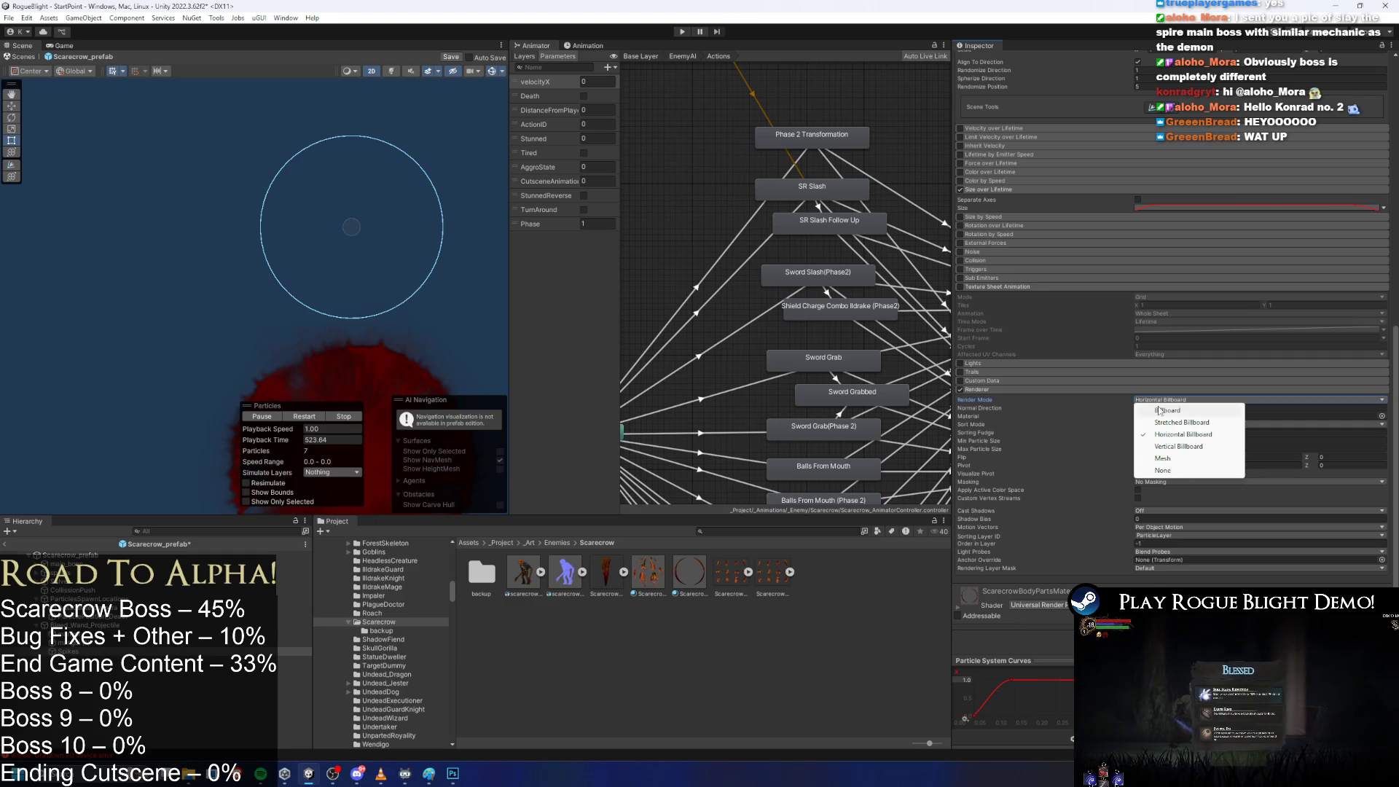
pyautogui.click(1159, 411)
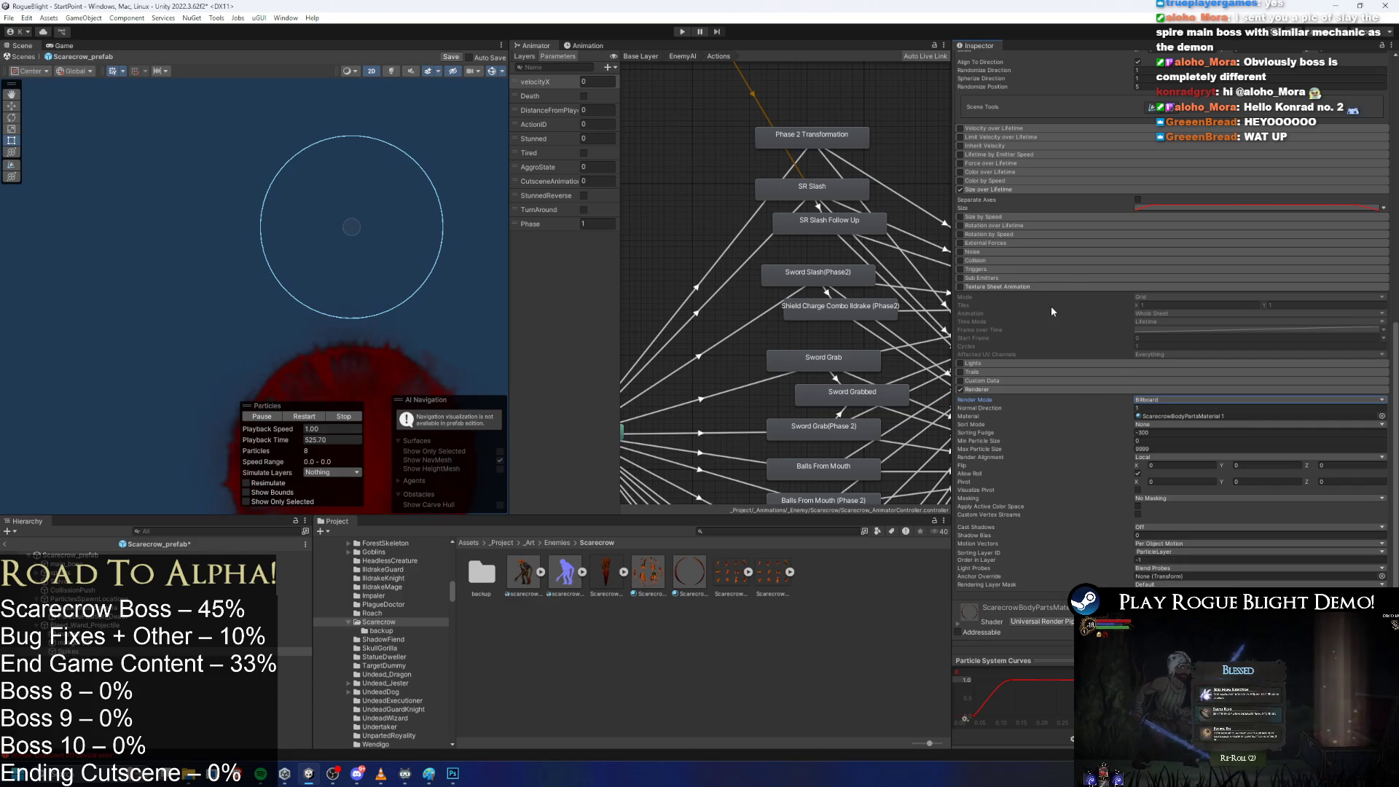
# Set the Shape module's Spherize Direction to 0.
pyautogui.scroll(5, 1127, 219)
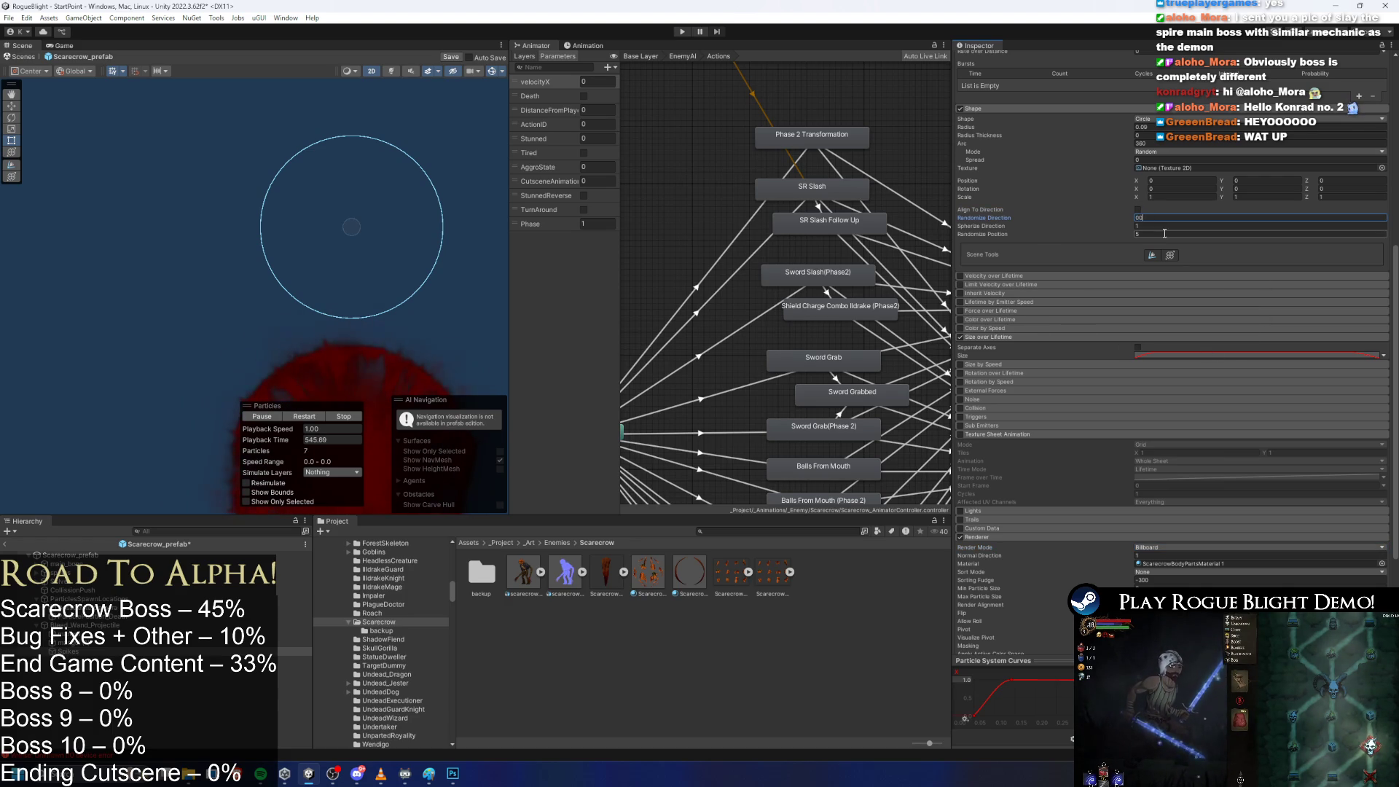
pyautogui.click(1164, 227)
pyautogui.write('0')
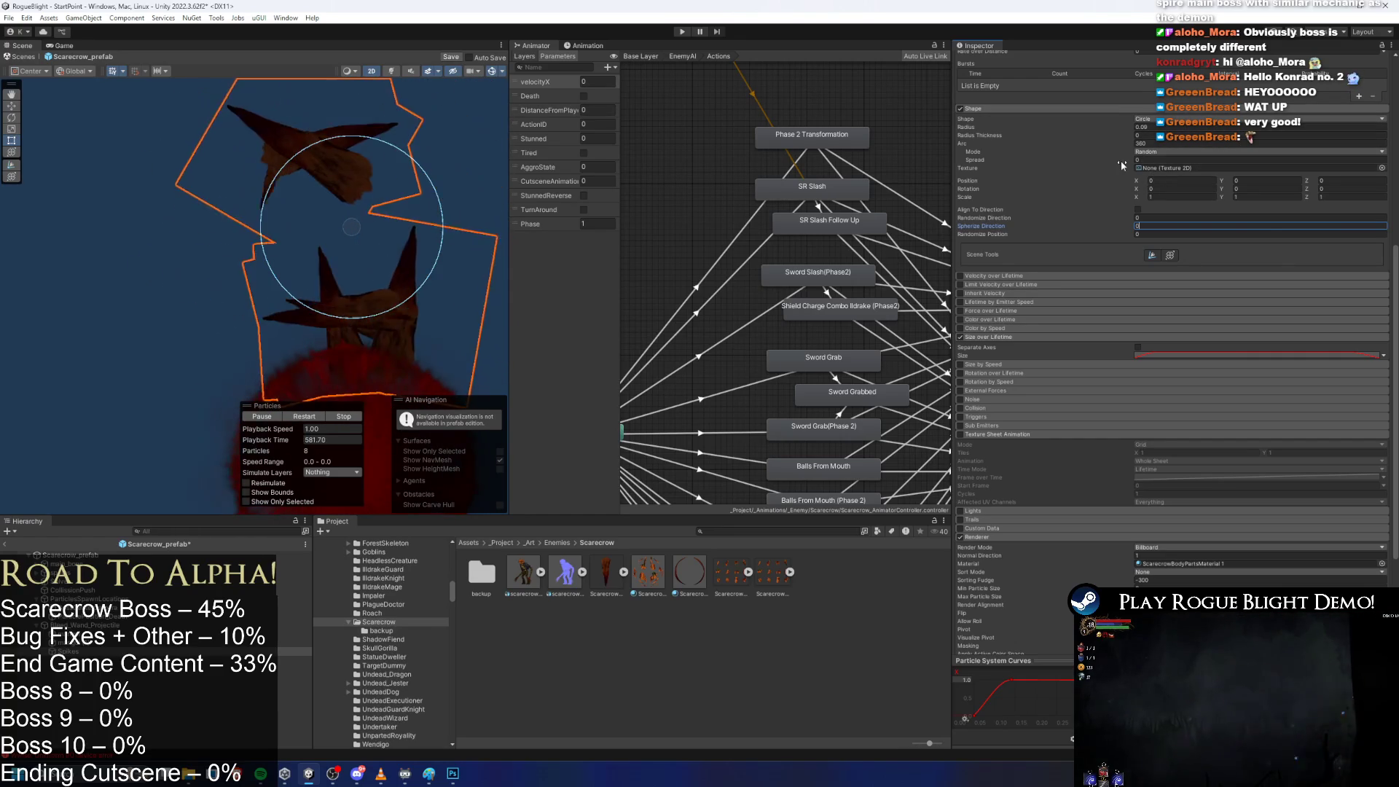
# Set Shape Spread to 1 and Rotation by Speed's Angular Velocity to 0.
pyautogui.click(1159, 160)
pyautogui.write('1')
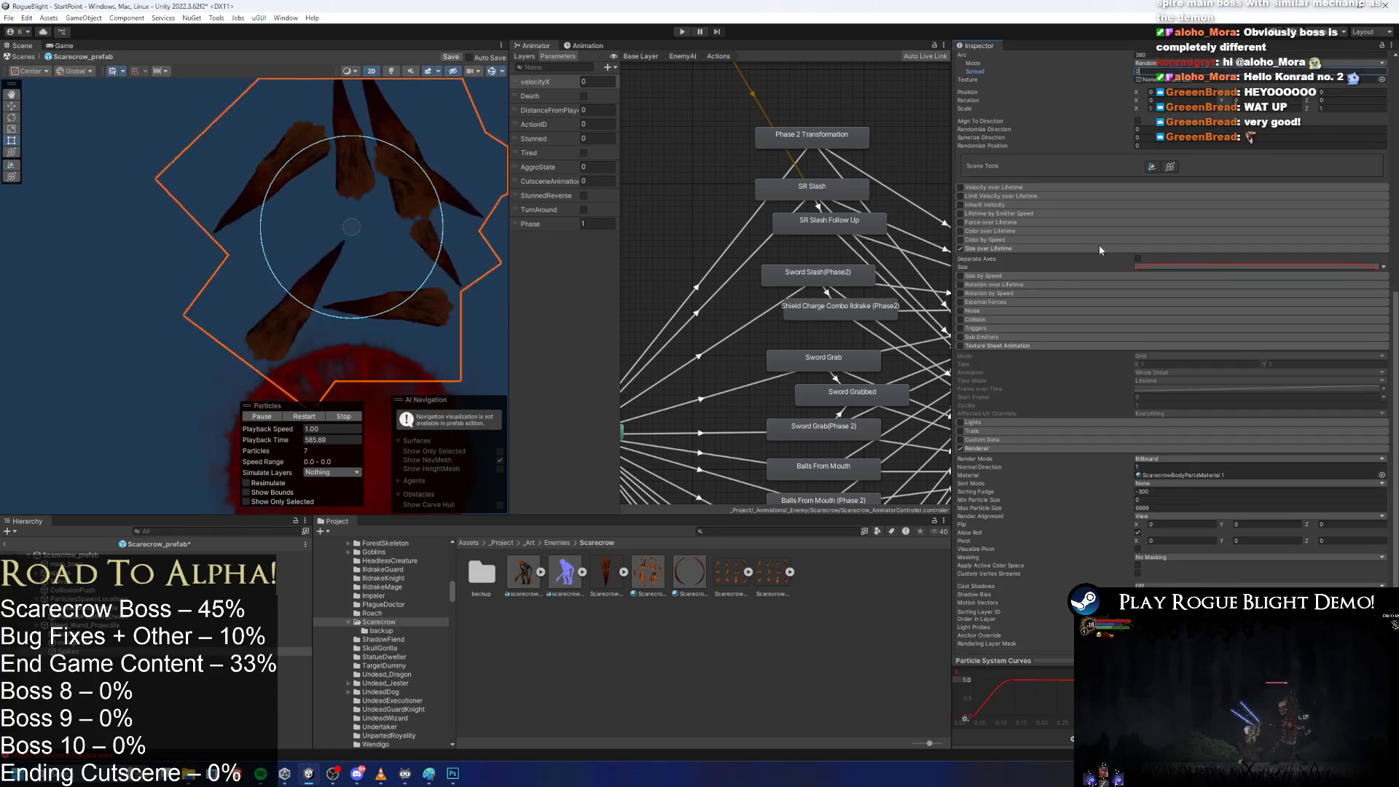
pyautogui.scroll(2, 1043, 246)
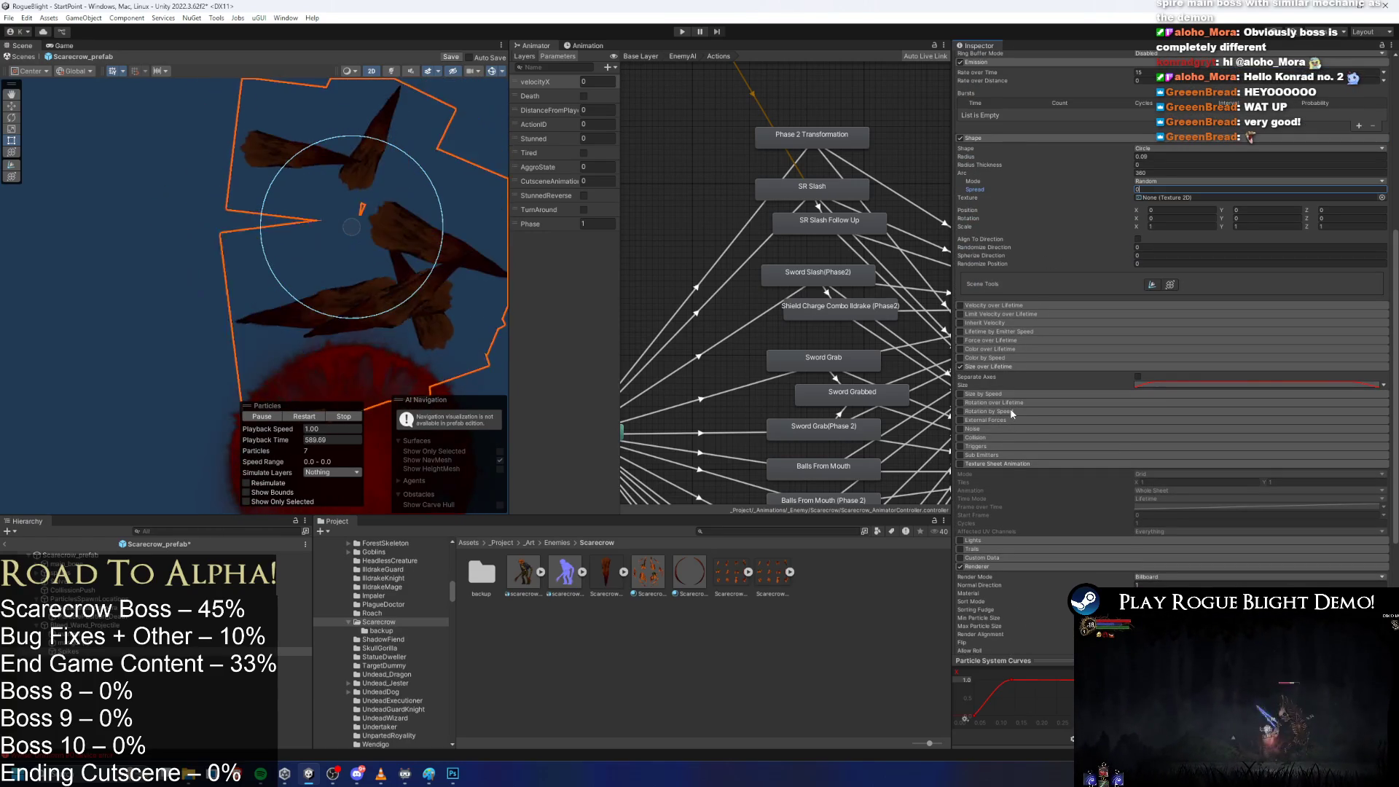
pyautogui.click(1011, 412)
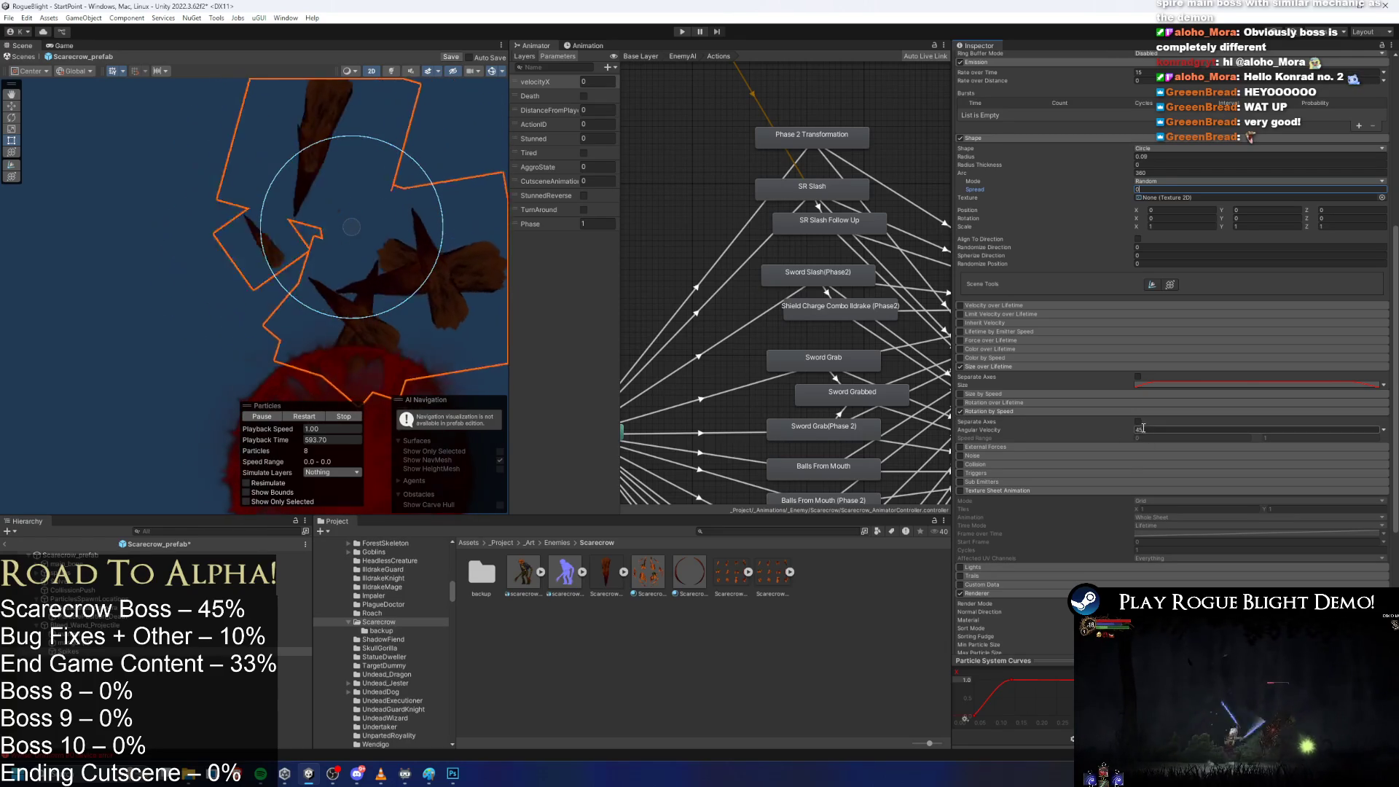
pyautogui.doubleClick(1154, 429)
pyautogui.write('0')
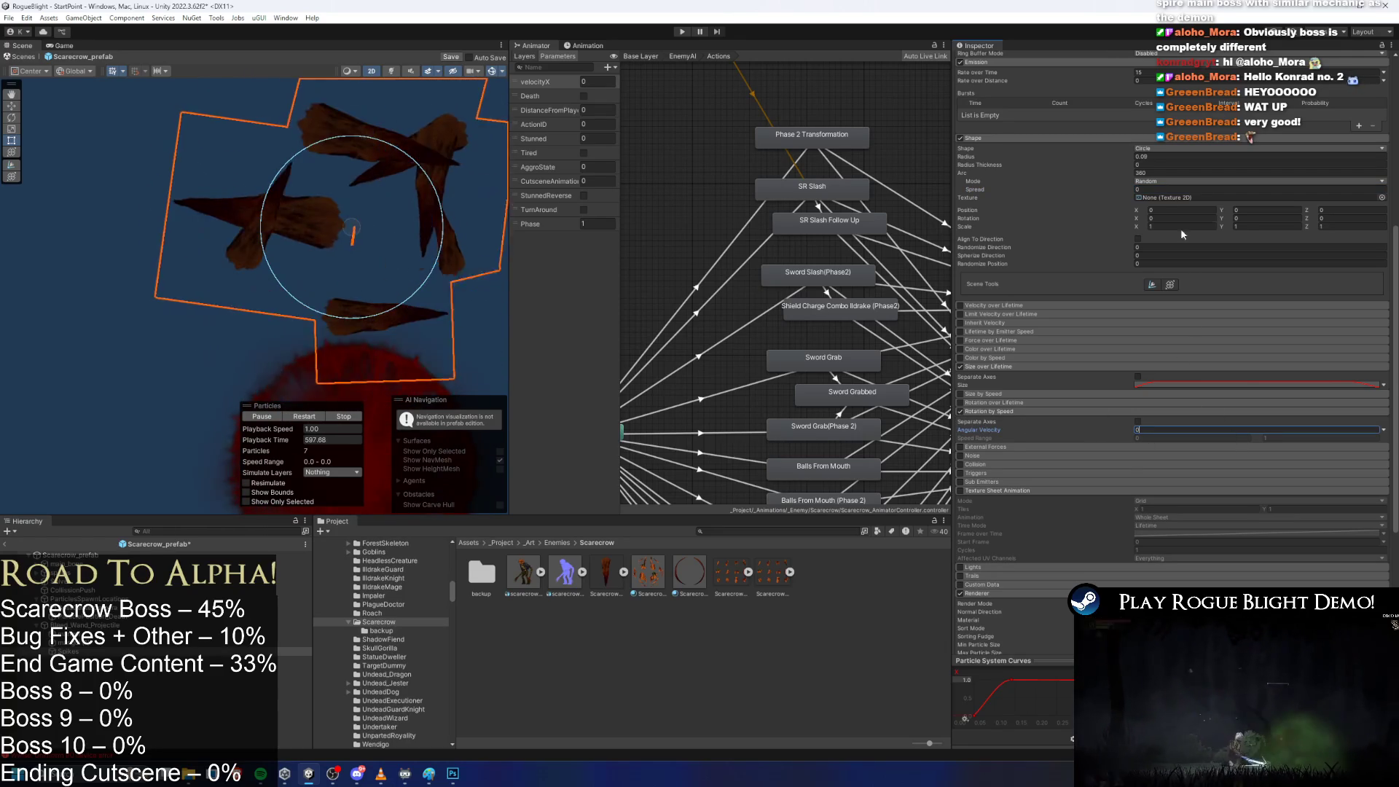
# Raise the spikes' Start Speed to 10.1.
pyautogui.scroll(5, 1187, 255)
pyautogui.doubleClick(1166, 223)
pyautogui.write('10.1')
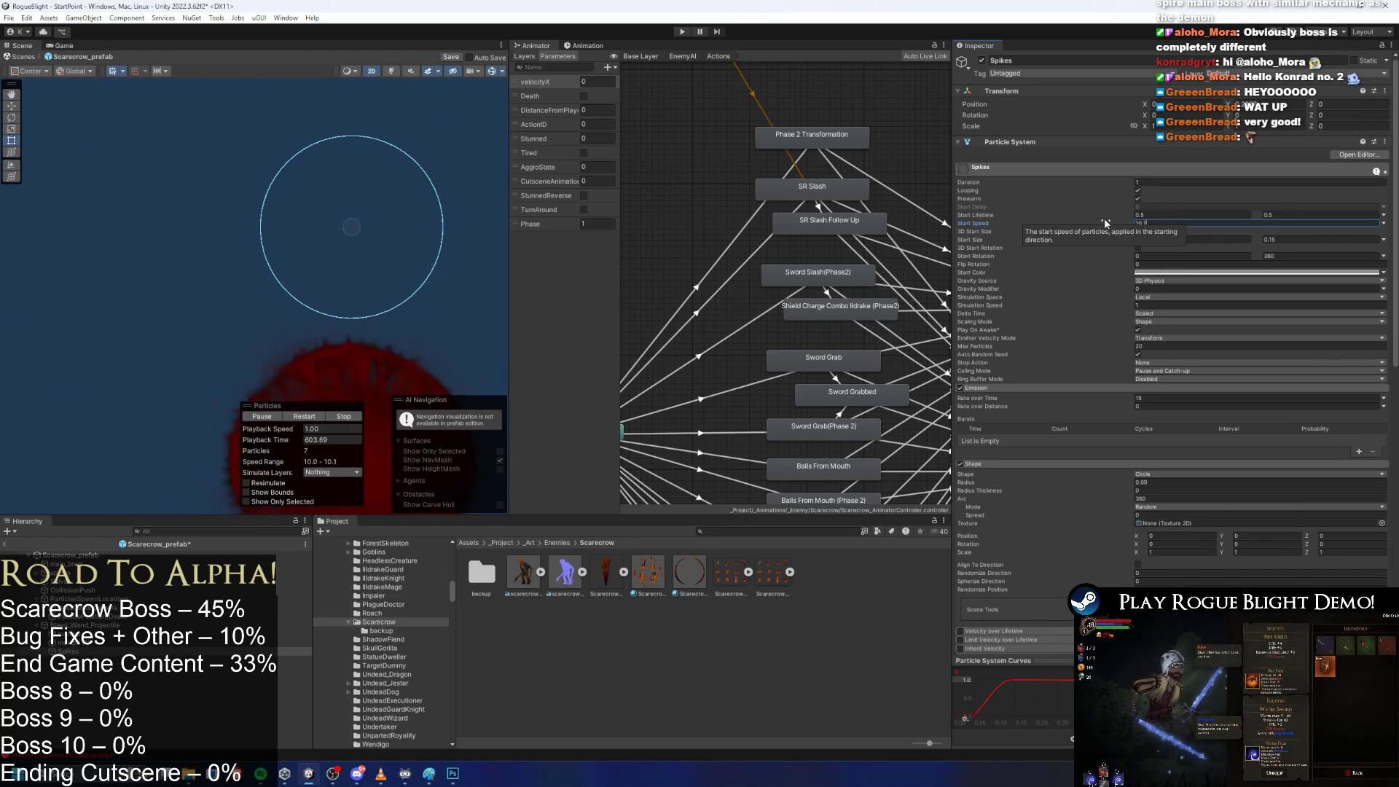
# Lower Start Speed to 0.1 and enable Align To Direction in the Shape module.
pyautogui.hotkey('ctrl', 'a')
pyautogui.write('0.1')
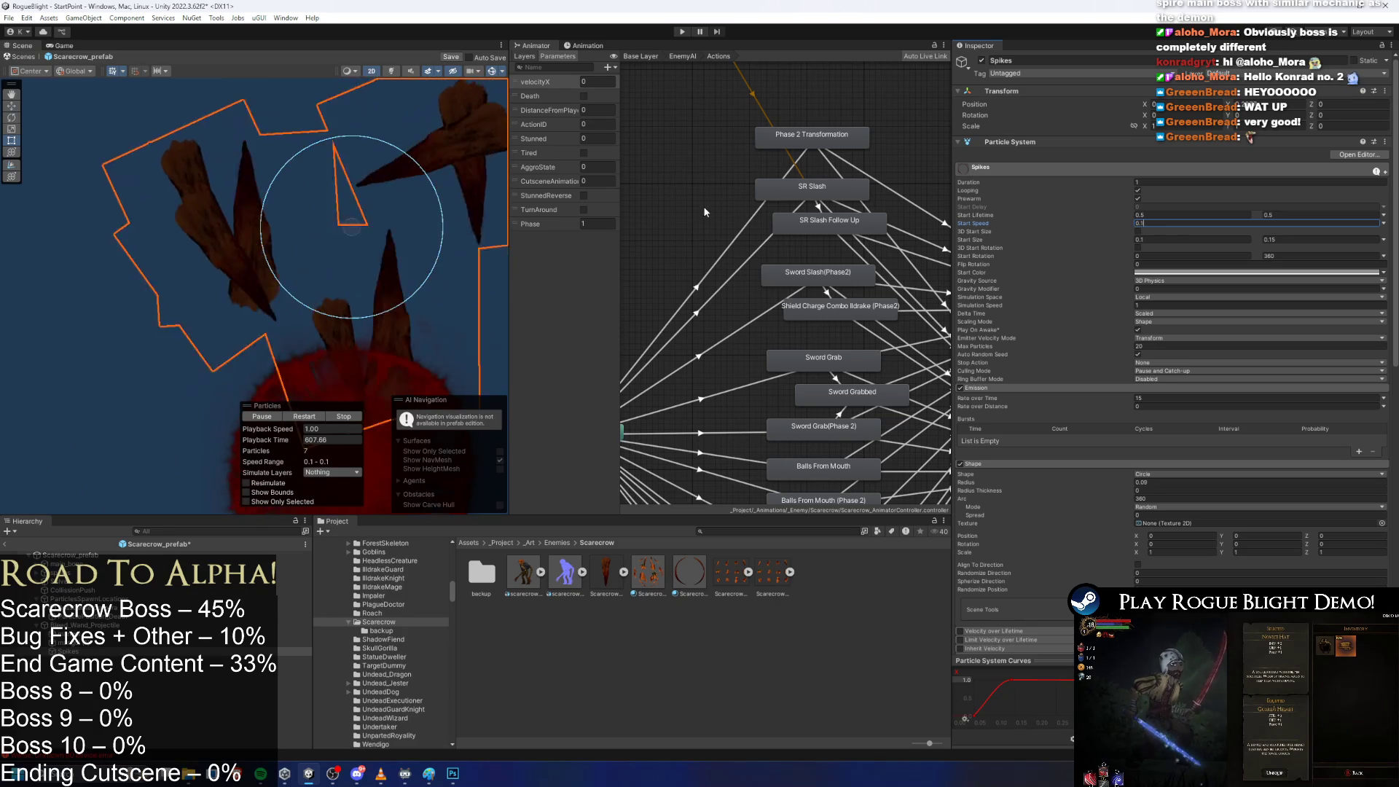
pyautogui.press('Return')
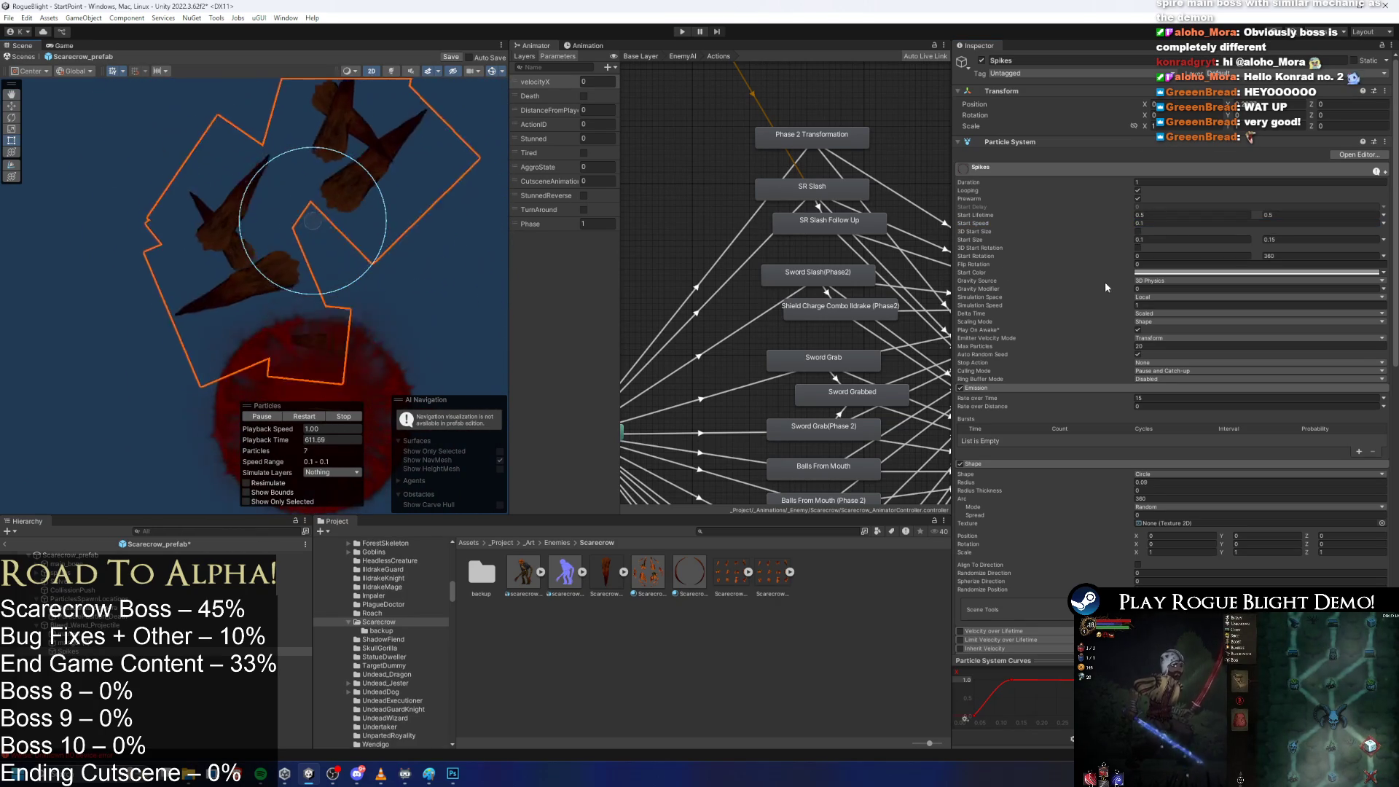
pyautogui.scroll(-4, 1166, 314)
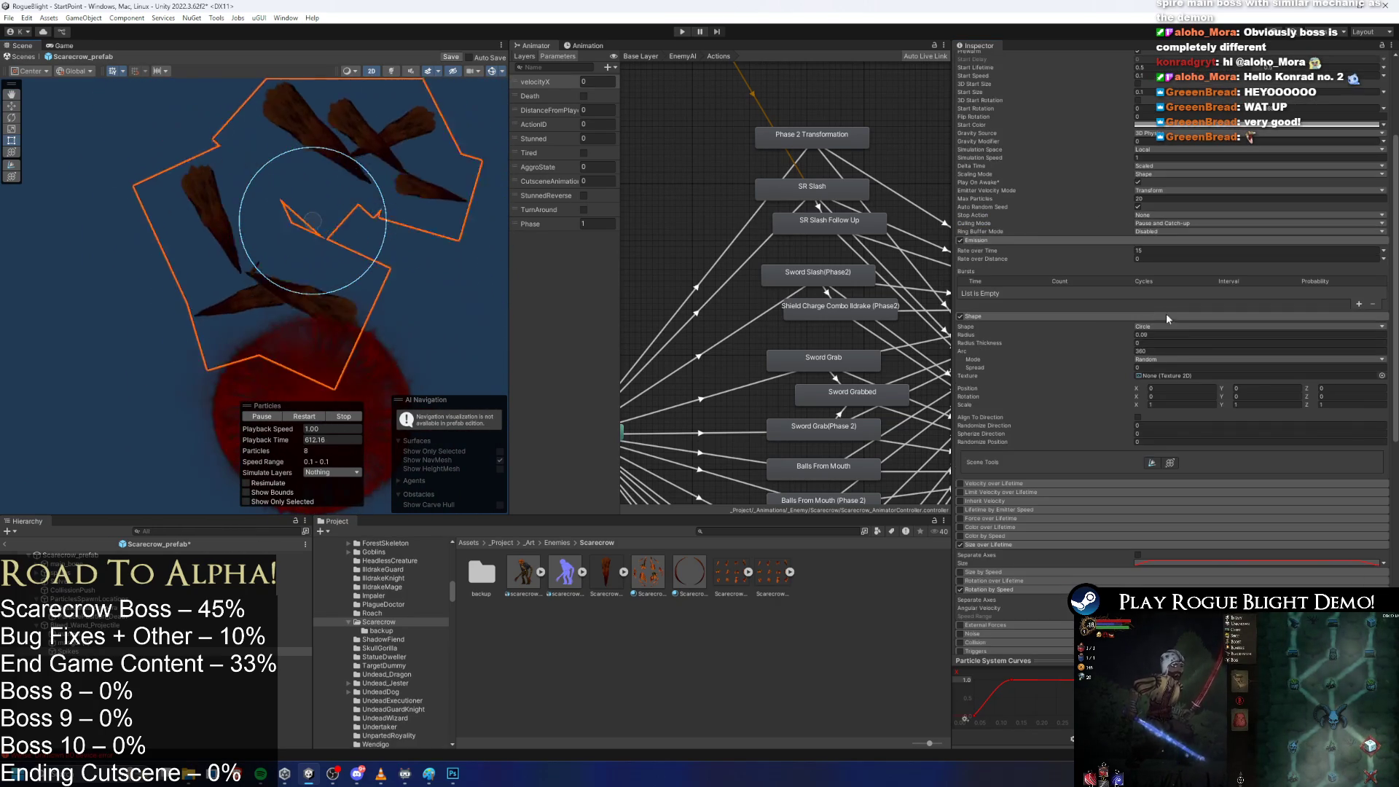
pyautogui.click(1138, 418)
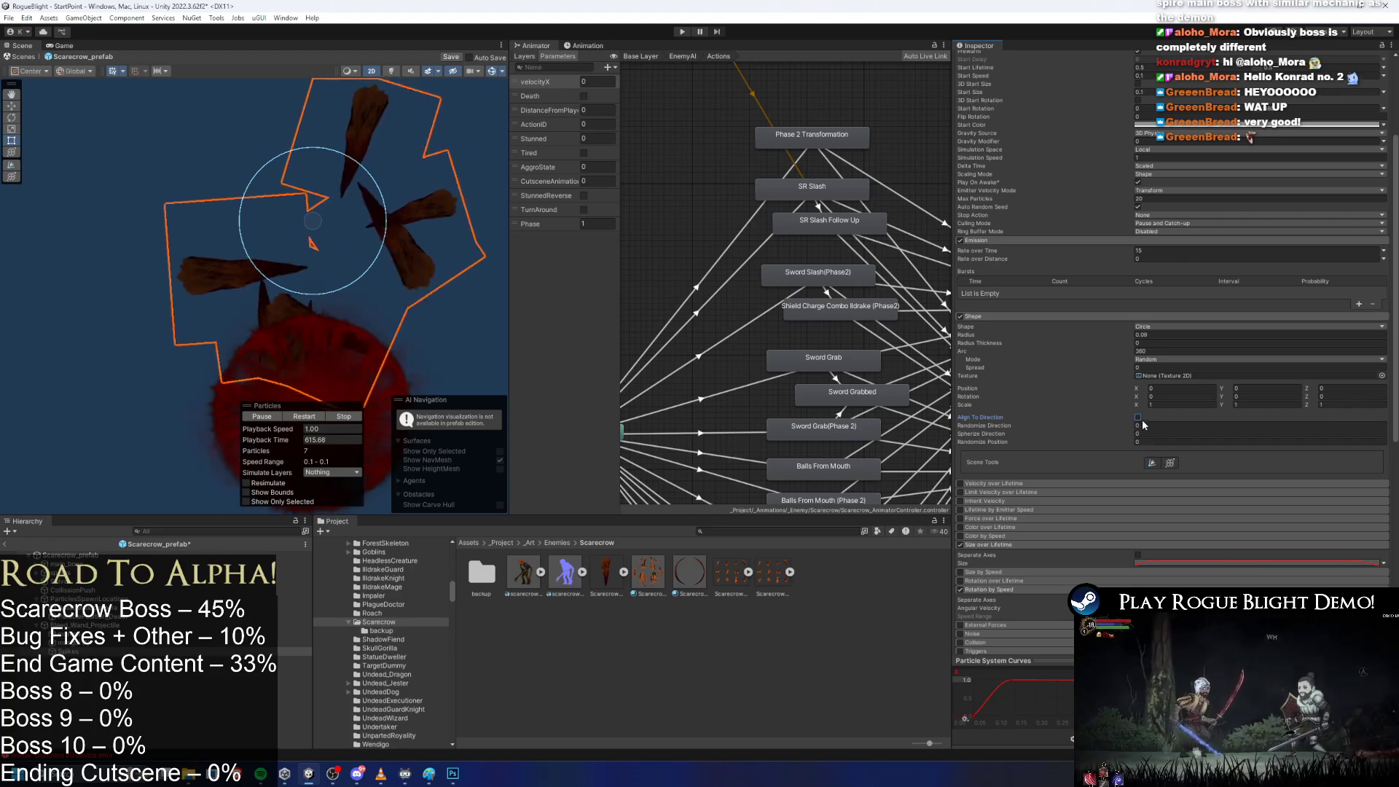
# Set Randomize Direction to 1 and expand the Inherit Velocity module.
pyautogui.click(1149, 426)
pyautogui.write('1')
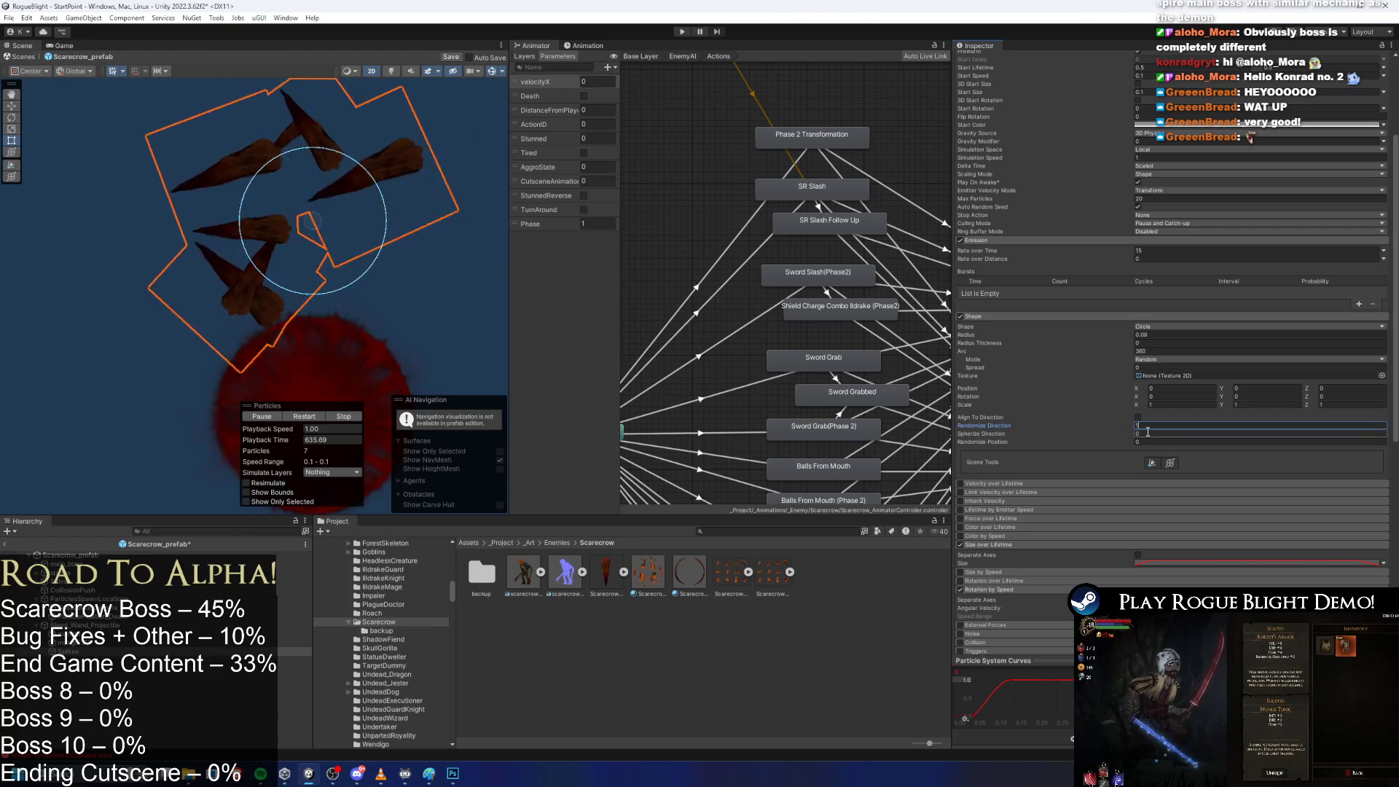
pyautogui.scroll(-3, 1113, 410)
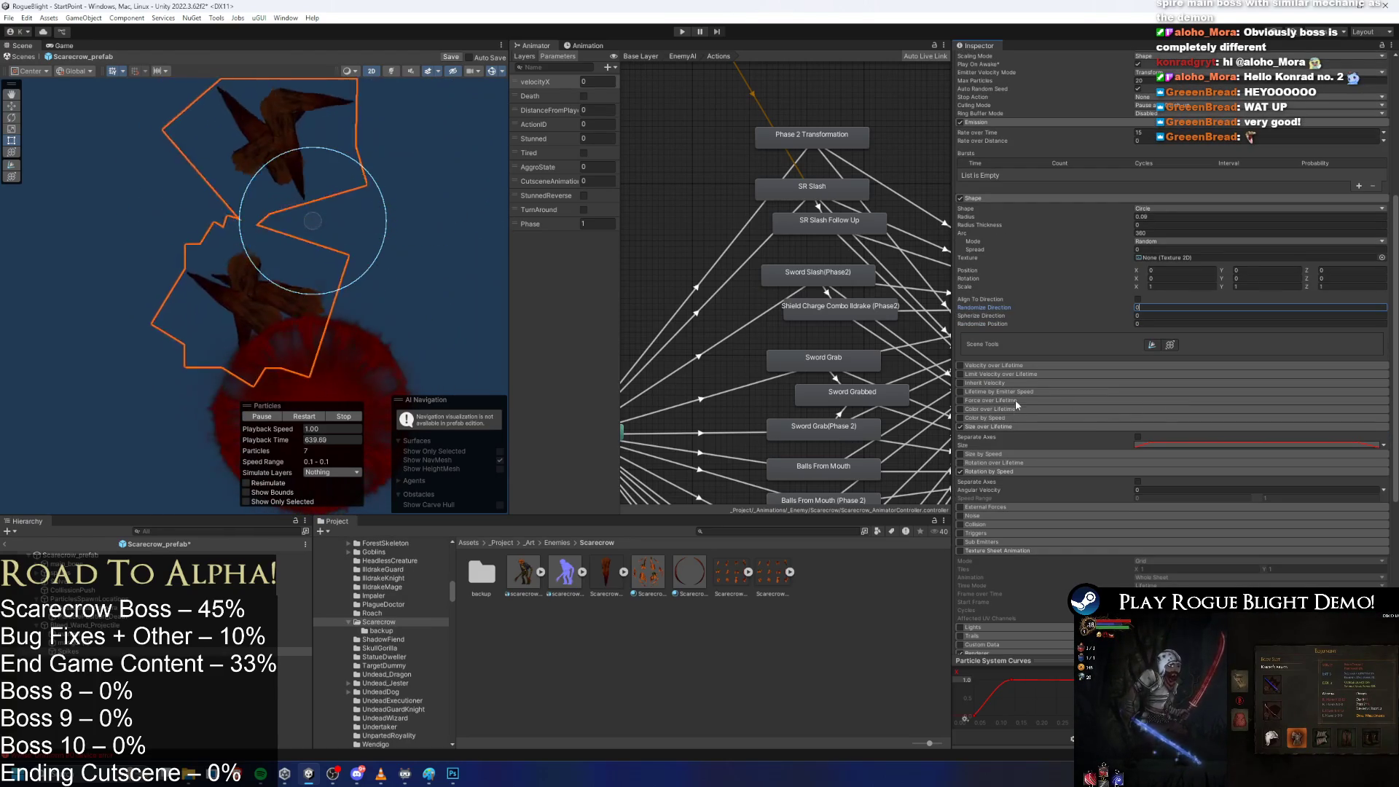
pyautogui.click(1009, 383)
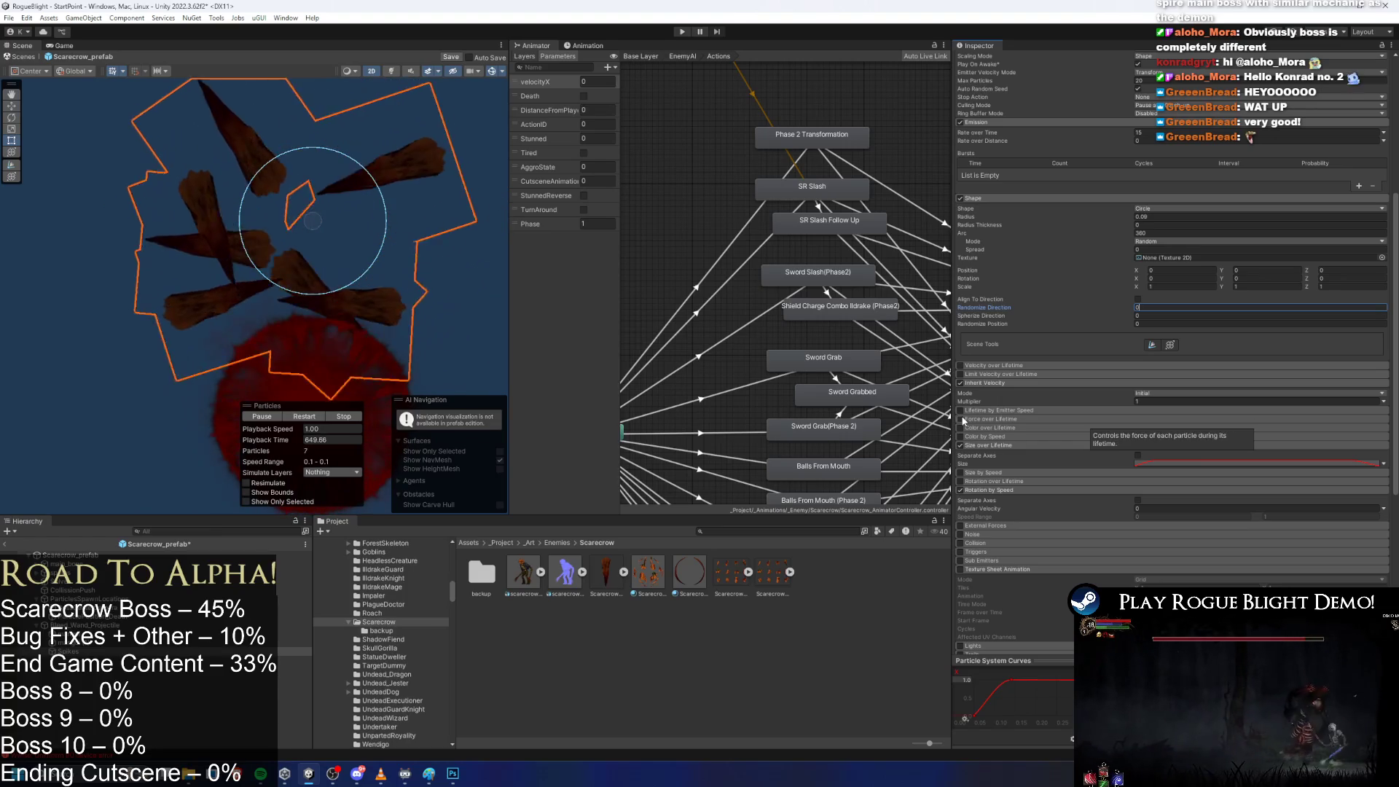
pyautogui.click(1146, 394)
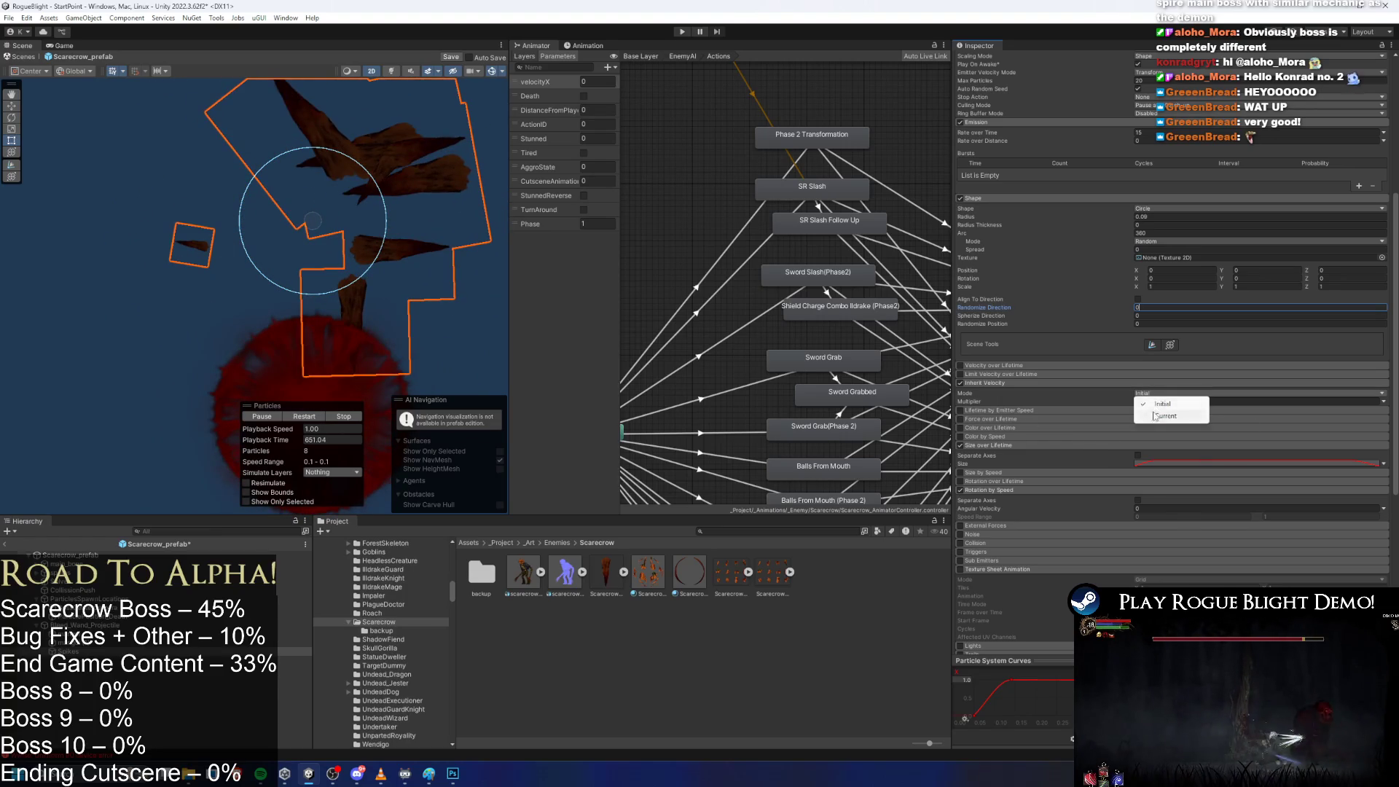
pyautogui.click(1155, 416)
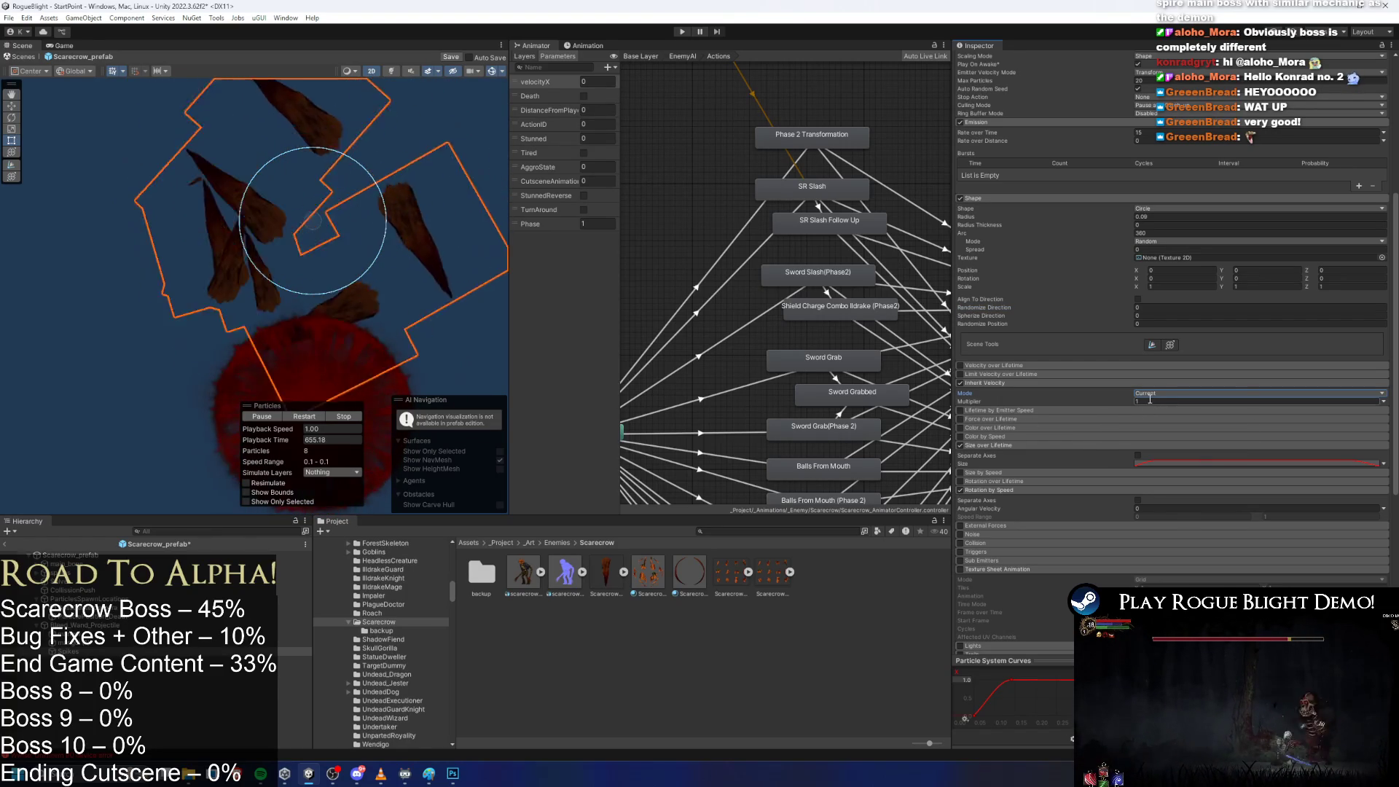
pyautogui.click(1151, 400)
pyautogui.write('4.49')
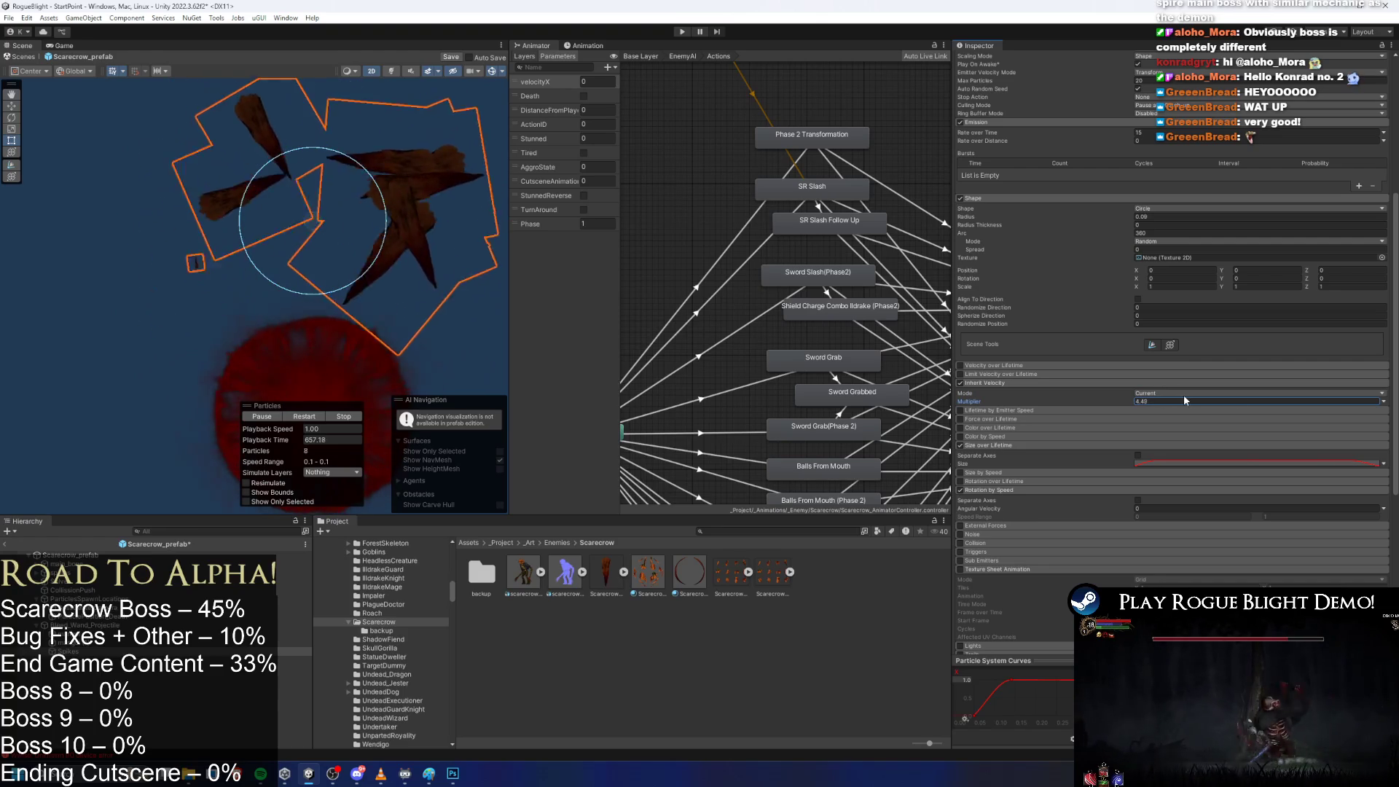
pyautogui.click(1178, 393)
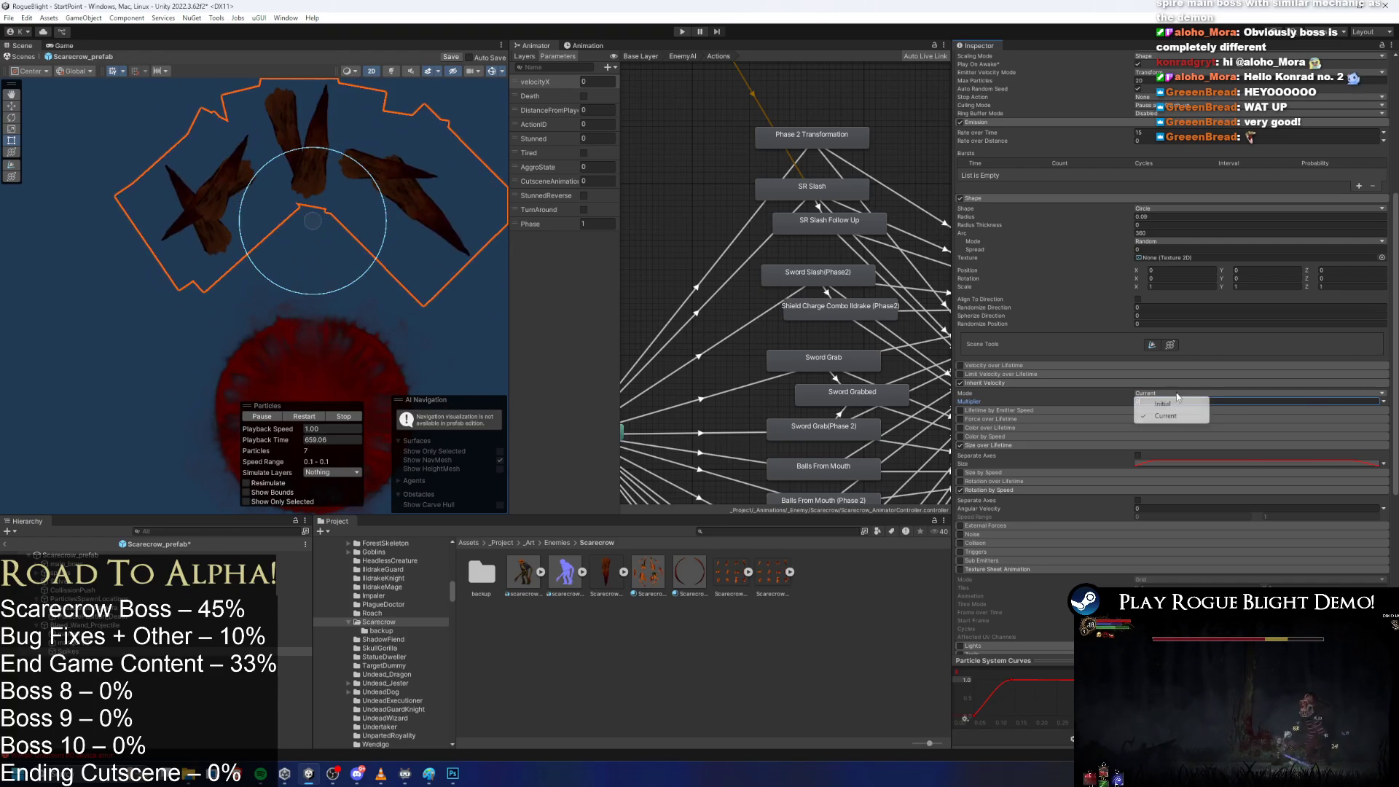
pyautogui.click(1175, 403)
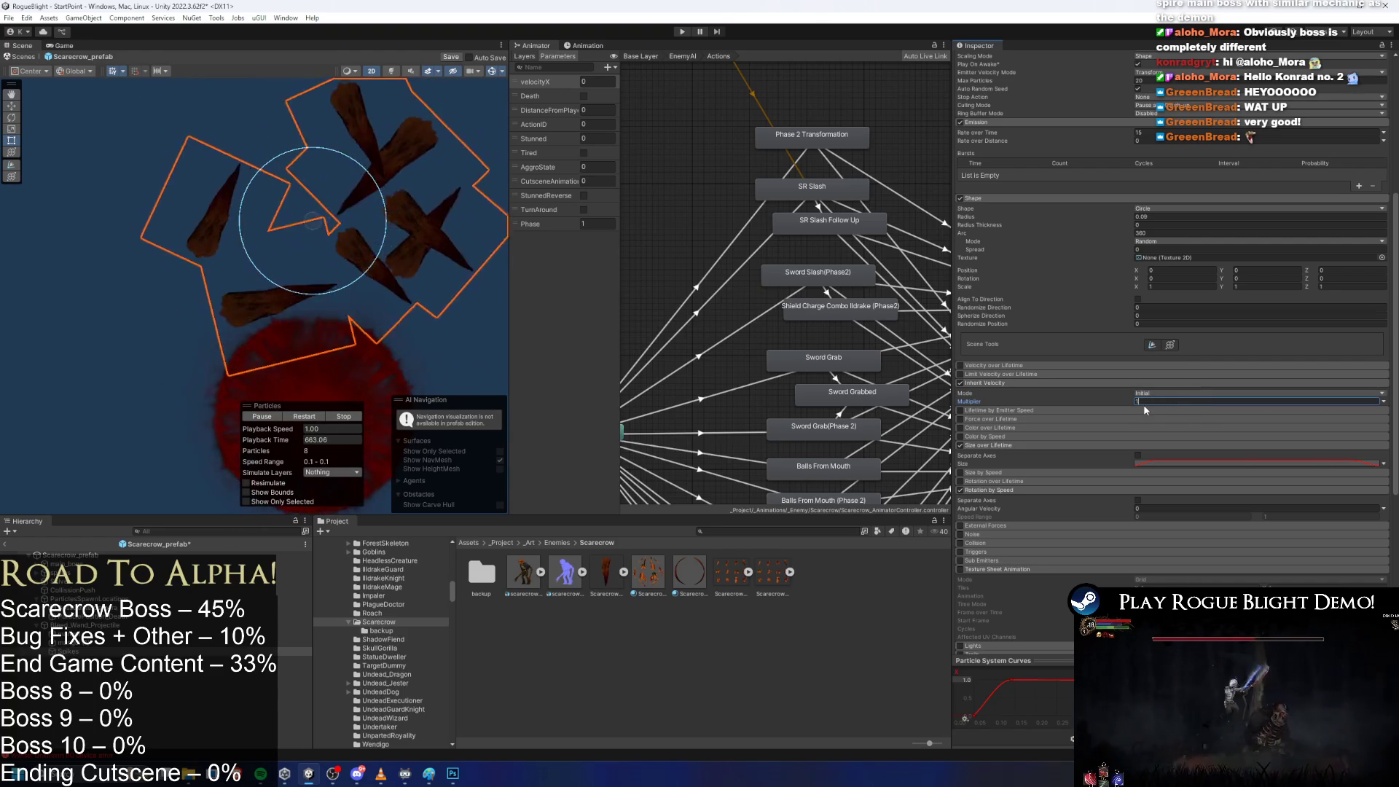
pyautogui.scroll(-2, 1024, 384)
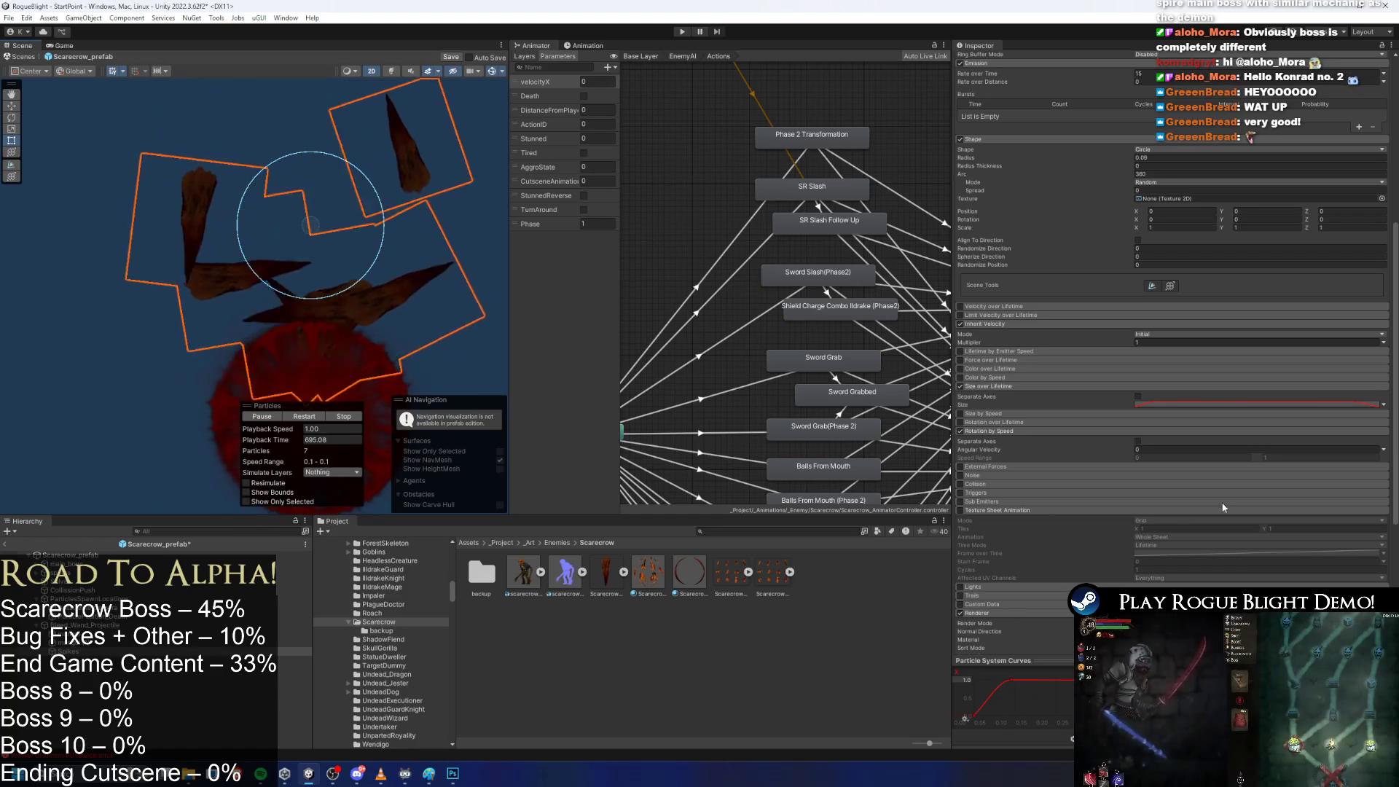
pyautogui.scroll(-3, 1119, 430)
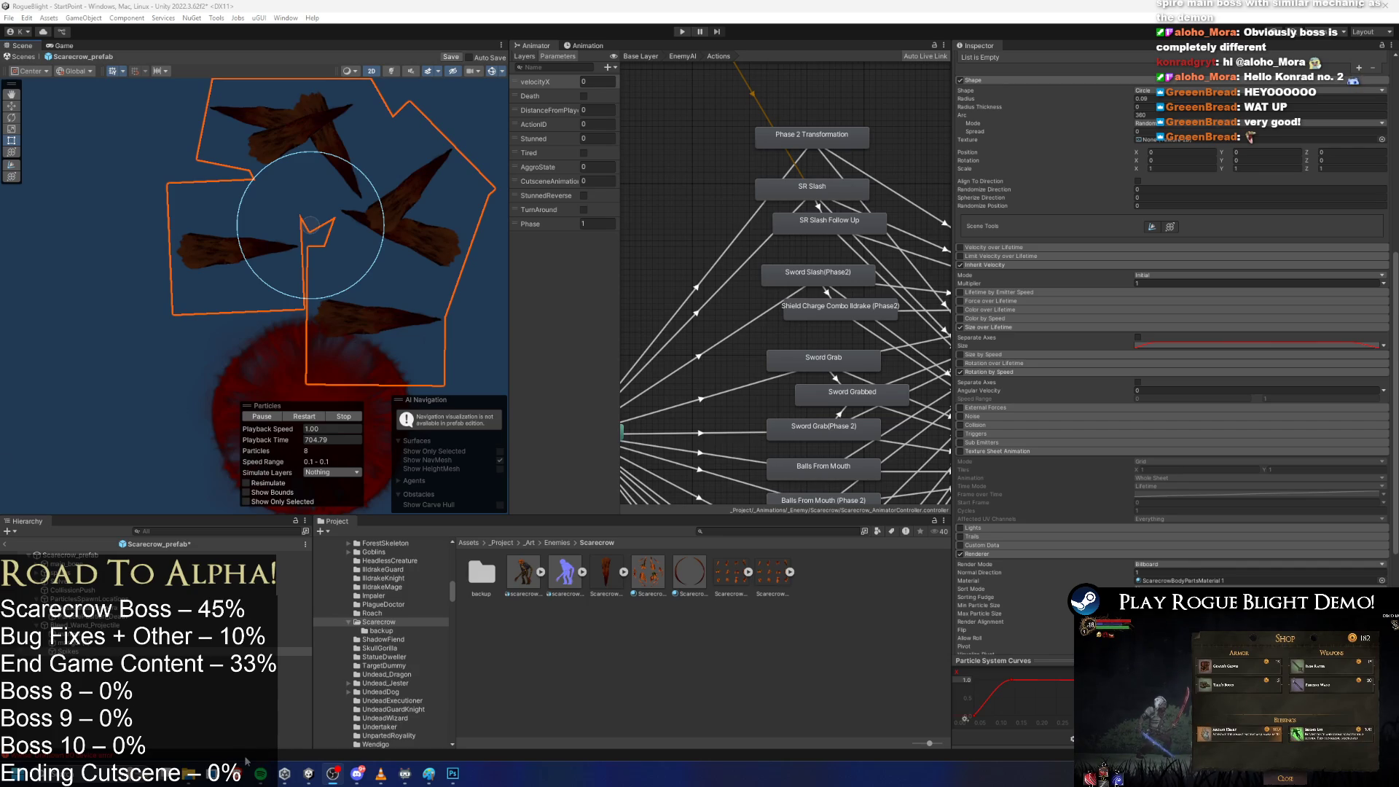
pyautogui.moveTo(262, 777)
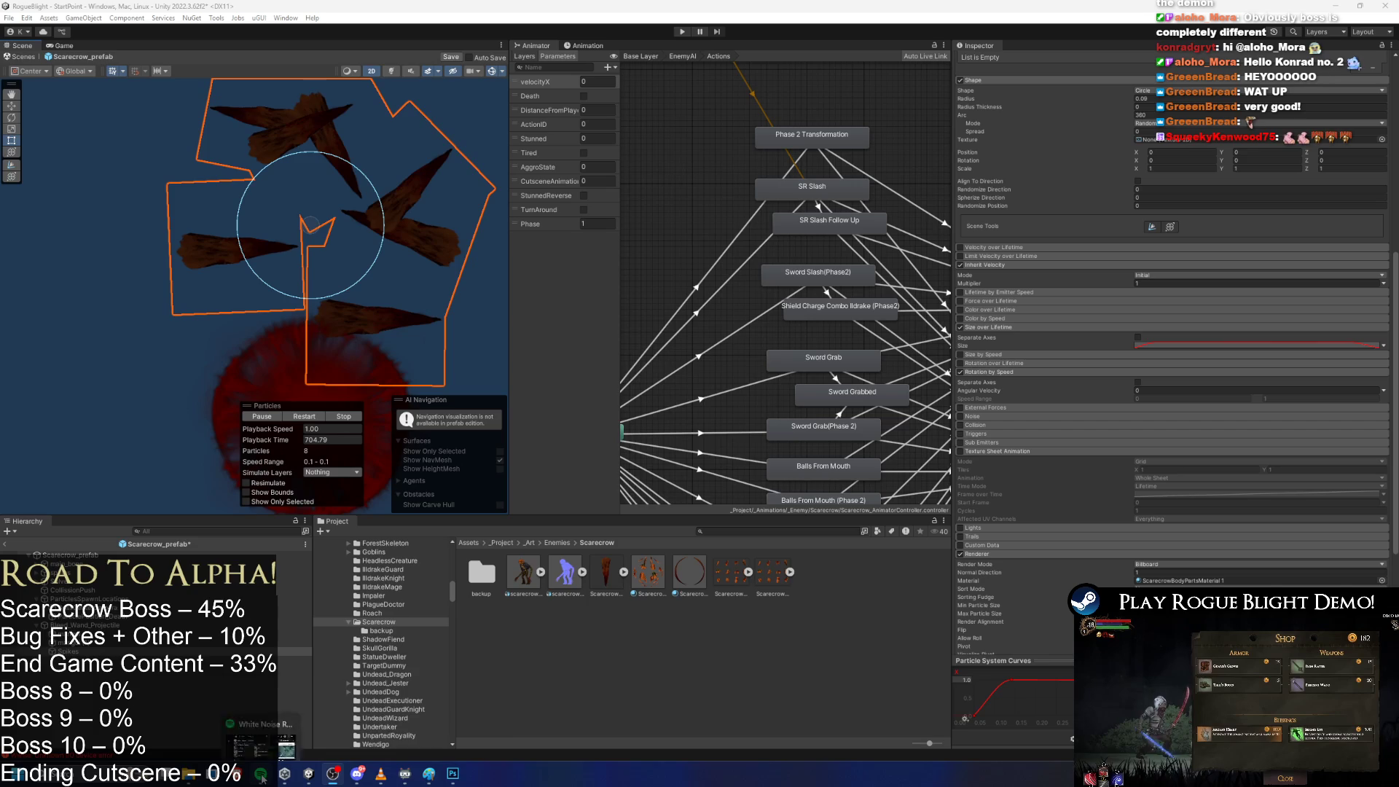
pyautogui.moveTo(381, 774)
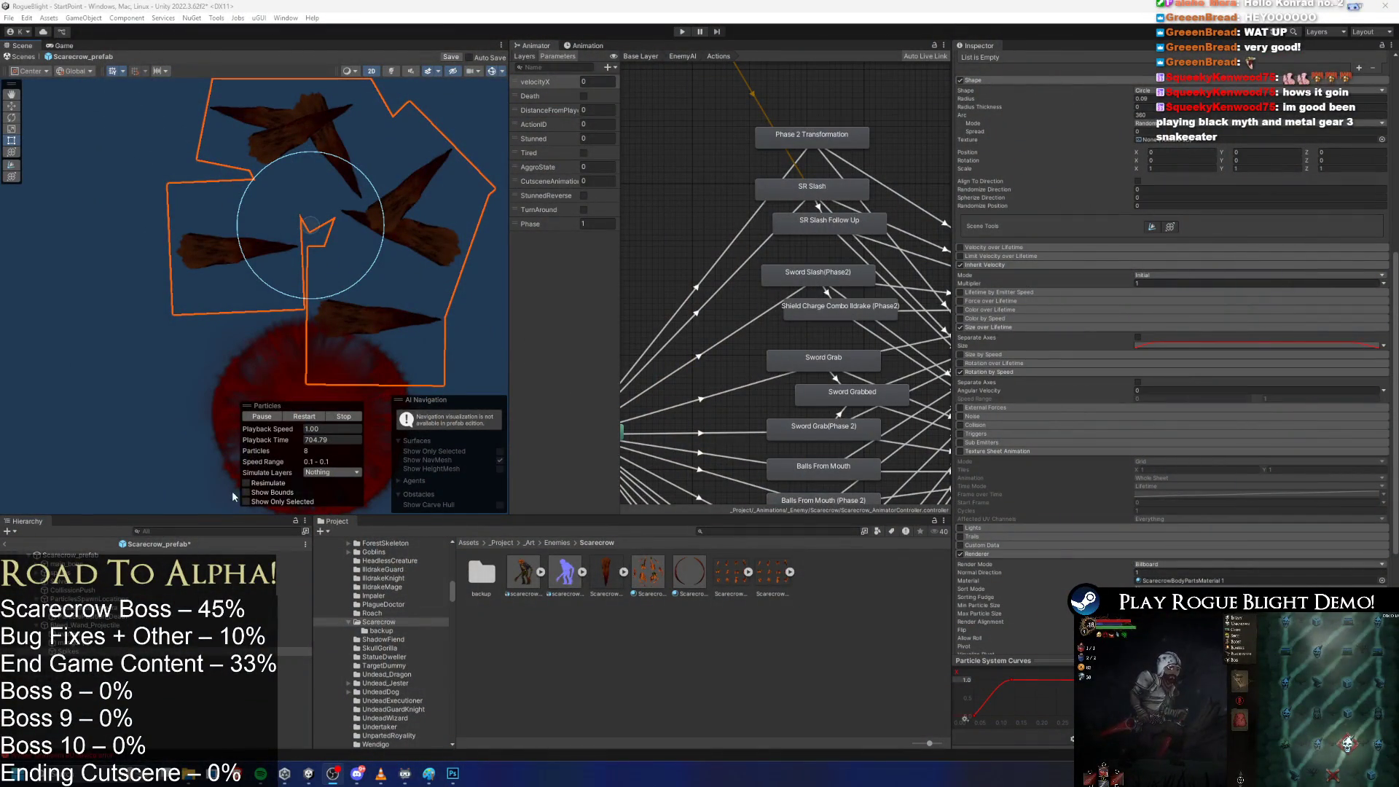
pyautogui.click(727, 680)
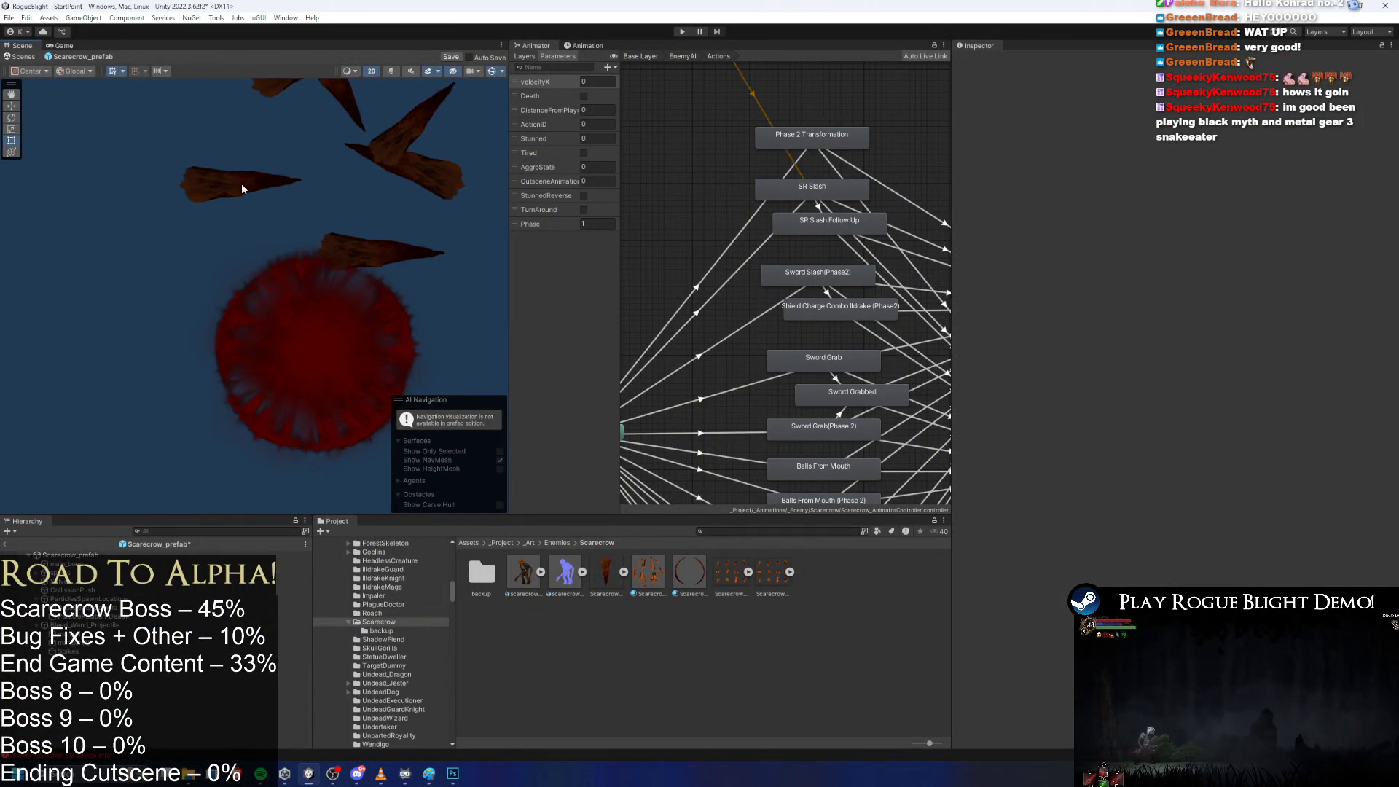
pyautogui.click(243, 189)
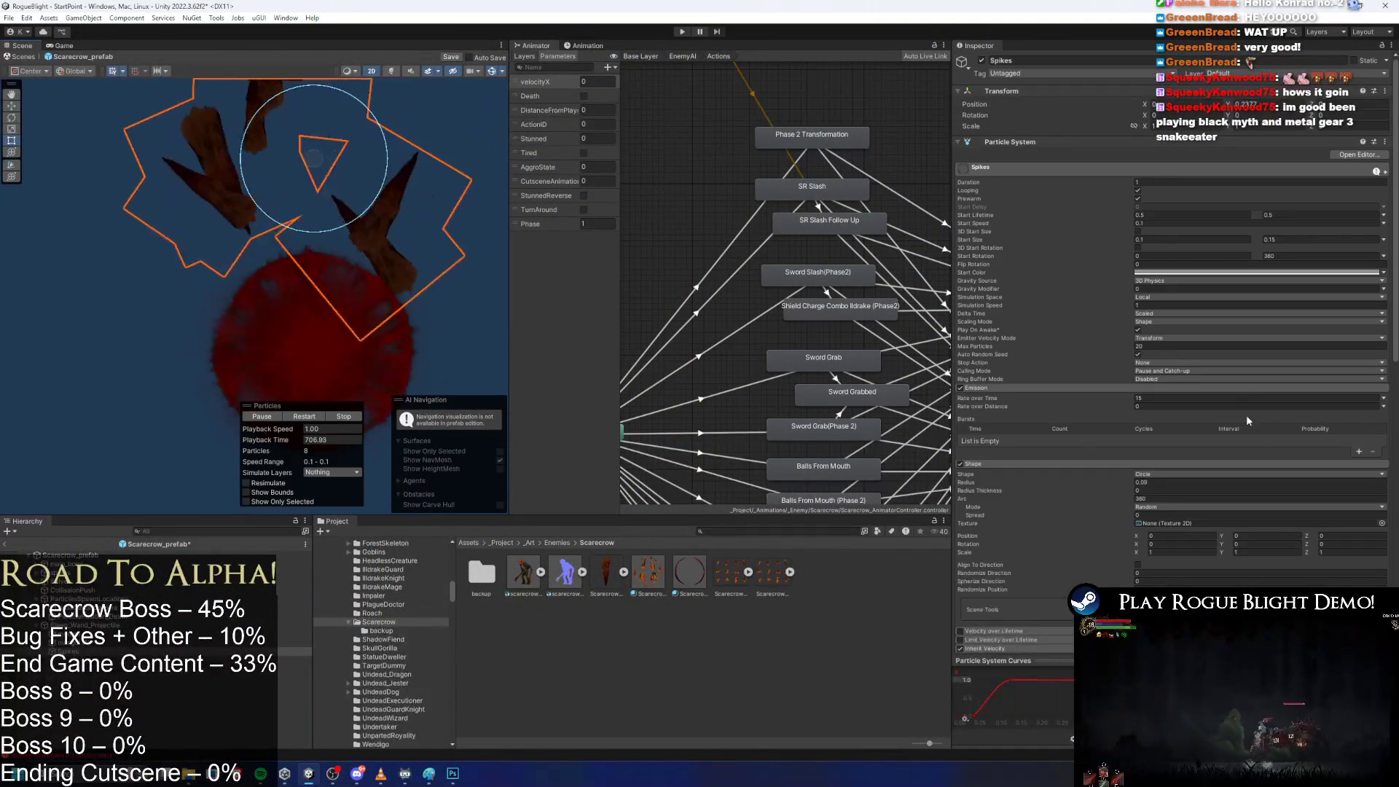
pyautogui.scroll(-6, 1241, 429)
pyautogui.scroll(-3, 1310, 399)
pyautogui.scroll(-2, 1312, 412)
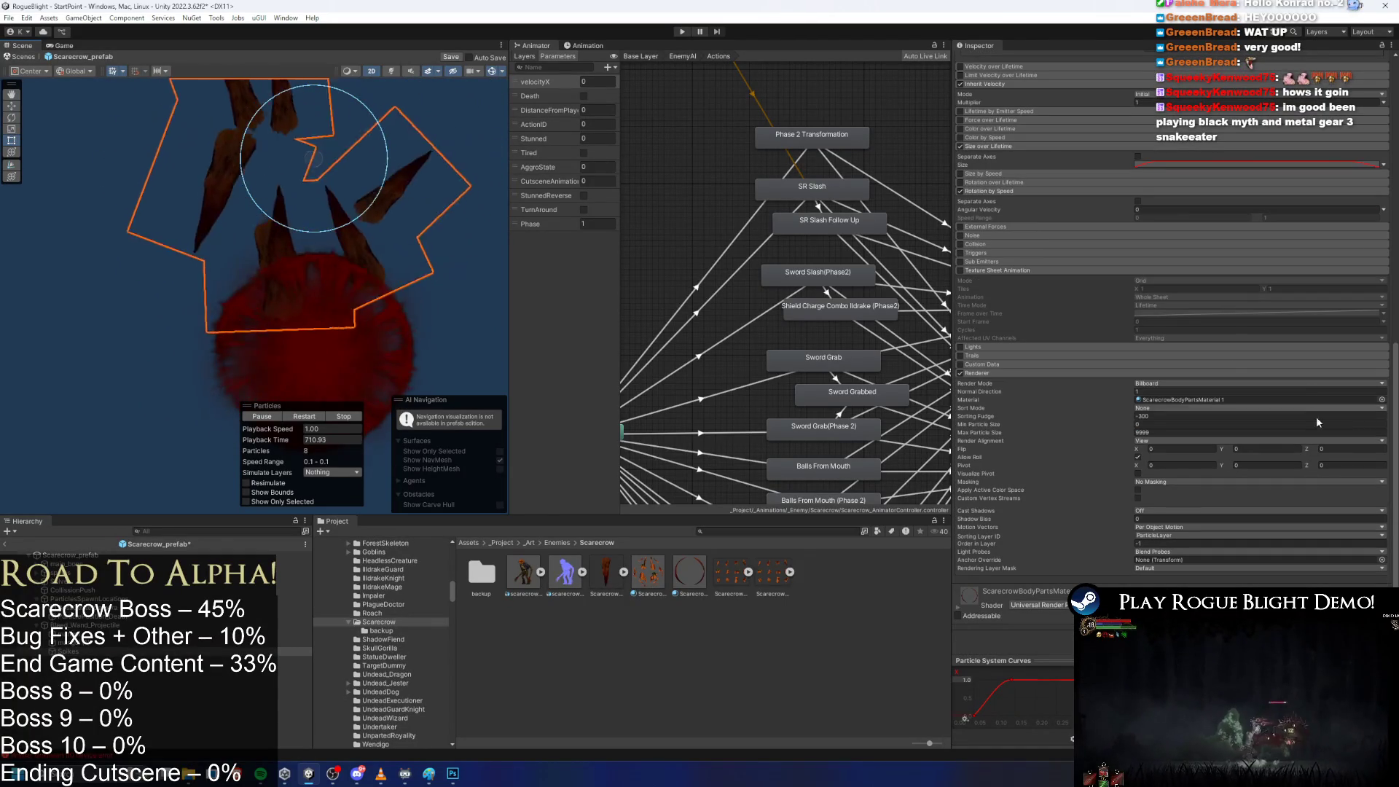
pyautogui.scroll(2, 1270, 165)
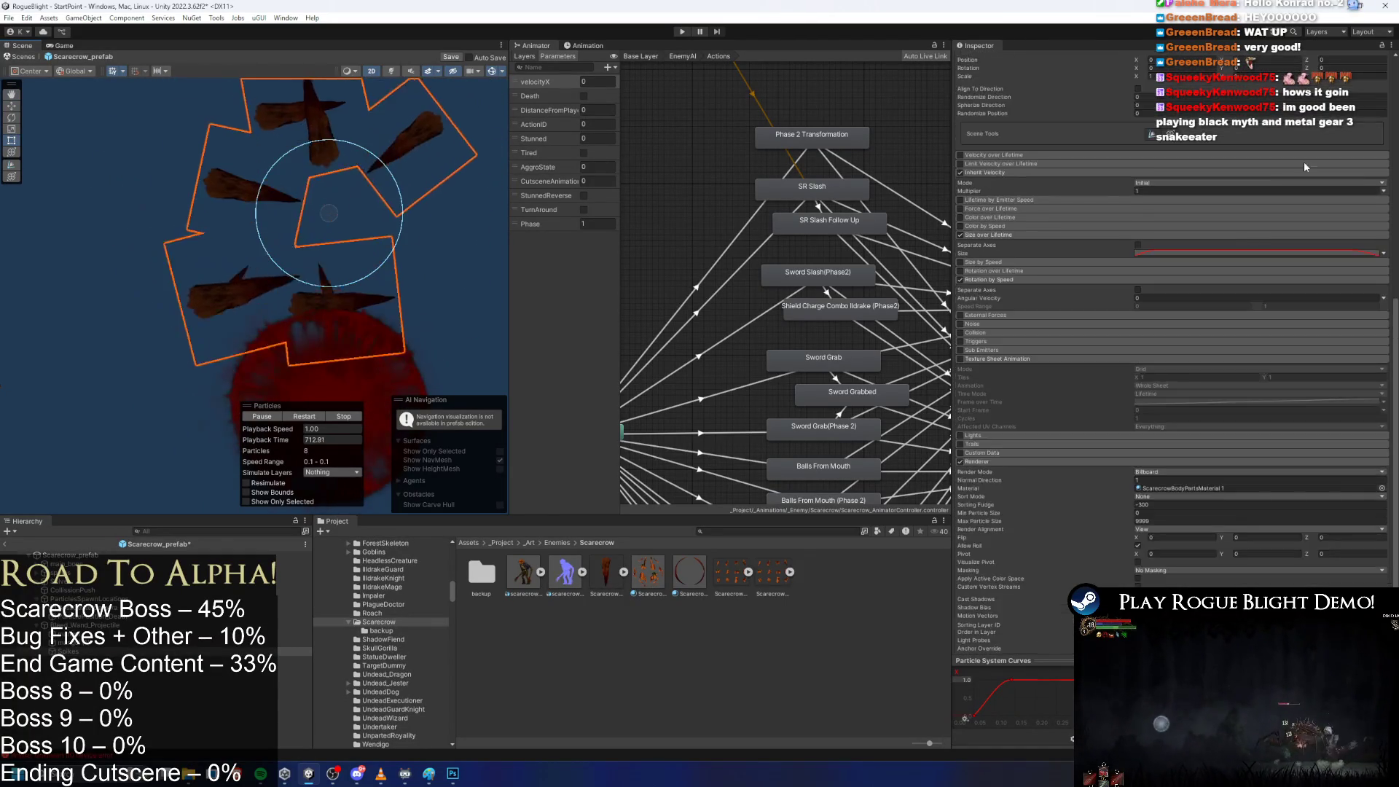
pyautogui.scroll(8, 1227, 277)
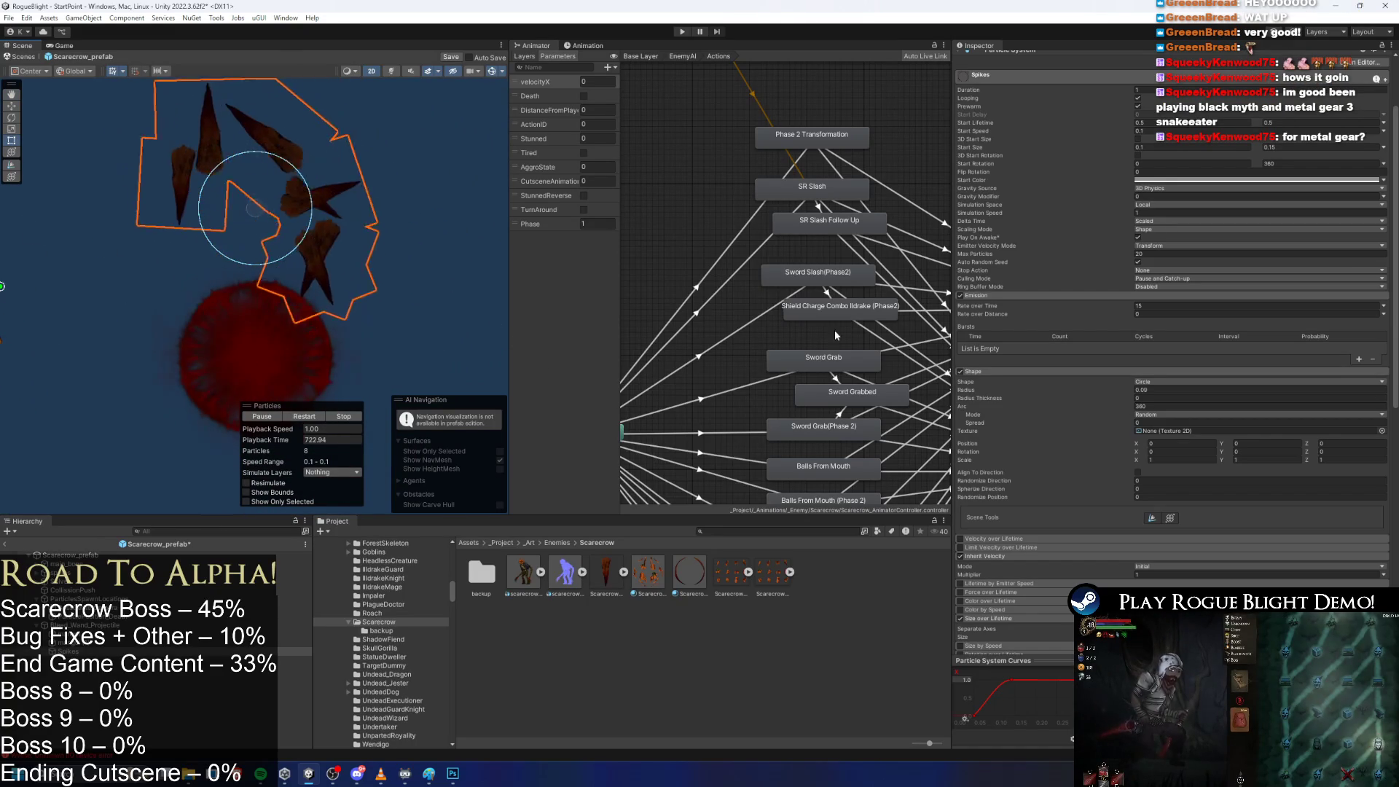
pyautogui.scroll(-3, 1126, 322)
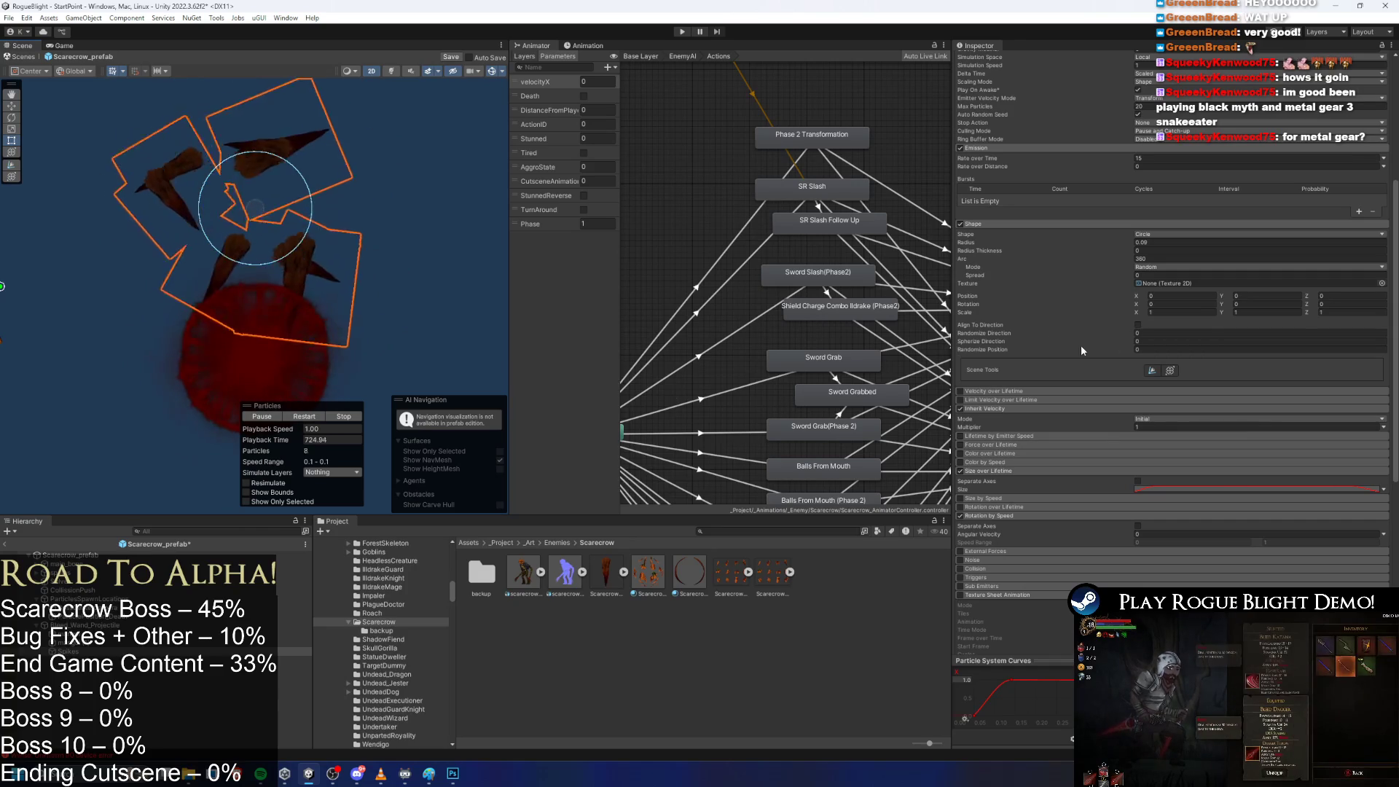
pyautogui.scroll(1, 1115, 354)
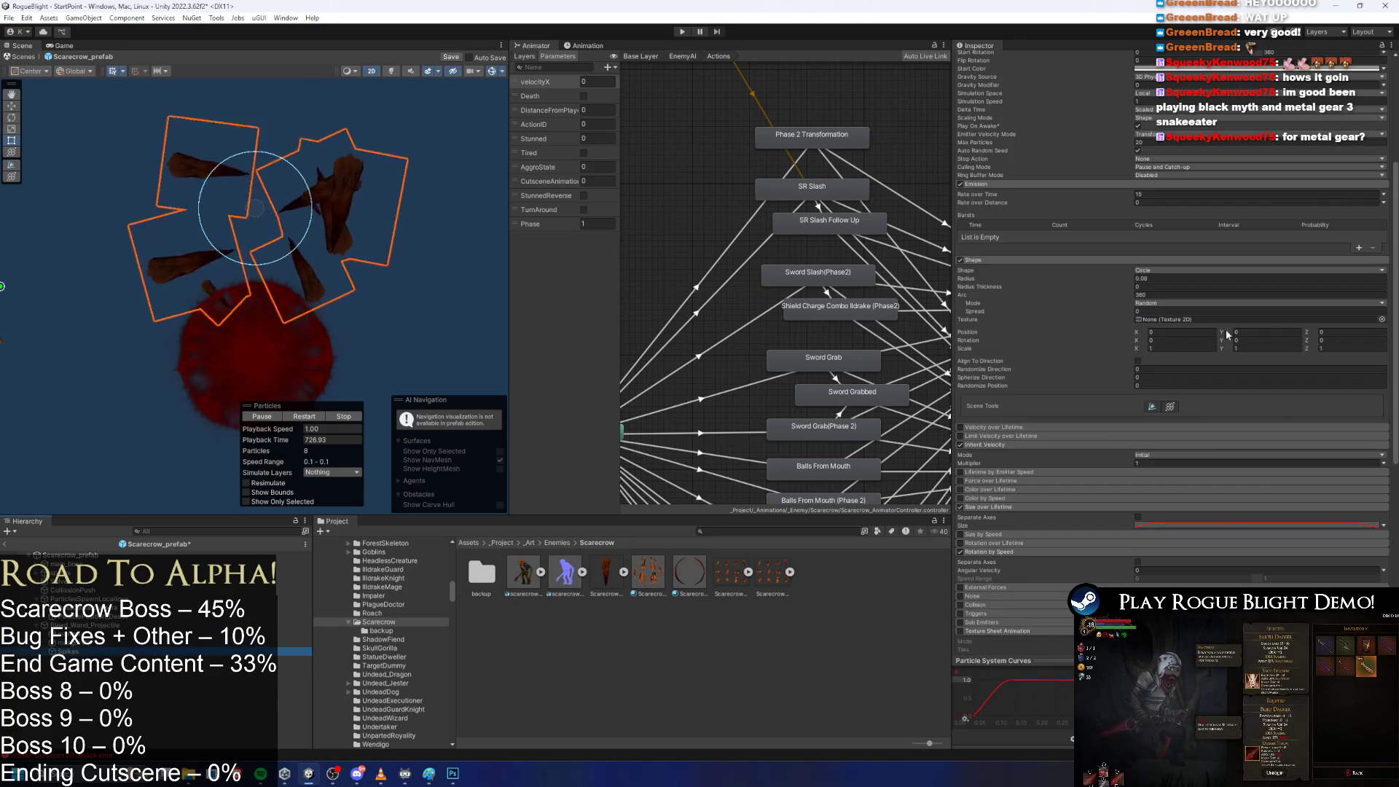
# Change Spherize Direction, turn off Inherit Velocity, and set Start Speed to 0.
pyautogui.click(1158, 377)
pyautogui.write('1')
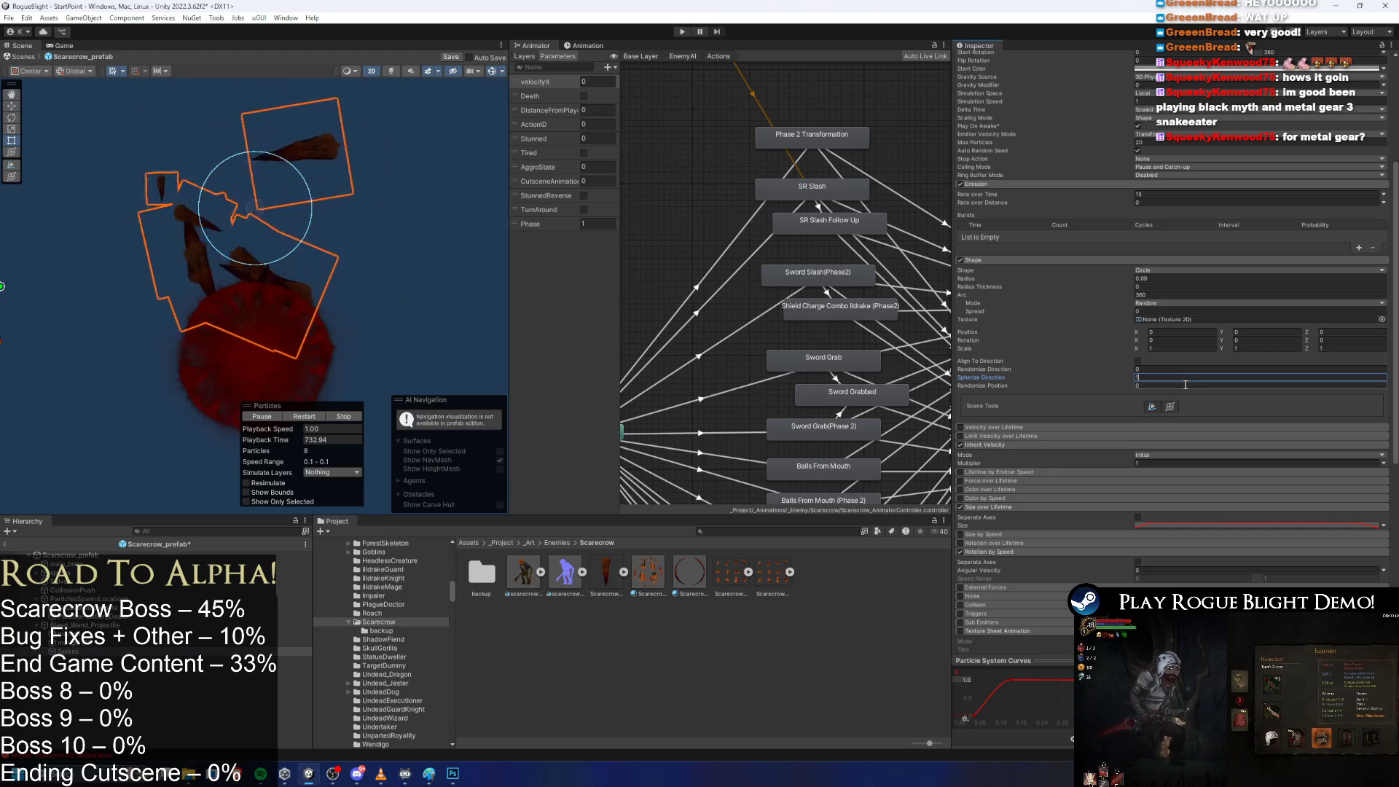
pyautogui.write('5')
pyautogui.press('Tab')
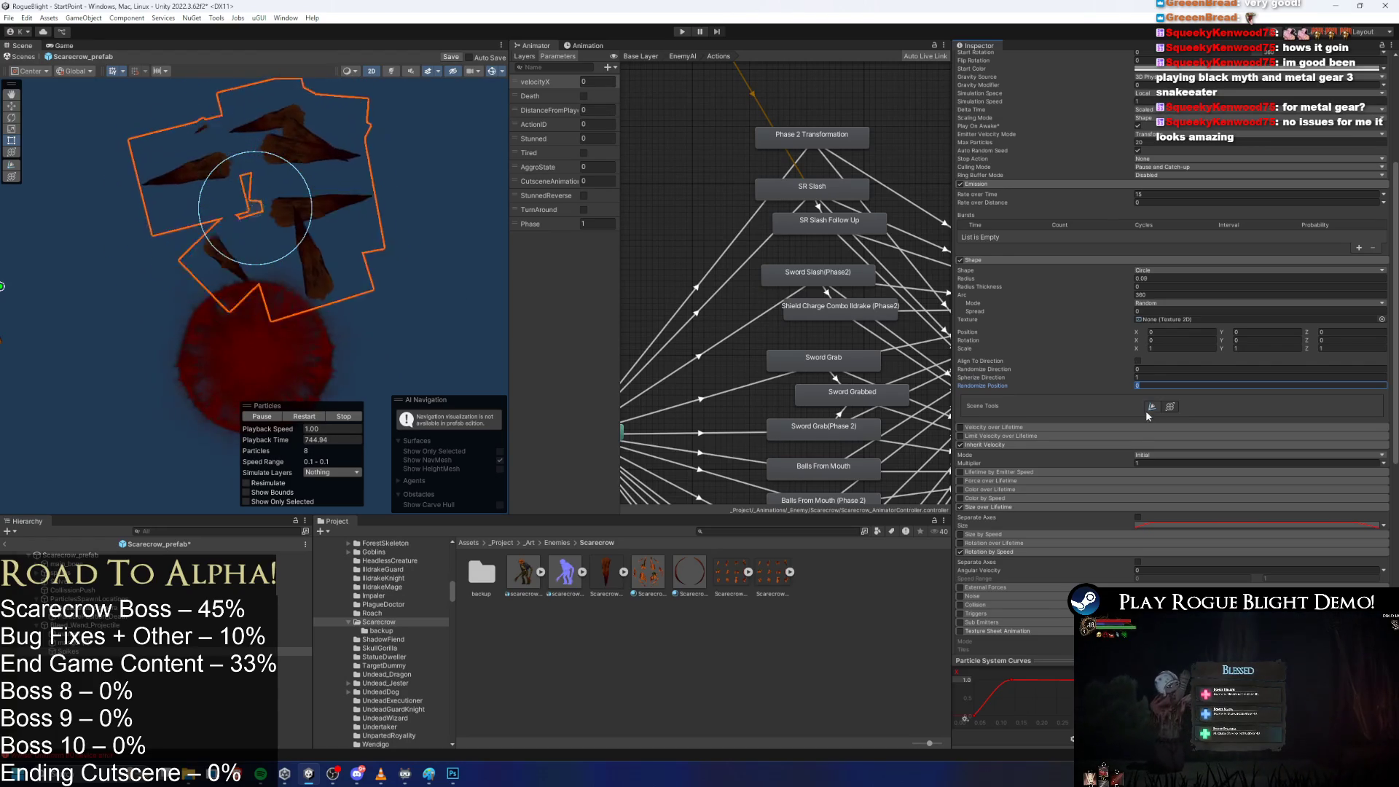
pyautogui.click(961, 444)
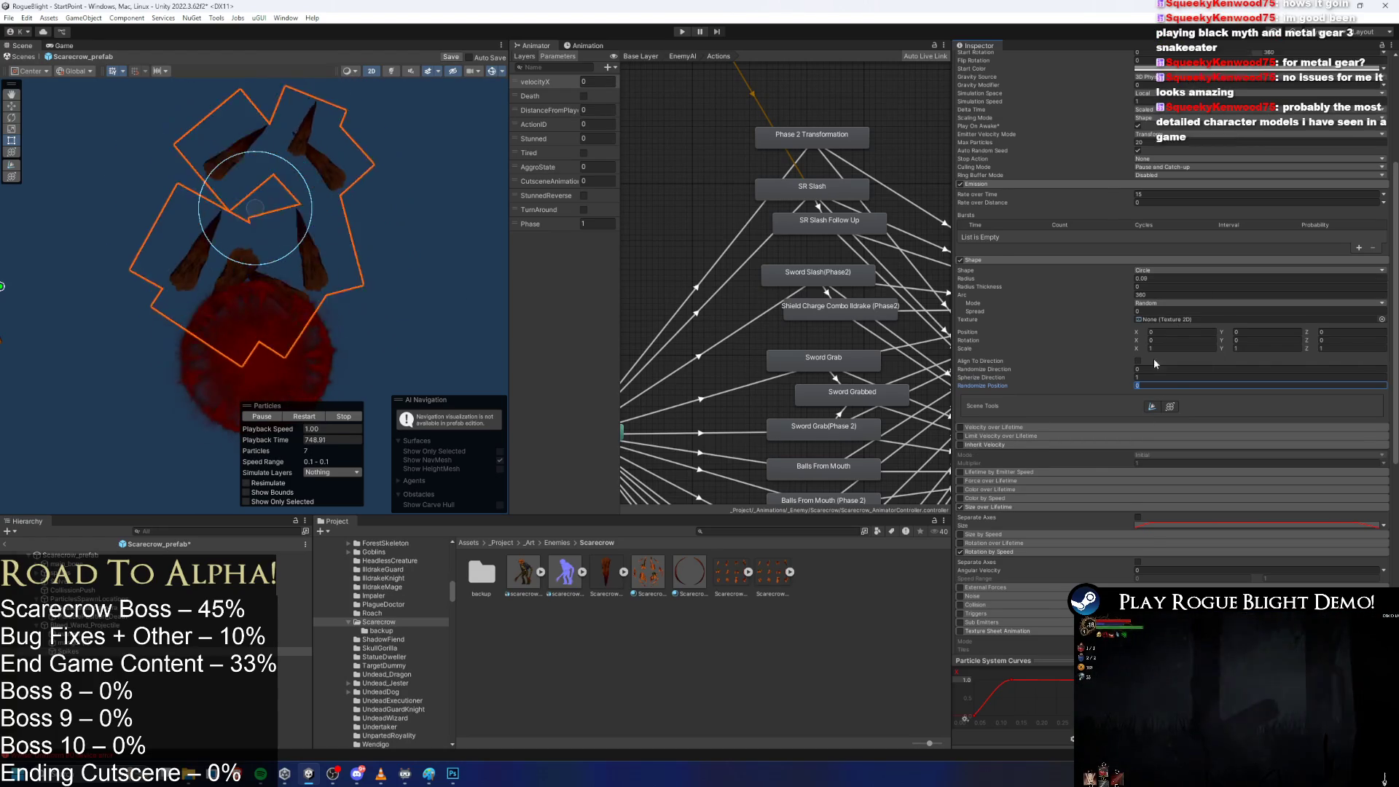
pyautogui.scroll(-2, 983, 488)
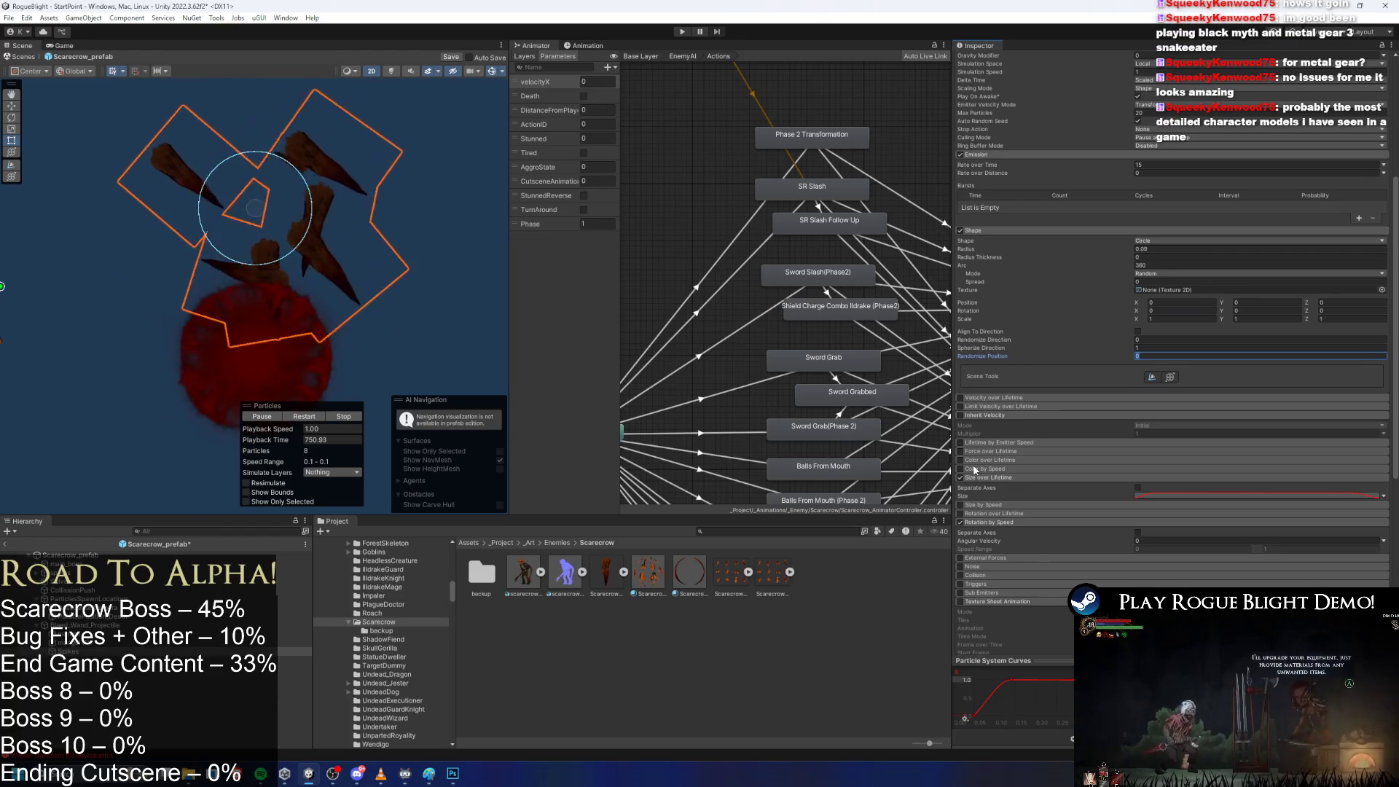
pyautogui.scroll(5, 971, 486)
pyautogui.click(1171, 110)
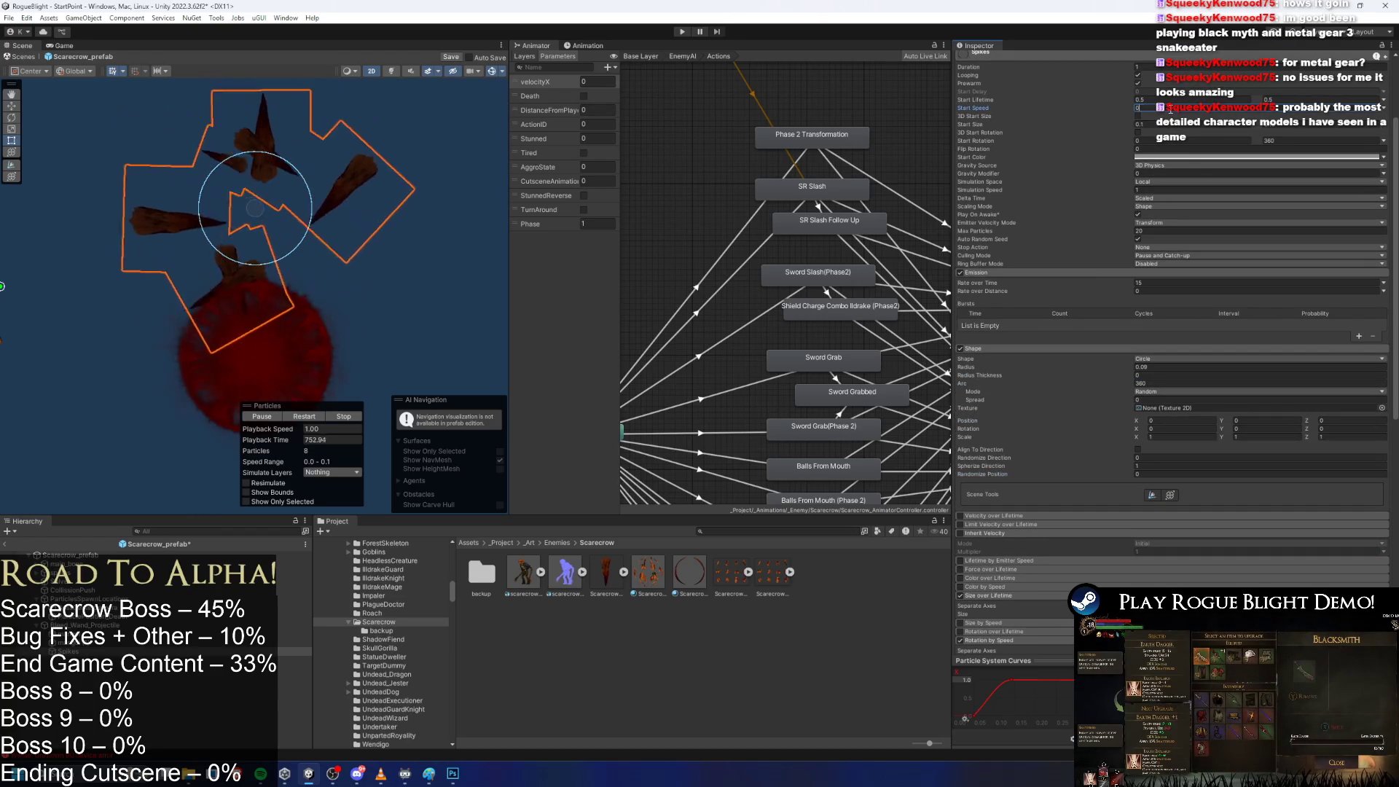
pyautogui.write('0')
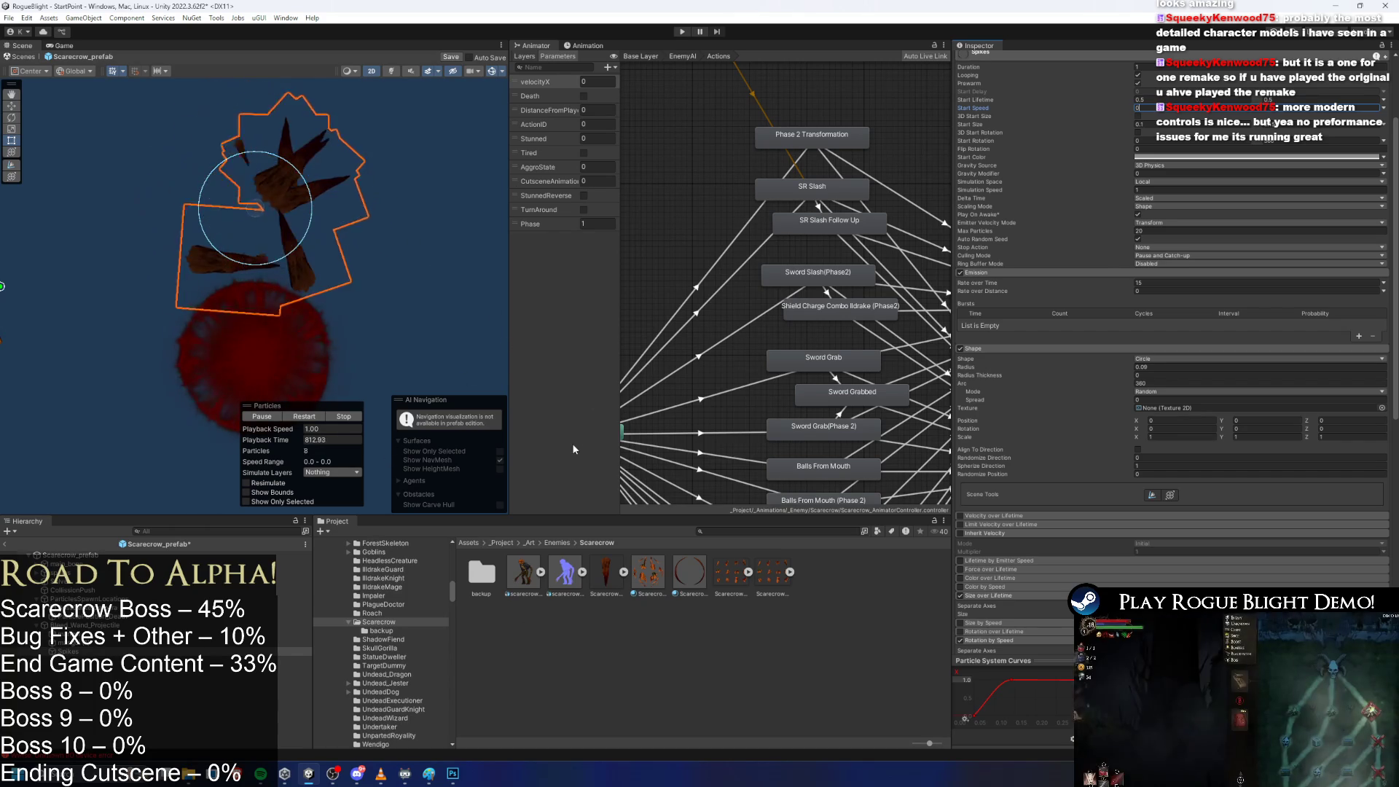
# Enable Align To Direction, set Spherize Direction to 0, and select the Scarecrow_WoodenSpike texture.
pyautogui.scroll(-2, 1231, 336)
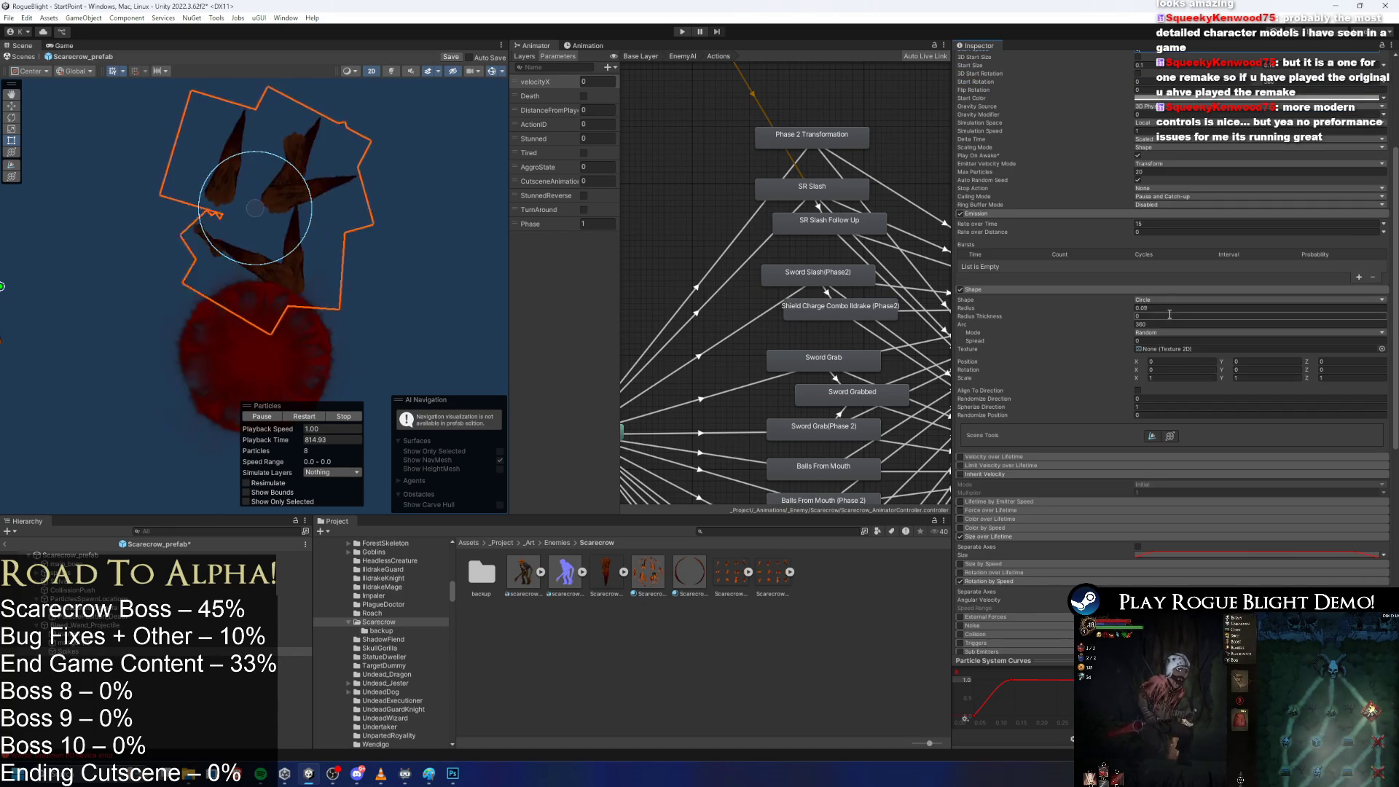
pyautogui.scroll(-6, 1213, 373)
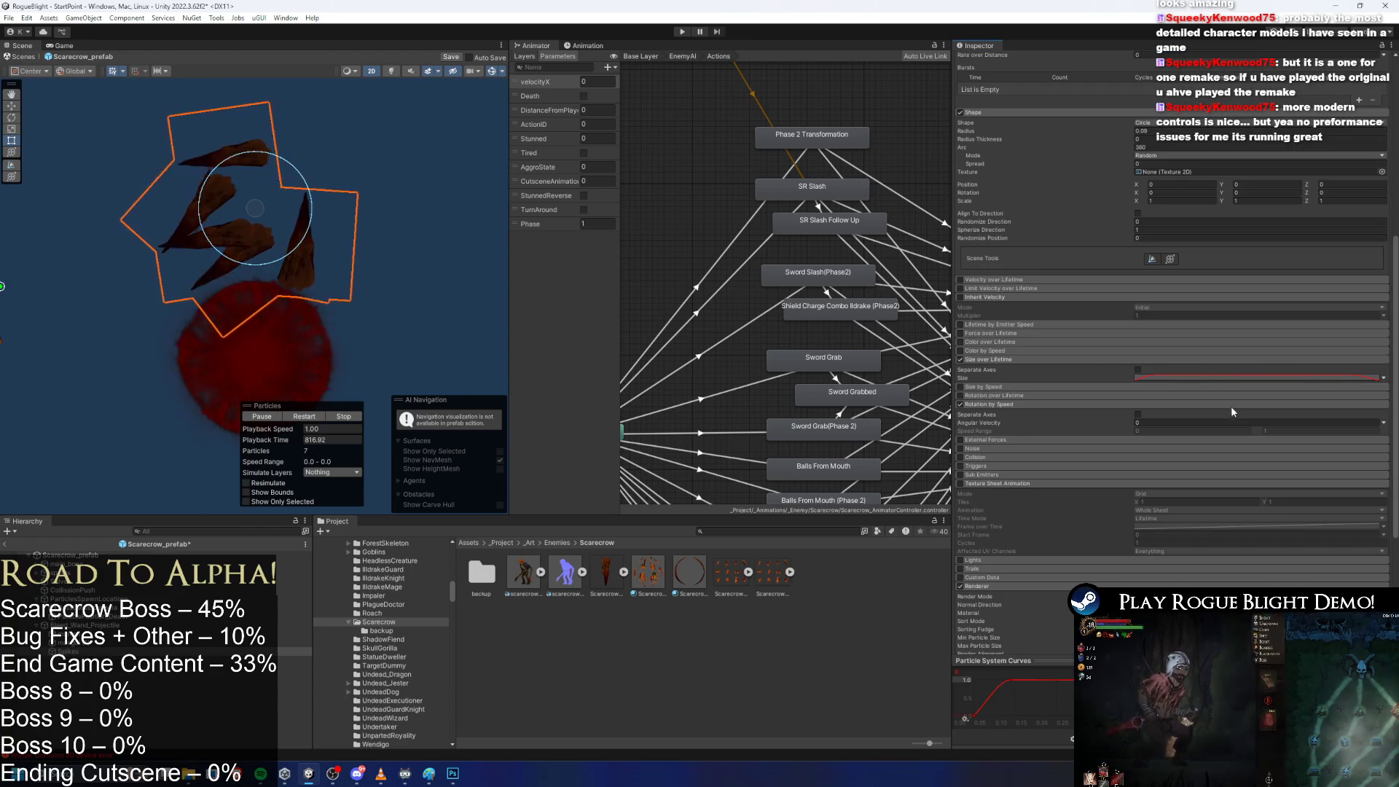
pyautogui.scroll(-5, 1232, 419)
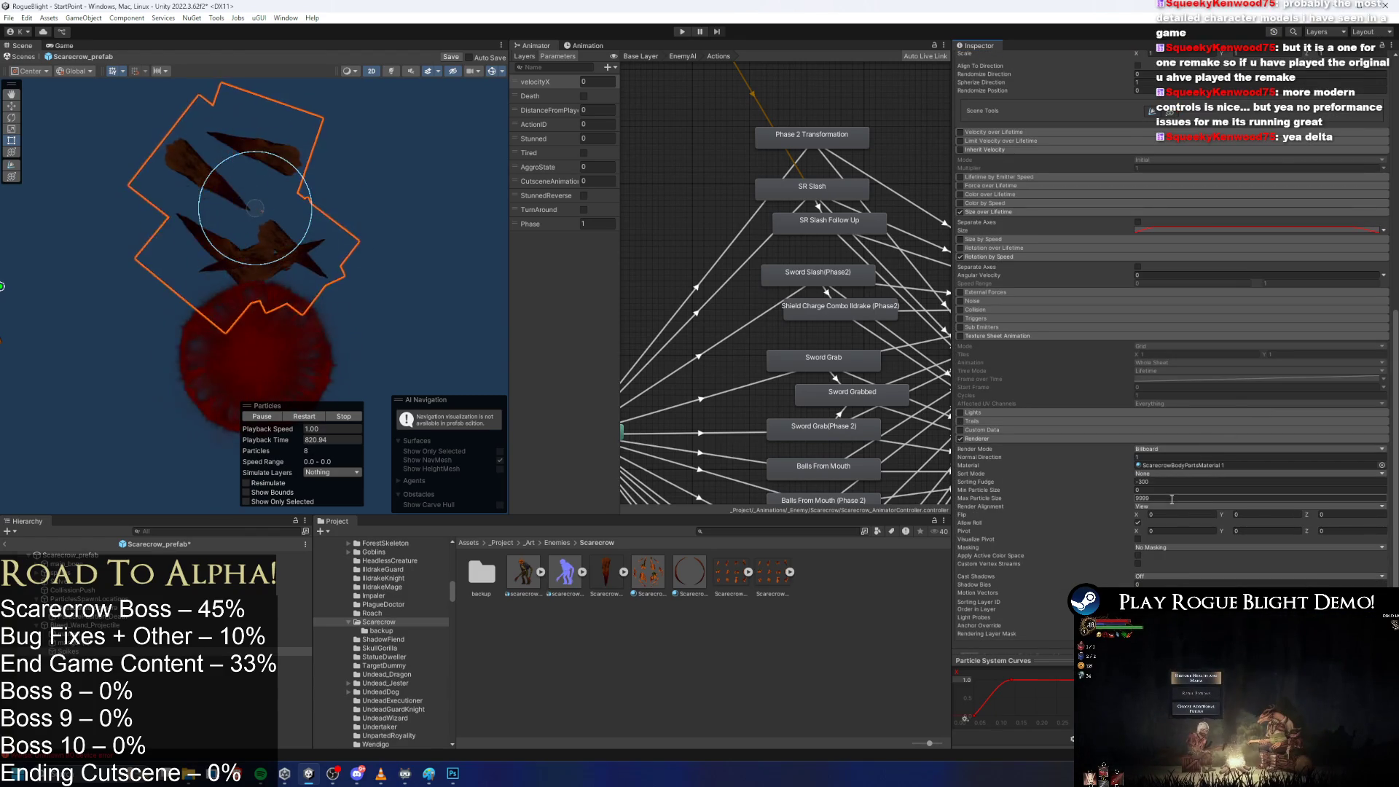
pyautogui.scroll(-2, 1210, 496)
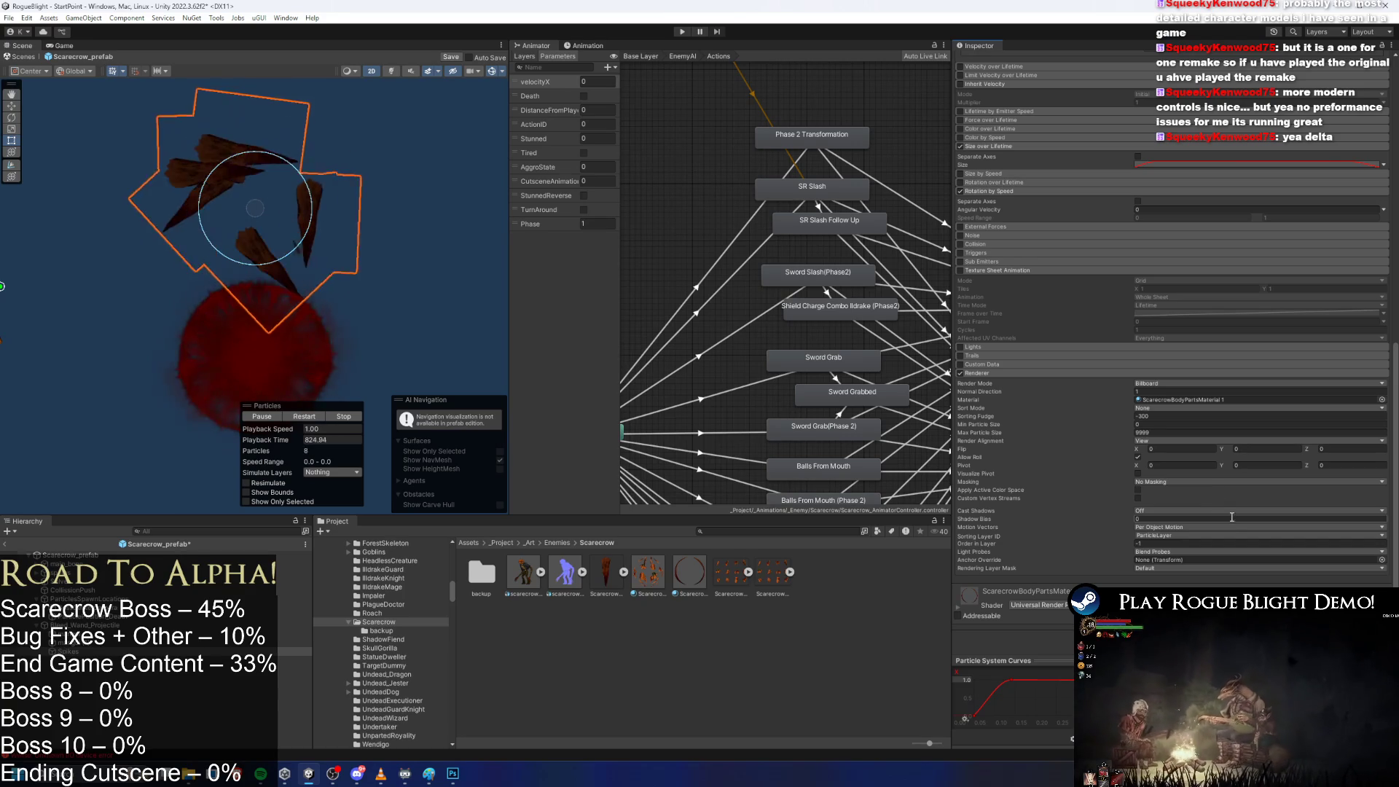
pyautogui.scroll(9, 1230, 493)
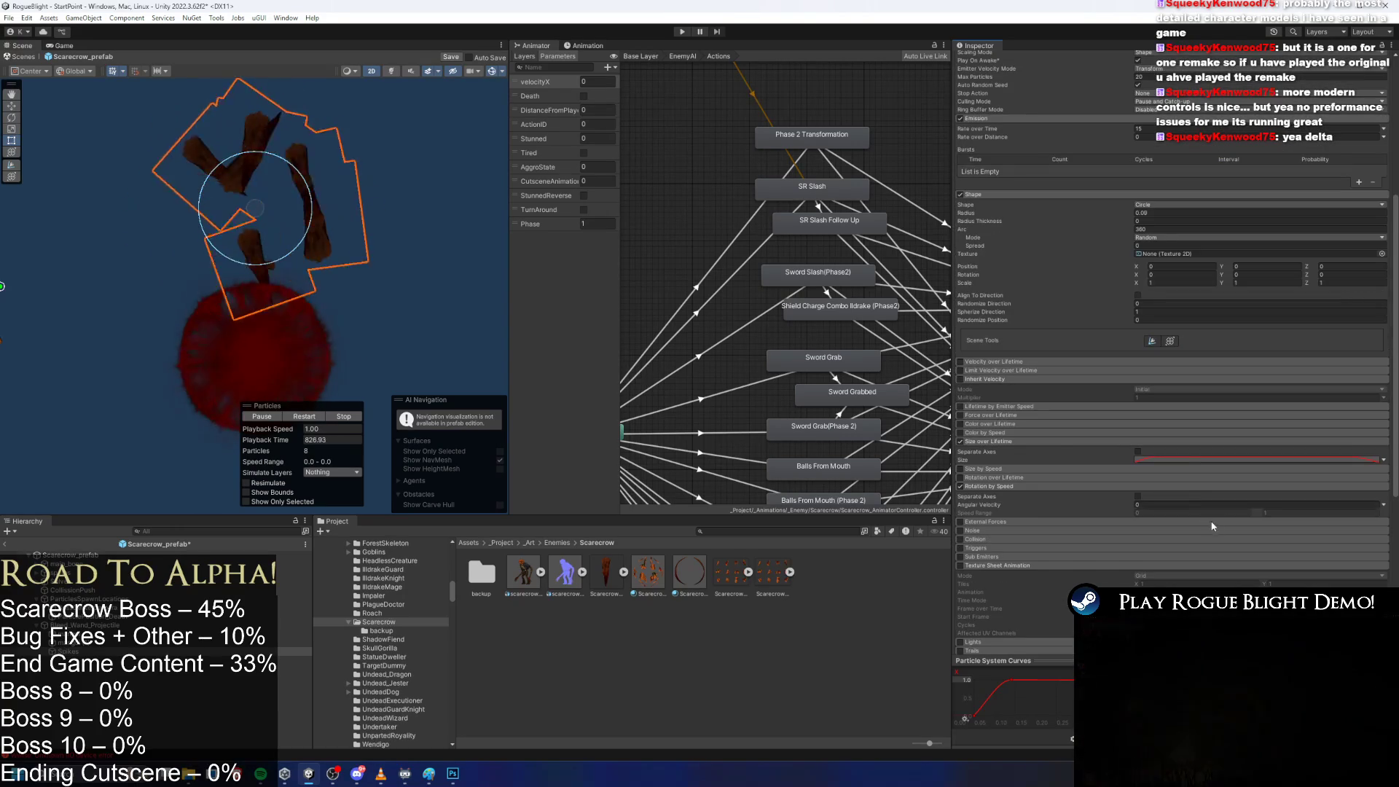
pyautogui.scroll(5, 1213, 522)
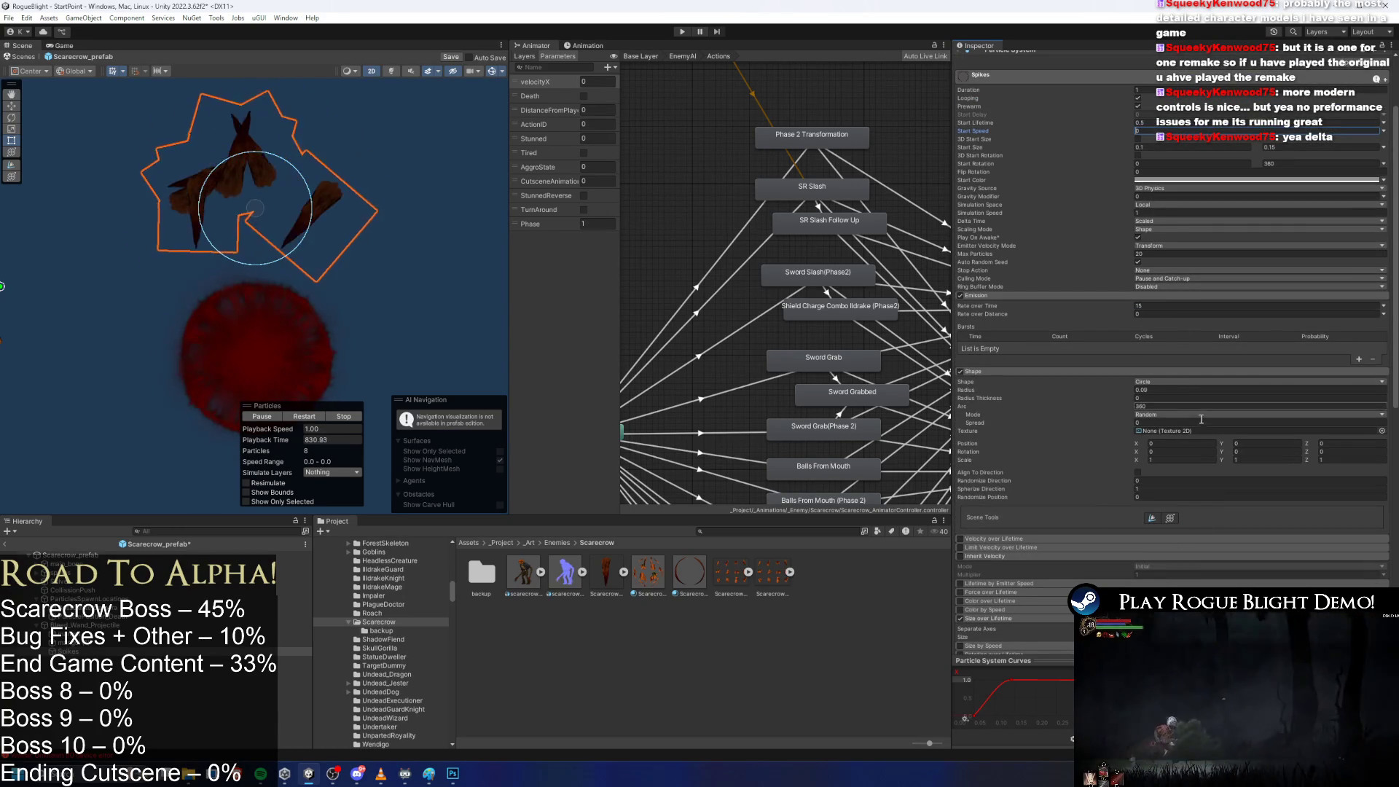
pyautogui.click(1138, 472)
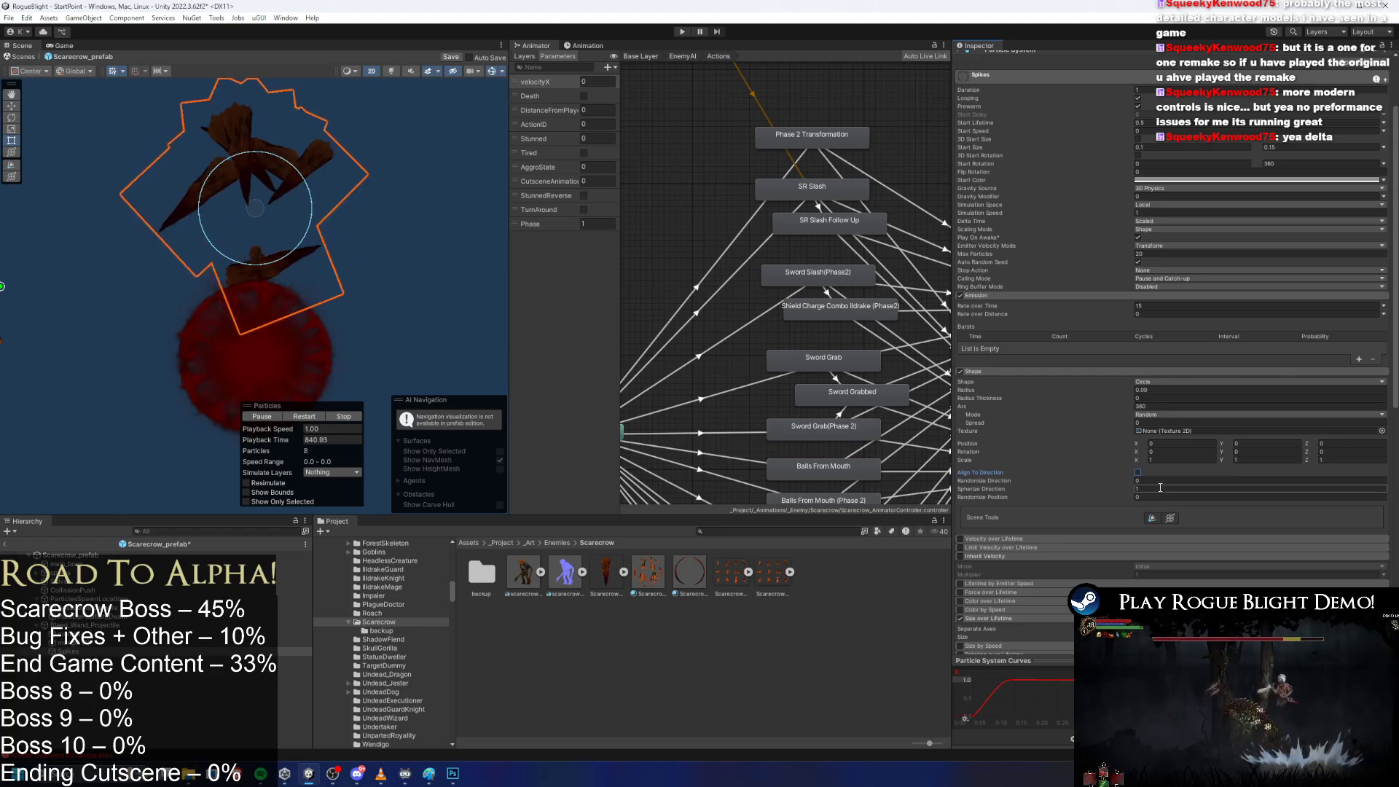
pyautogui.write('0')
pyautogui.scroll(-3, 1100, 537)
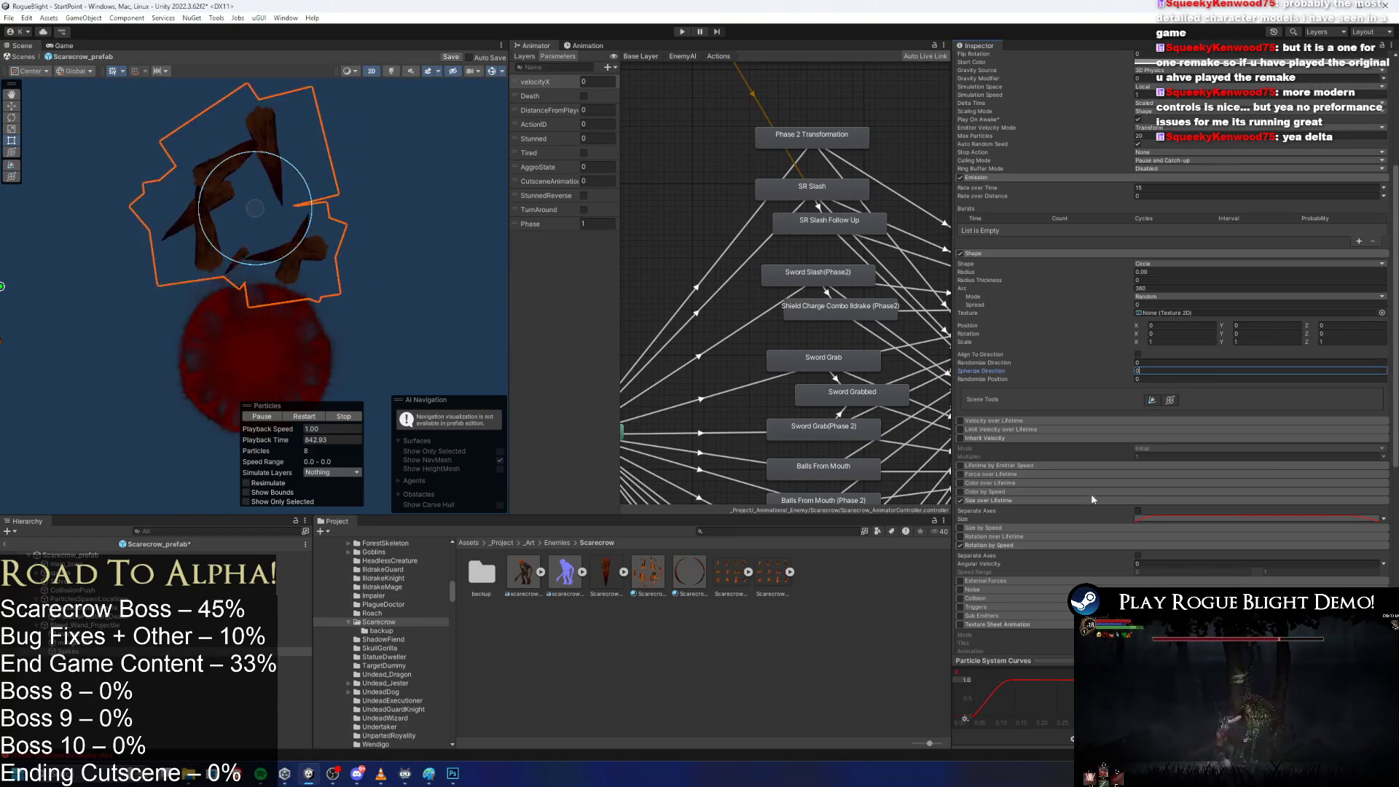
pyautogui.click(606, 573)
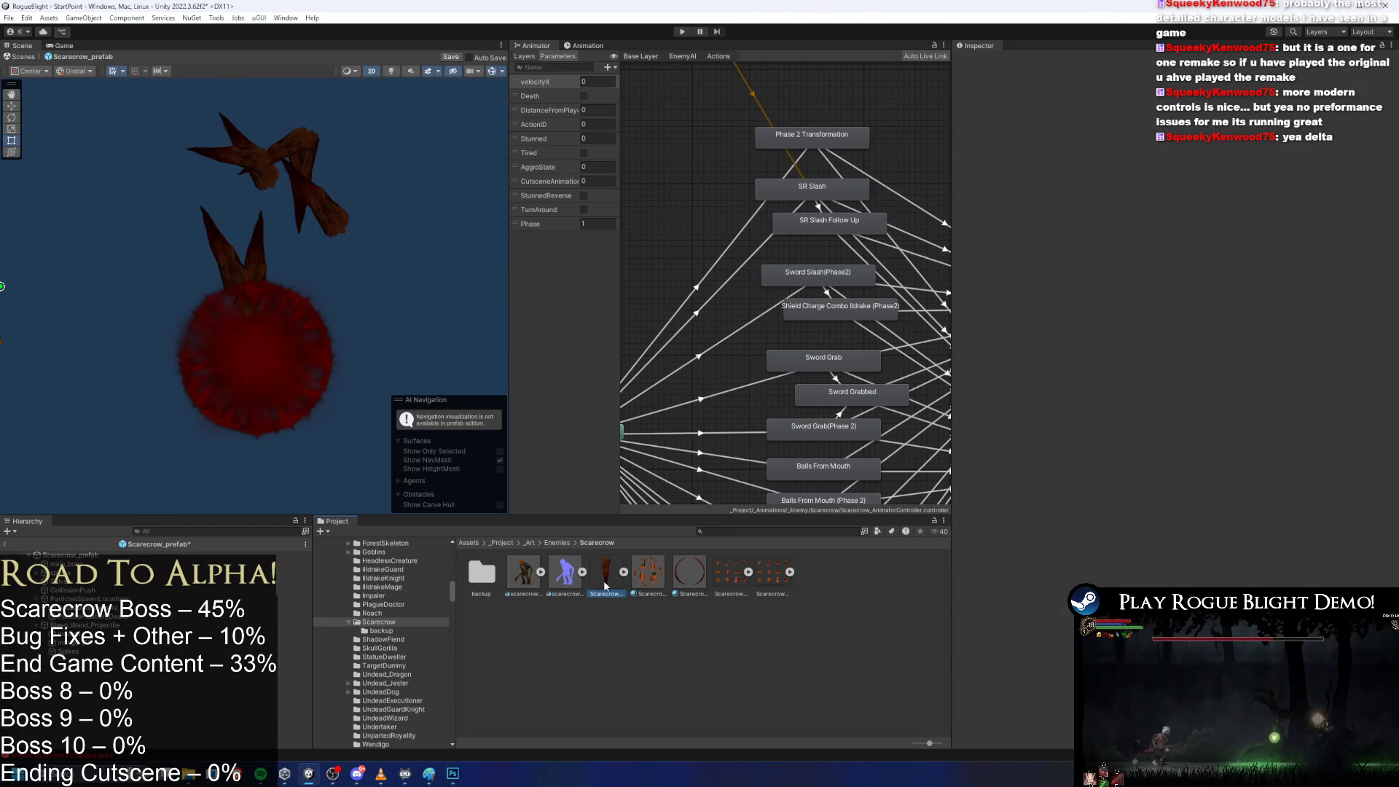
# Duplicate the Scarecrow_WoodenSpike texture, rename the copy, and switch to Photoshop.
pyautogui.hotkey('ctrl', 'd')
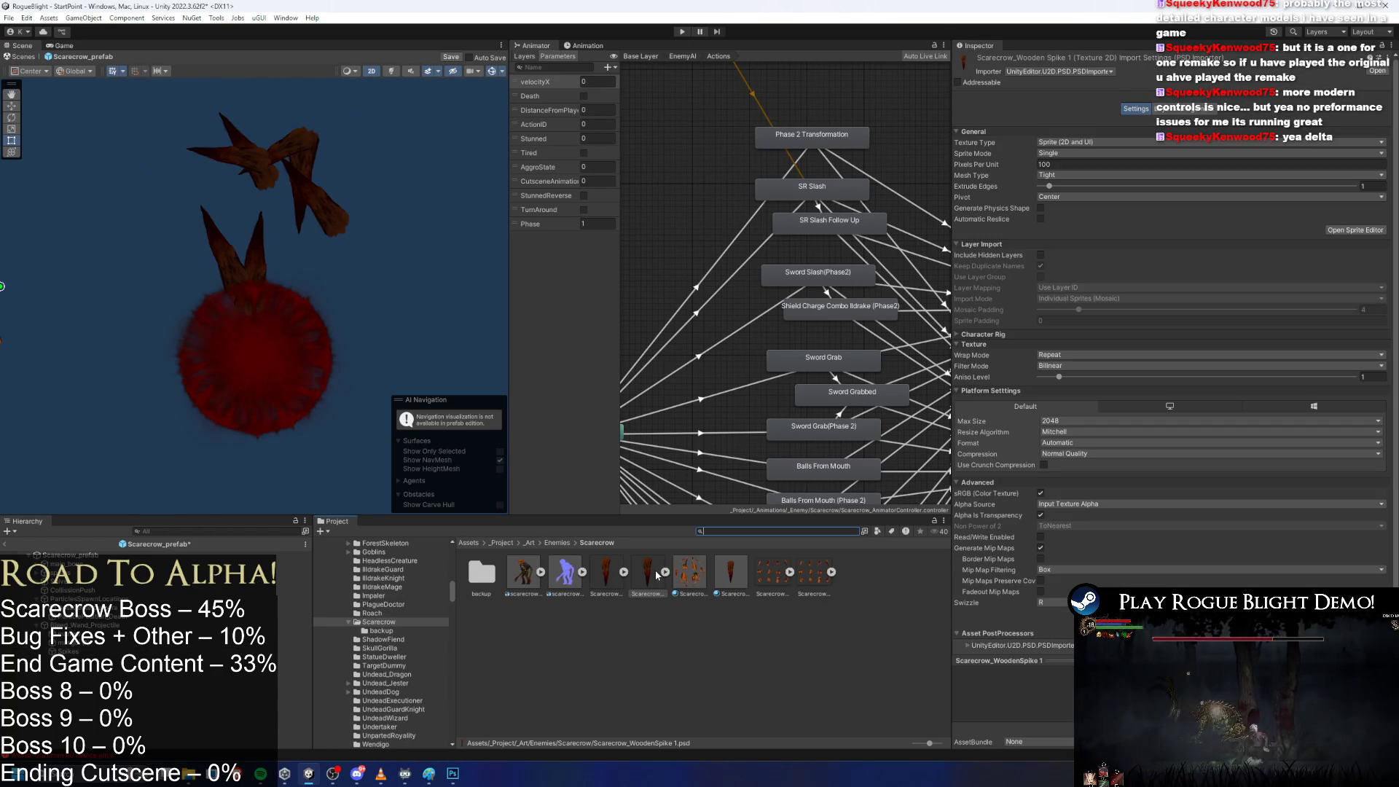
pyautogui.rightClick(659, 572)
pyautogui.click(716, 267)
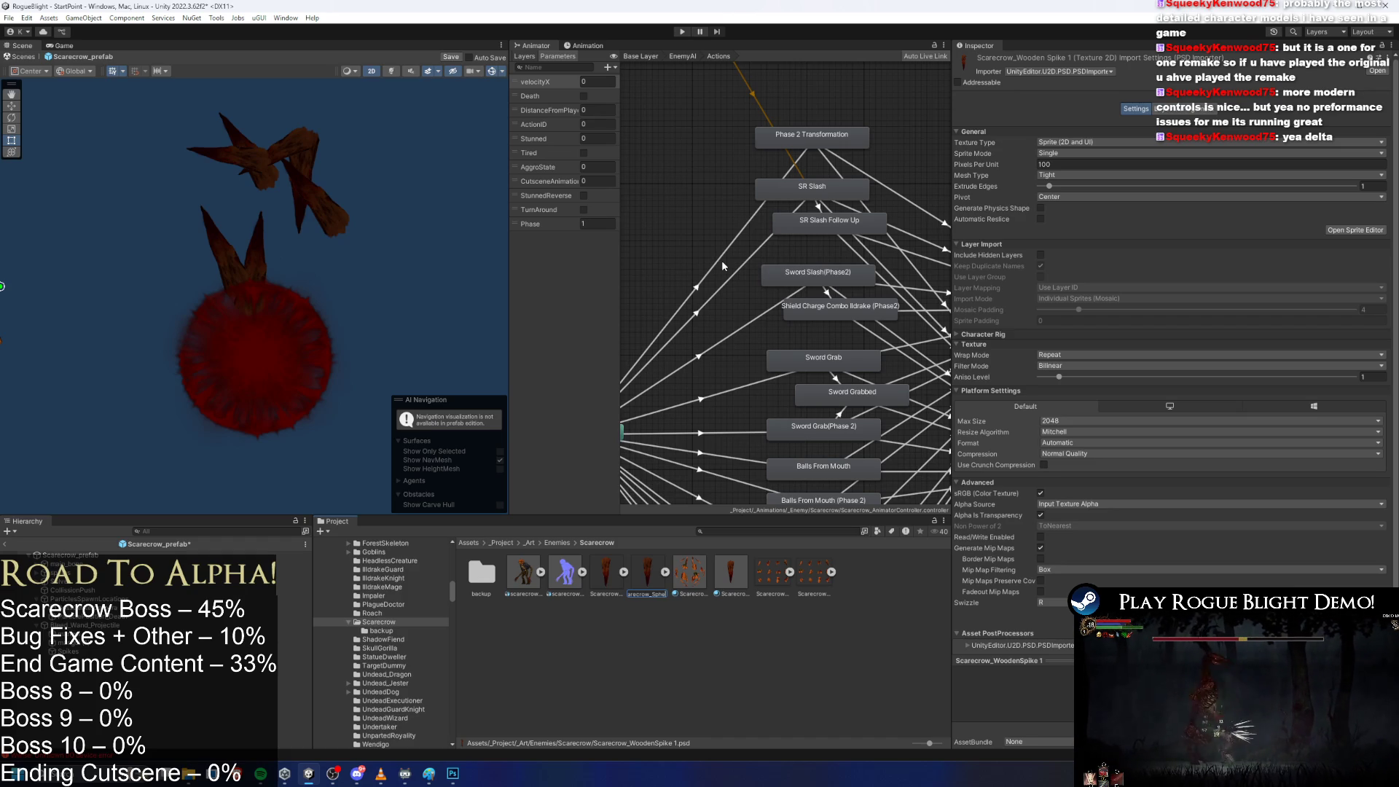
pyautogui.press('Return')
pyautogui.hotkey('alt', 'Tab')
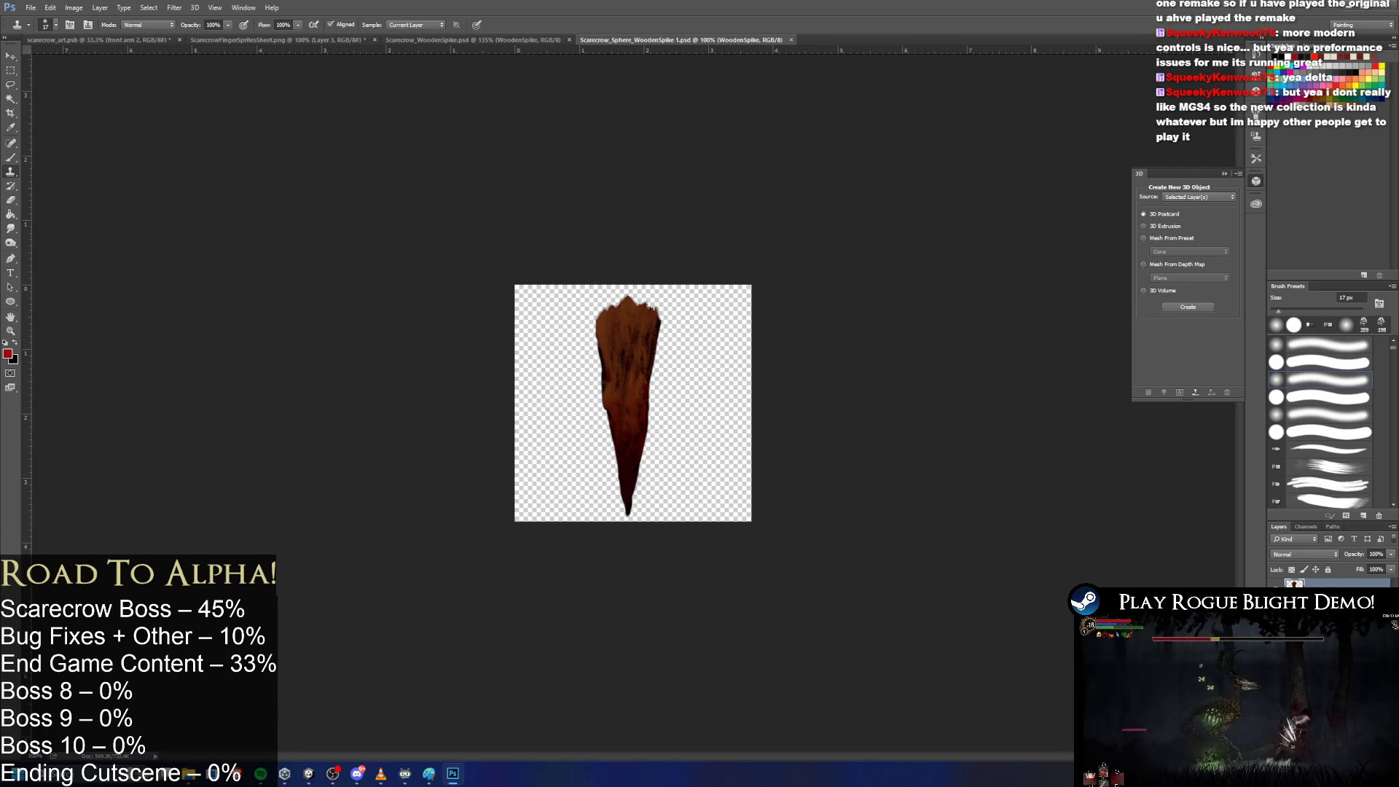
# Delete and restore the spike artwork, cancelling an accidental text box.
pyautogui.press('Delete')
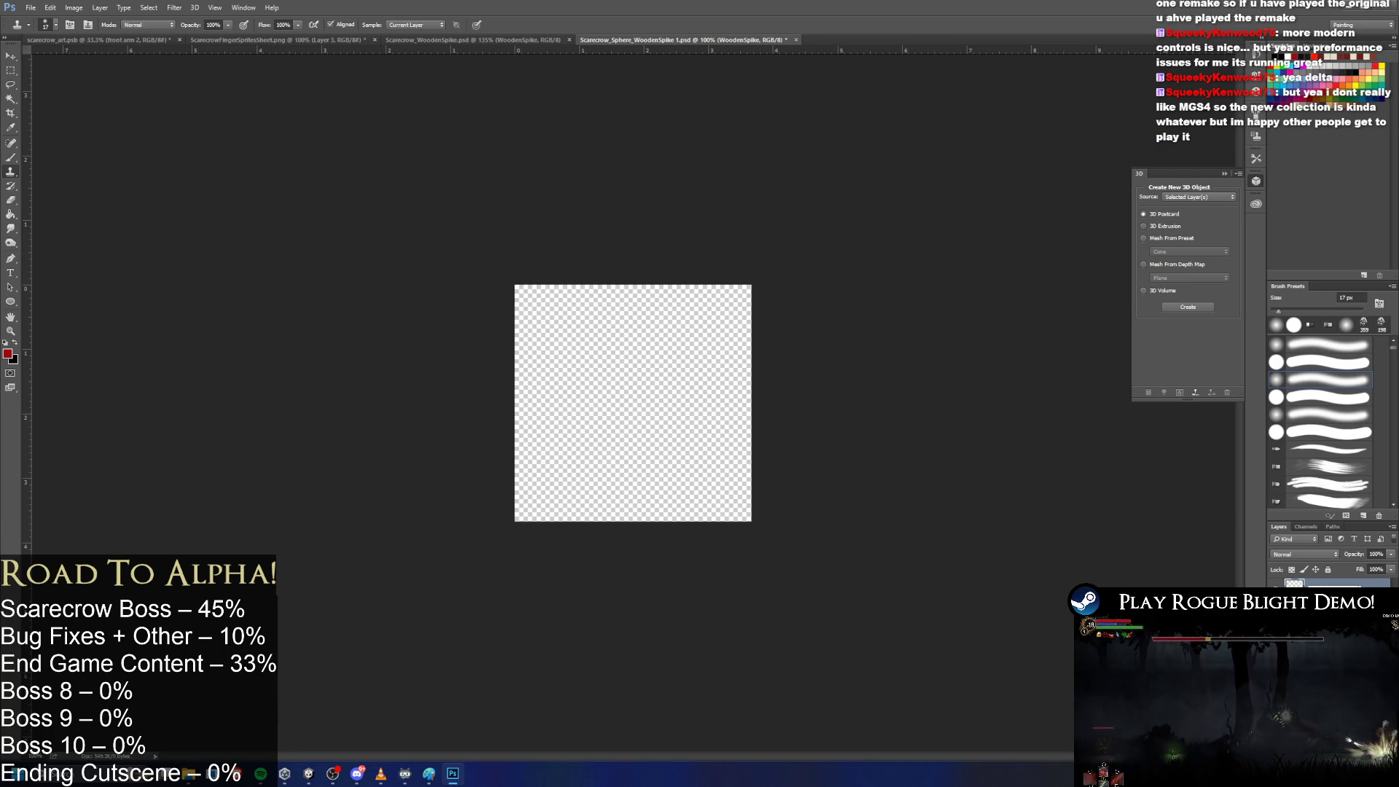
pyautogui.click(73, 6)
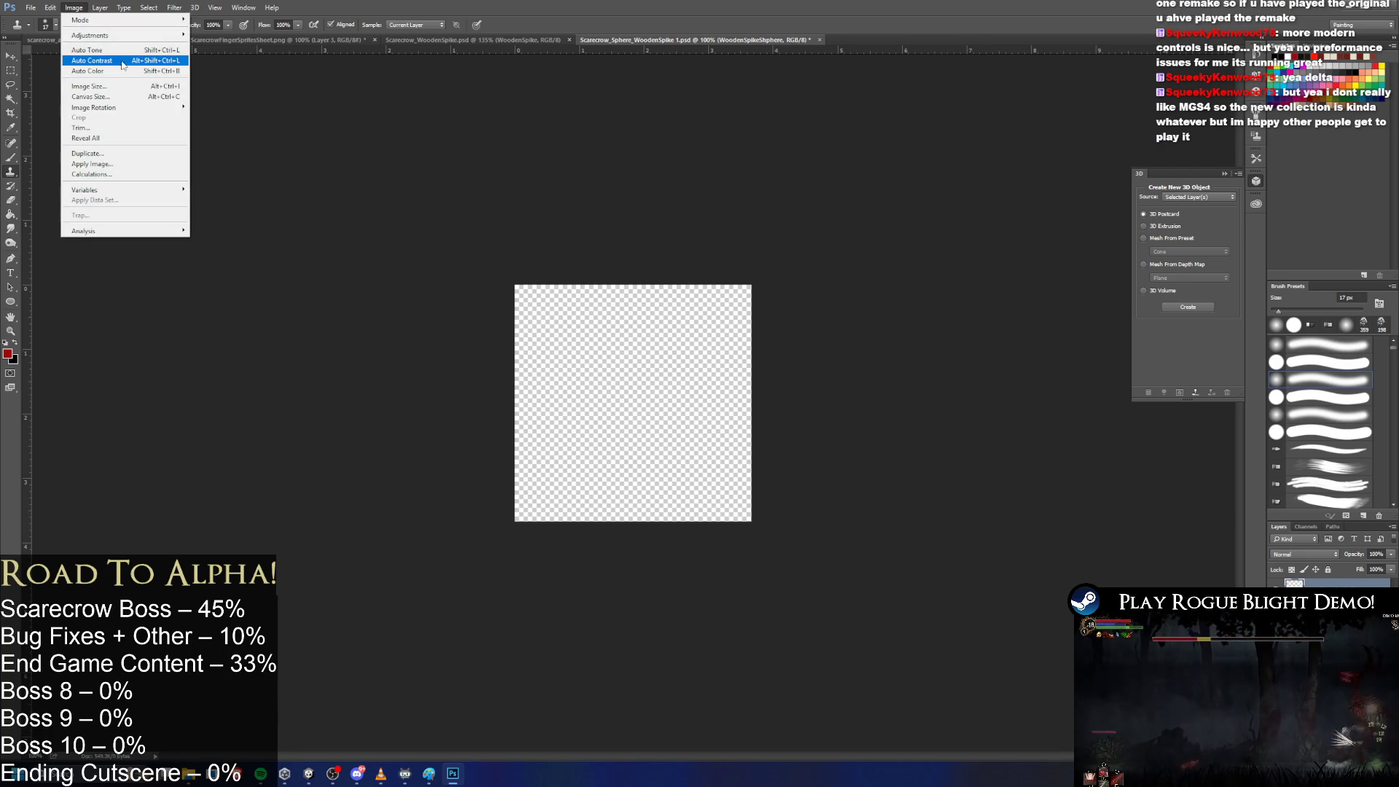
pyautogui.press('Escape')
pyautogui.press('h')
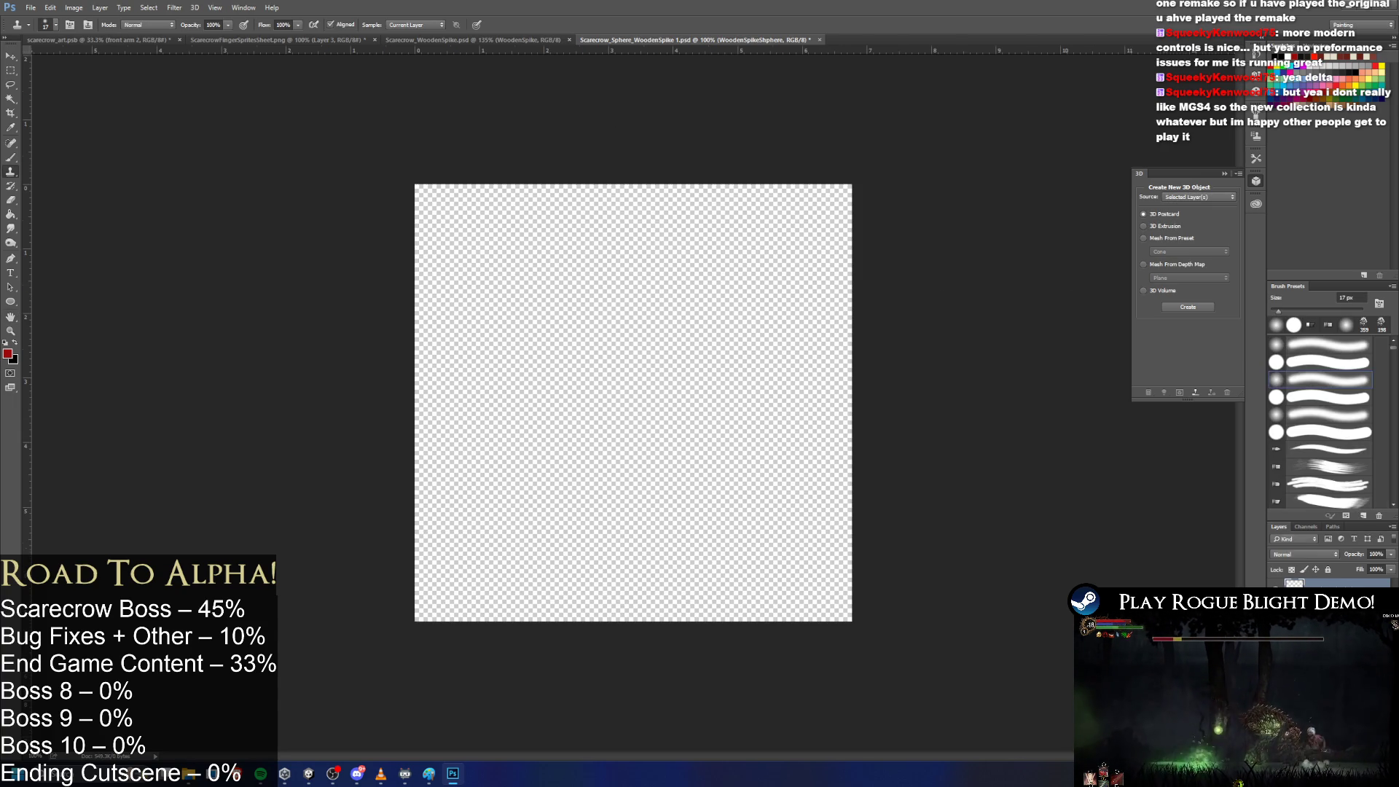
pyautogui.press('t')
pyautogui.moveTo(648, 403); pyautogui.dragTo(550, 465)
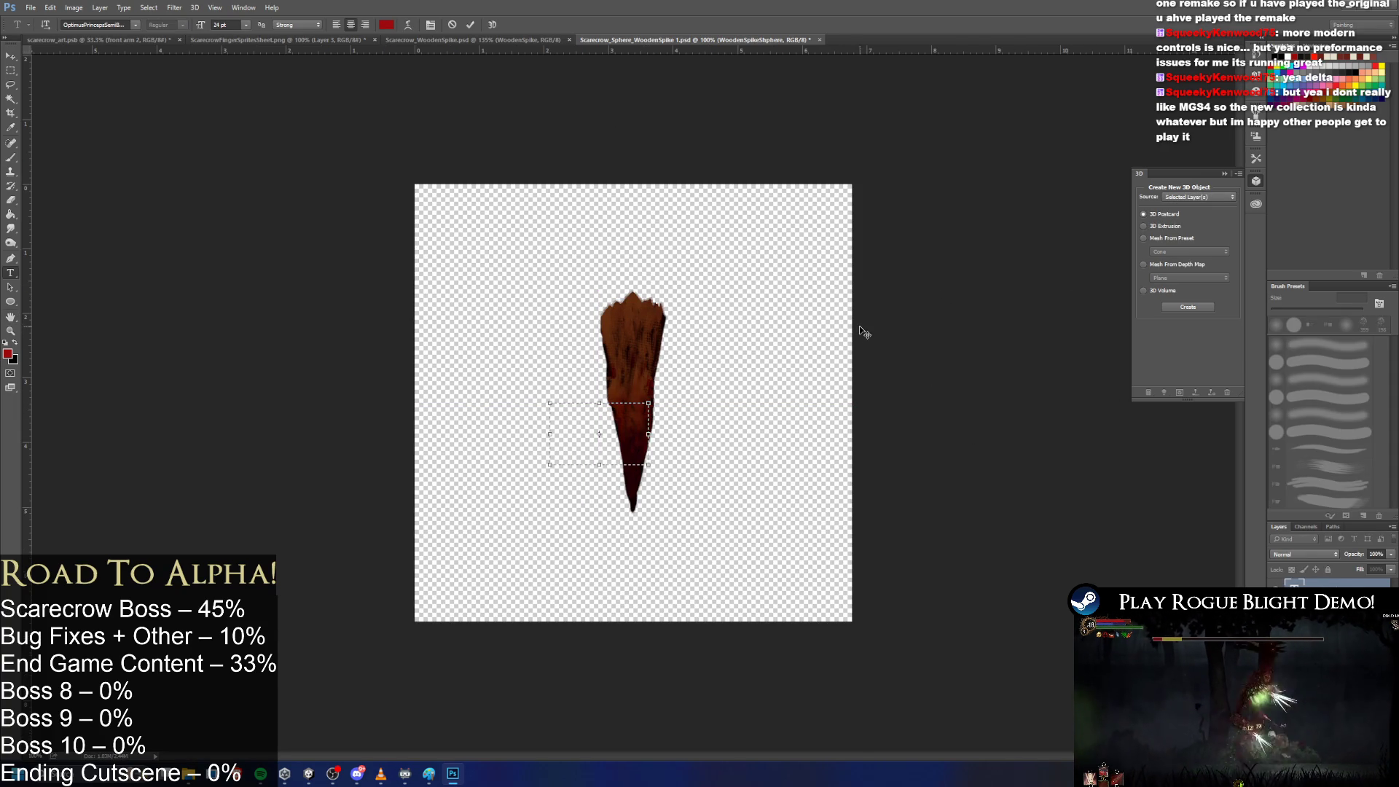
pyautogui.press('Escape')
pyautogui.hotkey('ctrl', 't')
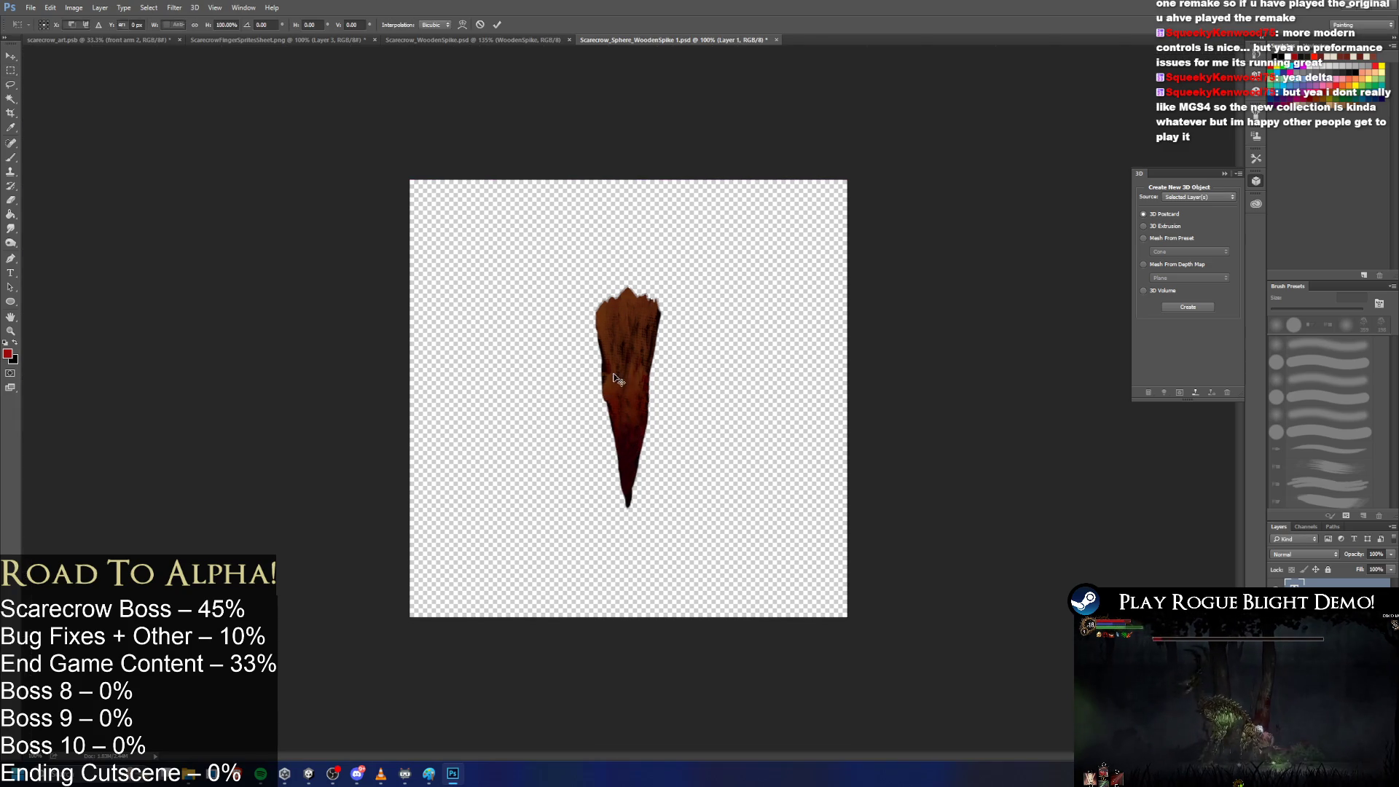
pyautogui.press('Return')
pyautogui.press('m')
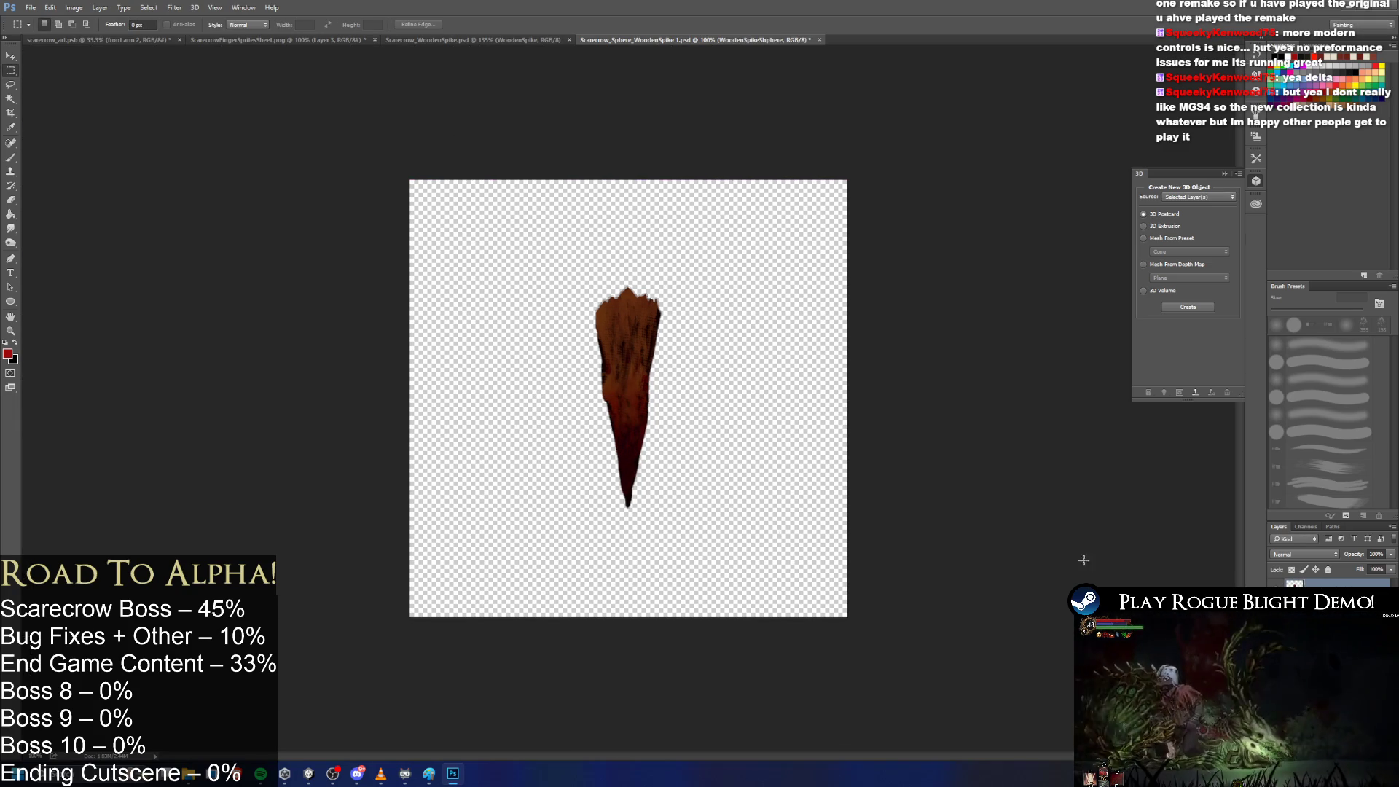
# Move the wooden spike down toward the bottom of the canvas.
pyautogui.hotkey('ctrl', 't')
pyautogui.moveTo(642, 361)
pyautogui.mouseDown()
pyautogui.moveTo(644, 484)
pyautogui.moveTo(665, 462)
pyautogui.mouseUp()
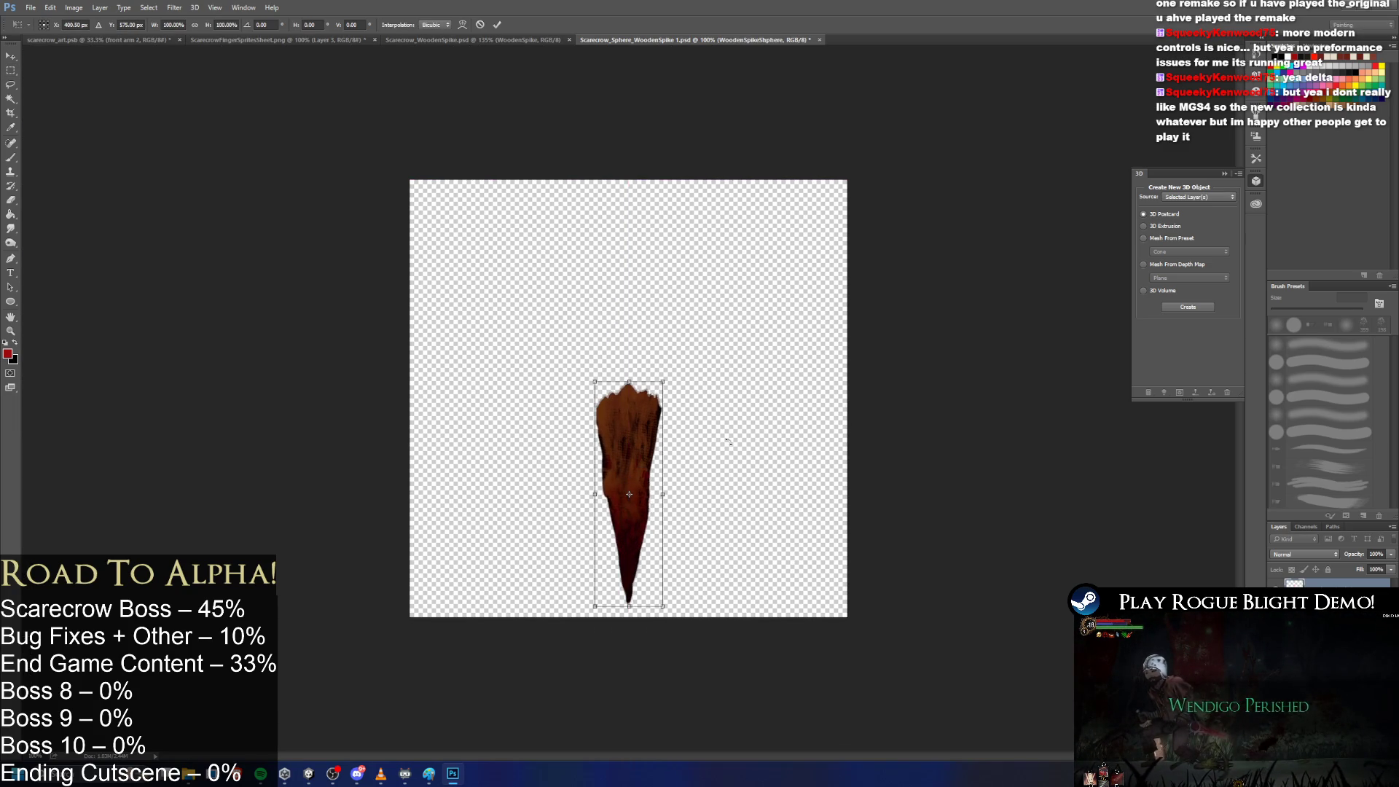
pyautogui.moveTo(810, 428)
pyautogui.mouseDown()
pyautogui.moveTo(682, 298)
pyautogui.moveTo(845, 402)
pyautogui.mouseUp()
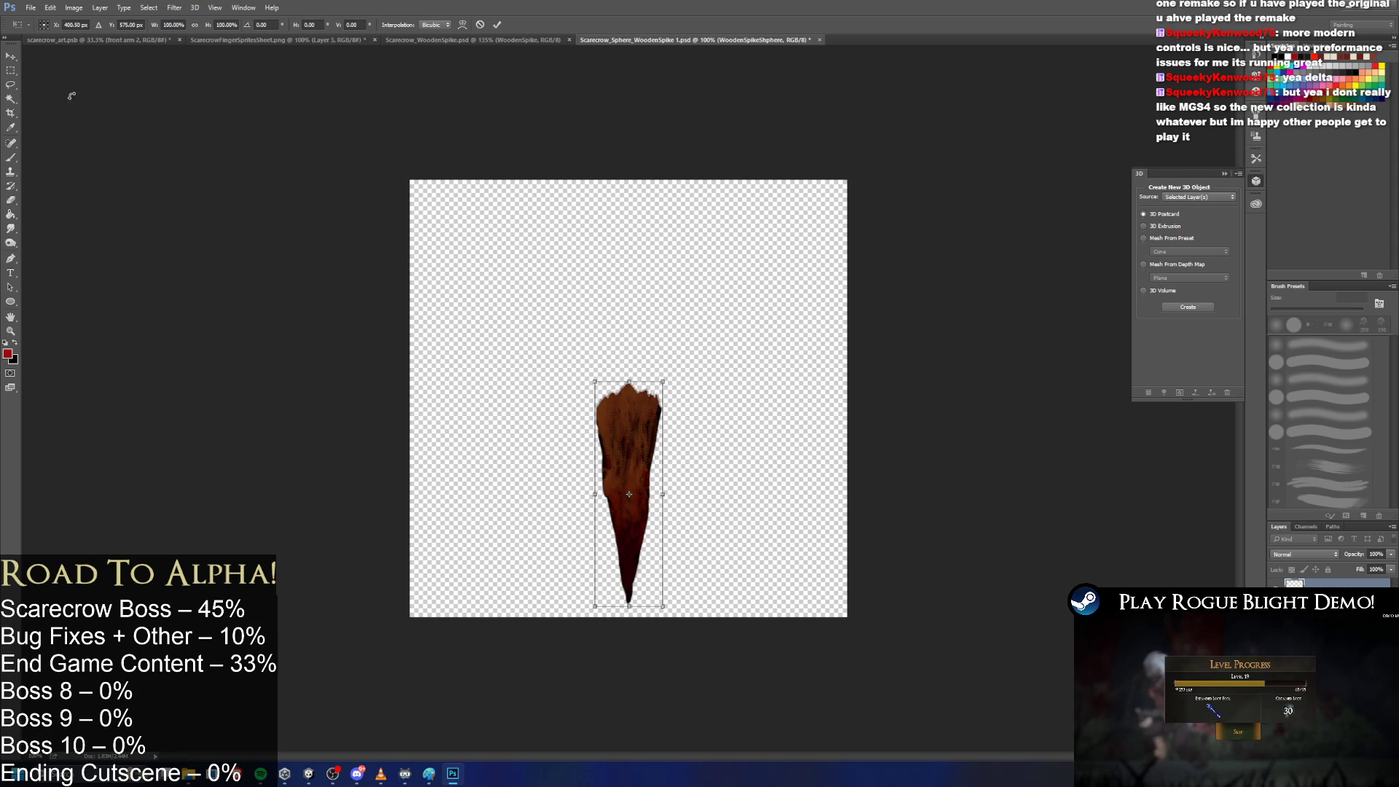
pyautogui.press('l')
pyautogui.click(651, 283)
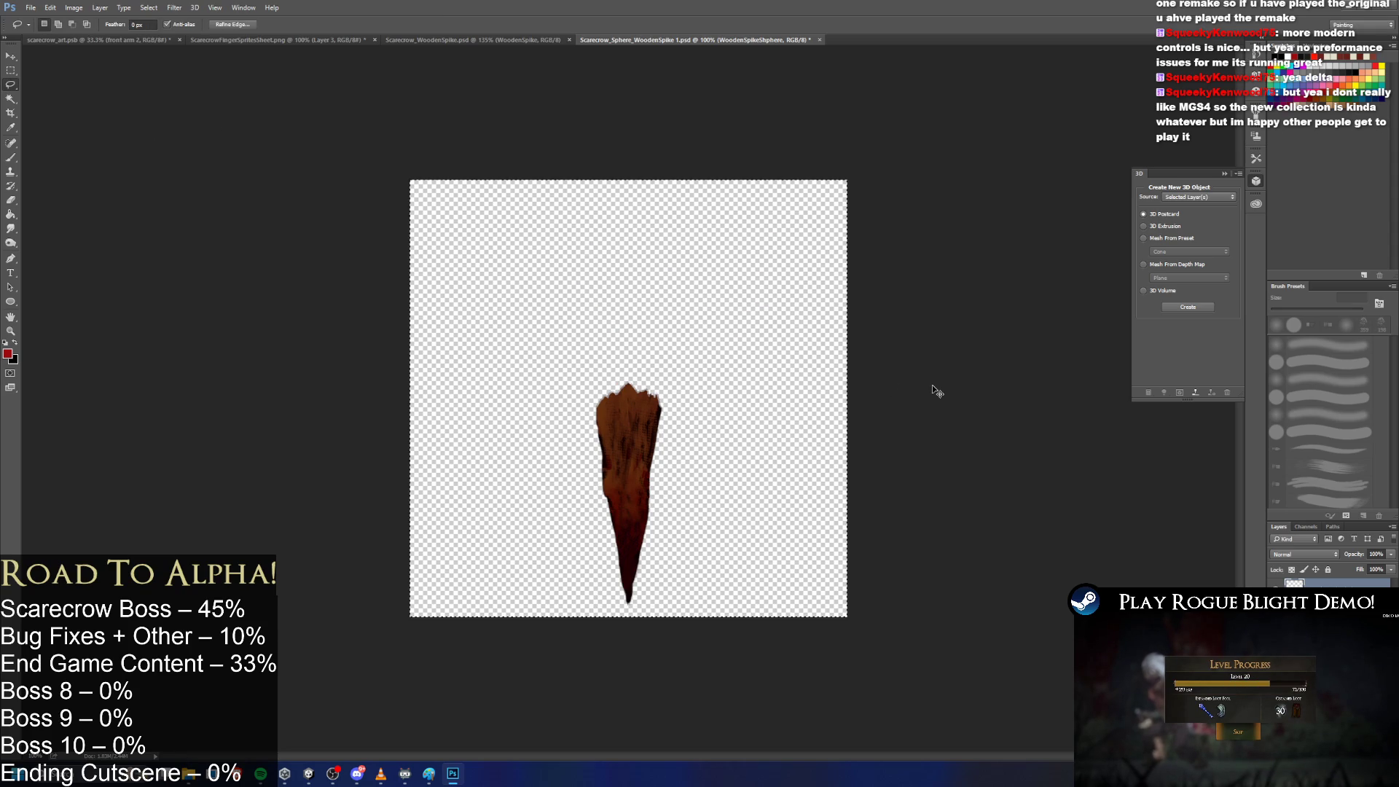
# Duplicate the spike and turn the copy horizontal, moving it up-right.
pyautogui.hotkey('ctrl', 'j')
pyautogui.hotkey('ctrl', 't')
pyautogui.moveTo(818, 429)
pyautogui.mouseDown()
pyautogui.moveTo(741, 336)
pyautogui.moveTo(667, 319)
pyautogui.moveTo(587, 341)
pyautogui.mouseUp()
pyautogui.moveTo(672, 499)
pyautogui.mouseDown()
pyautogui.moveTo(779, 353)
pyautogui.moveTo(775, 388)
pyautogui.moveTo(875, 263)
pyautogui.moveTo(313, 397)
pyautogui.moveTo(503, 551)
pyautogui.mouseUp()
pyautogui.press('Return')
# Duplicate the spike again and flip the copy 180° to the canvas top.
pyautogui.press('l')
pyautogui.hotkey('ctrl', 'j')
pyautogui.hotkey('ctrl', 't')
pyautogui.moveTo(661, 565)
pyautogui.mouseDown()
pyautogui.moveTo(656, 353)
pyautogui.moveTo(661, 364)
pyautogui.mouseUp()
pyautogui.press('Return')
# Add another spike copy rotated a quarter turn as the cross's left arm.
pyautogui.press('l')
pyautogui.hotkey('ctrl', 'j')
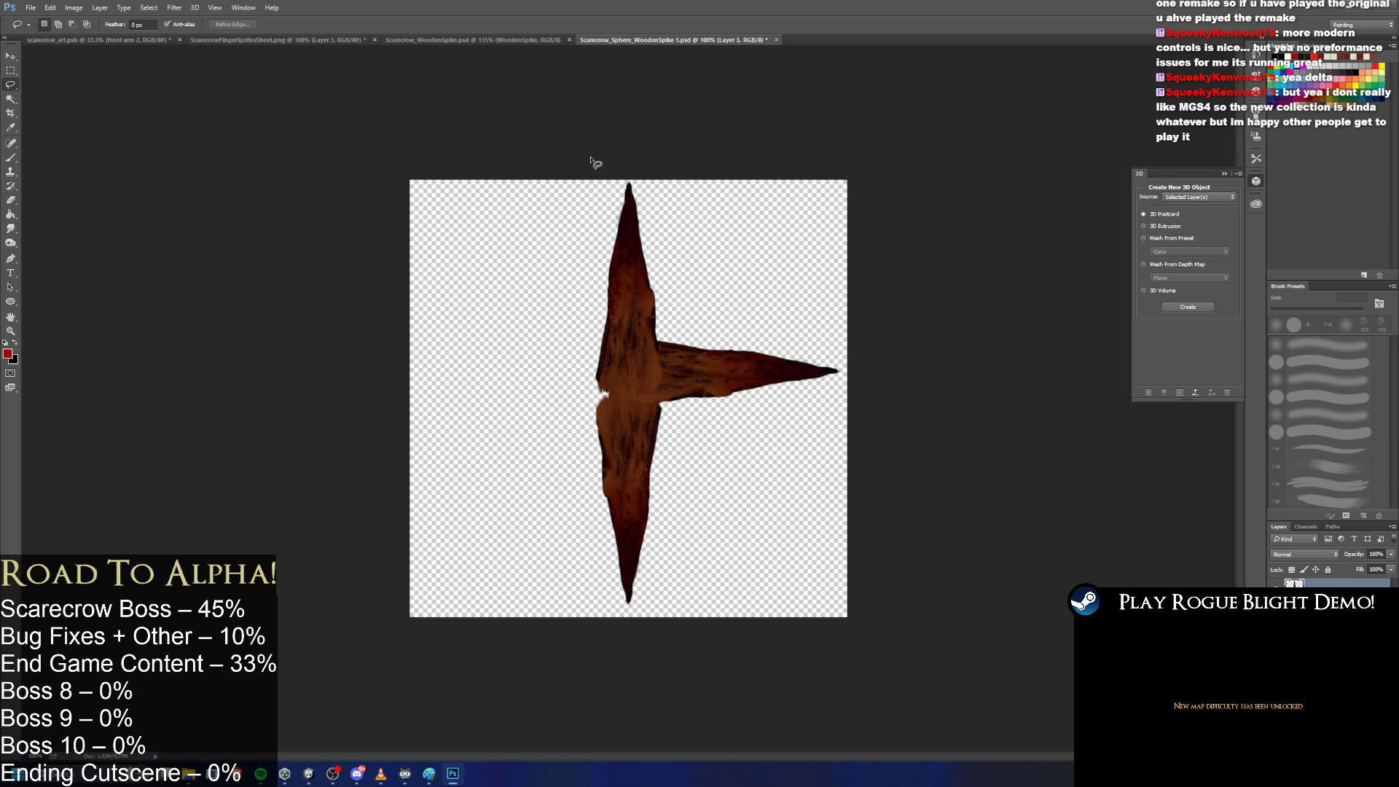
pyautogui.hotkey('ctrl', 't')
pyautogui.moveTo(766, 215)
pyautogui.mouseDown()
pyautogui.moveTo(737, 124)
pyautogui.moveTo(562, 162)
pyautogui.mouseUp()
pyautogui.moveTo(674, 315)
pyautogui.mouseDown()
pyautogui.moveTo(519, 422)
pyautogui.moveTo(583, 401)
pyautogui.moveTo(572, 397)
pyautogui.mouseUp()
pyautogui.press('Return')
# Paste another spike copy and rotate it into the upper-left diagonal arm.
pyautogui.press('l')
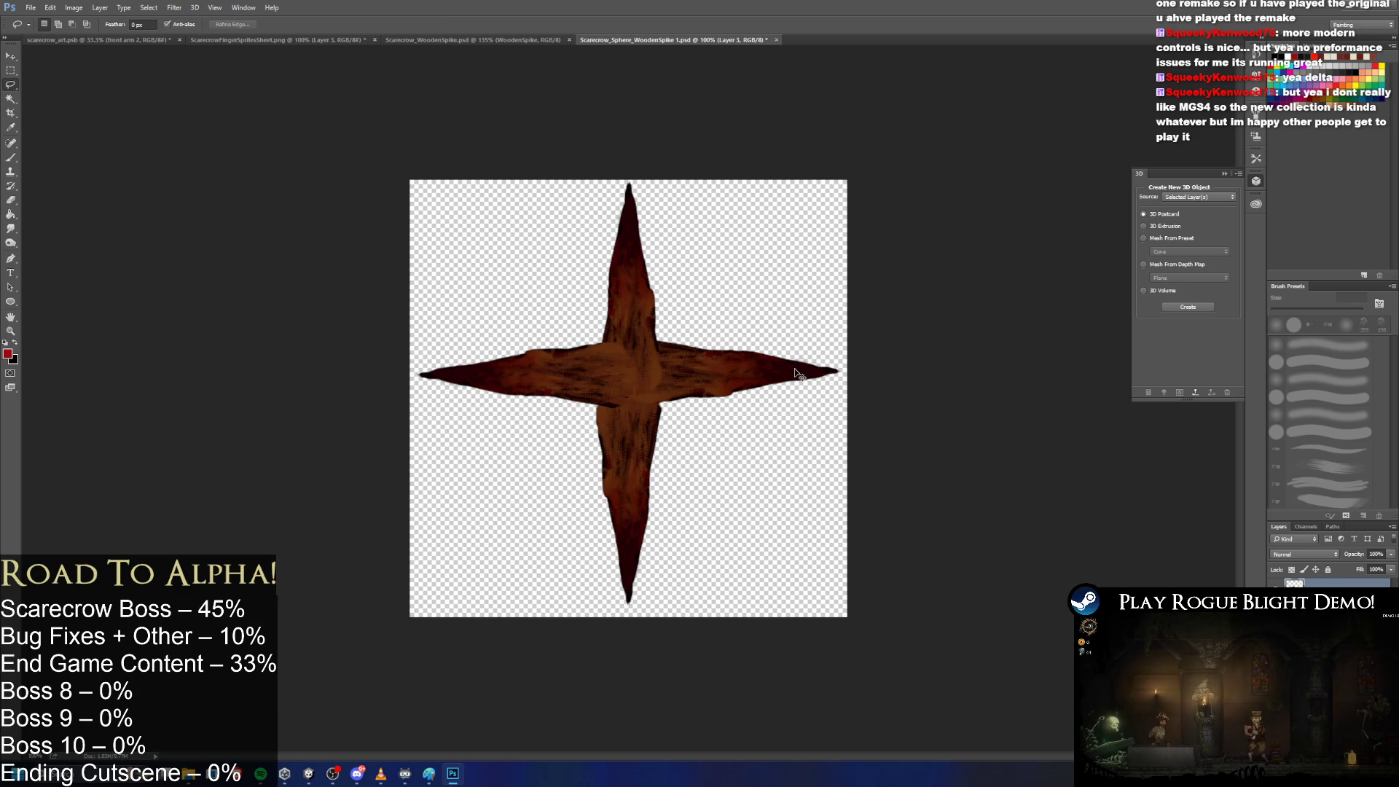
pyautogui.hotkey('ctrl', 'v')
pyautogui.hotkey('ctrl', 't')
pyautogui.moveTo(838, 409)
pyautogui.mouseDown()
pyautogui.moveTo(874, 463)
pyautogui.moveTo(693, 737)
pyautogui.mouseUp()
pyautogui.moveTo(663, 531)
pyautogui.mouseDown()
pyautogui.moveTo(591, 332)
pyautogui.moveTo(604, 364)
pyautogui.moveTo(660, 219)
pyautogui.mouseUp()
# Apply the upper-left diagonal spike, then try a lower-right copy and undo it.
pyautogui.press('Return')
pyautogui.press('l')
pyautogui.hotkey('ctrl', 'j')
pyautogui.hotkey('ctrl', 't')
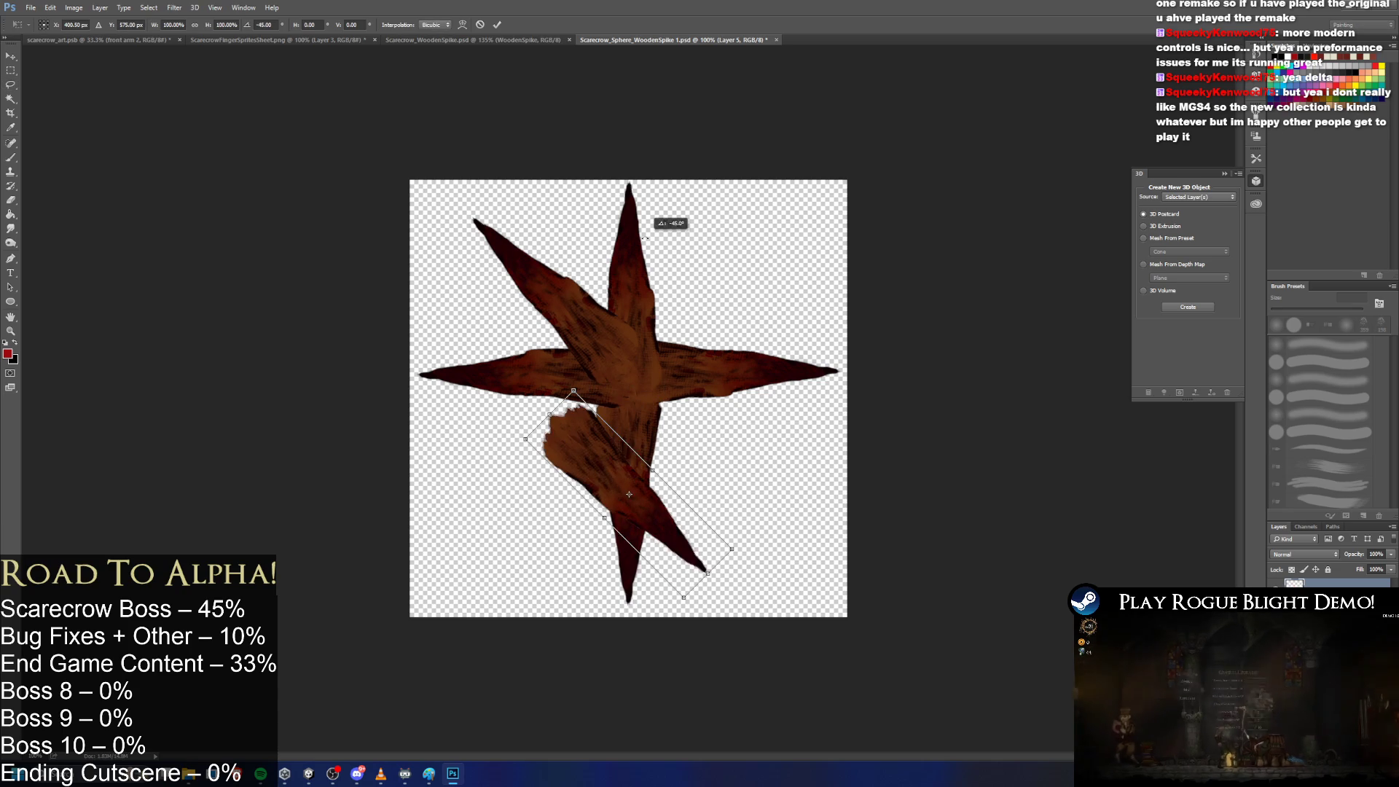
pyautogui.moveTo(634, 466); pyautogui.dragTo(715, 438)
pyautogui.press('Return')
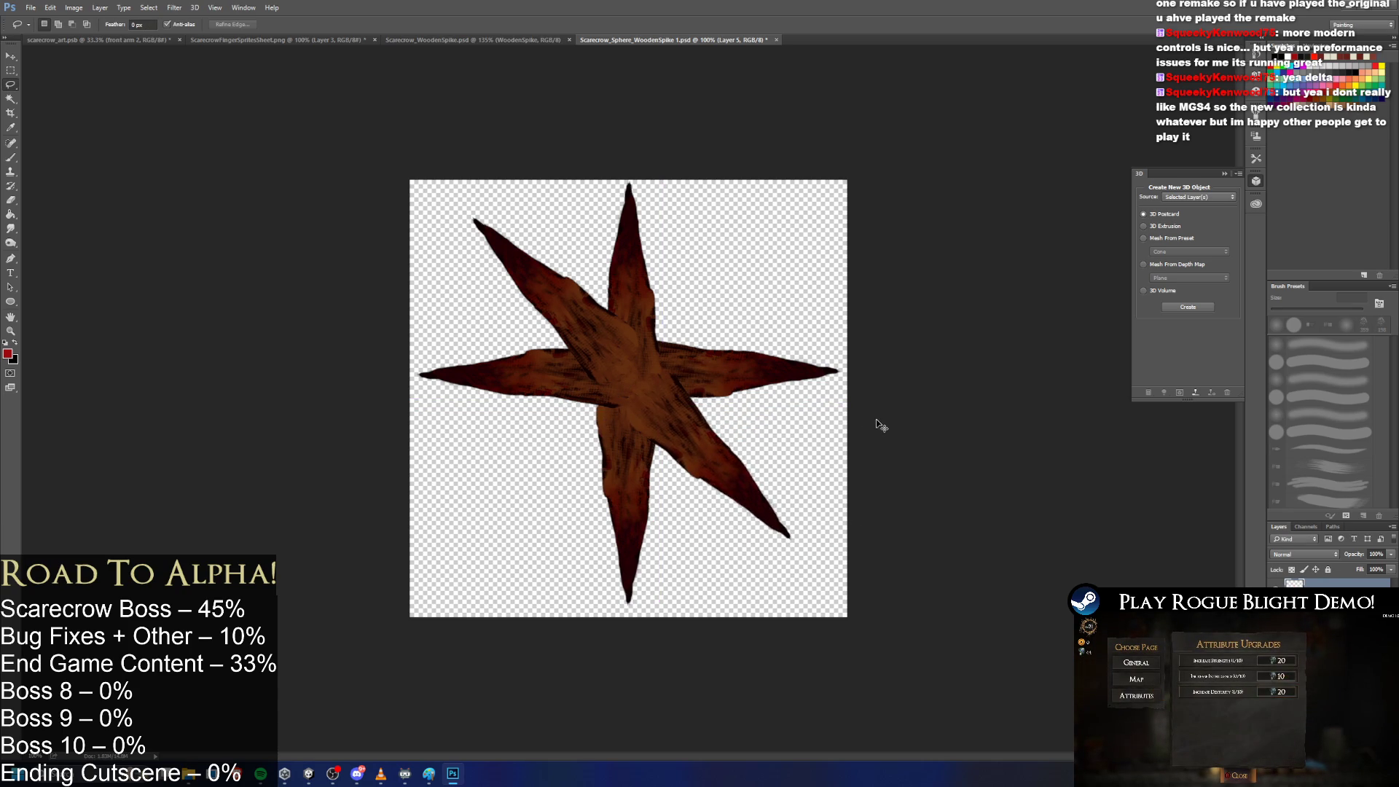
pyautogui.hotkey('ctrl', 'z')
pyautogui.hotkey('ctrl', 'z')
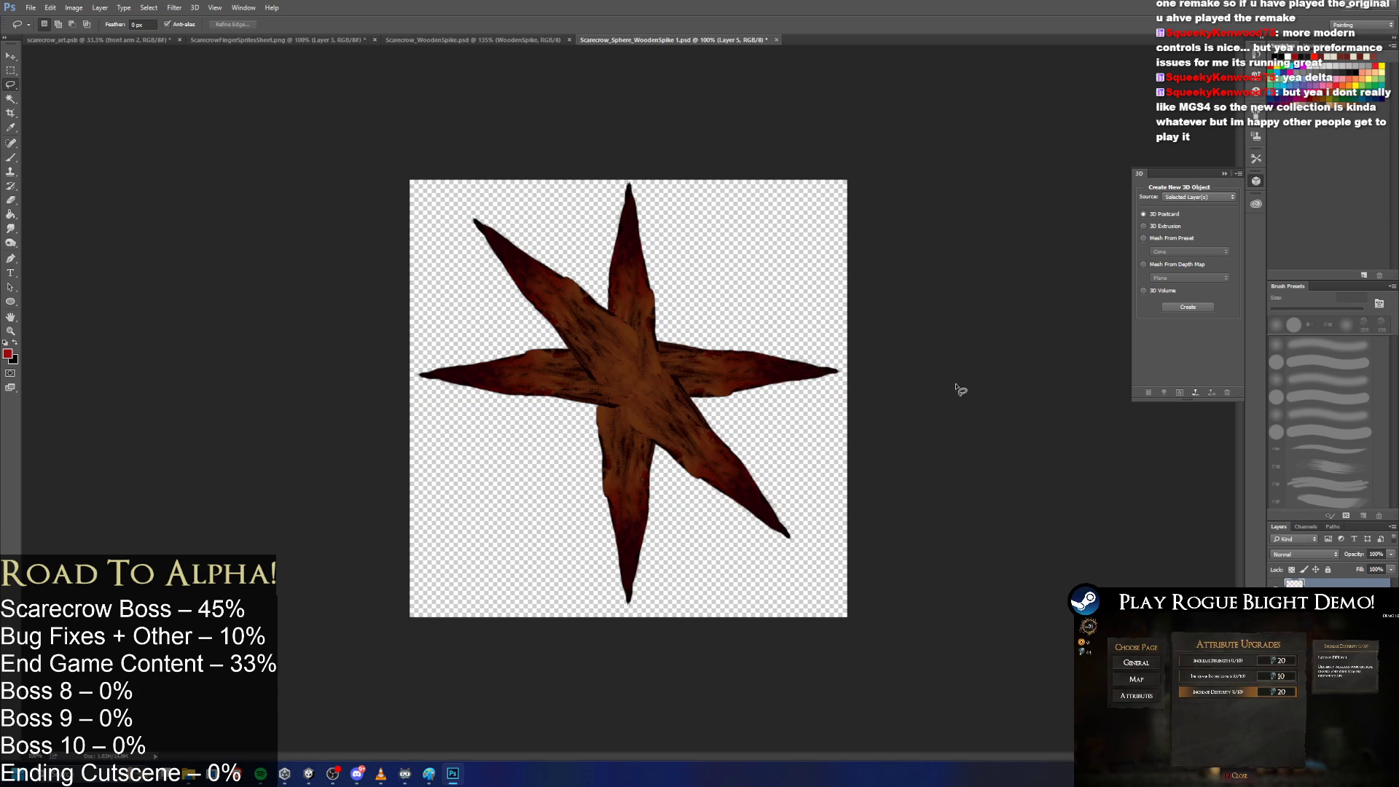
# Duplicate the lower spike and place it at -135° in the upper-right diagonal gap.
pyautogui.hotkey('ctrl', 'j')
pyautogui.hotkey('ctrl', 't')
pyautogui.moveTo(874, 408)
pyautogui.mouseDown()
pyautogui.moveTo(751, 259)
pyautogui.moveTo(546, 240)
pyautogui.moveTo(429, 330)
pyautogui.mouseUp()
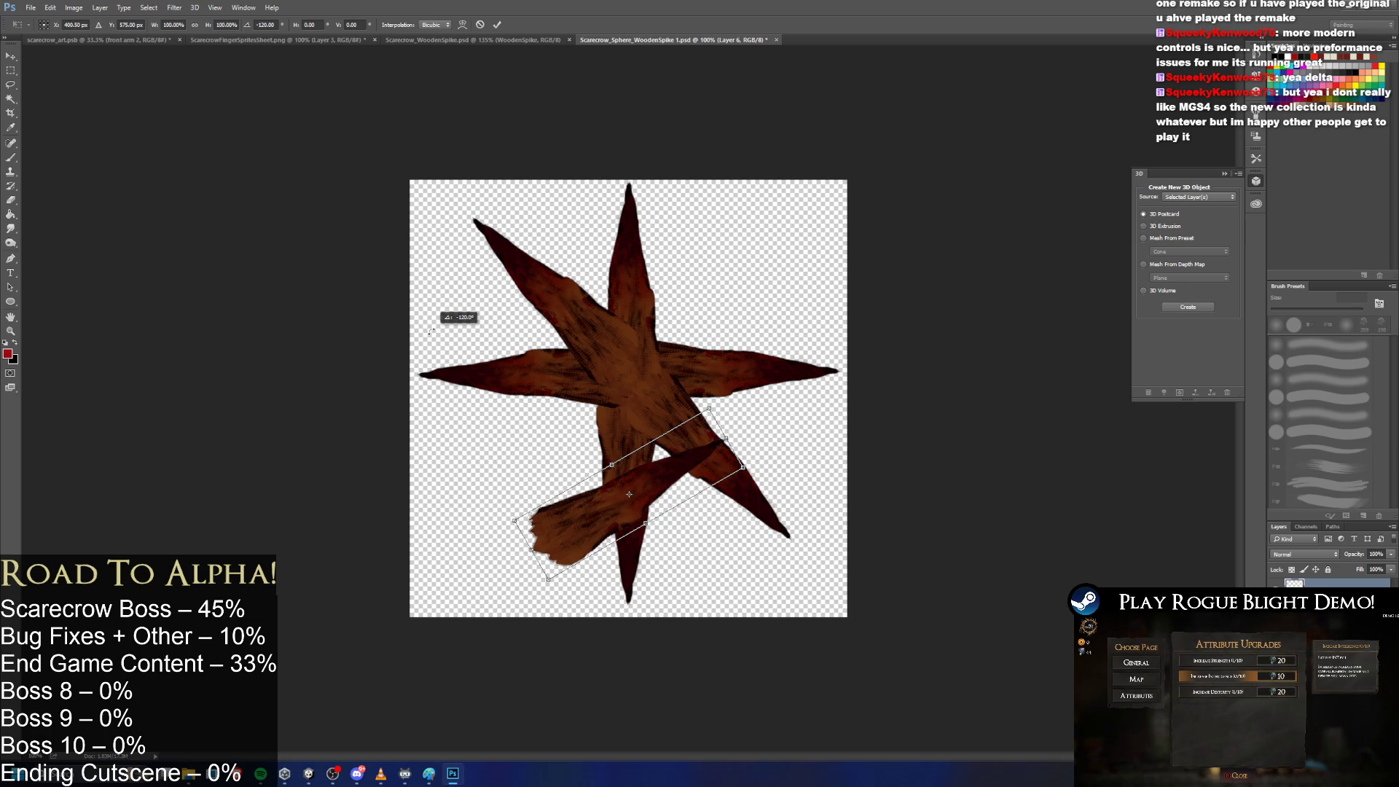
pyautogui.moveTo(433, 332); pyautogui.dragTo(412, 383)
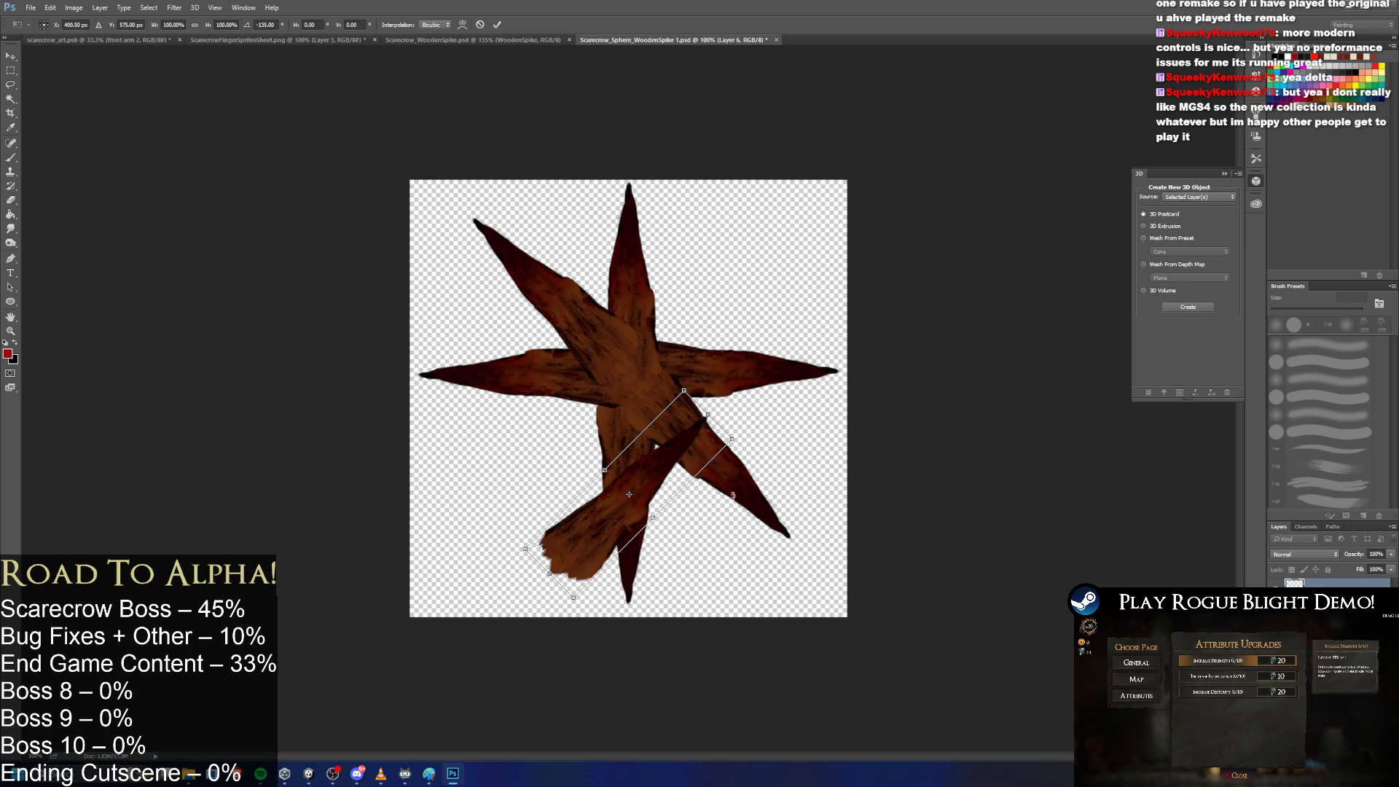
pyautogui.moveTo(644, 474)
pyautogui.mouseDown()
pyautogui.moveTo(736, 263)
pyautogui.moveTo(697, 299)
pyautogui.moveTo(706, 291)
pyautogui.mouseUp()
pyautogui.press('Return')
pyautogui.press('l')
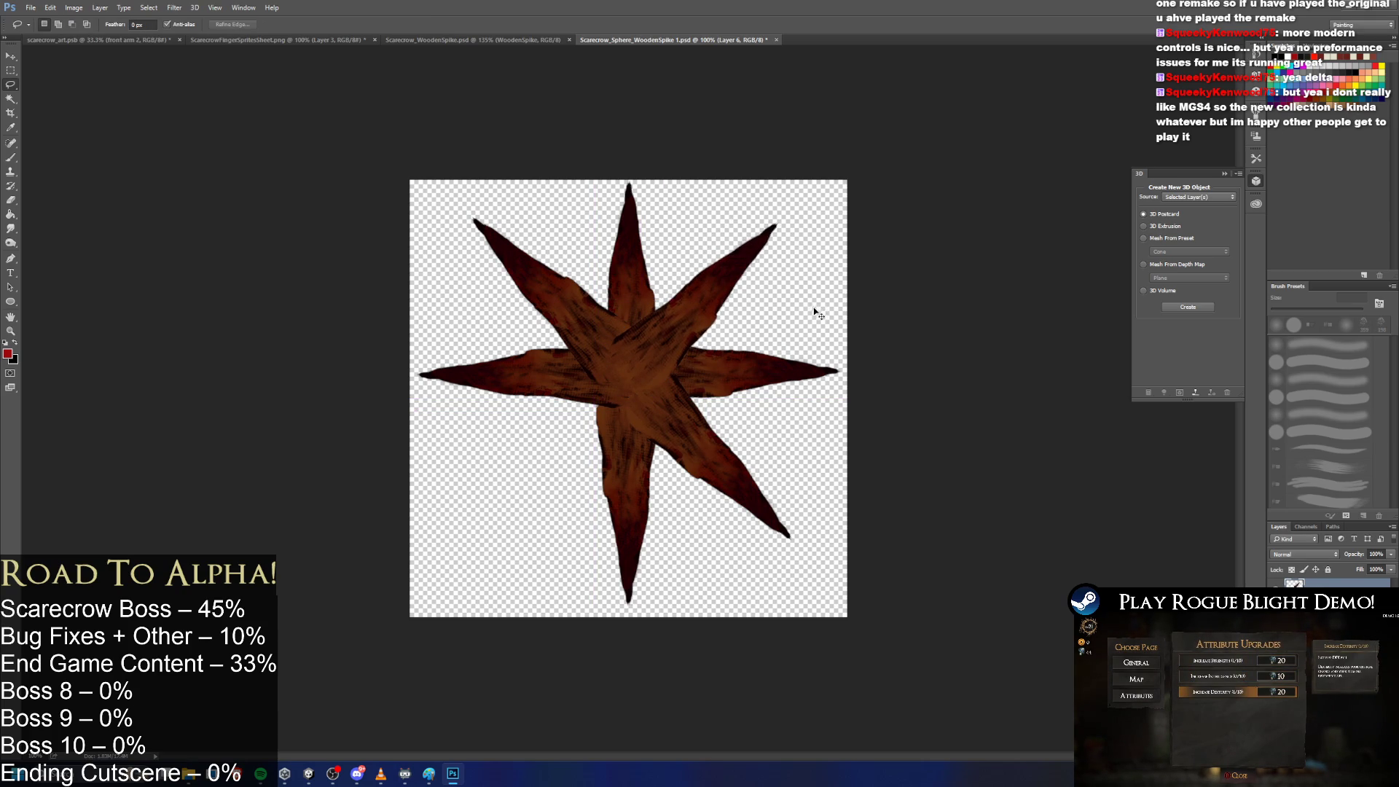
# Paste the last spike copy and rotate it 45° into the remaining diagonal.
pyautogui.hotkey('ctrl', 'v')
pyautogui.hotkey('ctrl', 't')
pyautogui.moveTo(878, 303)
pyautogui.mouseDown()
pyautogui.moveTo(957, 513)
pyautogui.moveTo(705, 493)
pyautogui.moveTo(599, 441)
pyautogui.moveTo(603, 410)
pyautogui.mouseUp()
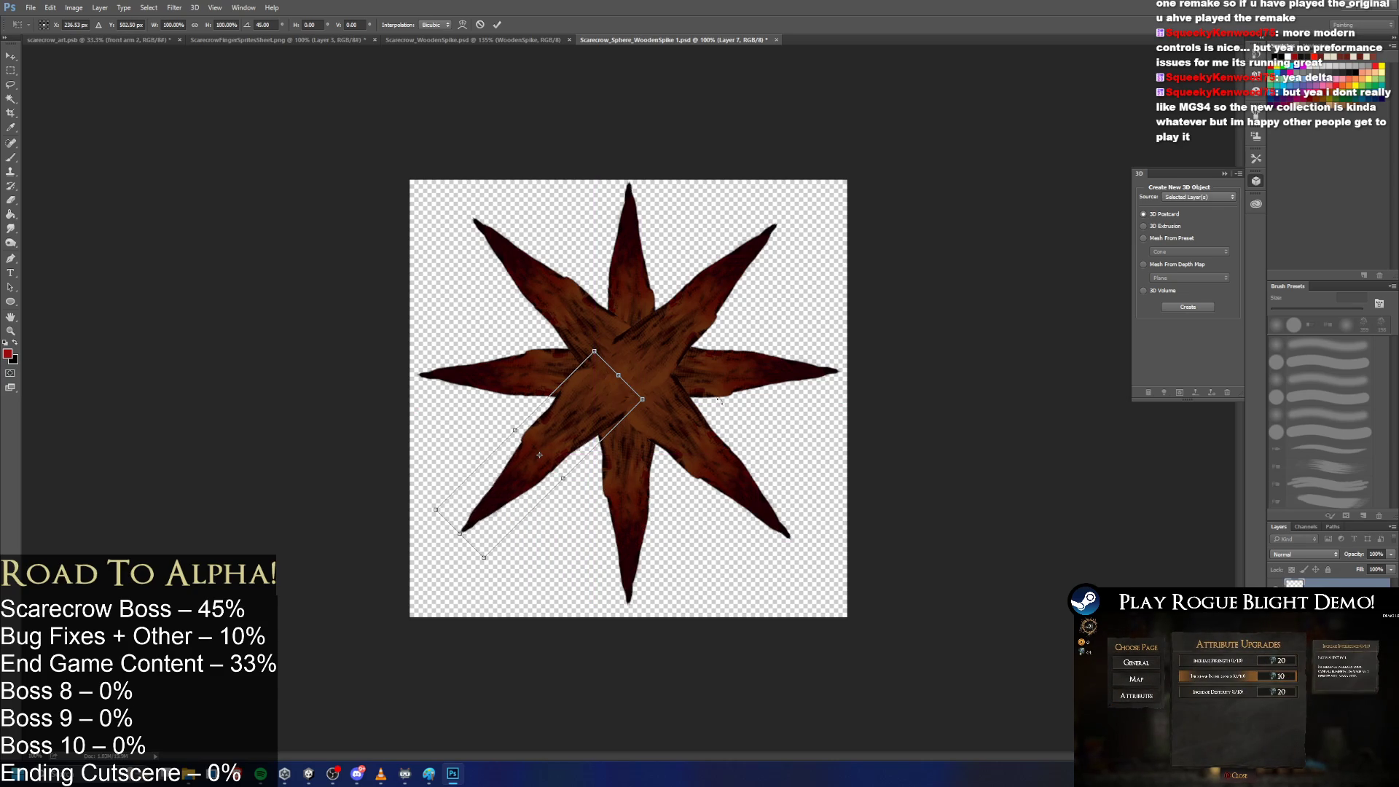
pyautogui.press('Return')
pyautogui.press('l')
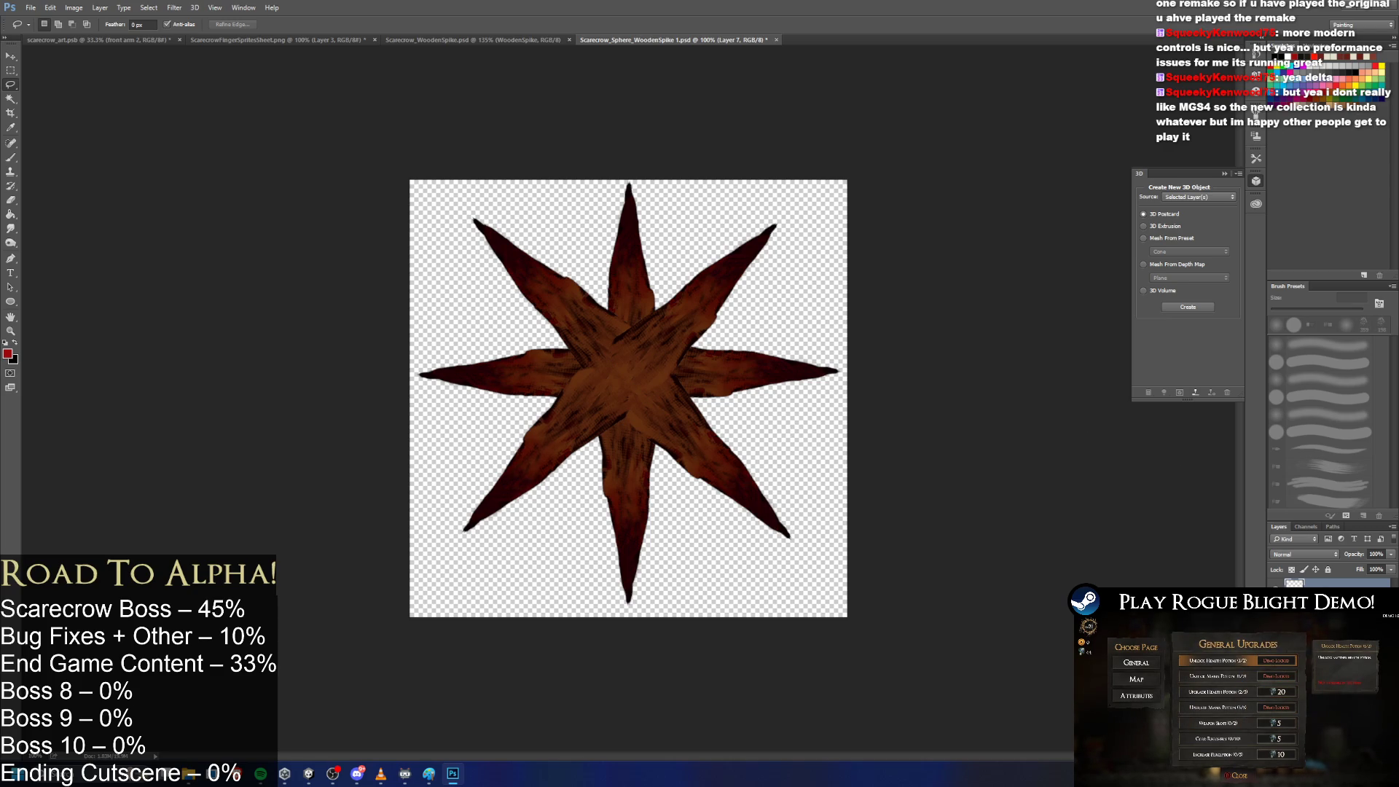
# Merge all spike layers into one named WoodenSpikeShphere and return to Unity.
pyautogui.keyDown('shift'); pyautogui.click(1341, 616); pyautogui.keyUp('shift')
pyautogui.rightClick(1341, 594)
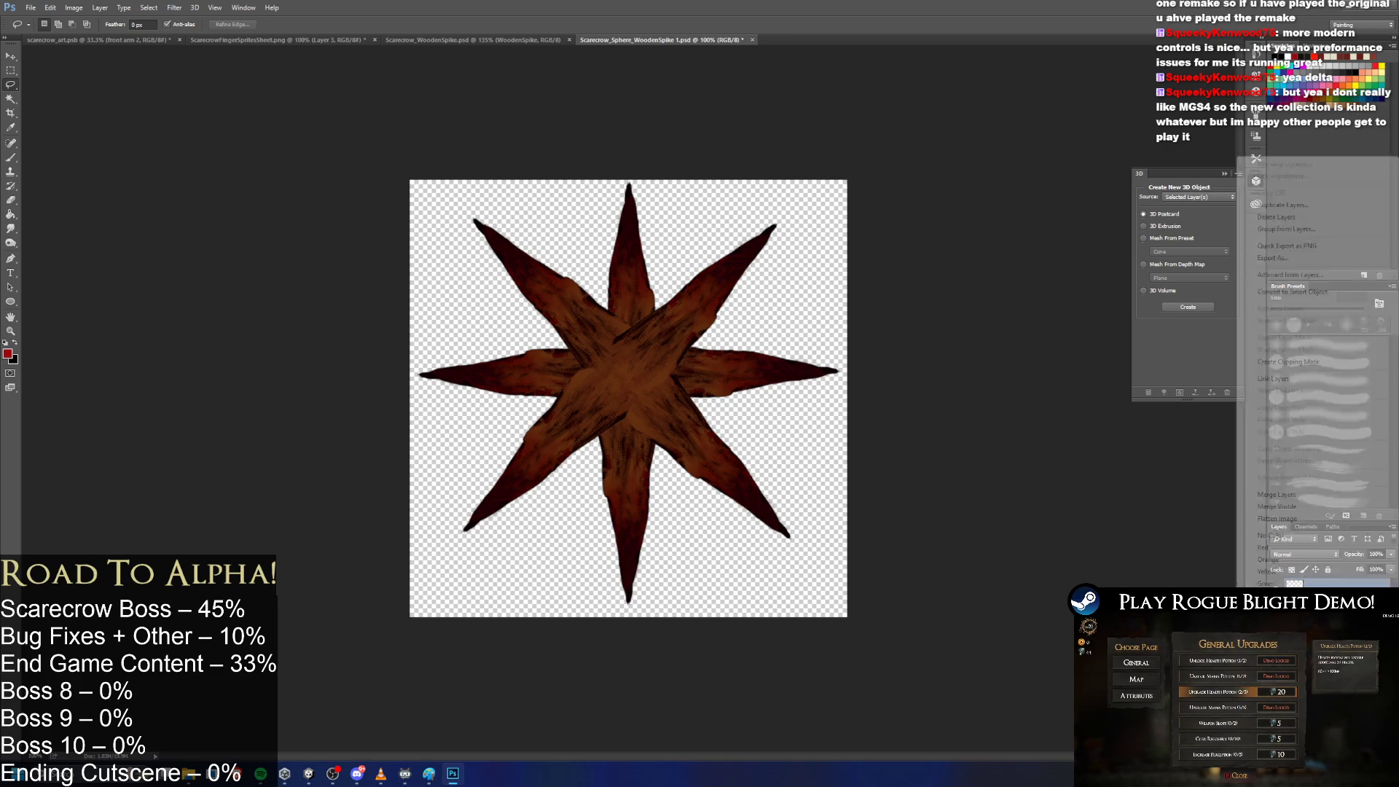
pyautogui.click(1309, 494)
pyautogui.rightClick(1342, 583)
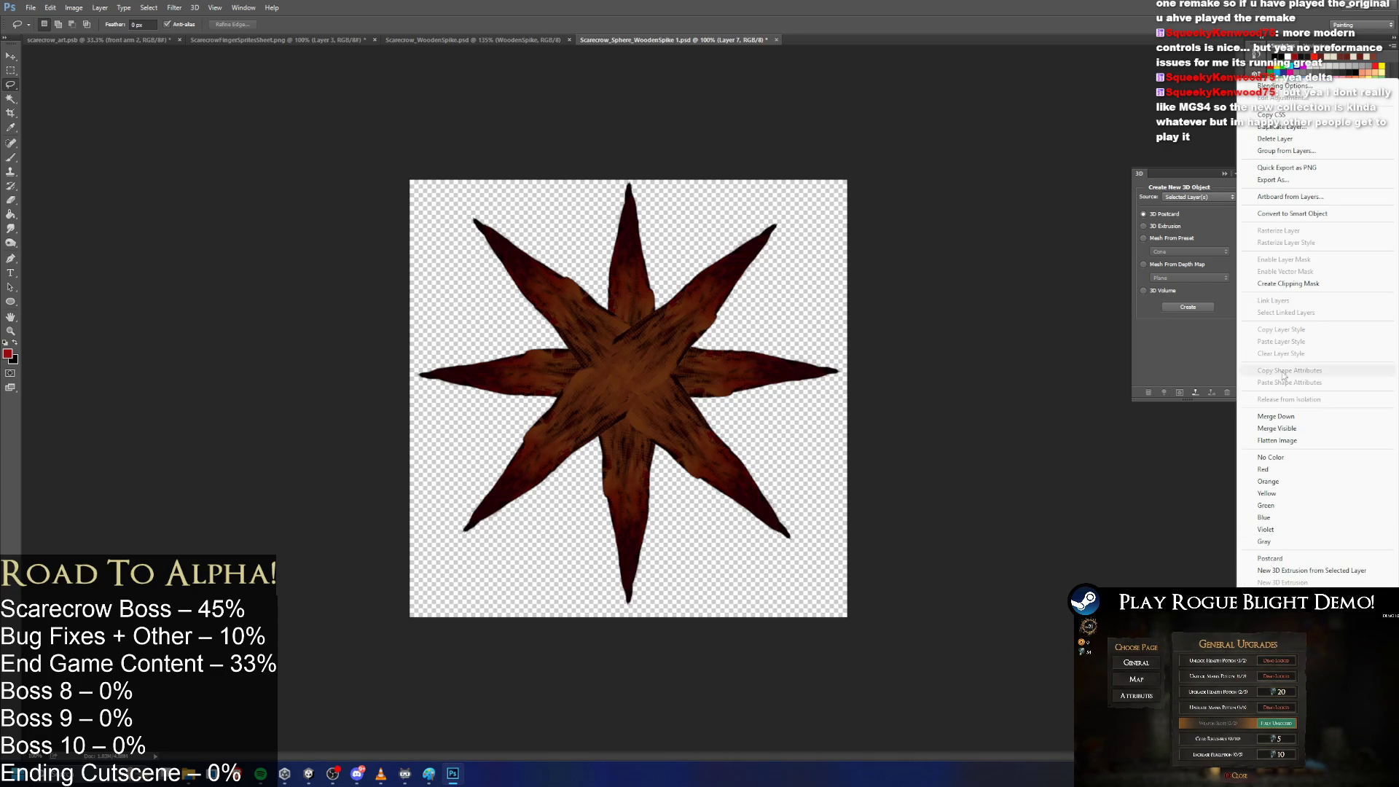
pyautogui.click(1382, 419)
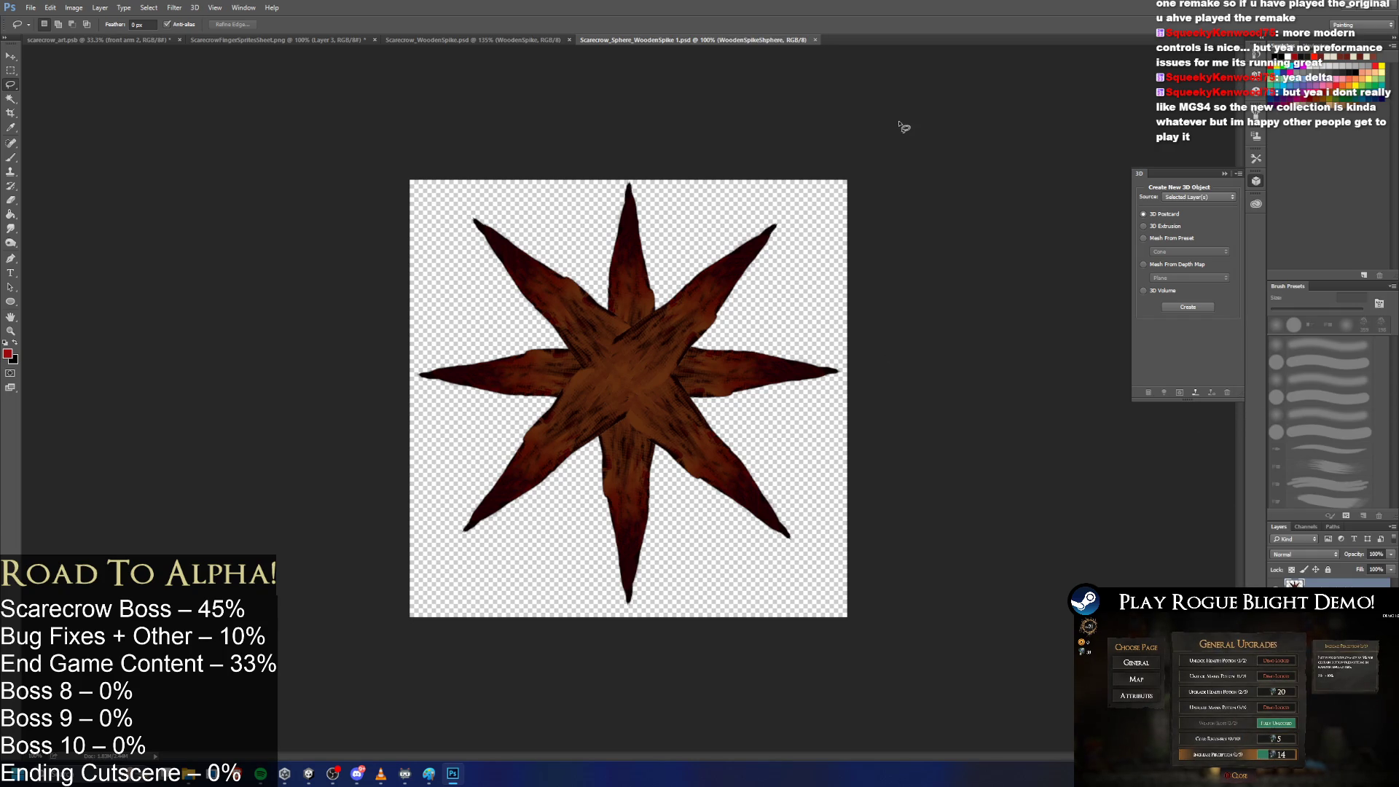
pyautogui.click(1349, 8)
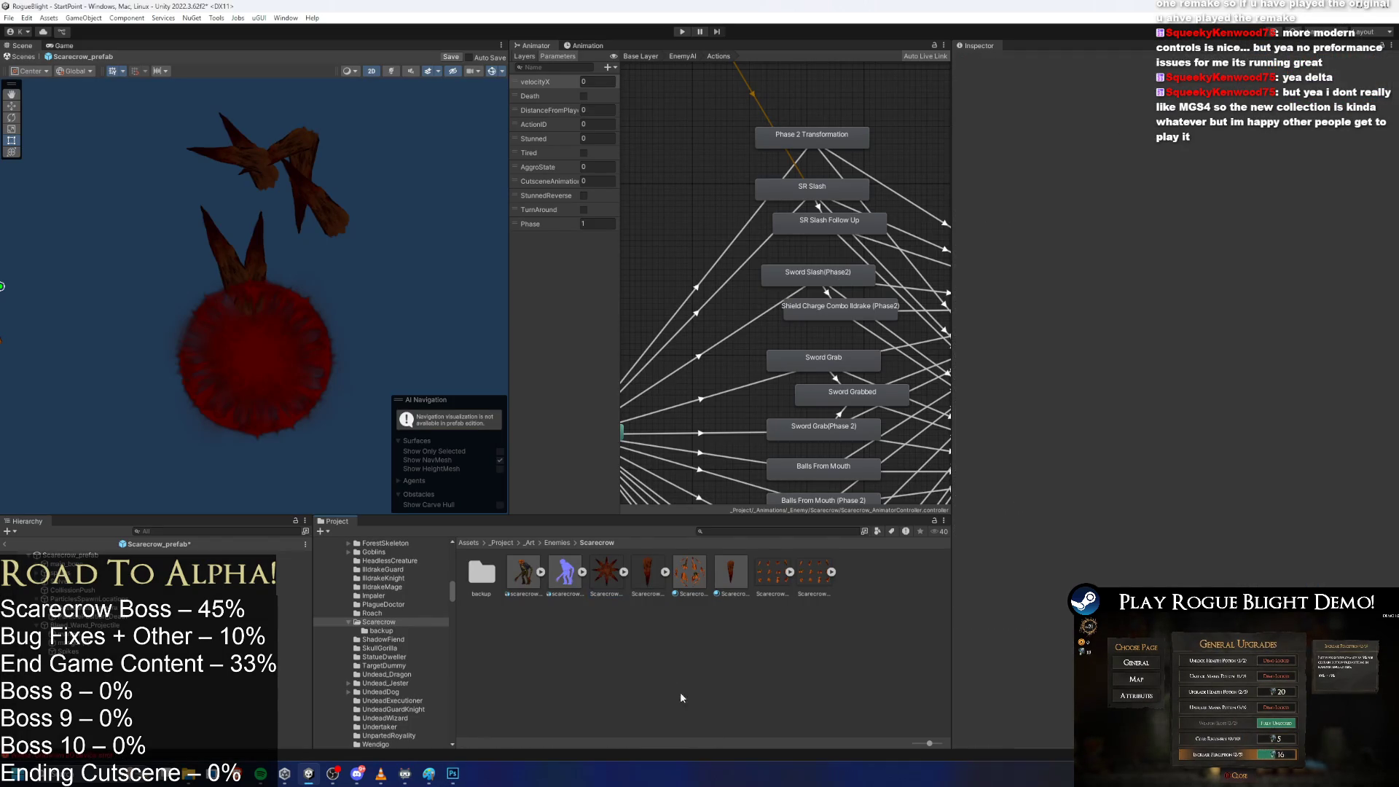
# Rename the spike sprite to Scarecrow_Sphere_WoodenSpike by dropping its trailing number.
pyautogui.rightClick(602, 571)
pyautogui.click(722, 269)
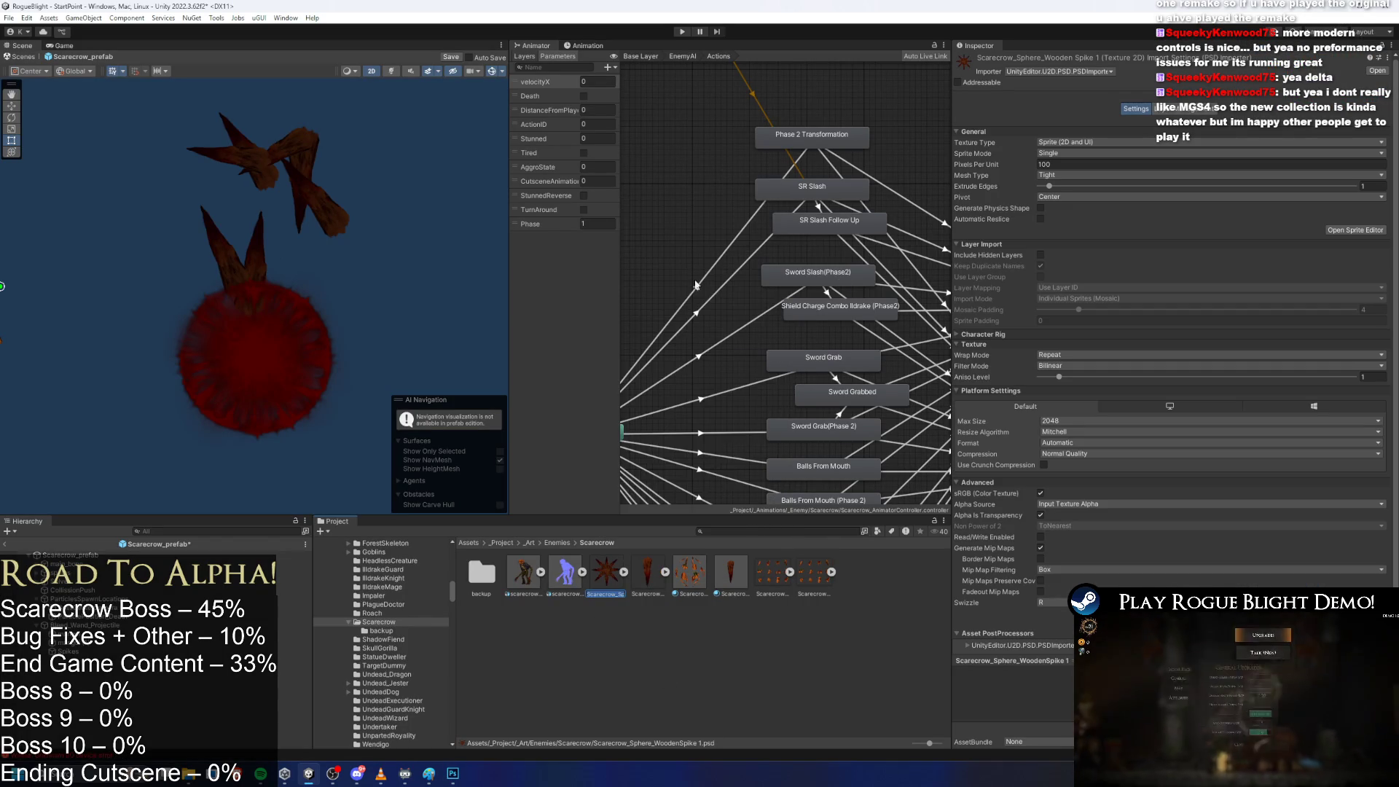
pyautogui.press('BackSpace')
pyautogui.press('BackSpace')
pyautogui.press('Return')
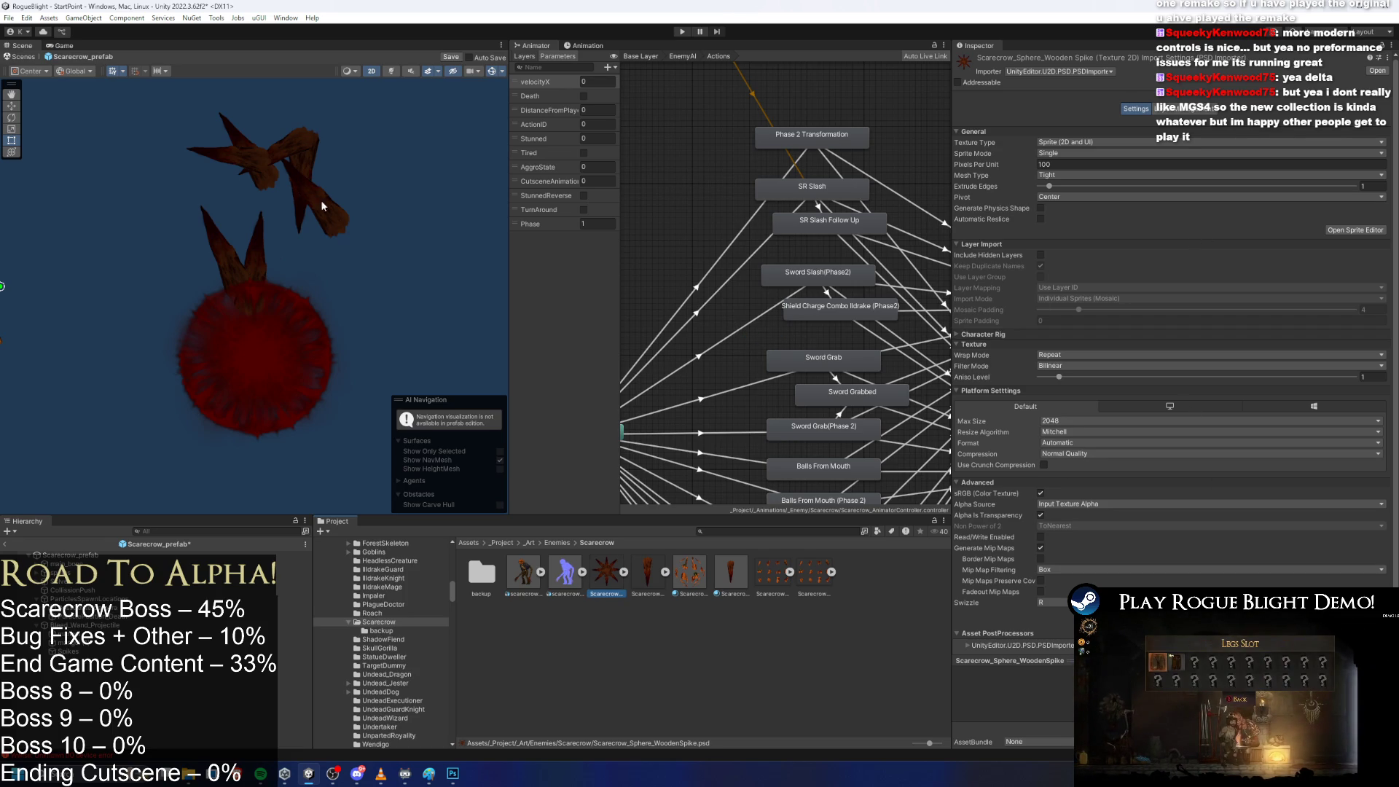
# Rename the body parts material to ScarecrowWoodenSpikePartsMaterial.
pyautogui.click(250, 257)
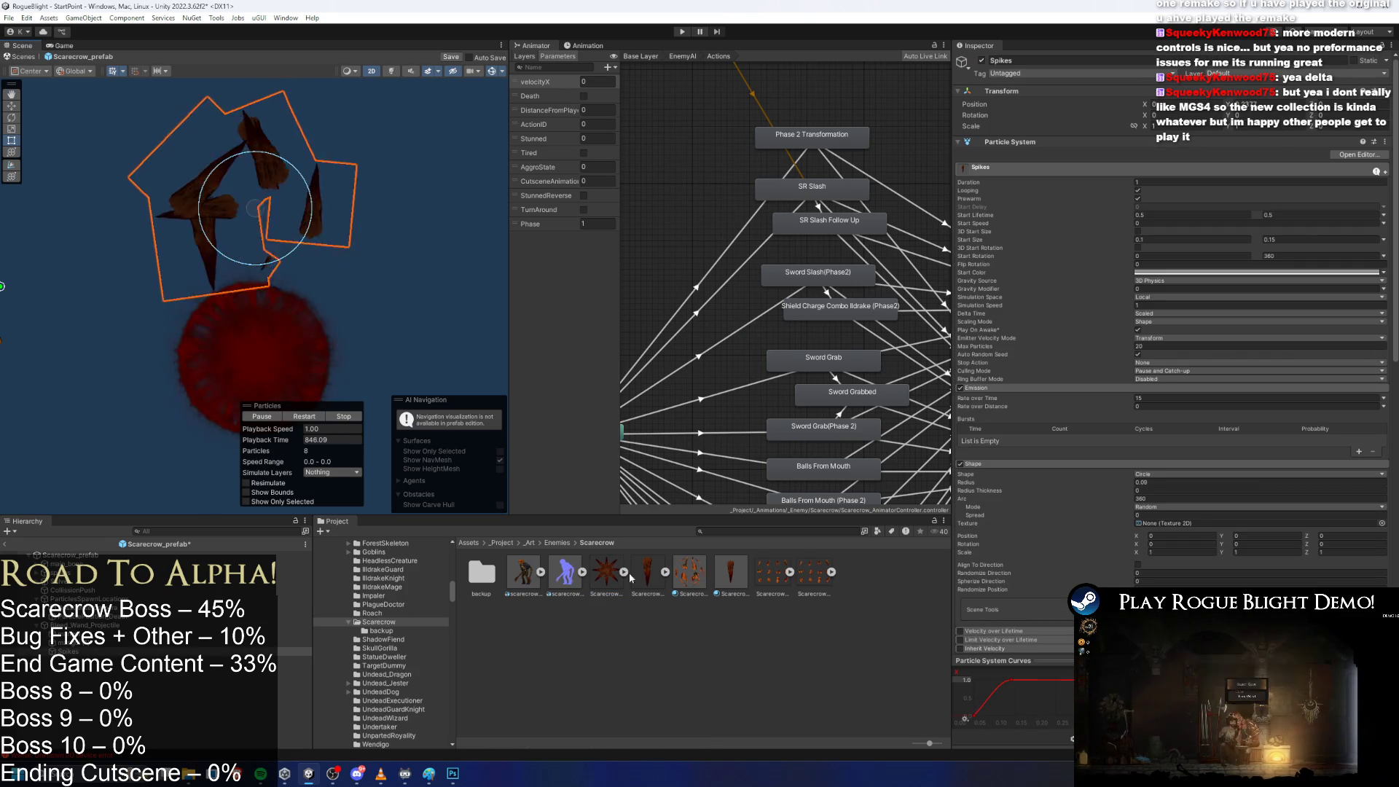
pyautogui.click(743, 568)
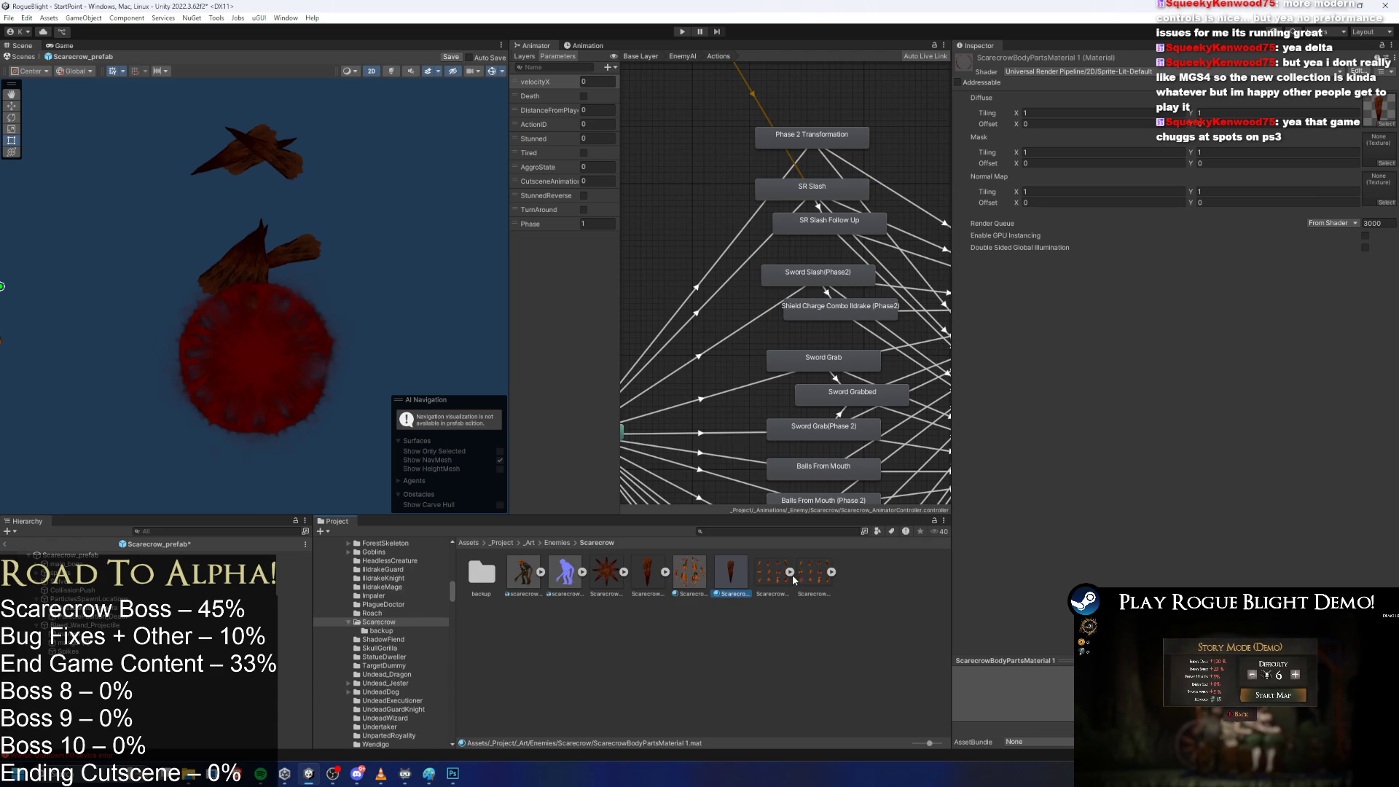
pyautogui.rightClick(742, 580)
pyautogui.click(752, 257)
pyautogui.write('enS')
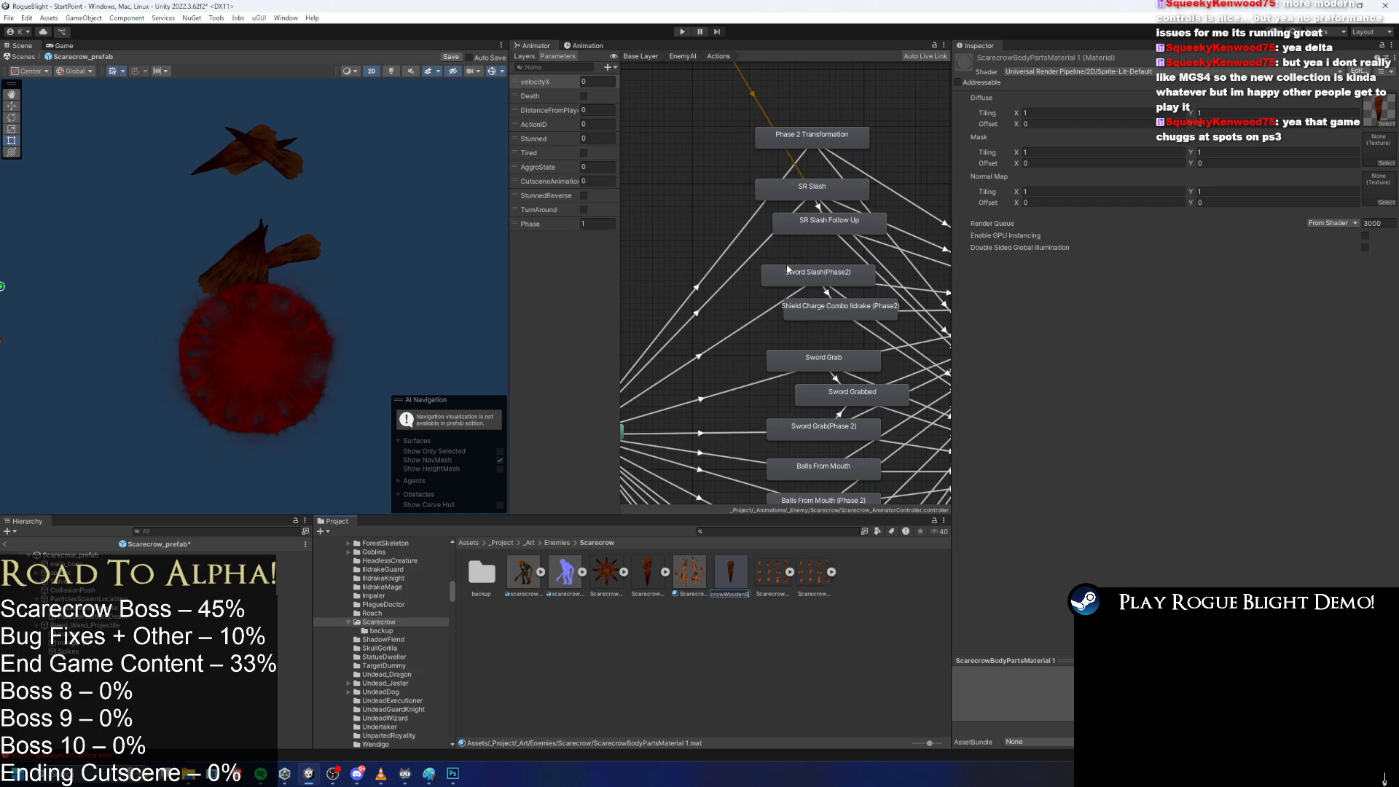
pyautogui.write('tickPar')
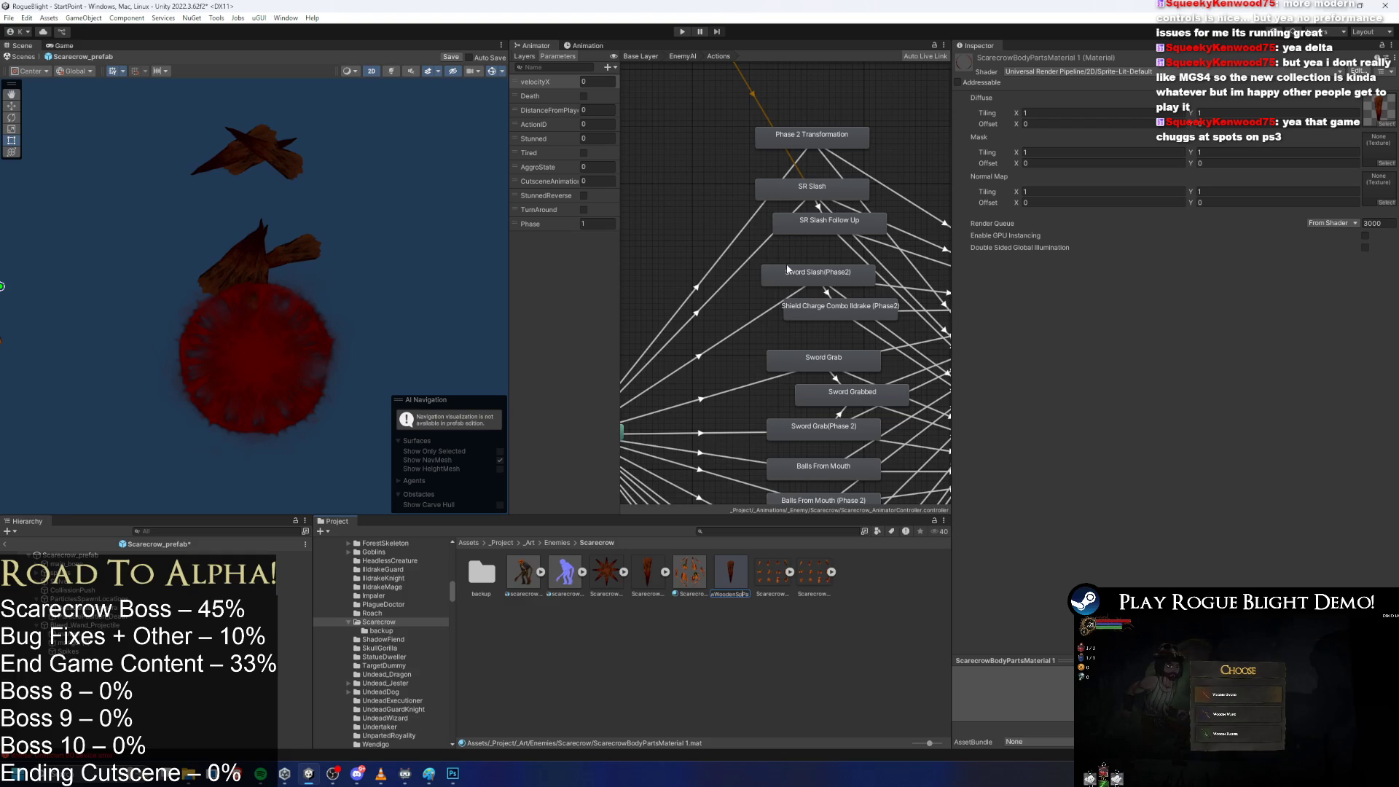
pyautogui.press('Return')
# Duplicate it as ScarecrowCircleWoodenSpikePartsMaterial and reselect the Spikes particle object.
pyautogui.hotkey('ctrl', 'd')
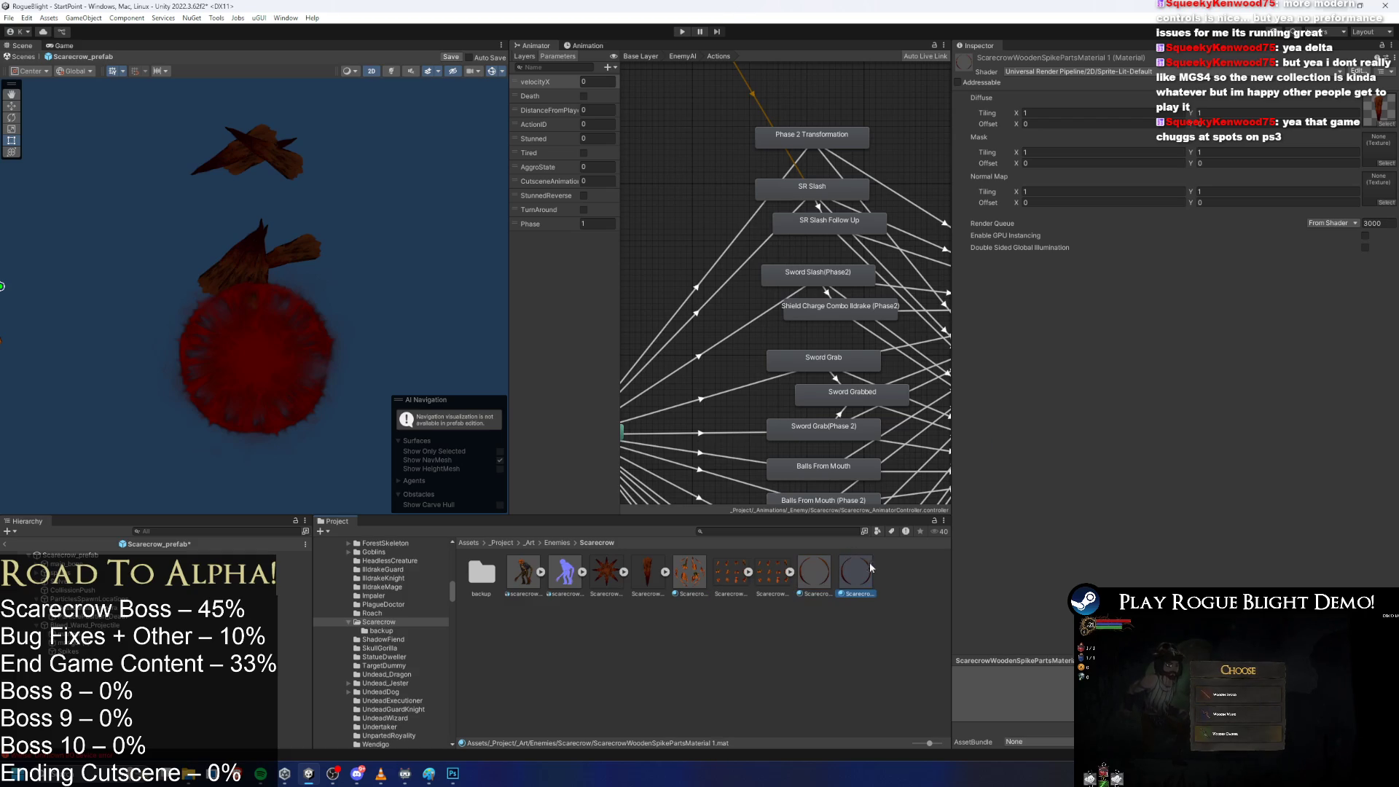
pyautogui.rightClick(863, 583)
pyautogui.click(904, 268)
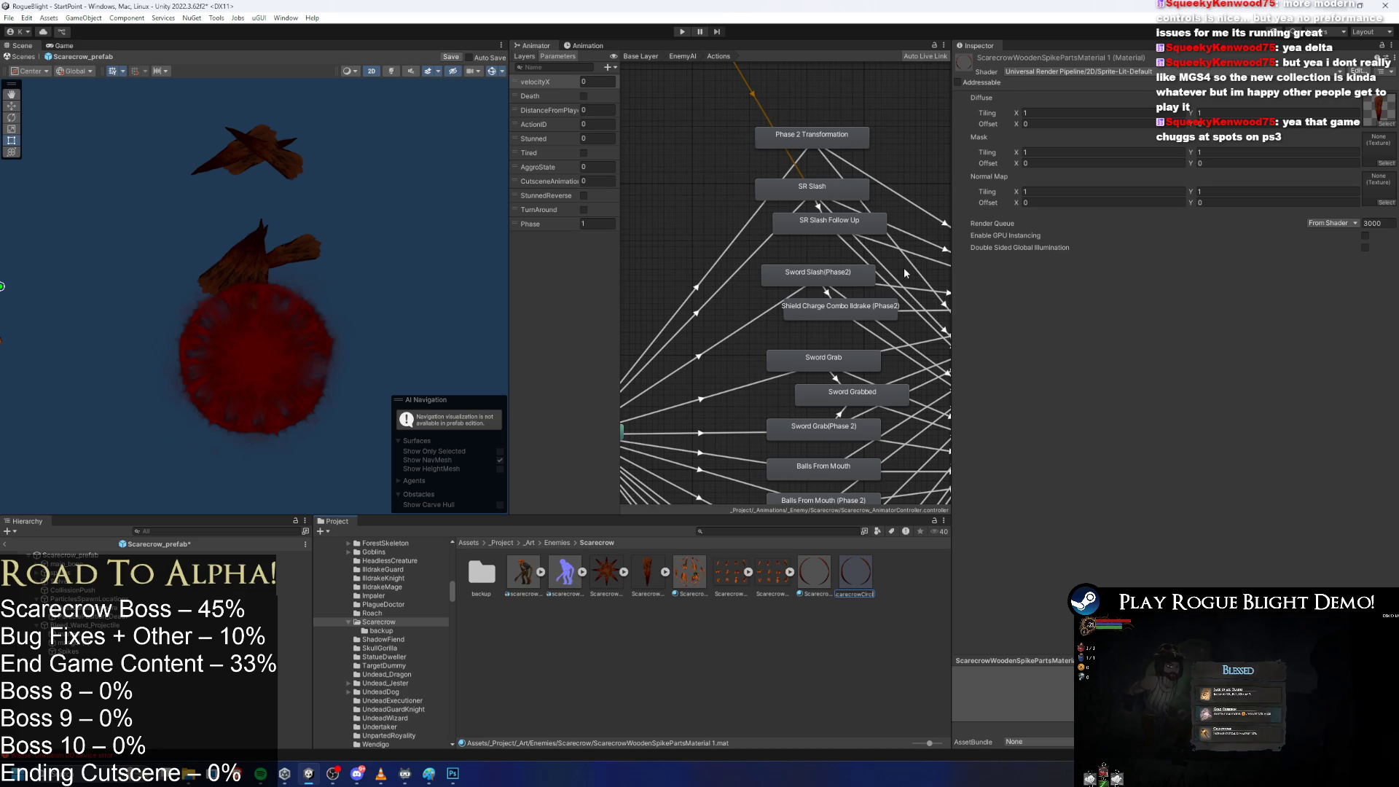
pyautogui.press('Return')
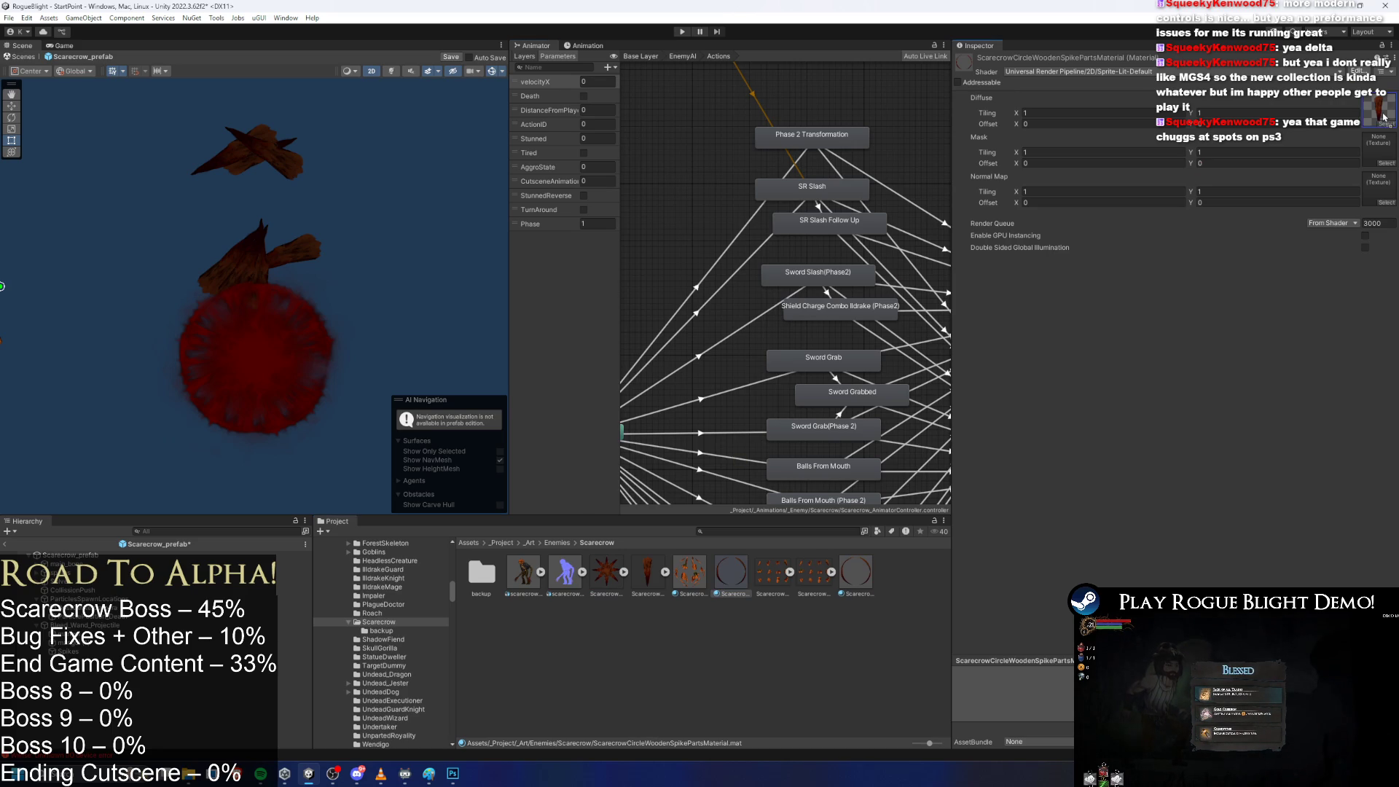
pyautogui.click(285, 173)
pyautogui.scroll(-10, 1196, 369)
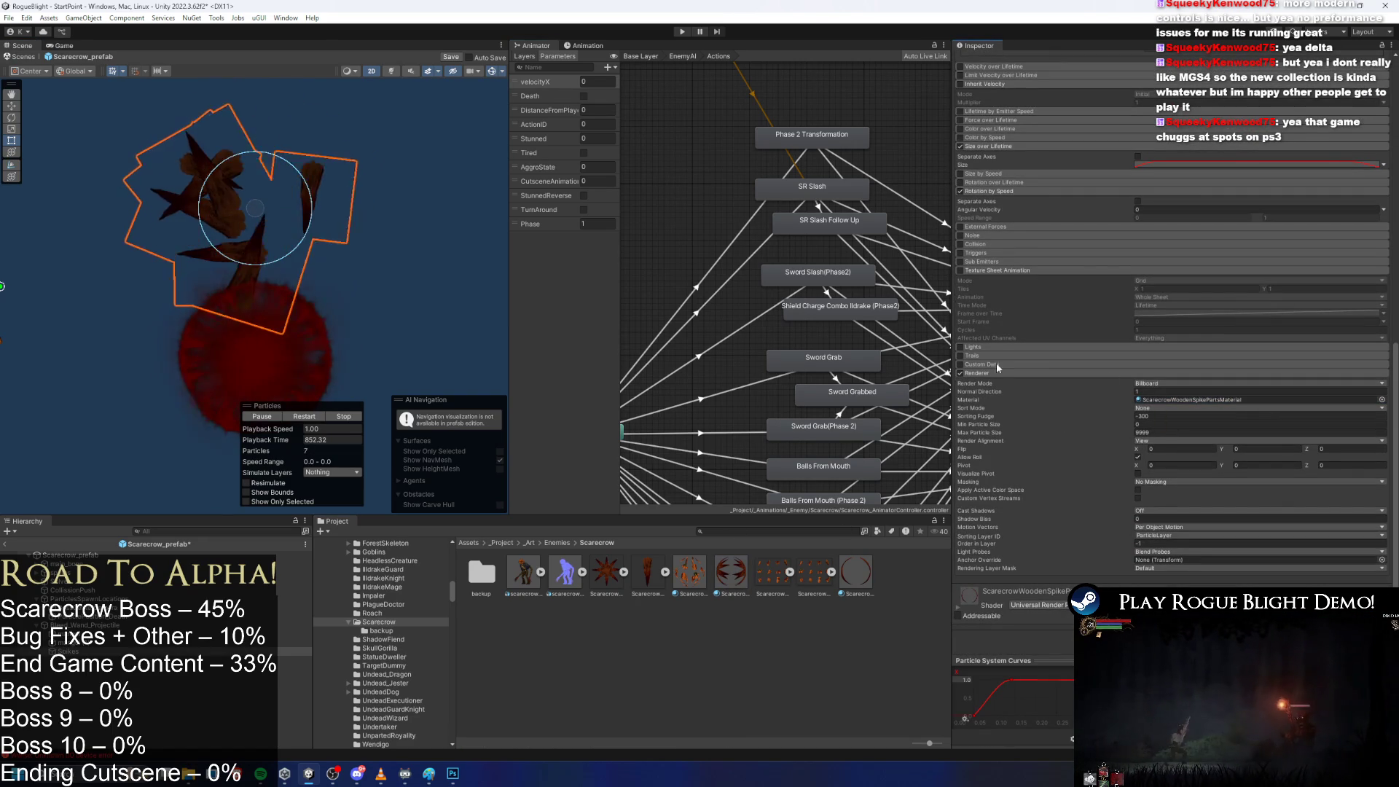
# Assign the circle wooden spike material to the Spikes and set Emission Rate over Time to 5.
pyautogui.moveTo(731, 572); pyautogui.dragTo(239, 224)
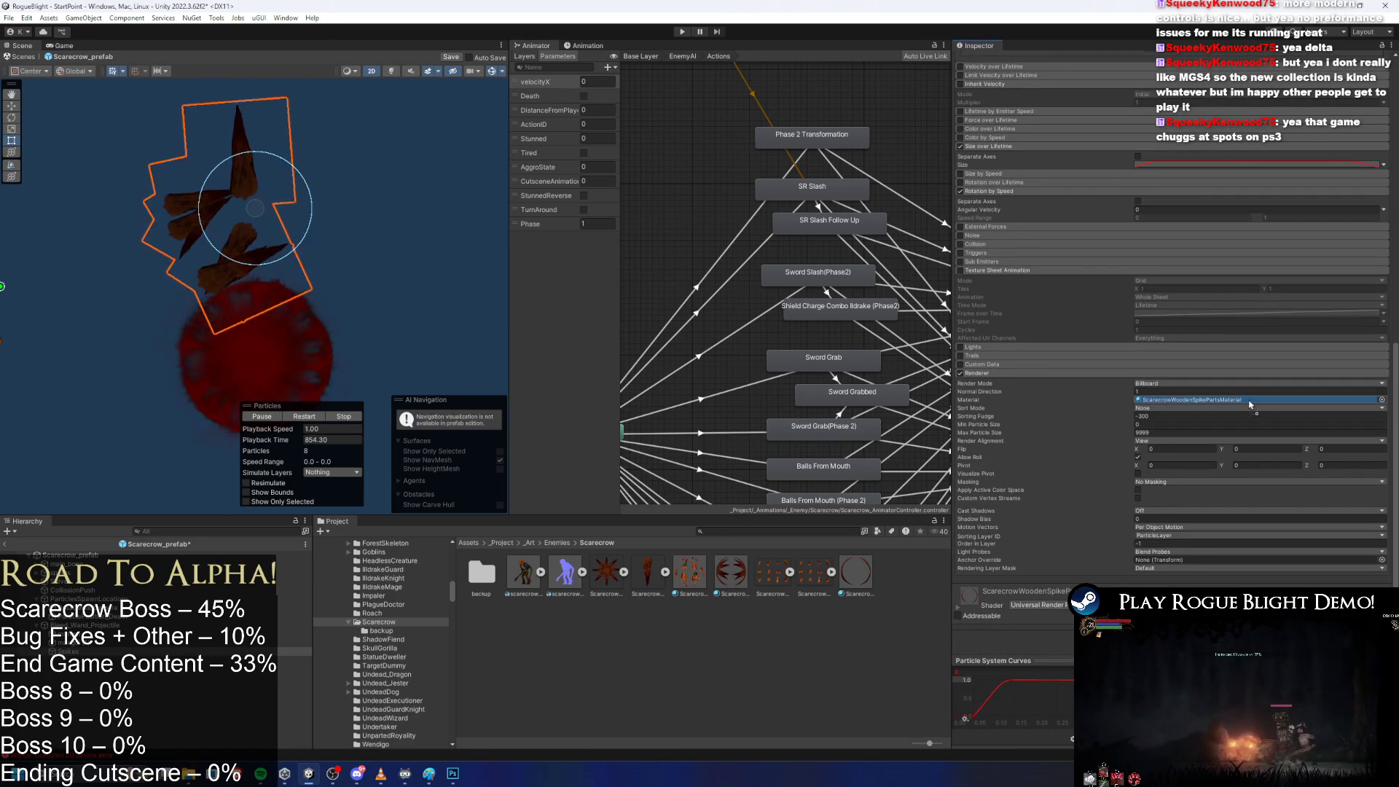
pyautogui.scroll(10, 1212, 163)
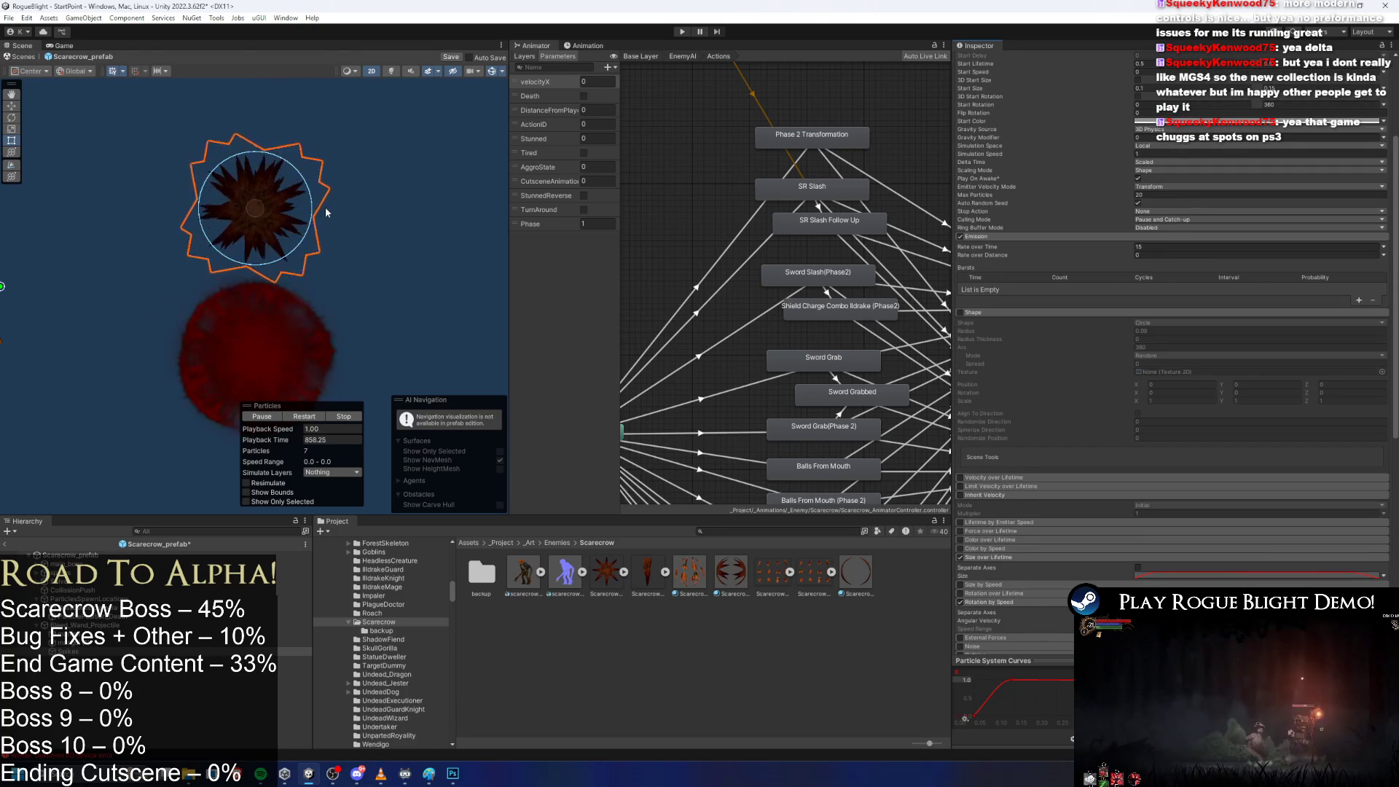
pyautogui.scroll(4, 1166, 177)
pyautogui.click(1147, 398)
pyautogui.write('2')
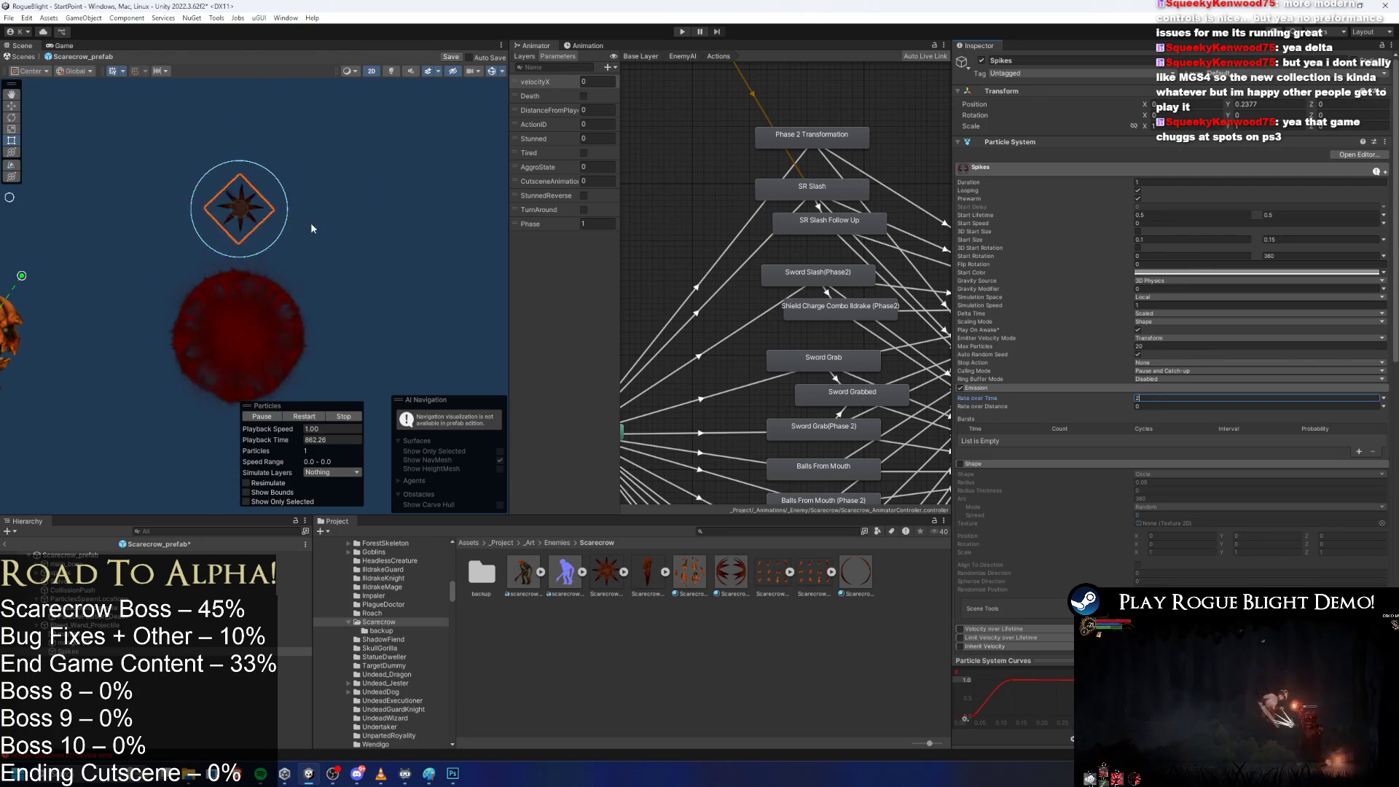
pyautogui.press('BackSpace')
pyautogui.write('5')
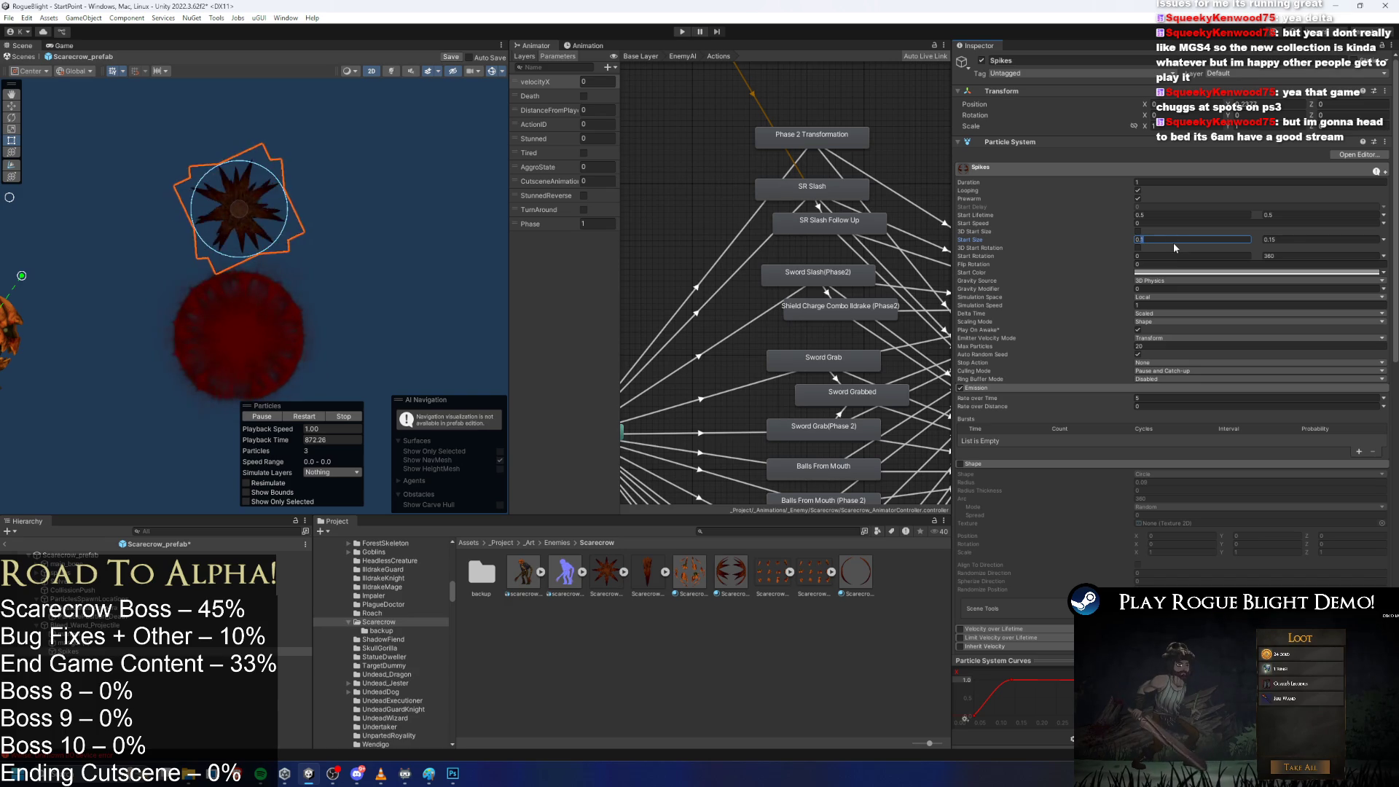
# Set Start Size to range between 0.2 and 0.25.
pyautogui.write('0.2')
pyautogui.click(1270, 241)
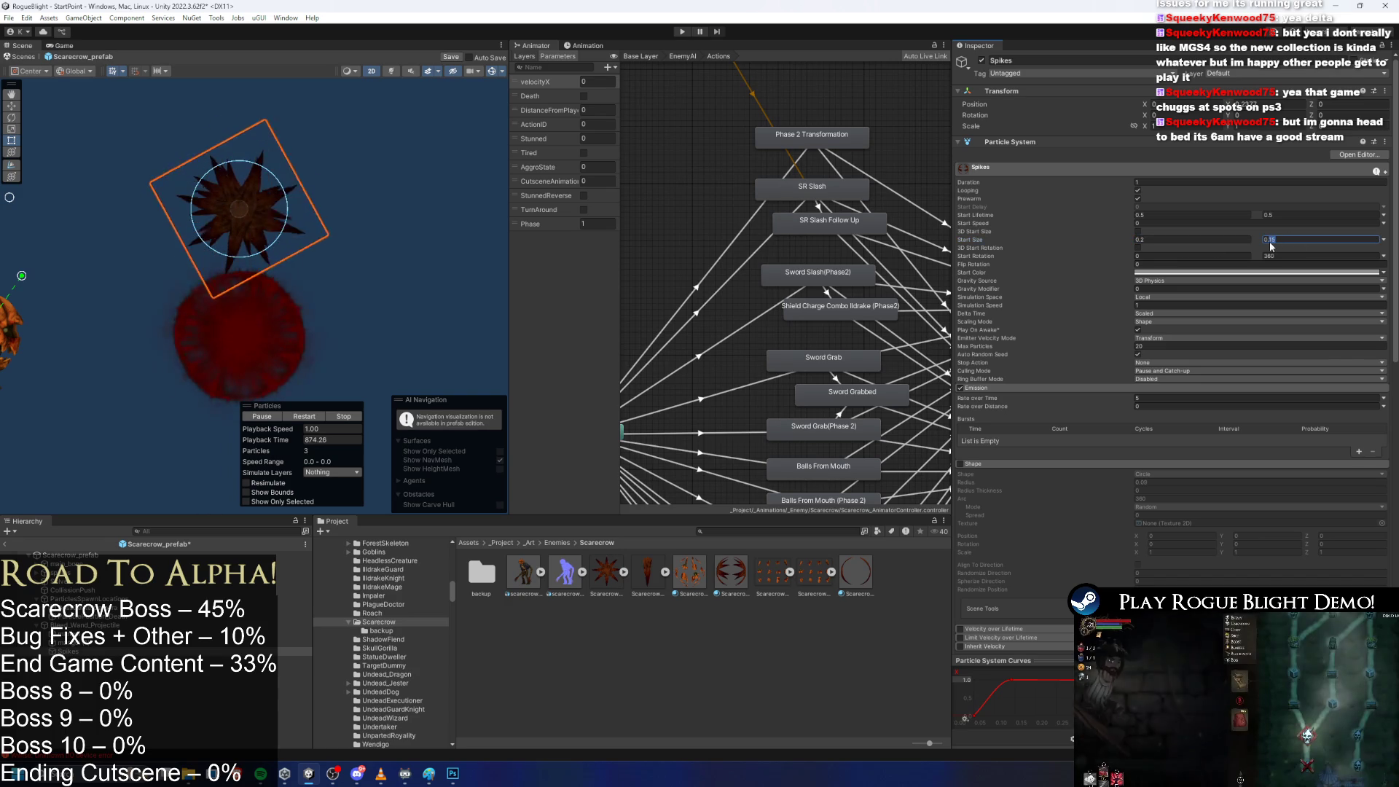
pyautogui.press('Return')
pyautogui.scroll(-4, 1055, 413)
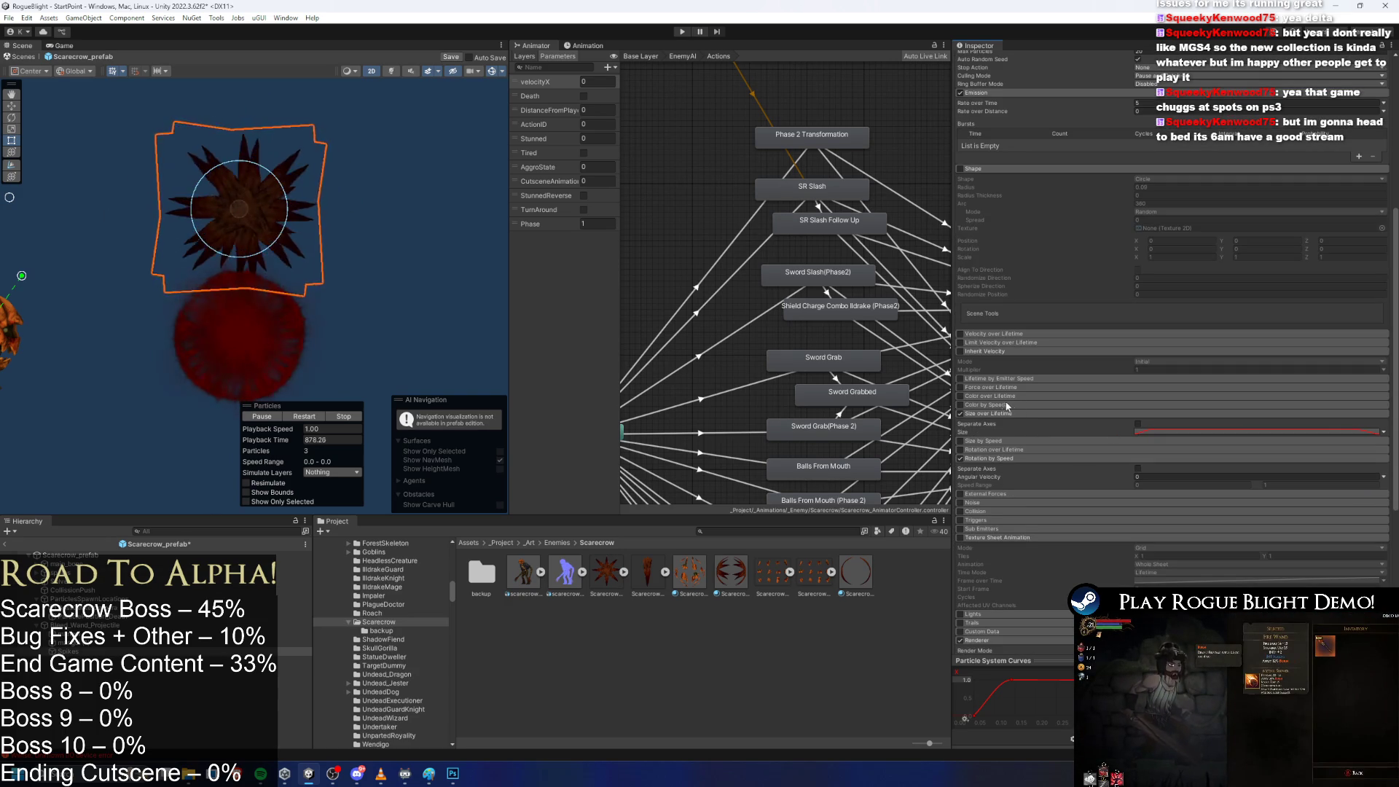
# Enable Color by Speed and add alpha keys near both ends of its gradient.
pyautogui.click(1105, 405)
pyautogui.click(961, 405)
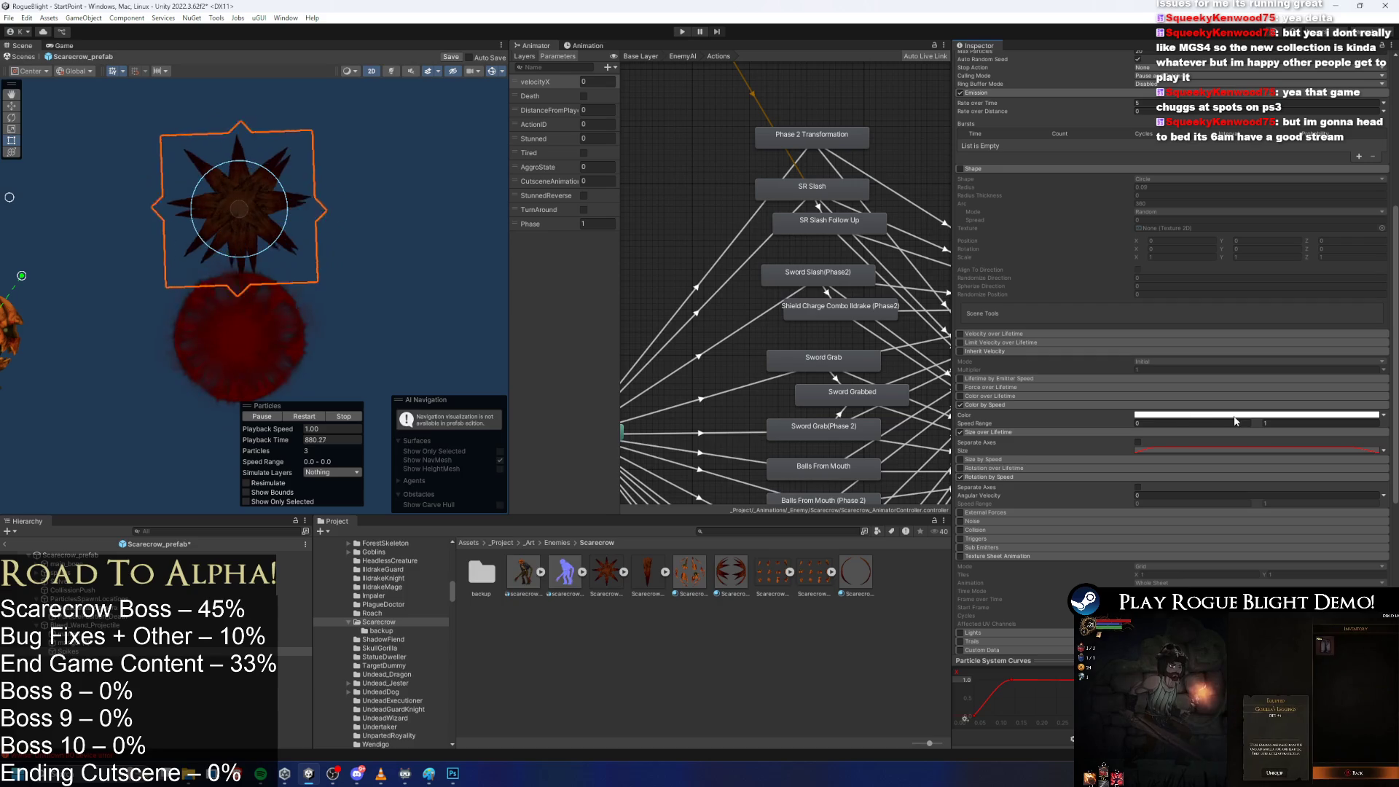
pyautogui.click(1257, 415)
pyautogui.click(426, 401)
pyautogui.click(566, 401)
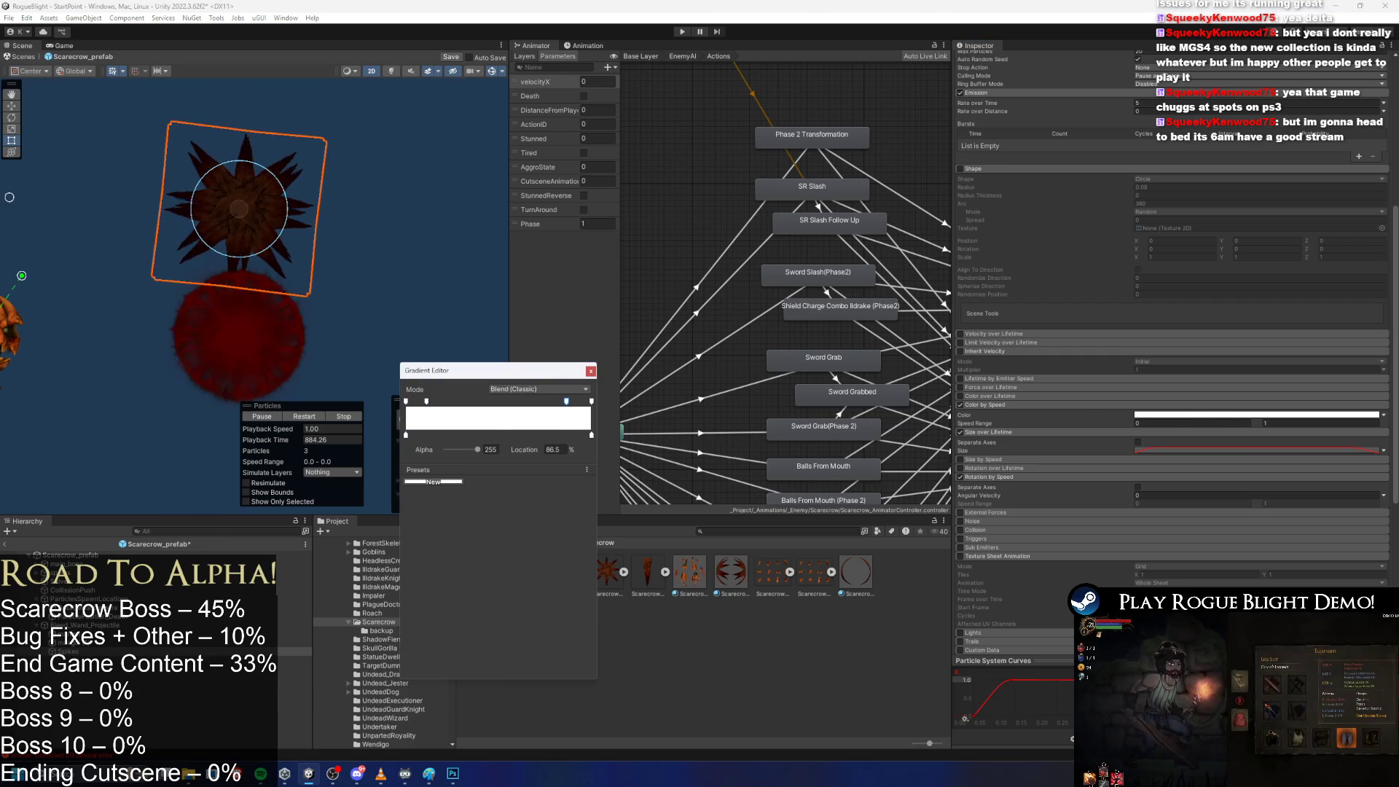
pyautogui.click(591, 371)
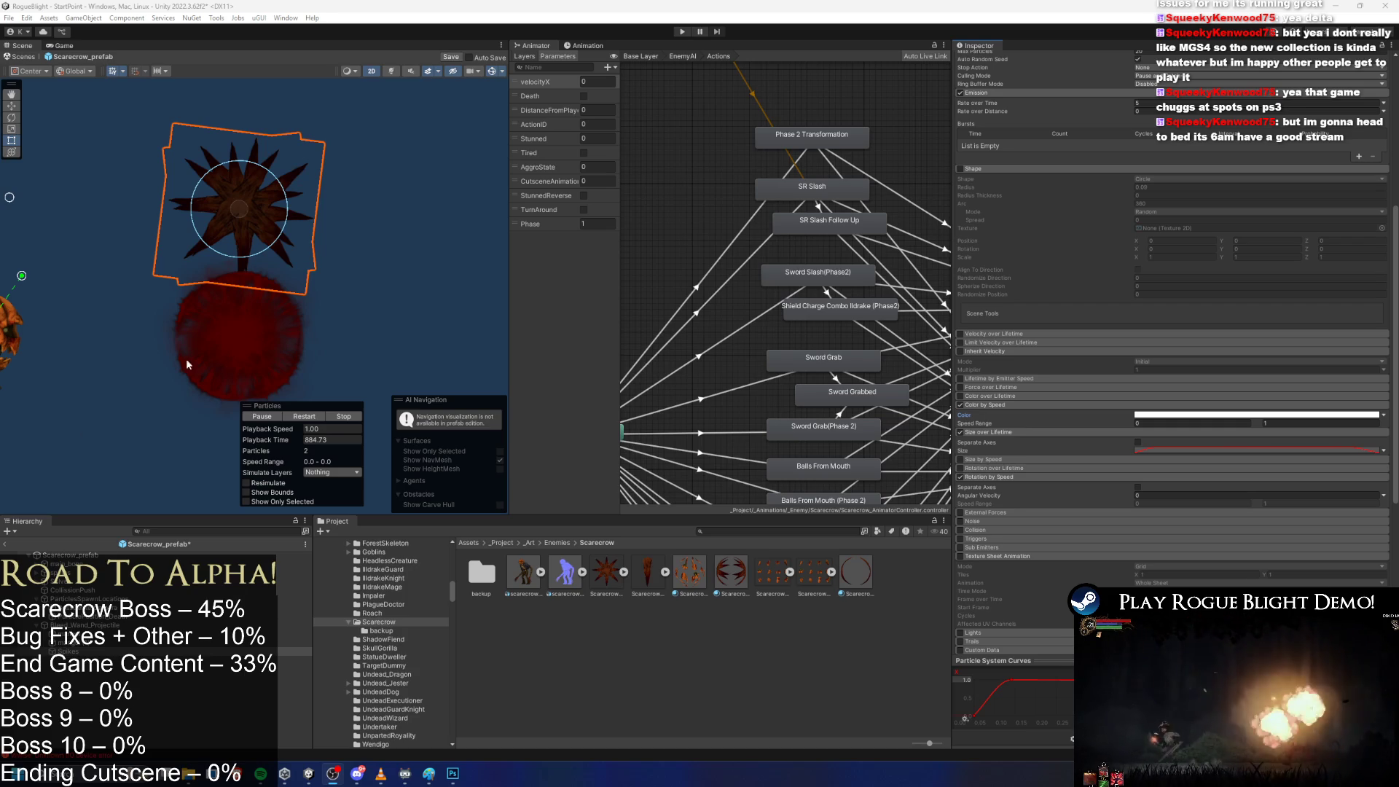
# Set the speed gradient's start and end alpha to 0, moving the fade keys inward.
pyautogui.click(1202, 414)
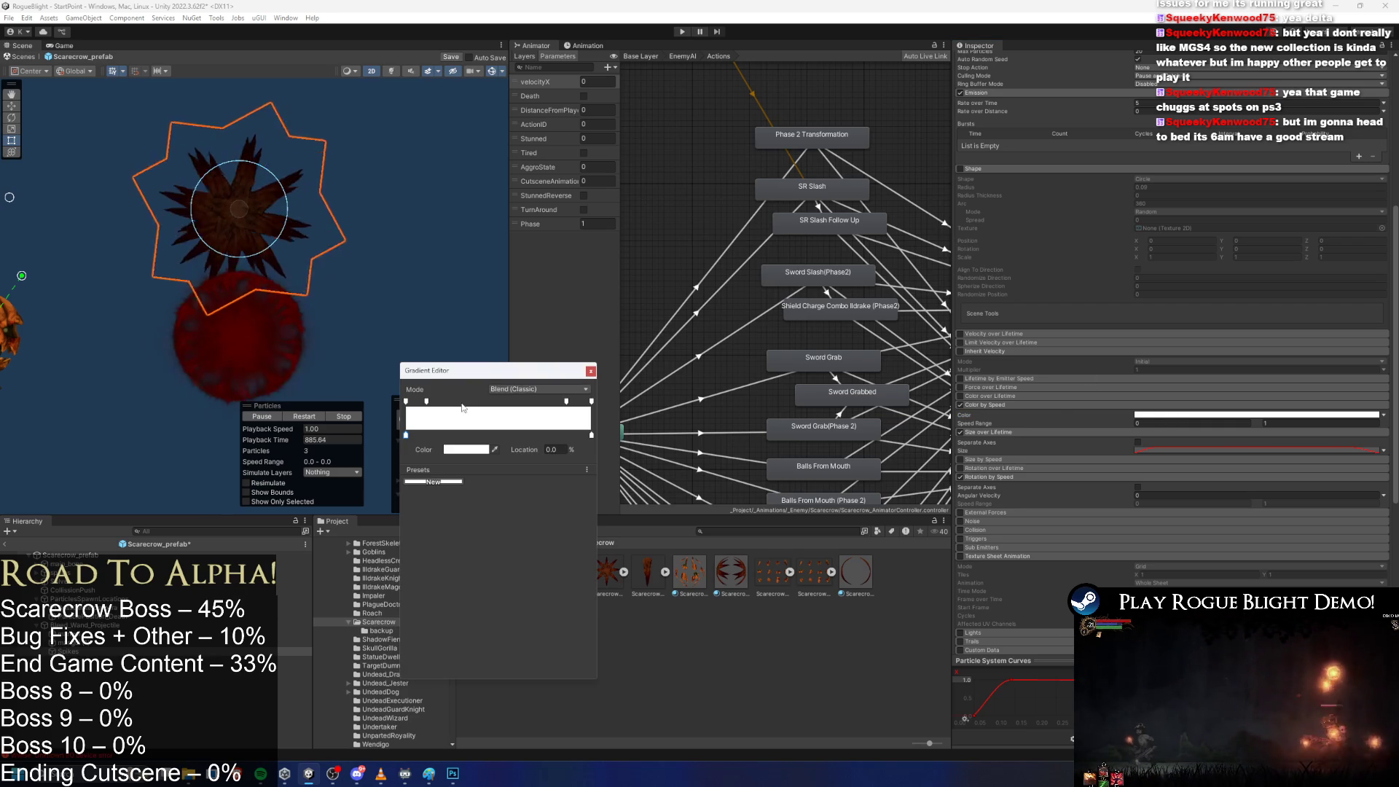
pyautogui.click(426, 401)
pyautogui.click(406, 402)
pyautogui.click(487, 450)
pyautogui.write('0')
pyautogui.moveTo(427, 402); pyautogui.dragTo(447, 402)
pyautogui.moveTo(566, 401); pyautogui.dragTo(547, 401)
pyautogui.click(591, 401)
pyautogui.moveTo(477, 450); pyautogui.dragTo(446, 449)
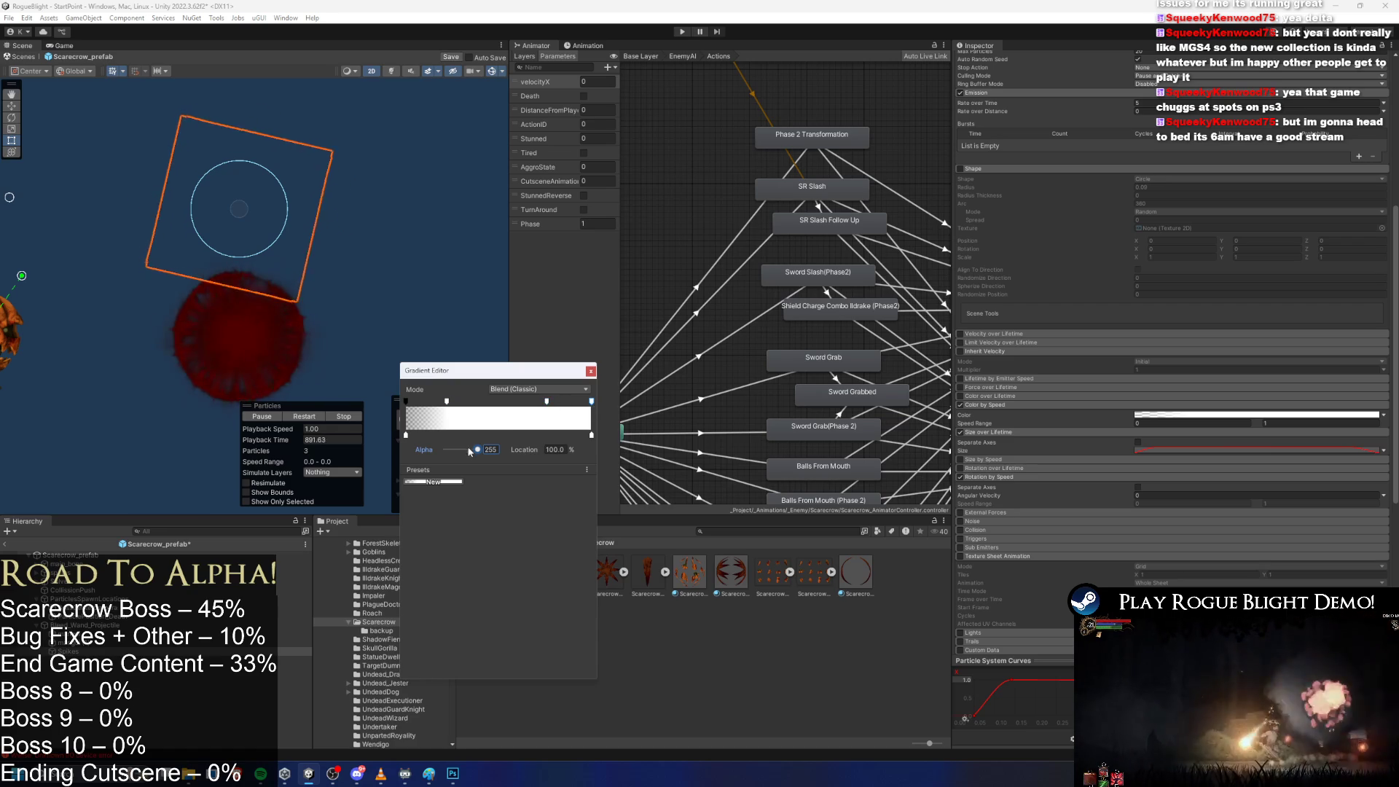
pyautogui.click(590, 371)
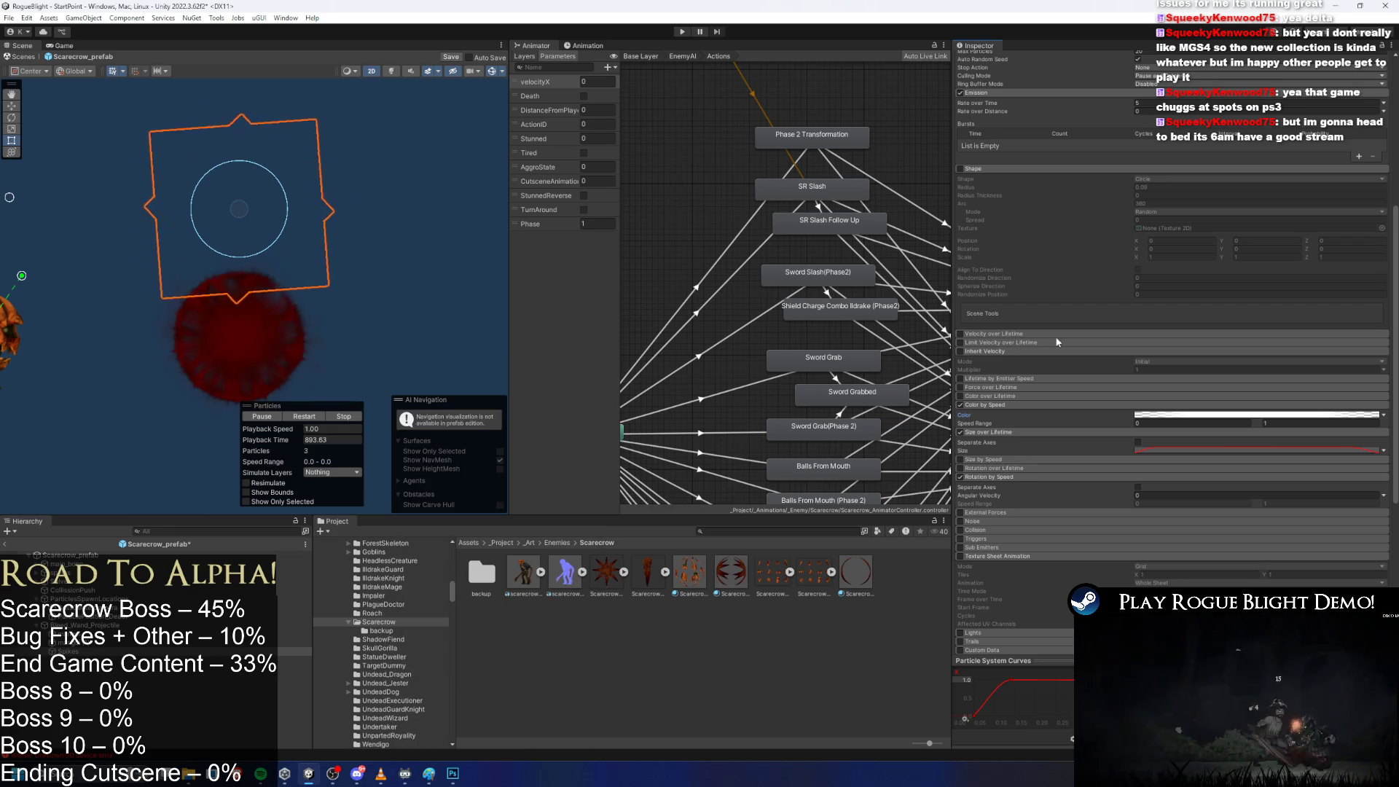
# Recheck the fading speed gradient and copy it.
pyautogui.click(960, 405)
pyautogui.click(960, 405)
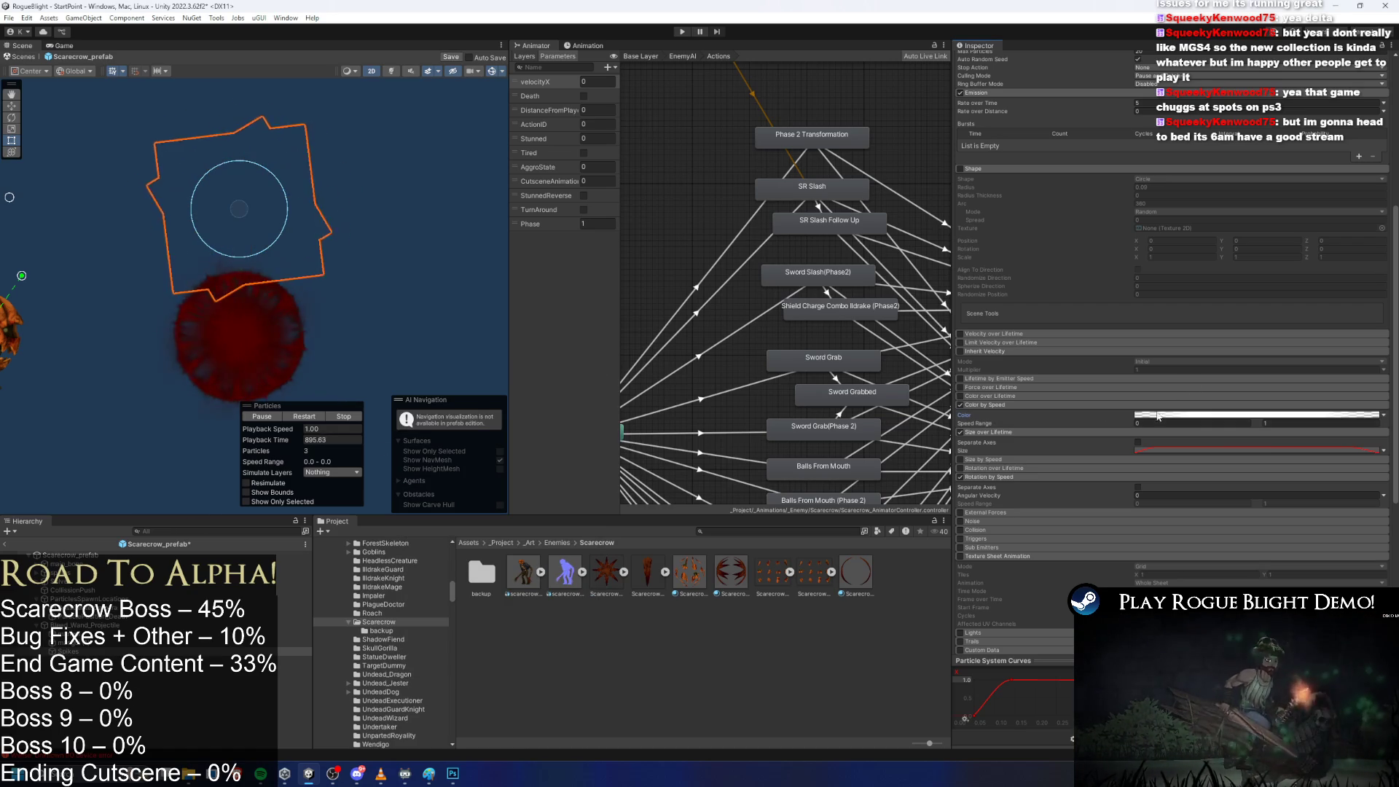
pyautogui.scroll(2, 1239, 408)
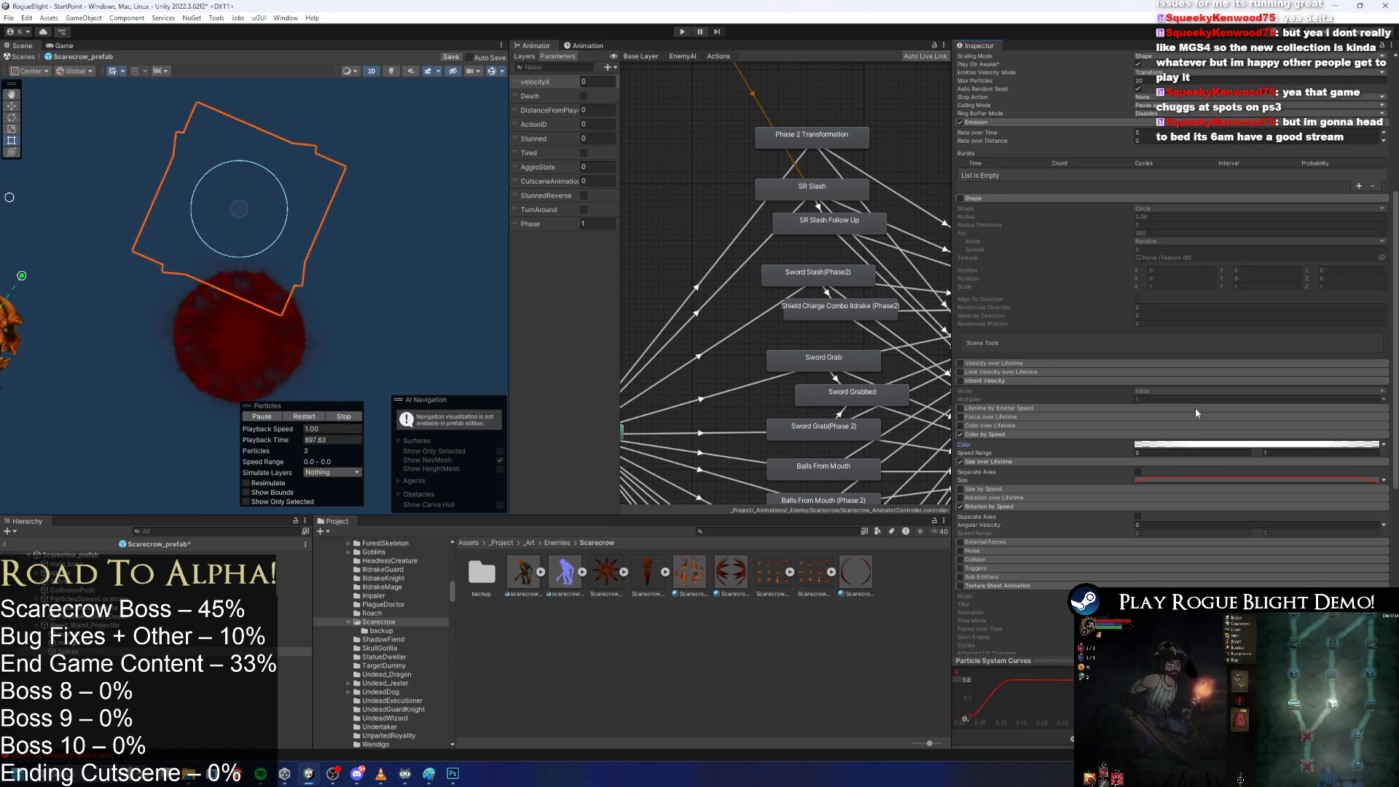
pyautogui.click(1185, 446)
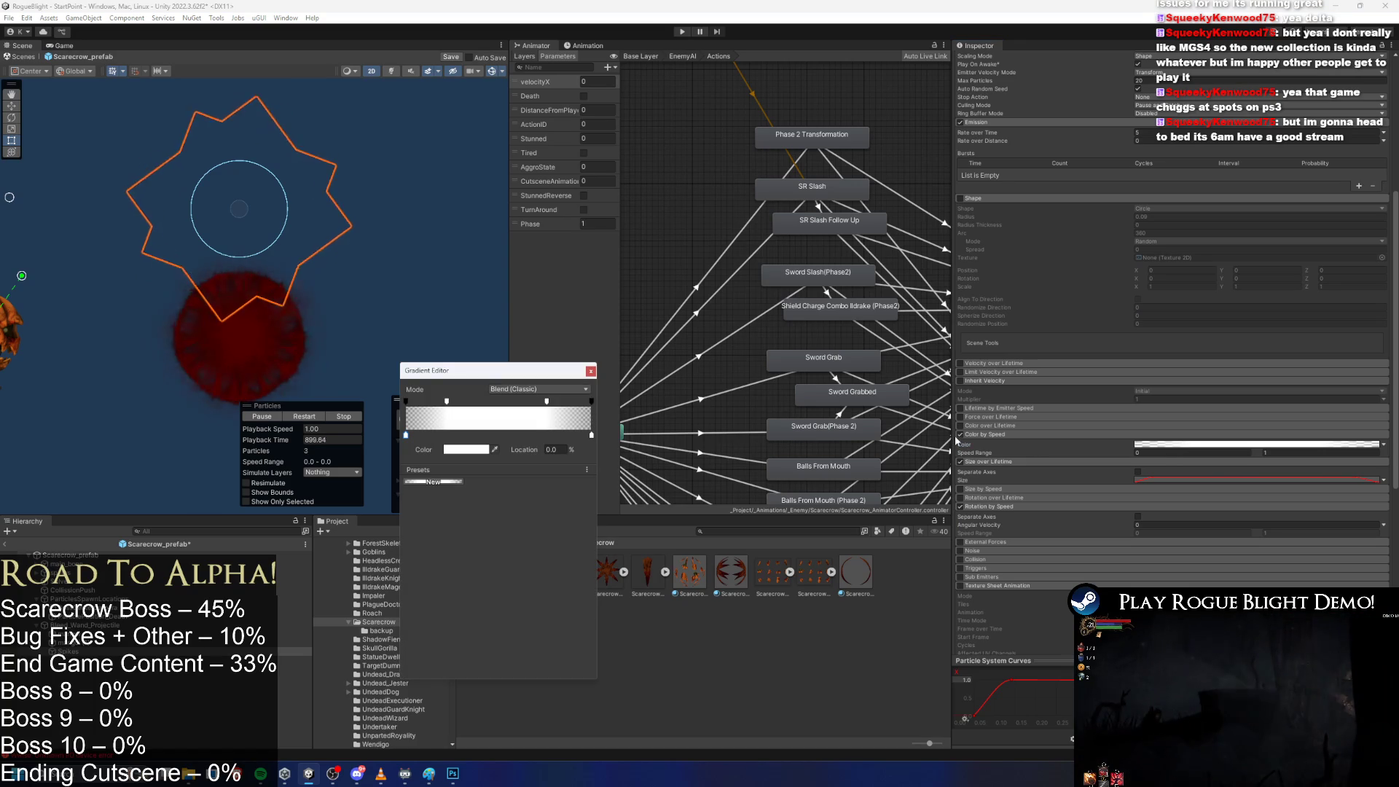
pyautogui.click(1208, 454)
pyautogui.rightClick(1215, 452)
# Enable Color over Lifetime and paste the fading gradient into it.
pyautogui.click(962, 436)
pyautogui.click(960, 426)
pyautogui.click(1051, 425)
pyautogui.rightClick(1228, 437)
pyautogui.click(1264, 458)
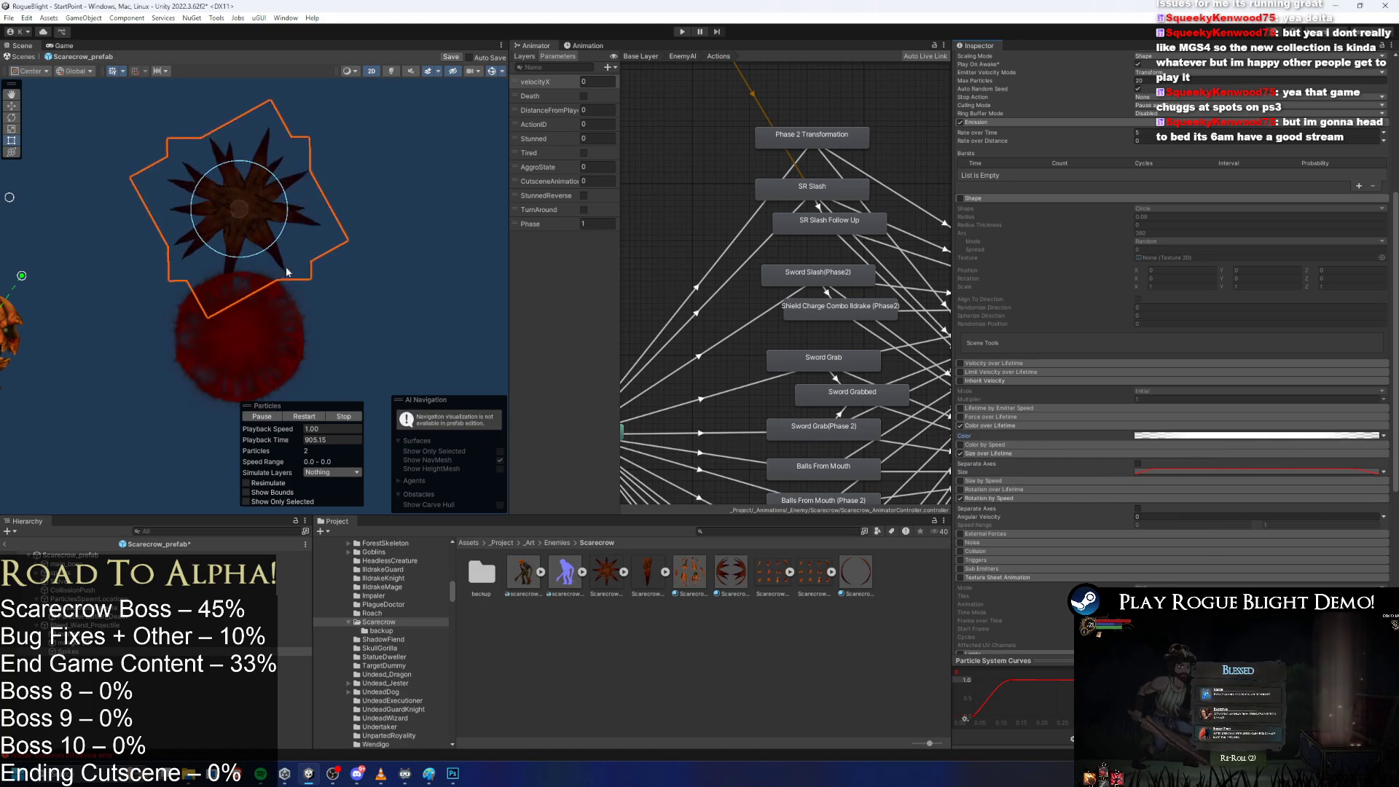
pyautogui.click(1157, 436)
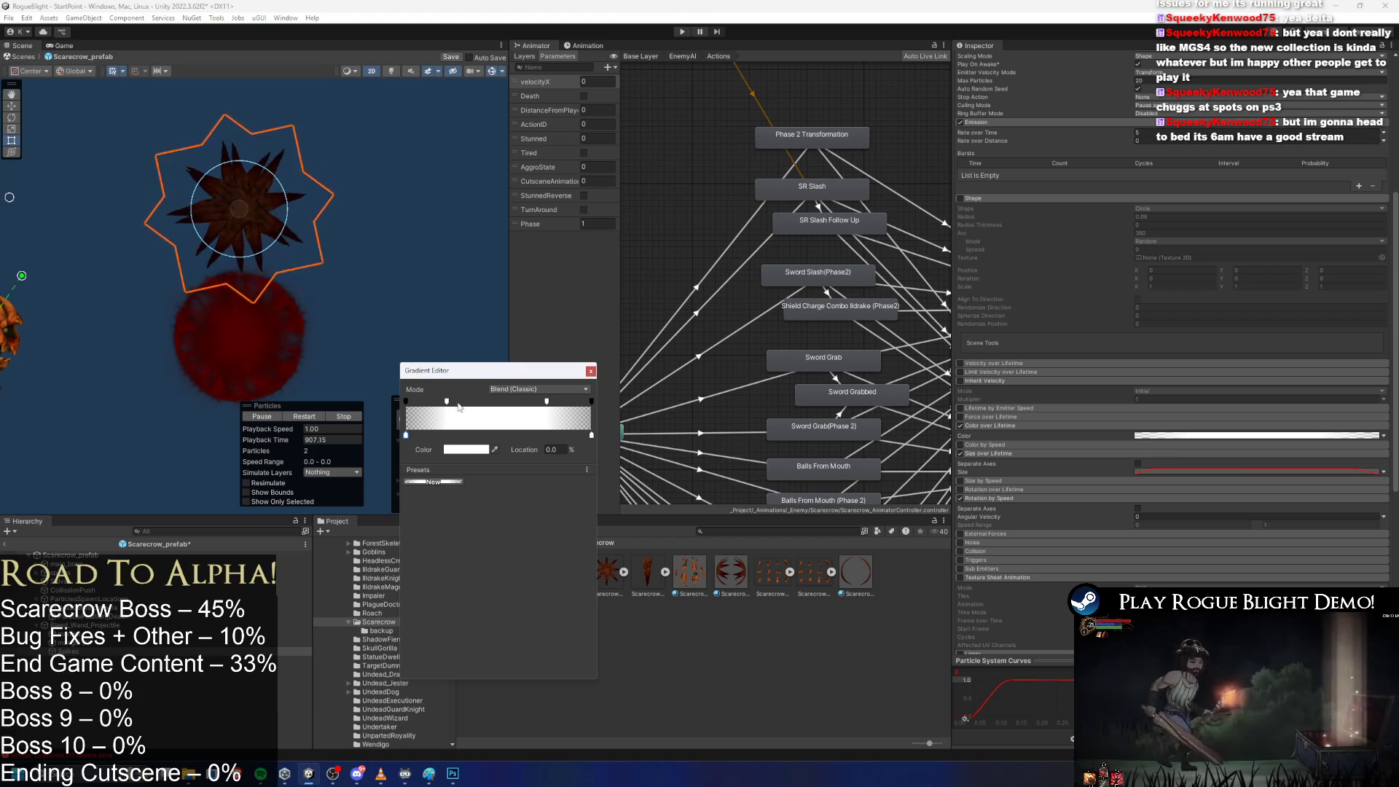
pyautogui.click(591, 371)
pyautogui.scroll(-5, 998, 421)
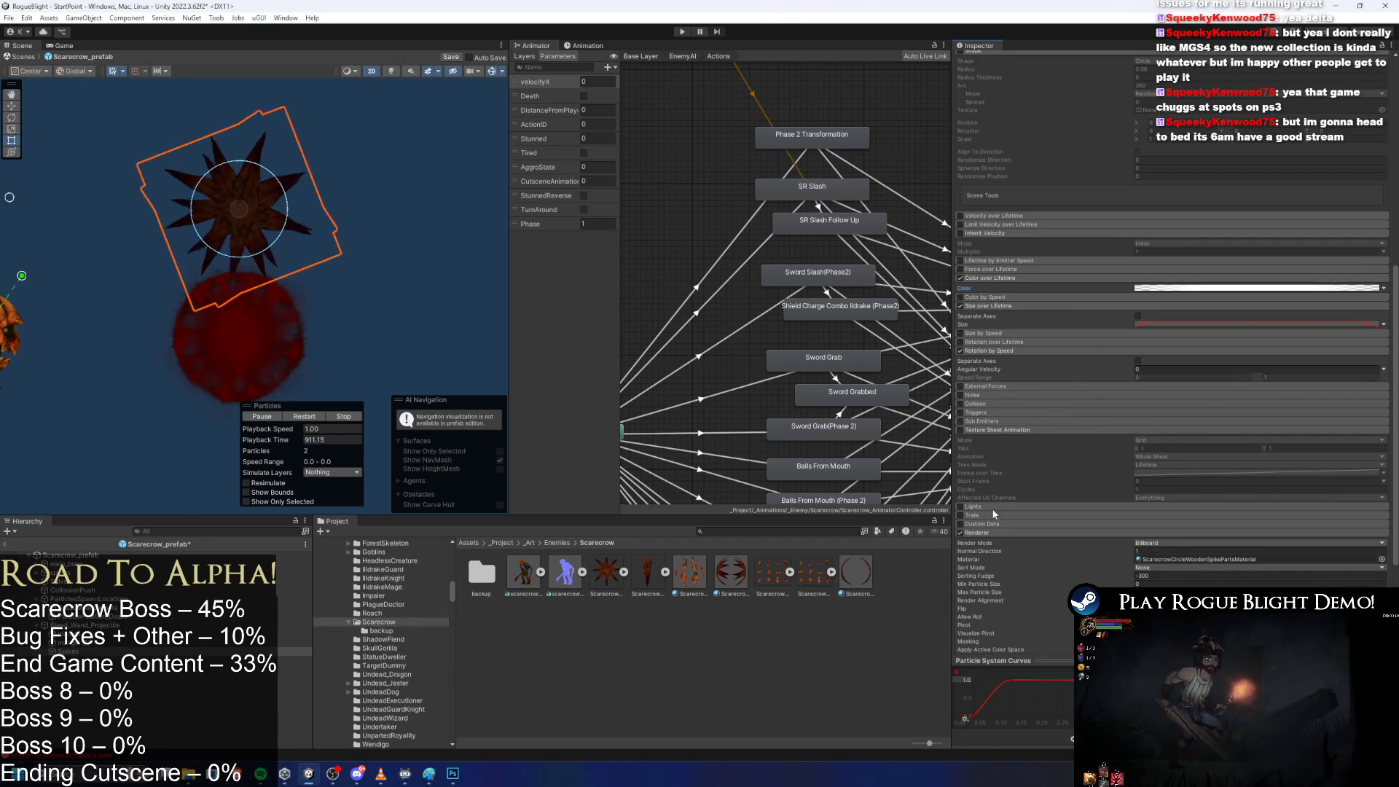
# Enable Rotation over Lifetime with a random angular velocity between -50 and 50.
pyautogui.click(1003, 430)
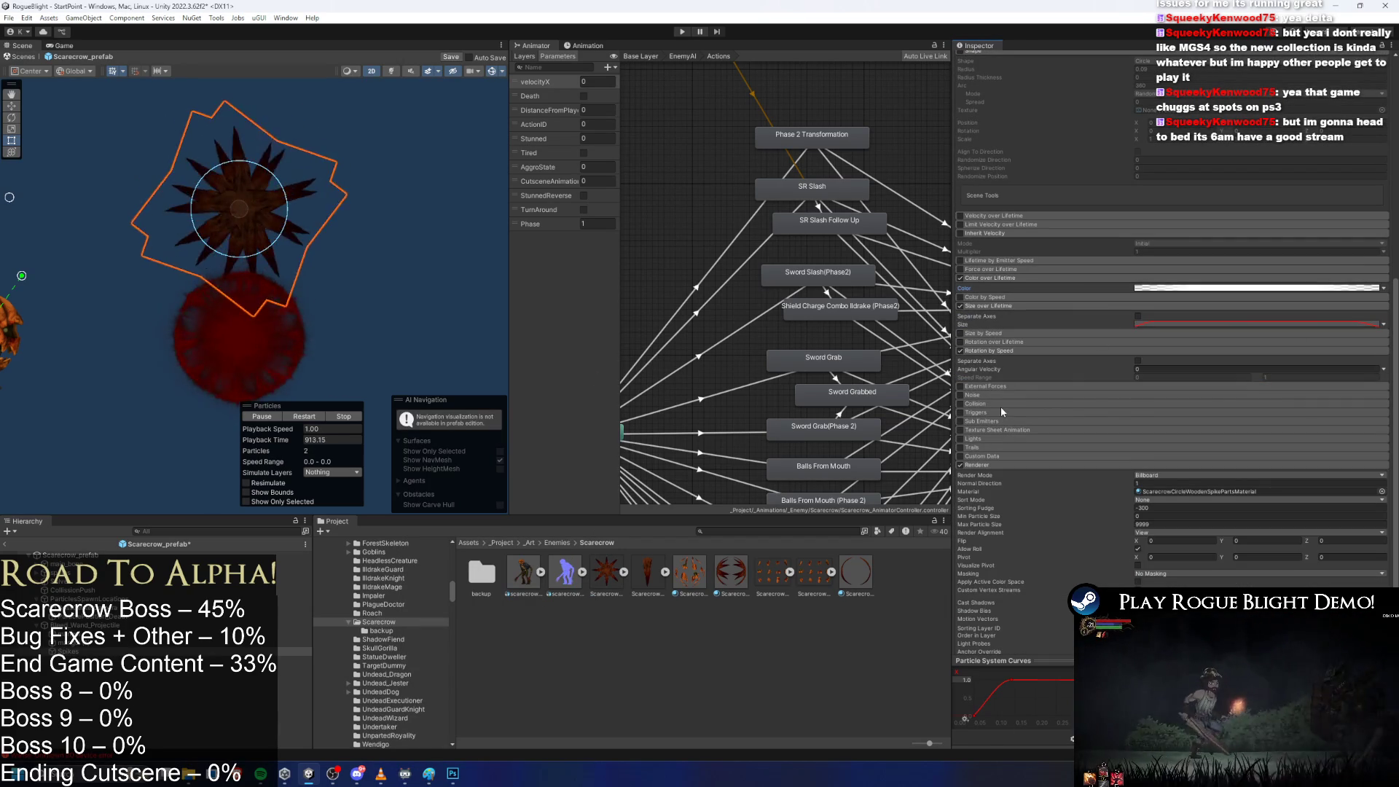
pyautogui.click(997, 465)
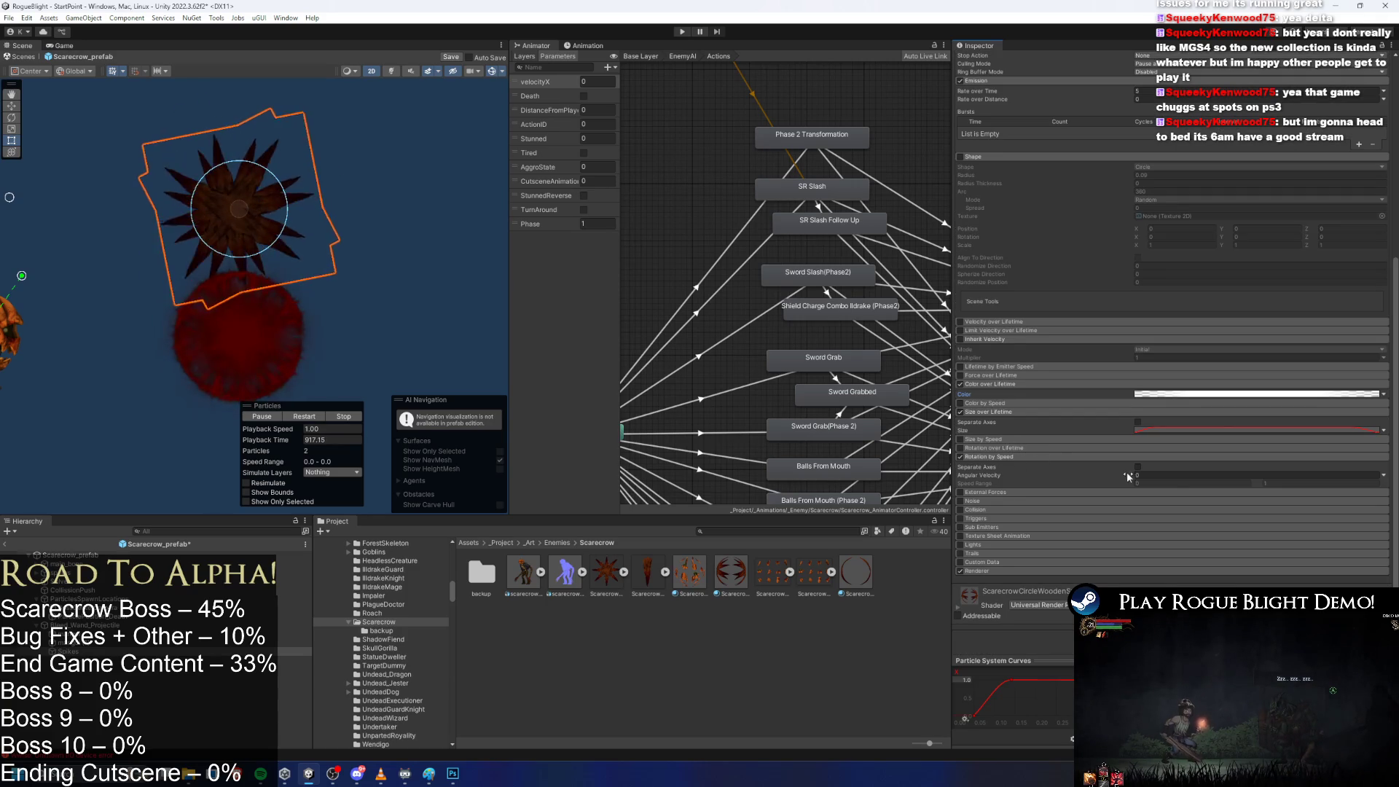
pyautogui.click(969, 449)
pyautogui.press('BackSpace')
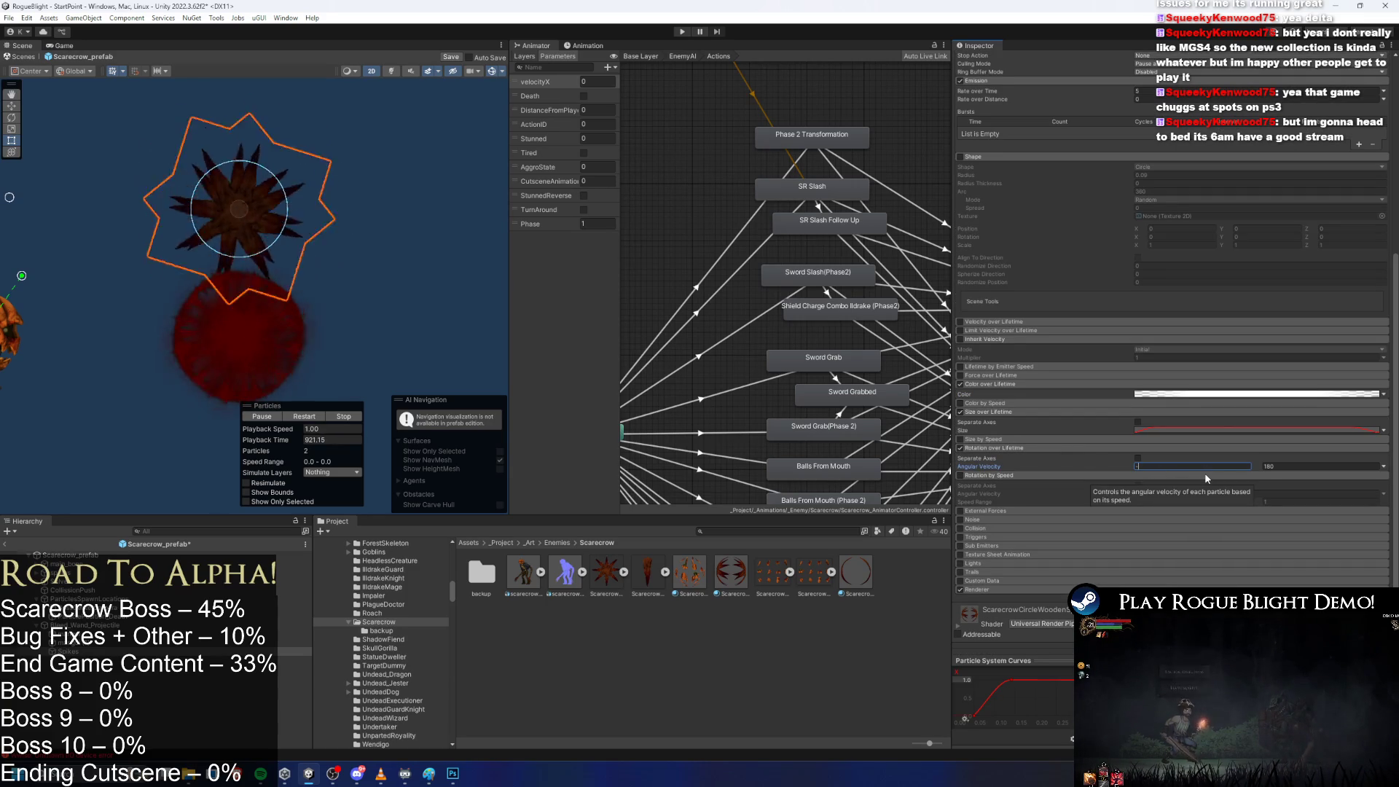
pyautogui.write('50')
pyautogui.press('Tab')
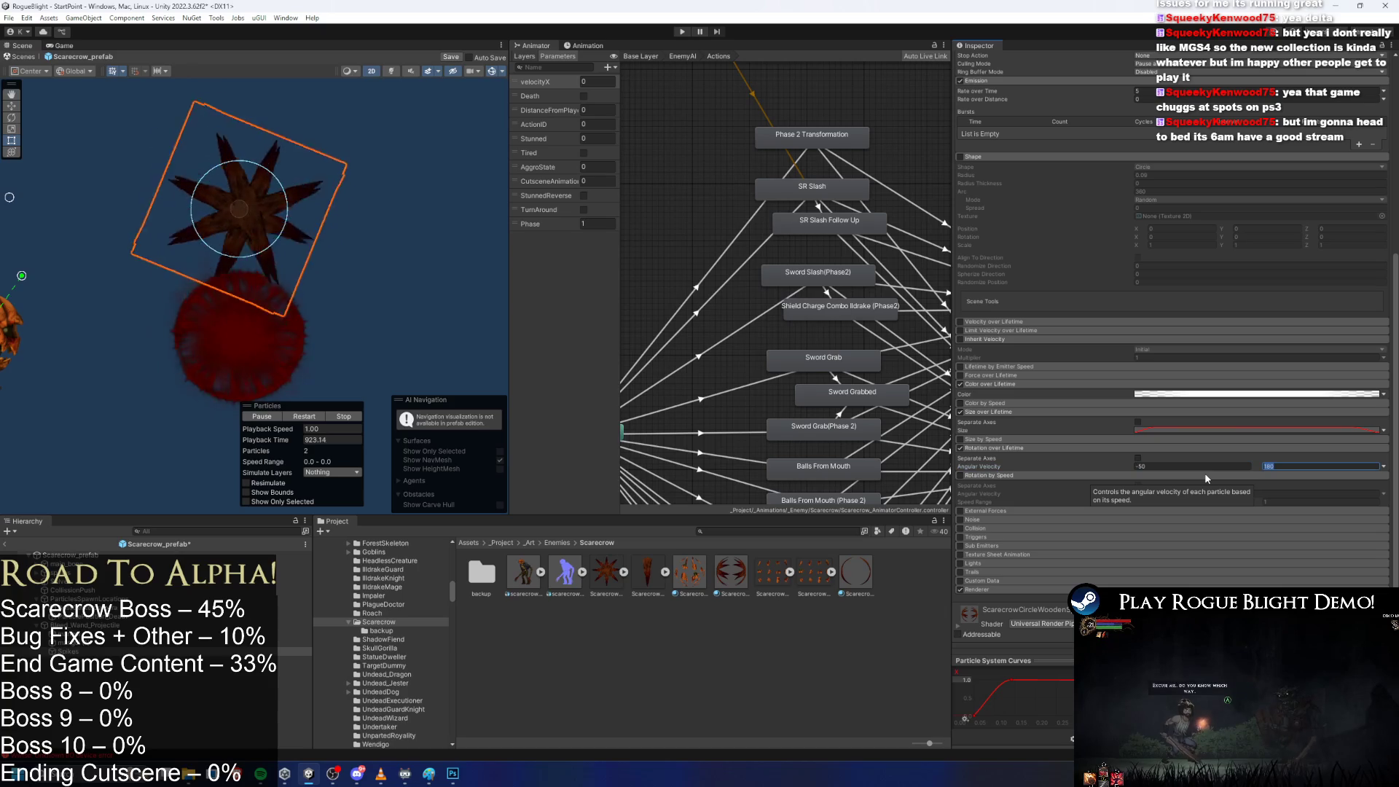
pyautogui.write('50')
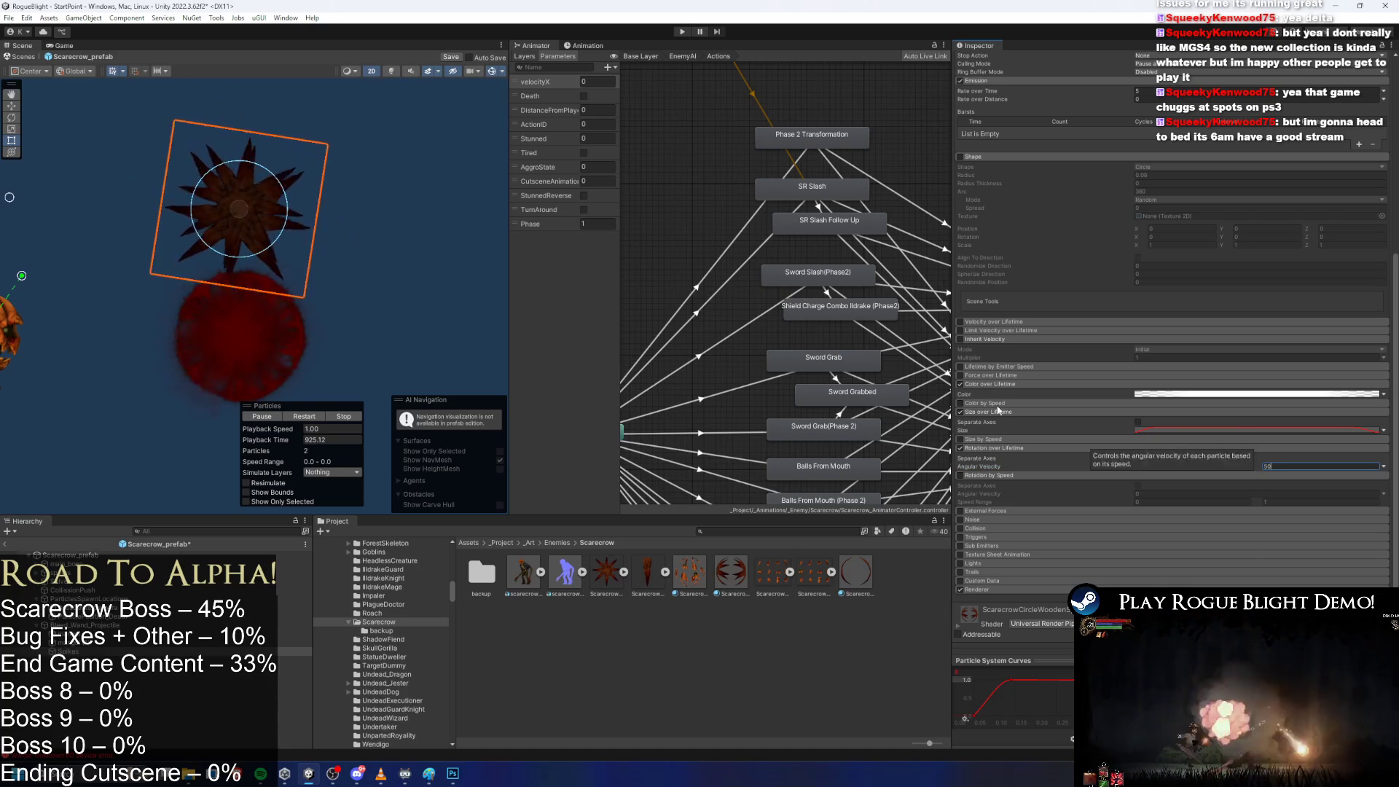
# Collapse the Shape module settings in the Spikes particle system.
pyautogui.scroll(4, 1039, 321)
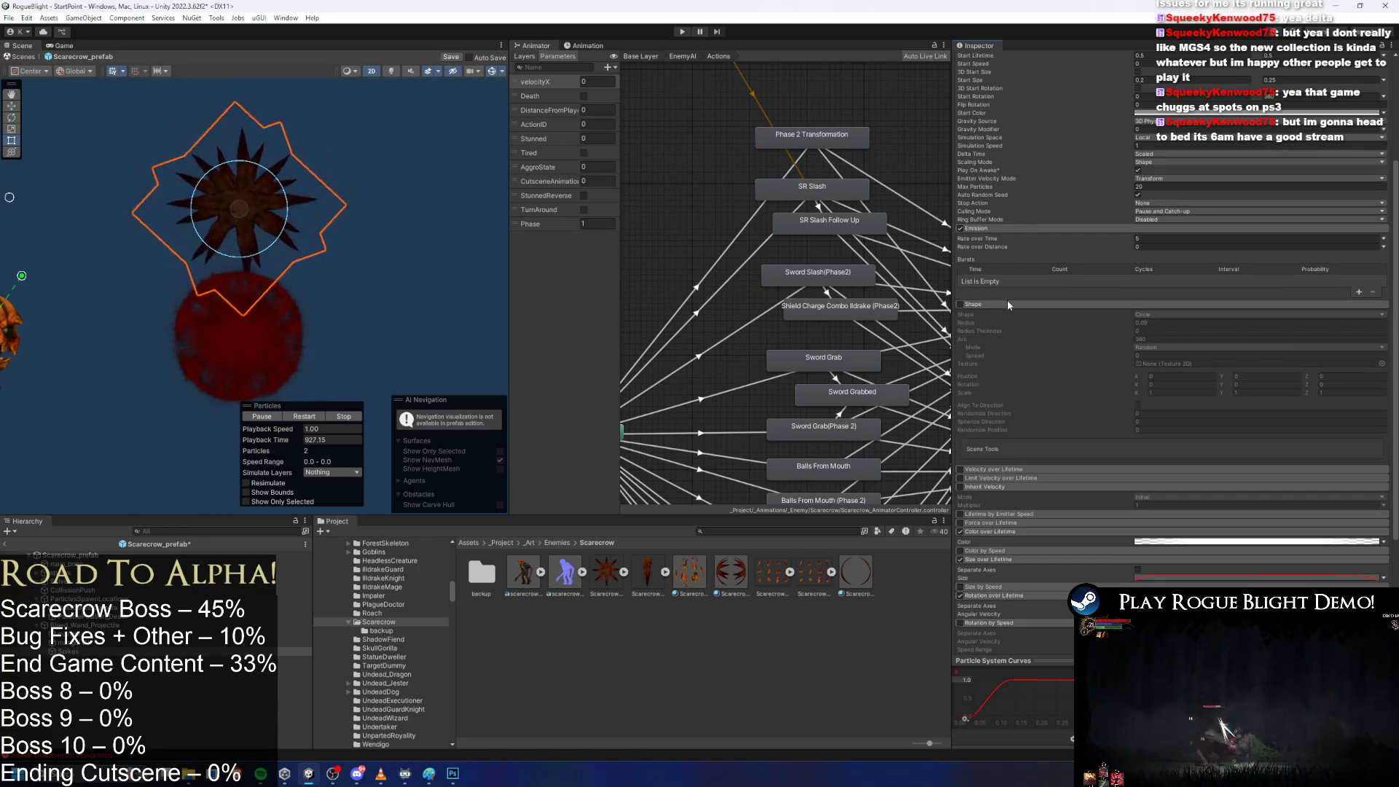
pyautogui.click(1042, 305)
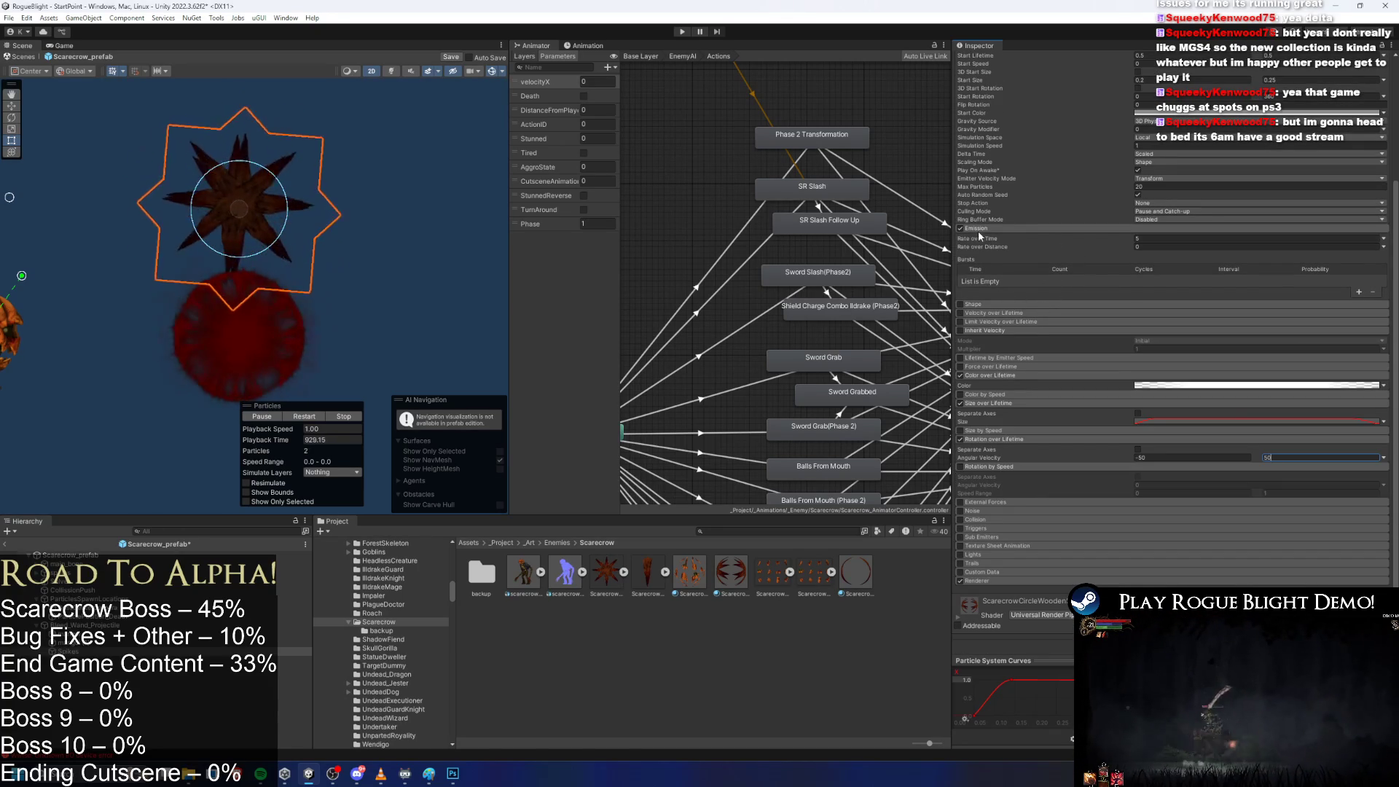
pyautogui.scroll(4, 1216, 145)
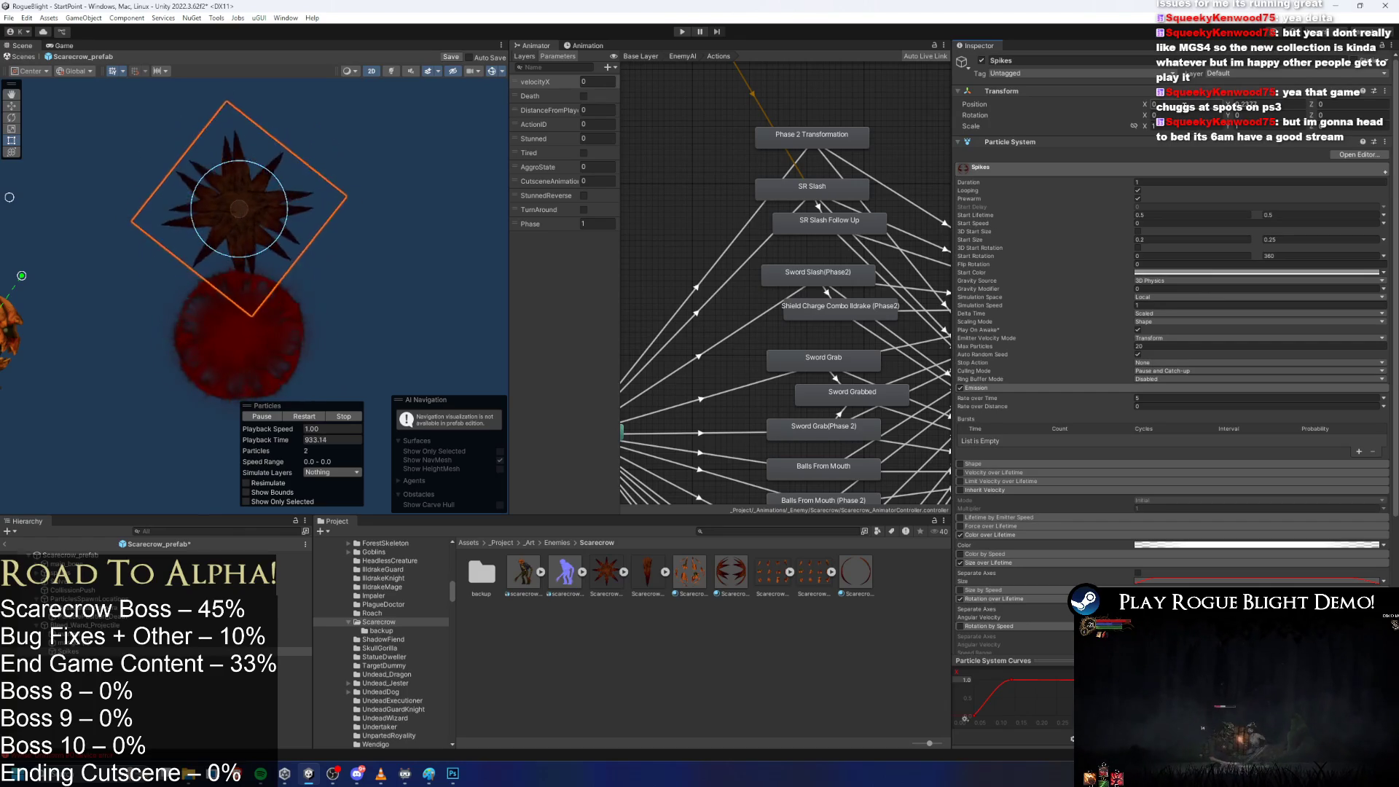
pyautogui.scroll(-4, 1172, 251)
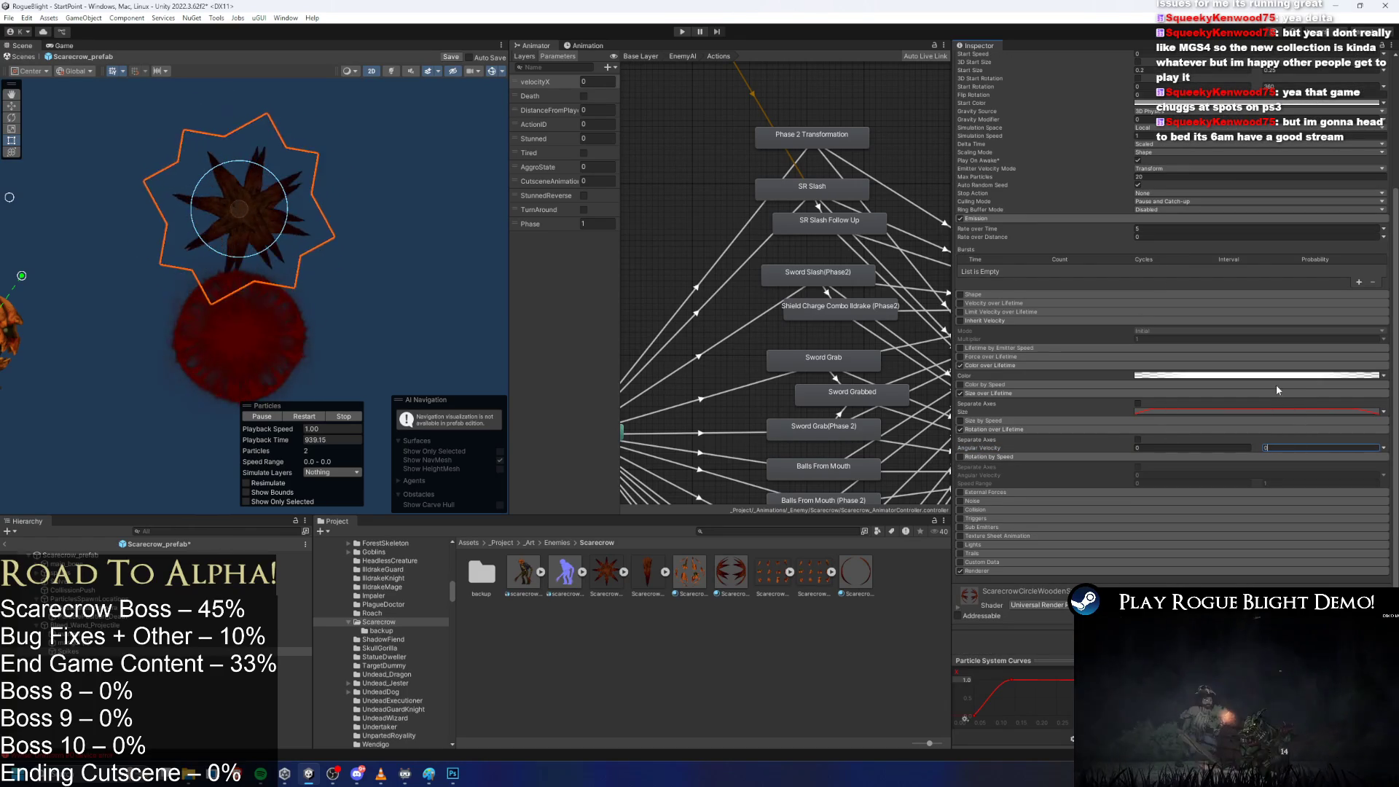
pyautogui.scroll(4, 1210, 292)
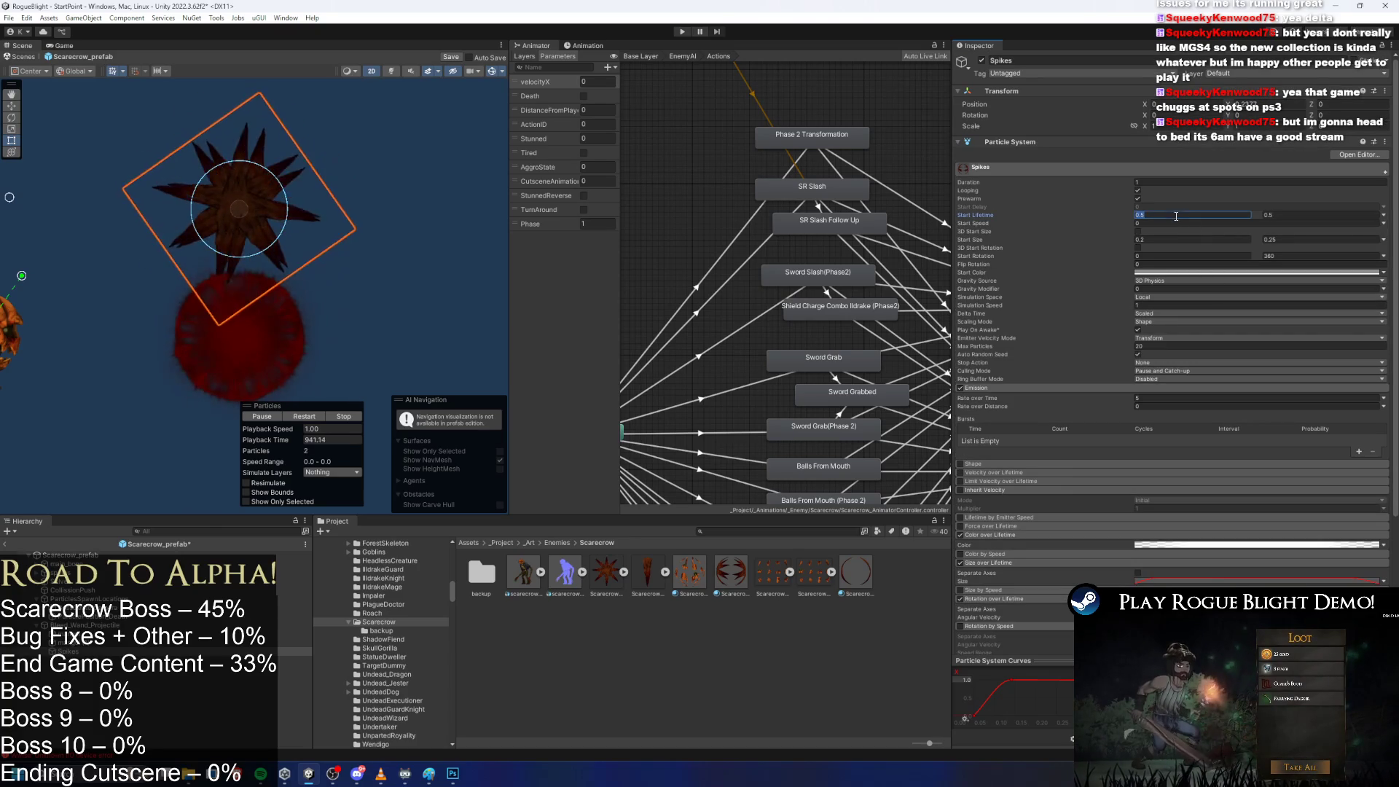
# Set Start Lifetime to 5 and 5 and lower Emission Rate over Time to 2.
pyautogui.write('2')
pyautogui.press('Tab')
pyautogui.write('2')
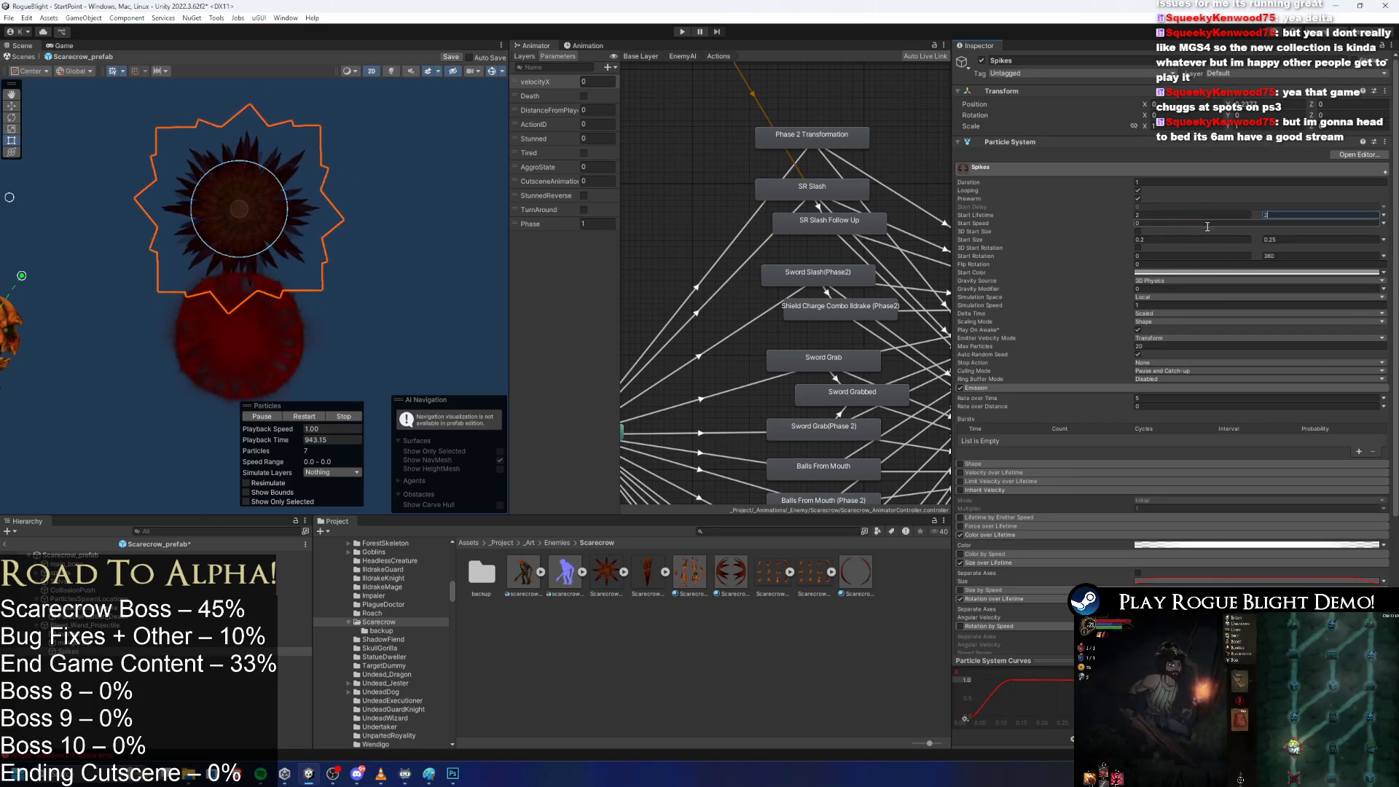
pyautogui.hotkey('shift', 'Tab')
pyautogui.write('5')
pyautogui.press('Tab')
pyautogui.write('5')
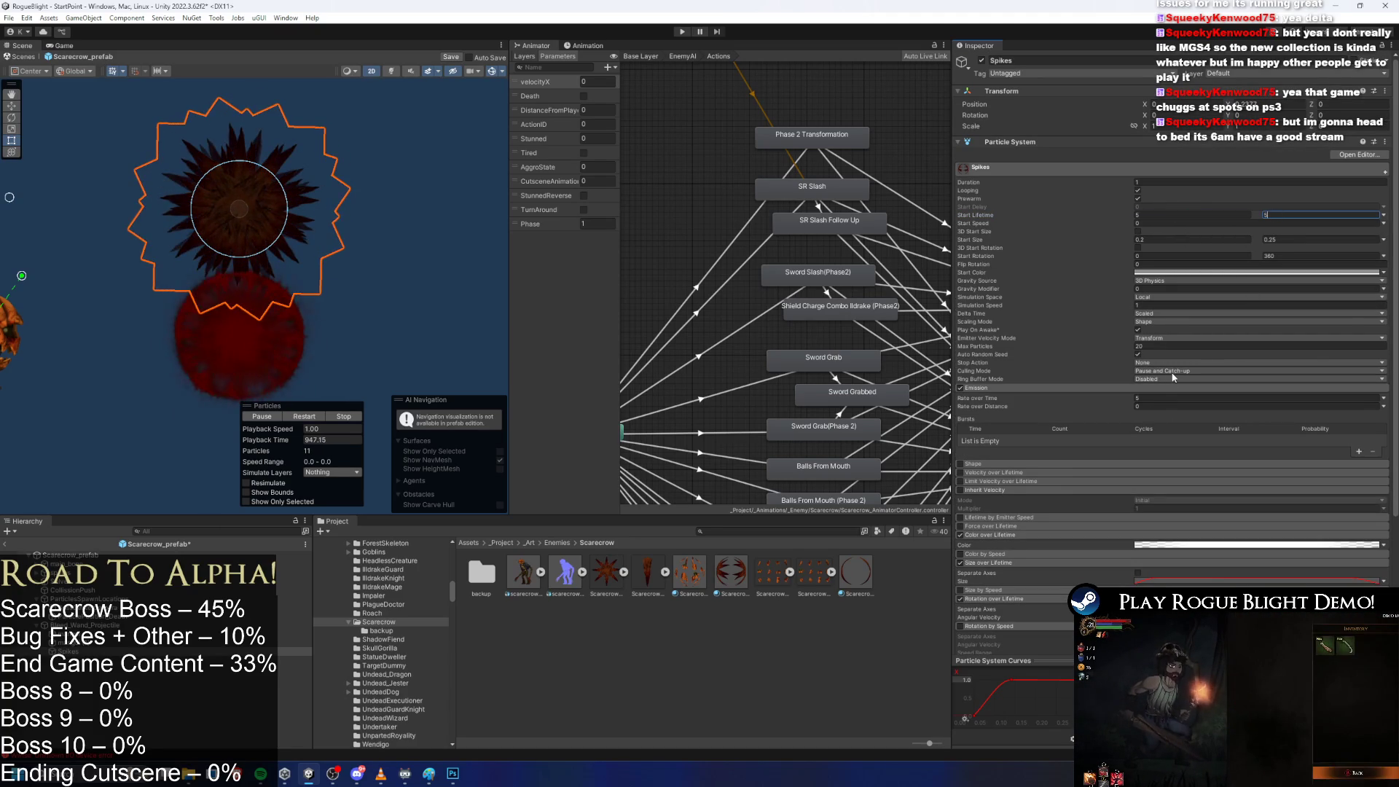
pyautogui.click(1159, 397)
pyautogui.write('2')
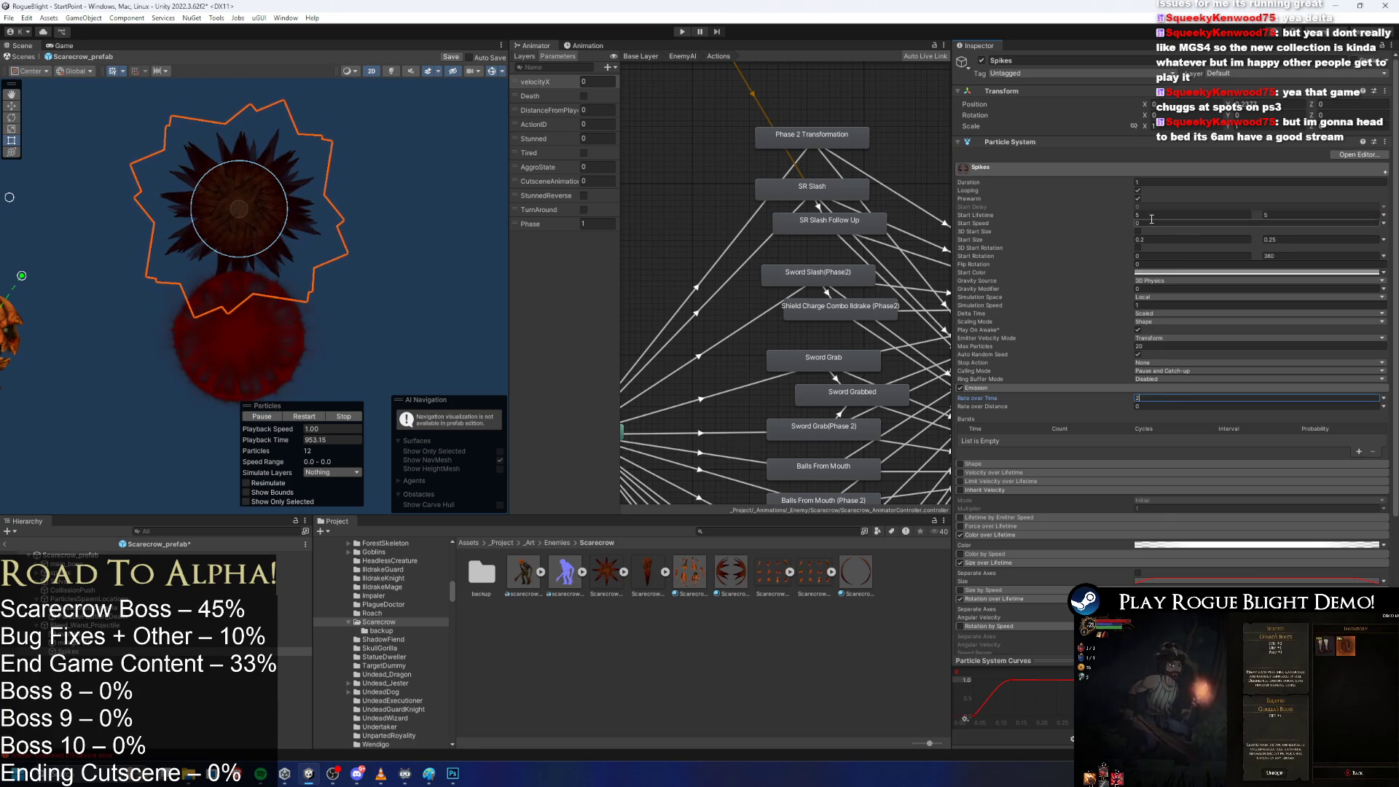
pyautogui.click(1280, 109)
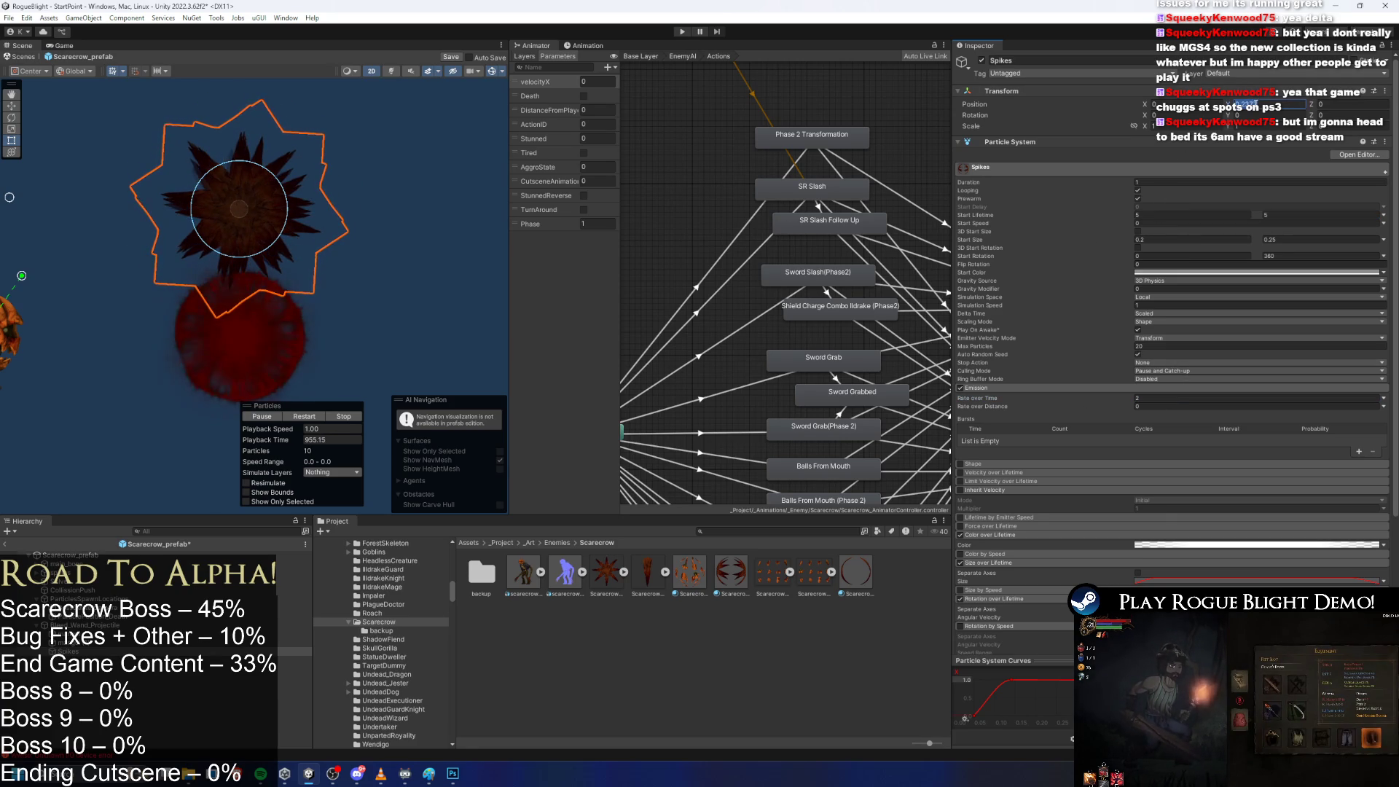
# Center the spikes effect in the Scene view, restart its preview, and select Bleed_Wand_Projectile.
pyautogui.scroll(2, 245, 218)
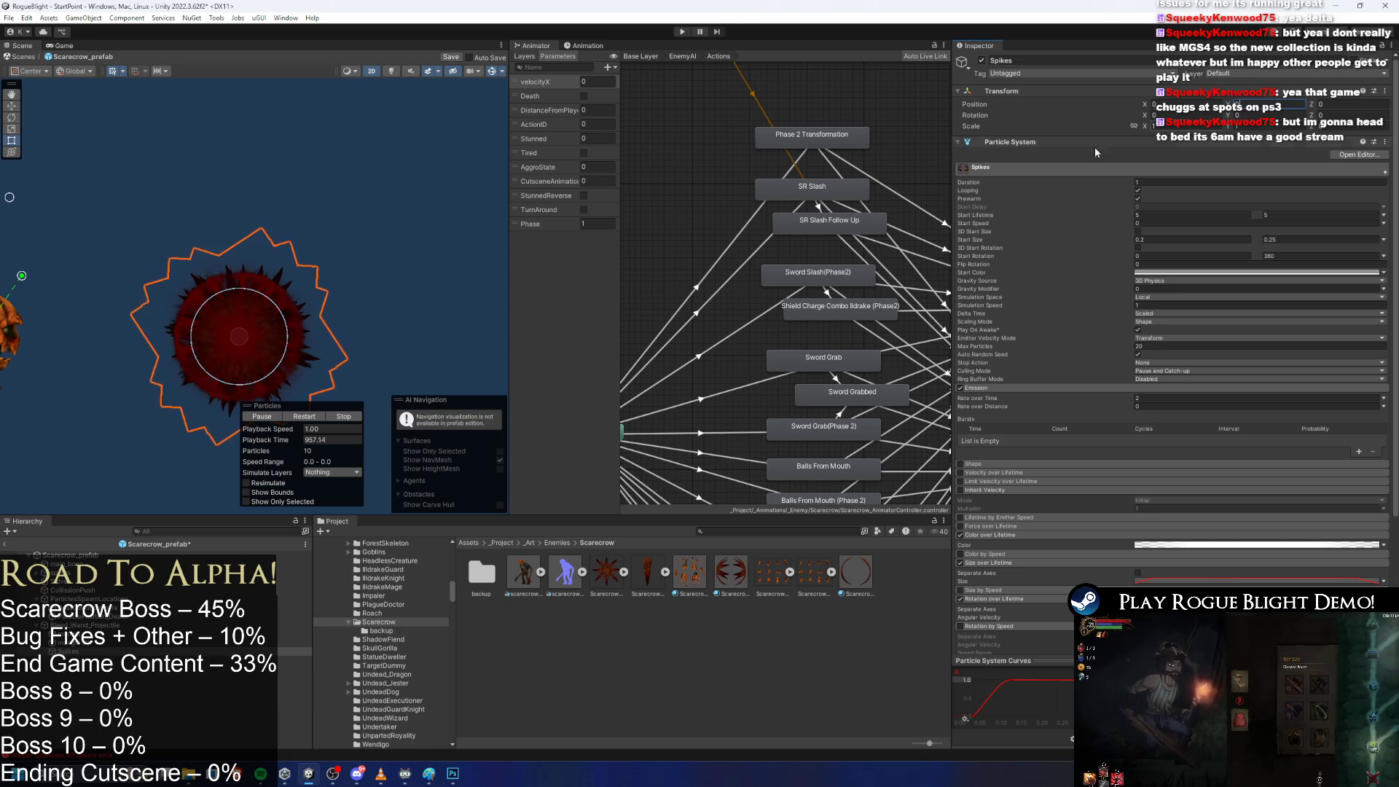
pyautogui.moveTo(245, 143); pyautogui.dragTo(216, 157)
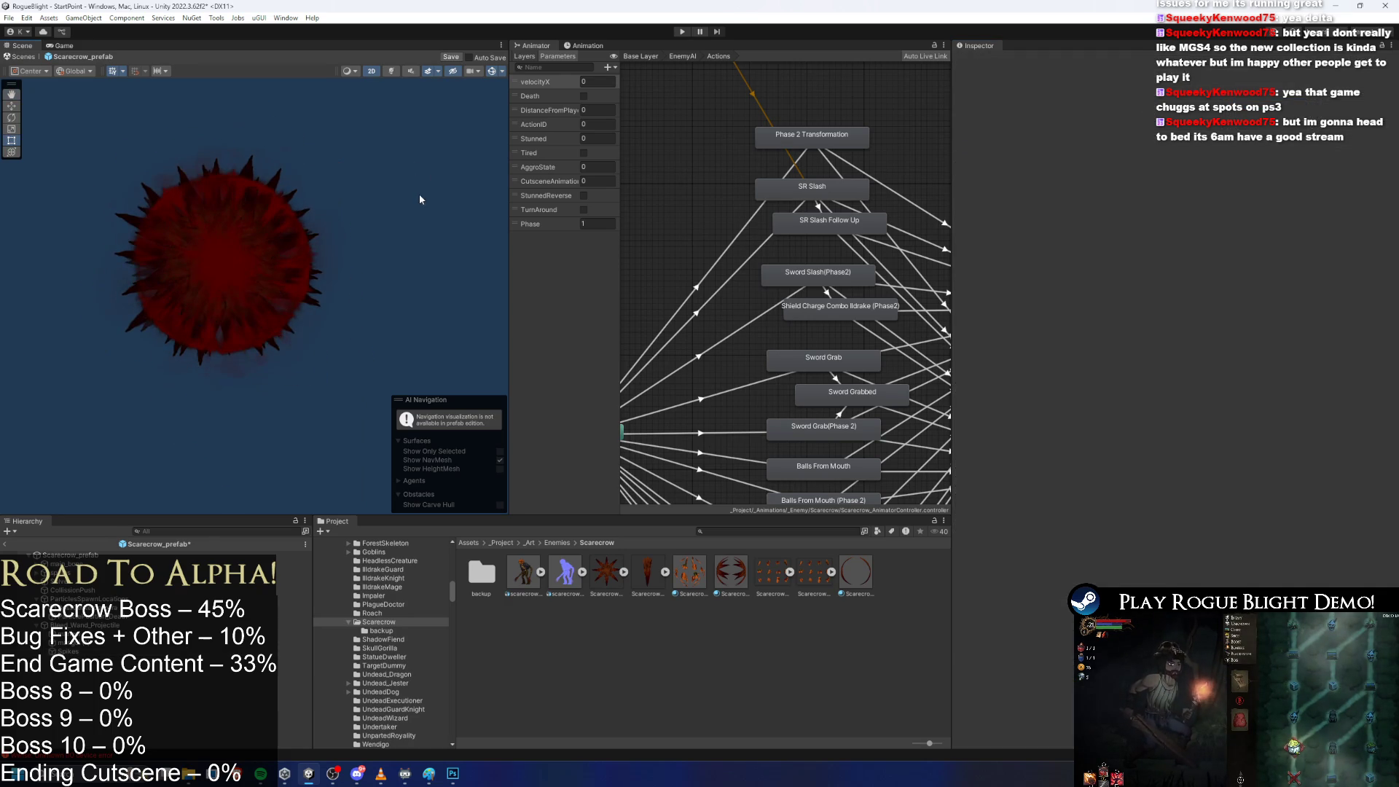
pyautogui.moveTo(423, 186); pyautogui.dragTo(350, 228)
pyautogui.moveTo(353, 285); pyautogui.dragTo(361, 275)
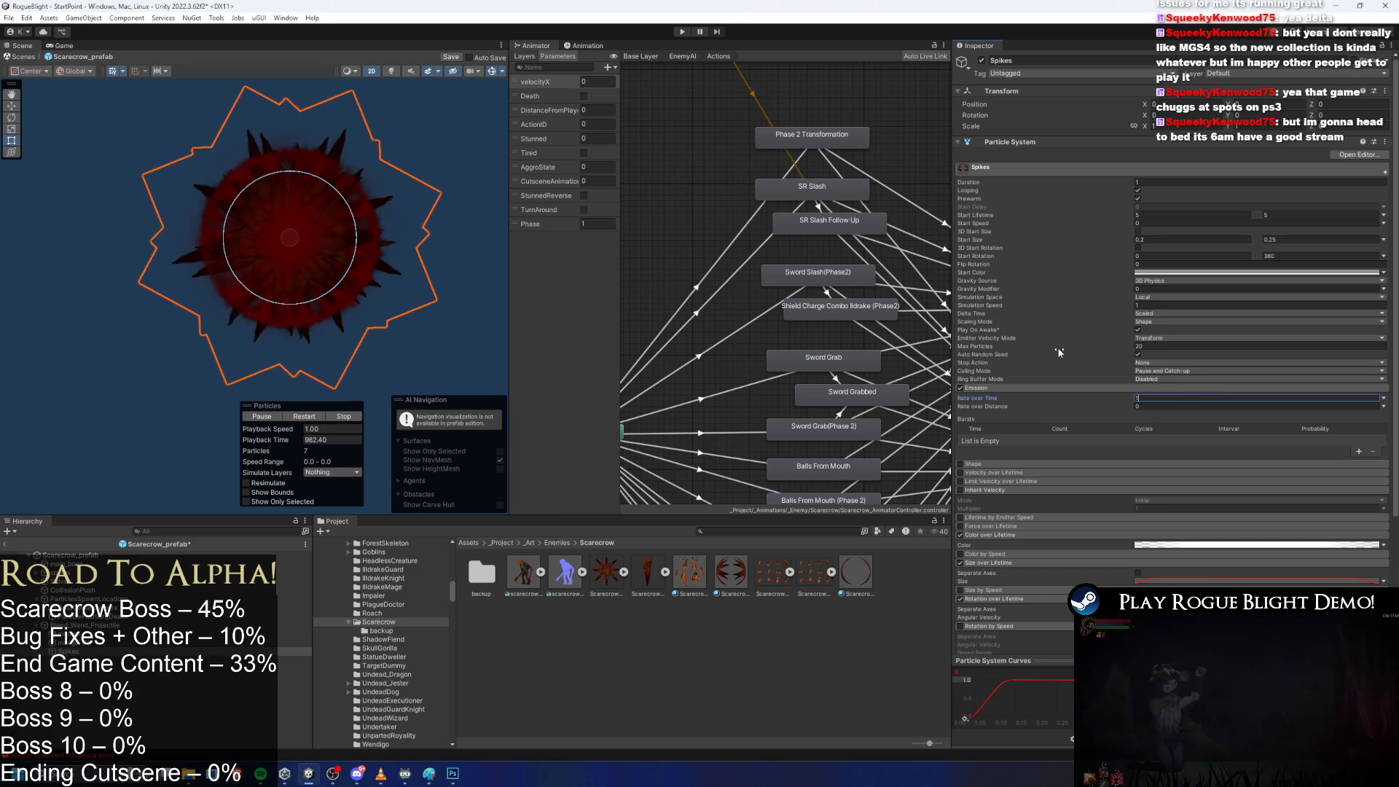
pyautogui.click(315, 417)
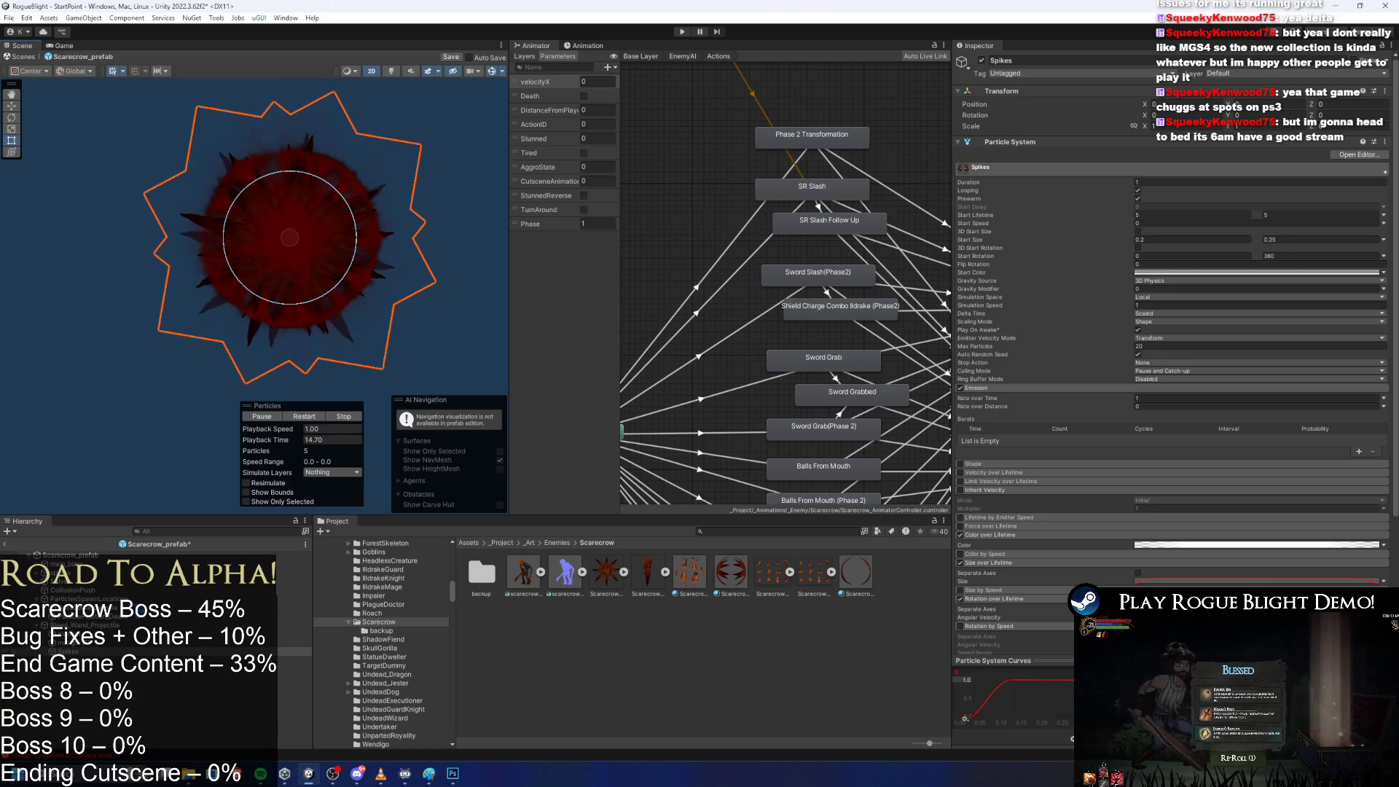
pyautogui.click(80, 625)
# Rotate Bleed_Wand_Projectile to about -48.8 degrees on Z, undoing the stray move.
pyautogui.press('e')
pyautogui.moveTo(365, 256); pyautogui.dragTo(366, 298)
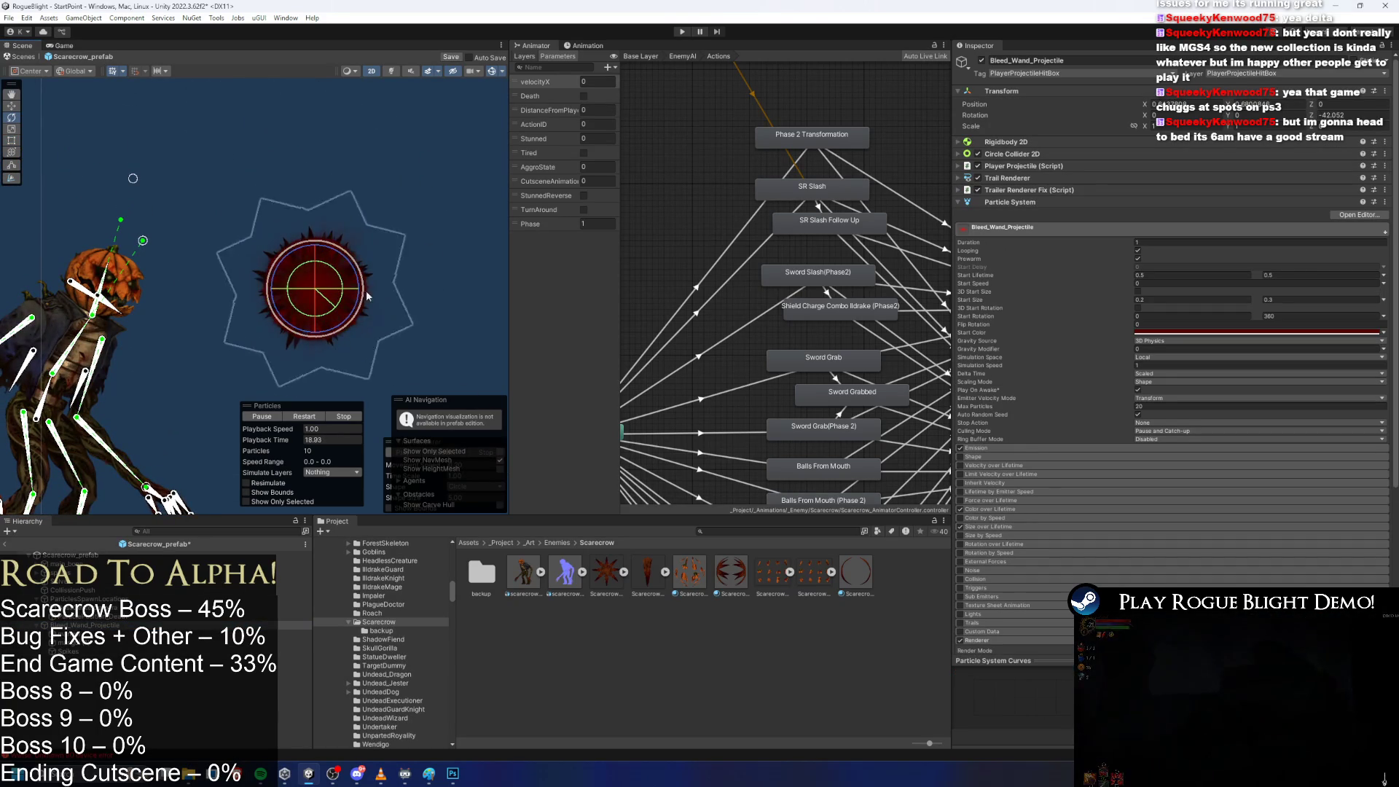
pyautogui.hotkey('ctrl', 'z')
pyautogui.hotkey('ctrl', 'z')
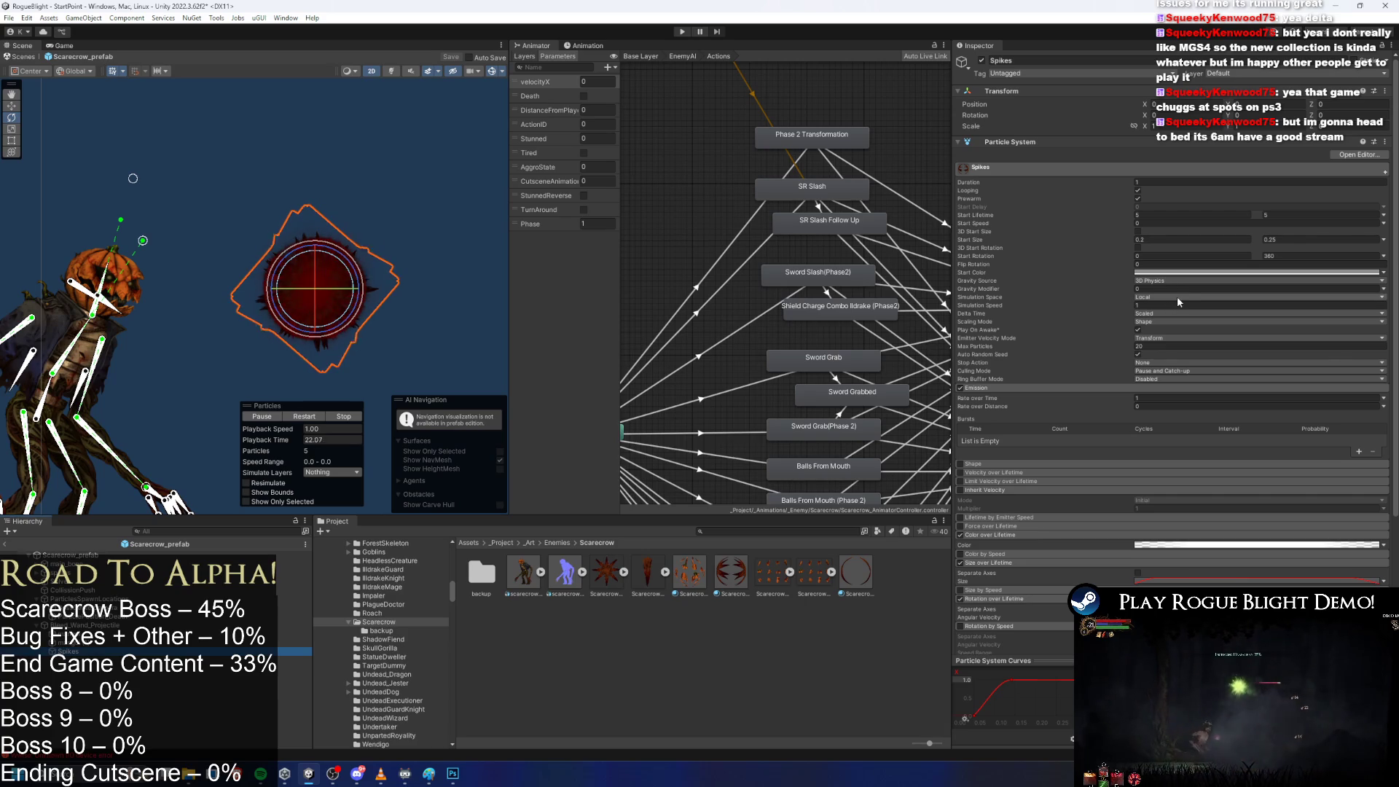
pyautogui.hotkey('ctrl', 'z')
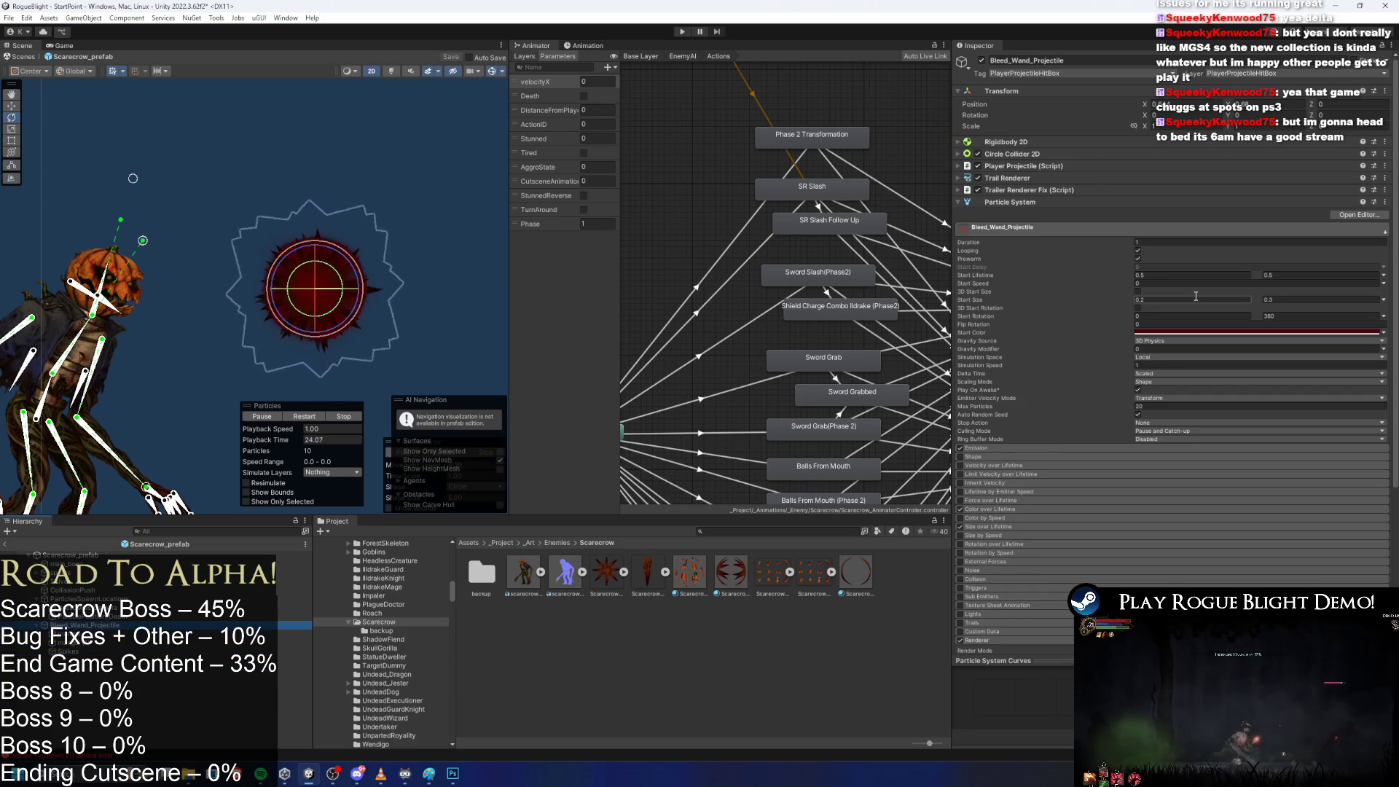
pyautogui.moveTo(334, 259)
pyautogui.mouseDown()
pyautogui.moveTo(358, 342)
pyautogui.moveTo(441, 404)
pyautogui.moveTo(341, 295)
pyautogui.moveTo(355, 214)
pyautogui.moveTo(427, 260)
pyautogui.mouseUp()
pyautogui.press('e')
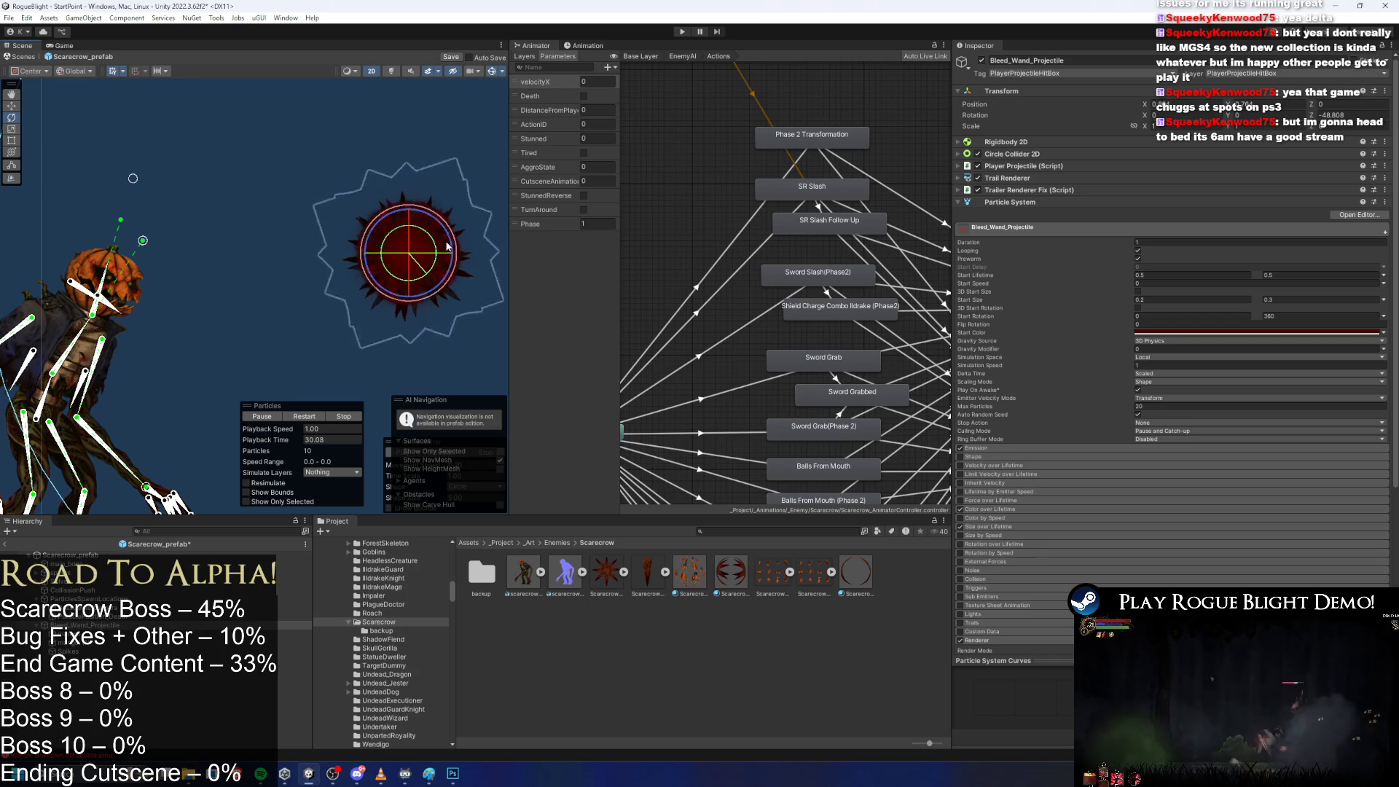
pyautogui.hotkey('ctrl', 'z')
# Select the Spikes object and zoom in on the spiky particle.
pyautogui.click(69, 651)
pyautogui.scroll(3, 299, 185)
pyautogui.moveTo(377, 179)
pyautogui.mouseDown()
pyautogui.moveTo(409, 146)
pyautogui.moveTo(388, 160)
pyautogui.mouseUp()
pyautogui.scroll(-2, 394, 160)
pyautogui.scroll(1, 352, 347)
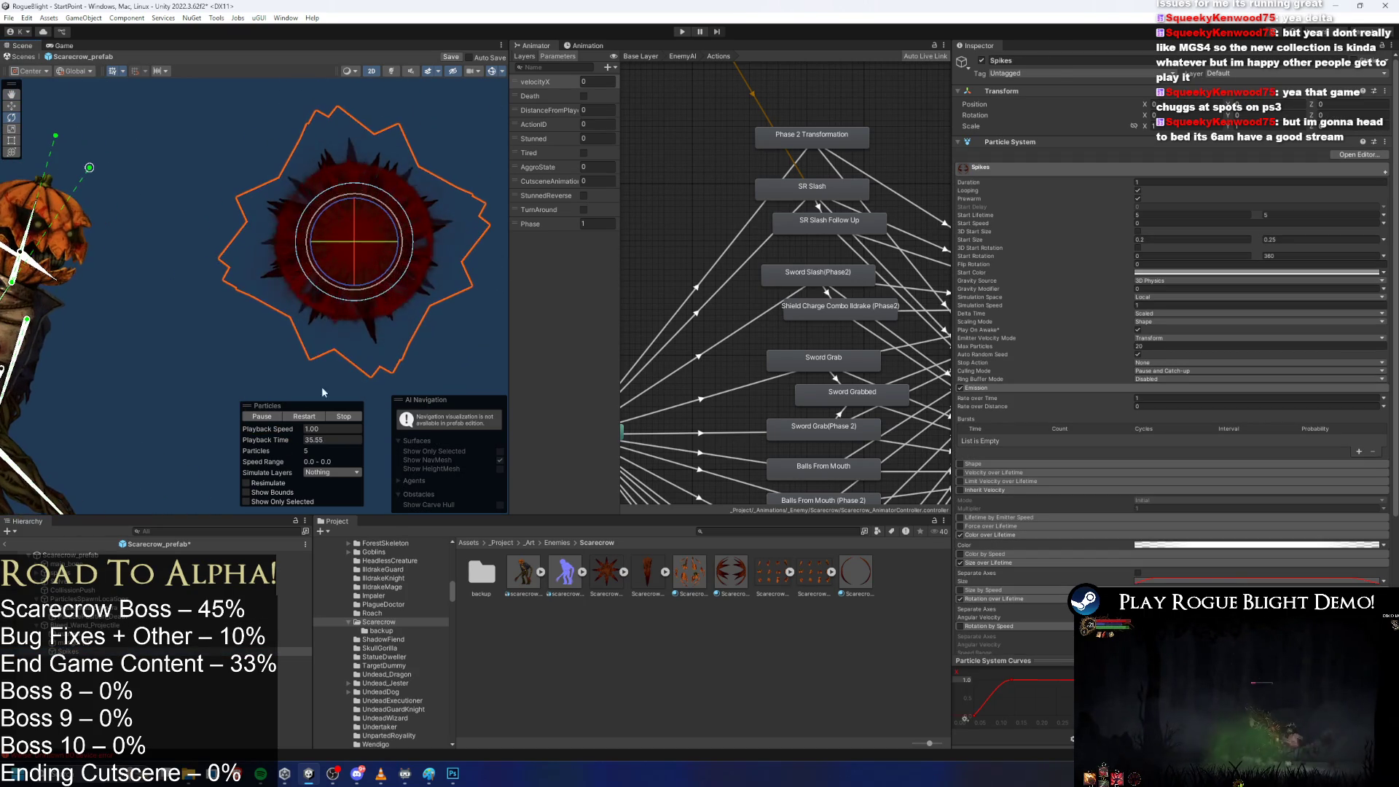
pyautogui.click(444, 194)
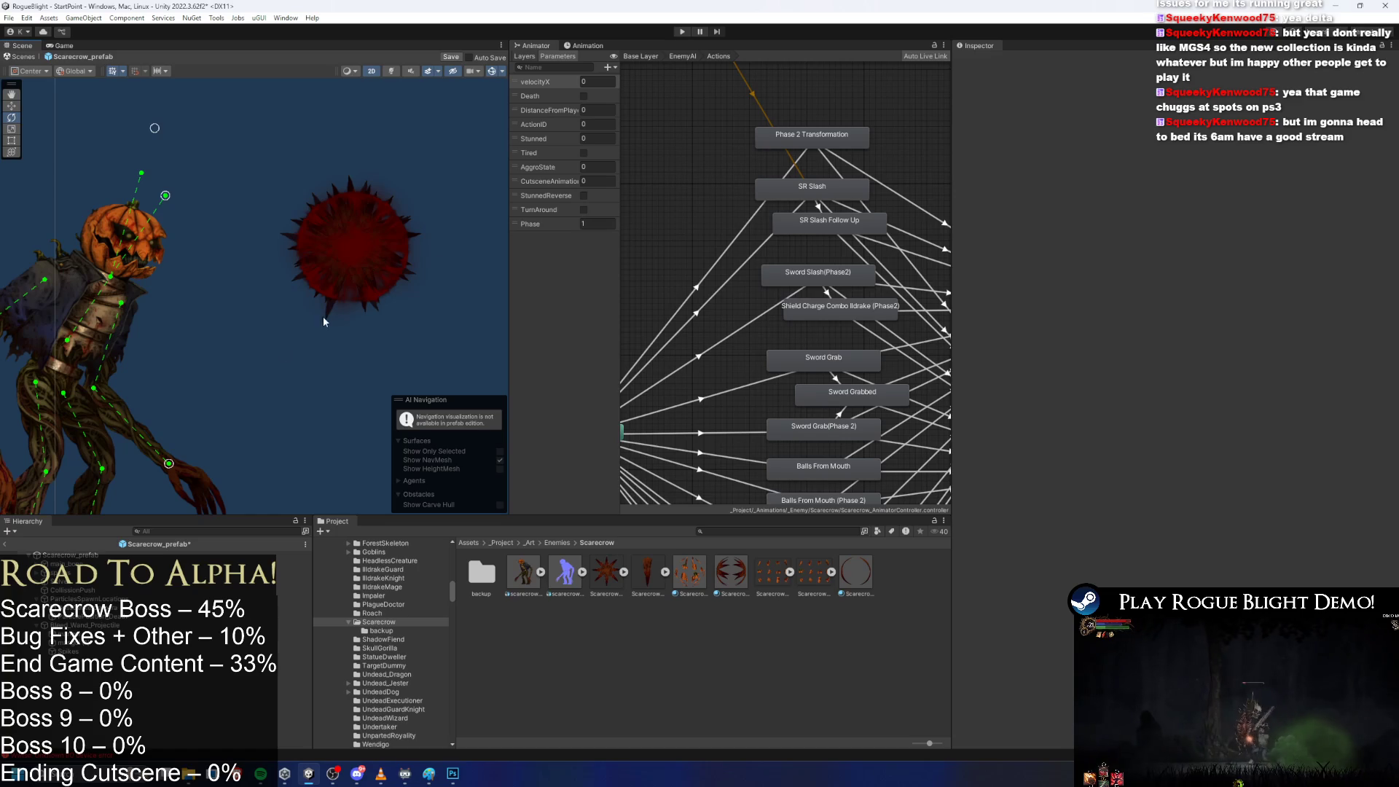
pyautogui.click(73, 651)
# Change the Spikes particles' Start Color from grey to white (FFFFFF).
pyautogui.click(1225, 272)
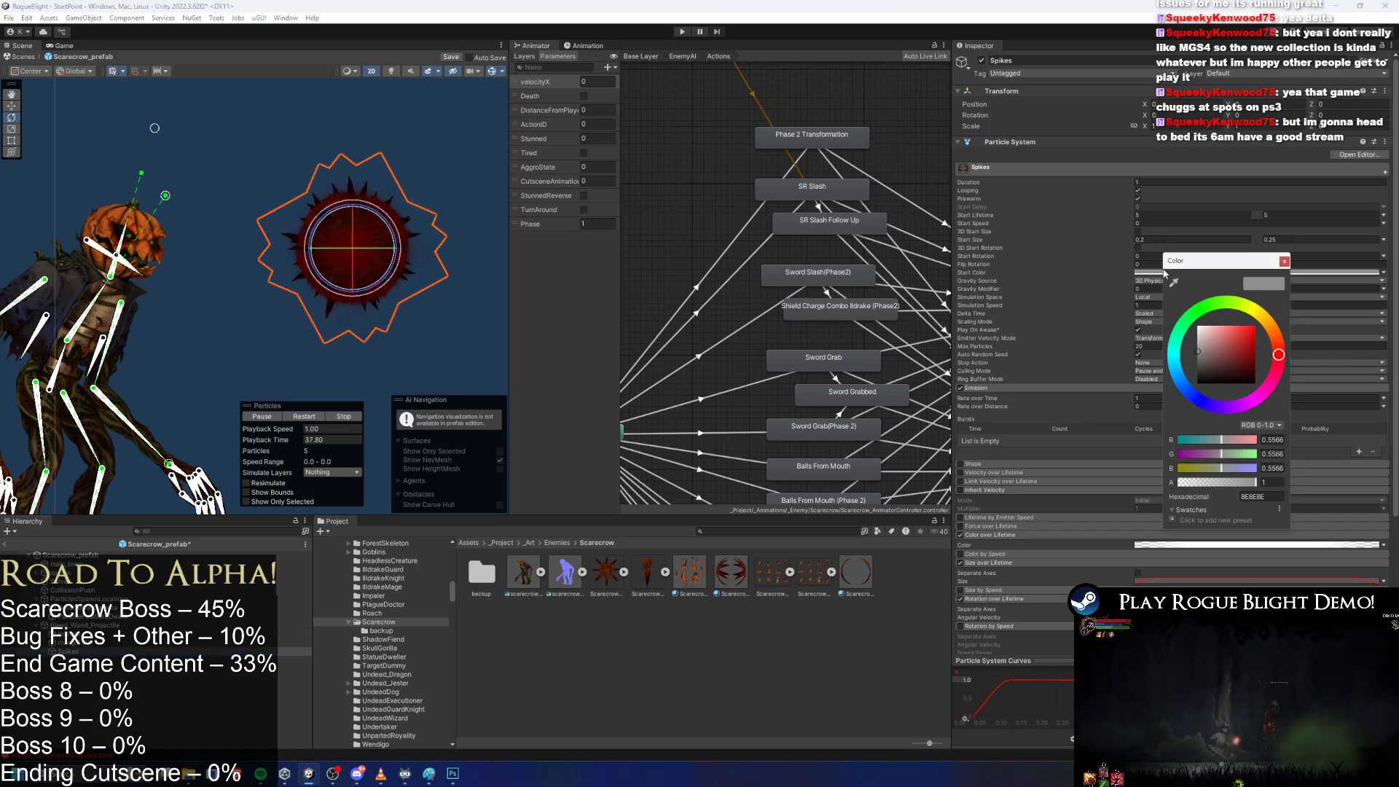
pyautogui.moveTo(1199, 347); pyautogui.dragTo(1190, 298)
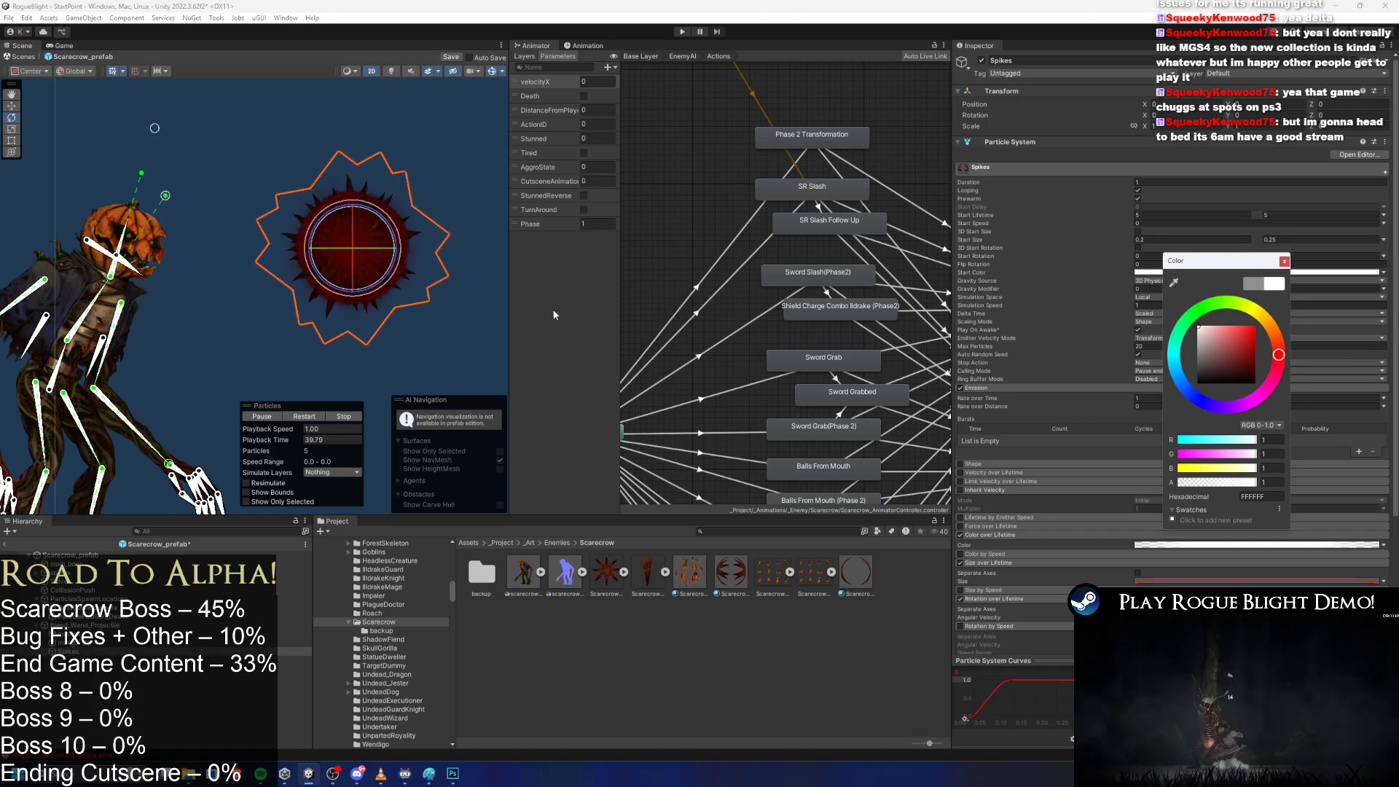
pyautogui.click(1105, 417)
pyautogui.scroll(-5, 1105, 417)
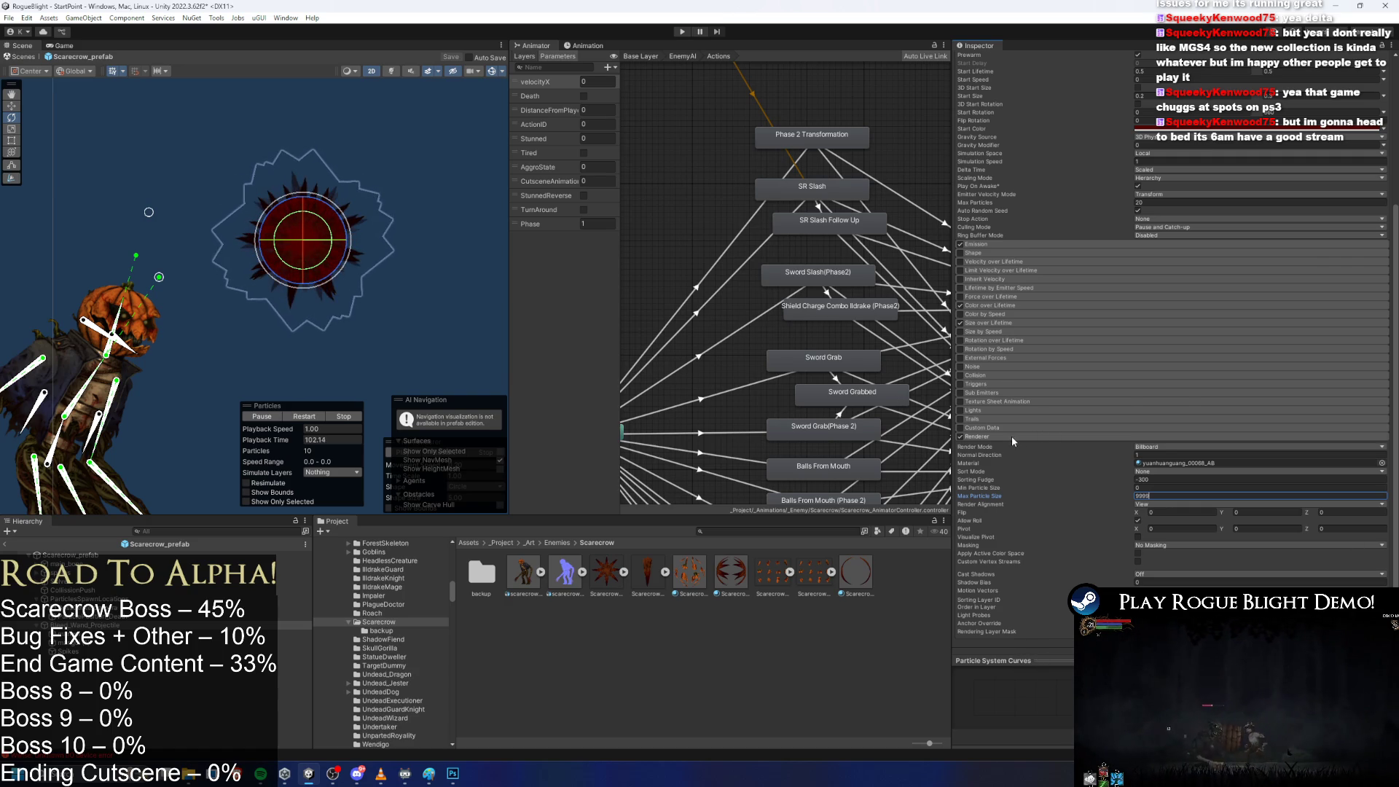
pyautogui.scroll(5, 1013, 437)
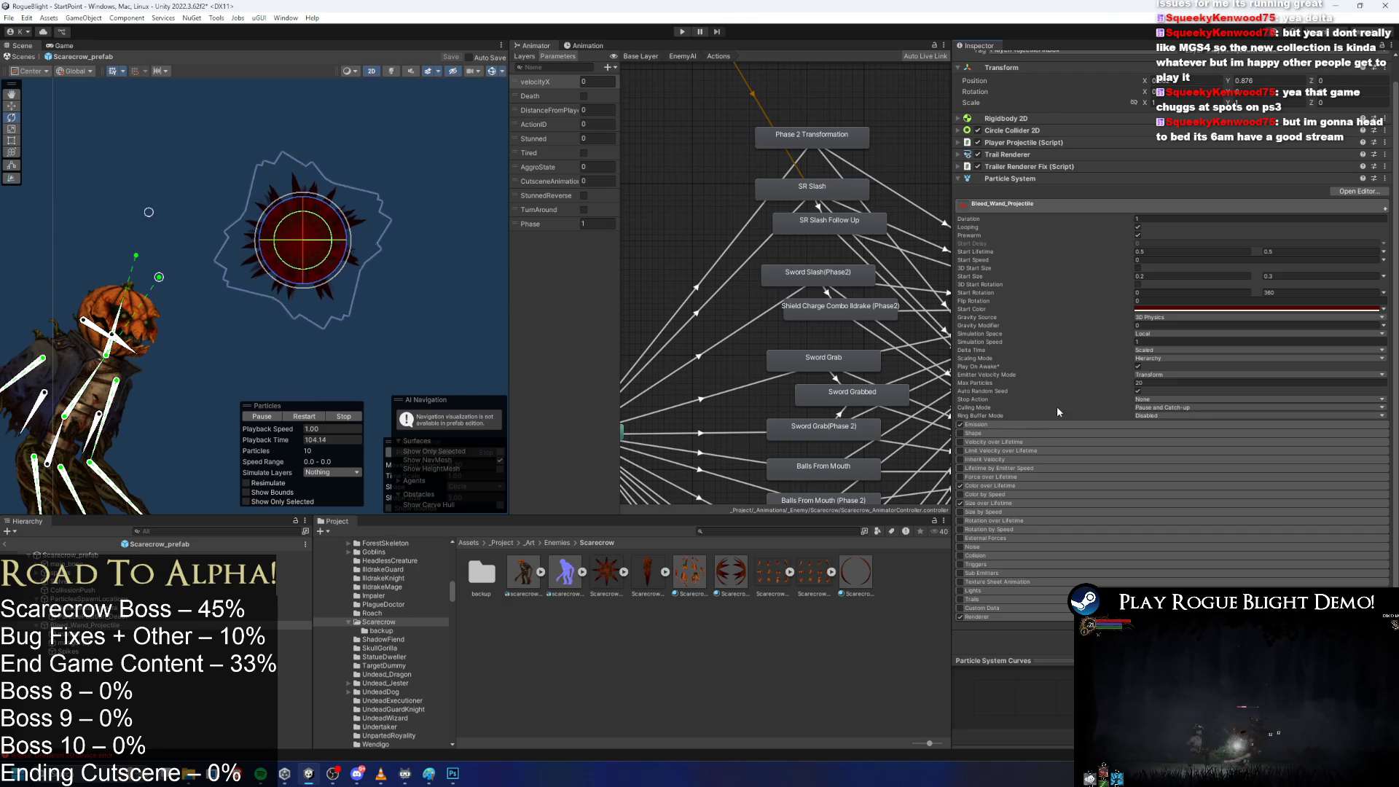
# Rename Bleed_Wand_Projectile to SpikeSpawnerProjectile in the Hierarchy.
pyautogui.click(1021, 179)
pyautogui.click(1040, 191)
pyautogui.click(1038, 191)
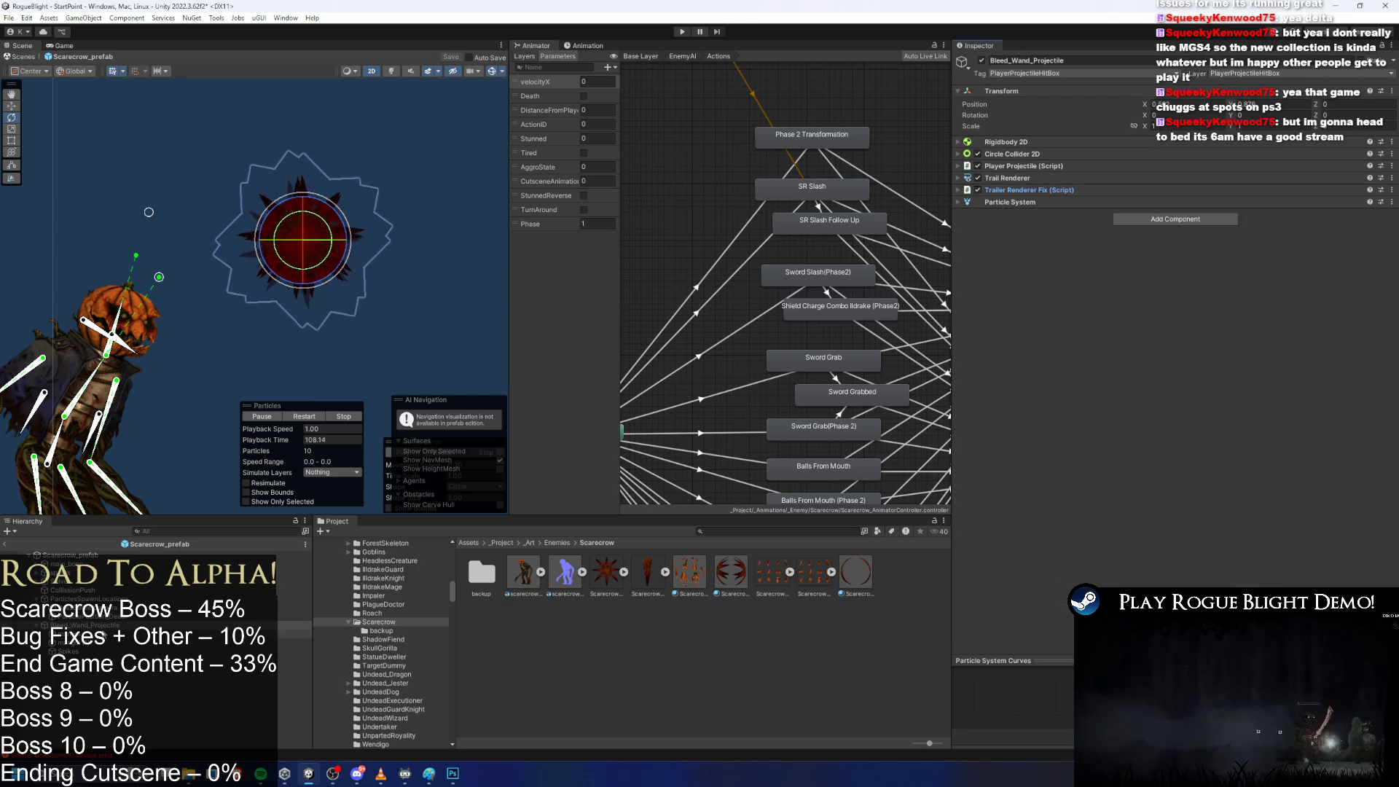
pyautogui.rightClick(103, 624)
pyautogui.press('Escape')
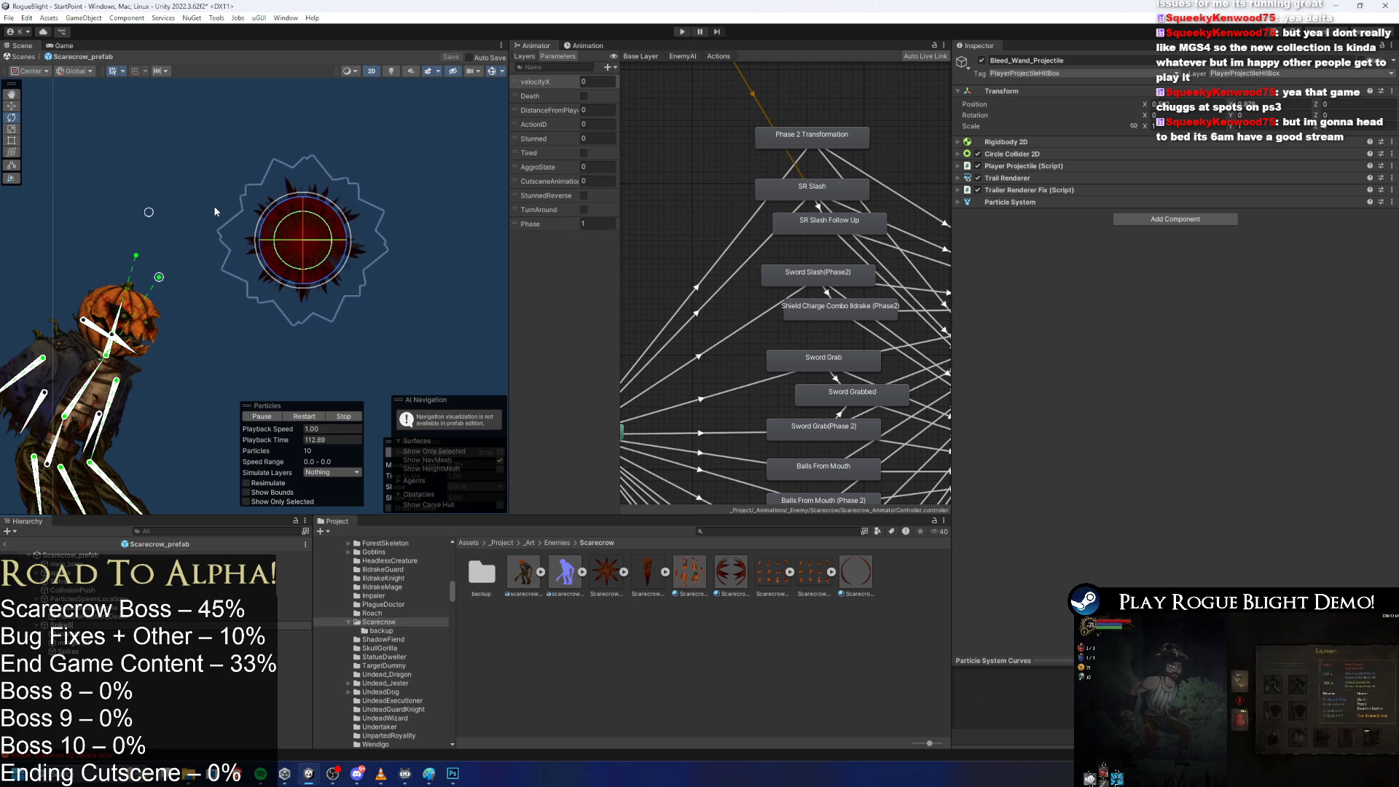
pyautogui.write('ojectile')
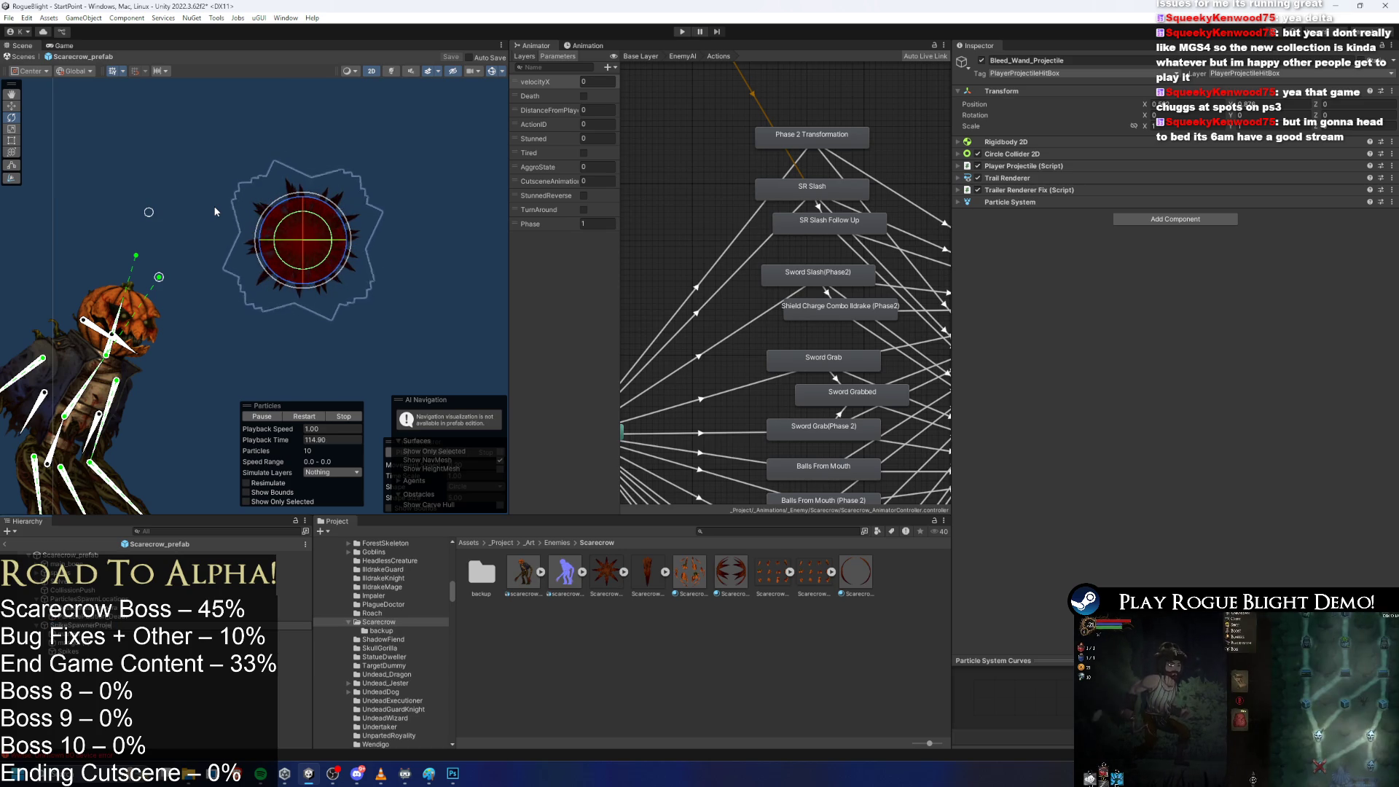
pyautogui.press('Return')
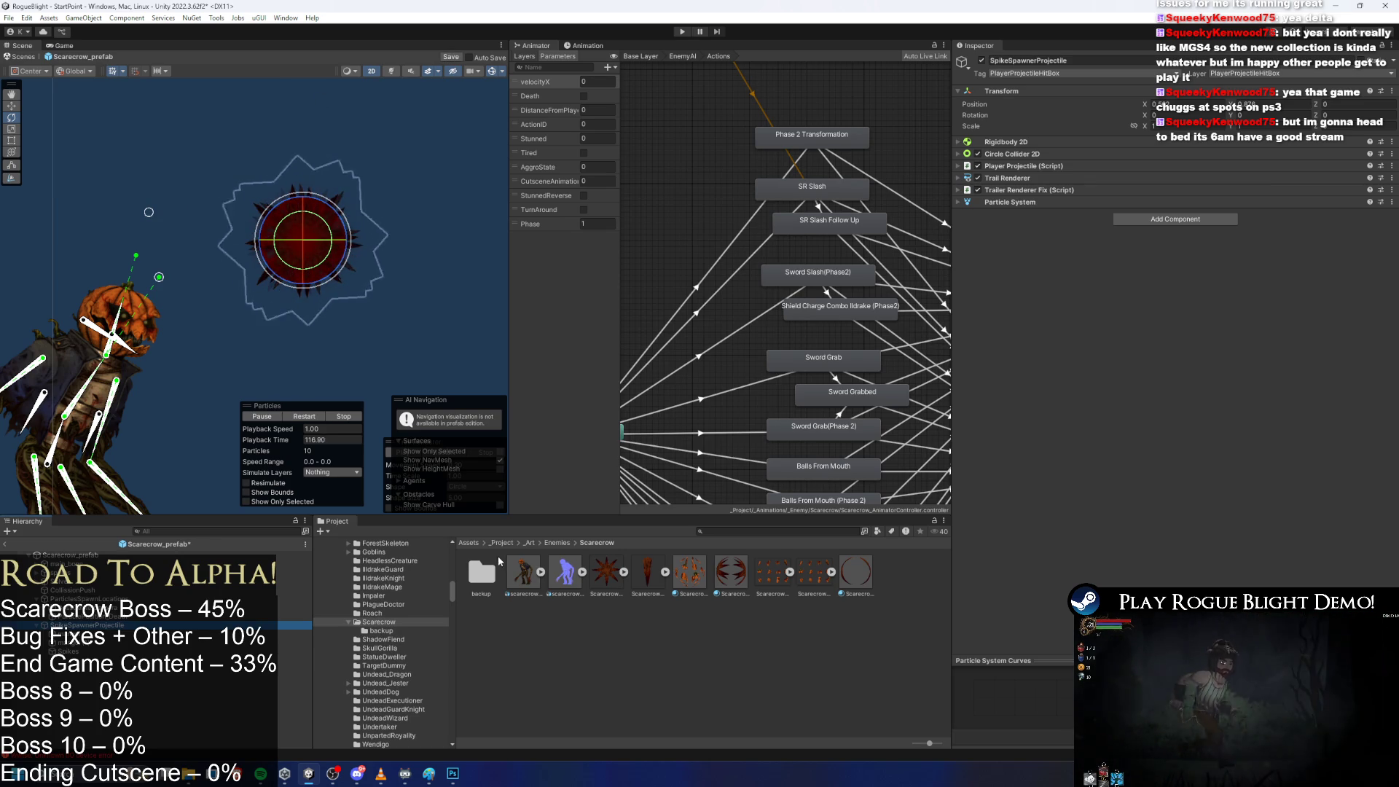
# Search the Project panel for 'scarecrow prefab' and reveal Scarecrow_prefab in its folder.
pyautogui.click(755, 530)
pyautogui.write('scarecrow prefab')
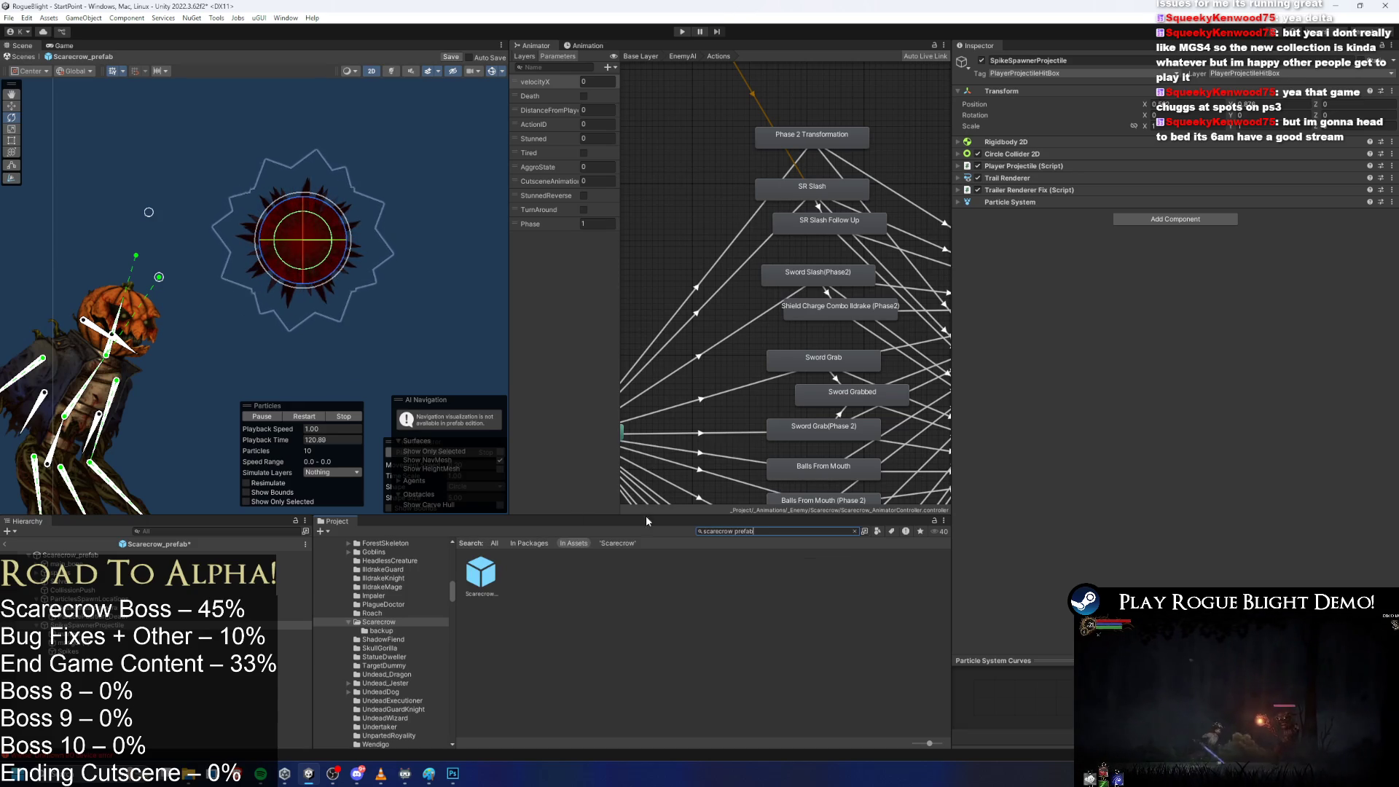
pyautogui.click(481, 573)
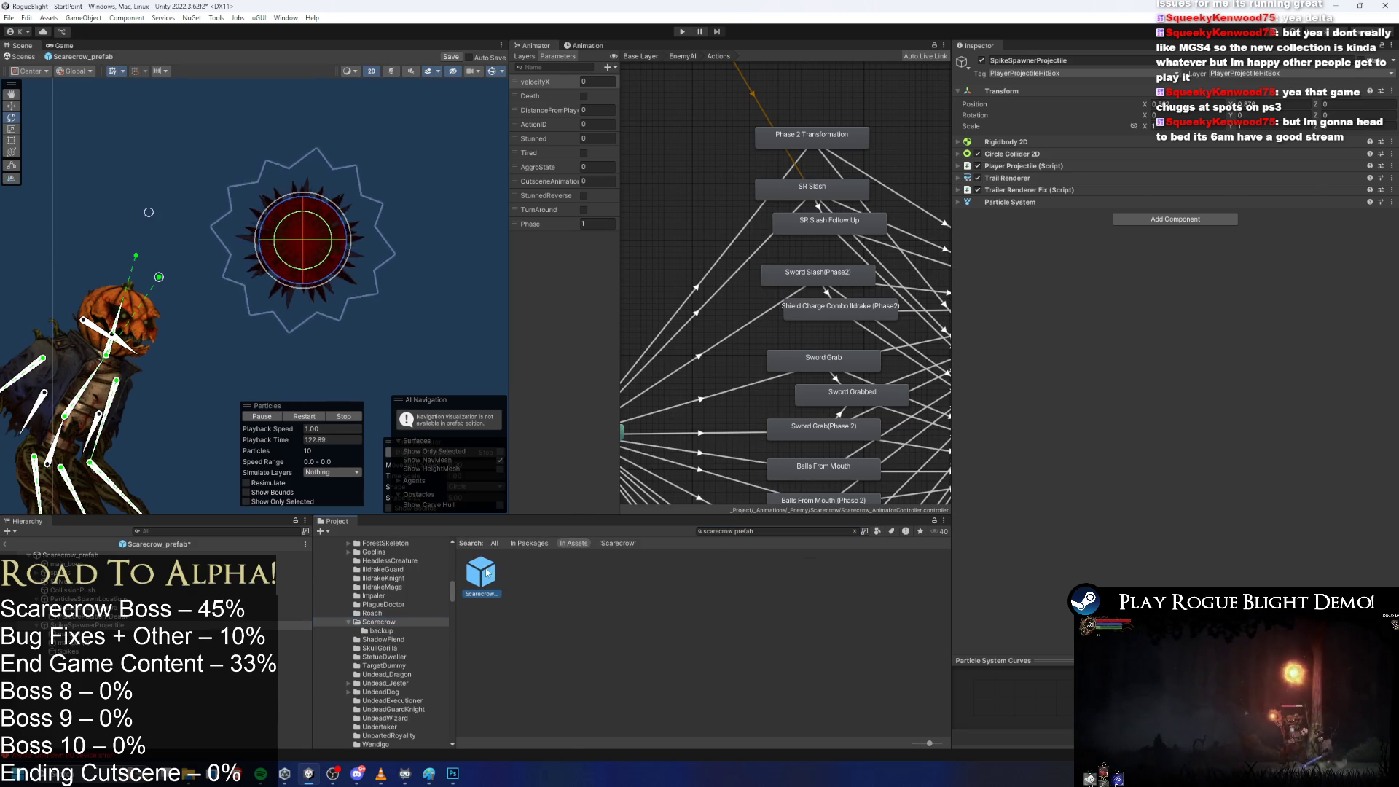
pyautogui.click(772, 531)
pyautogui.press('BackSpace')
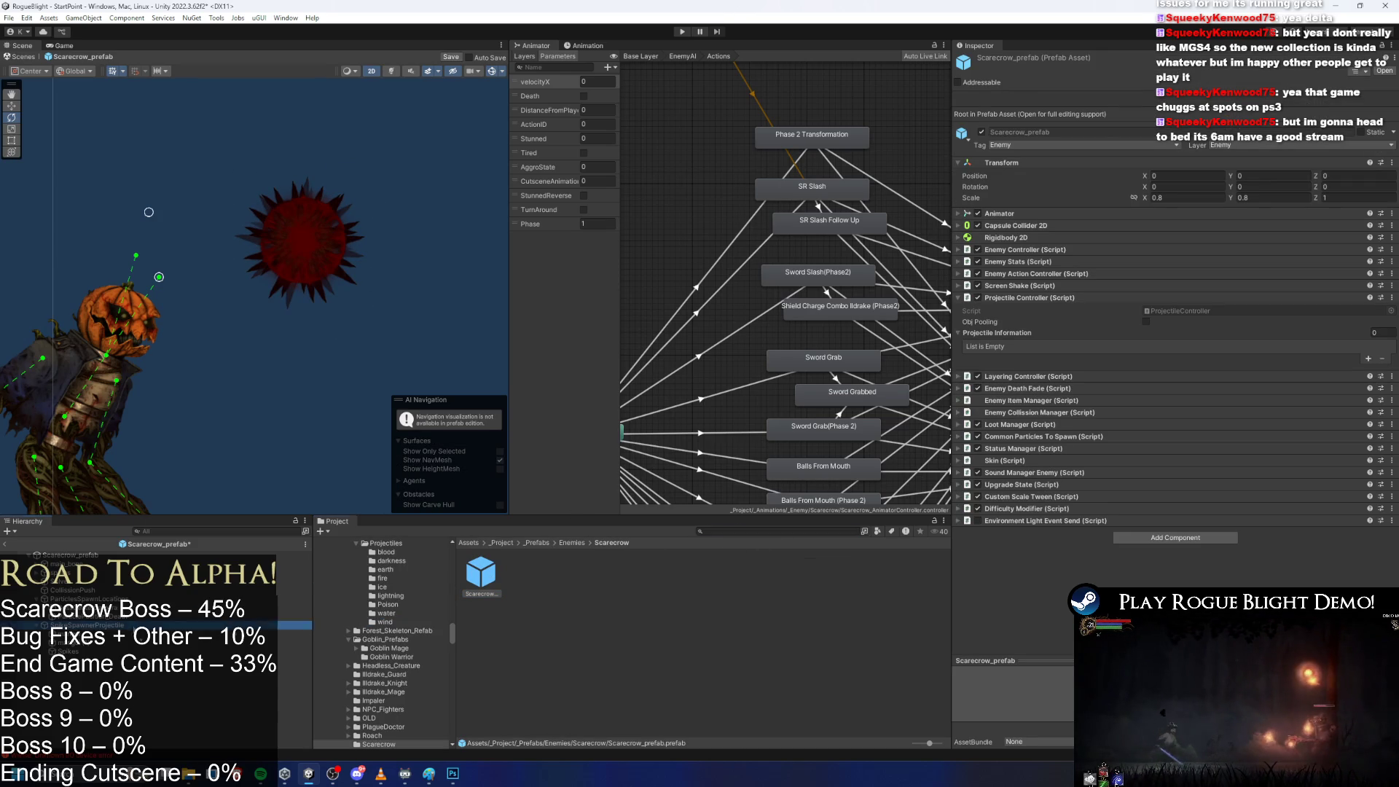
# Create a 'Projectiles' folder in the Scarecrow prefab folder and save with Ctrl+S.
pyautogui.rightClick(624, 602)
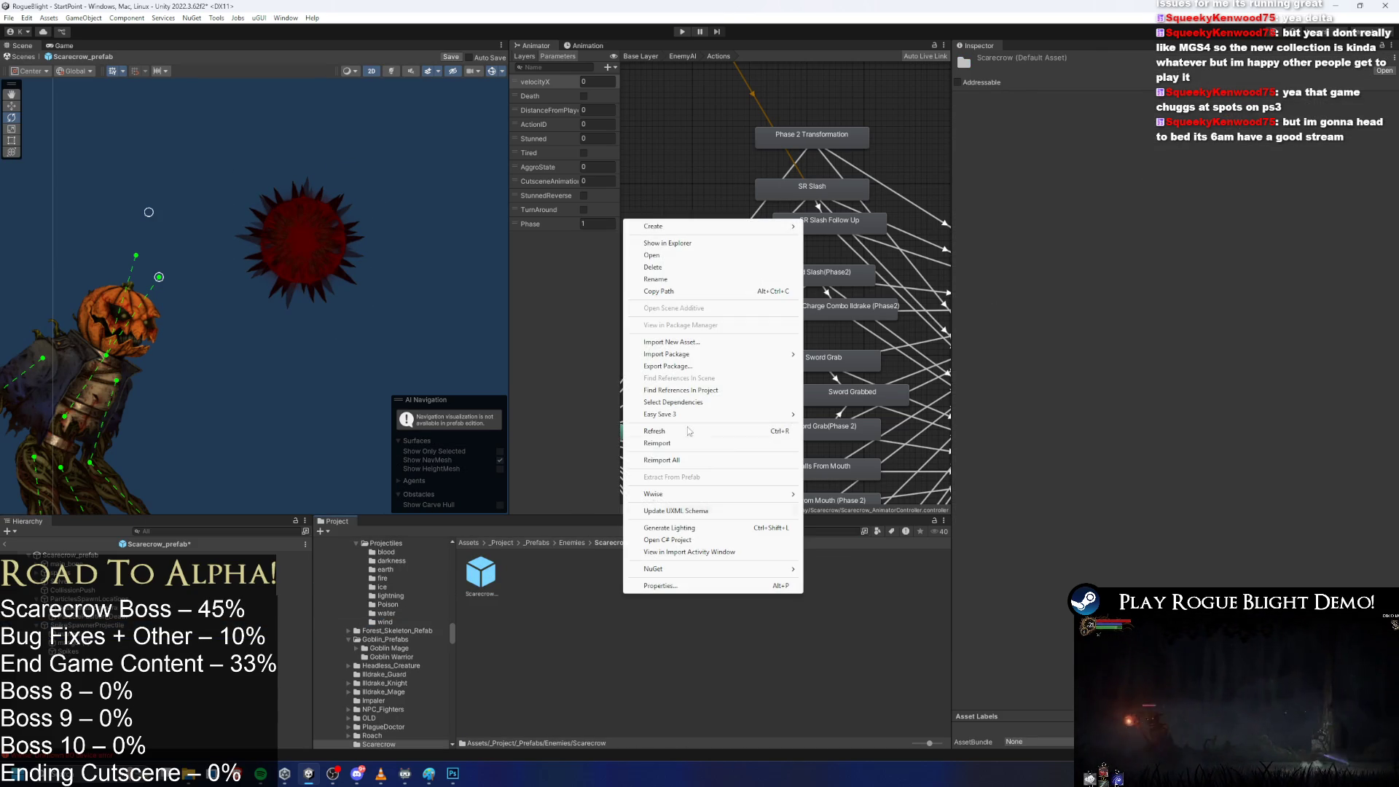
pyautogui.moveTo(649, 226)
pyautogui.click(831, 189)
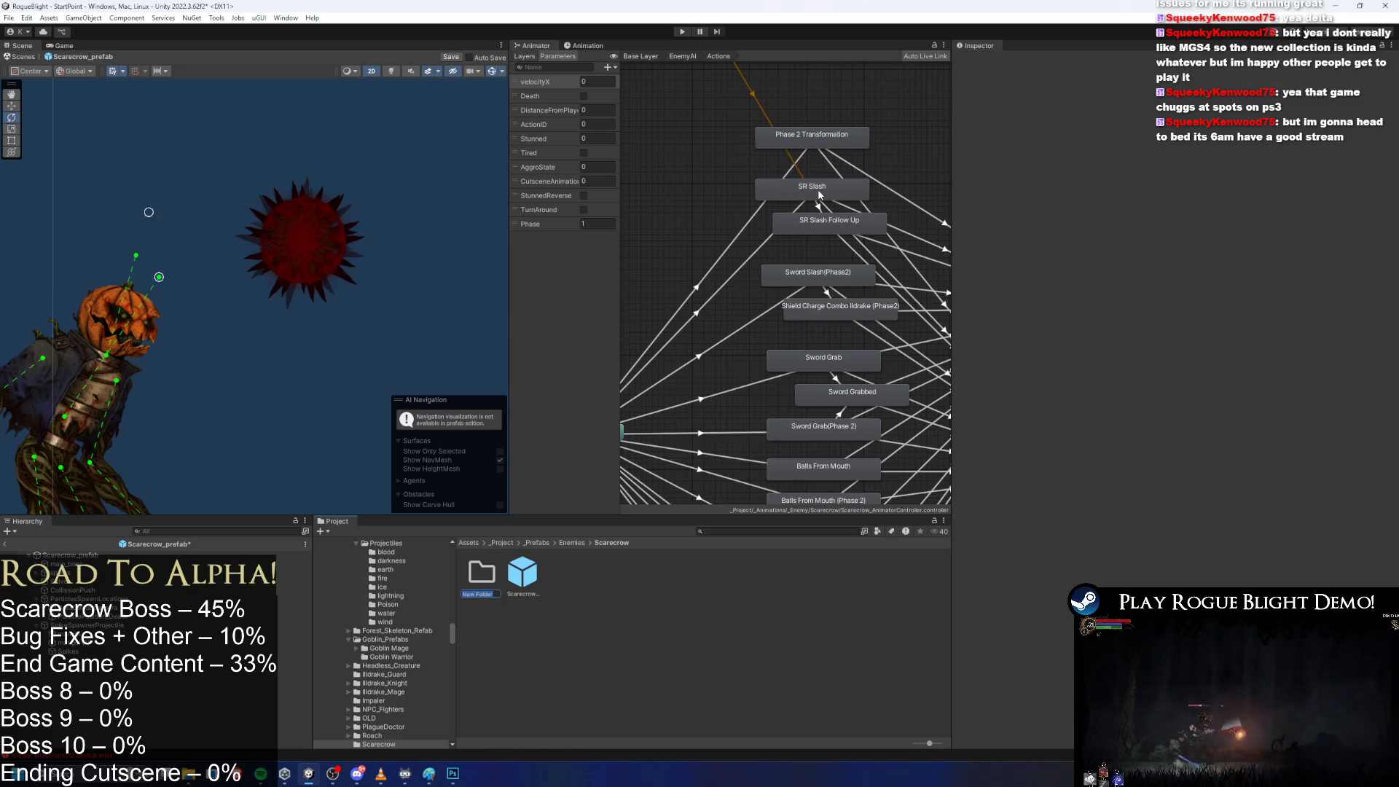
pyautogui.write('roject')
pyautogui.press('Return')
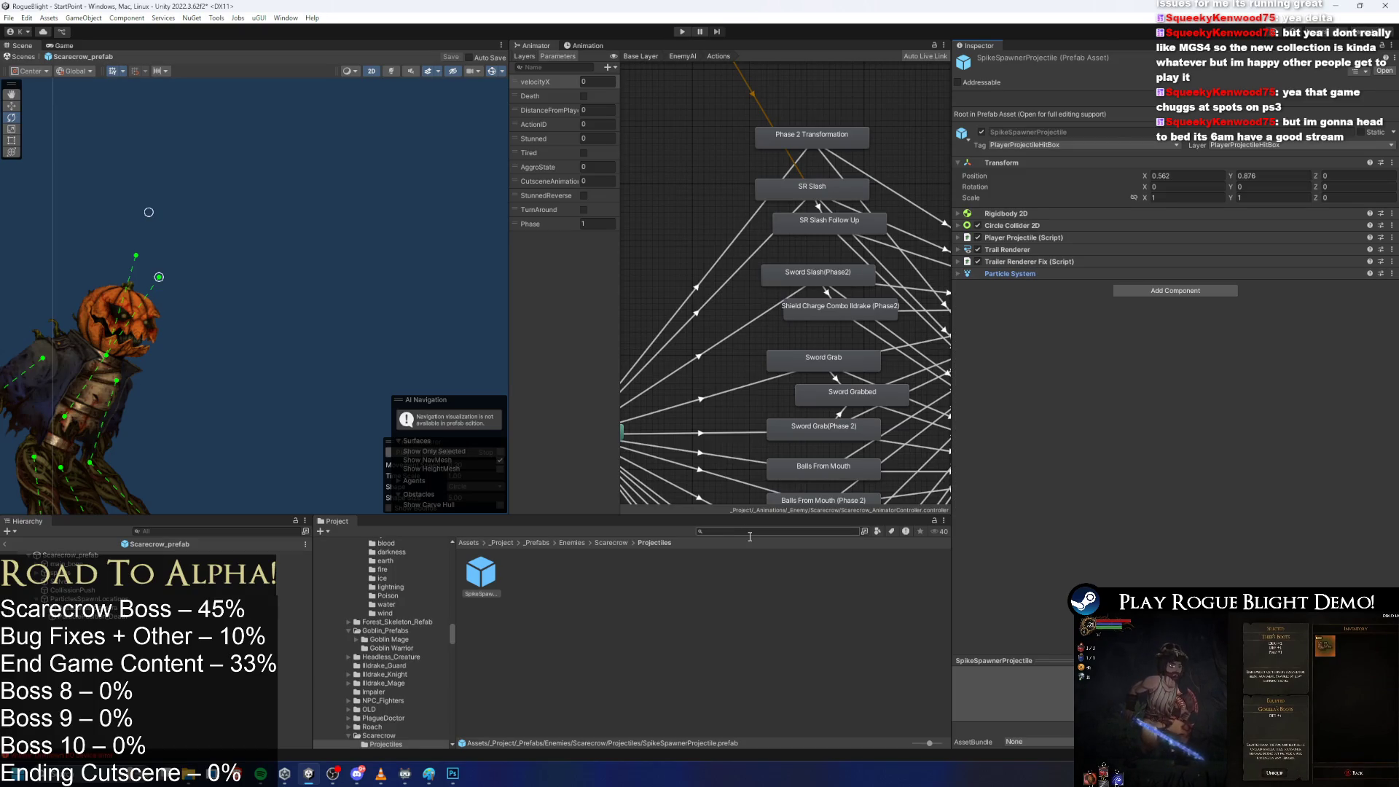
pyautogui.hotkey('ctrl', 's')
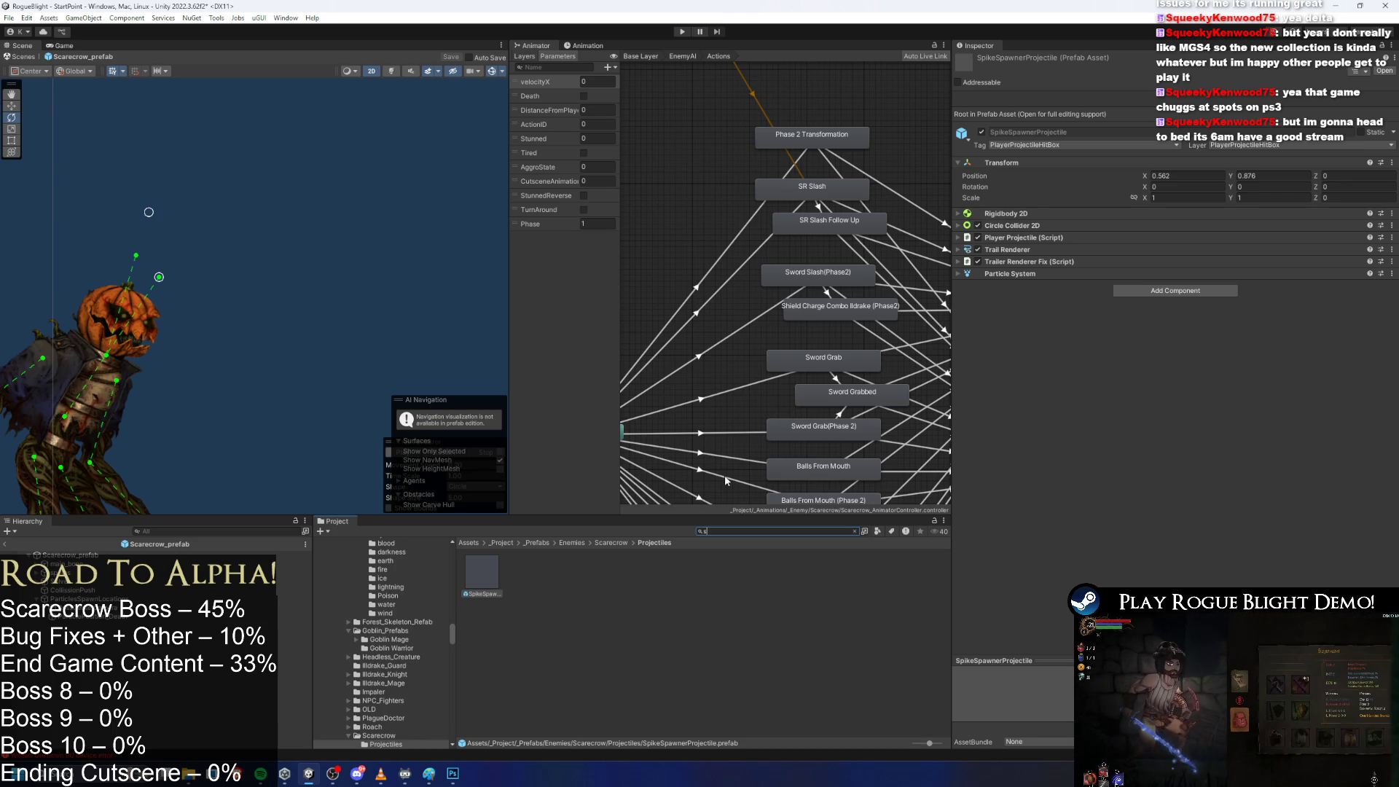
# Inspect ForestSkeleton's Poison Projectile 1 entry, then reselect Scarecrow_prefab in the Hierarchy.
pyautogui.write('skeleton forest')
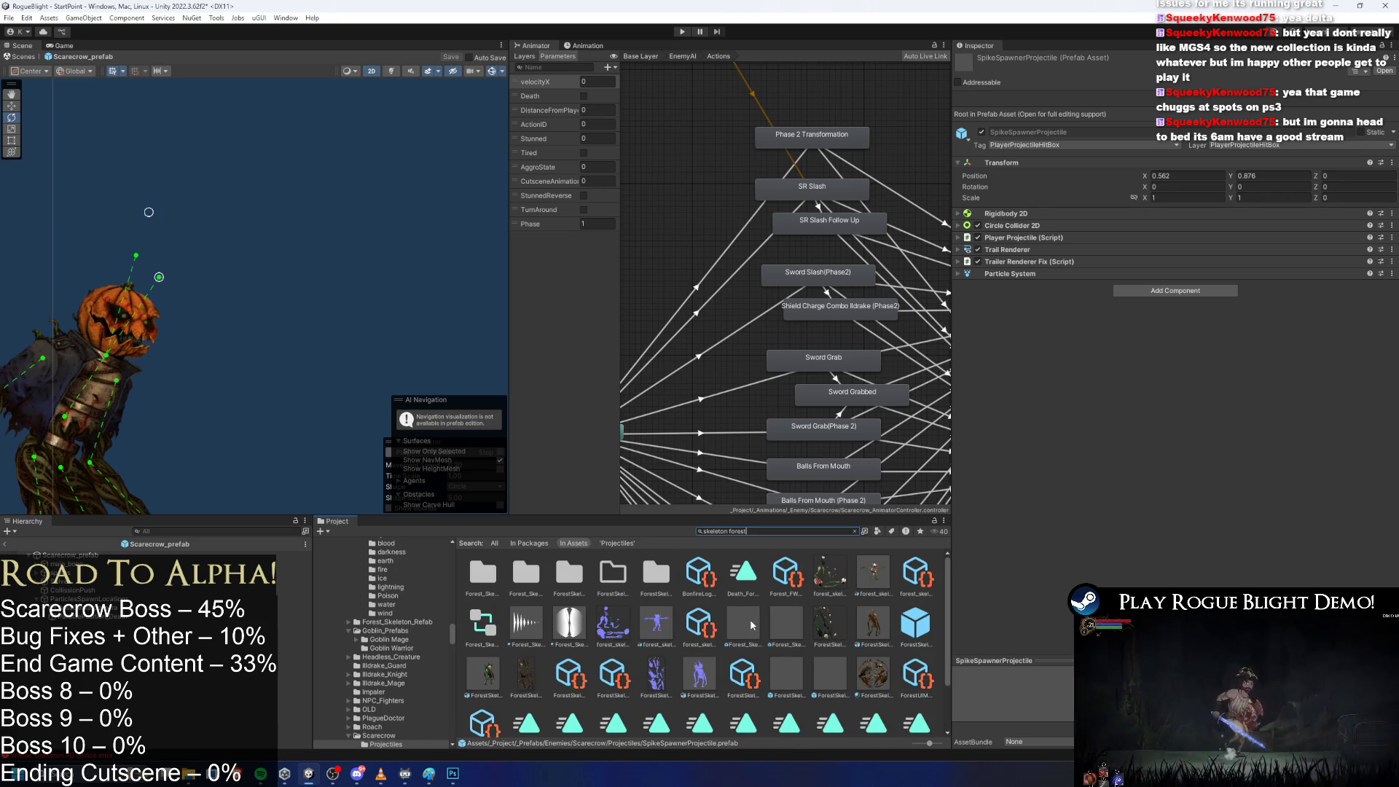
pyautogui.scroll(-1, 762, 594)
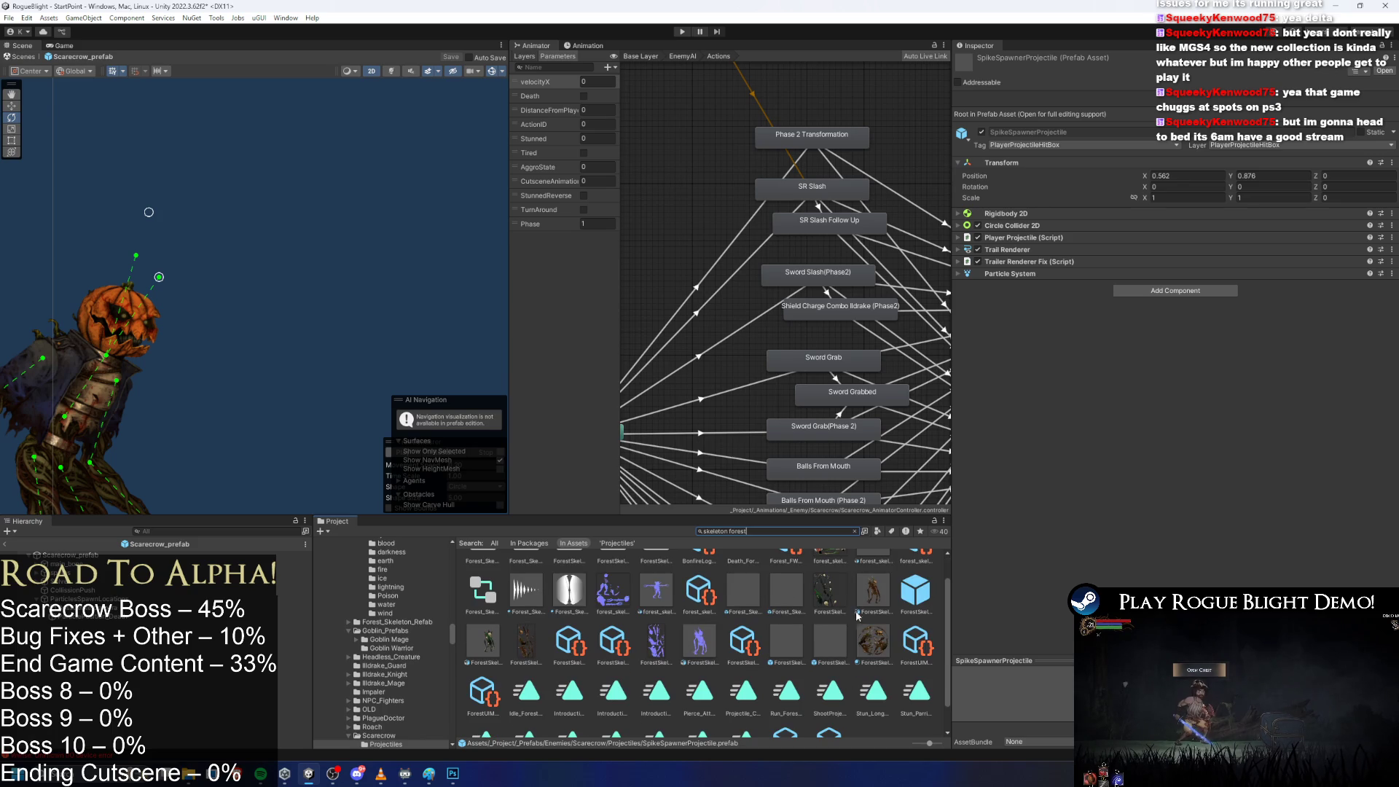
pyautogui.click(925, 591)
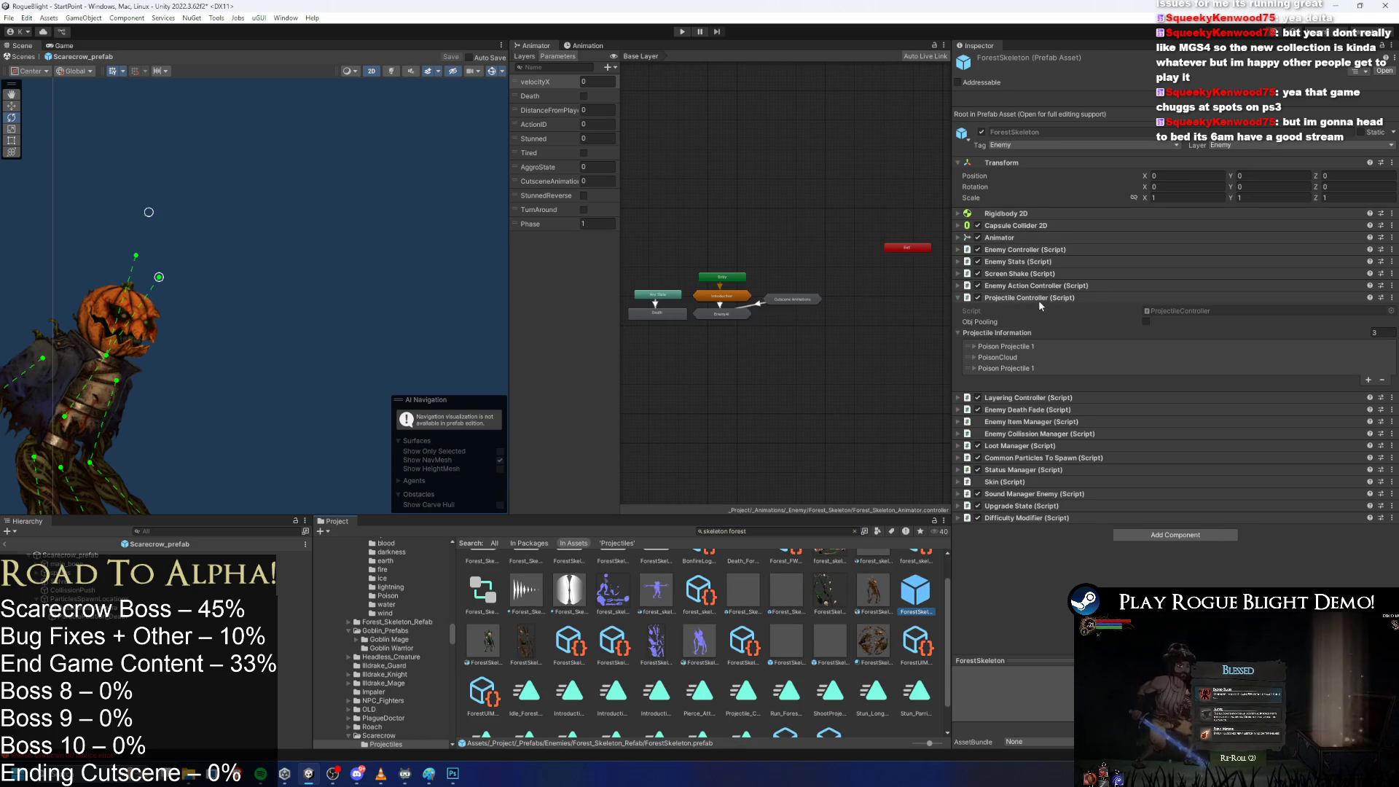
pyautogui.click(1007, 346)
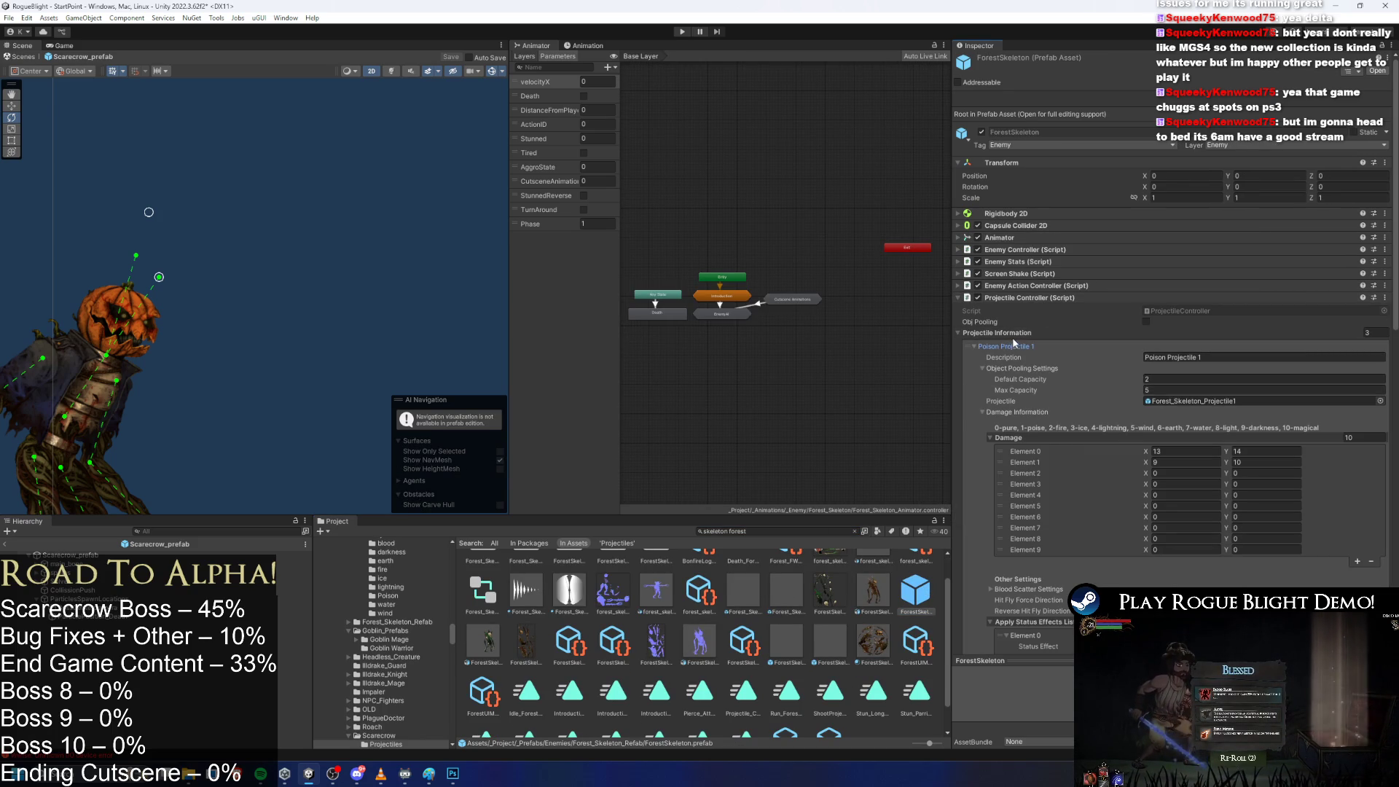
pyautogui.scroll(-12, 1052, 392)
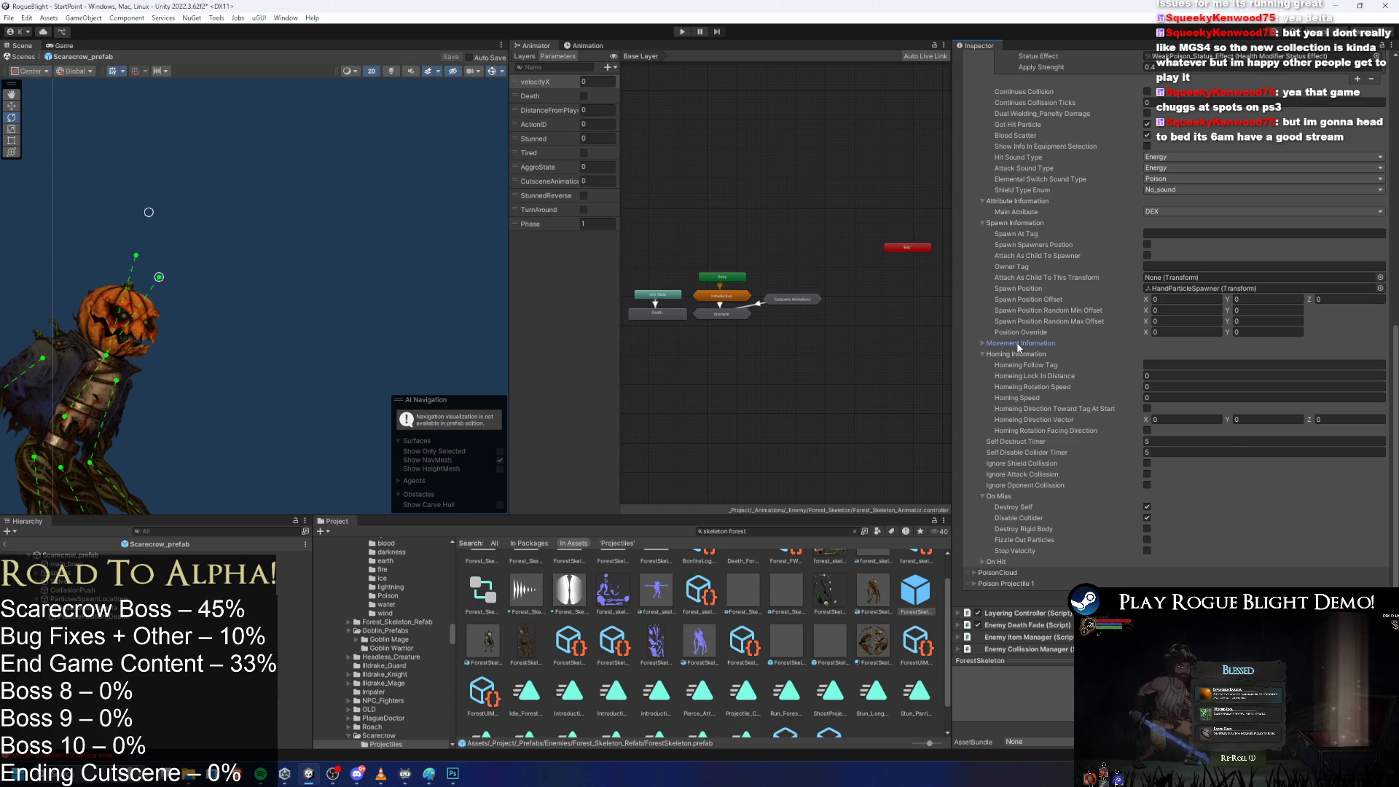
pyautogui.scroll(12, 1019, 347)
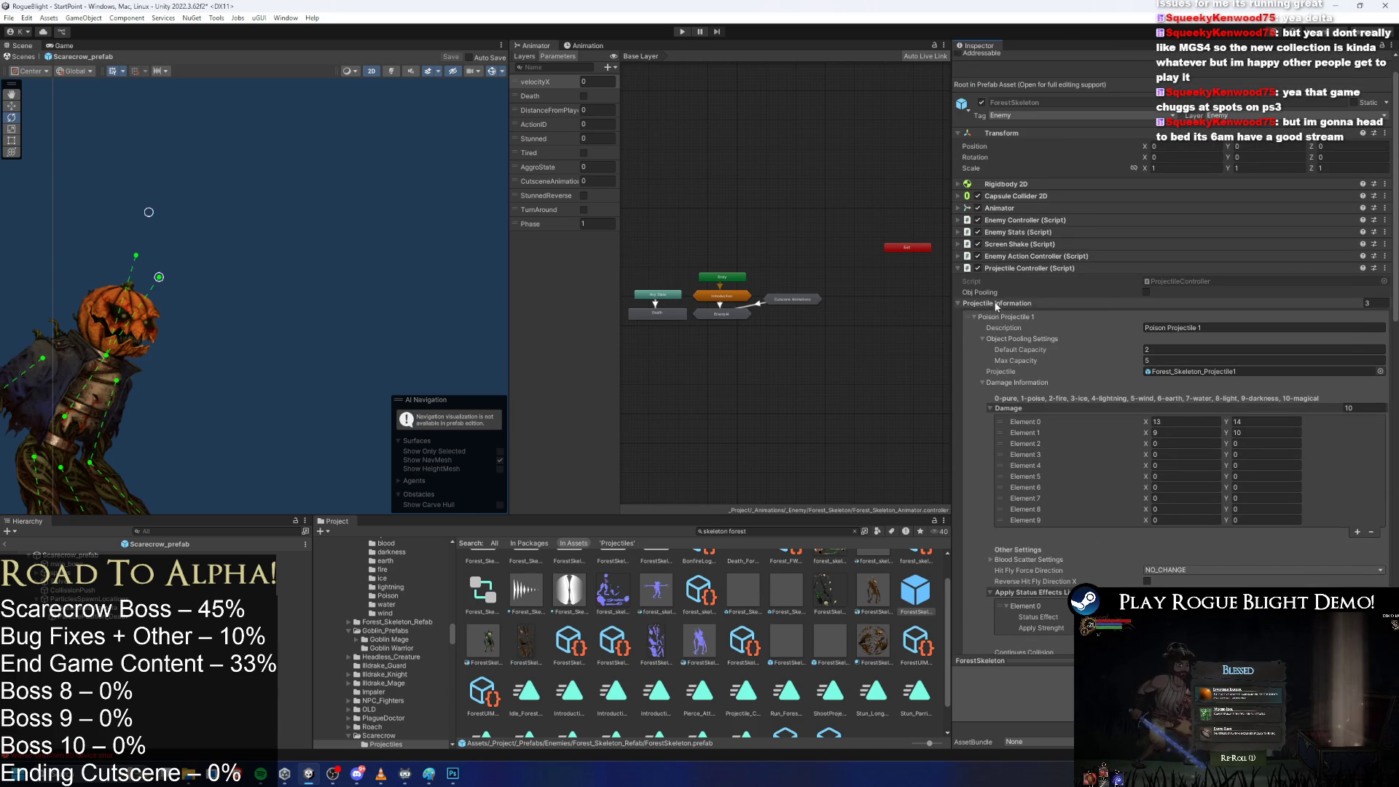
pyautogui.click(295, 556)
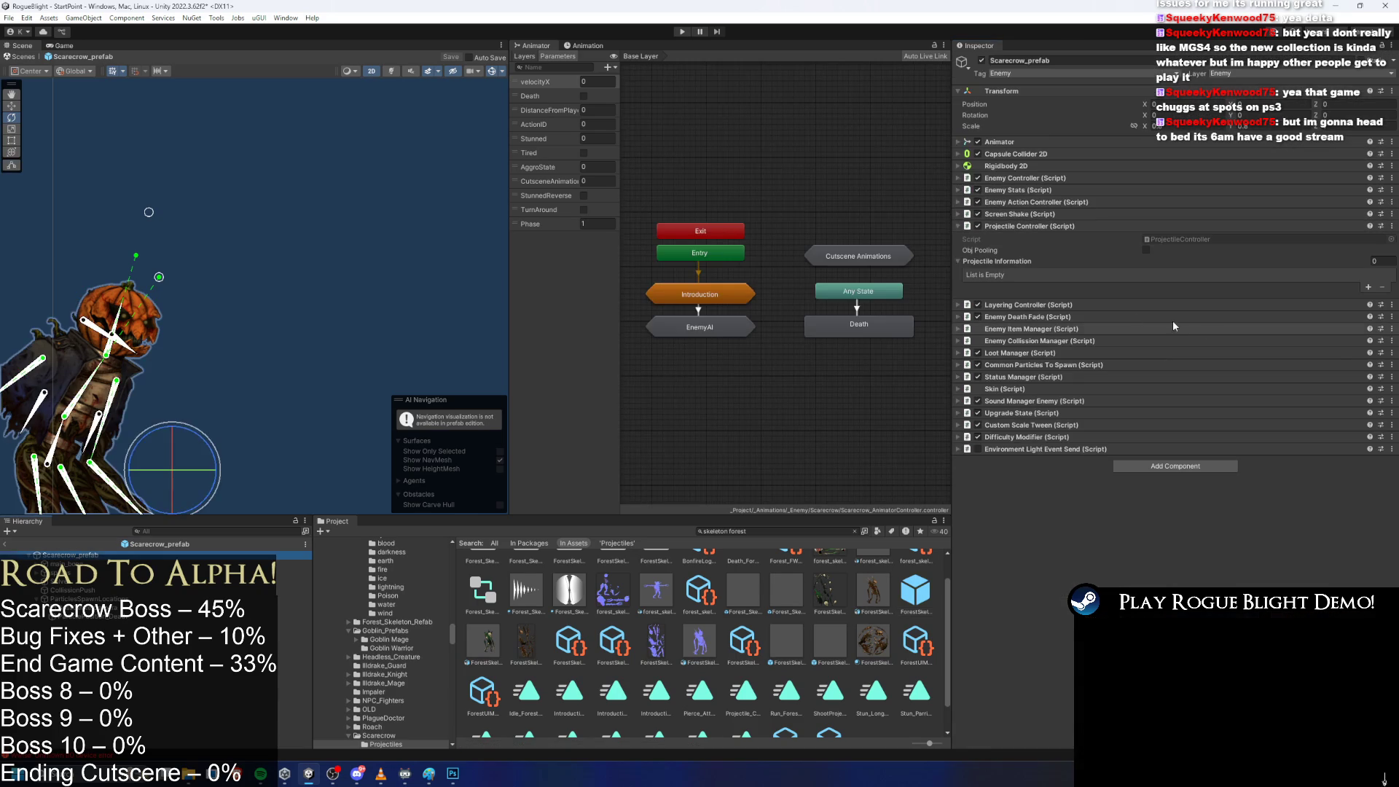
# Paste the skeleton's projectile entry, name it 'Spike Spawner Thrown', and assign SpikeSpawnerProjectile.
pyautogui.rightClick(990, 261)
pyautogui.click(1035, 297)
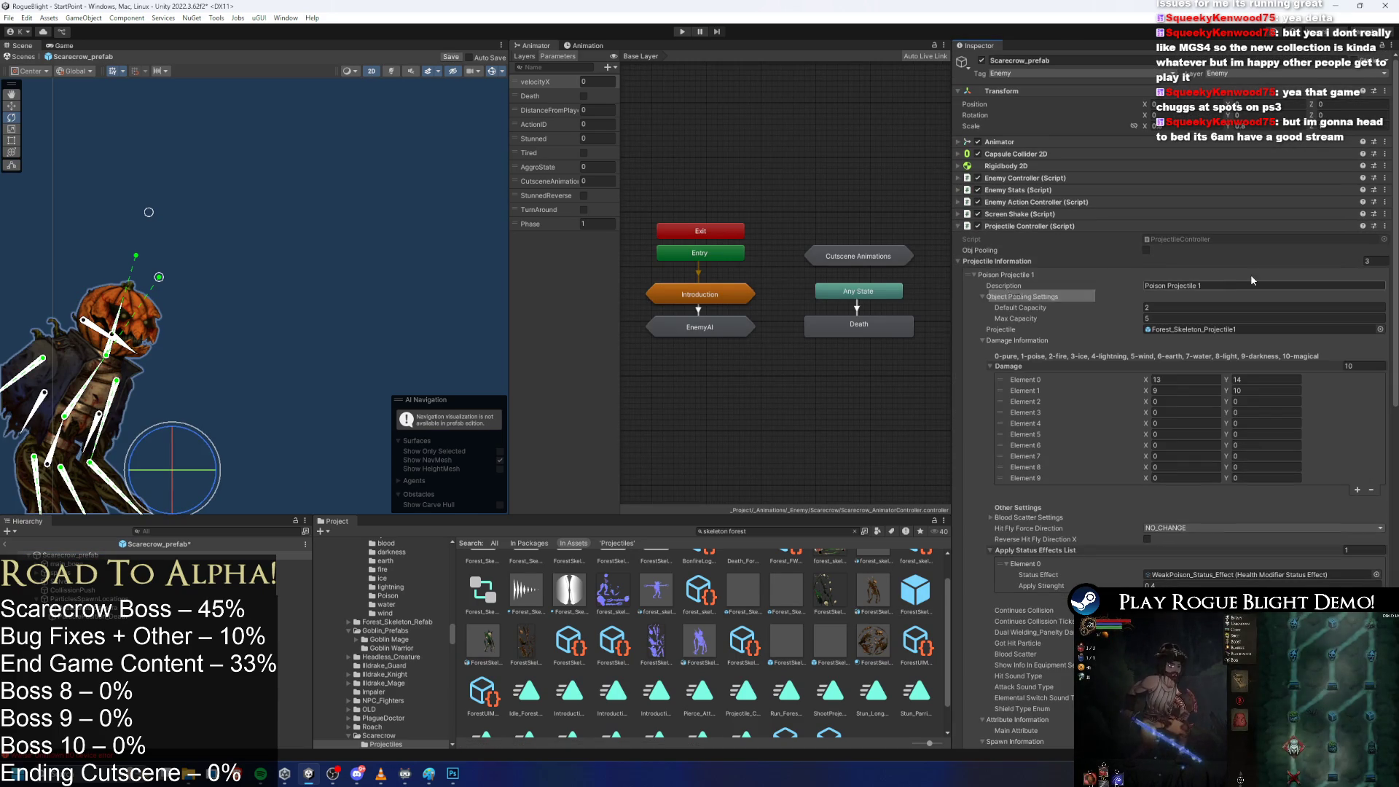
pyautogui.click(1305, 285)
pyautogui.write('Spike Spawner')
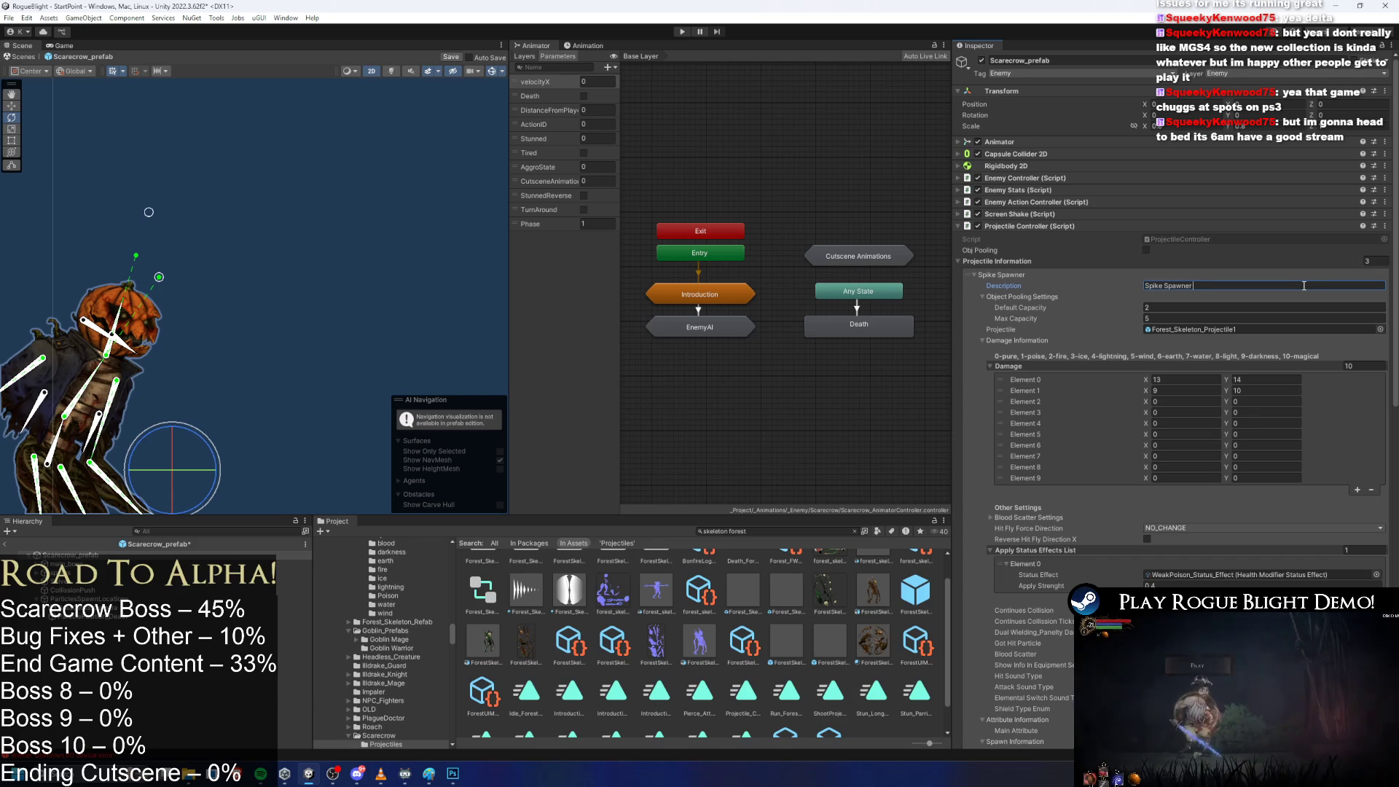
pyautogui.write(' Thrown')
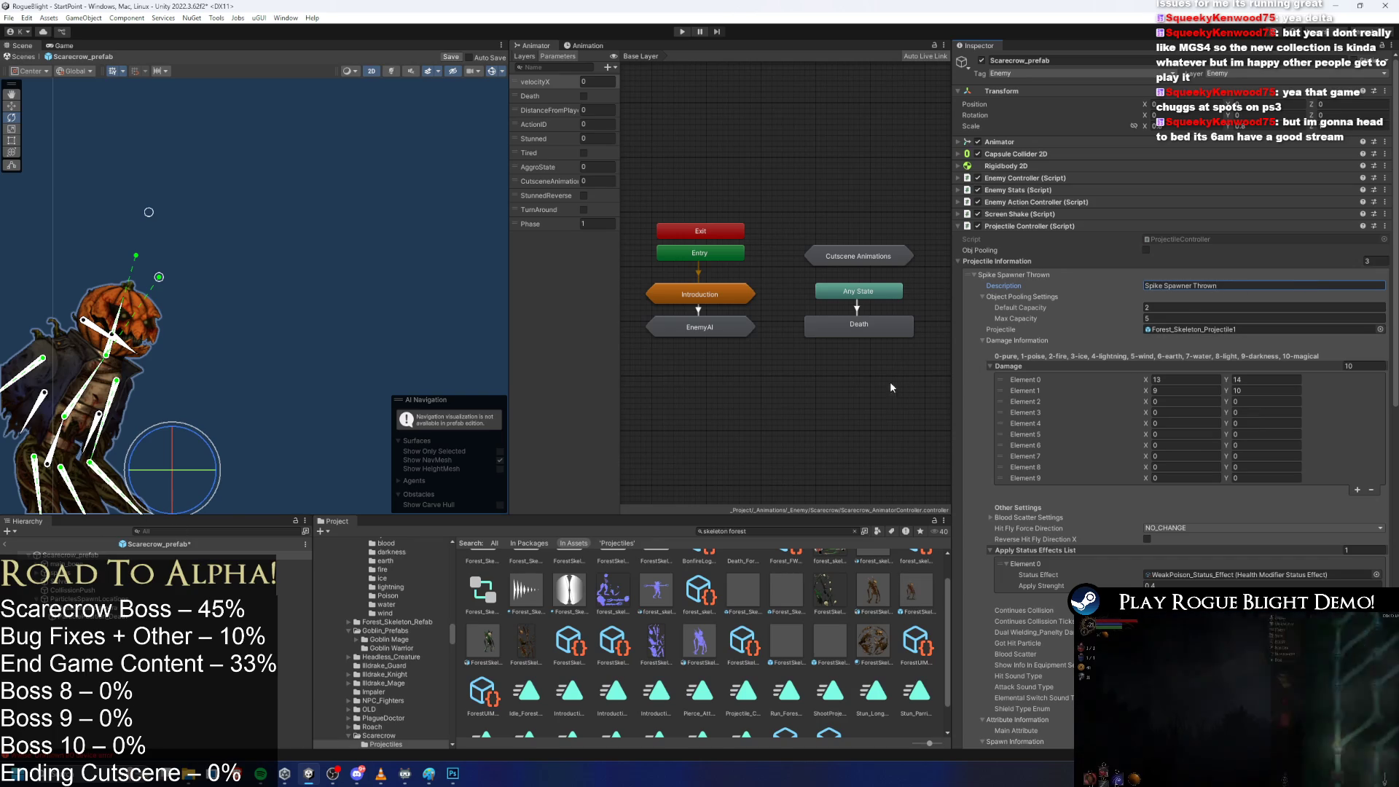
pyautogui.click(1380, 329)
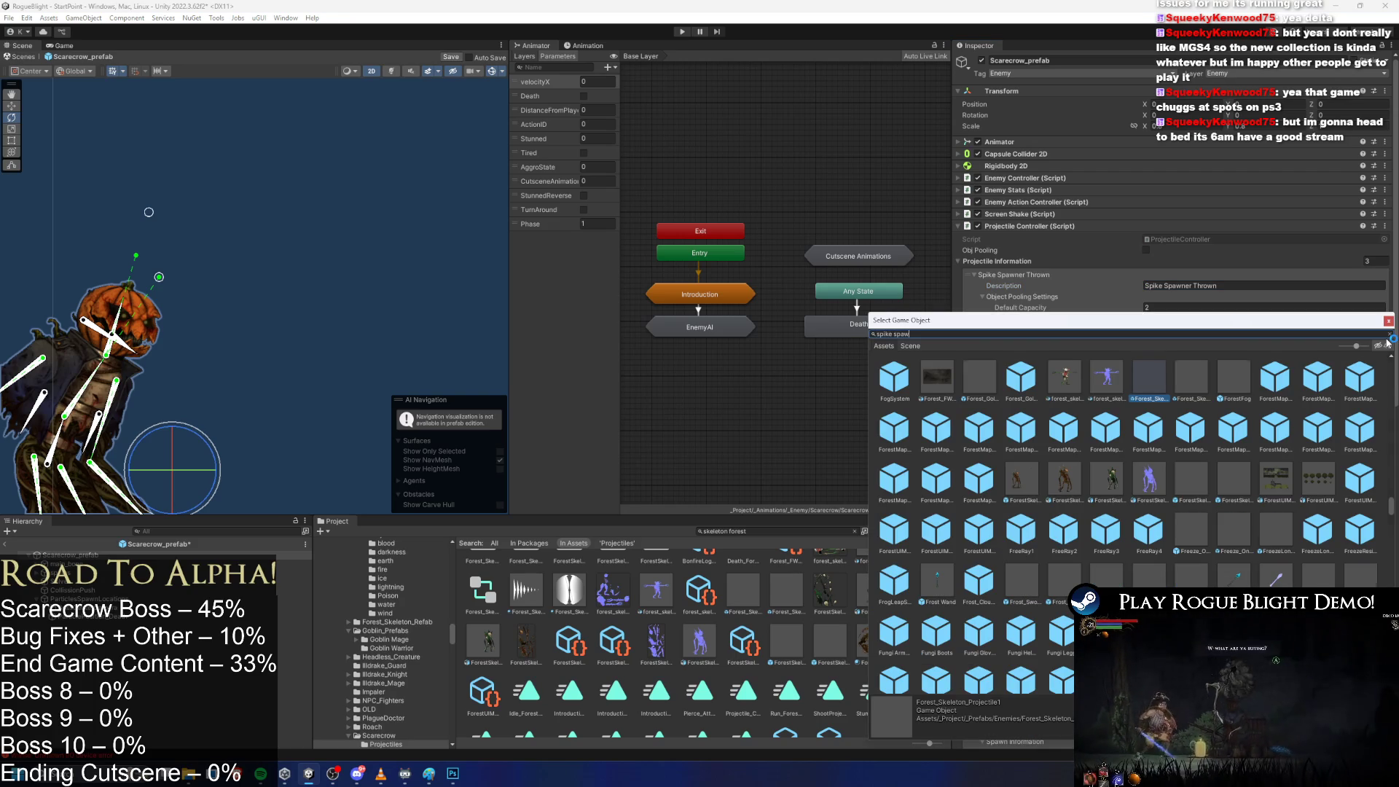
pyautogui.write('spike spaw')
pyautogui.doubleClick(936, 375)
pyautogui.click(1196, 379)
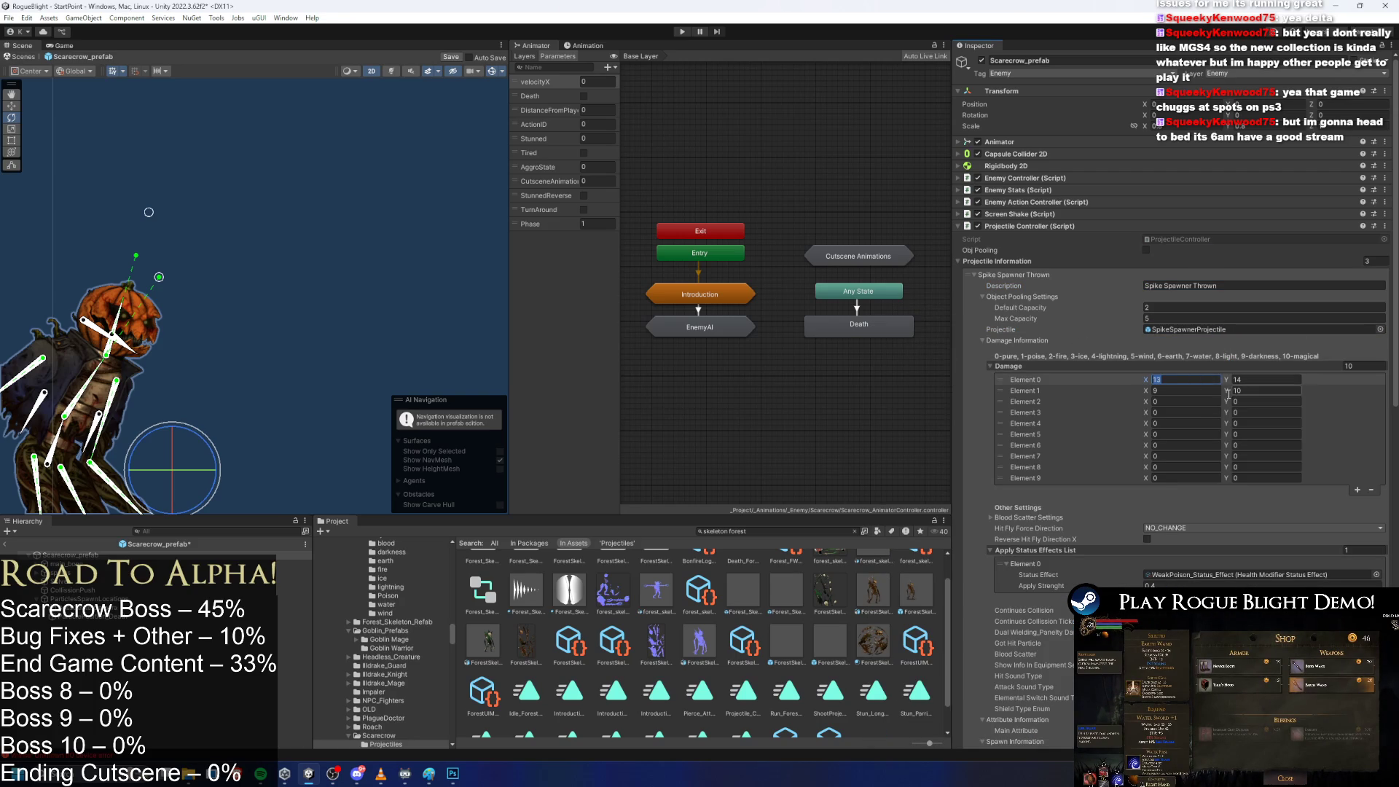
# Set the status effect to Bleed_Status_Effect with apply strength 0.4.
pyautogui.click(1377, 575)
pyautogui.write('bleed')
pyautogui.click(965, 401)
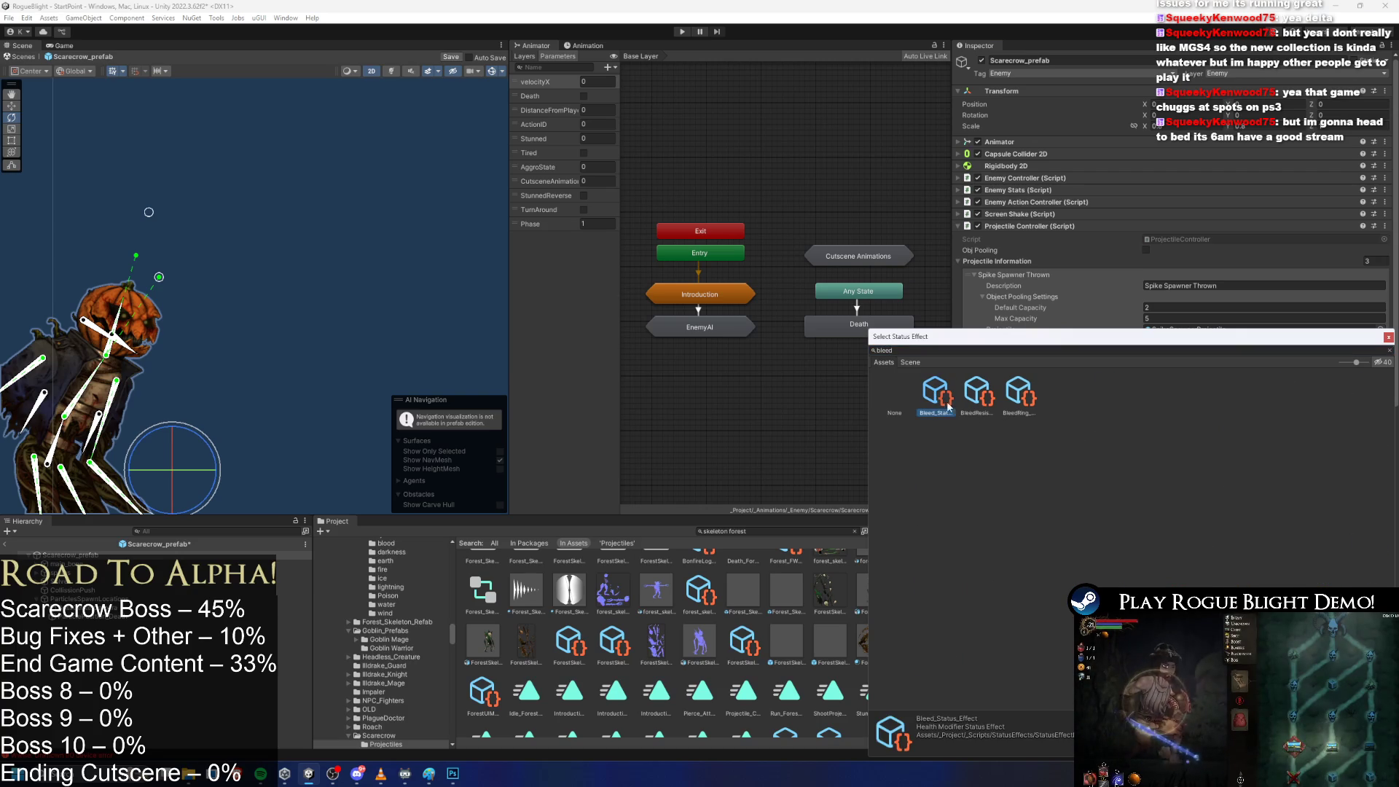
pyautogui.click(948, 405)
pyautogui.doubleClick(947, 405)
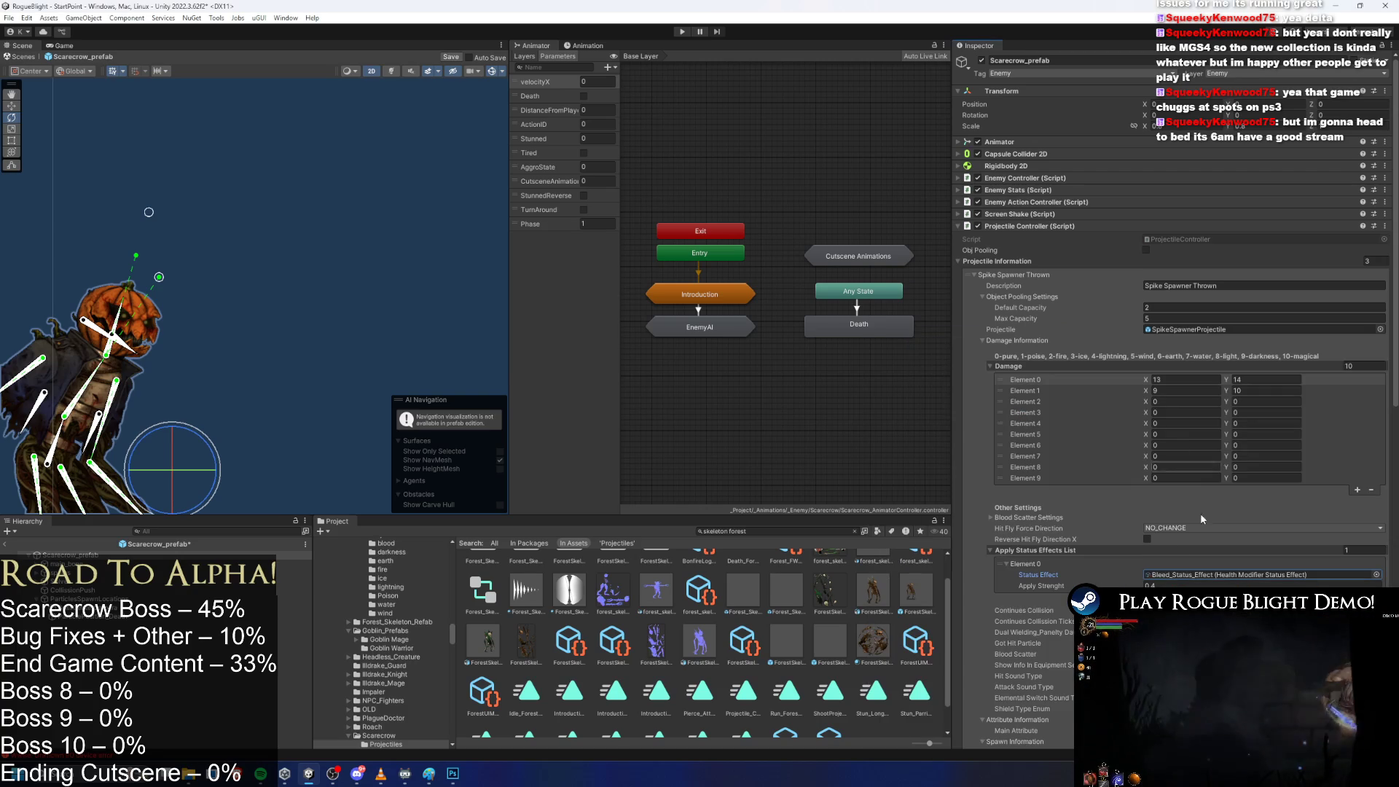
pyautogui.click(1161, 585)
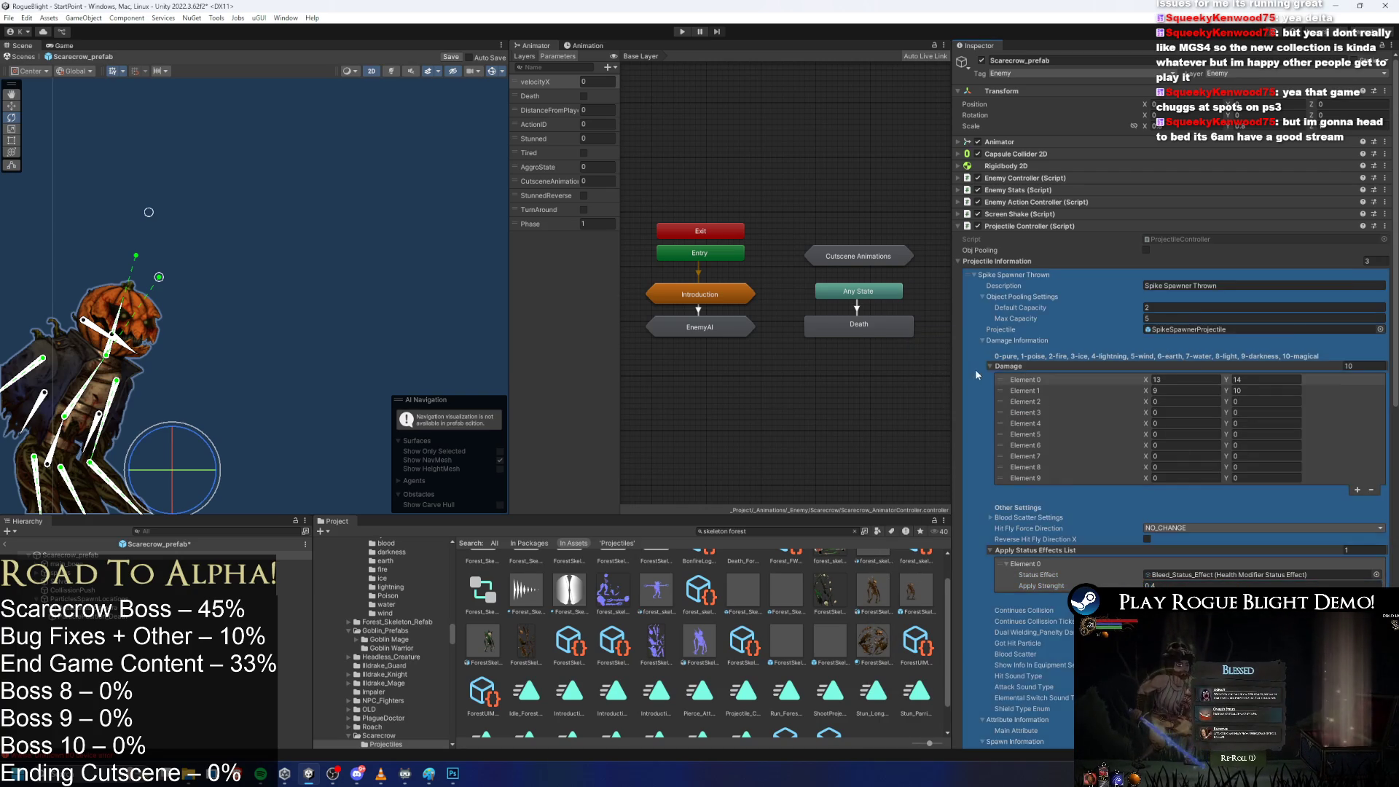
# Set the projectile's Elemental Switch Sound Type to Blood.
pyautogui.scroll(-3, 1224, 408)
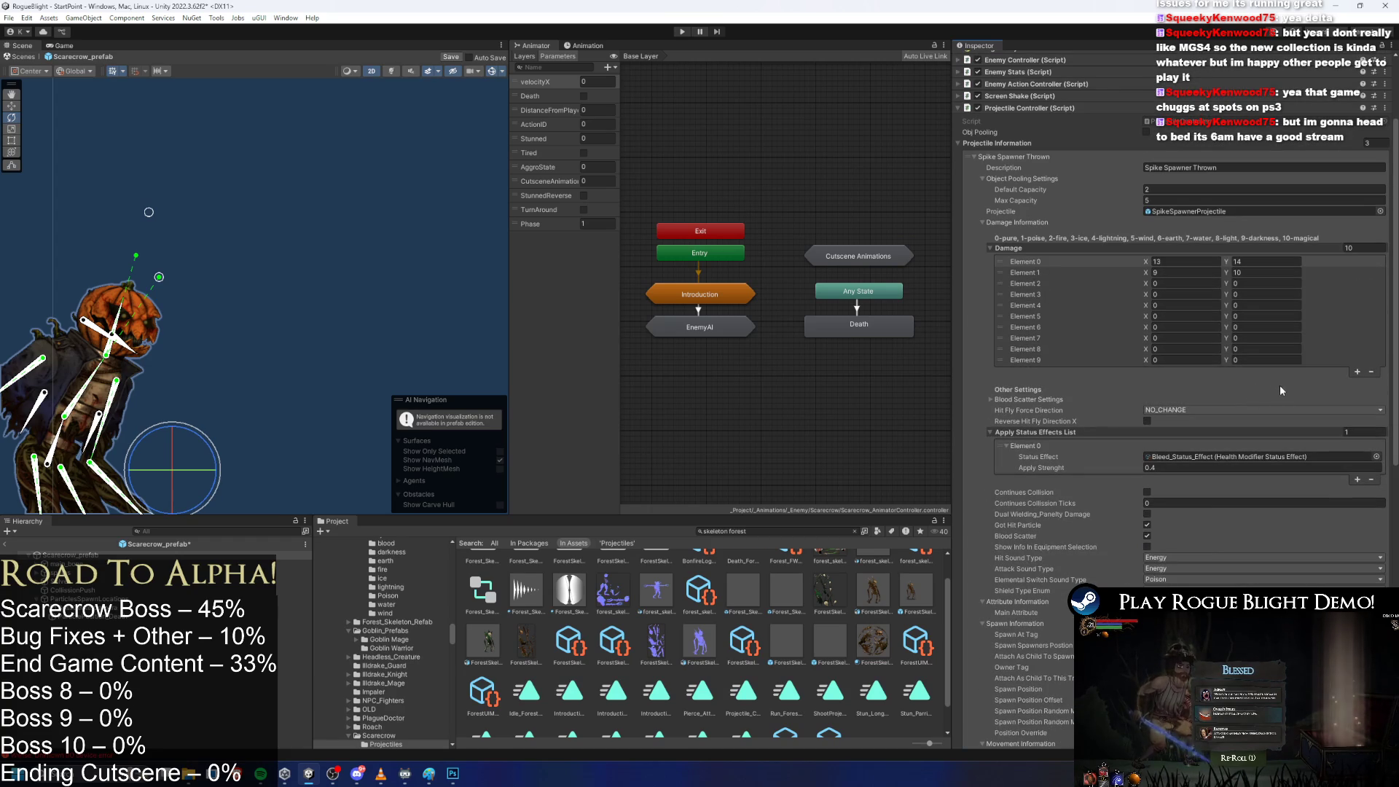
pyautogui.scroll(-2, 1217, 275)
pyautogui.click(1166, 531)
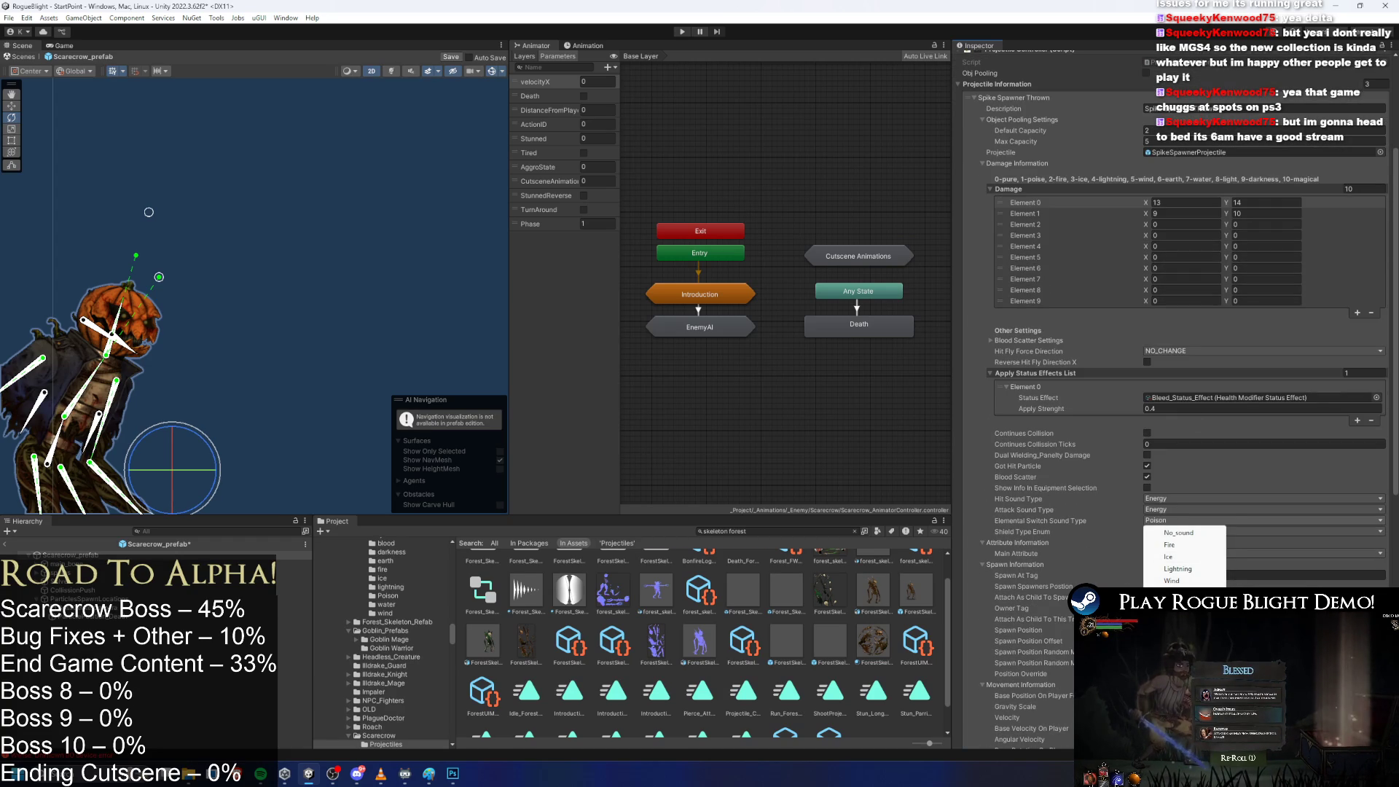
pyautogui.click(1181, 626)
# Frame the scarecrow, zoom into its head, and select the inner mouth bone.
pyautogui.scroll(-5, 1246, 492)
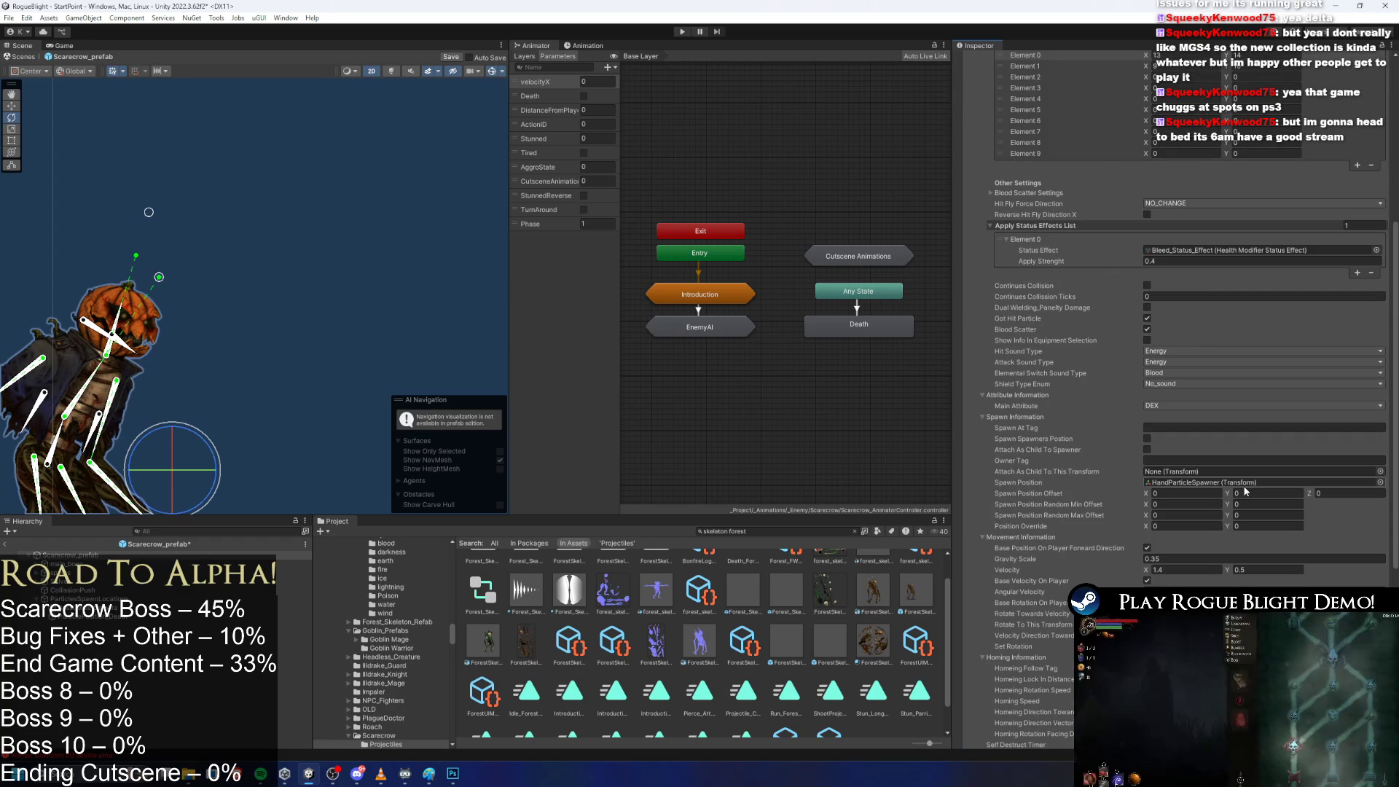
pyautogui.press('f')
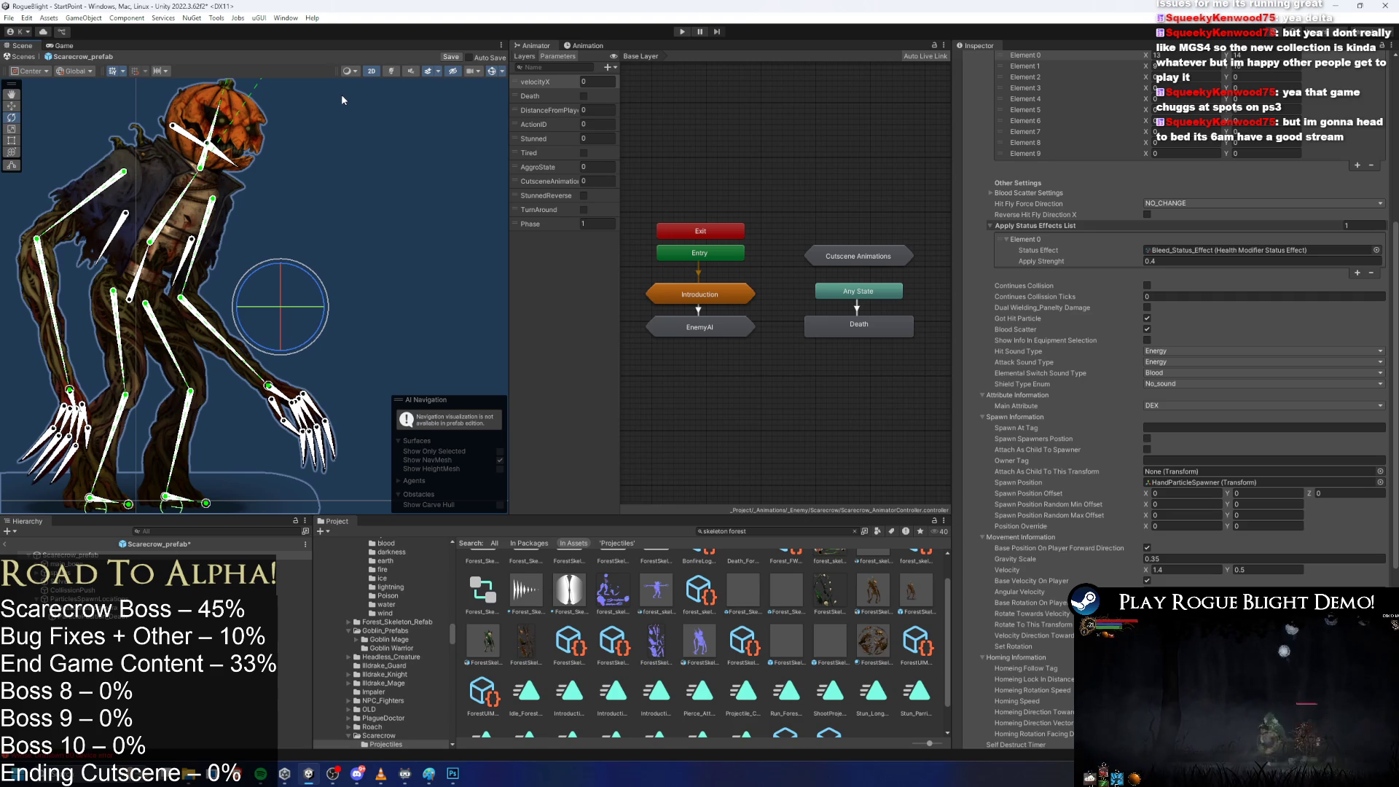
pyautogui.scroll(6, 215, 159)
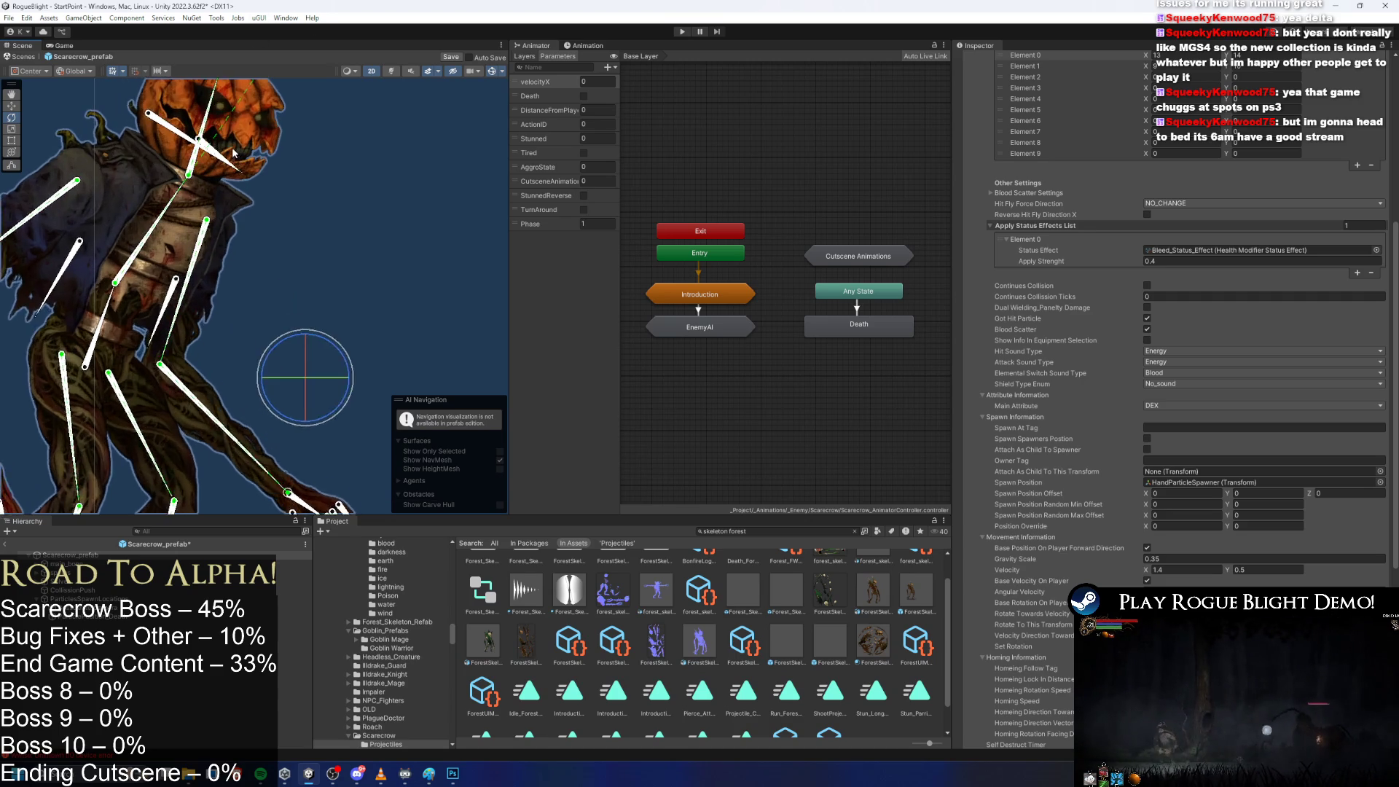
pyautogui.scroll(2, 244, 145)
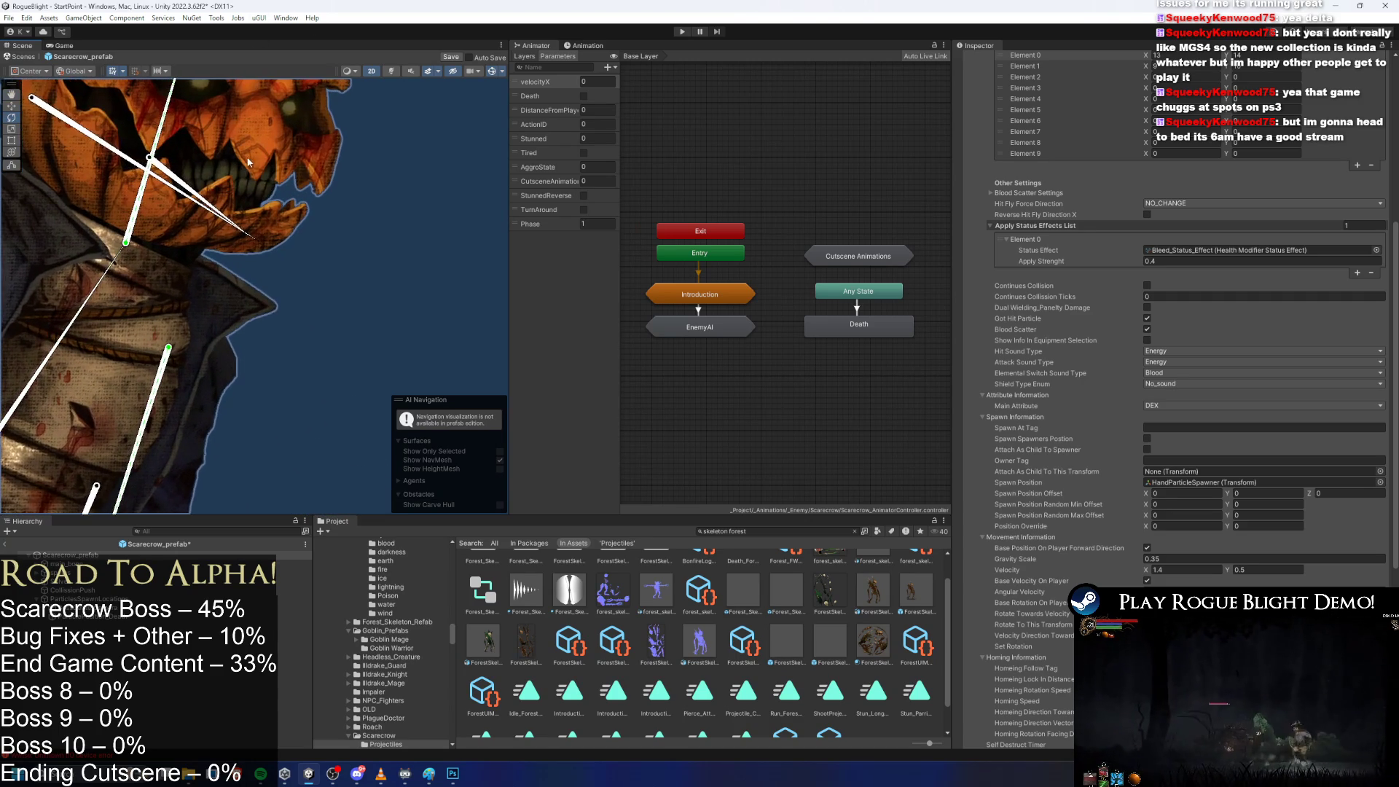
pyautogui.click(219, 252)
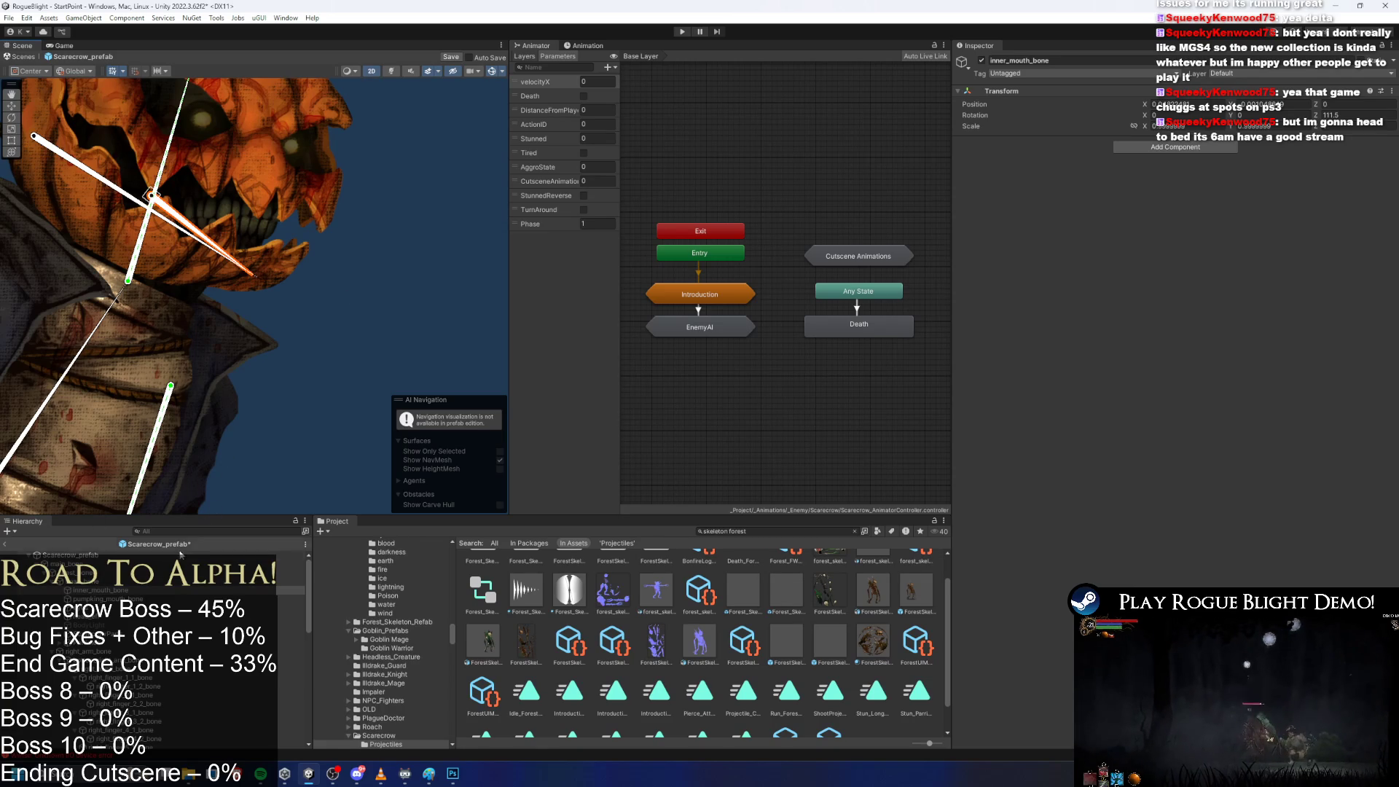
# Create an empty child object under the scarecrow's head bone.
pyautogui.click(98, 583)
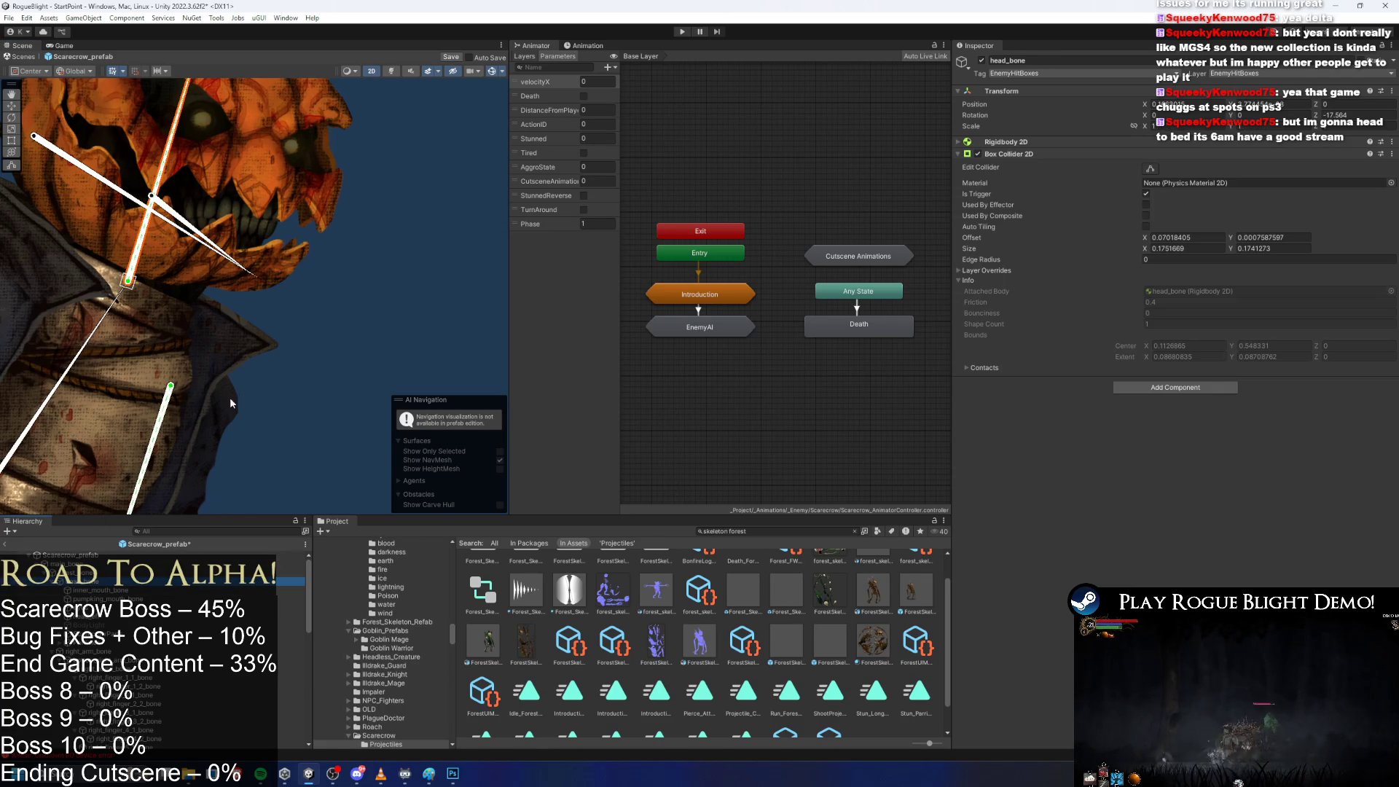
pyautogui.rightClick(101, 581)
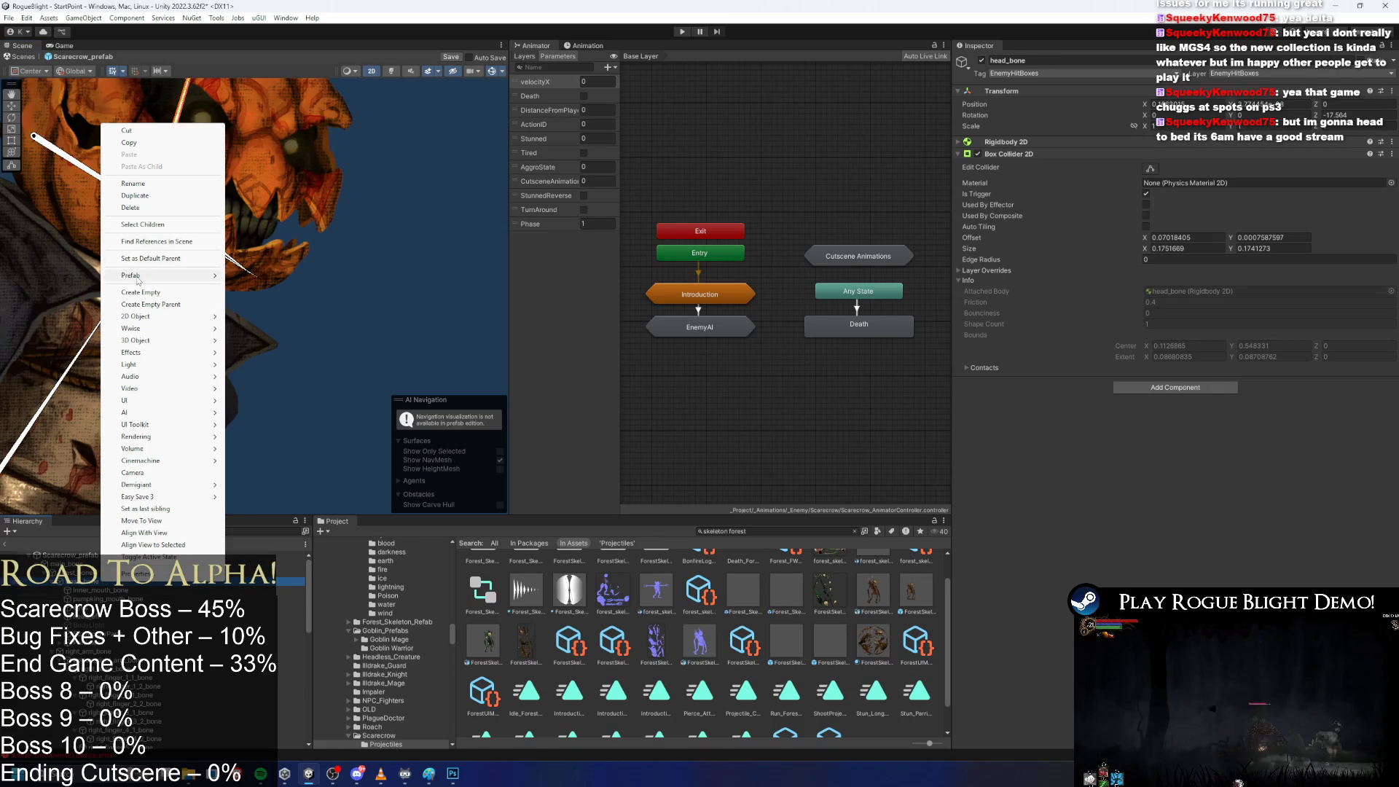
pyautogui.click(182, 294)
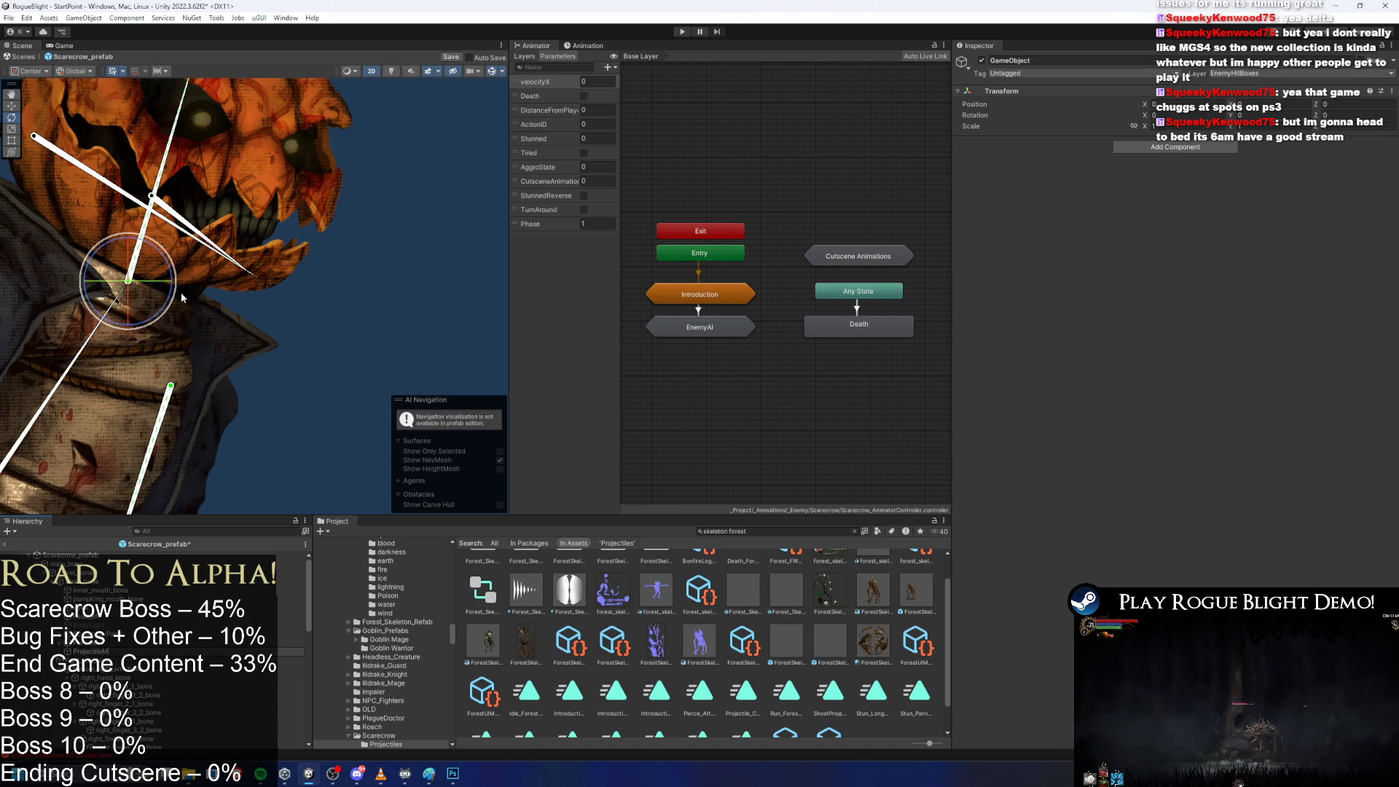
# Rename it ProjectileMouthSpawnPosition, move it into the pumpkin's mouth, and save the prefab.
pyautogui.click(146, 651)
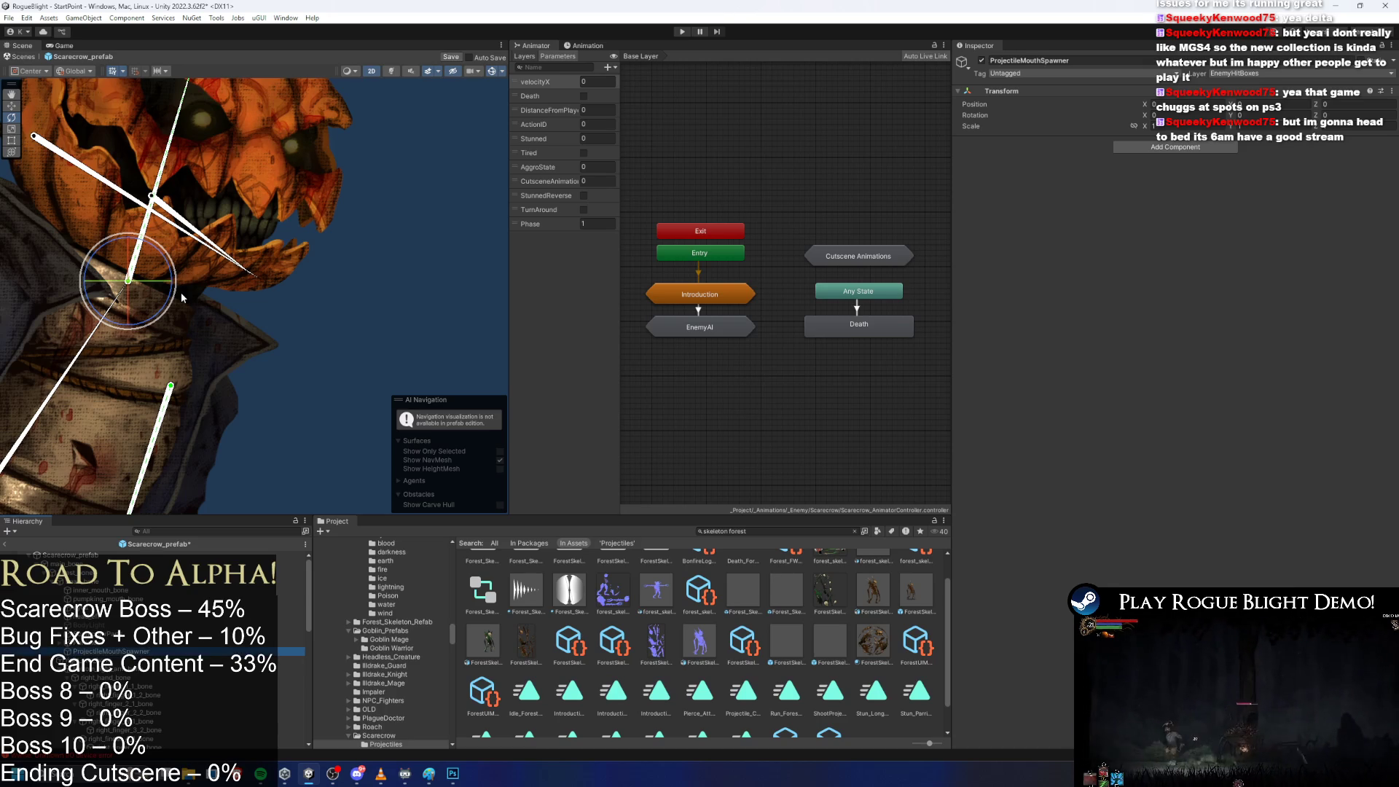
pyautogui.rightClick(146, 652)
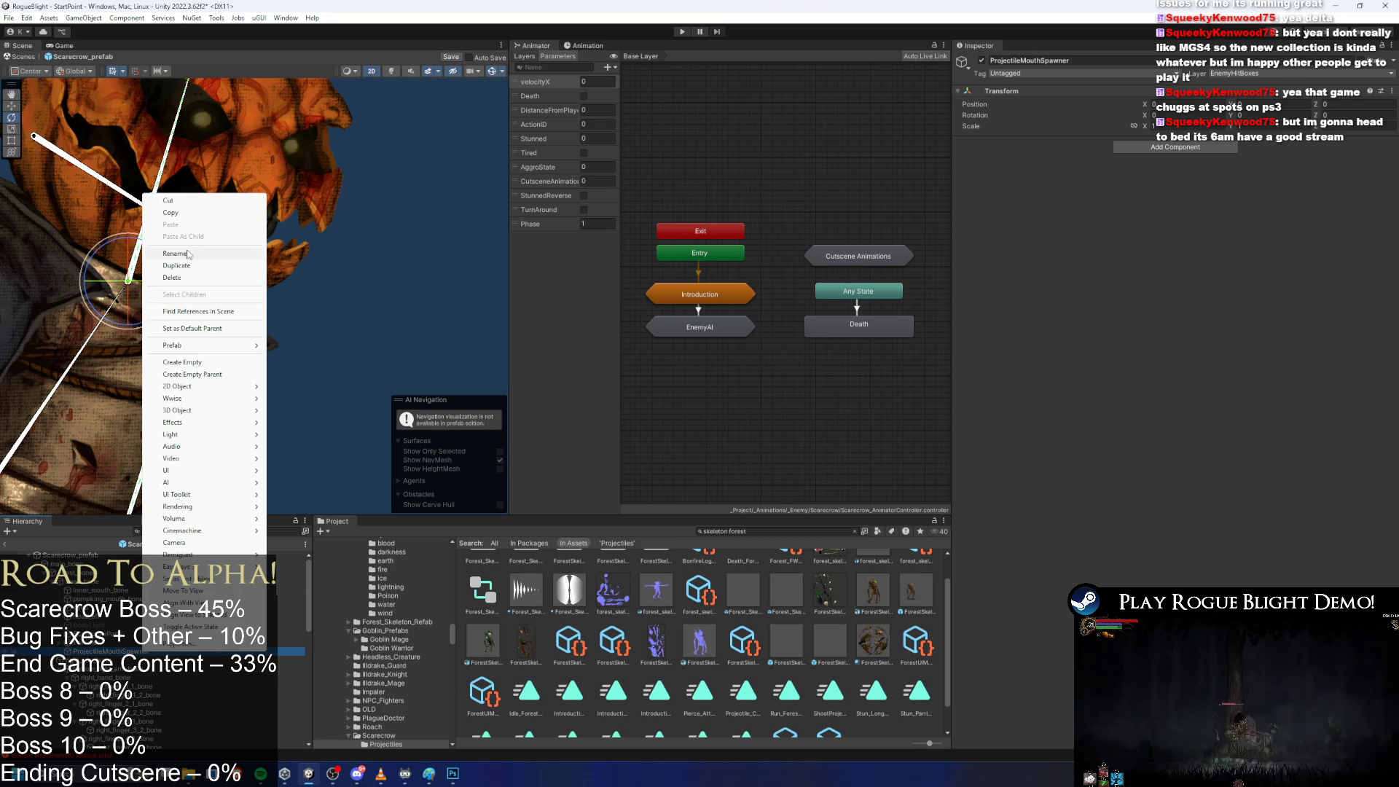
pyautogui.click(188, 254)
pyautogui.press('BackSpace')
pyautogui.press('BackSpace')
pyautogui.write('Position')
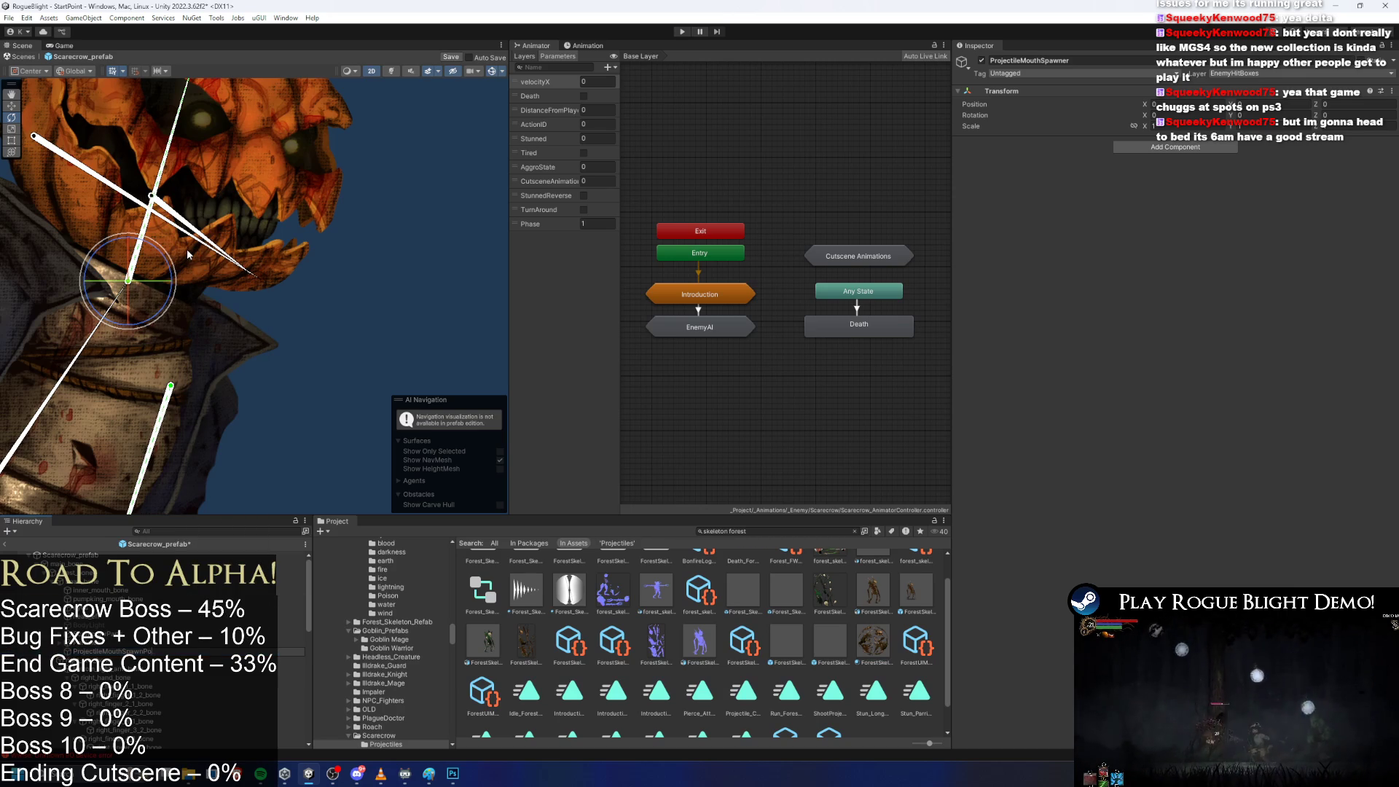
pyautogui.press('Return')
pyautogui.press('w')
pyautogui.moveTo(134, 276)
pyautogui.mouseDown()
pyautogui.moveTo(281, 231)
pyautogui.moveTo(230, 231)
pyautogui.mouseUp()
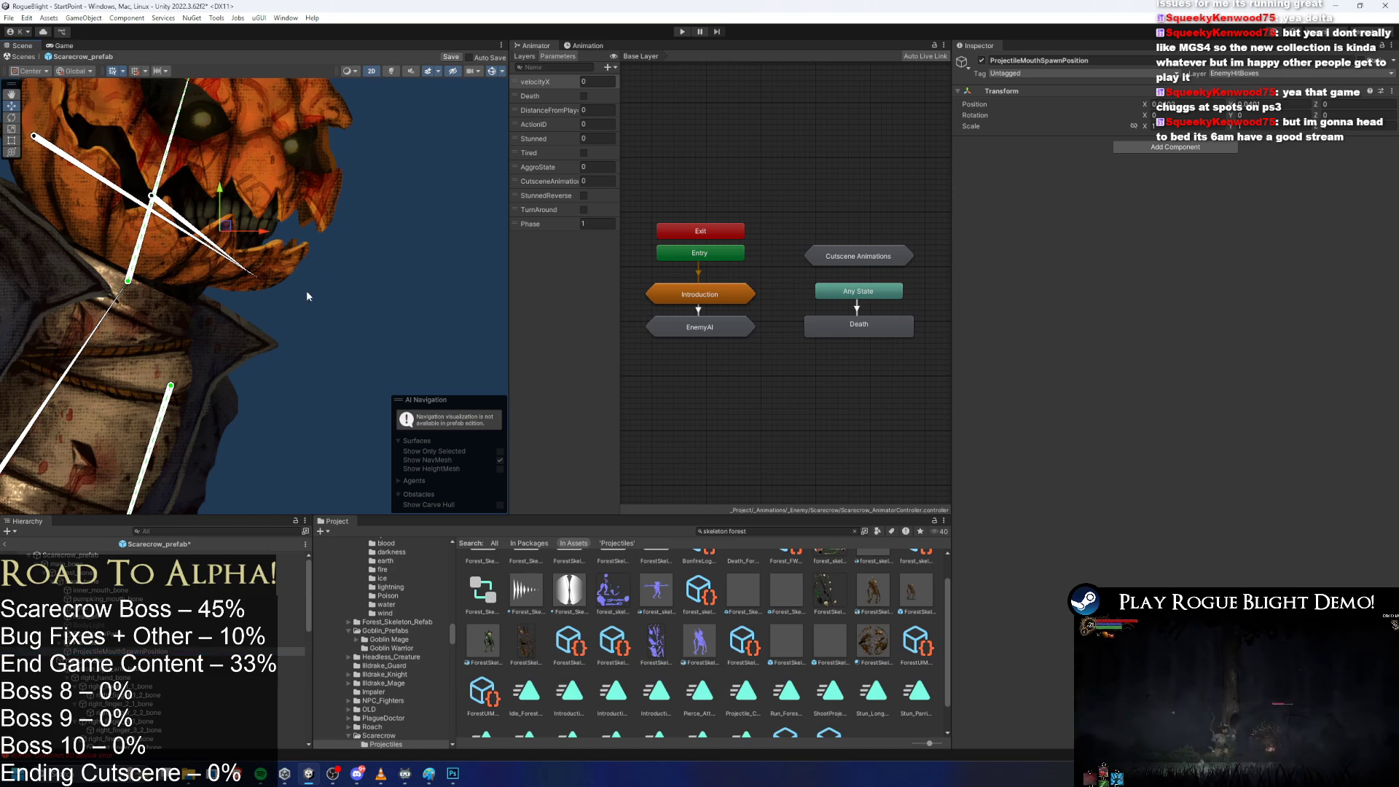
pyautogui.hotkey('ctrl', 's')
# Assign ProjectileMouthSpawnPosition as the Spike Spawner Thrown spawn position and save the Scarecrow prefab.
pyautogui.click(325, 275)
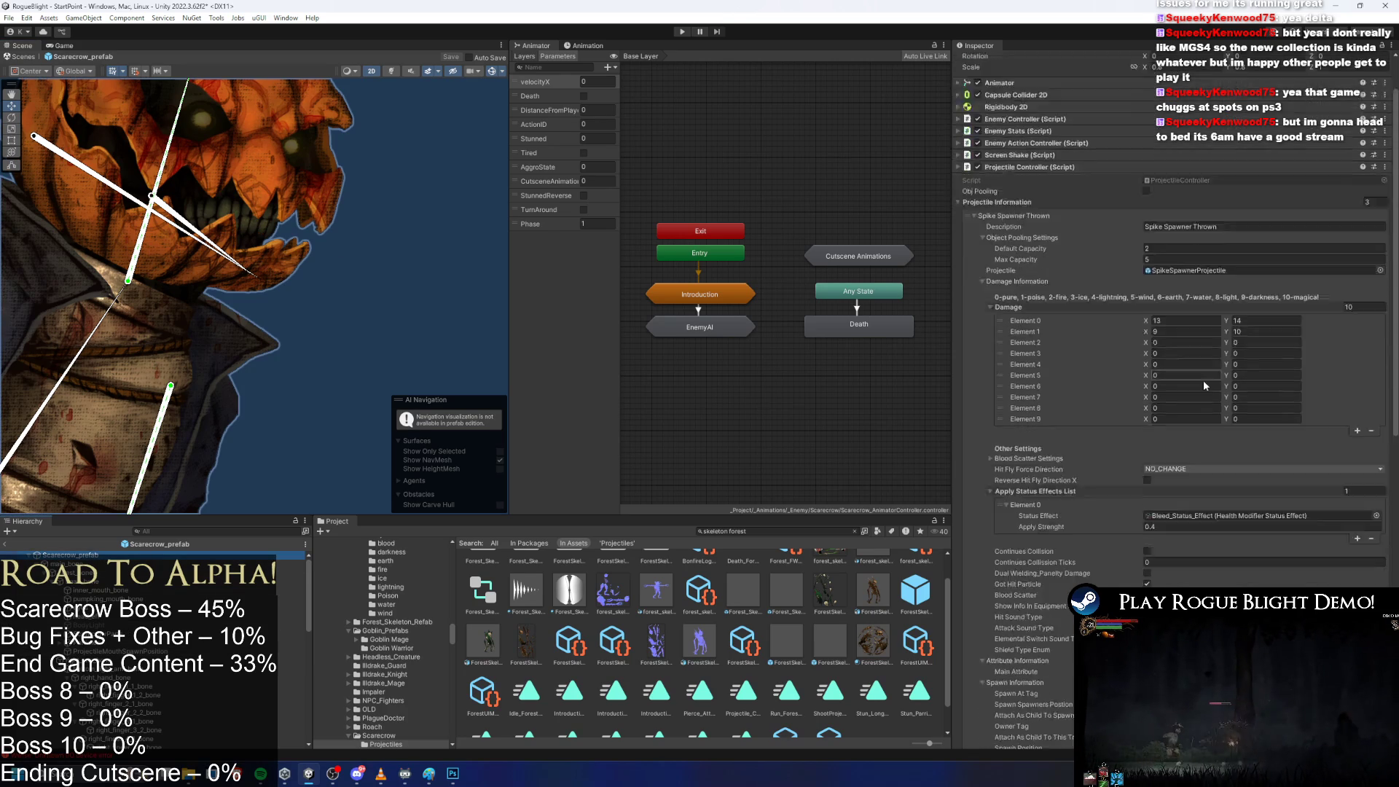
pyautogui.moveTo(148, 651)
pyautogui.mouseDown()
pyautogui.moveTo(554, 583)
pyautogui.moveTo(1093, 315)
pyautogui.moveTo(1181, 582)
pyautogui.moveTo(1190, 573)
pyautogui.mouseUp()
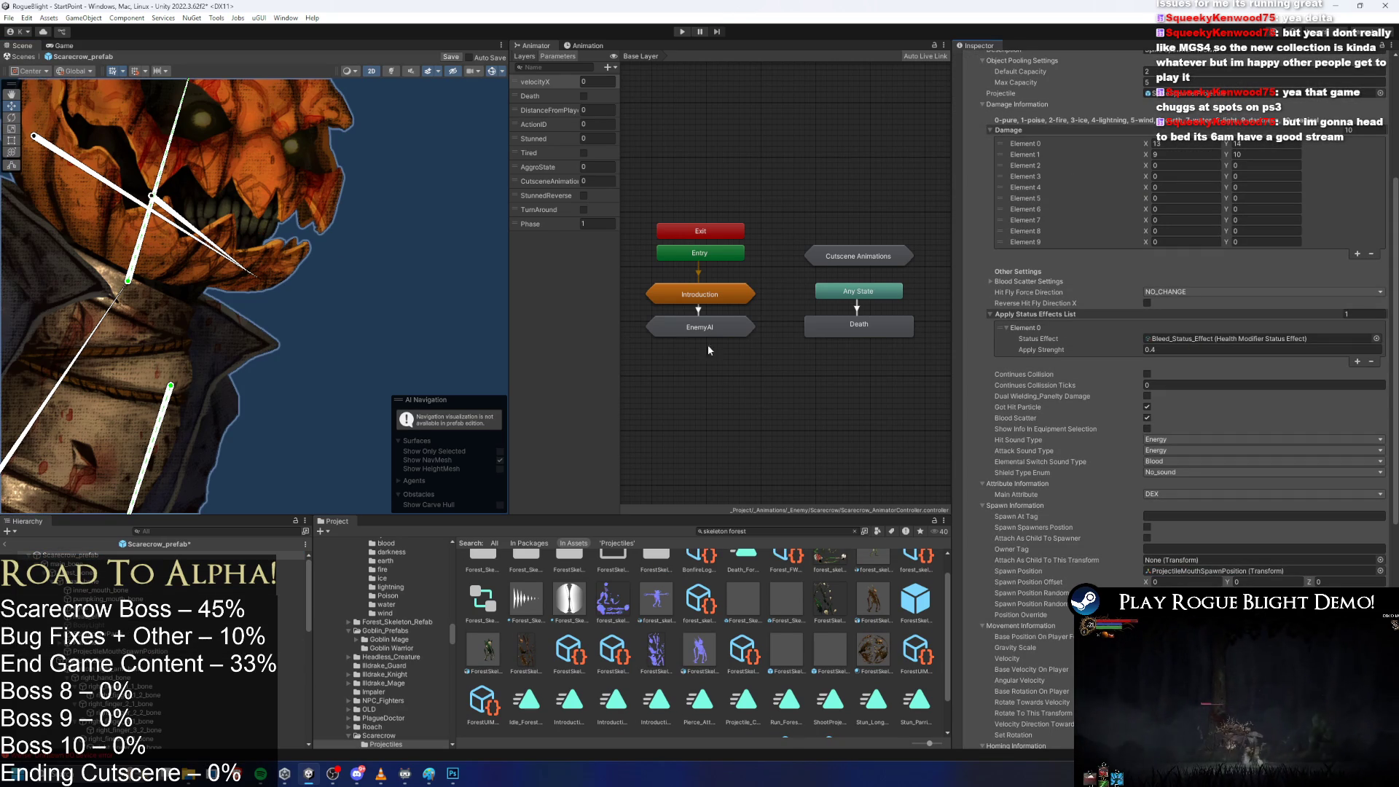
pyautogui.hotkey('ctrl', 's')
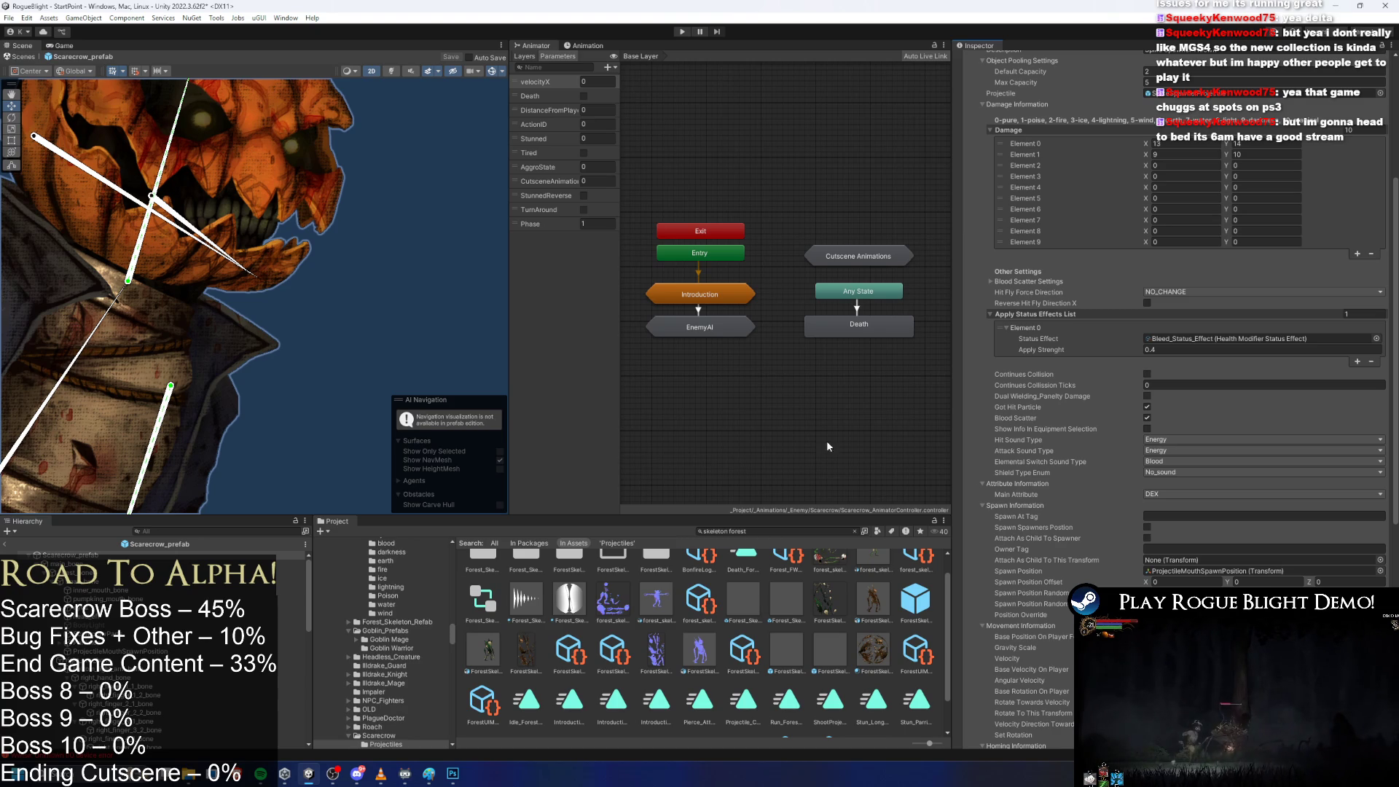
pyautogui.scroll(10, 1293, 293)
pyautogui.click(1028, 226)
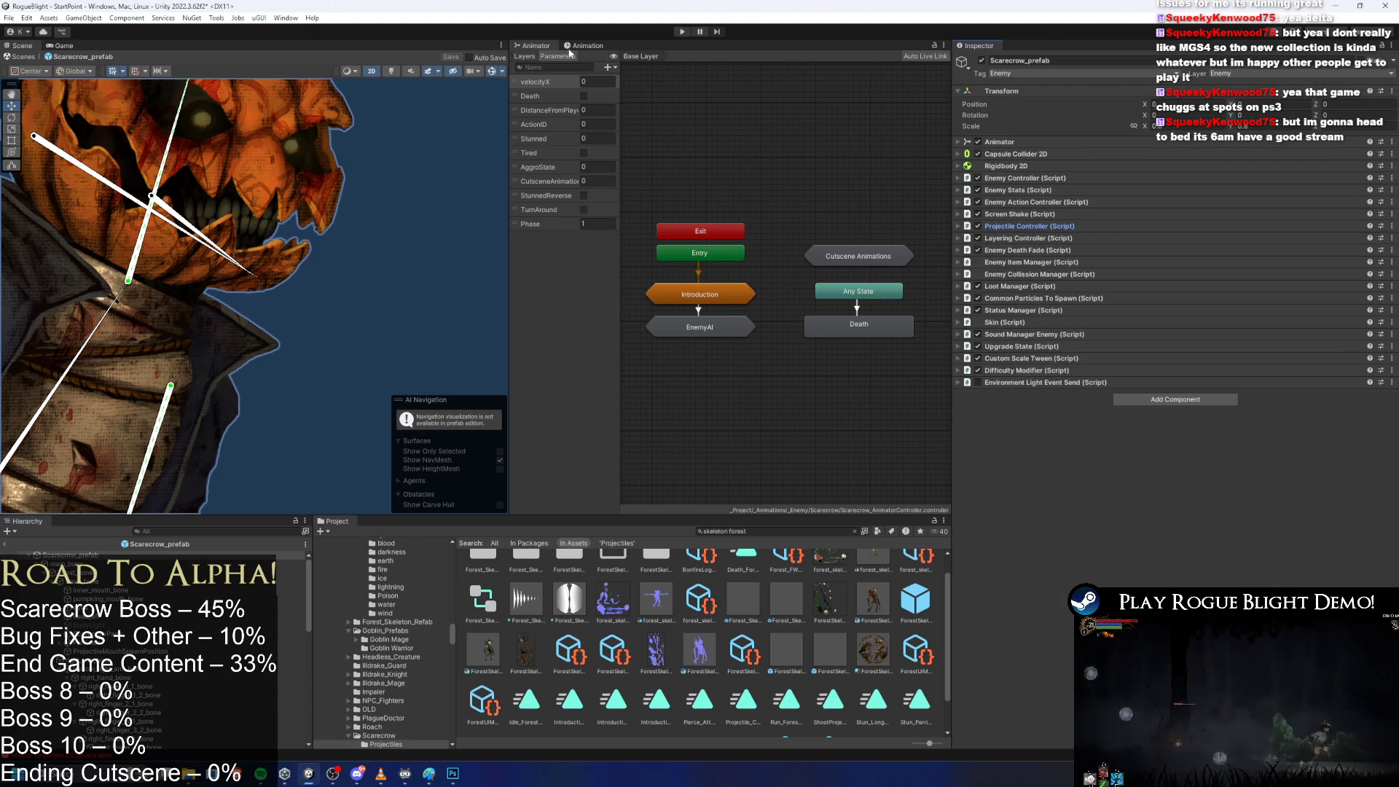
# Save the project and frame the pumpkin head with the death_scarecrow keyframes showing.
pyautogui.hotkey('ctrl', 's')
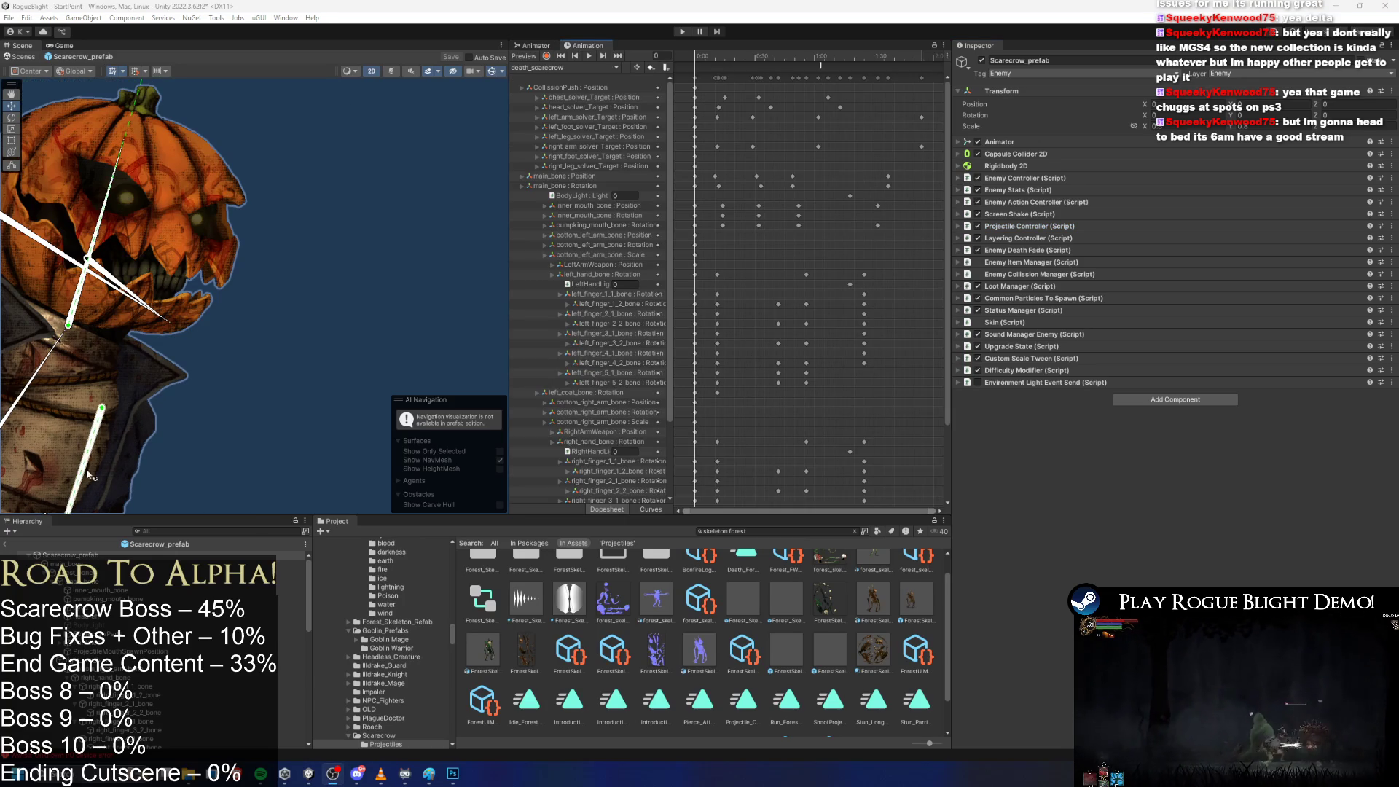
pyautogui.scroll(-2, 228, 274)
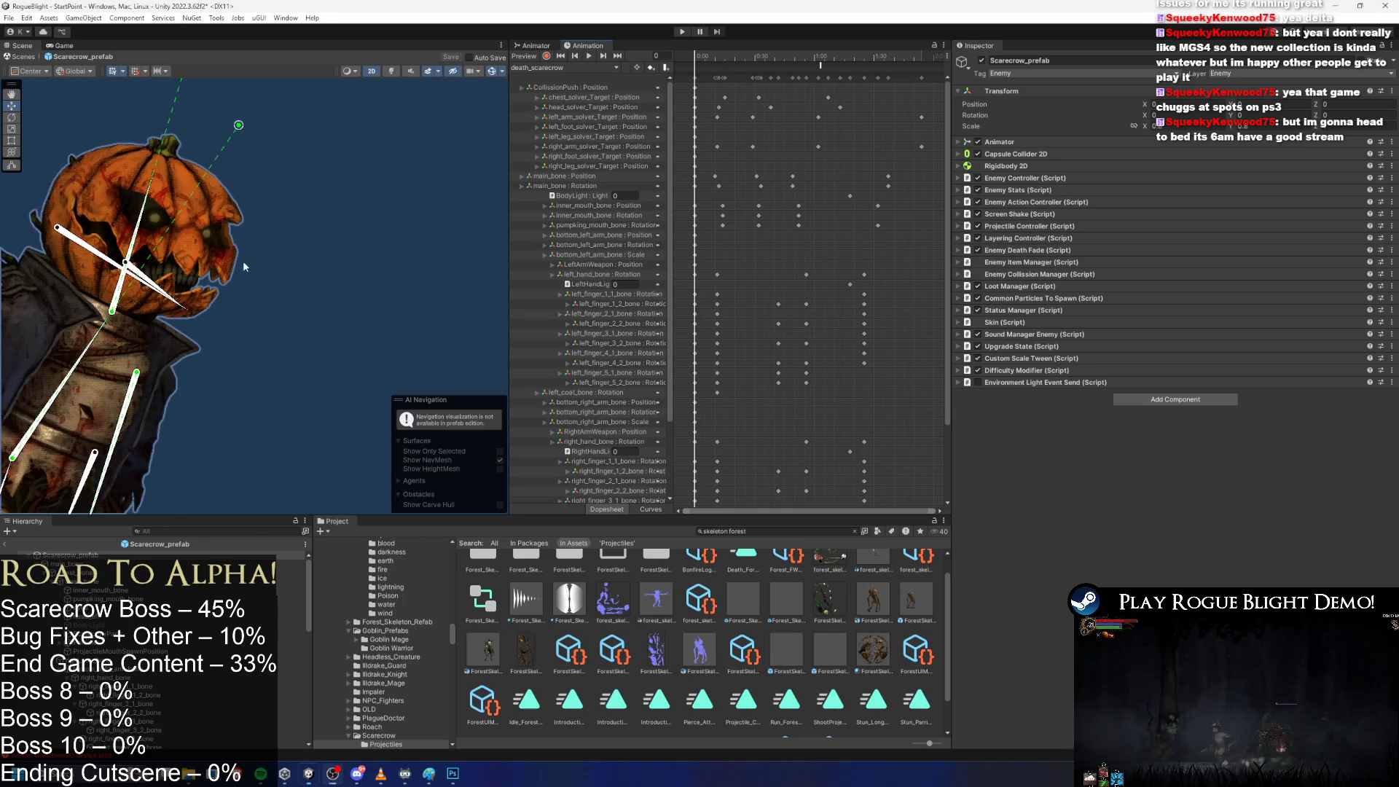
pyautogui.moveTo(260, 266); pyautogui.dragTo(325, 274)
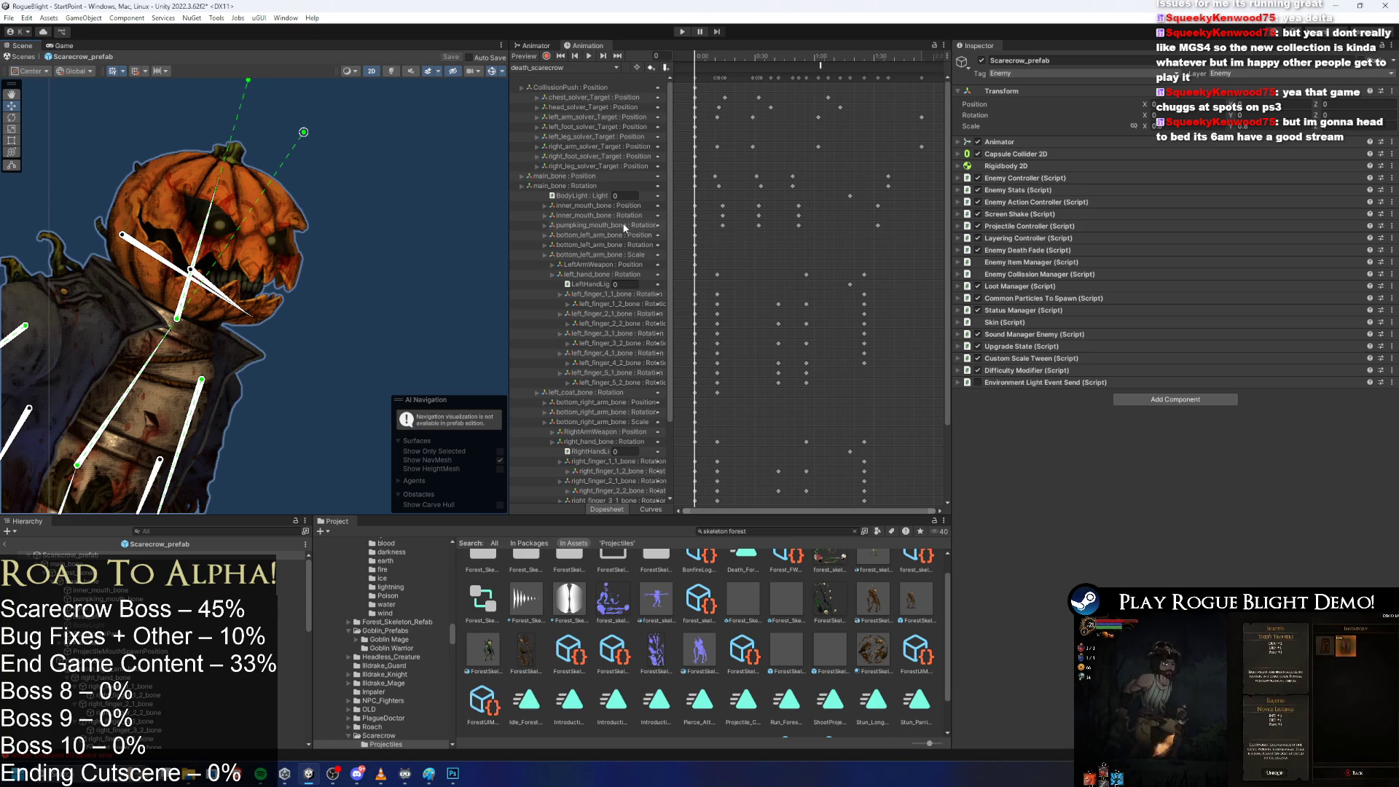
# Start a new animation clip and browse to the _Enemy Scarecrow animations folder.
pyautogui.click(565, 67)
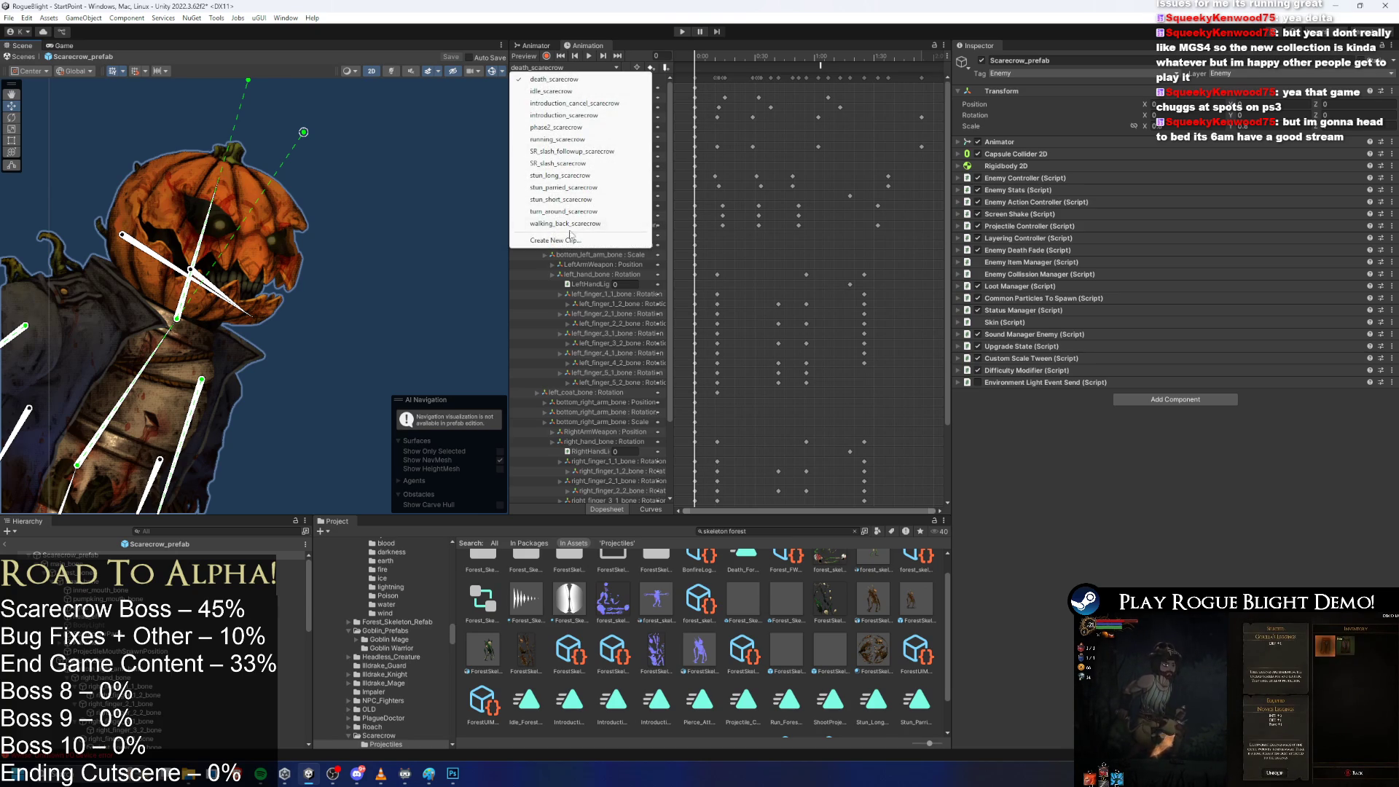
pyautogui.click(597, 243)
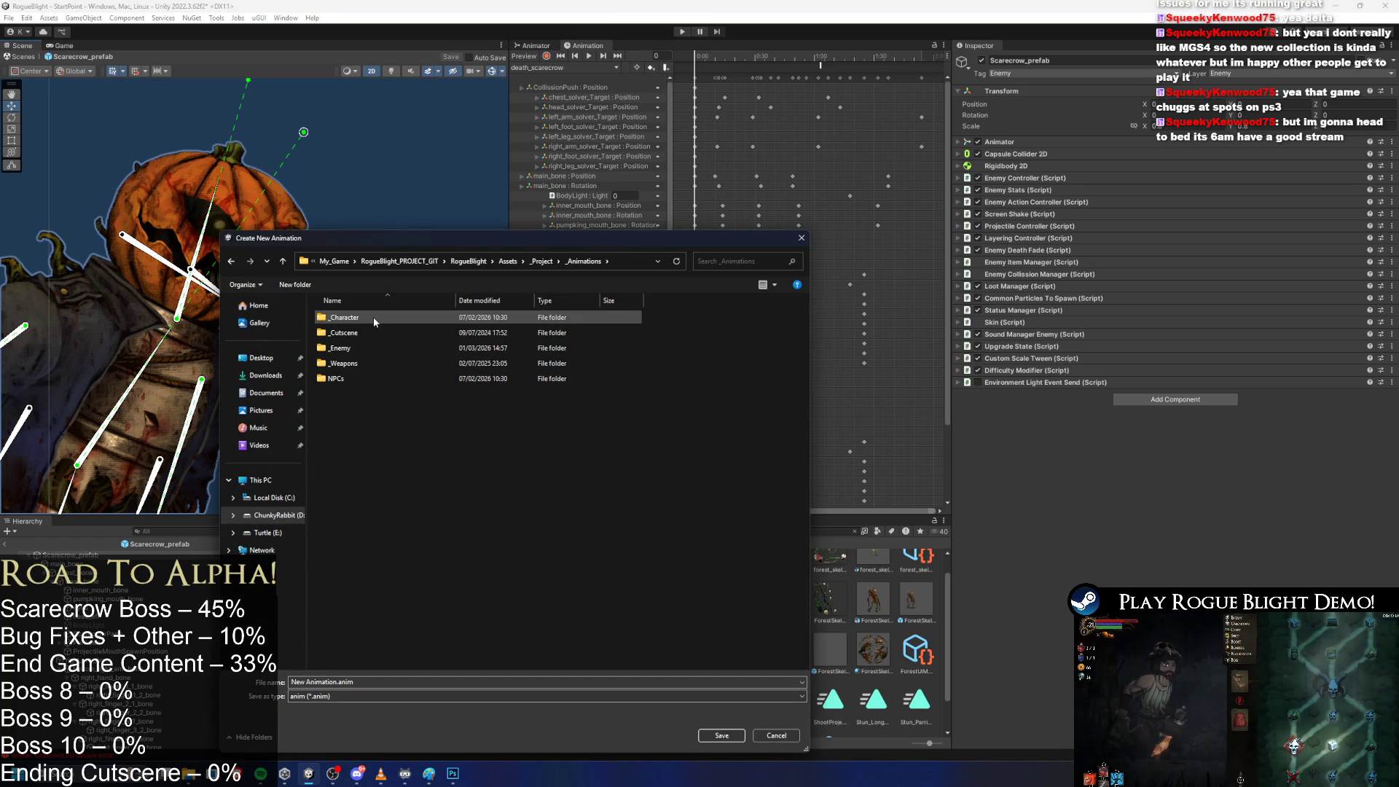
pyautogui.moveTo(380, 318)
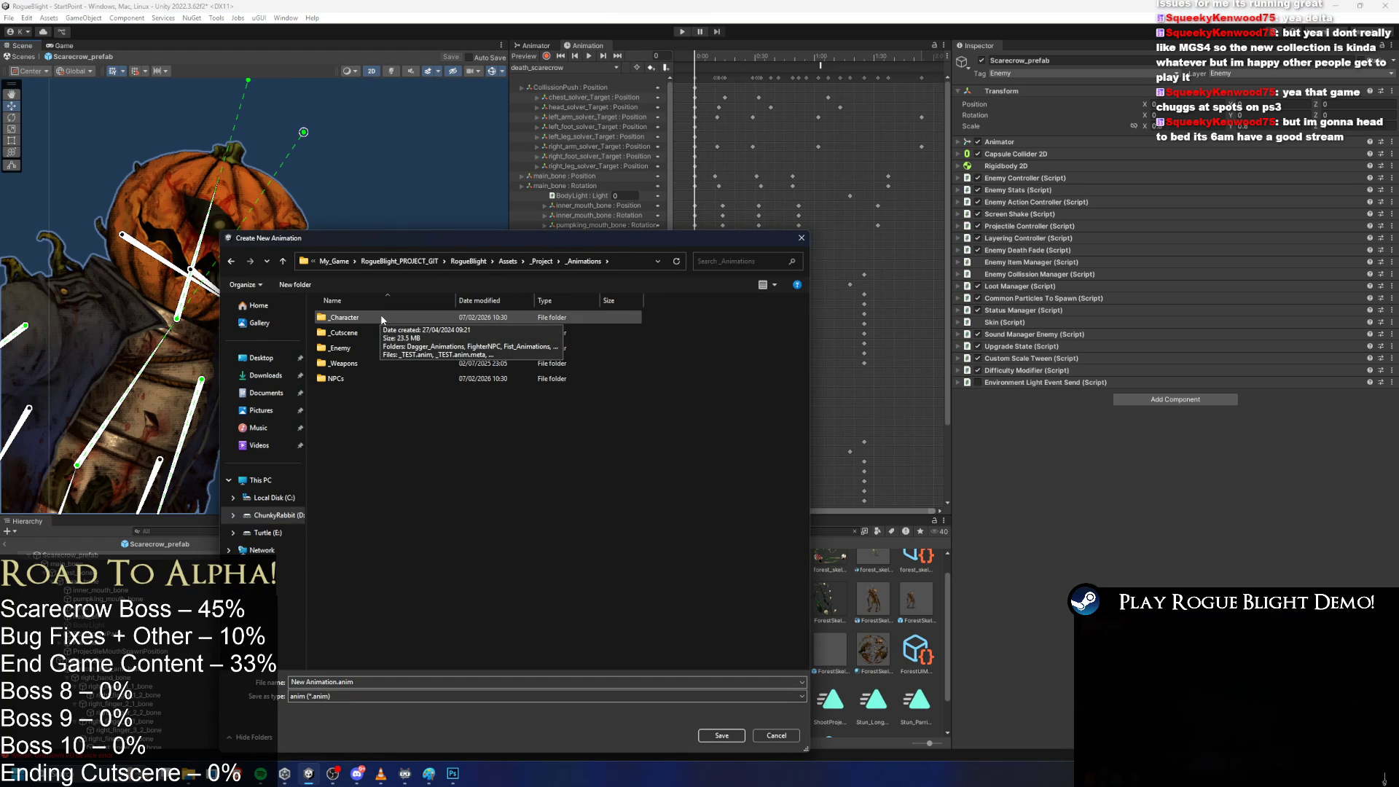
pyautogui.doubleClick(381, 319)
pyautogui.hotkey('alt', 'Left')
pyautogui.doubleClick(341, 348)
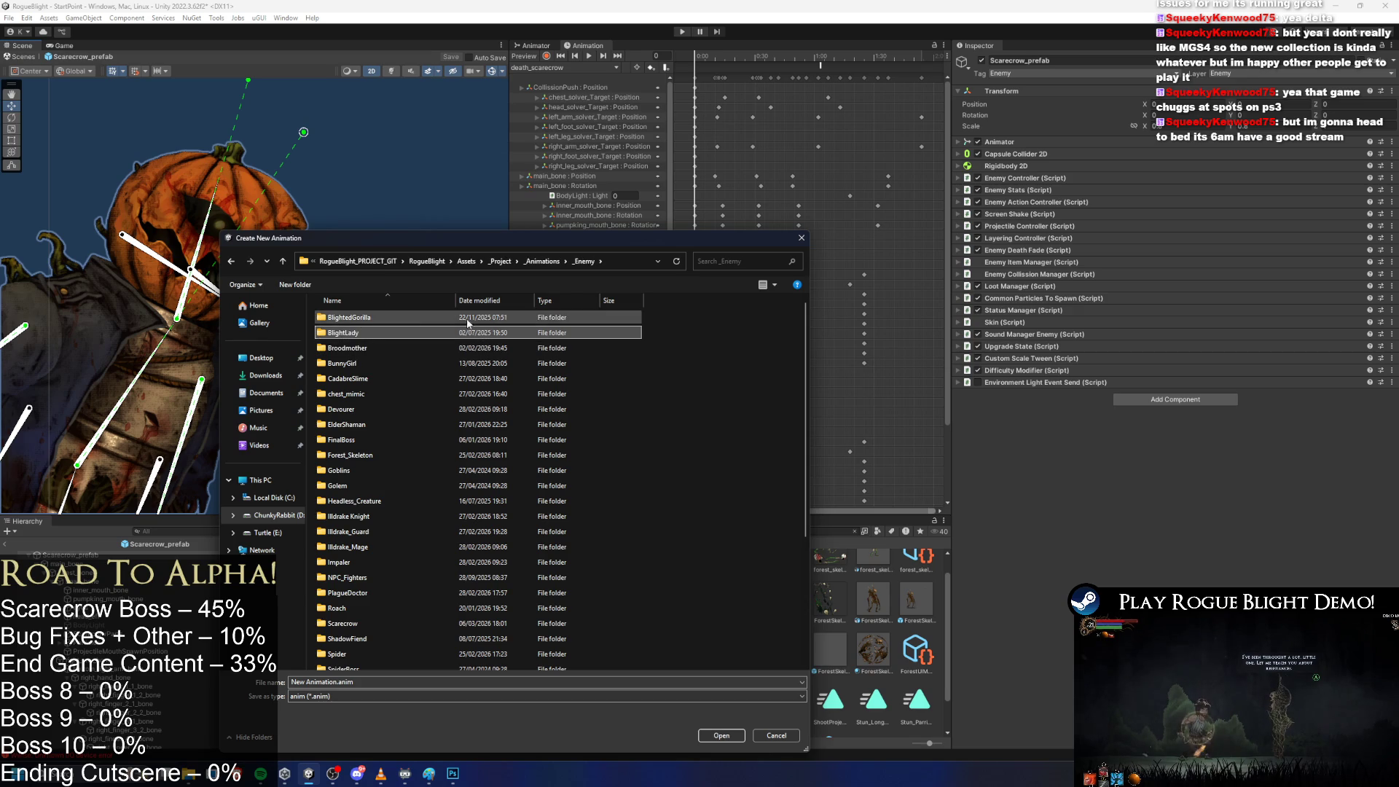
pyautogui.scroll(-3, 361, 510)
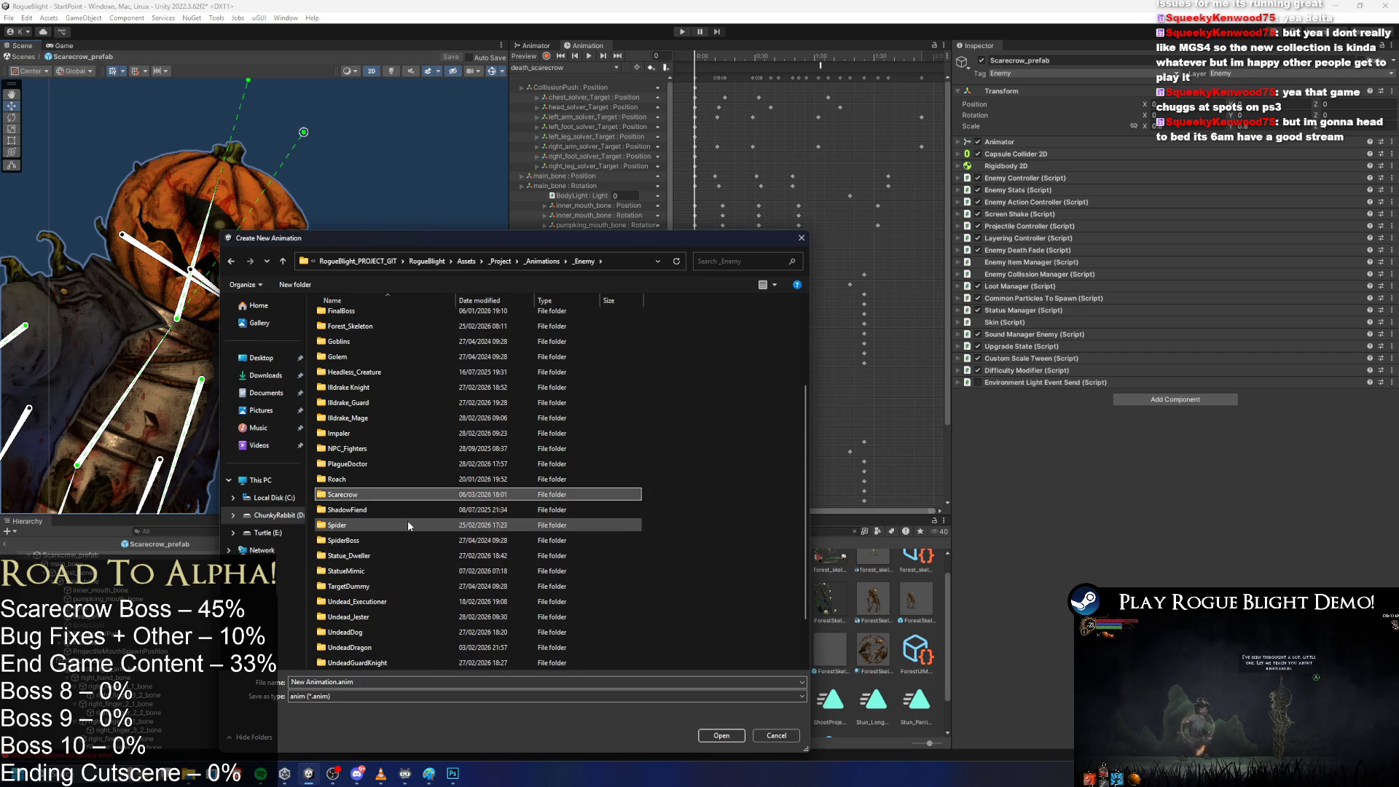
pyautogui.doubleClick(366, 497)
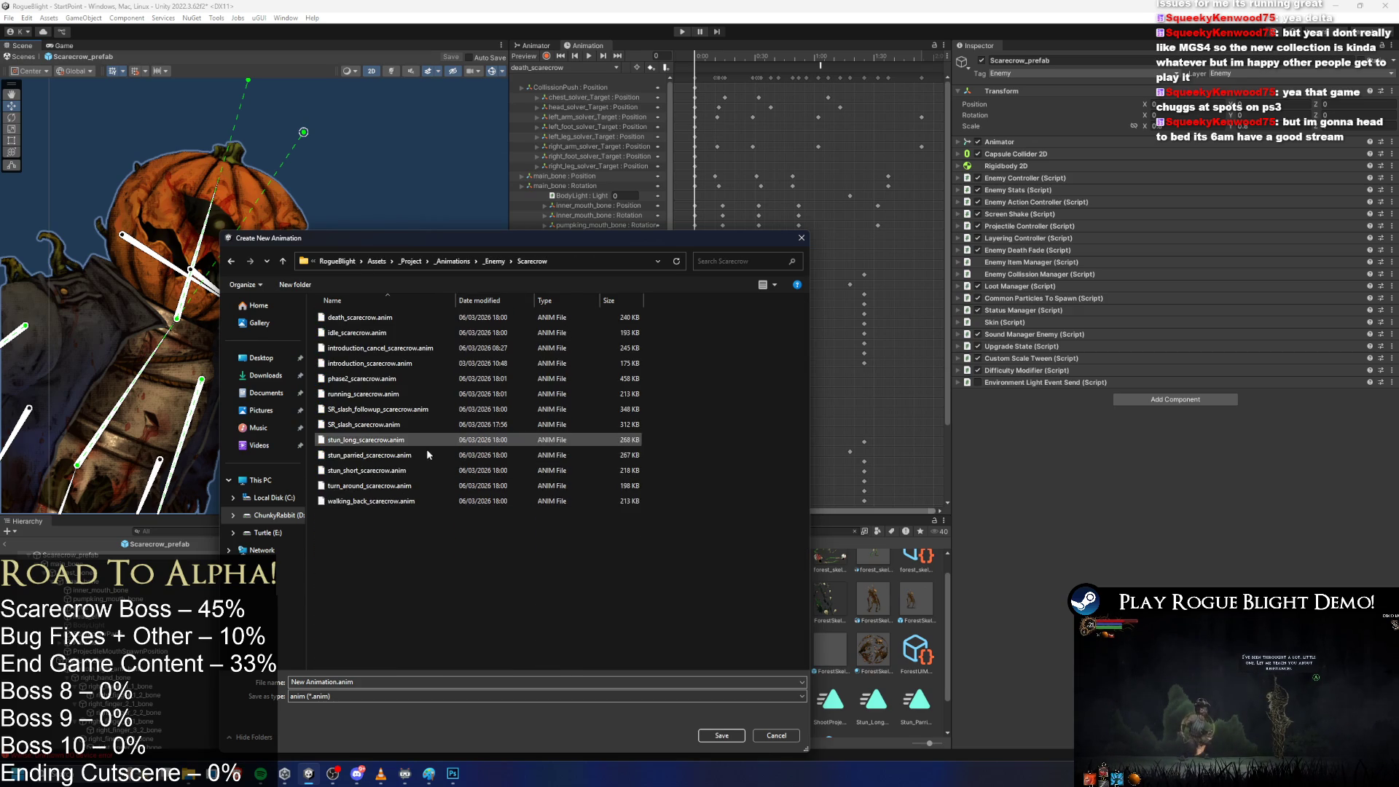
# Name the clip SR_SpikeProjectile_scarecrow.anim and save it.
pyautogui.click(368, 424)
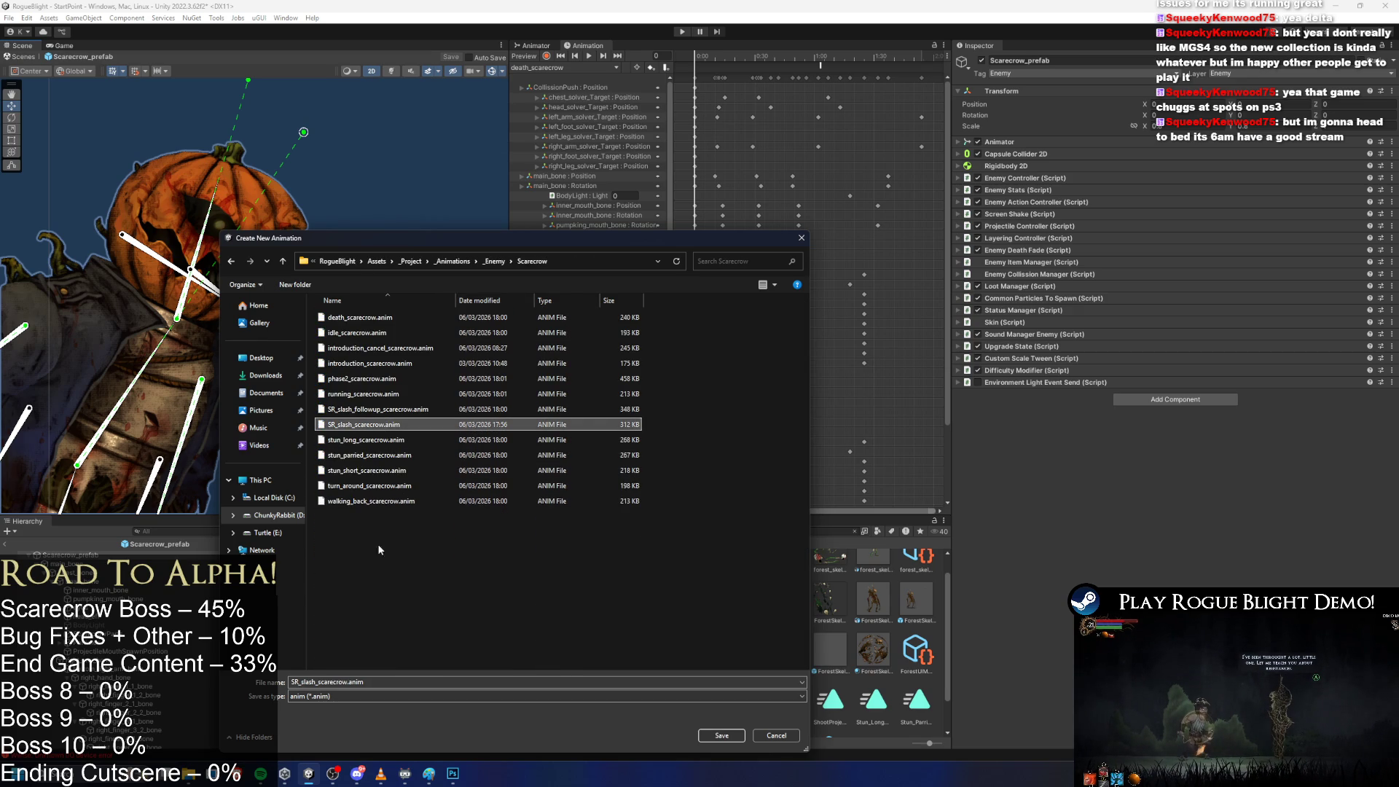
pyautogui.doubleClick(320, 683)
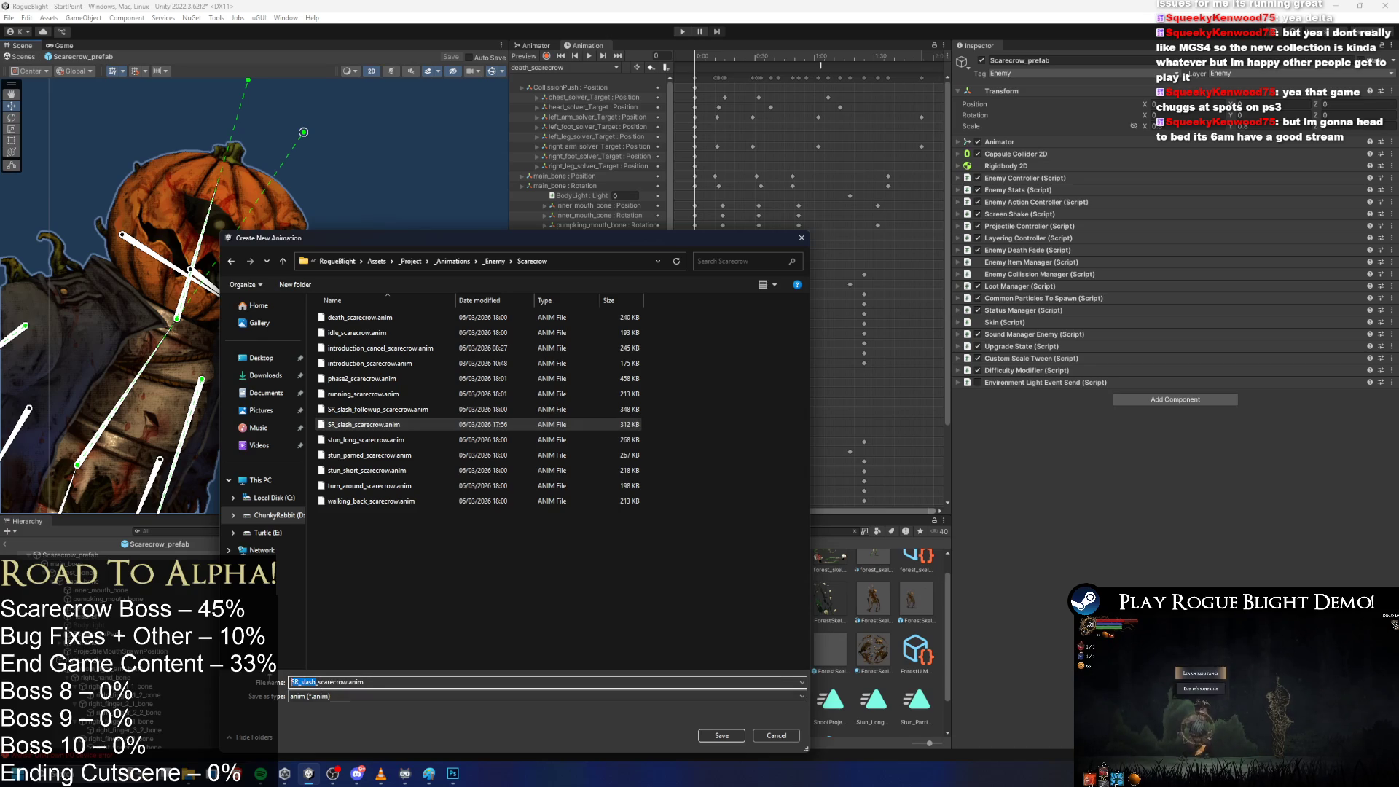
pyautogui.press('BackSpace')
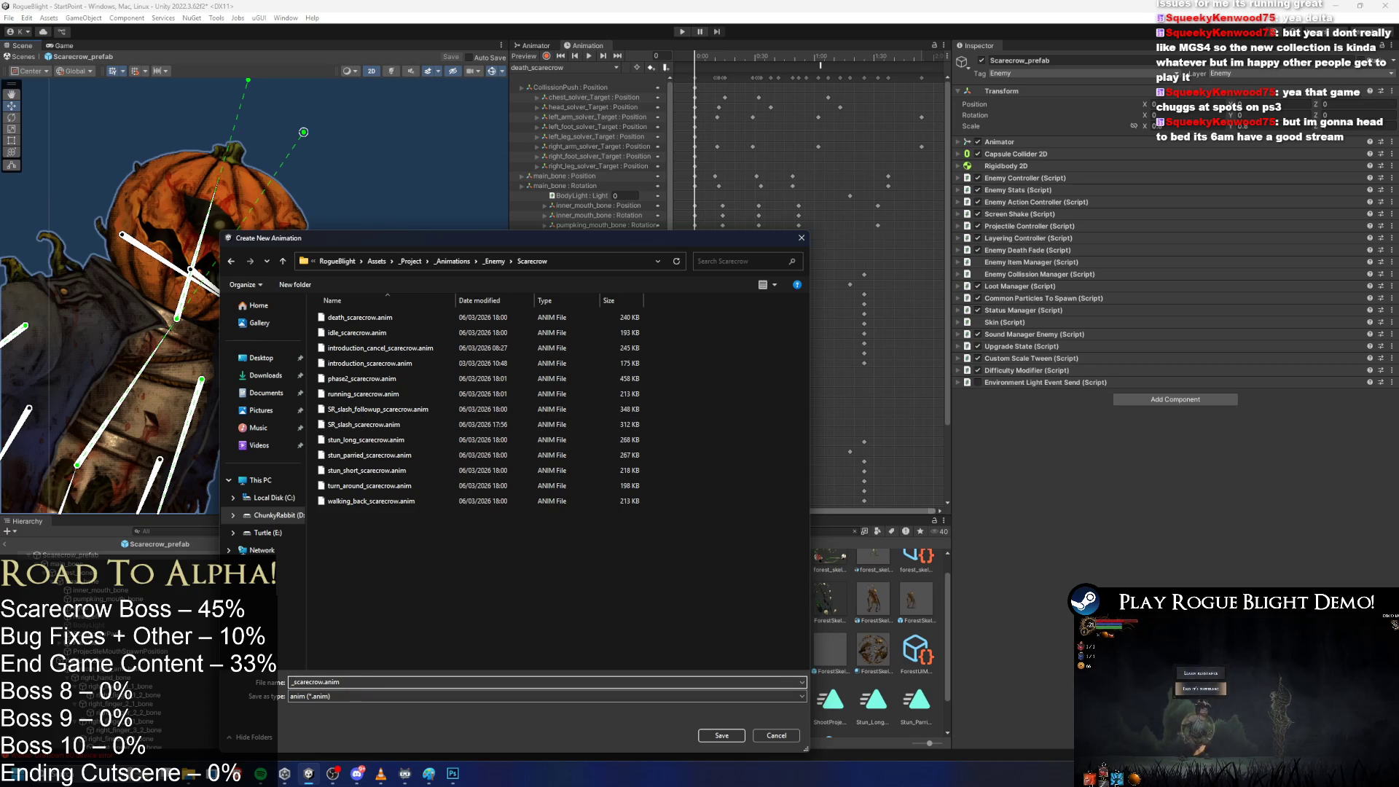
pyautogui.write('SR')
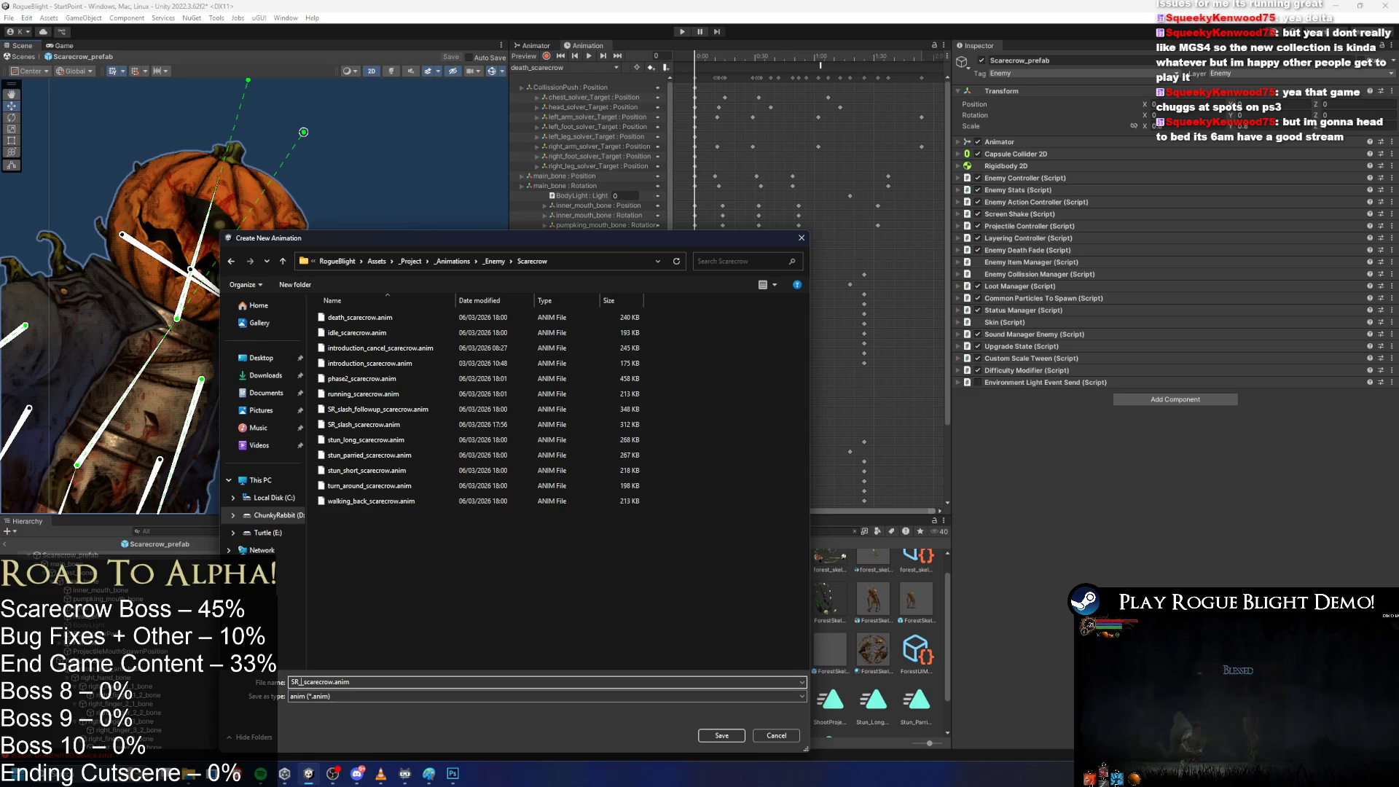
pyautogui.write('_Soul')
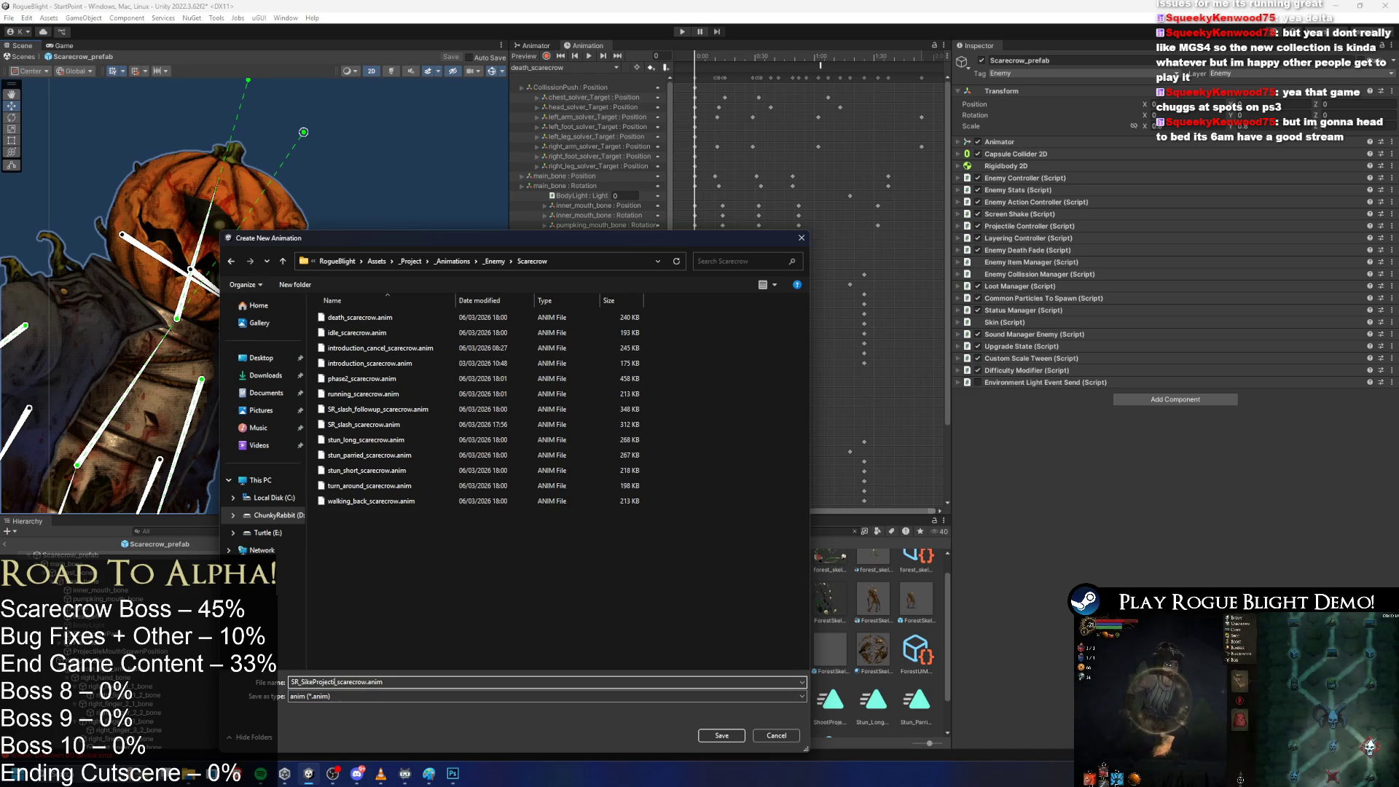
pyautogui.click(326, 683)
pyautogui.write('le')
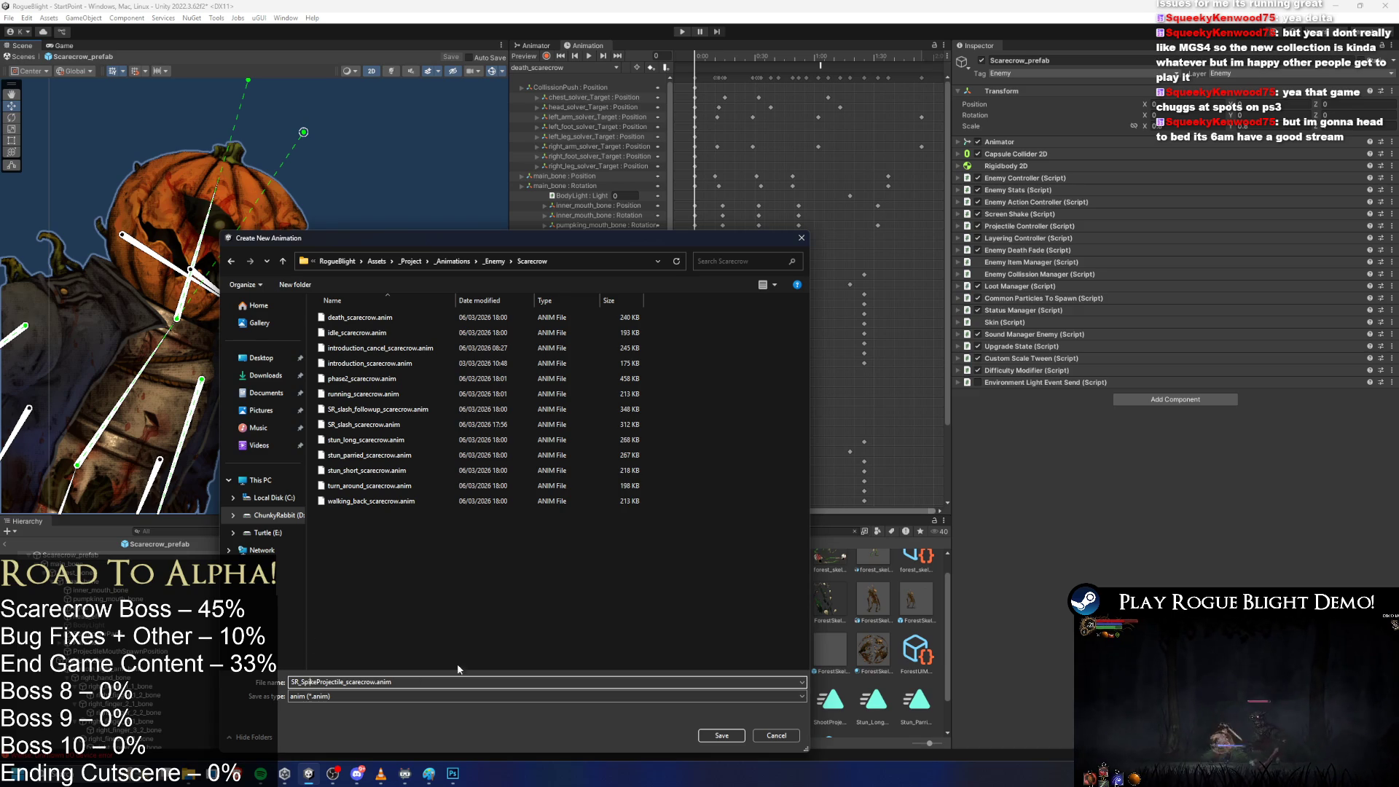
pyautogui.click(722, 738)
pyautogui.click(545, 67)
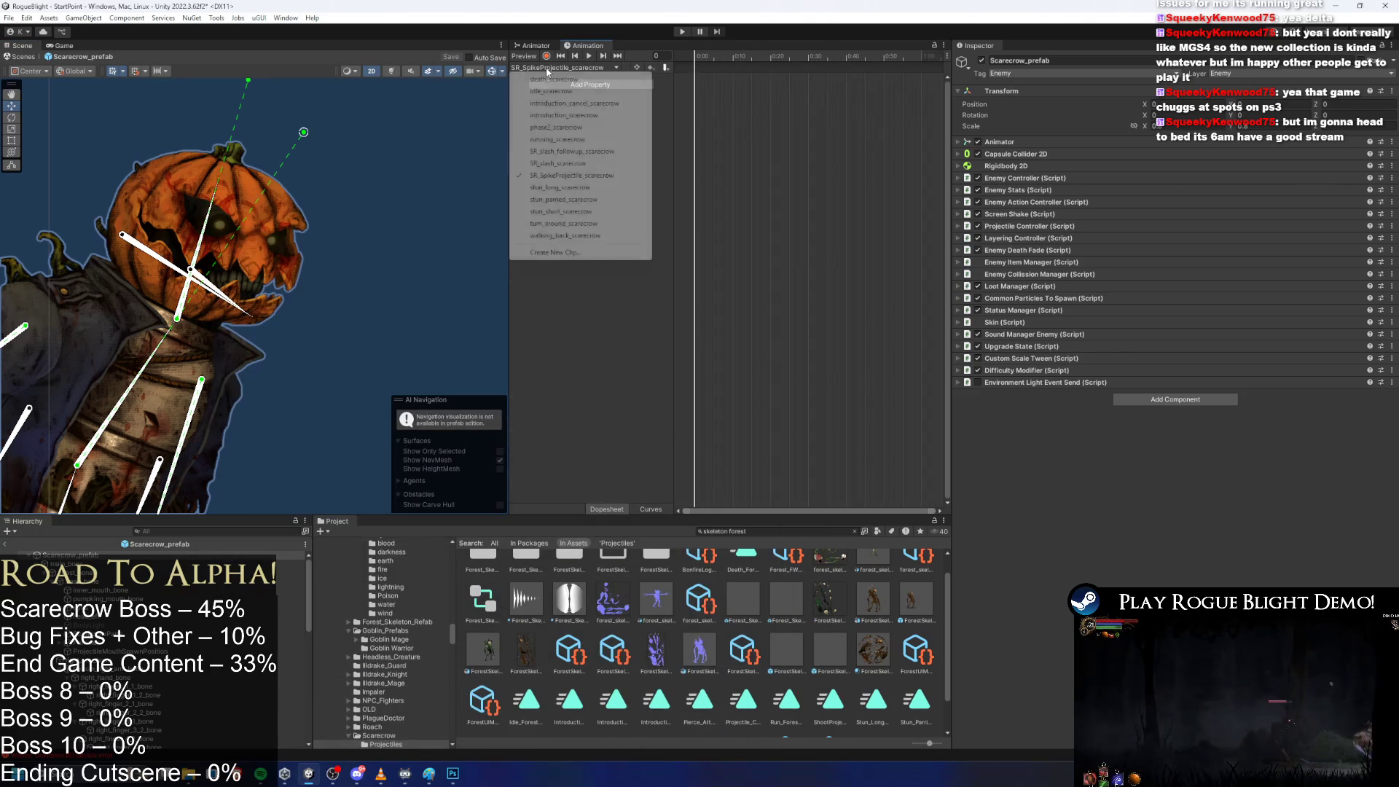
# Load the SR_SpikeProjectile_scarecrow clip and shift the body into a lunge at frame 59.
pyautogui.click(587, 79)
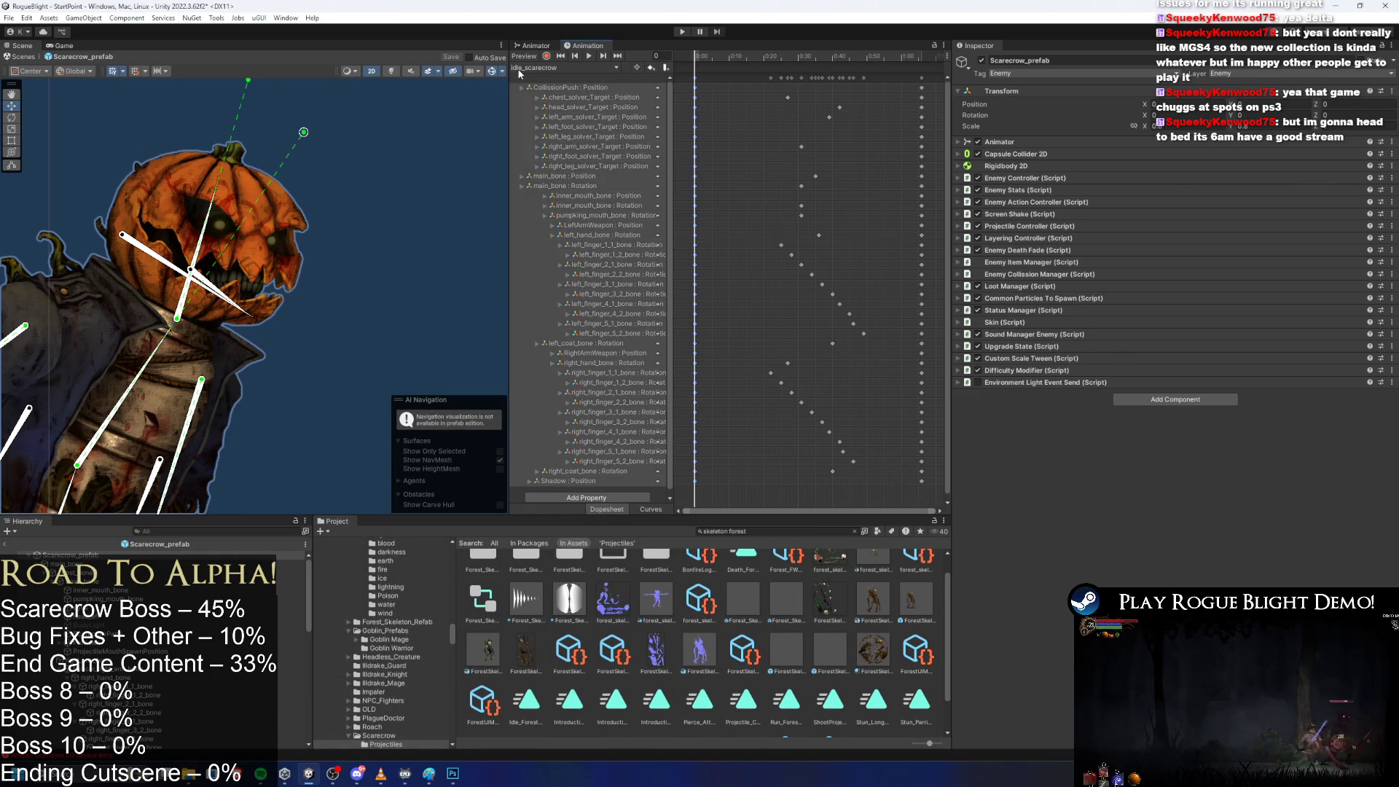
pyautogui.click(584, 67)
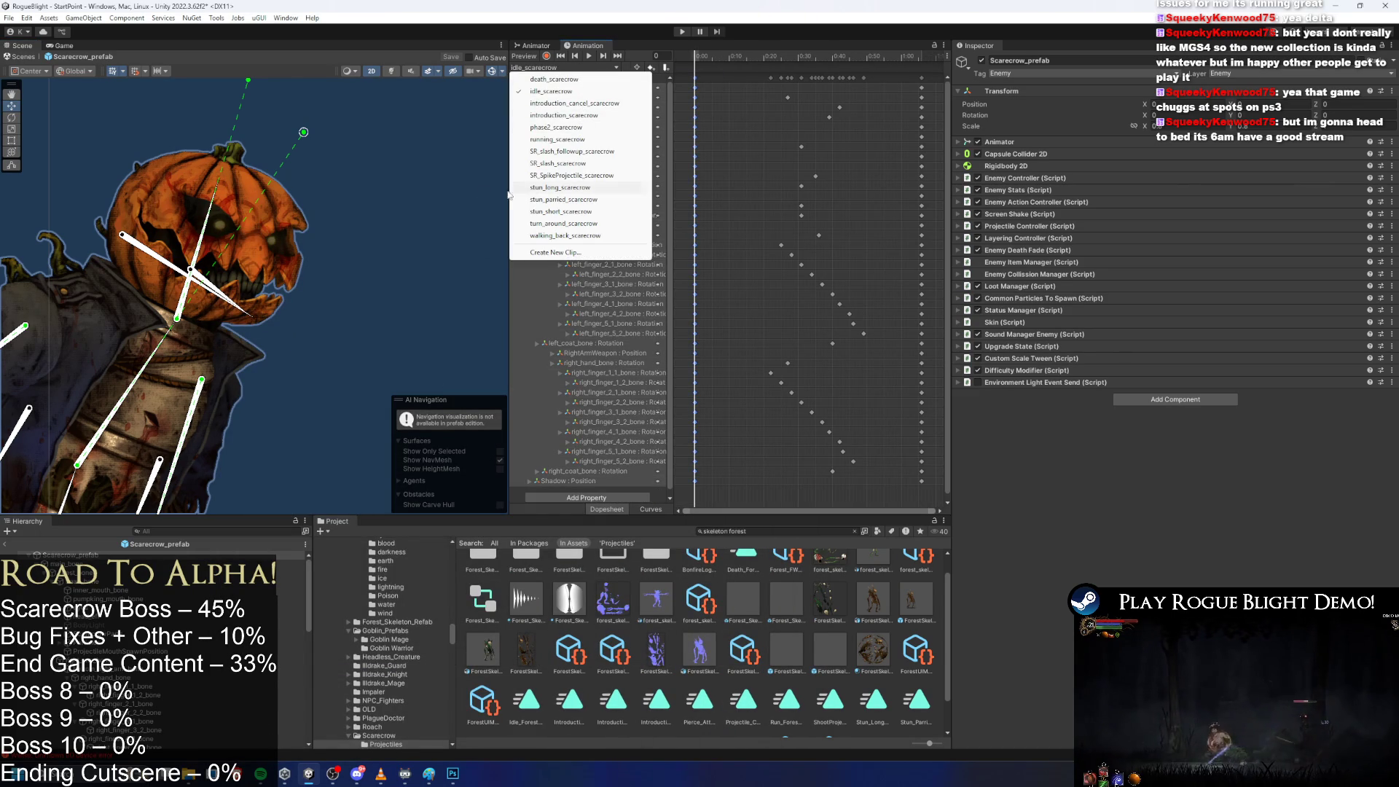
pyautogui.click(576, 175)
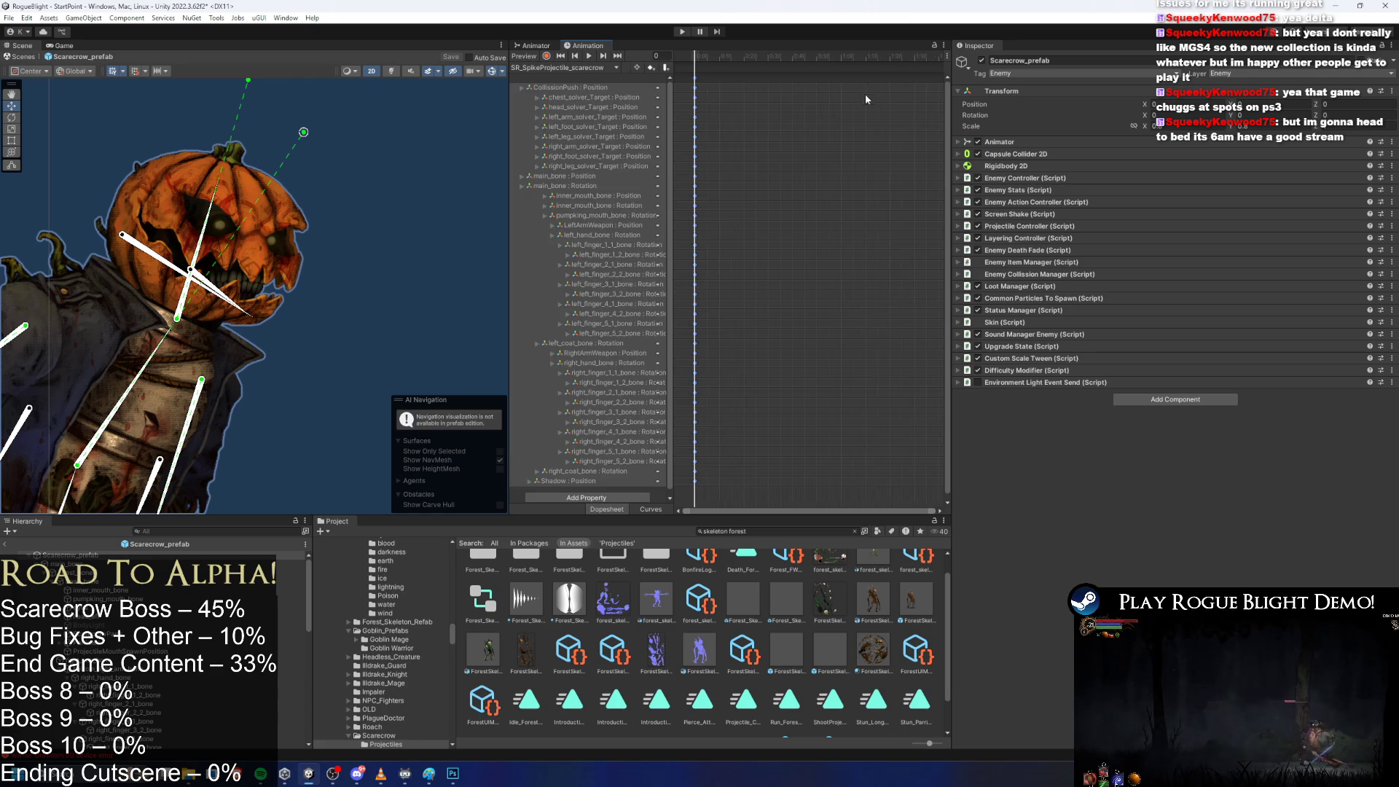
pyautogui.click(859, 57)
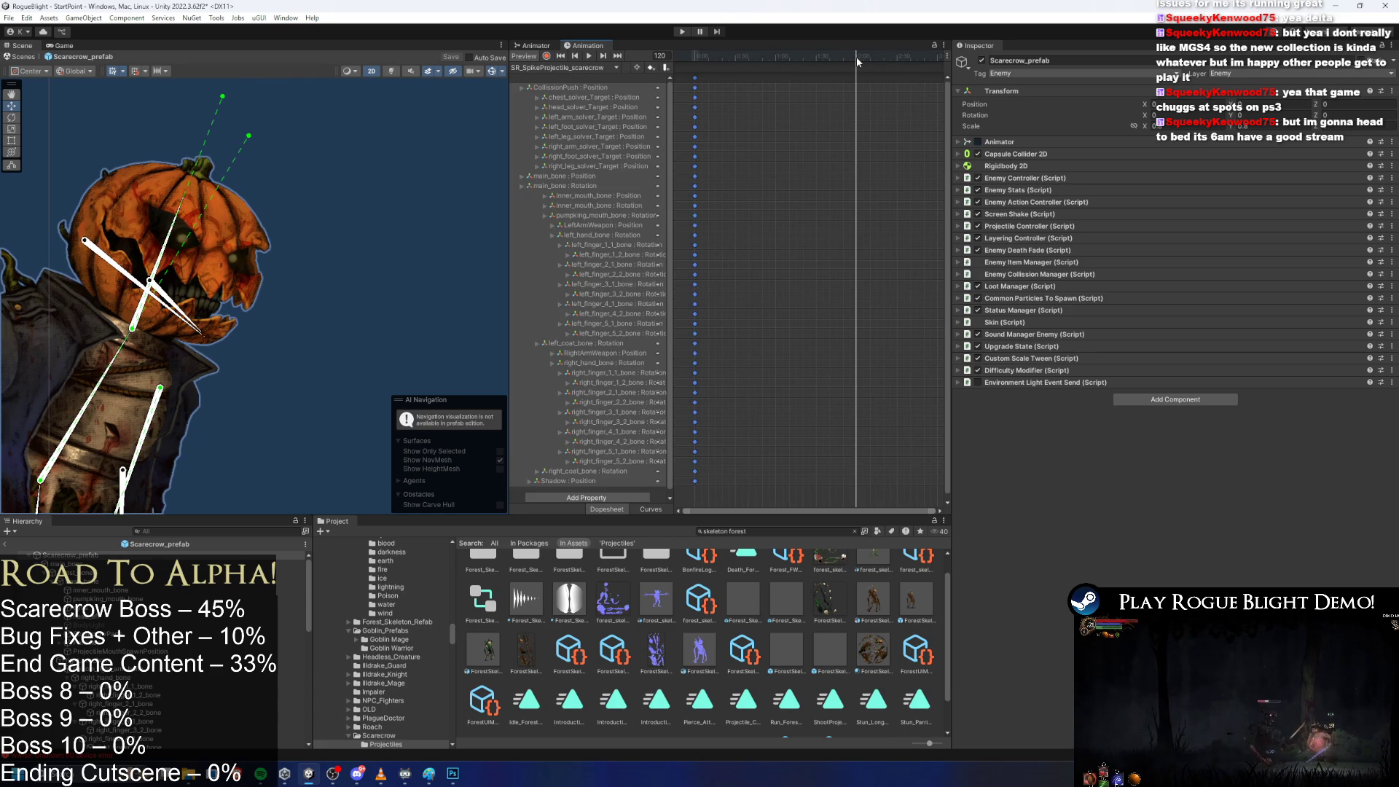
pyautogui.click(772, 56)
pyautogui.scroll(-5, 335, 146)
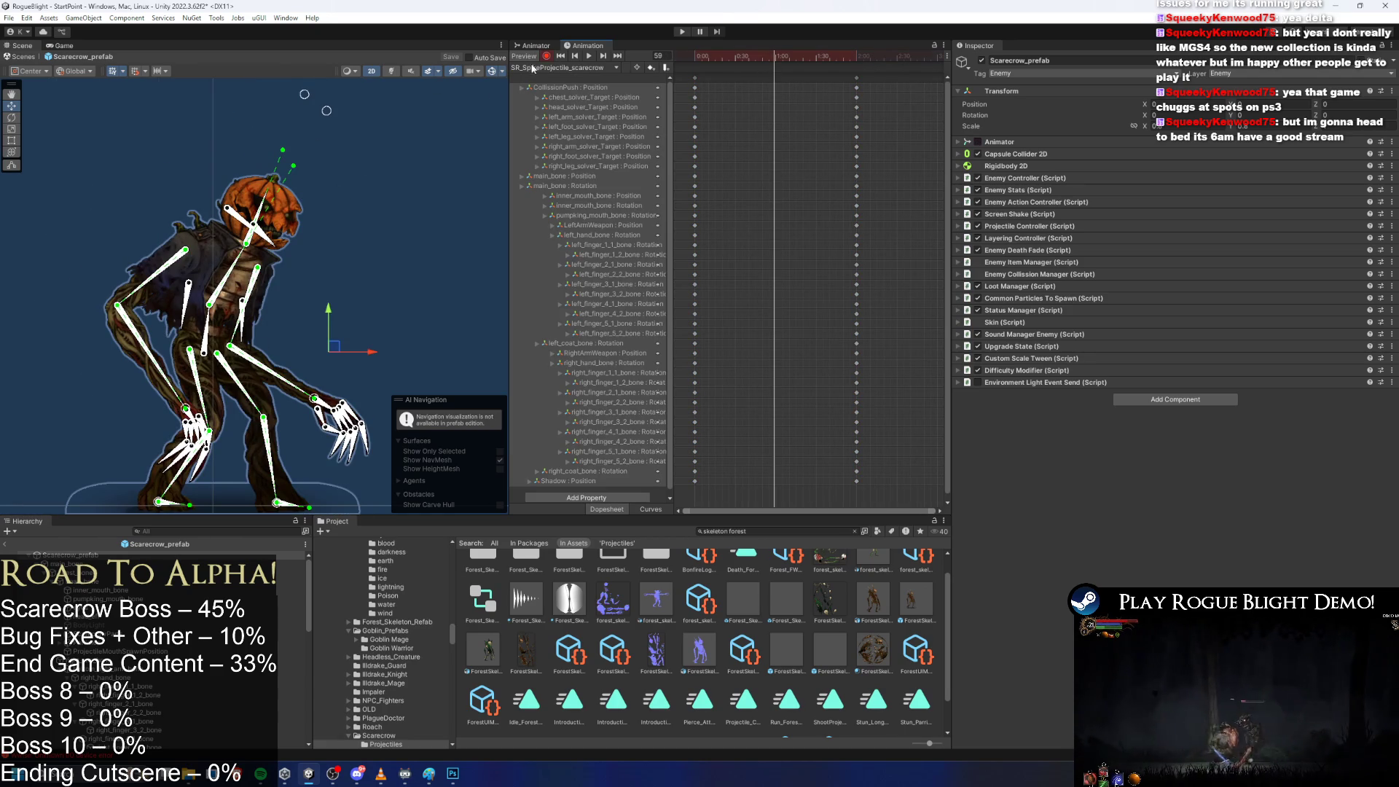
pyautogui.moveTo(210, 334); pyautogui.dragTo(210, 350)
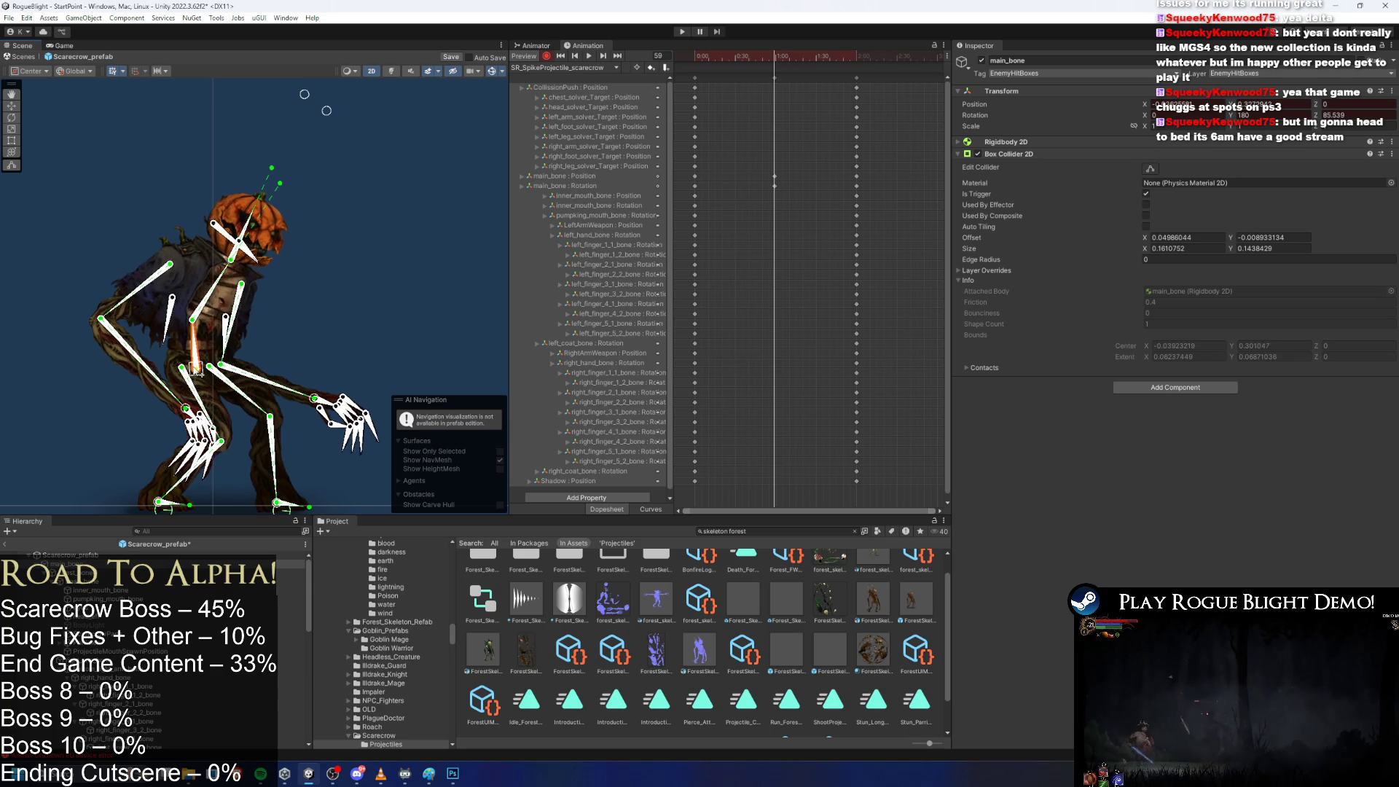
# Move the frame 59 keys to about frame 30 and key a chest, head and body pose at frame 76.
pyautogui.moveTo(336, 109)
pyautogui.mouseDown()
pyautogui.moveTo(239, 96)
pyautogui.moveTo(245, 72)
pyautogui.moveTo(137, 87)
pyautogui.mouseUp()
pyautogui.click(793, 83)
pyautogui.moveTo(793, 82); pyautogui.dragTo(758, 191)
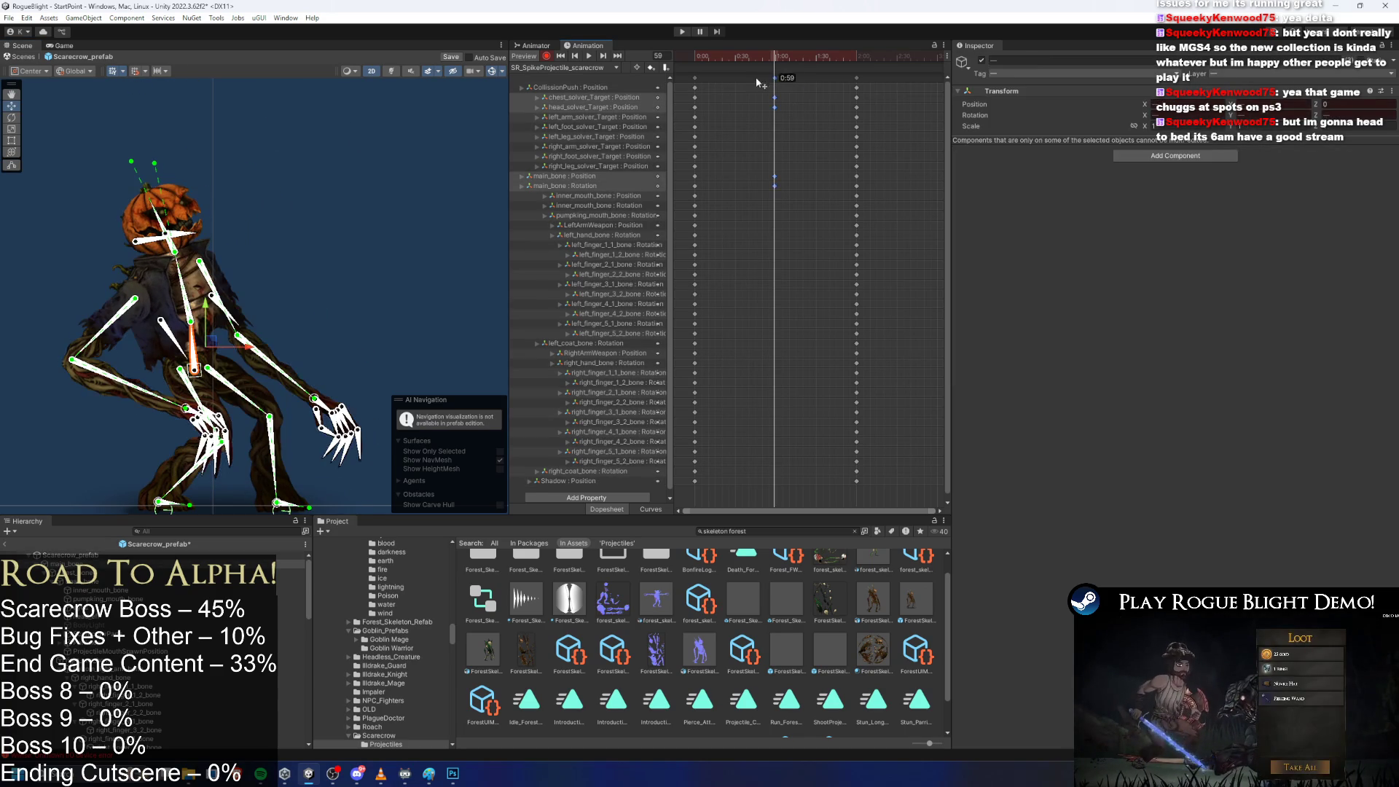
pyautogui.moveTo(775, 108); pyautogui.dragTo(738, 107)
pyautogui.click(800, 58)
pyautogui.moveTo(800, 58); pyautogui.dragTo(797, 59)
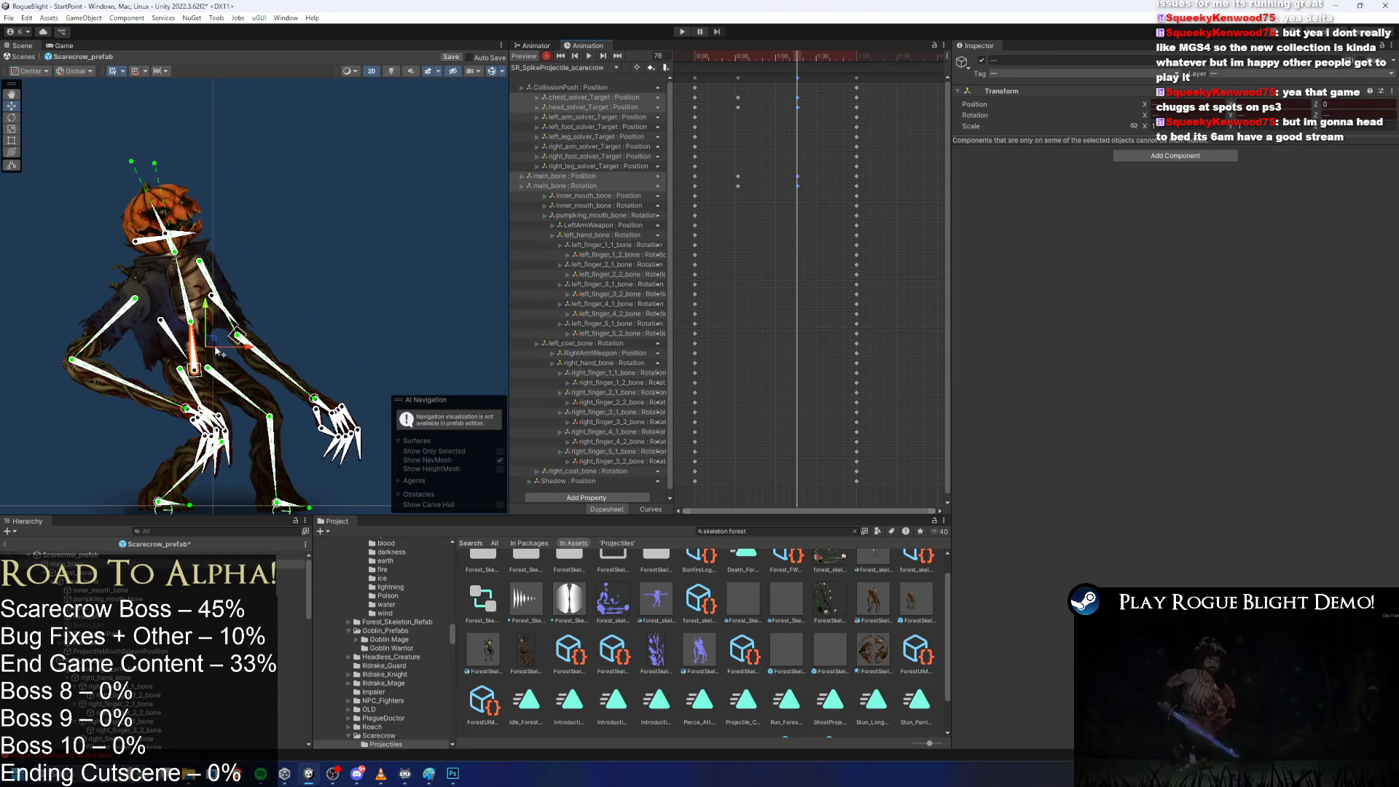
pyautogui.hotkey('ctrl', 'c')
pyautogui.hotkey('ctrl', 'v')
pyautogui.scroll(-3, 295, 251)
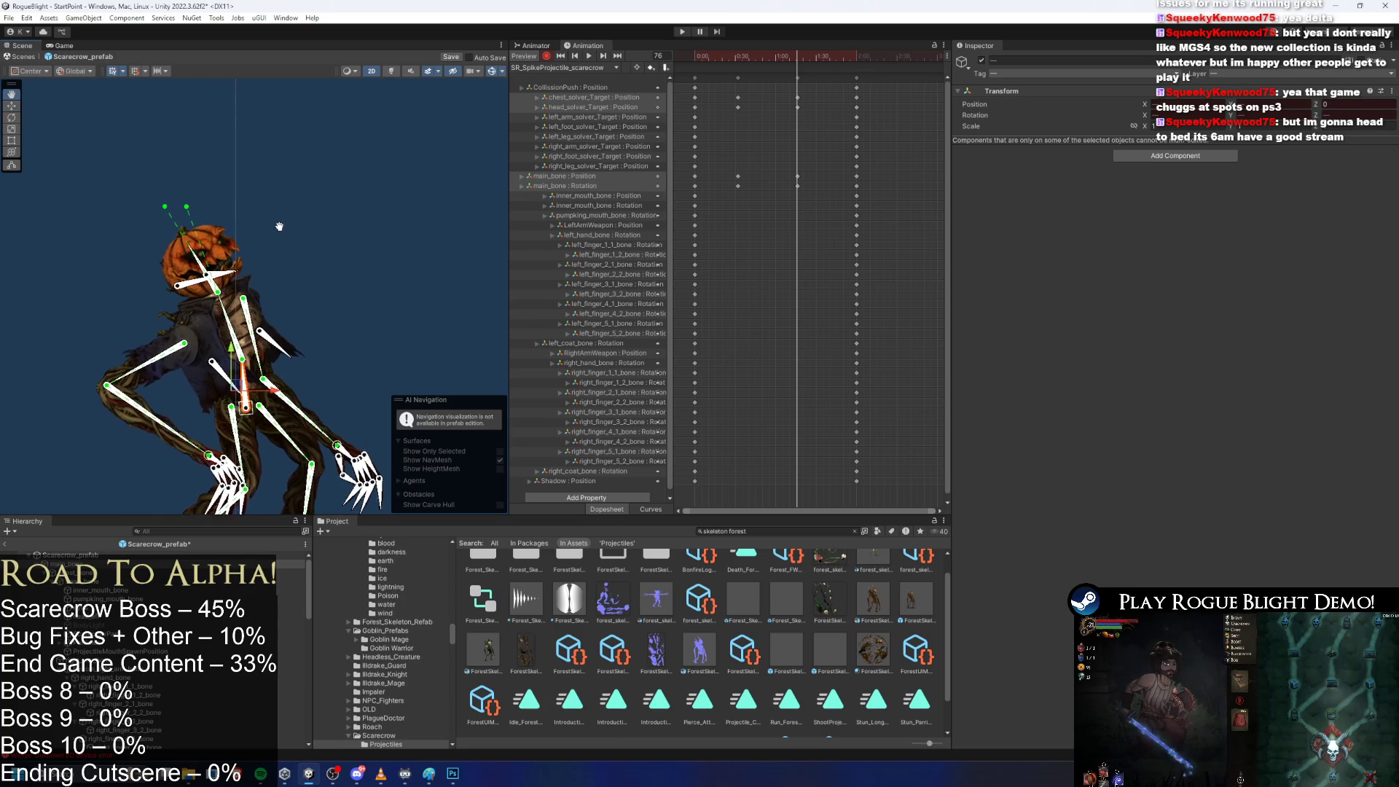
# Tilt the head down-left, rotate the torso, and lower the body leftward at frame 32, then preview.
pyautogui.click(191, 193)
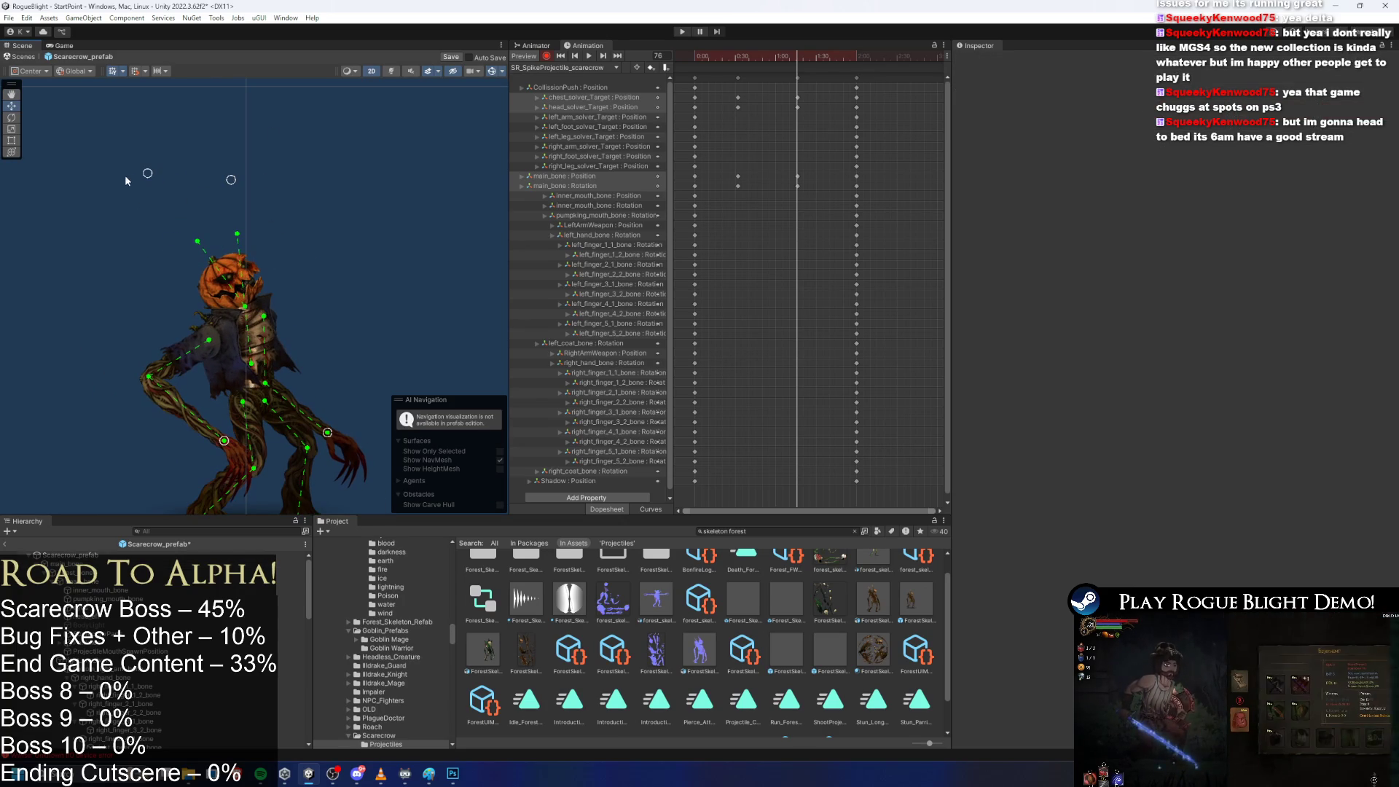
pyautogui.click(256, 408)
pyautogui.click(256, 405)
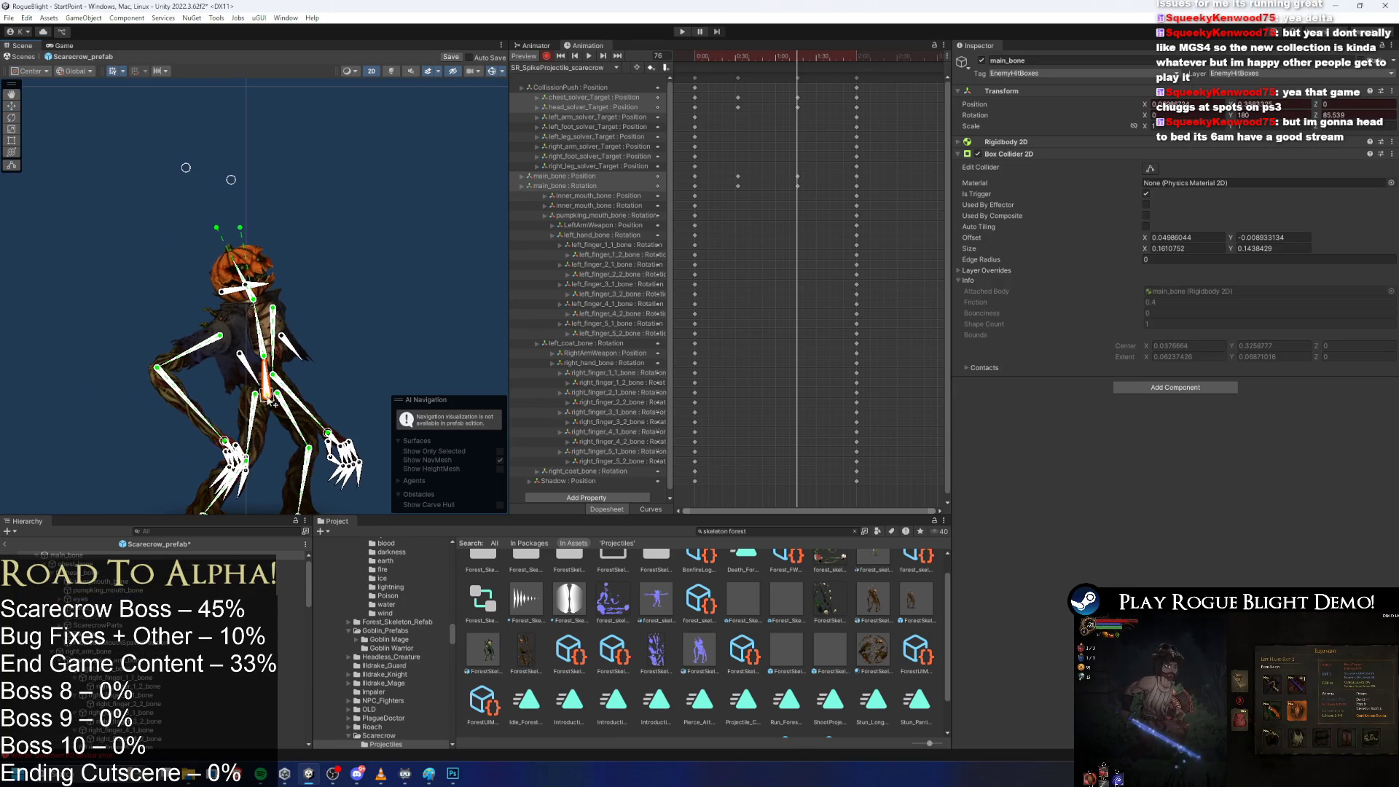
pyautogui.moveTo(209, 171); pyautogui.dragTo(207, 238)
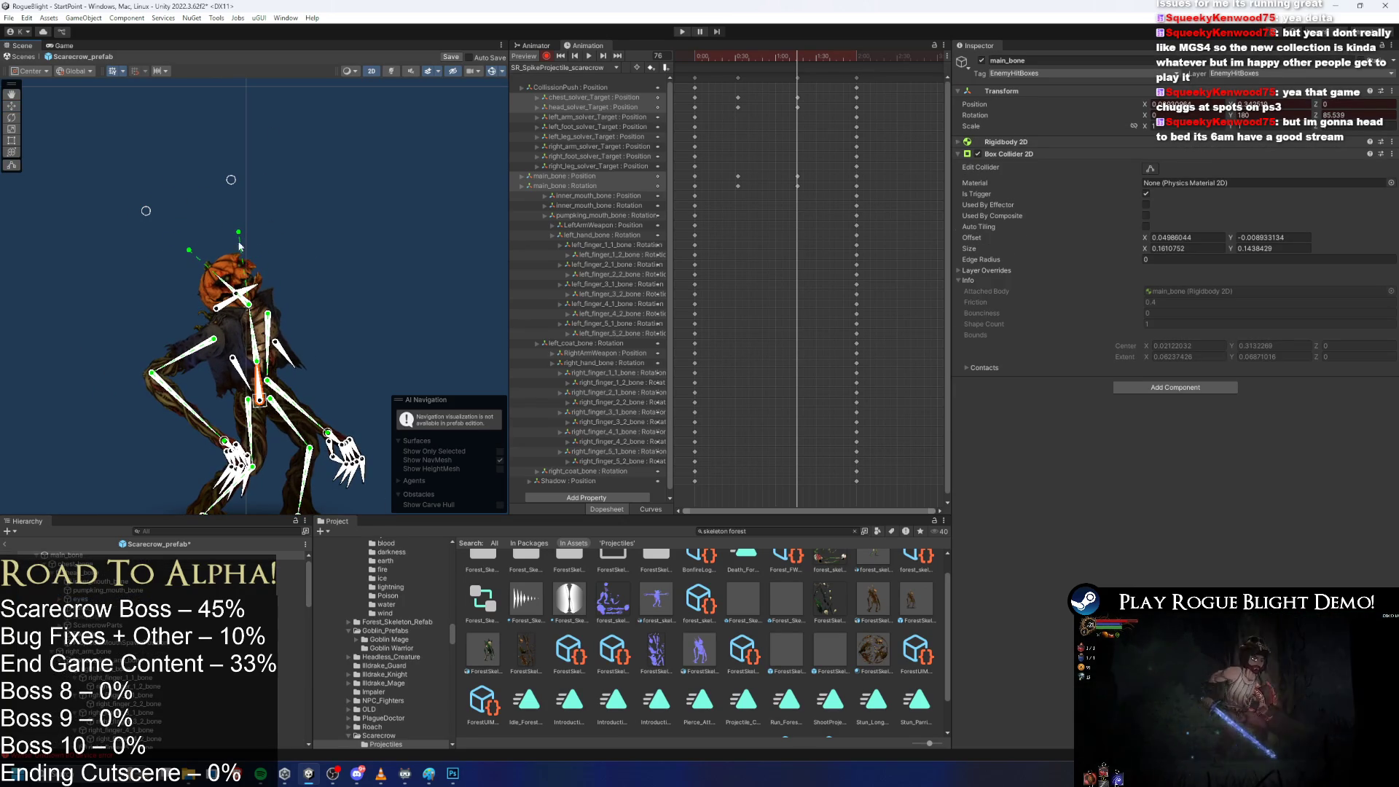
pyautogui.moveTo(226, 185); pyautogui.dragTo(160, 204)
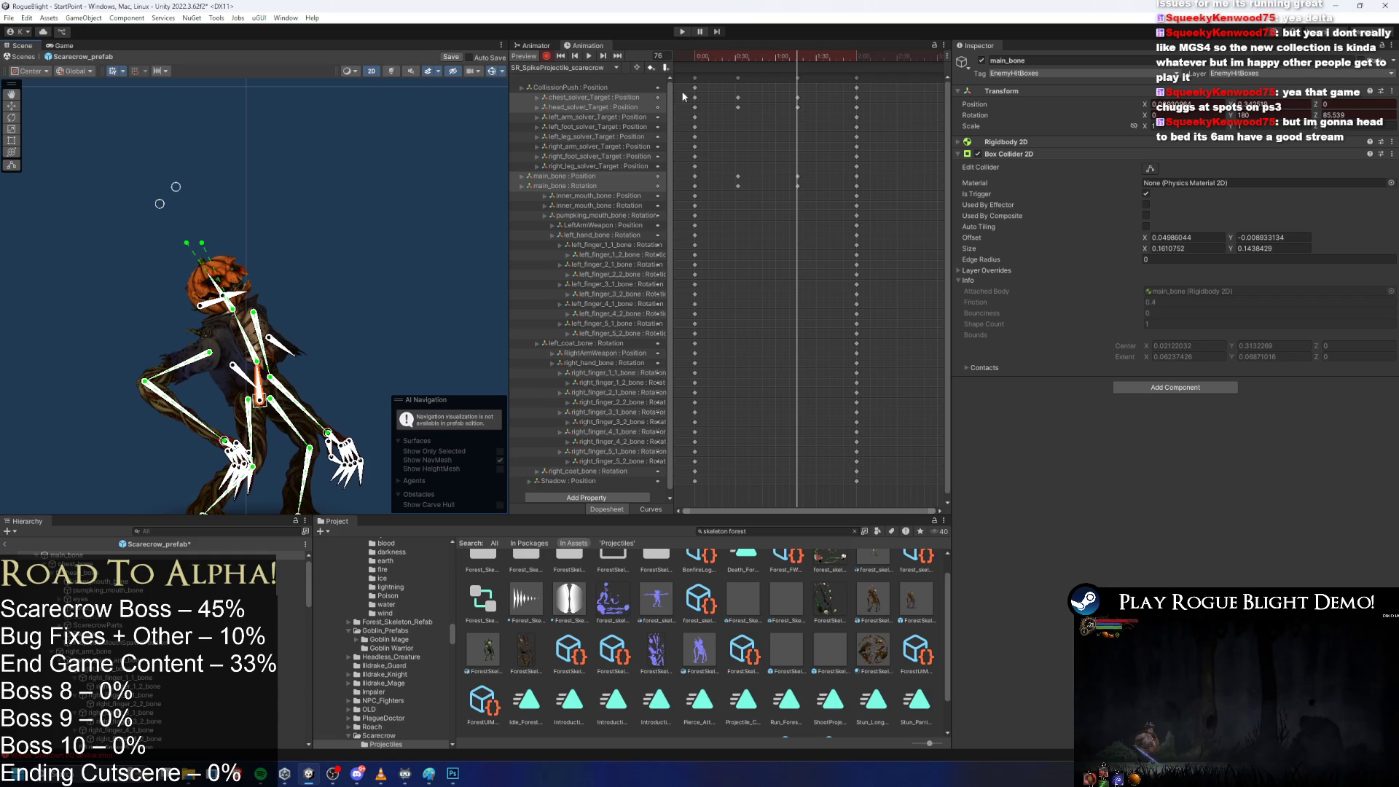
pyautogui.moveTo(269, 406); pyautogui.dragTo(491, 300)
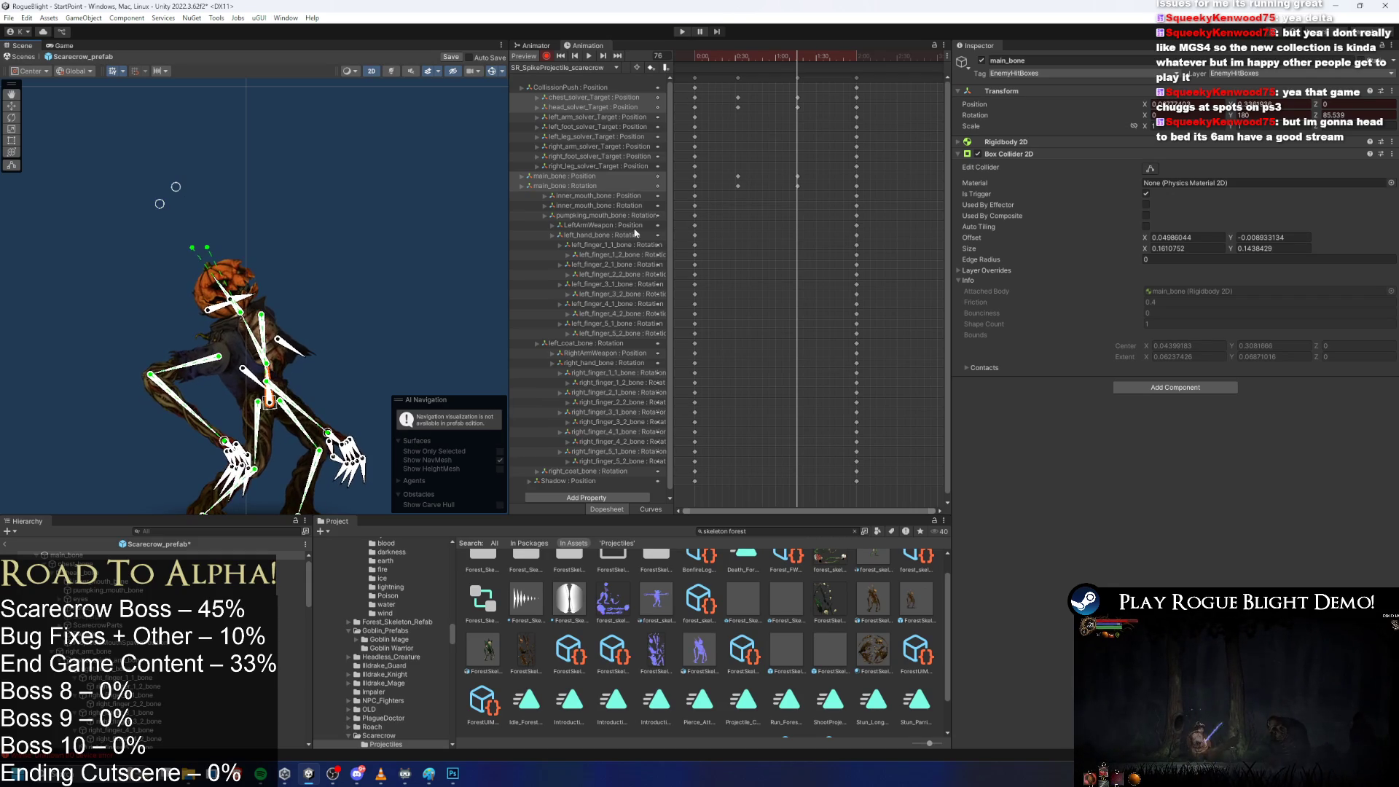
pyautogui.moveTo(749, 64); pyautogui.dragTo(738, 65)
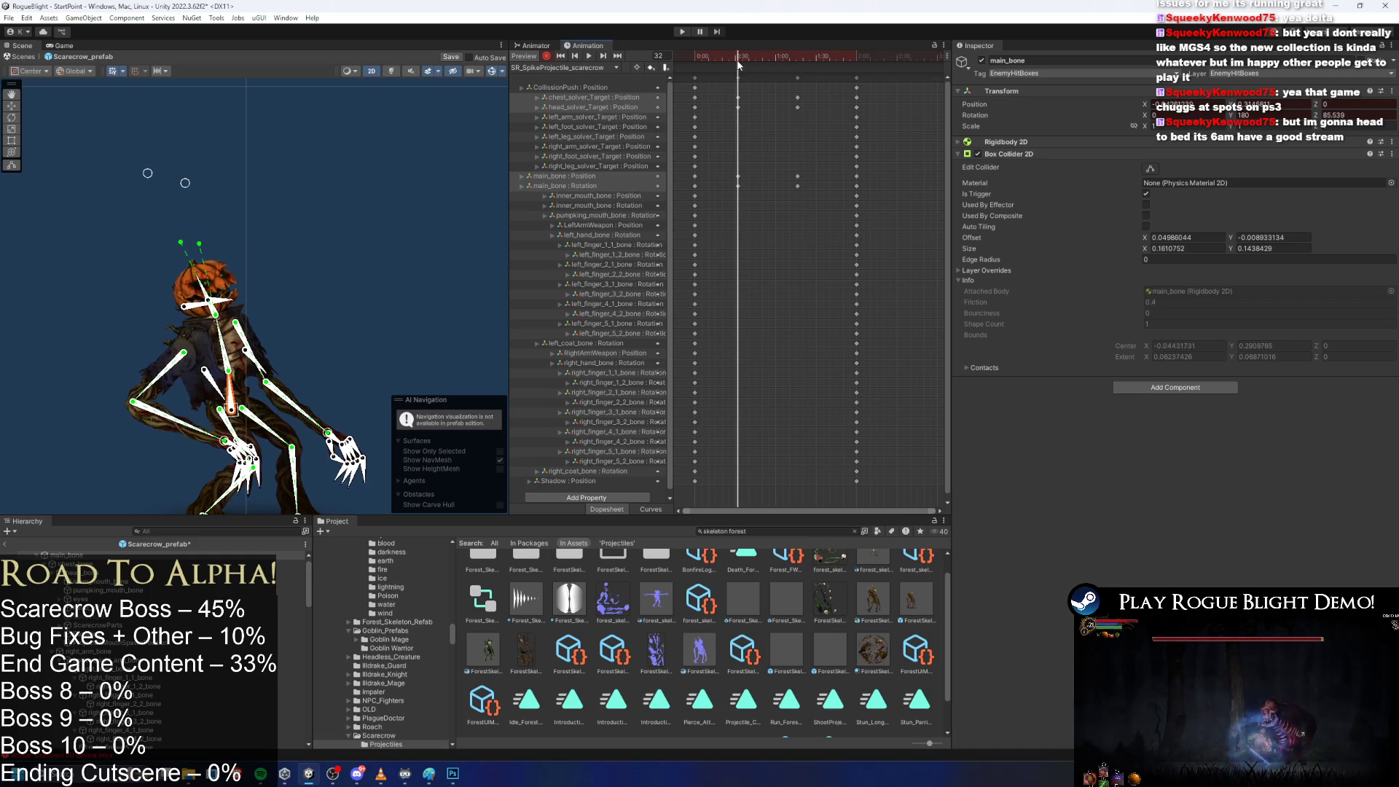
pyautogui.moveTo(232, 410); pyautogui.dragTo(209, 425)
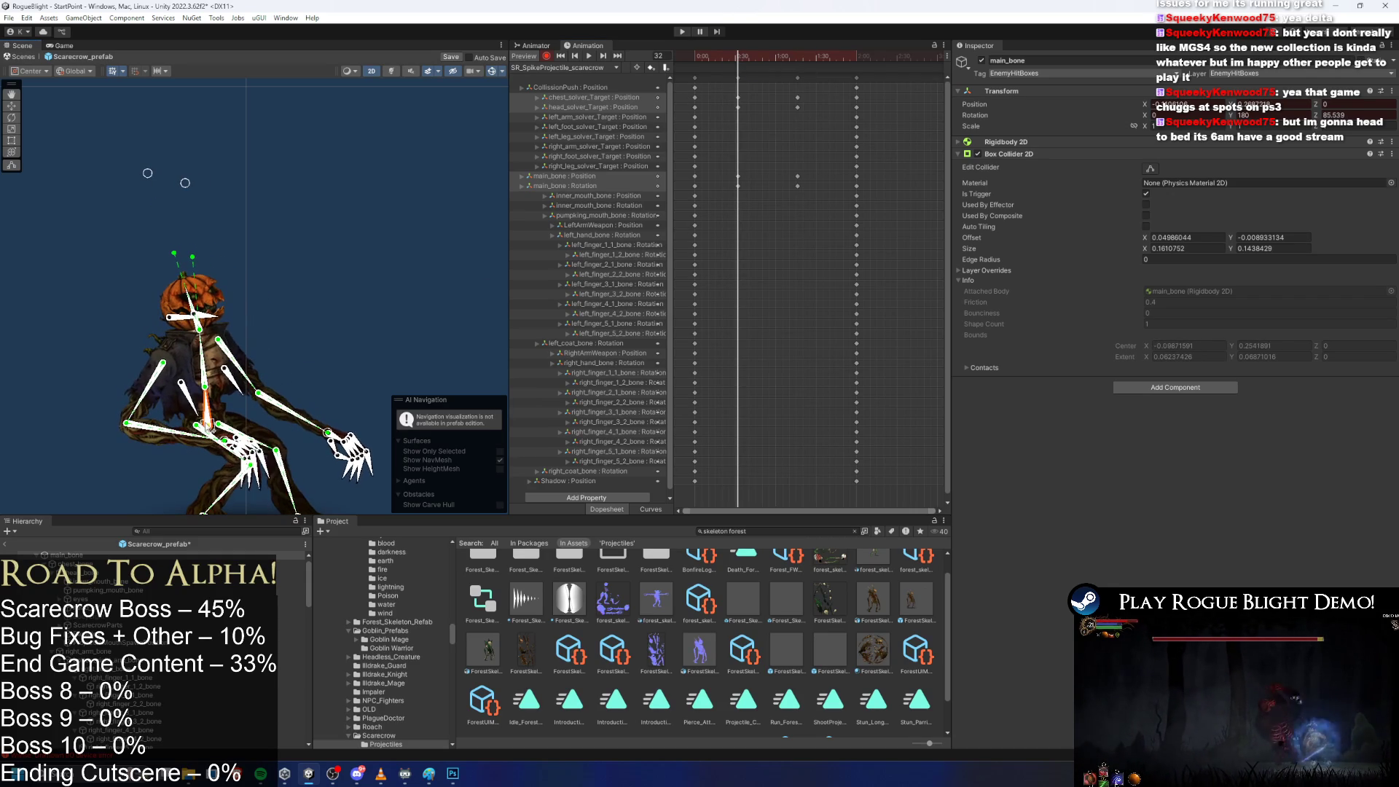
pyautogui.click(178, 188)
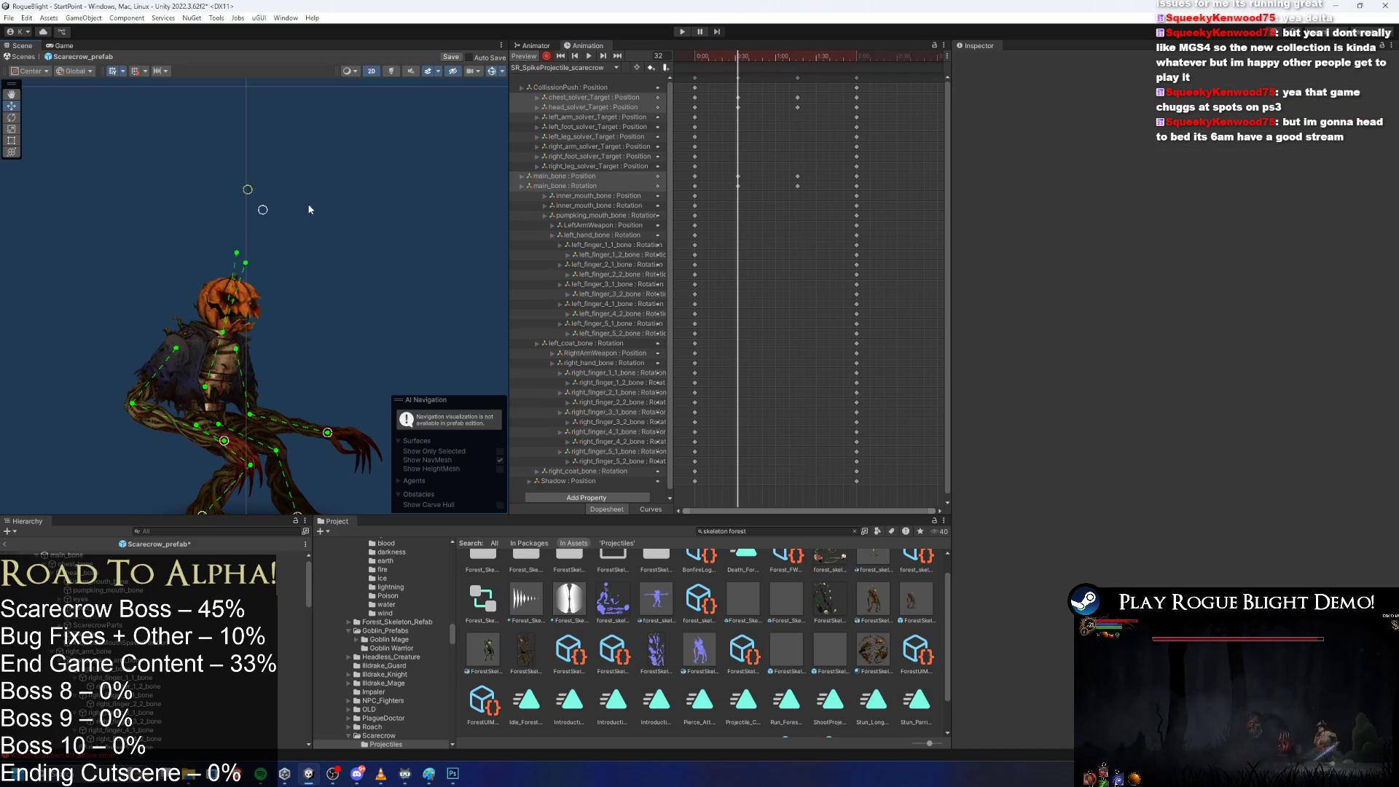
pyautogui.press('space')
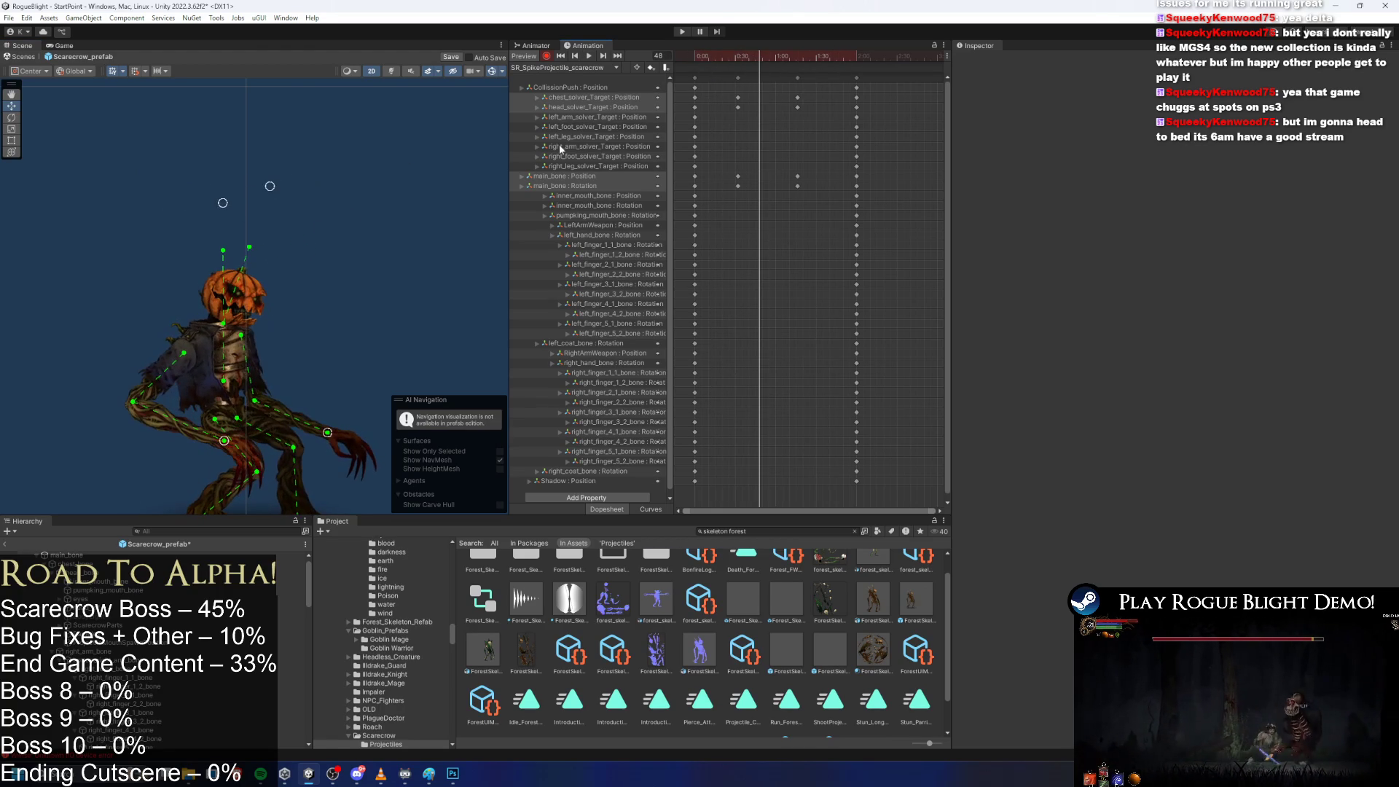
# Lean the head and chest left at frame 48 and retime the key columns earlier.
pyautogui.moveTo(270, 187)
pyautogui.mouseDown()
pyautogui.moveTo(114, 168)
pyautogui.moveTo(52, 199)
pyautogui.mouseUp()
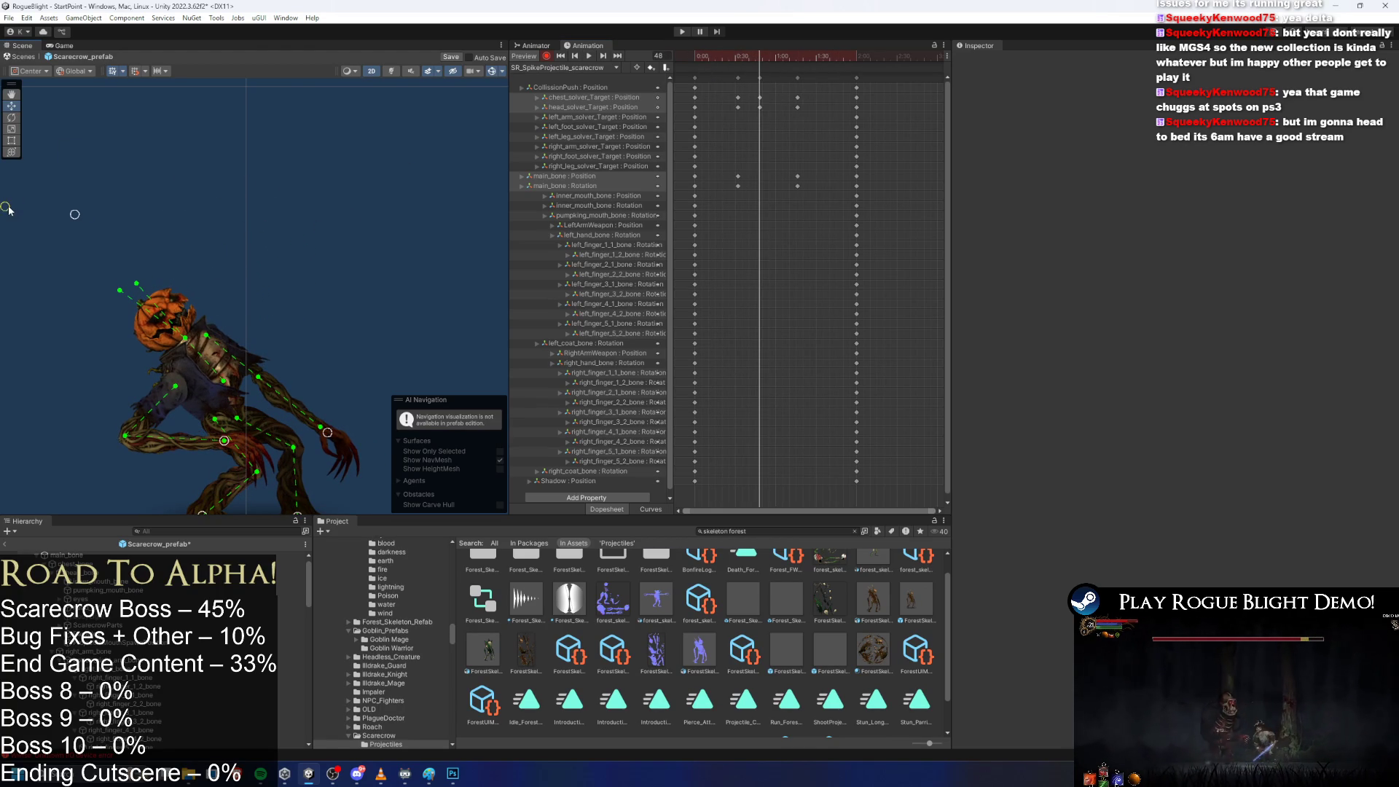
pyautogui.press('space')
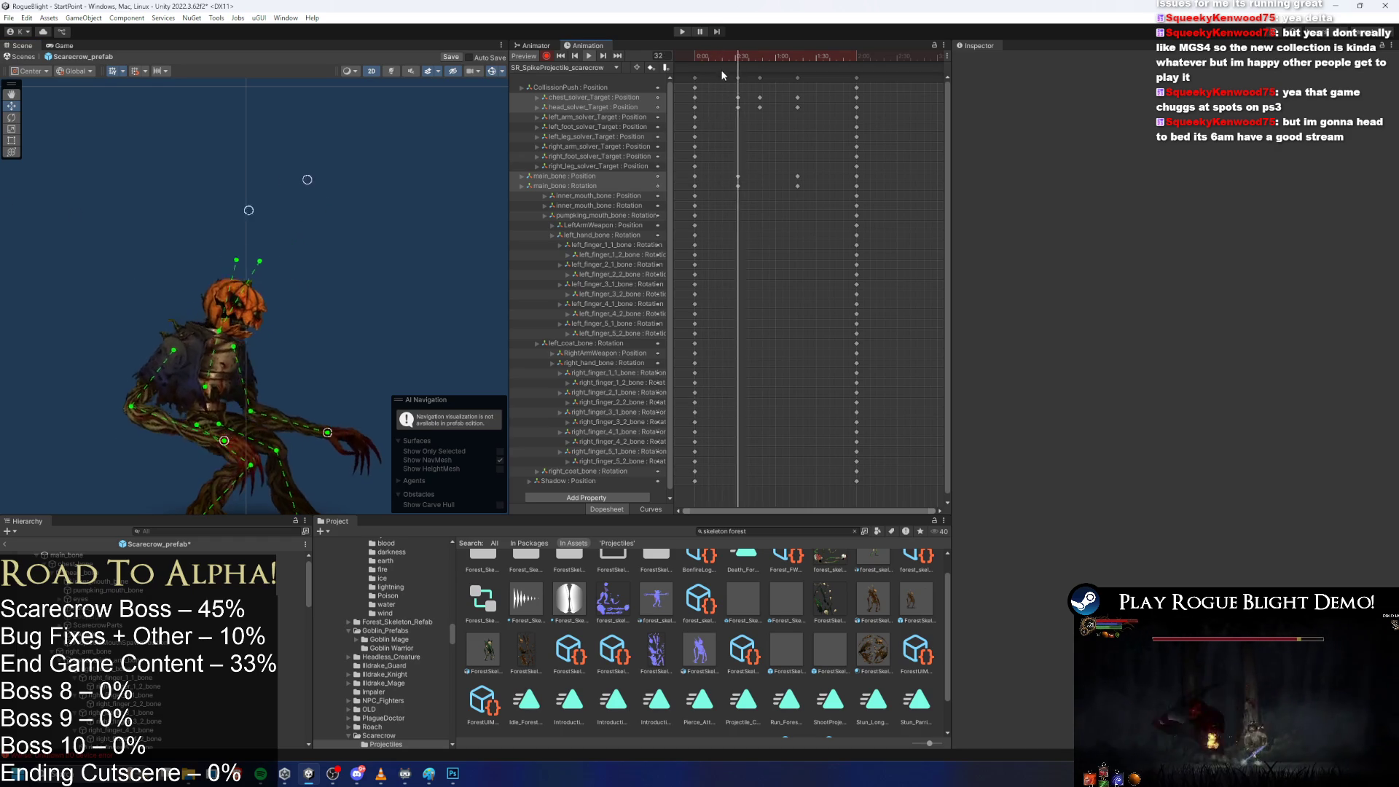
pyautogui.moveTo(798, 77); pyautogui.dragTo(773, 77)
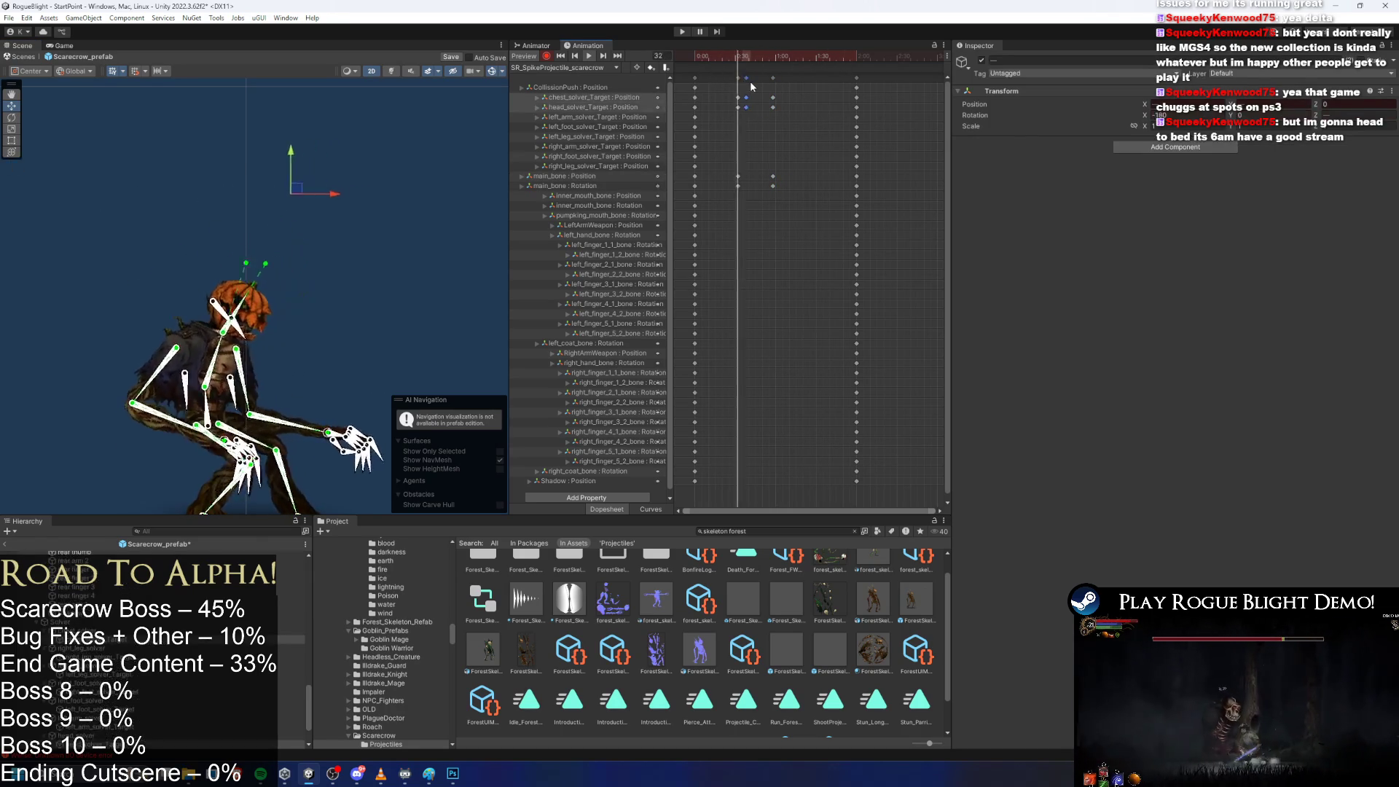
pyautogui.moveTo(760, 77); pyautogui.dragTo(719, 77)
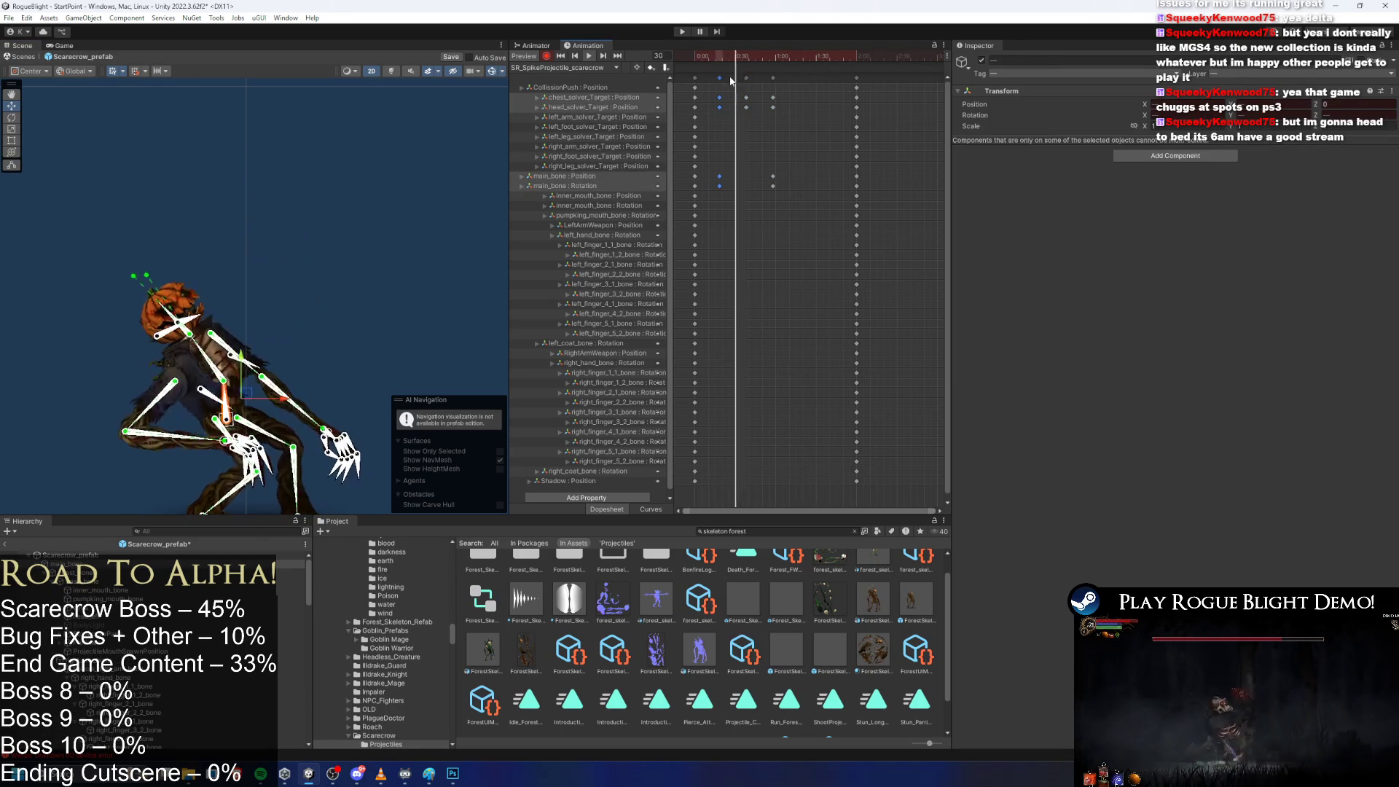
pyautogui.moveTo(773, 78); pyautogui.dragTo(784, 77)
pyautogui.click(750, 82)
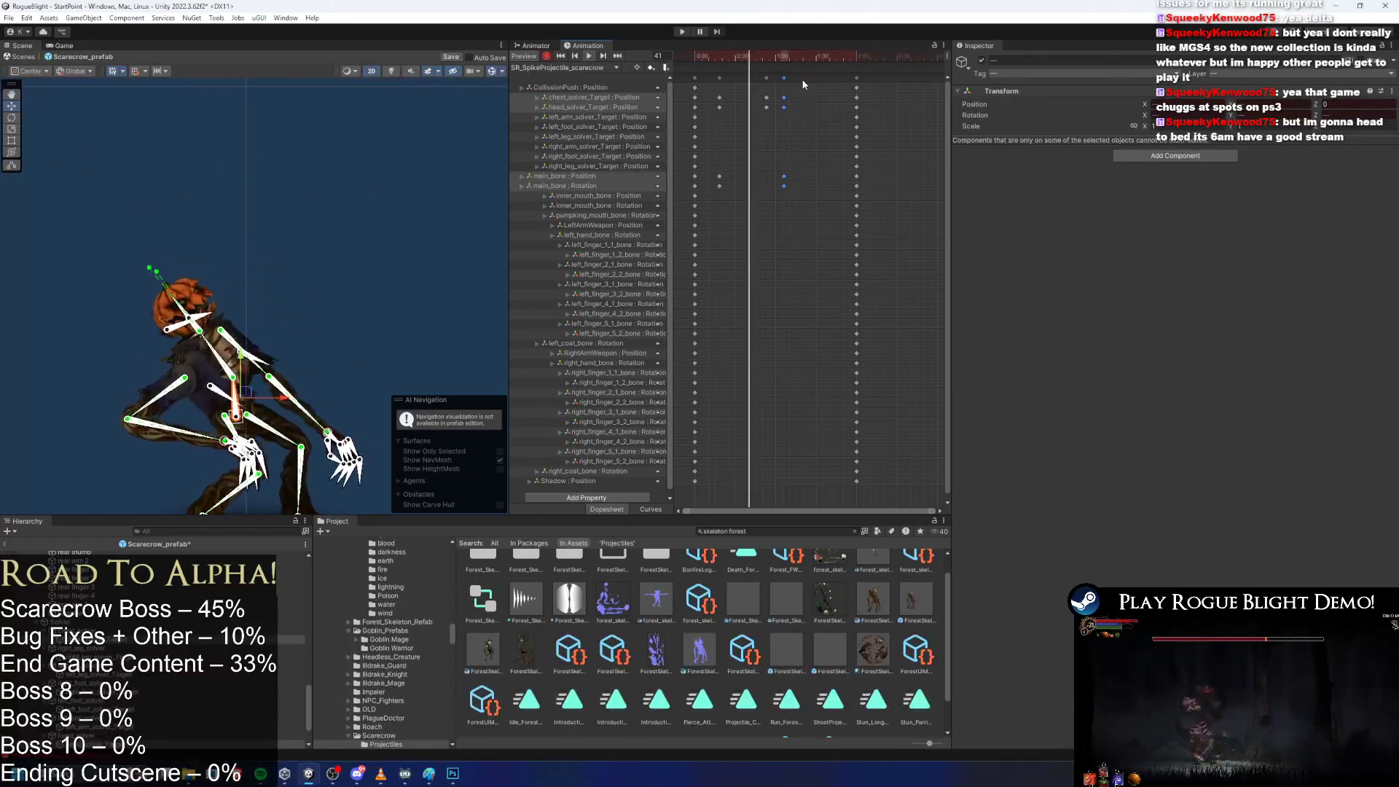
pyautogui.click(803, 84)
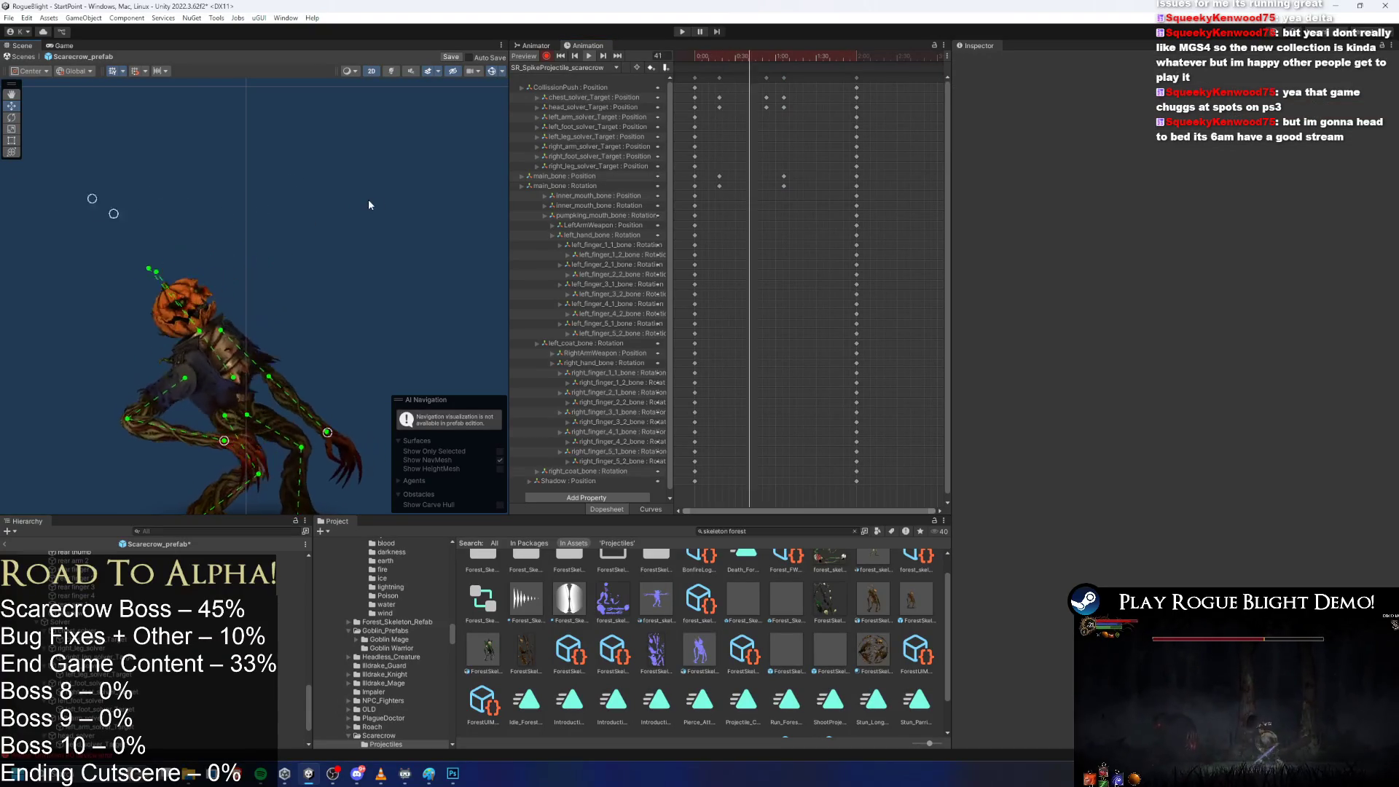
pyautogui.moveTo(719, 77); pyautogui.dragTo(764, 56)
# Lean the head into a new pose at frame 38 and check the main_bone rotation key.
pyautogui.click(765, 76)
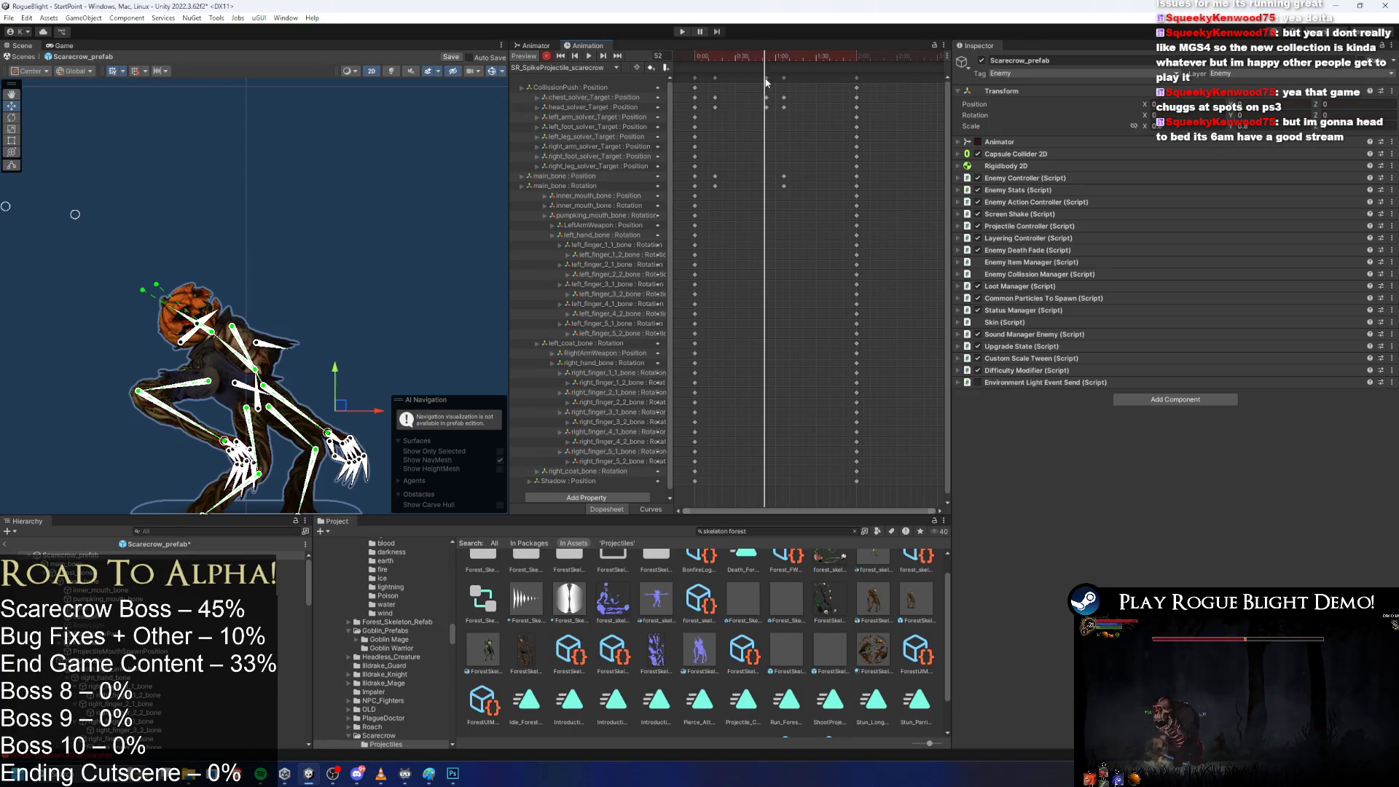
pyautogui.click(745, 57)
pyautogui.click(312, 270)
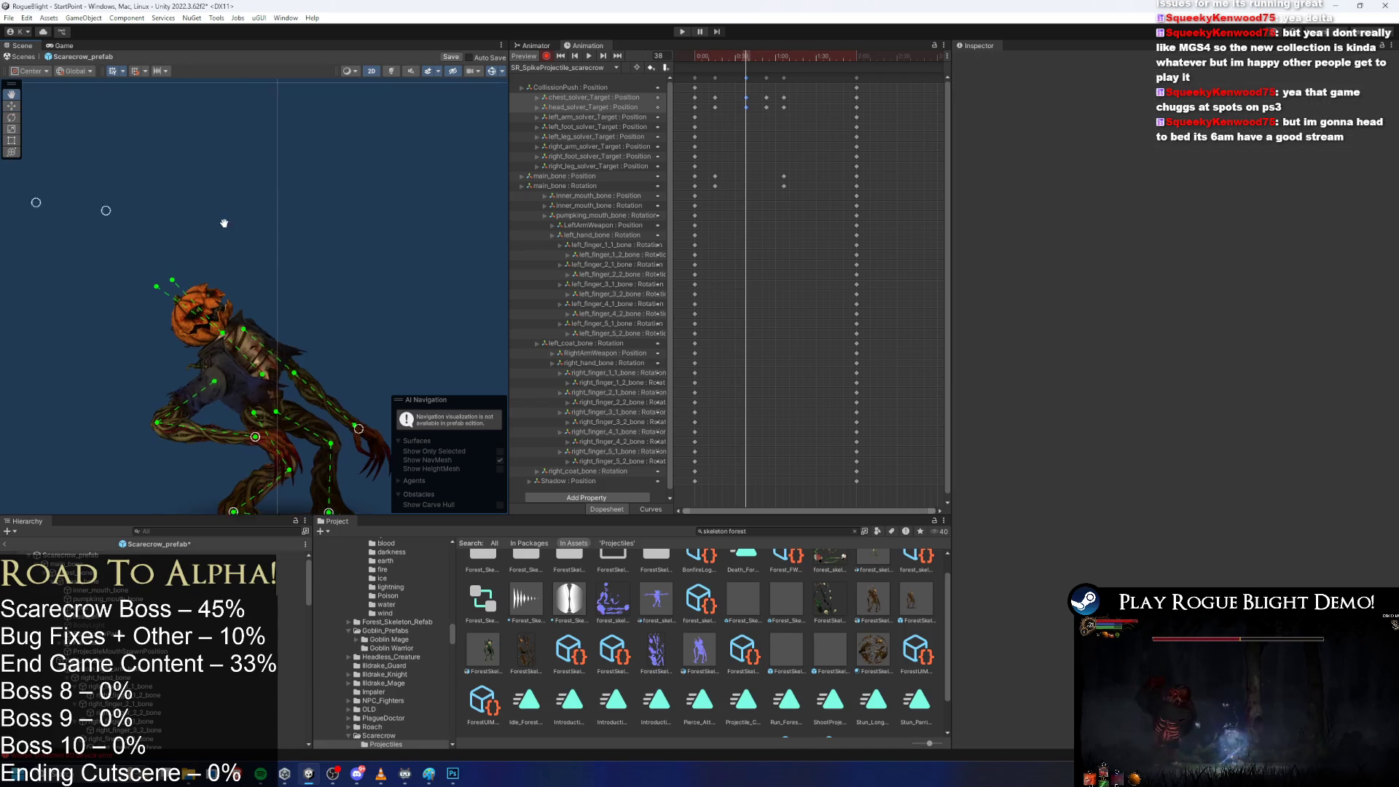
pyautogui.moveTo(118, 178); pyautogui.dragTo(175, 166)
pyautogui.click(272, 360)
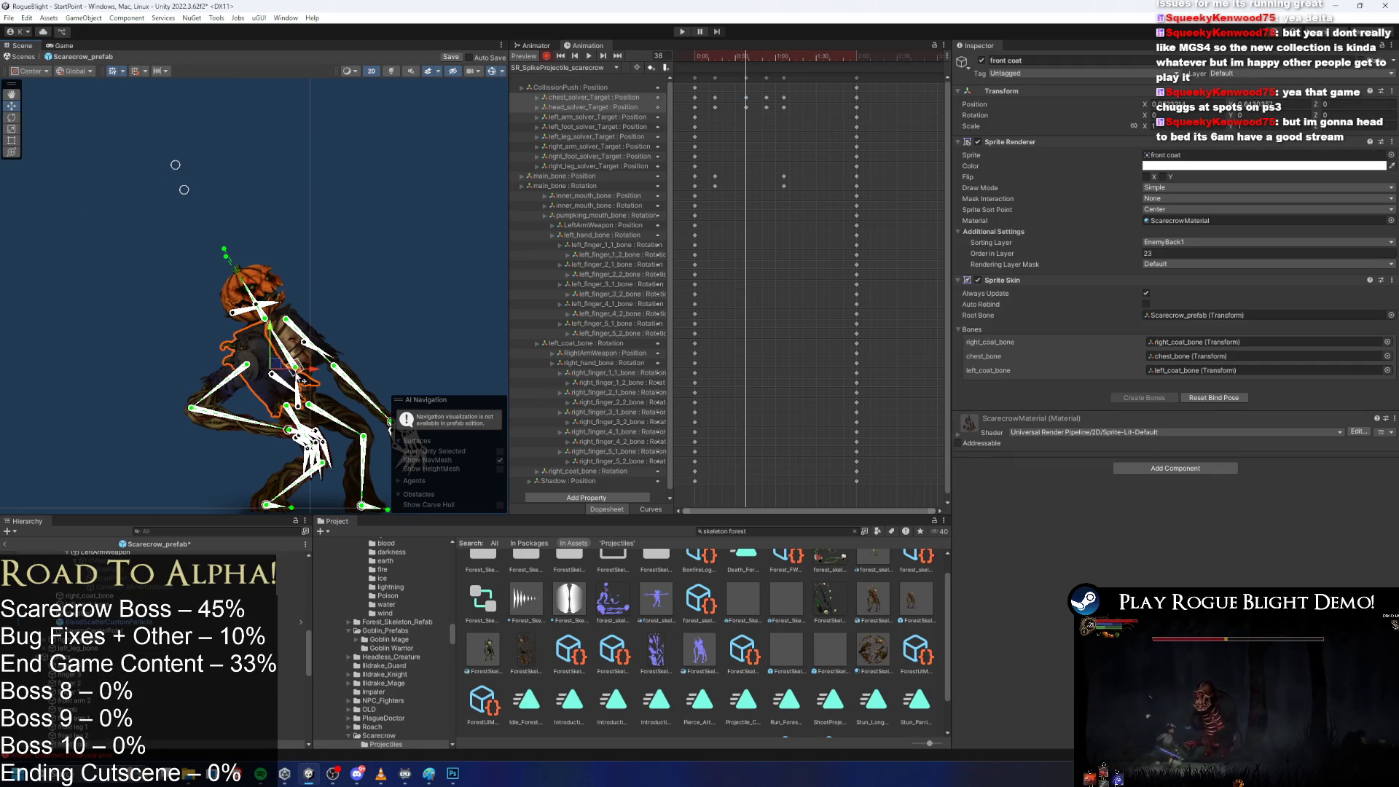
pyautogui.click(298, 375)
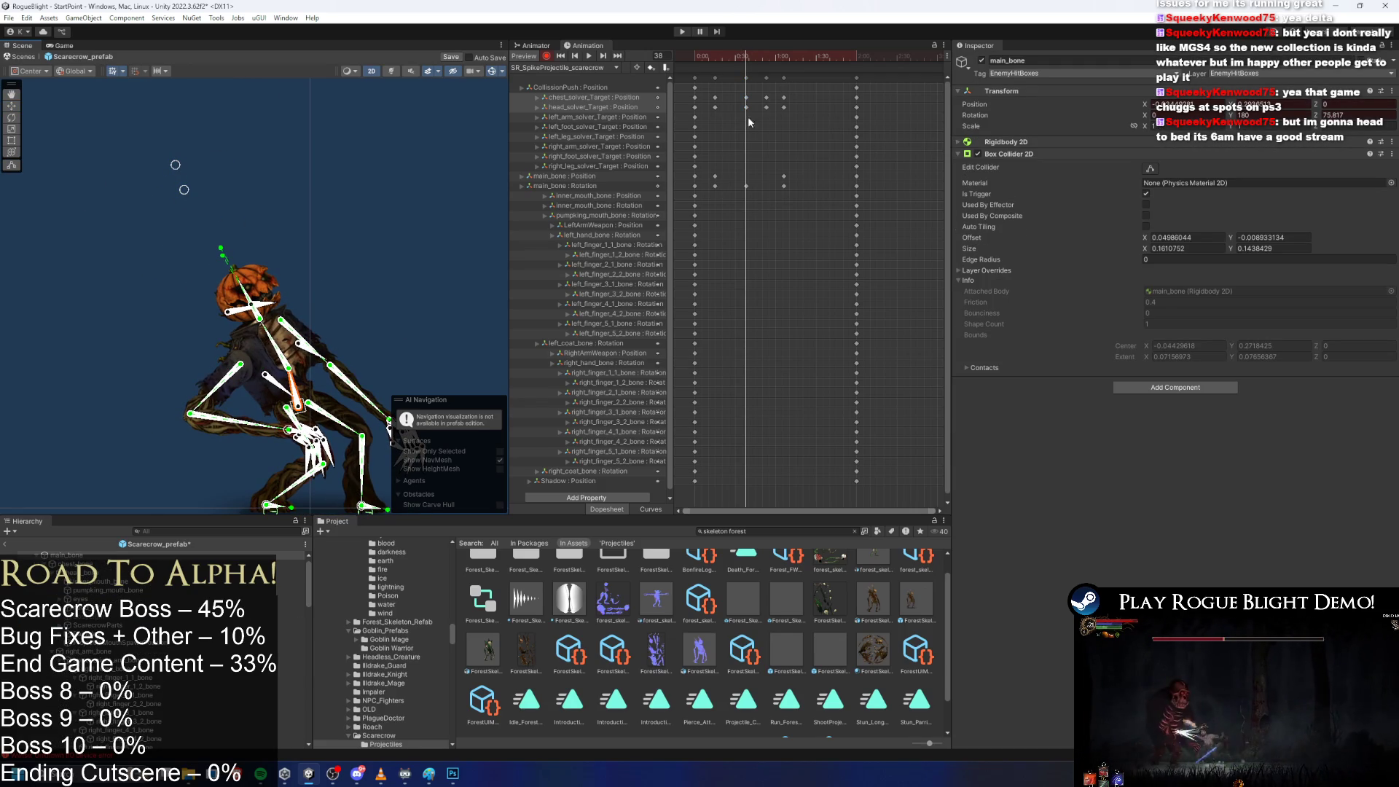
pyautogui.click(747, 185)
pyautogui.click(782, 60)
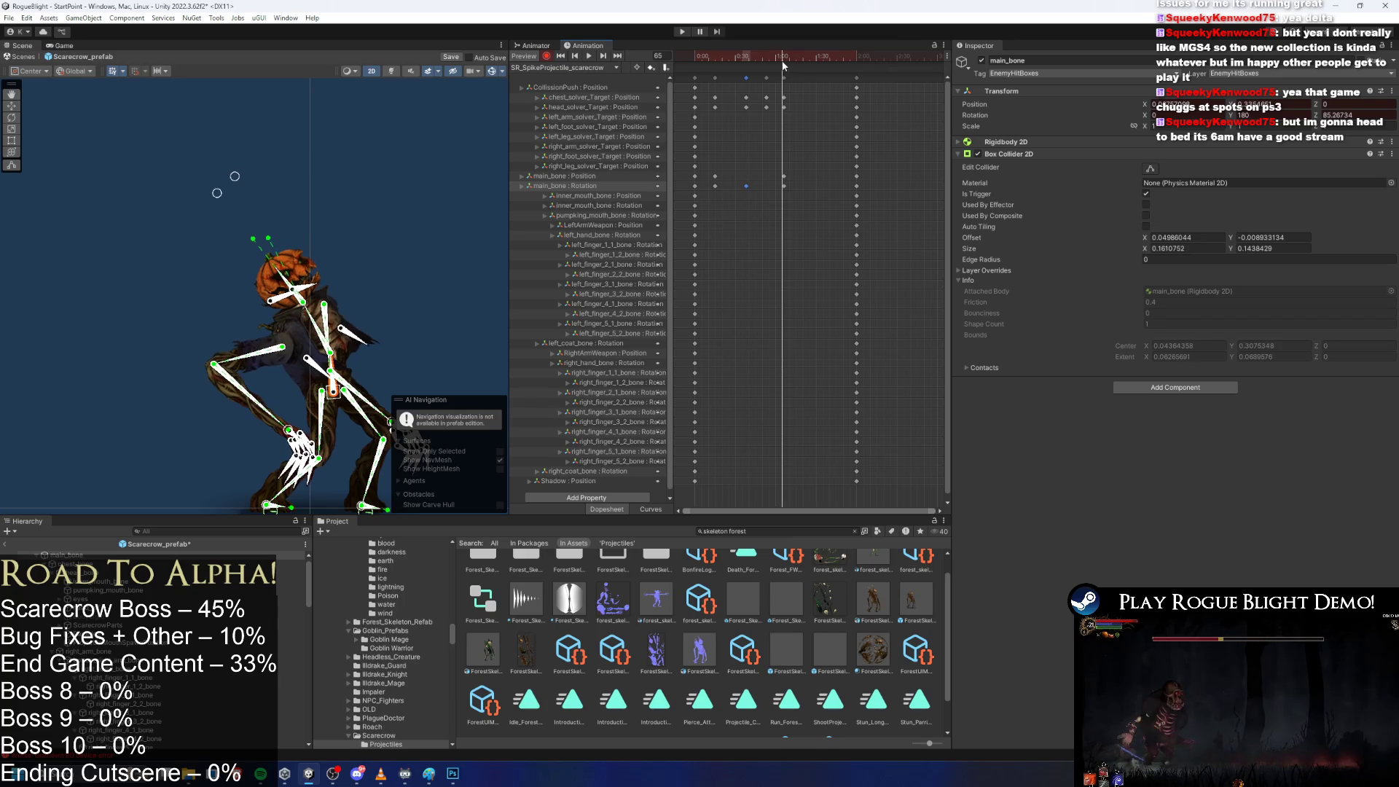
pyautogui.moveTo(784, 63)
pyautogui.mouseDown()
pyautogui.moveTo(720, 60)
pyautogui.moveTo(785, 61)
pyautogui.mouseUp()
pyautogui.press('space')
# Straighten the scarecrow's head and torso and replay the lunge preview.
pyautogui.moveTo(245, 177)
pyautogui.mouseDown()
pyautogui.moveTo(254, 188)
pyautogui.moveTo(304, 173)
pyautogui.mouseUp()
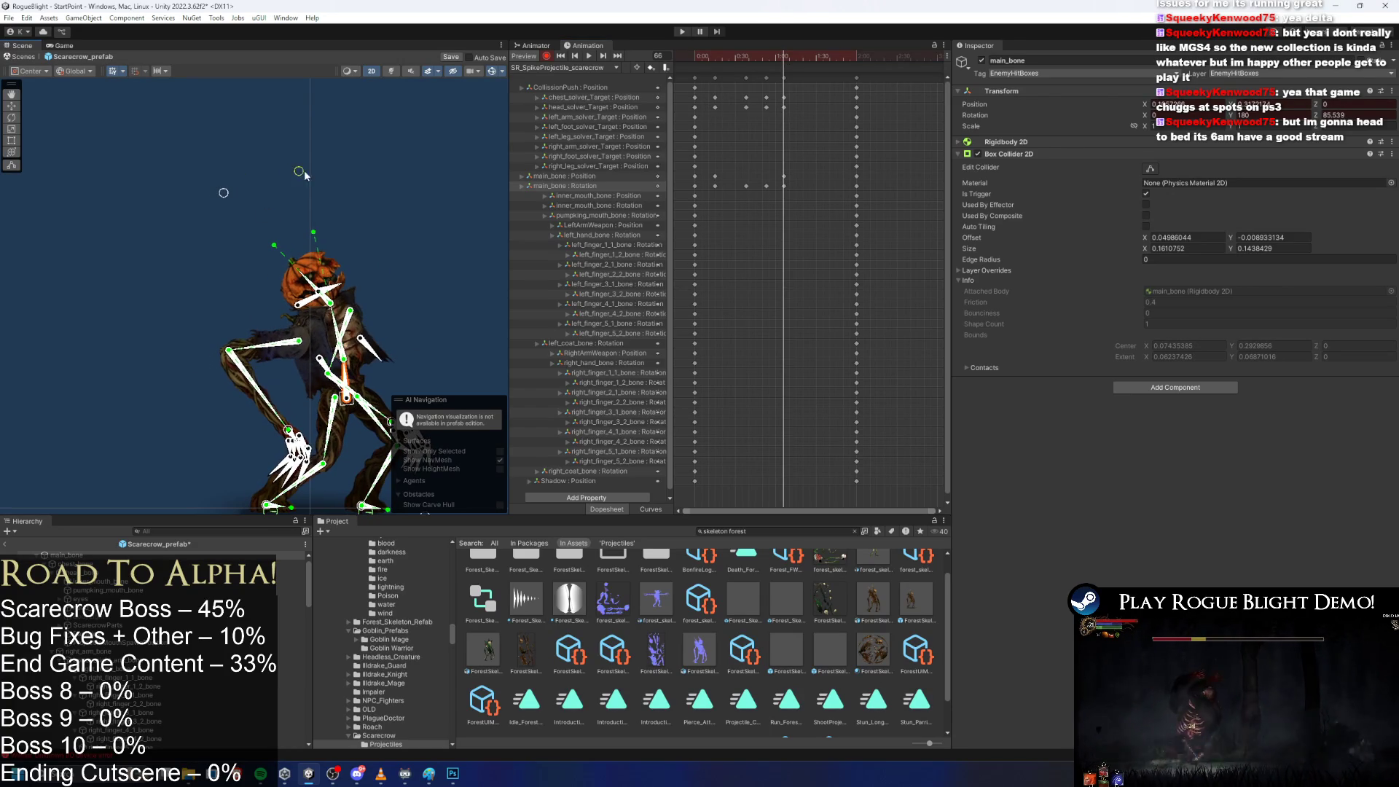
pyautogui.click(326, 175)
pyautogui.press('space')
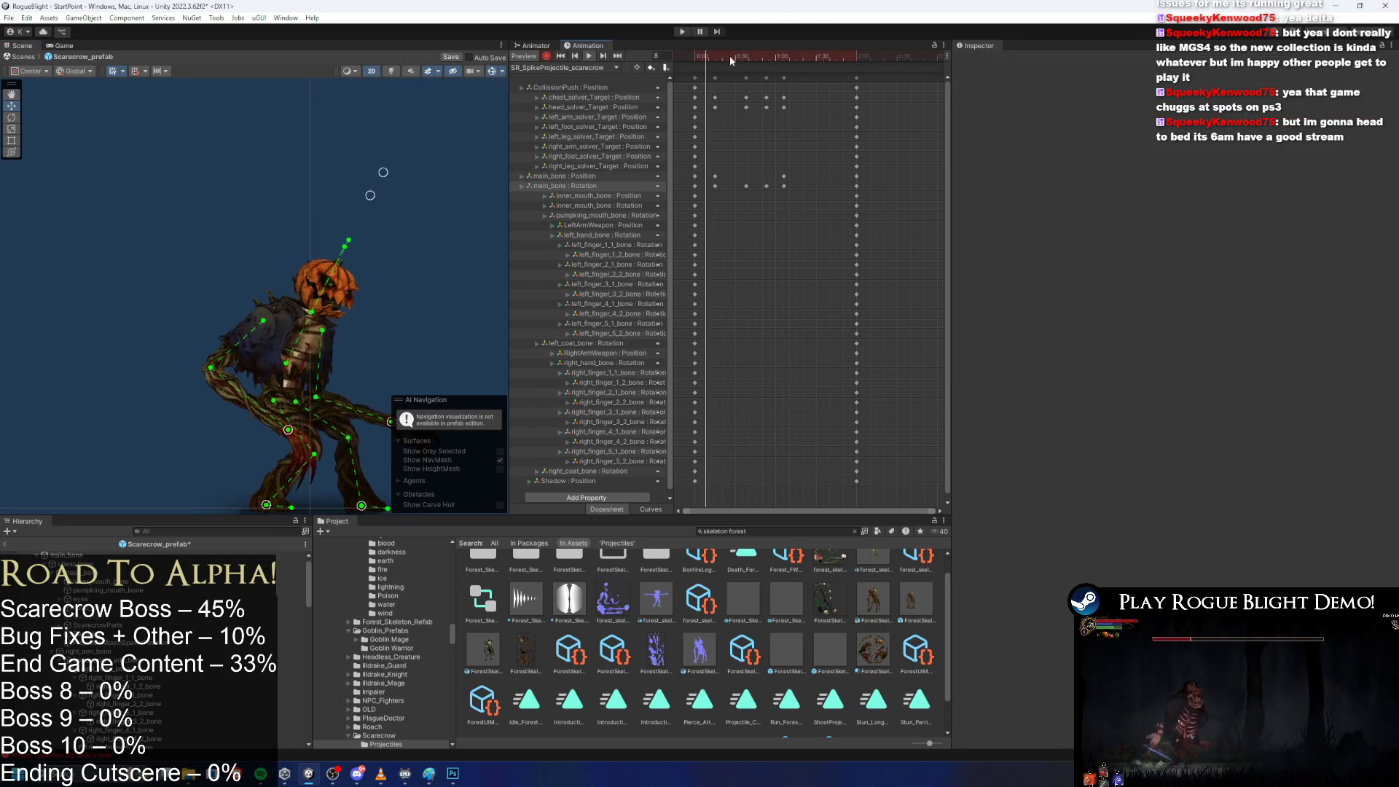
# Shift the main_bone Position key later and move the final keys earlier to shorten the clip.
pyautogui.click(715, 177)
pyautogui.moveTo(771, 55); pyautogui.dragTo(757, 56)
pyautogui.moveTo(748, 176); pyautogui.dragTo(759, 177)
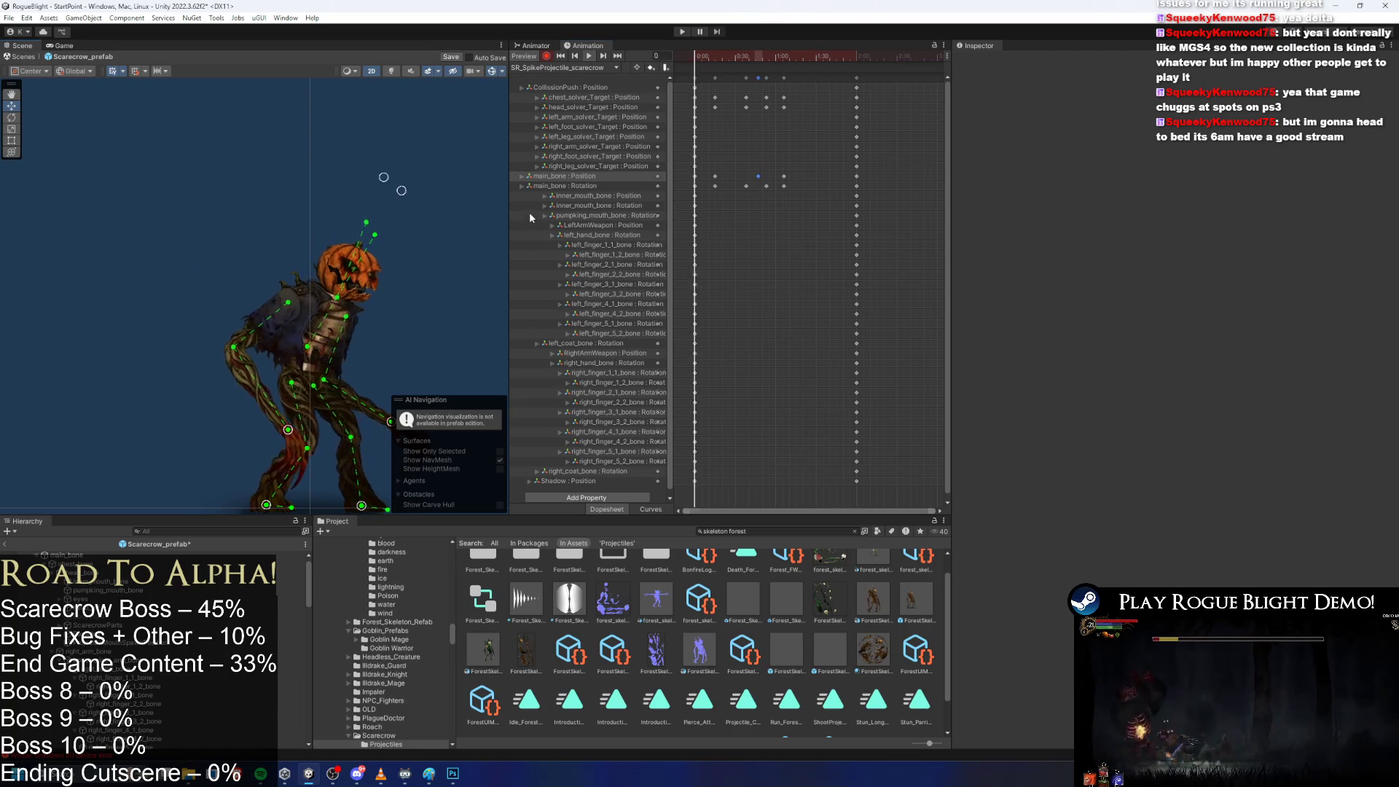
pyautogui.scroll(-2, 420, 194)
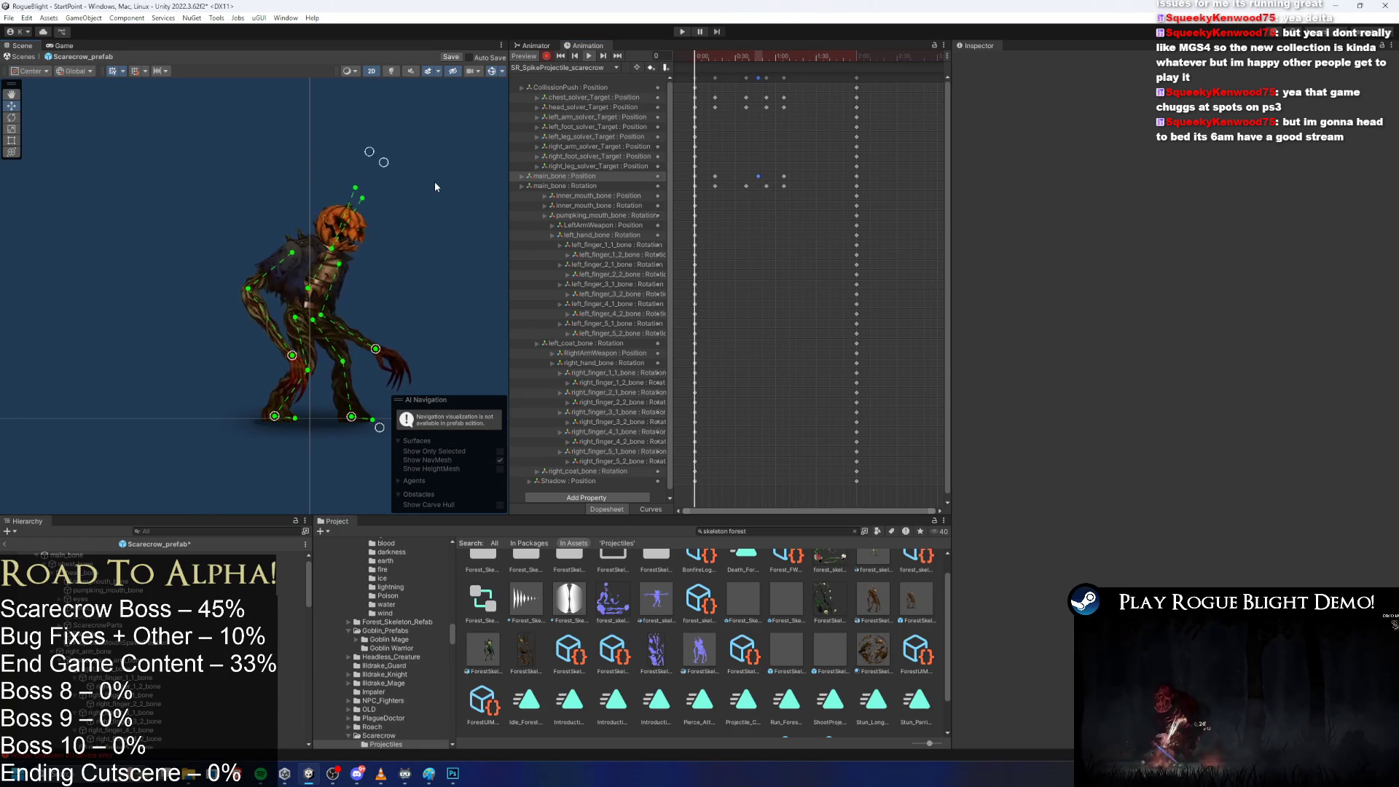
pyautogui.moveTo(855, 78); pyautogui.dragTo(833, 78)
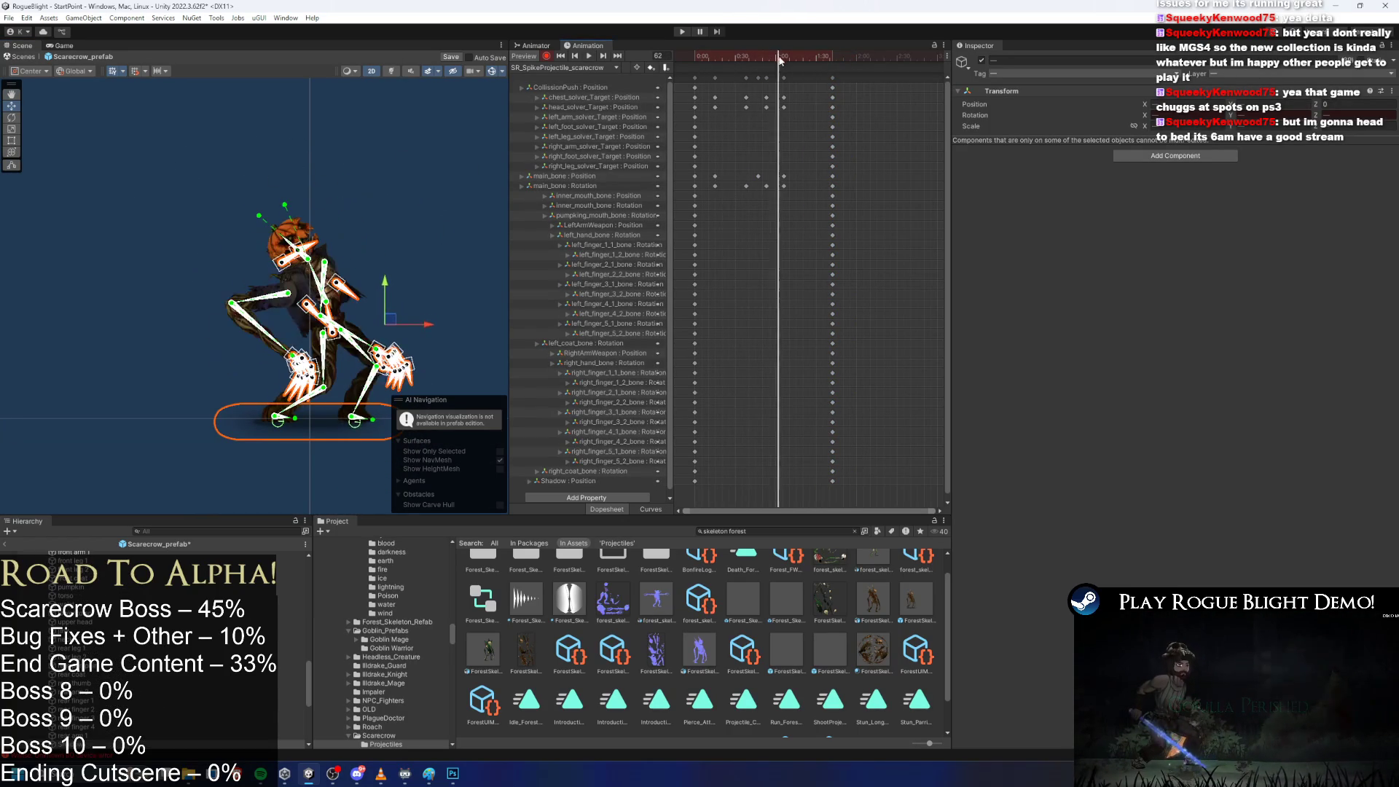
pyautogui.click(330, 357)
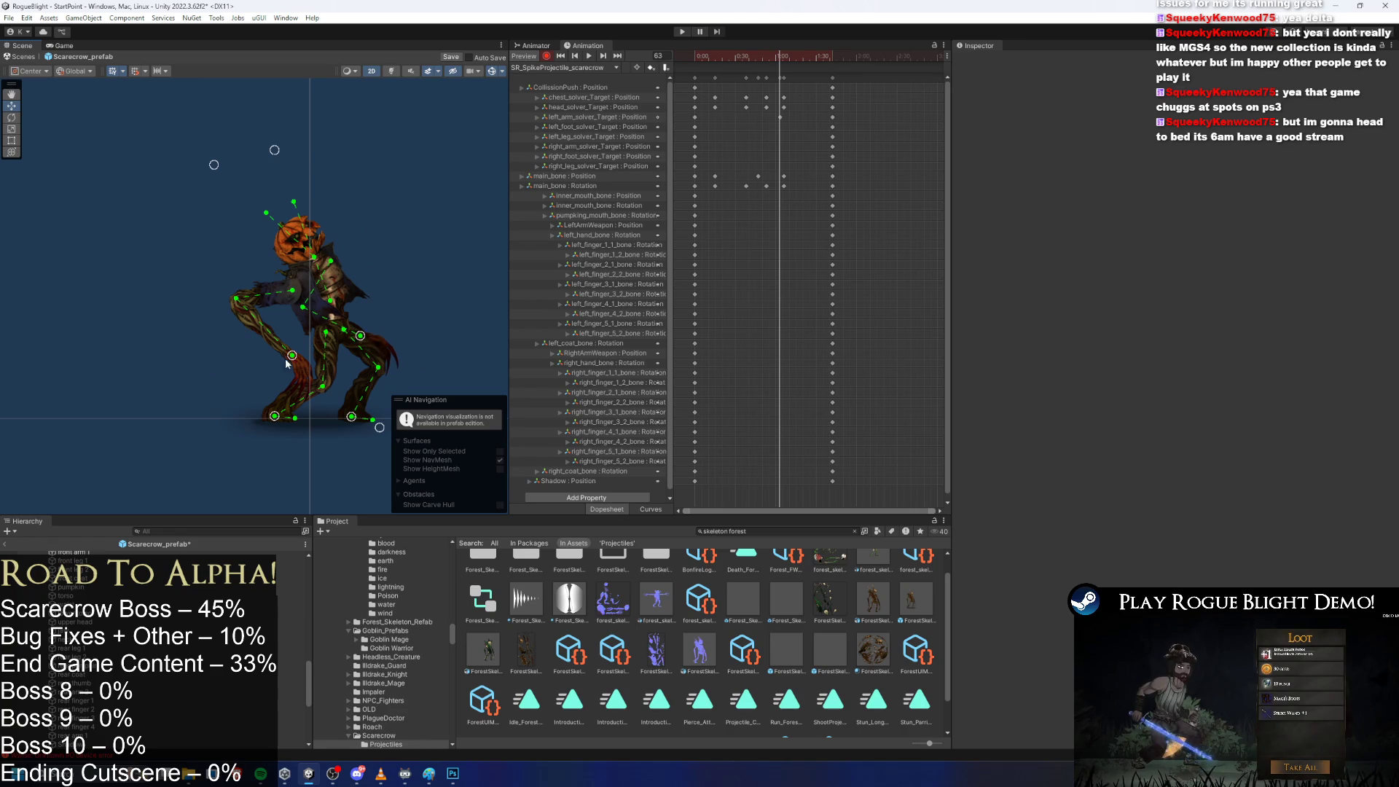
# Key the arm pulled back at frame 30, move those keys to frame 65, and push the knee forward.
pyautogui.moveTo(720, 56)
pyautogui.mouseDown()
pyautogui.moveTo(766, 55)
pyautogui.moveTo(735, 56)
pyautogui.mouseUp()
pyautogui.moveTo(799, 115)
pyautogui.mouseDown()
pyautogui.moveTo(778, 150)
pyautogui.moveTo(731, 153)
pyautogui.mouseUp()
pyautogui.moveTo(362, 336); pyautogui.dragTo(349, 334)
pyautogui.click(739, 118)
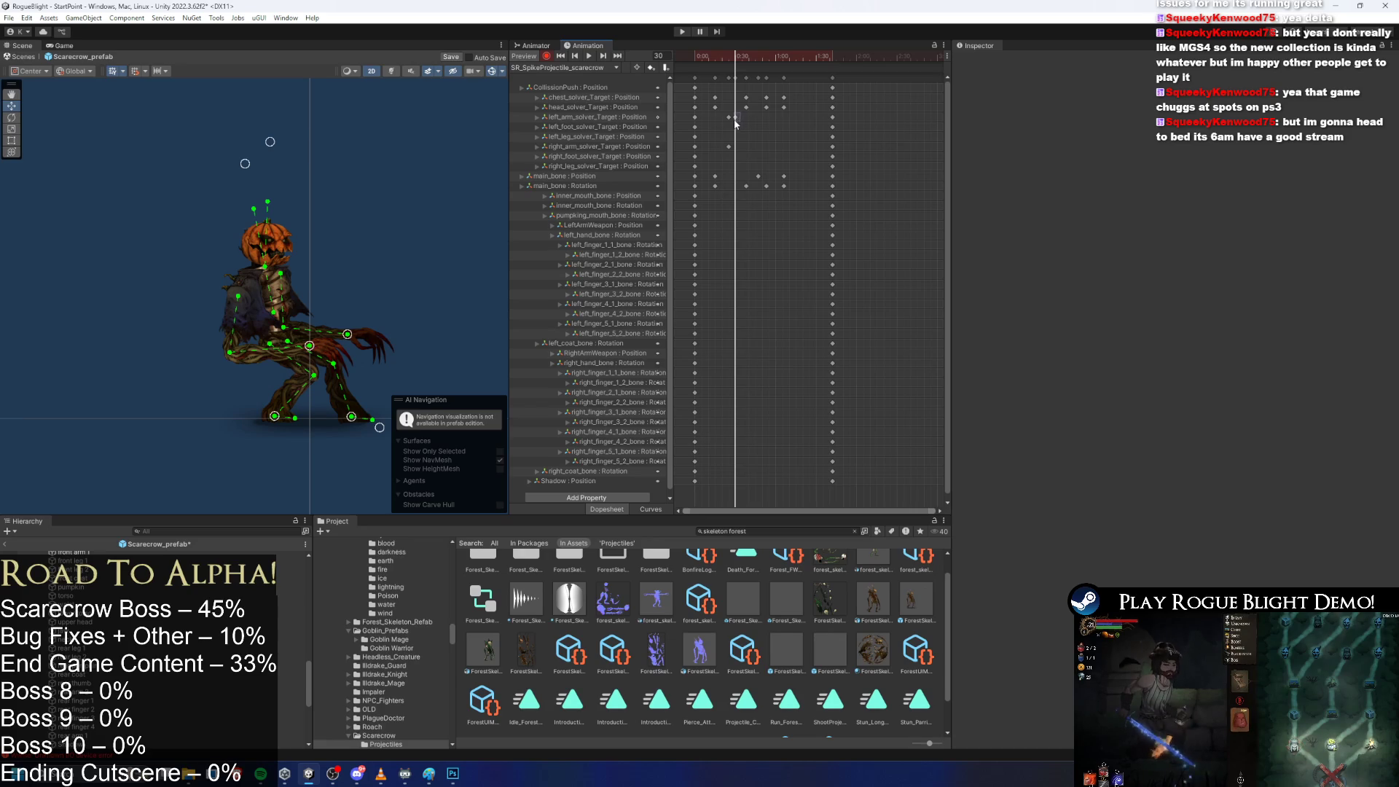
pyautogui.moveTo(738, 117); pyautogui.dragTo(785, 72)
pyautogui.click(782, 56)
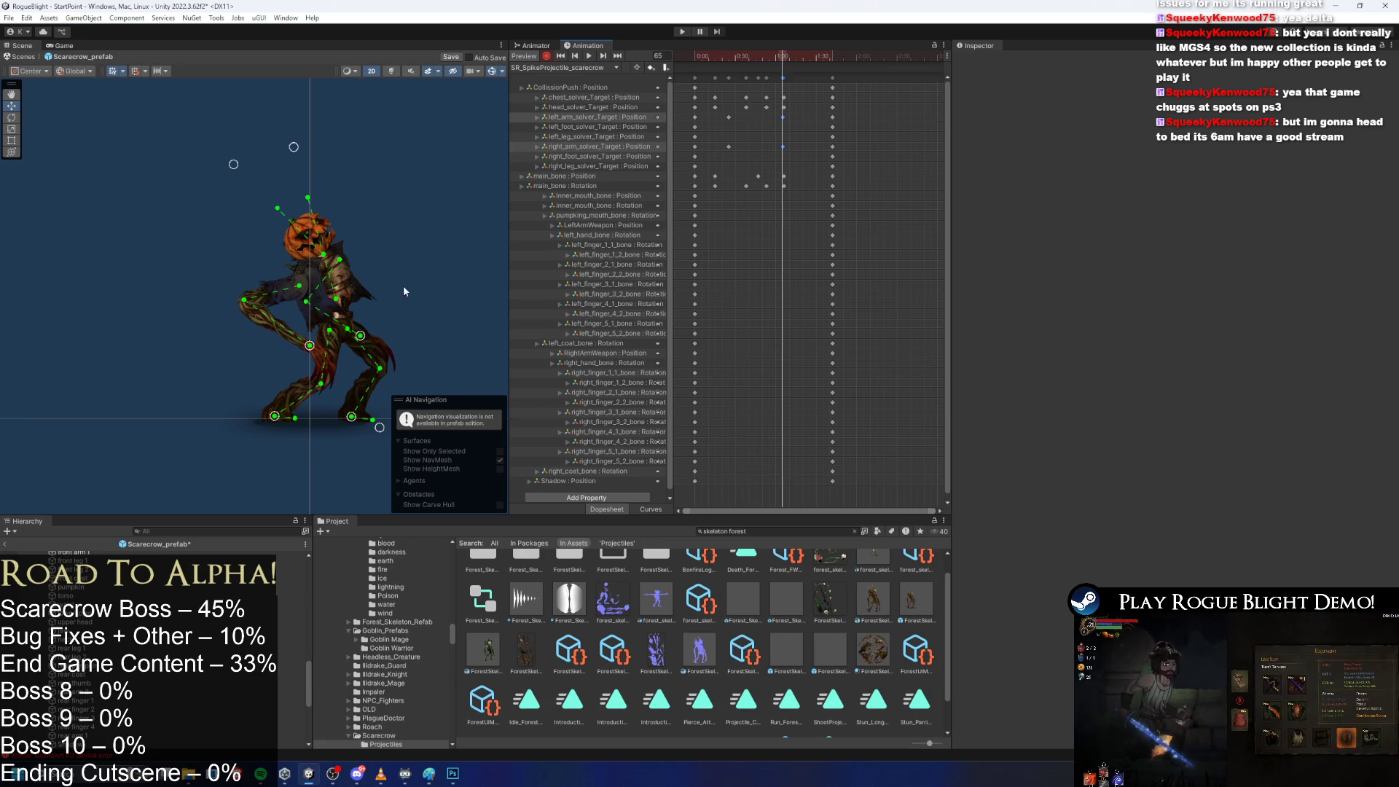
pyautogui.moveTo(315, 346); pyautogui.dragTo(338, 346)
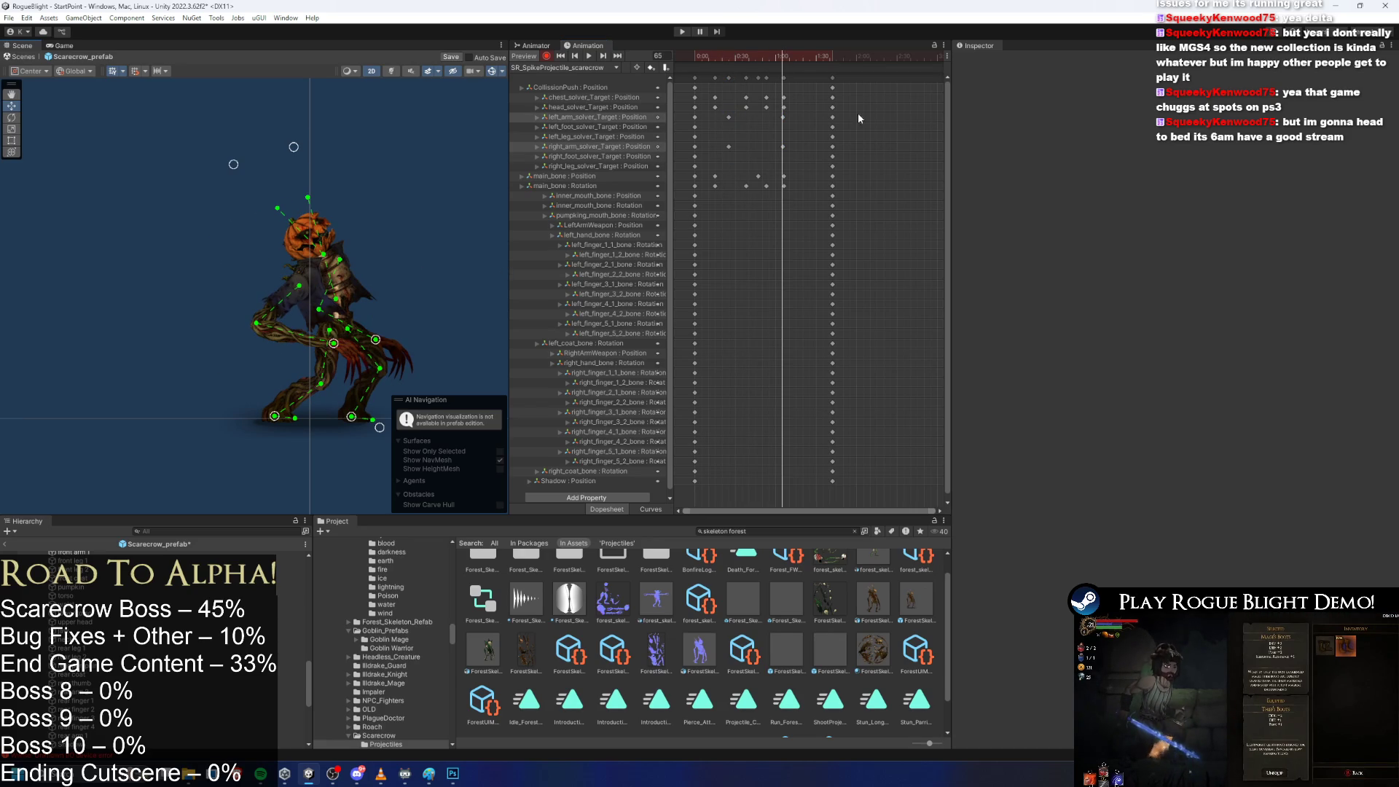
pyautogui.press('space')
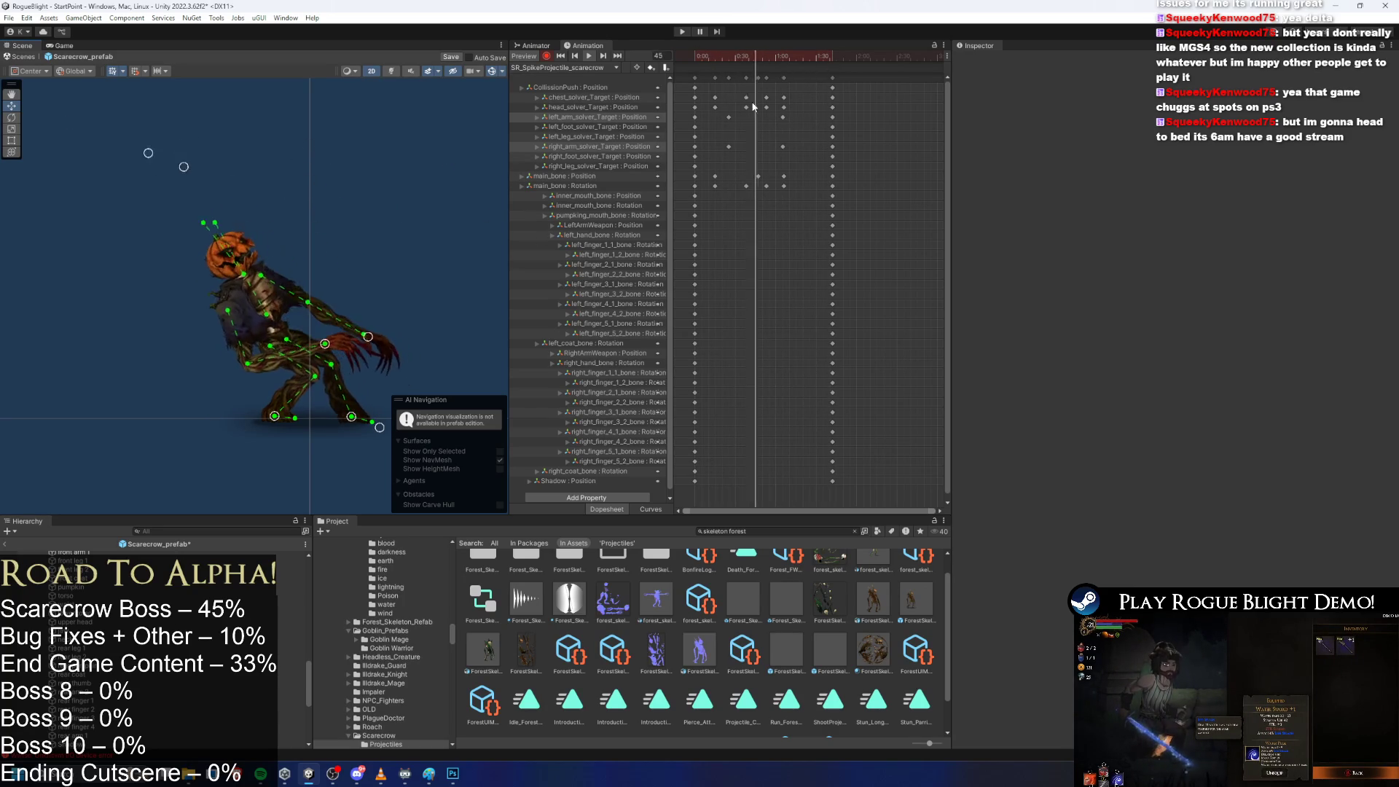
pyautogui.scroll(3, 317, 294)
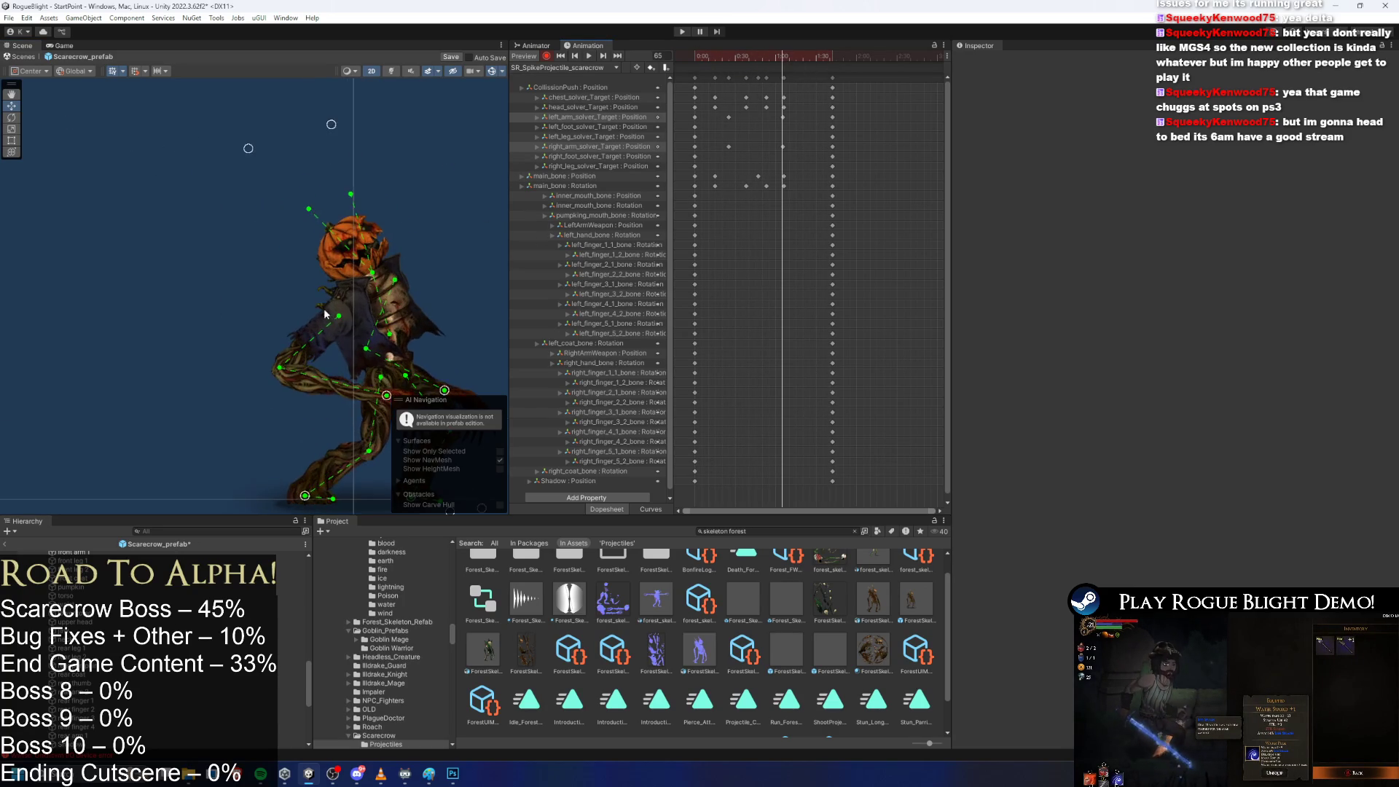
# Rotate the inner_mouth_bone and pumpkin_mouth_bone to open the pumpkin's jaw.
pyautogui.scroll(5, 364, 273)
pyautogui.click(398, 274)
pyautogui.moveTo(398, 274); pyautogui.dragTo(354, 252)
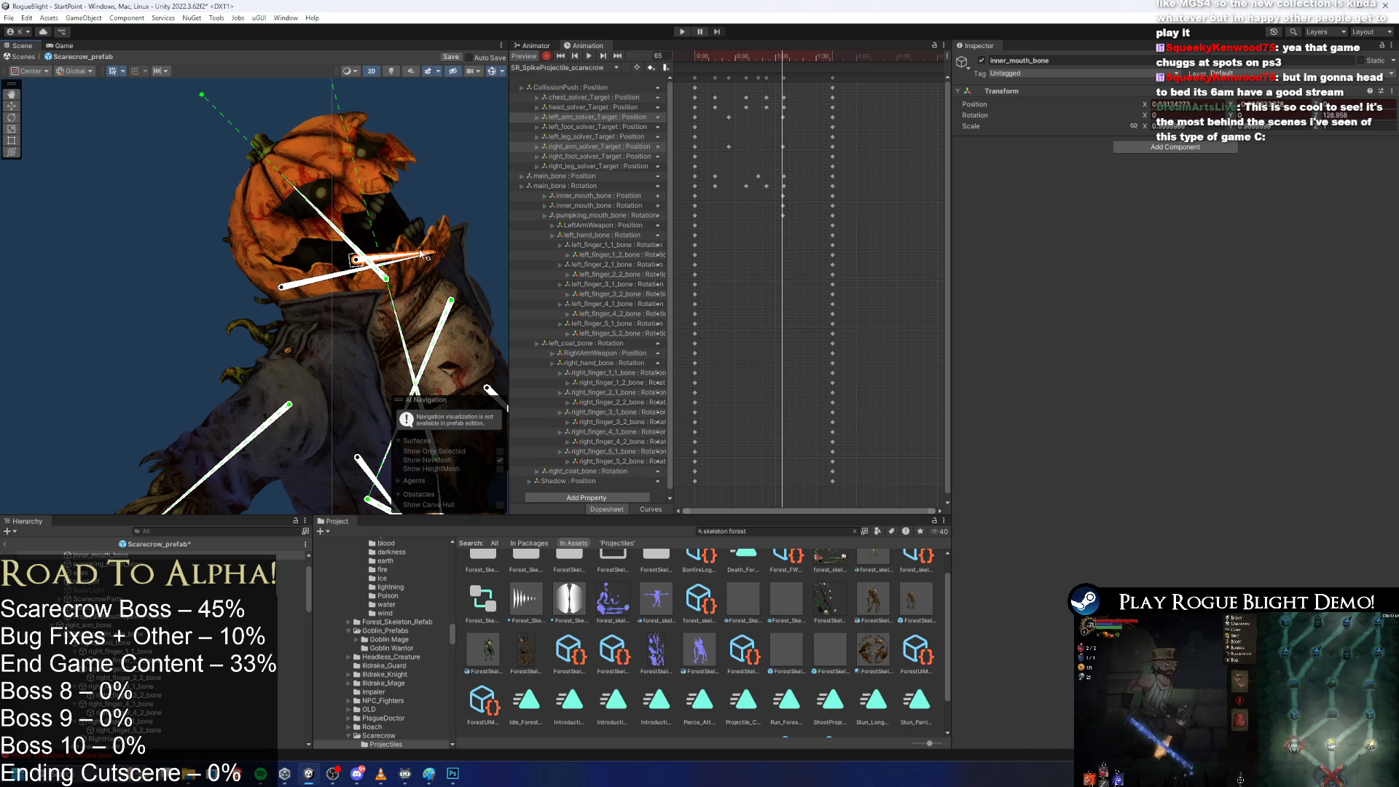
pyautogui.moveTo(420, 257); pyautogui.dragTo(414, 242)
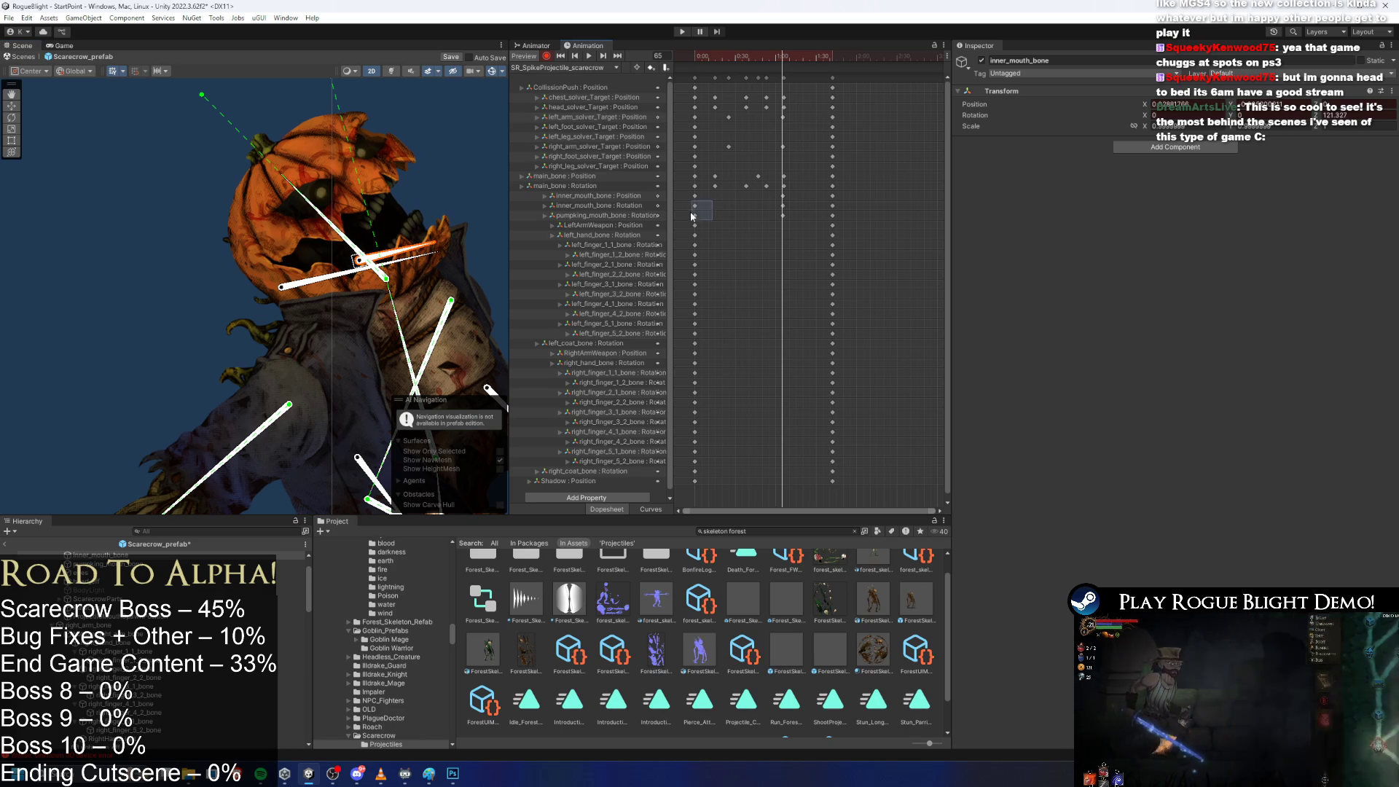
# Paste the mouth bone keys mid-clip and preview the mouth opening through frame 68.
pyautogui.moveTo(756, 206); pyautogui.dragTo(794, 191)
pyautogui.click(748, 63)
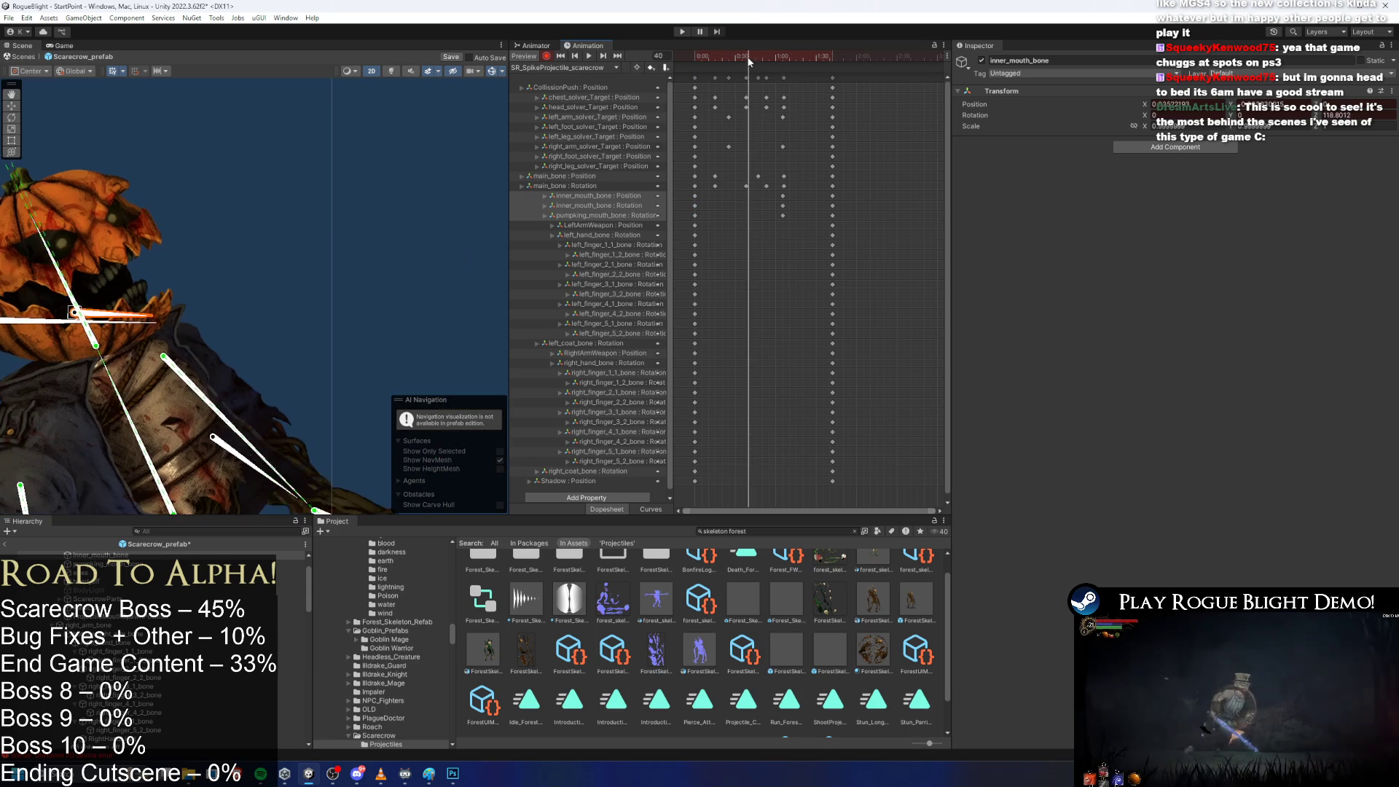
pyautogui.hotkey('ctrl', 'v')
pyautogui.click(767, 55)
pyautogui.moveTo(767, 55); pyautogui.dragTo(786, 55)
pyautogui.scroll(-5, 433, 177)
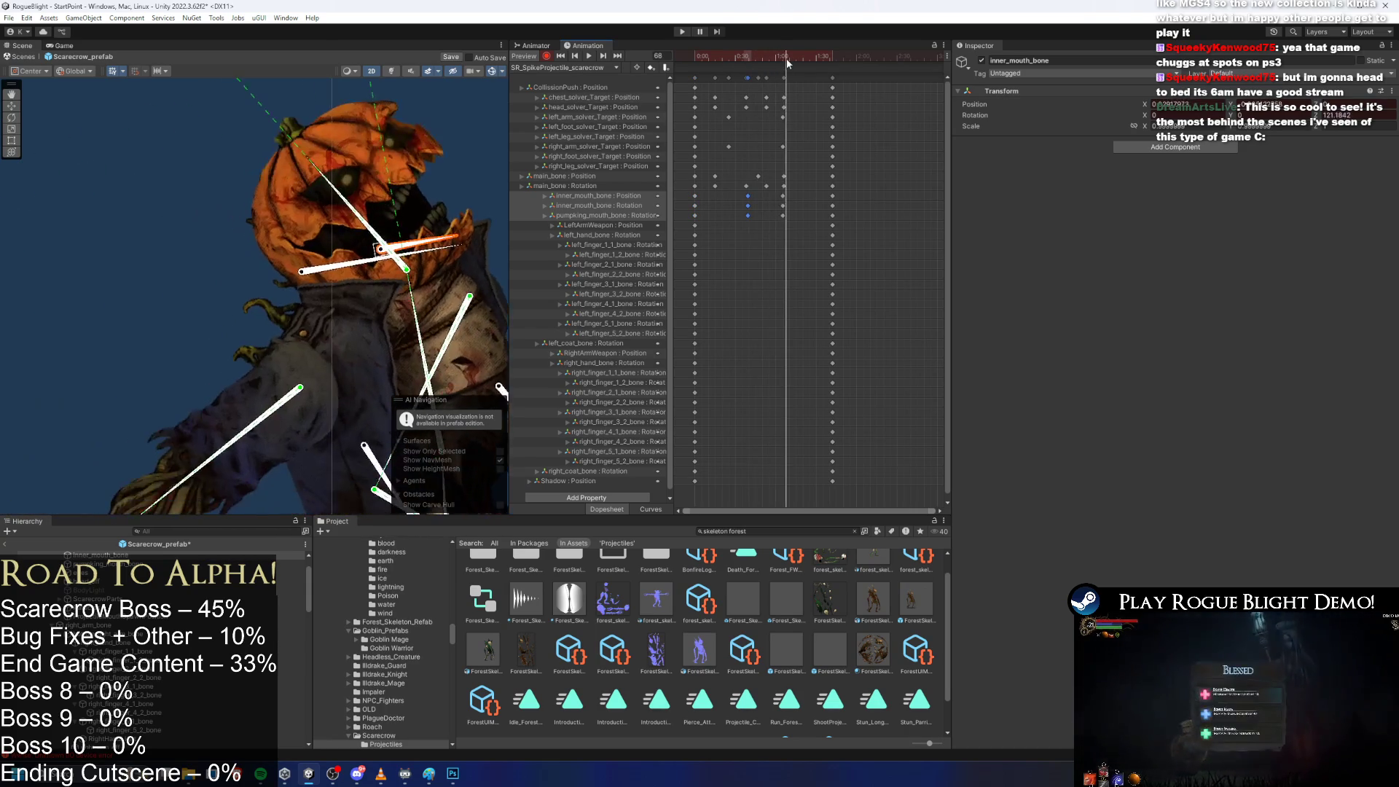
pyautogui.press('space')
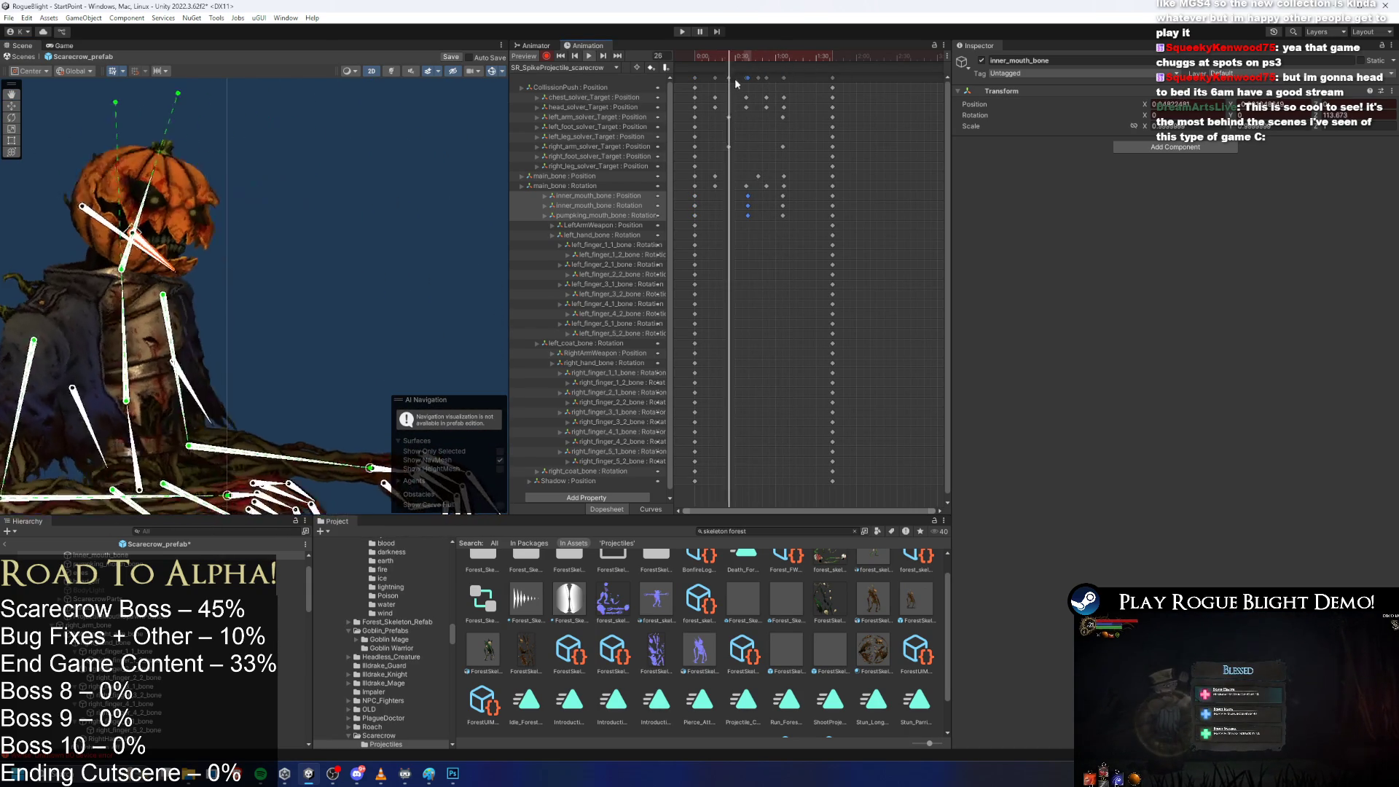
pyautogui.click(386, 169)
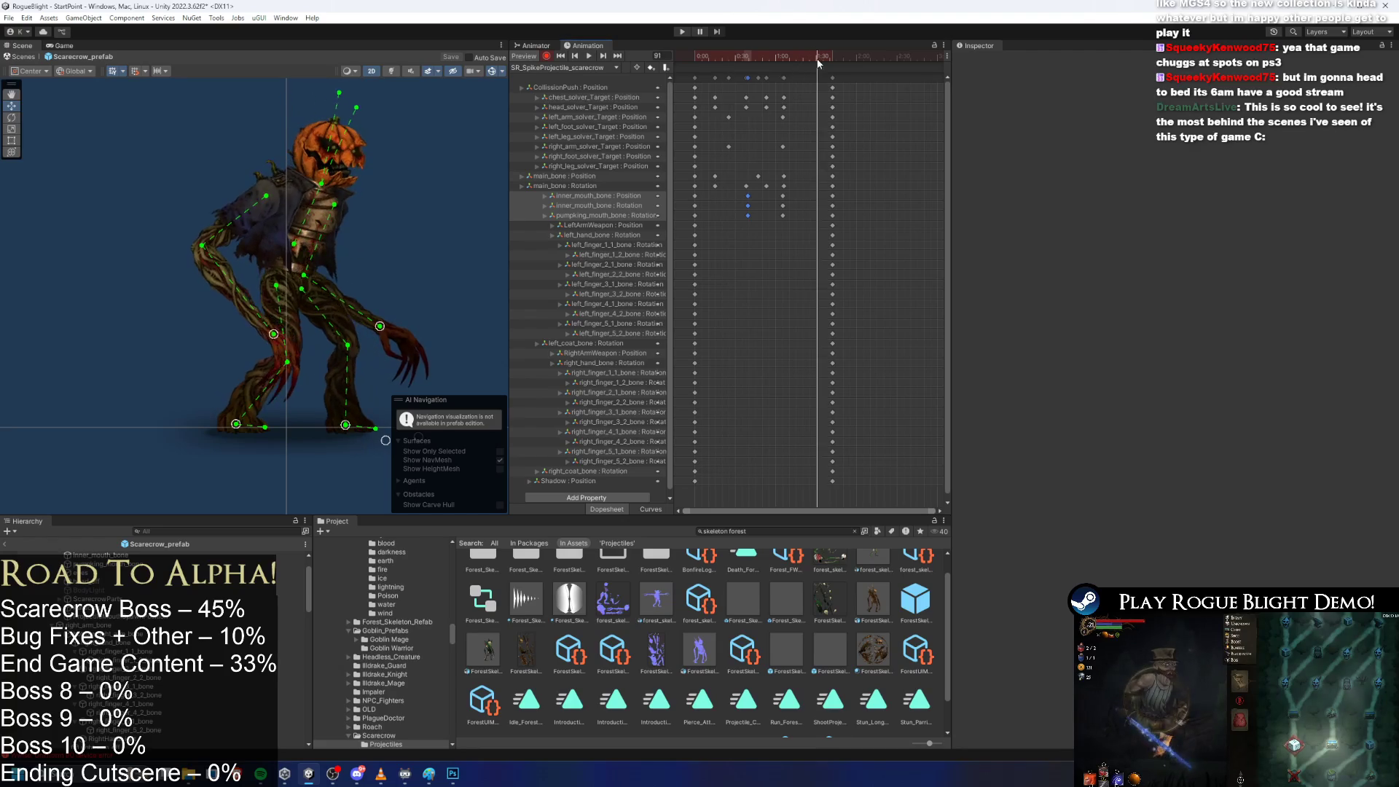
# Pull the arm back into a wind-up at frame 26 and copy those arm keys to frame 44.
pyautogui.click(739, 56)
pyautogui.moveTo(739, 60); pyautogui.dragTo(730, 58)
pyautogui.moveTo(358, 309); pyautogui.dragTo(335, 302)
pyautogui.moveTo(758, 113); pyautogui.dragTo(725, 150)
pyautogui.hotkey('ctrl', 'c')
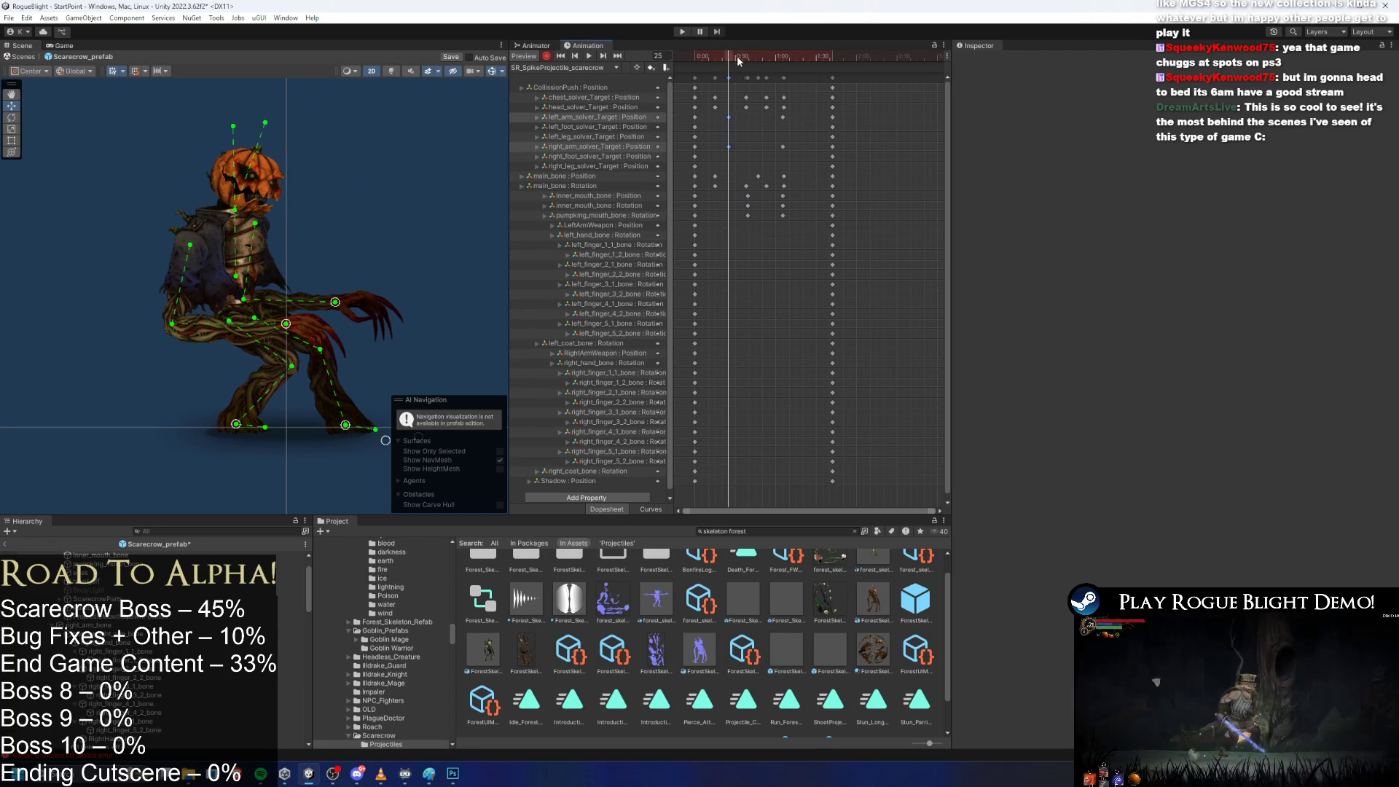
pyautogui.click(754, 59)
pyautogui.hotkey('ctrl', 'v')
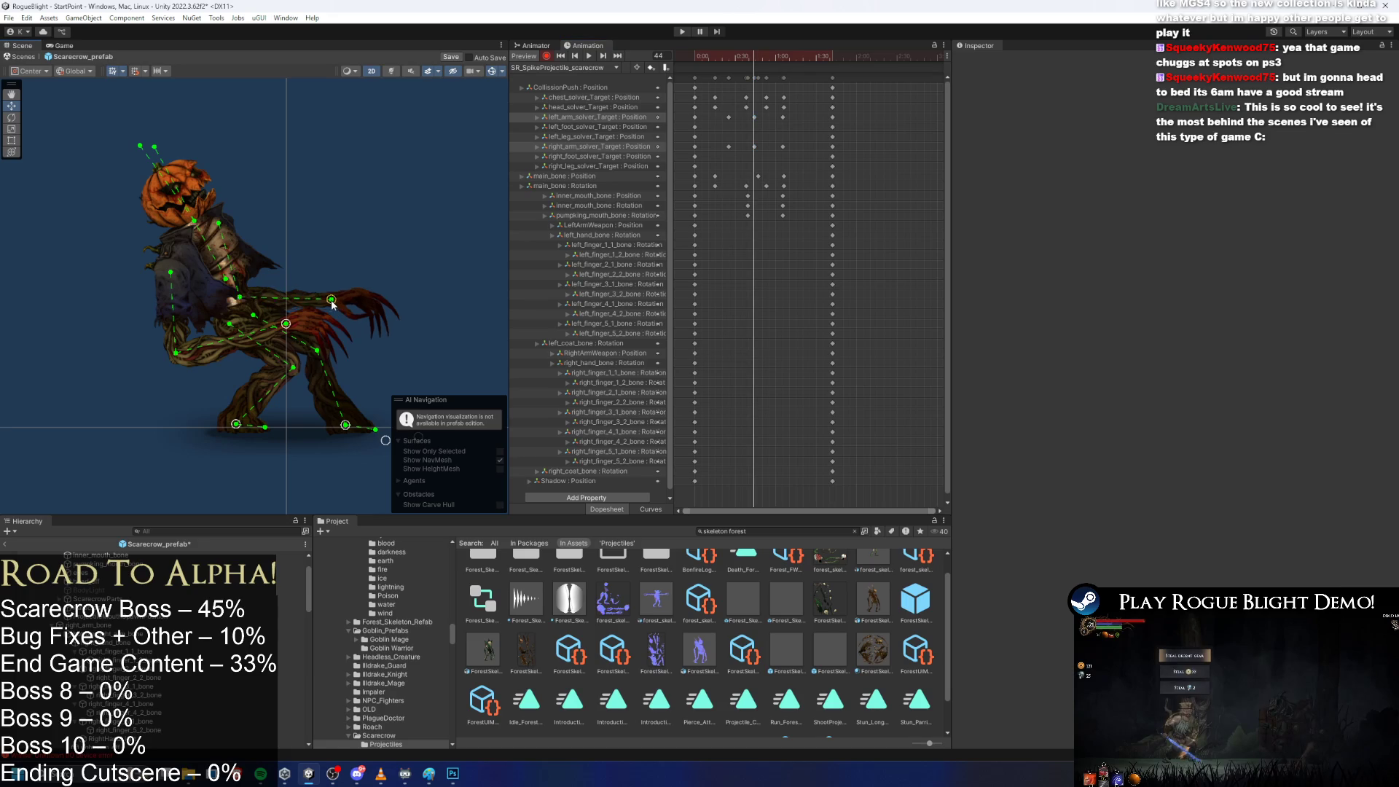
pyautogui.press('space')
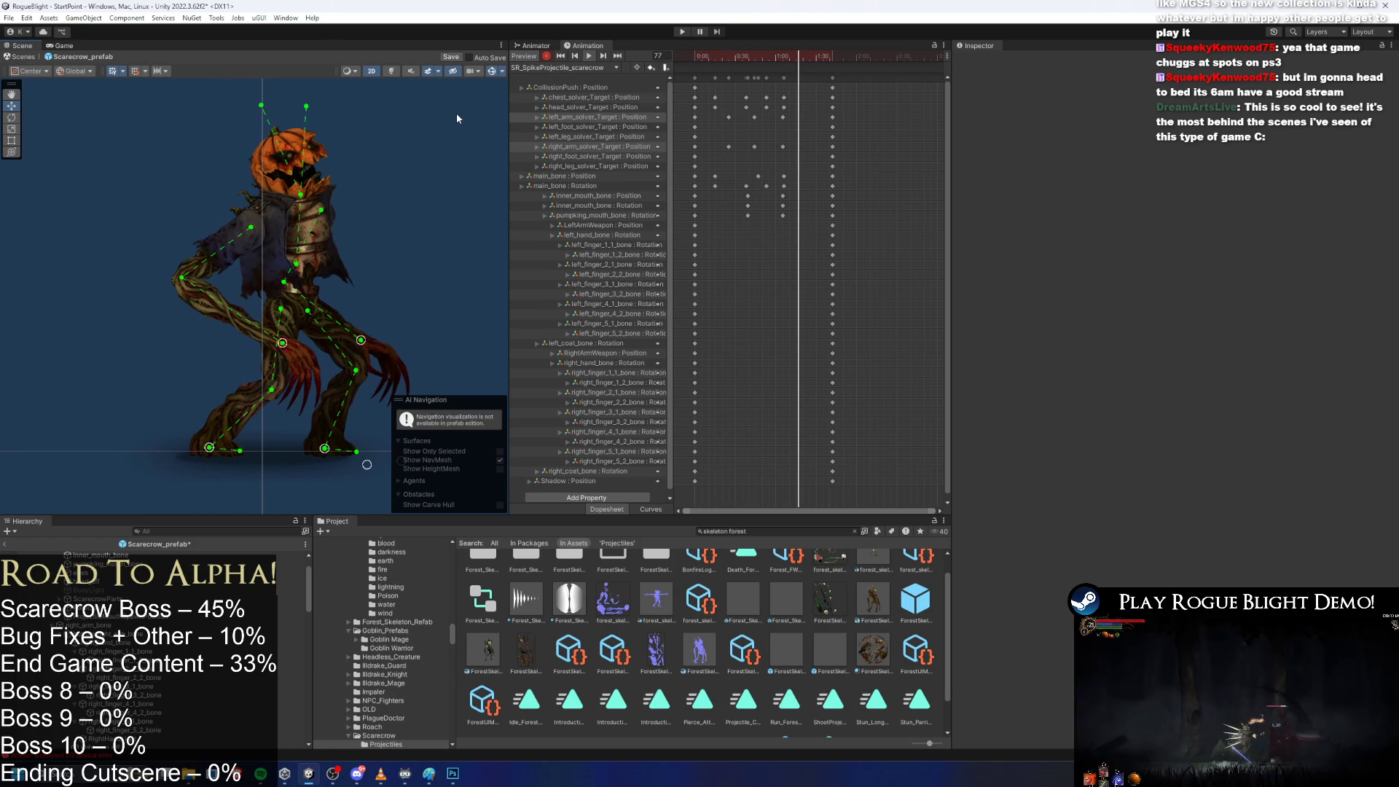
# Save the project, scrub to frame 57, and dismiss the animation event options.
pyautogui.hotkey('ctrl', 's')
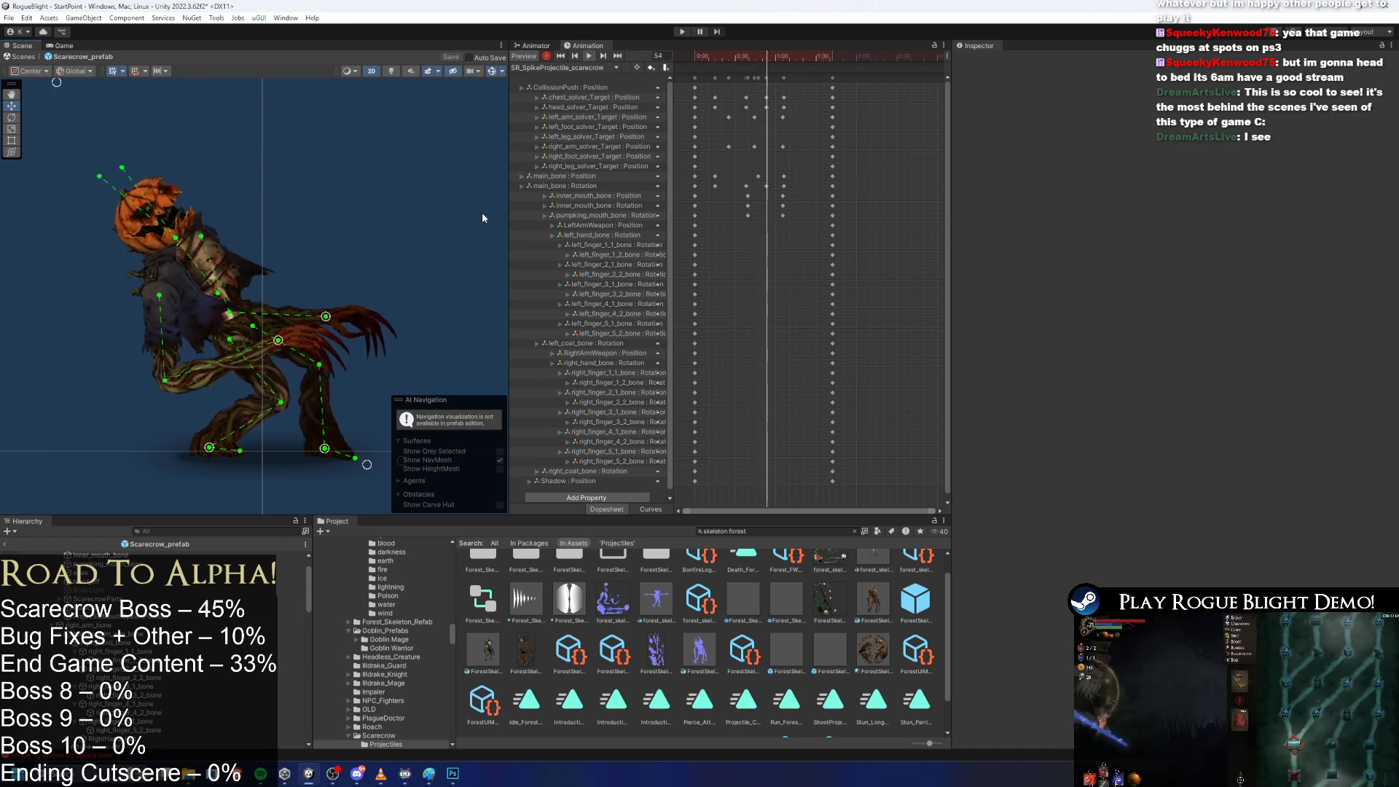
pyautogui.moveTo(758, 57)
pyautogui.mouseDown()
pyautogui.moveTo(733, 57)
pyautogui.moveTo(784, 60)
pyautogui.mouseUp()
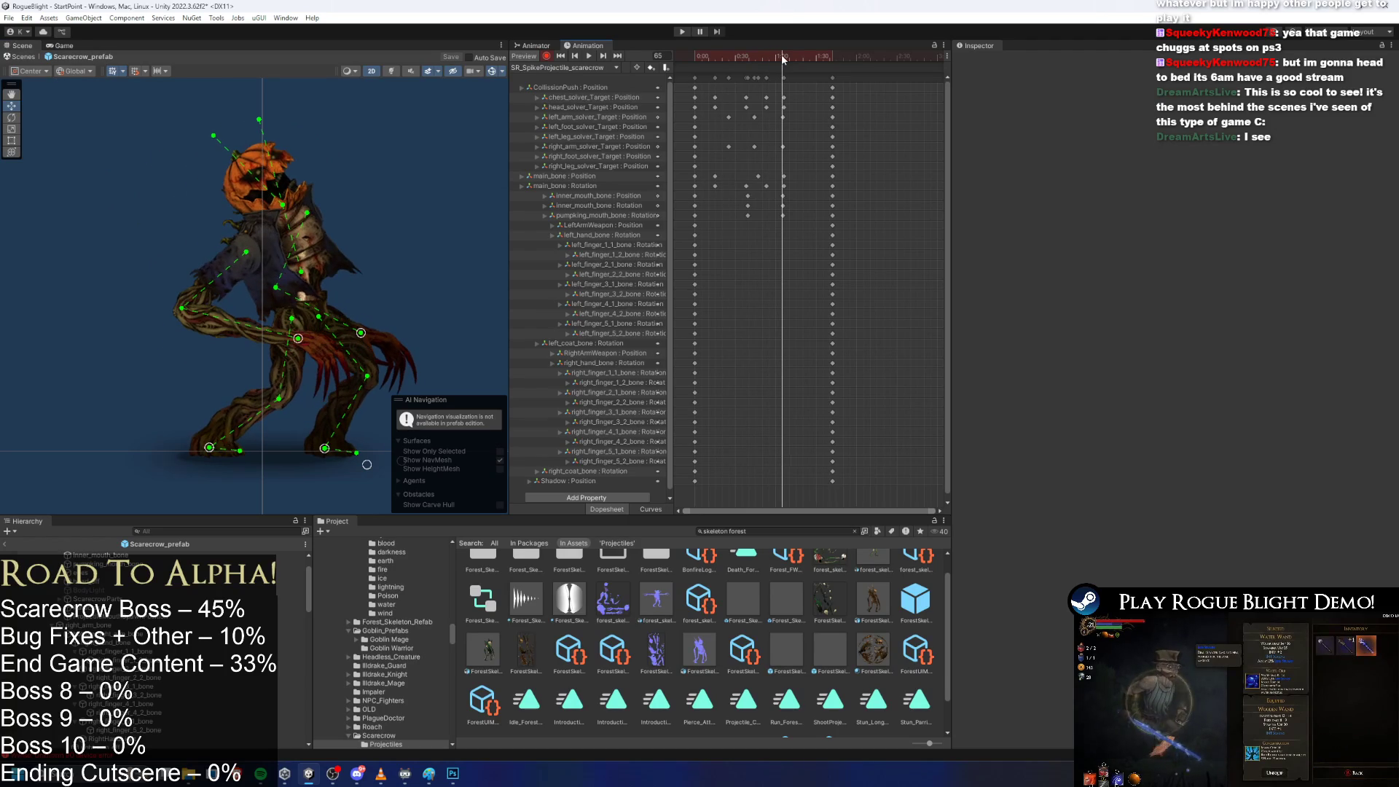
pyautogui.rightClick(780, 65)
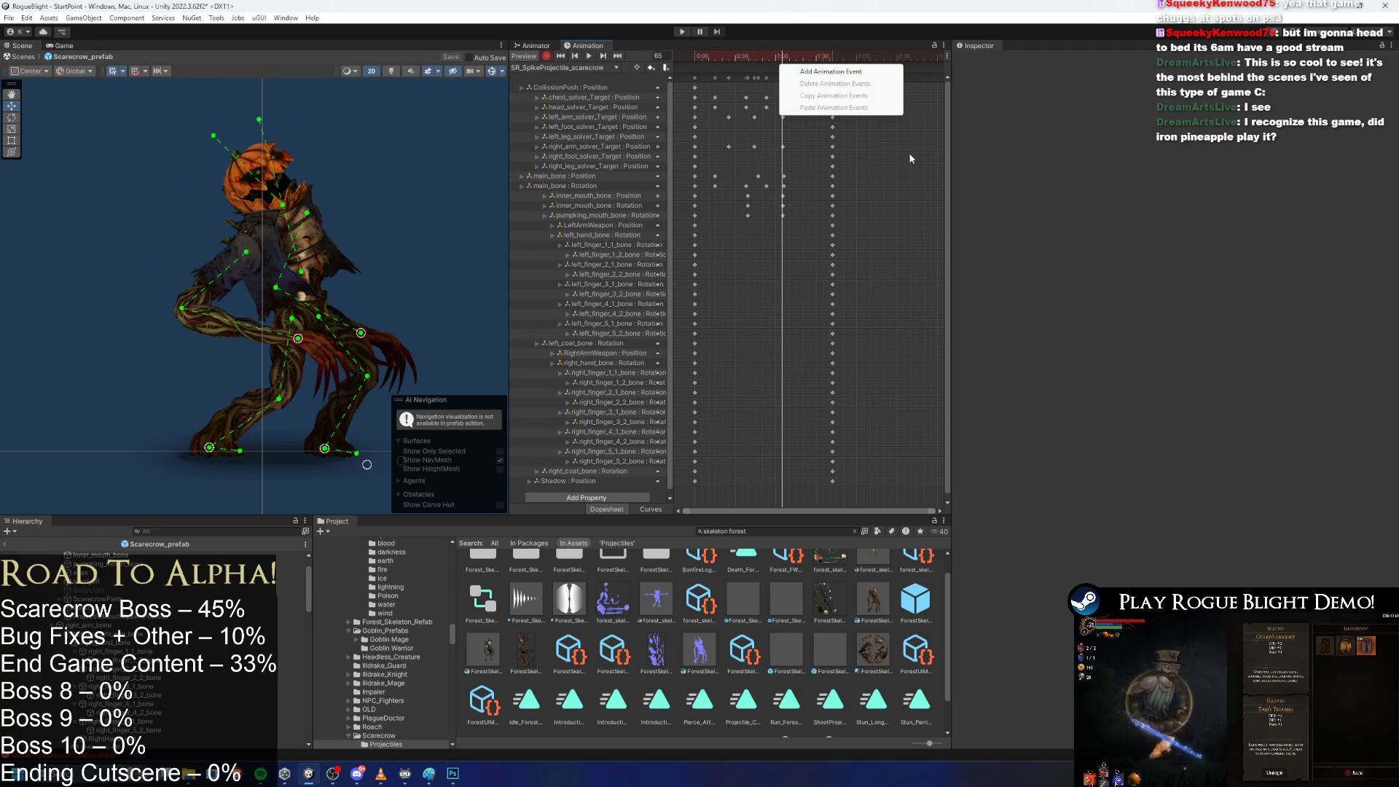
pyautogui.click(1054, 229)
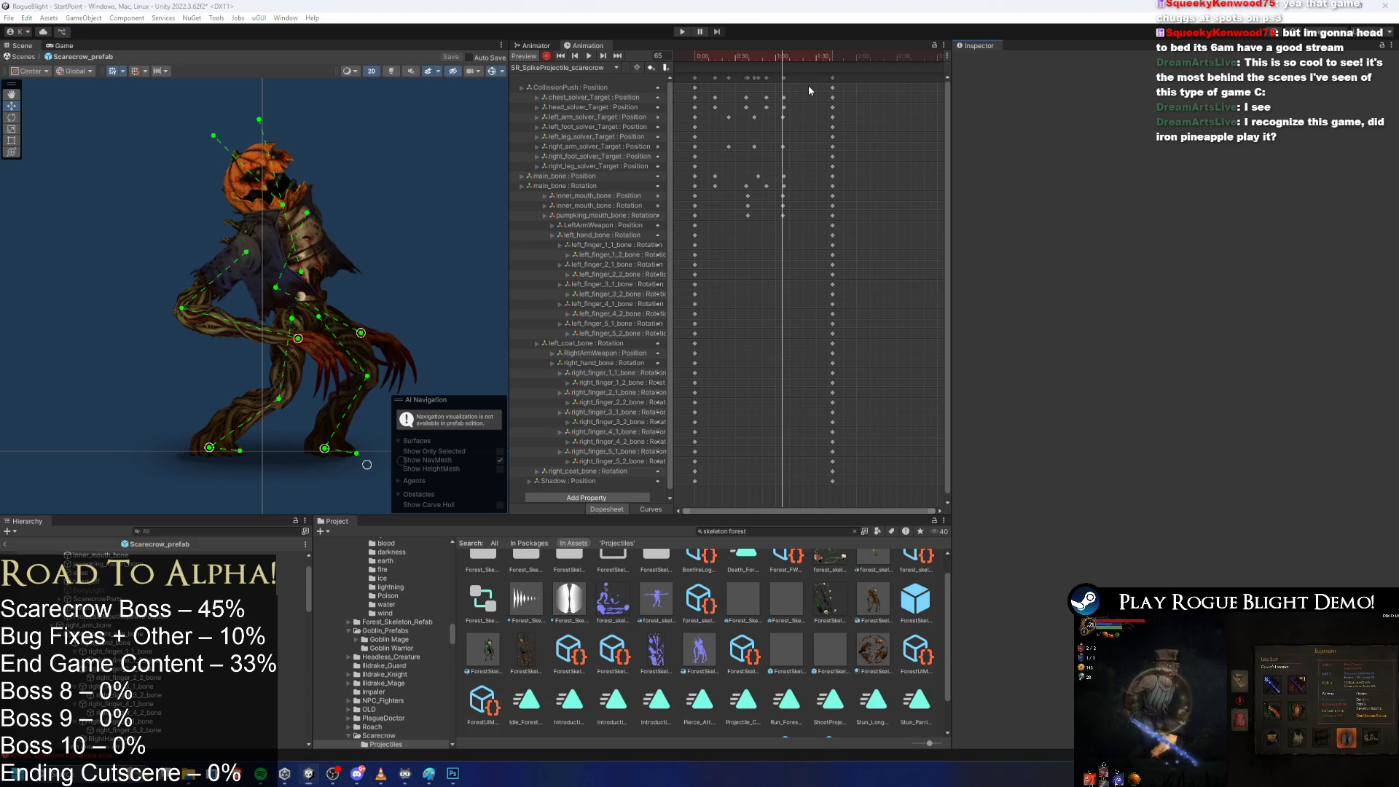
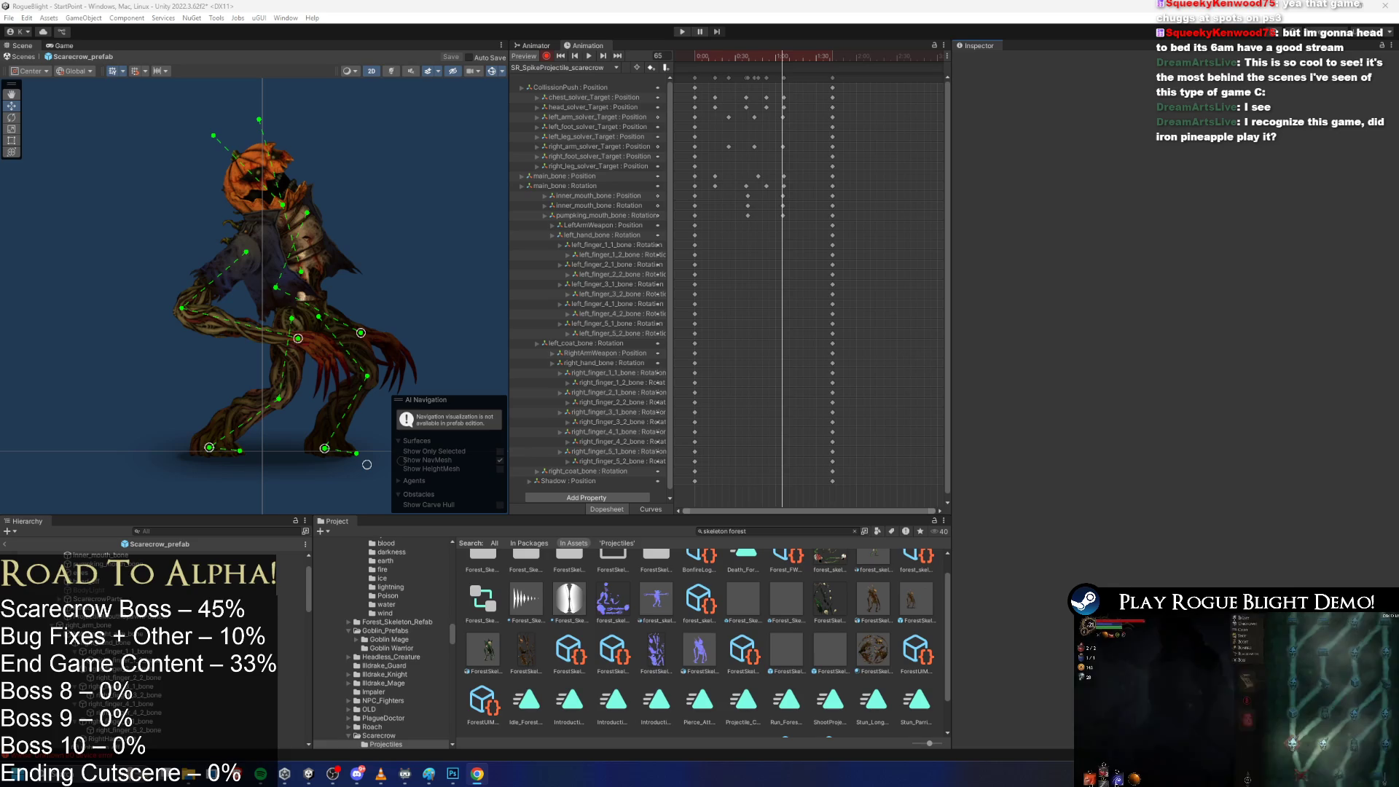
# Watch the YouTube reference video, jumping to its Devora chapter, then close the browser.
pyautogui.hotkey('alt', 'Tab')
pyautogui.doubleClick(512, 4)
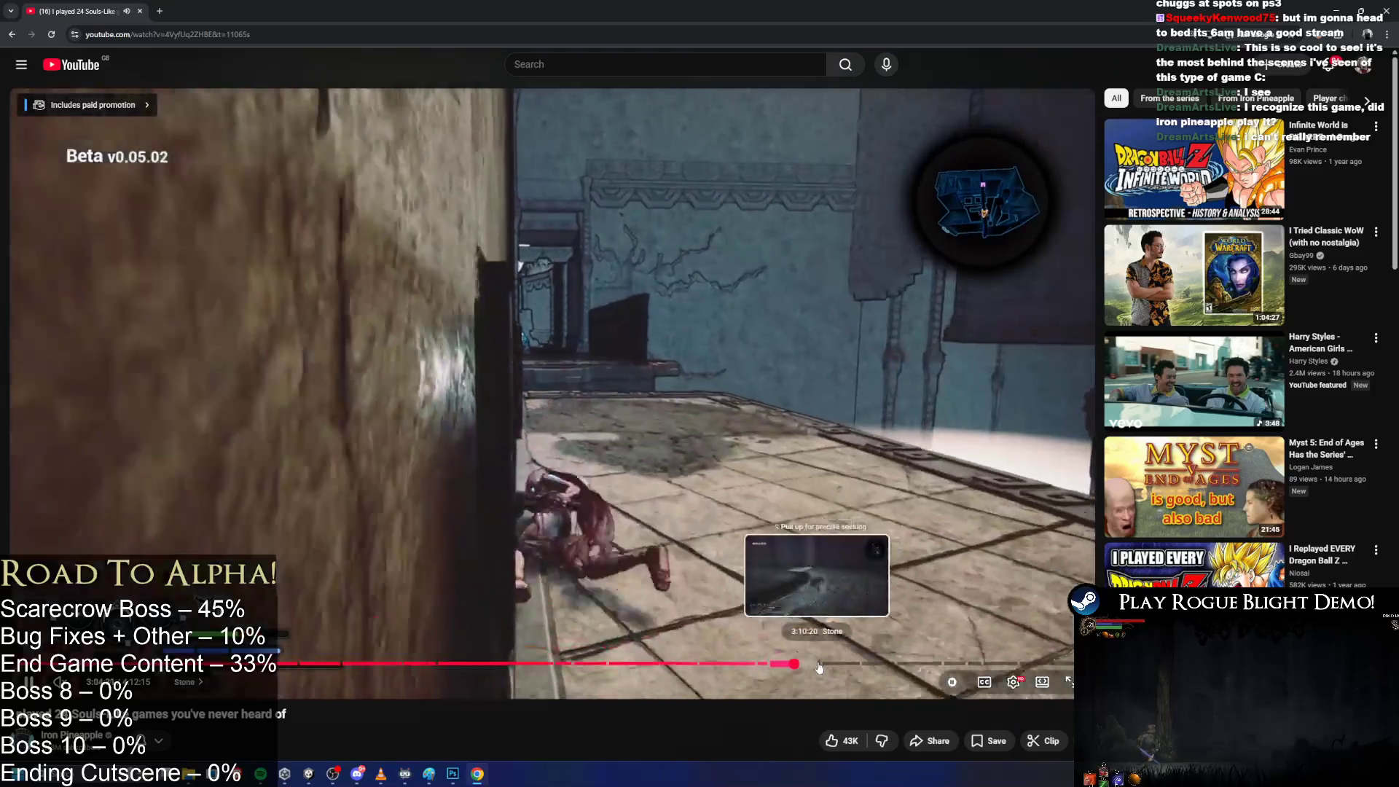
pyautogui.moveTo(819, 668); pyautogui.dragTo(884, 668)
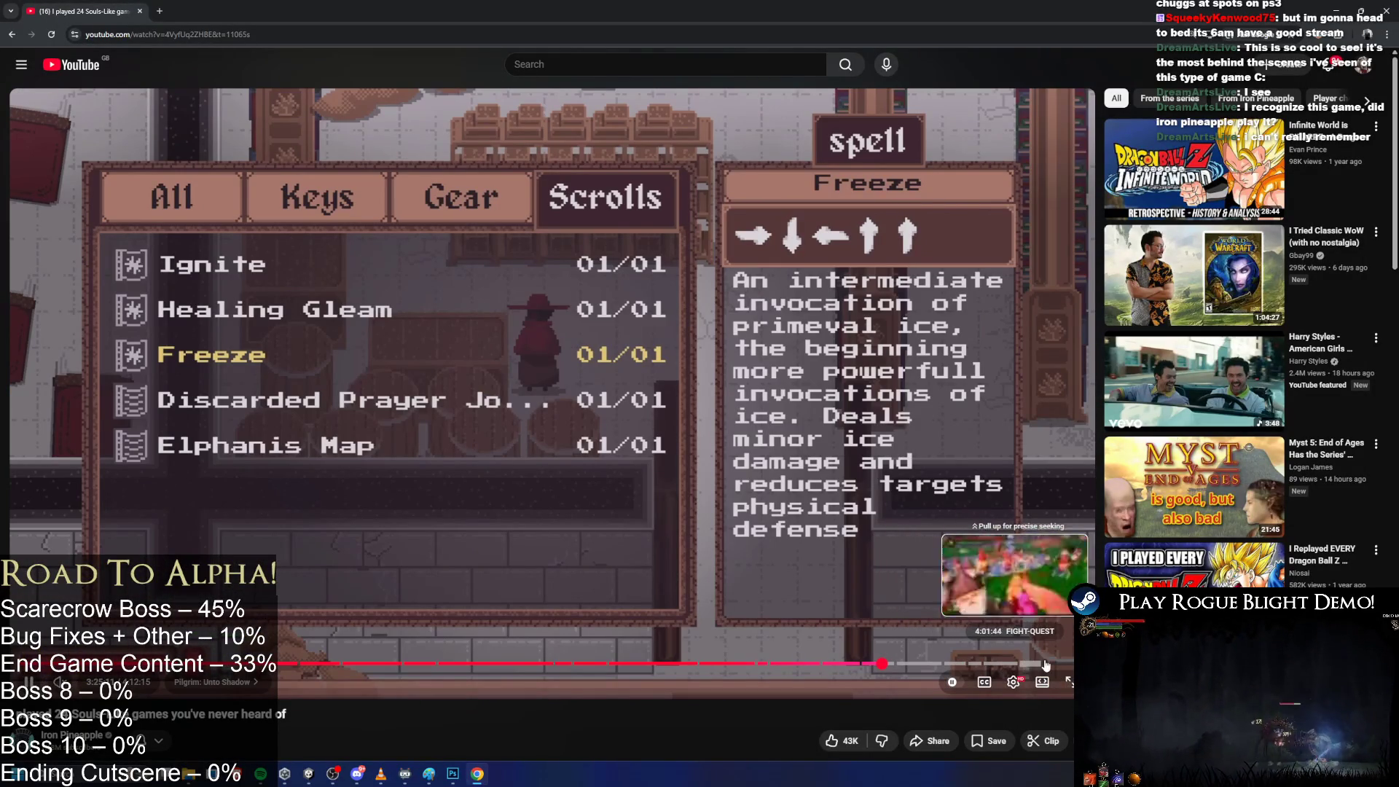
pyautogui.moveTo(1042, 666); pyautogui.dragTo(221, 672)
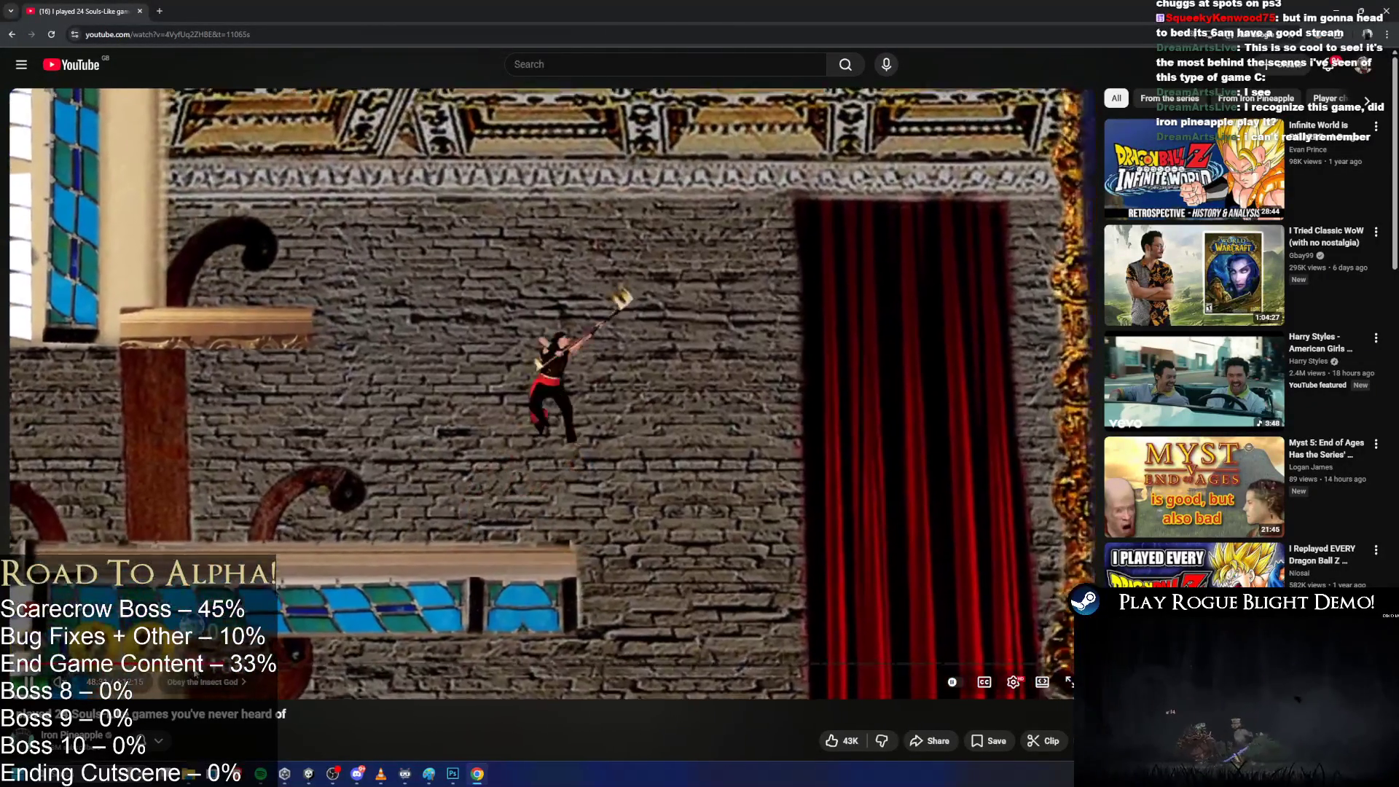
pyautogui.click(204, 682)
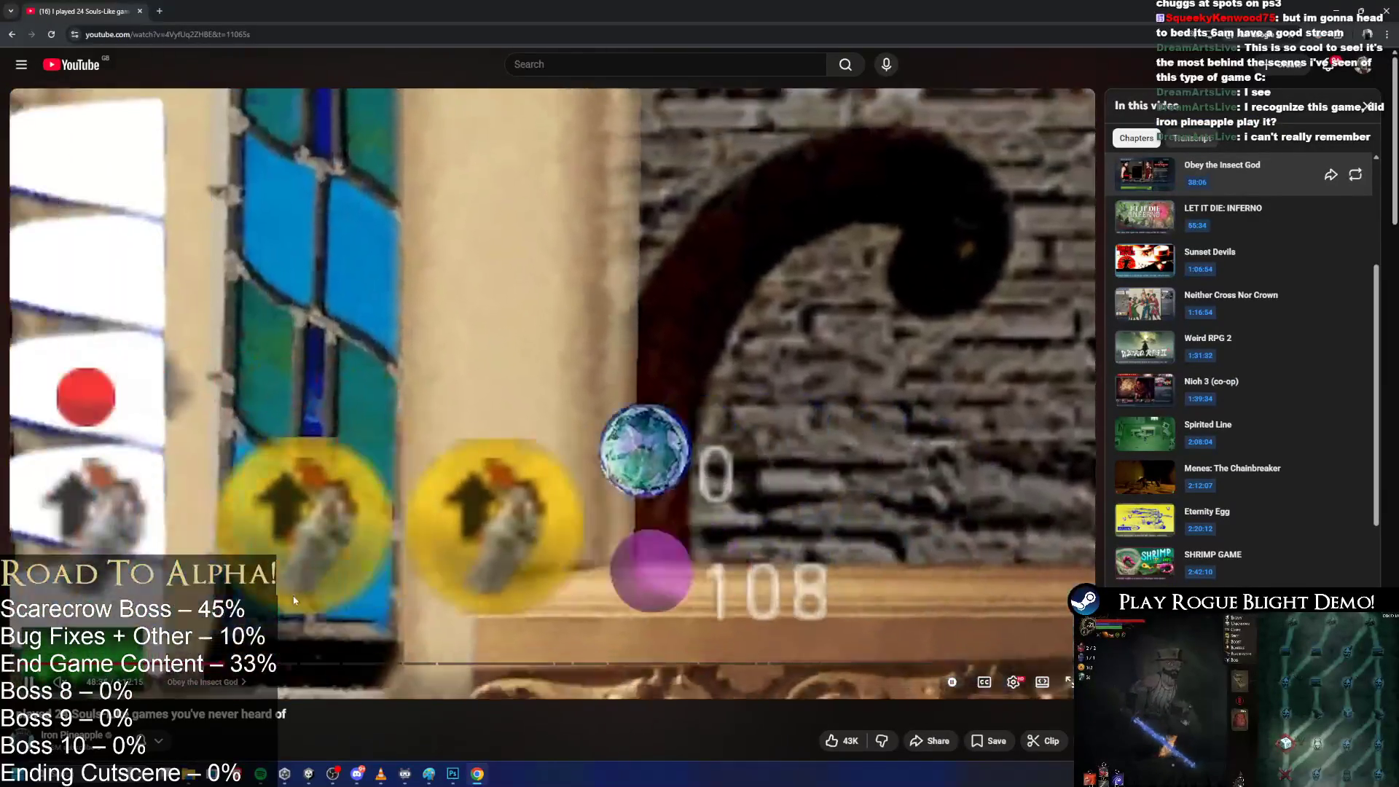
pyautogui.click(153, 663)
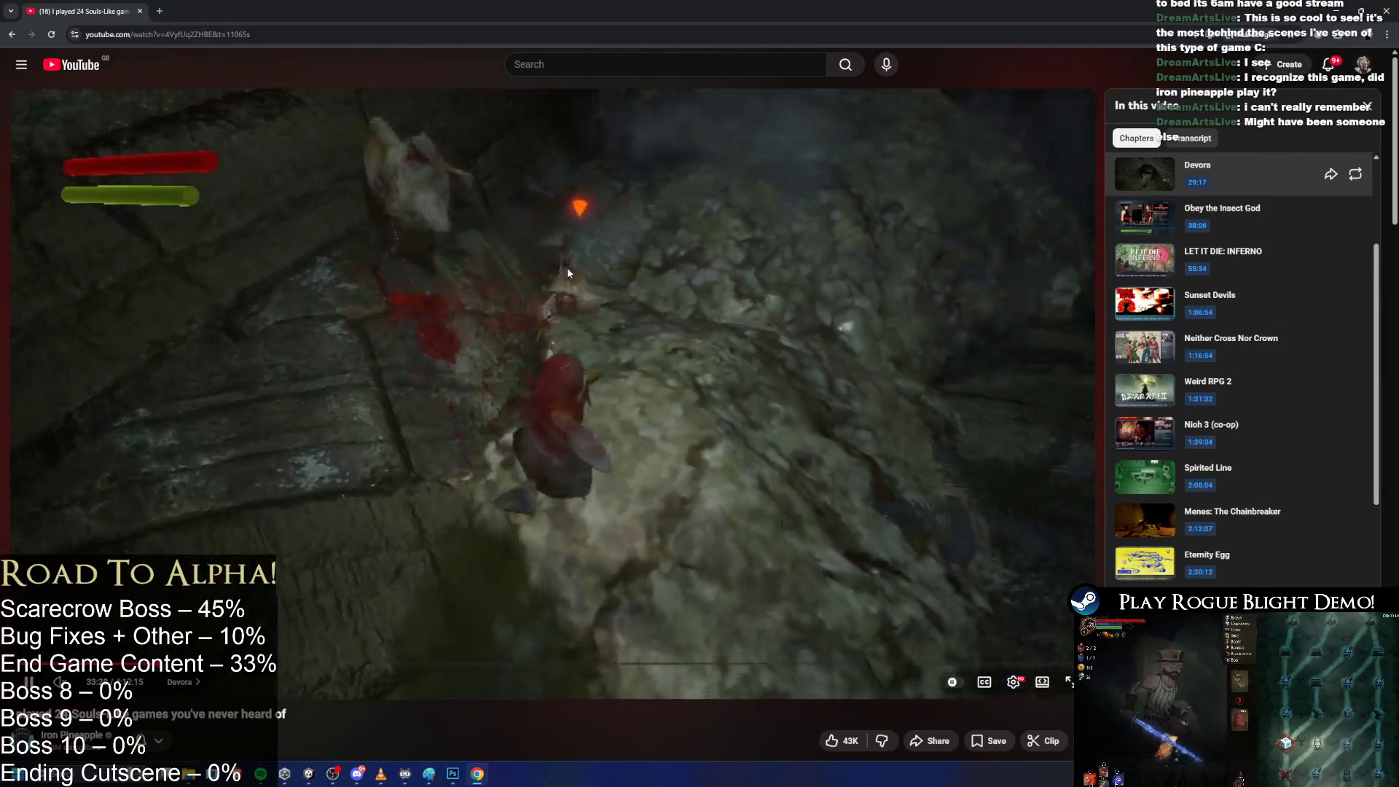
pyautogui.scroll(-4, 588, 288)
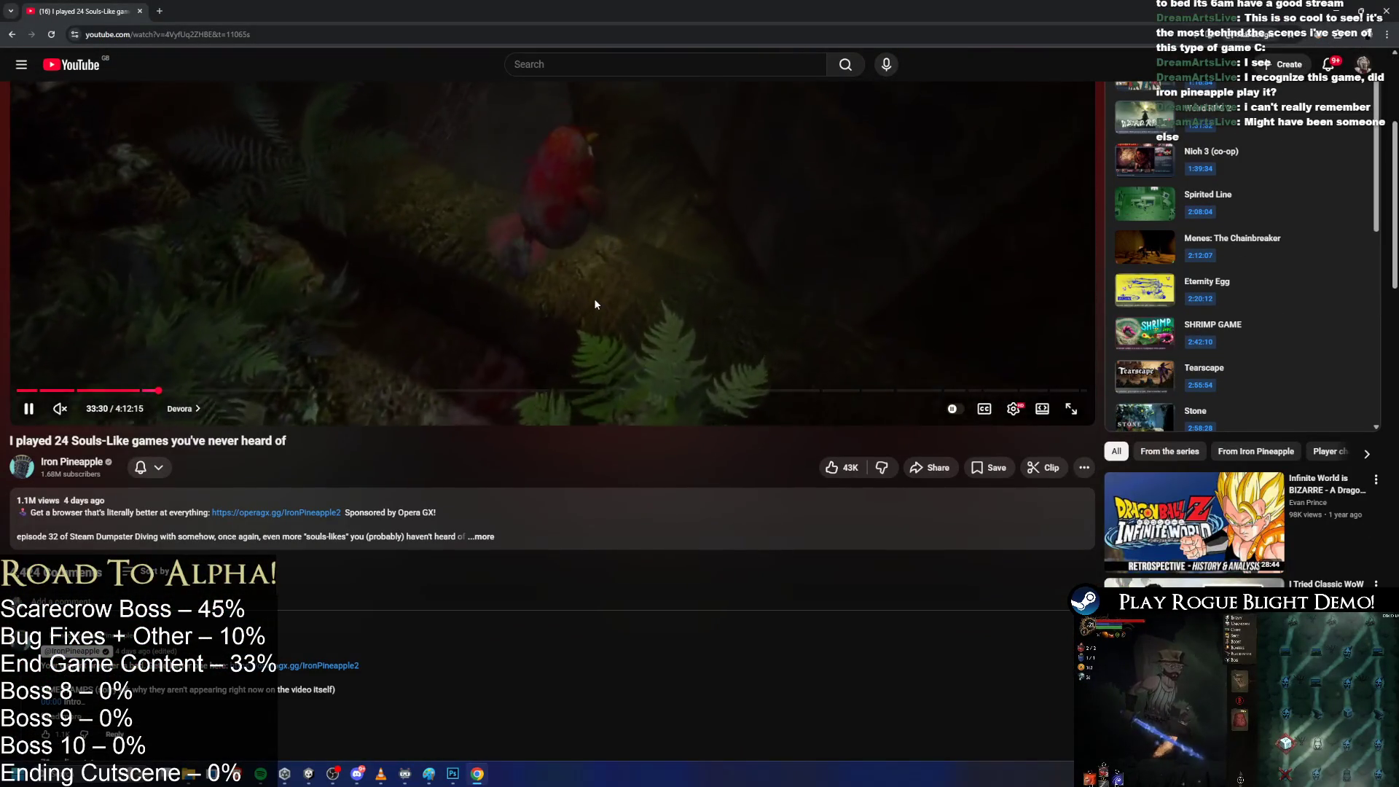
pyautogui.scroll(-3, 595, 299)
pyautogui.scroll(5, 561, 277)
pyautogui.hotkey('ctrl', 'w')
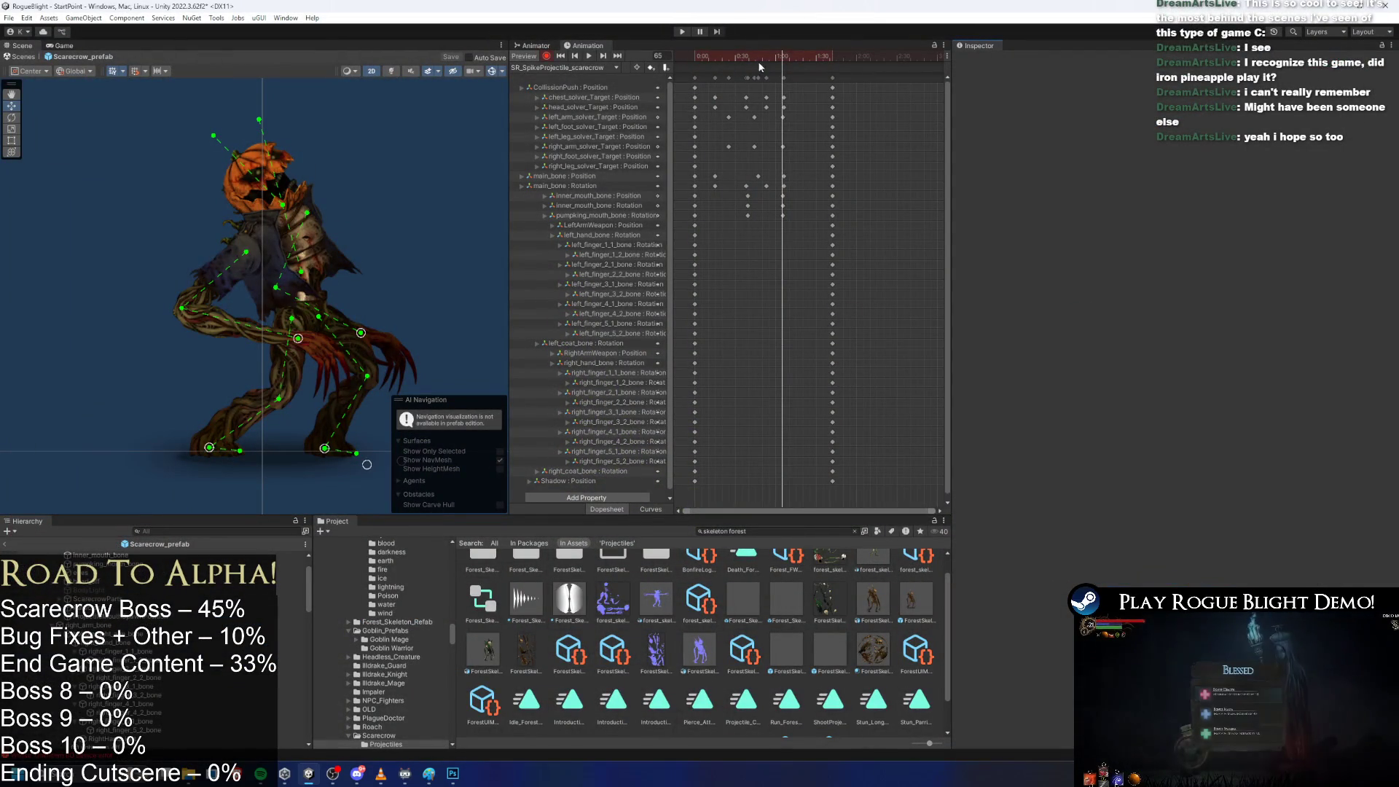
# Add an animation event at frame 65 of the spike projectile clip.
pyautogui.scroll(5, 797, 154)
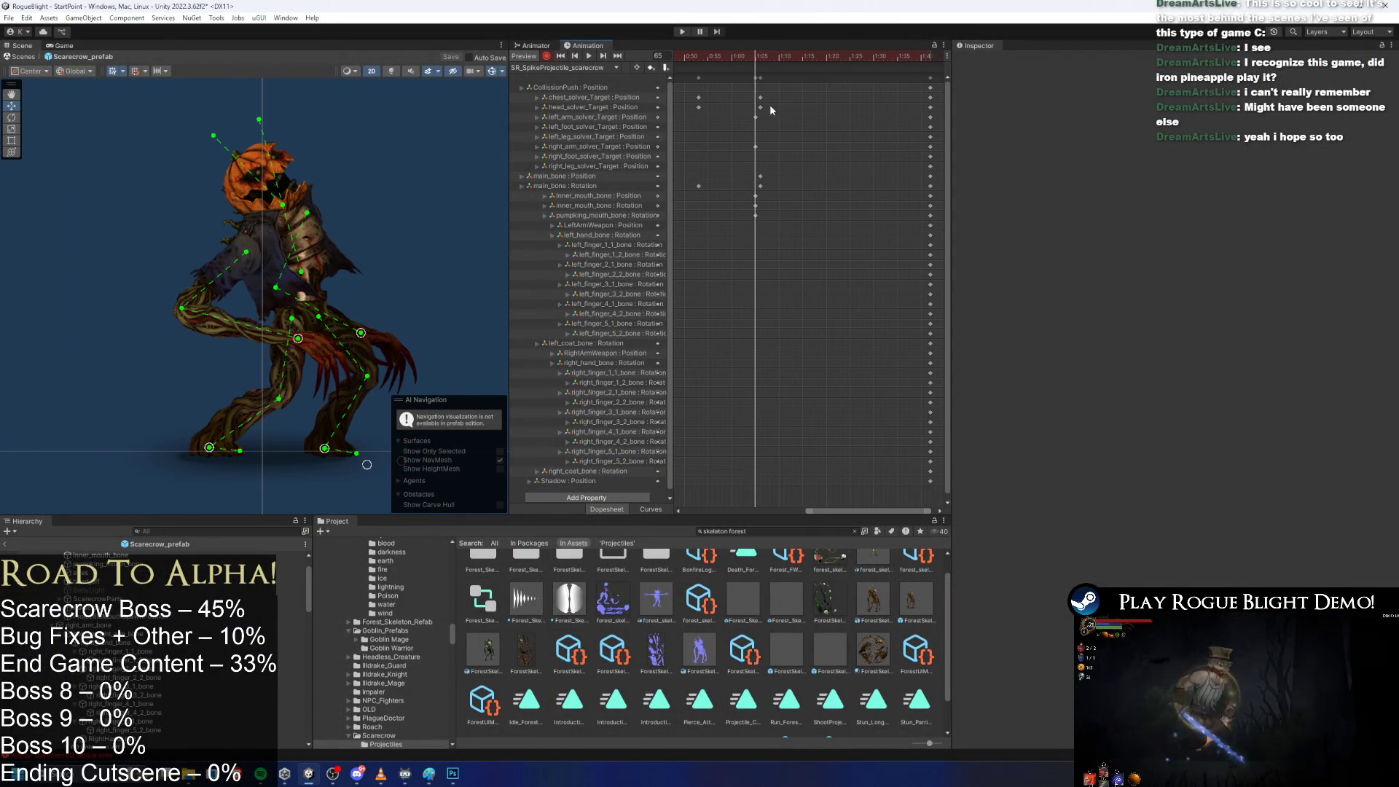
pyautogui.scroll(1, 759, 56)
pyautogui.moveTo(759, 57)
pyautogui.mouseDown()
pyautogui.moveTo(727, 59)
pyautogui.moveTo(756, 59)
pyautogui.mouseUp()
pyautogui.rightClick(756, 74)
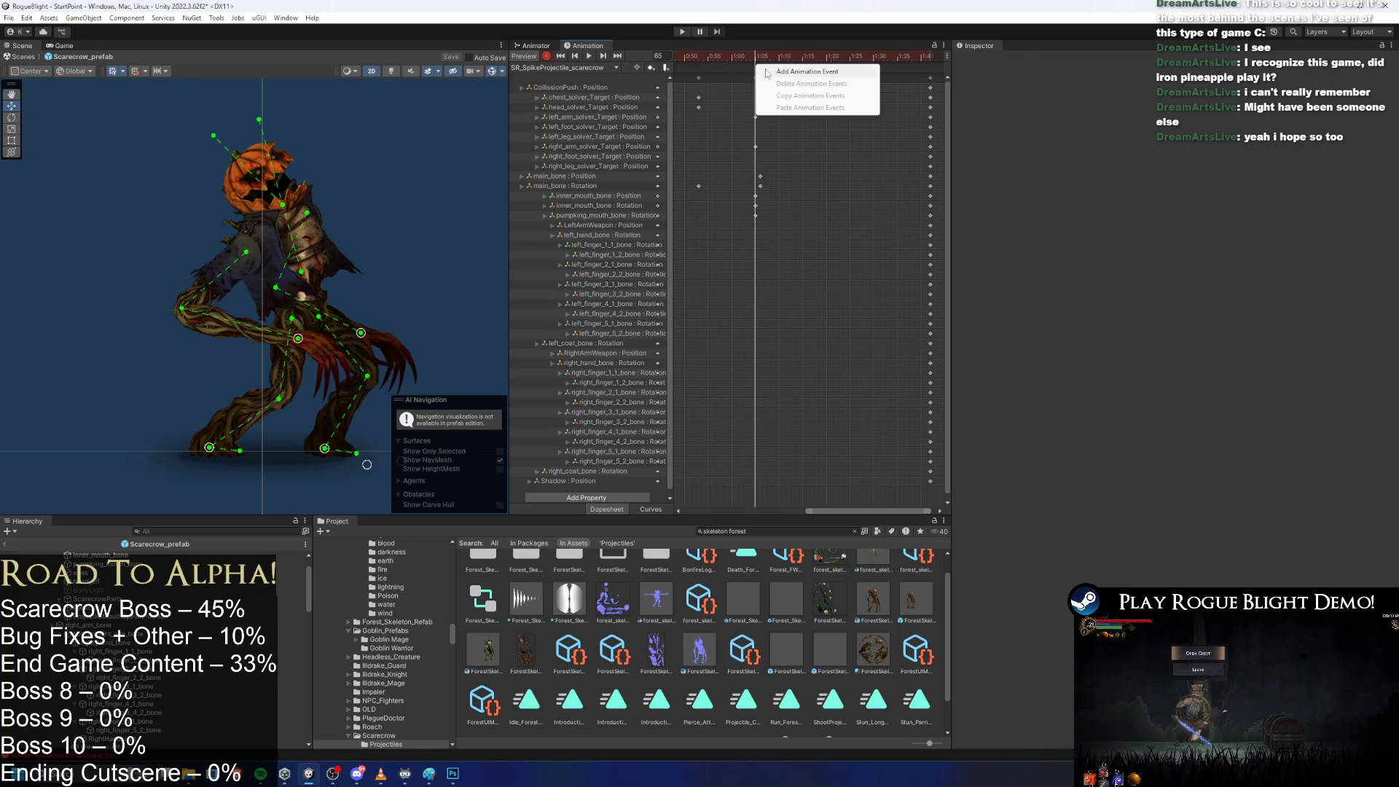
pyautogui.click(758, 71)
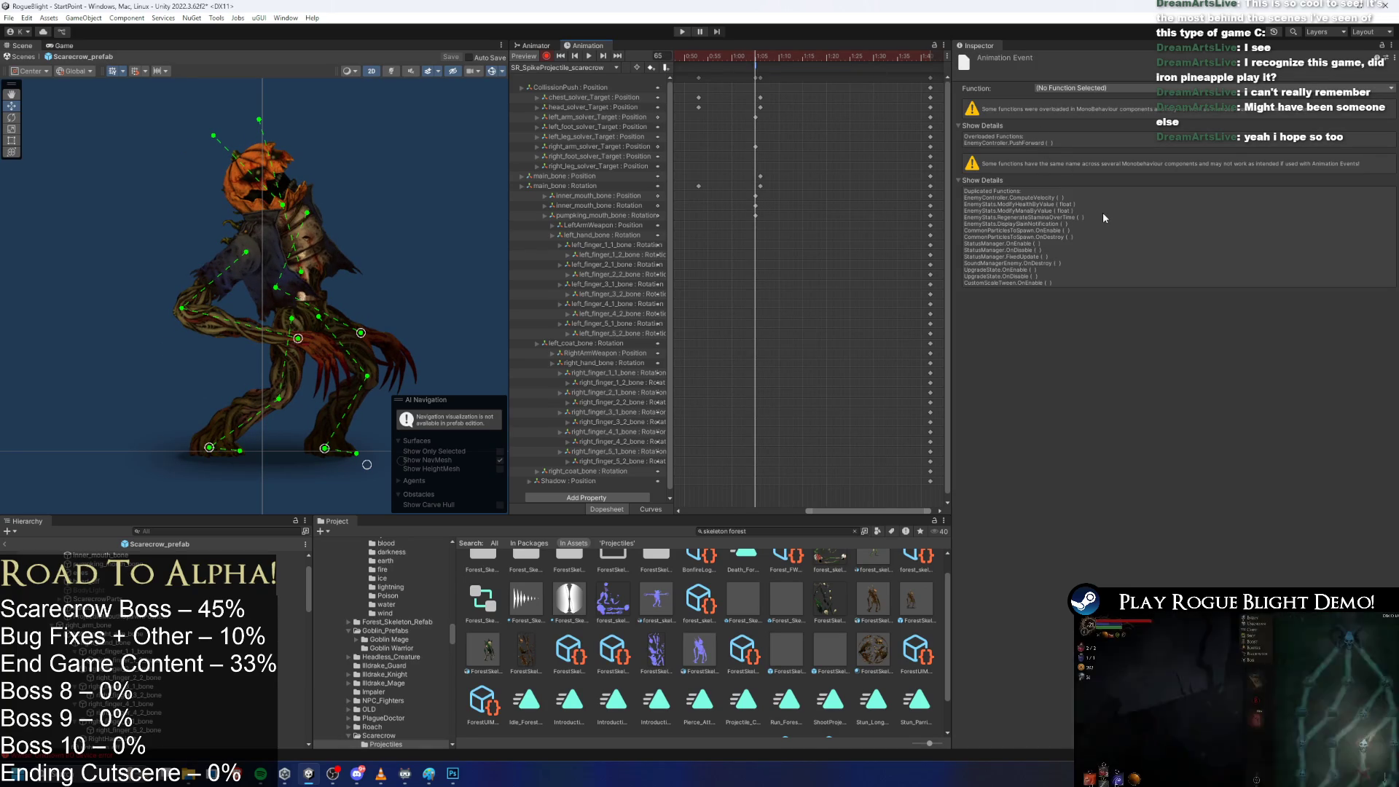
# Set the event's function to ProjectileController > SpawnProjectile(int) and confirm it on the event.
pyautogui.click(1100, 89)
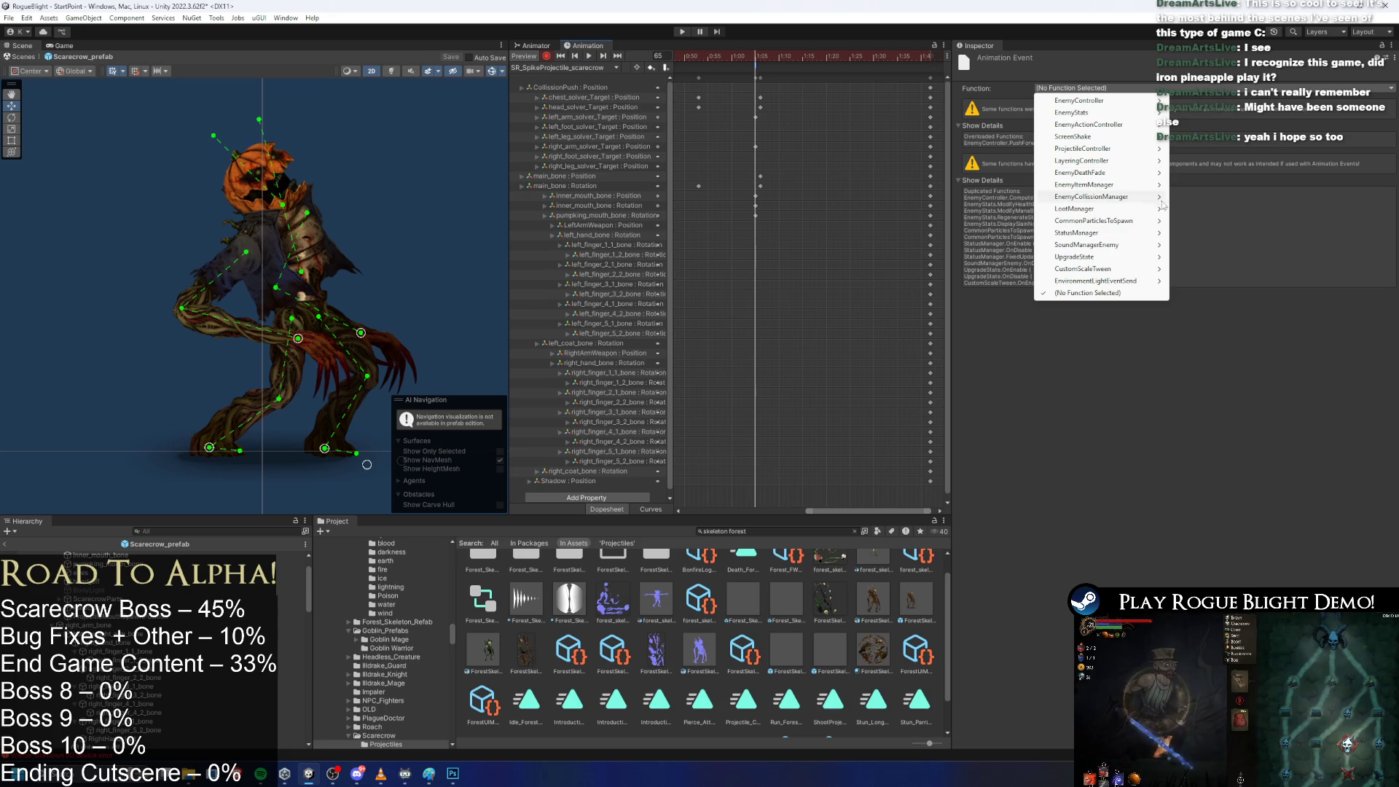
pyautogui.moveTo(1145, 202)
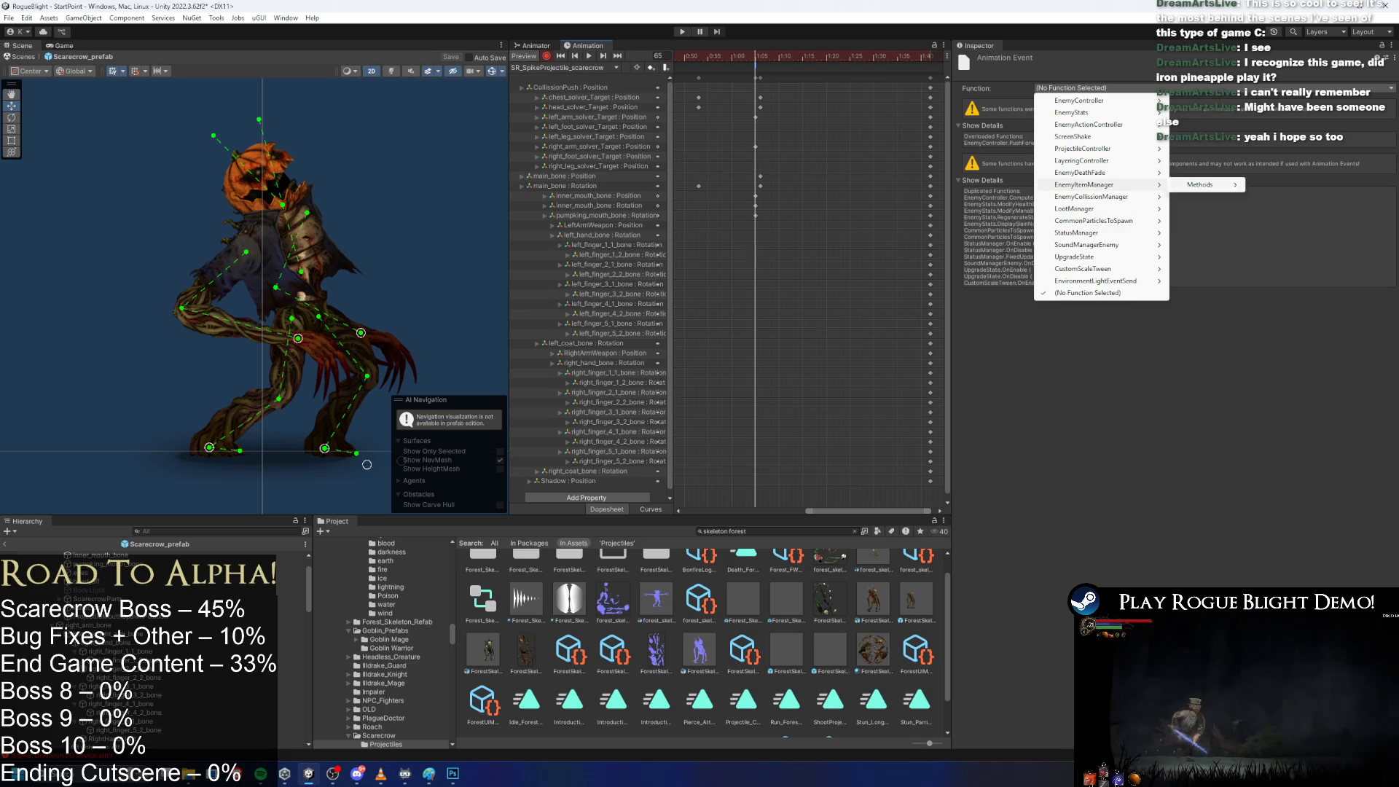
pyautogui.hotkey('alt', 'Tab')
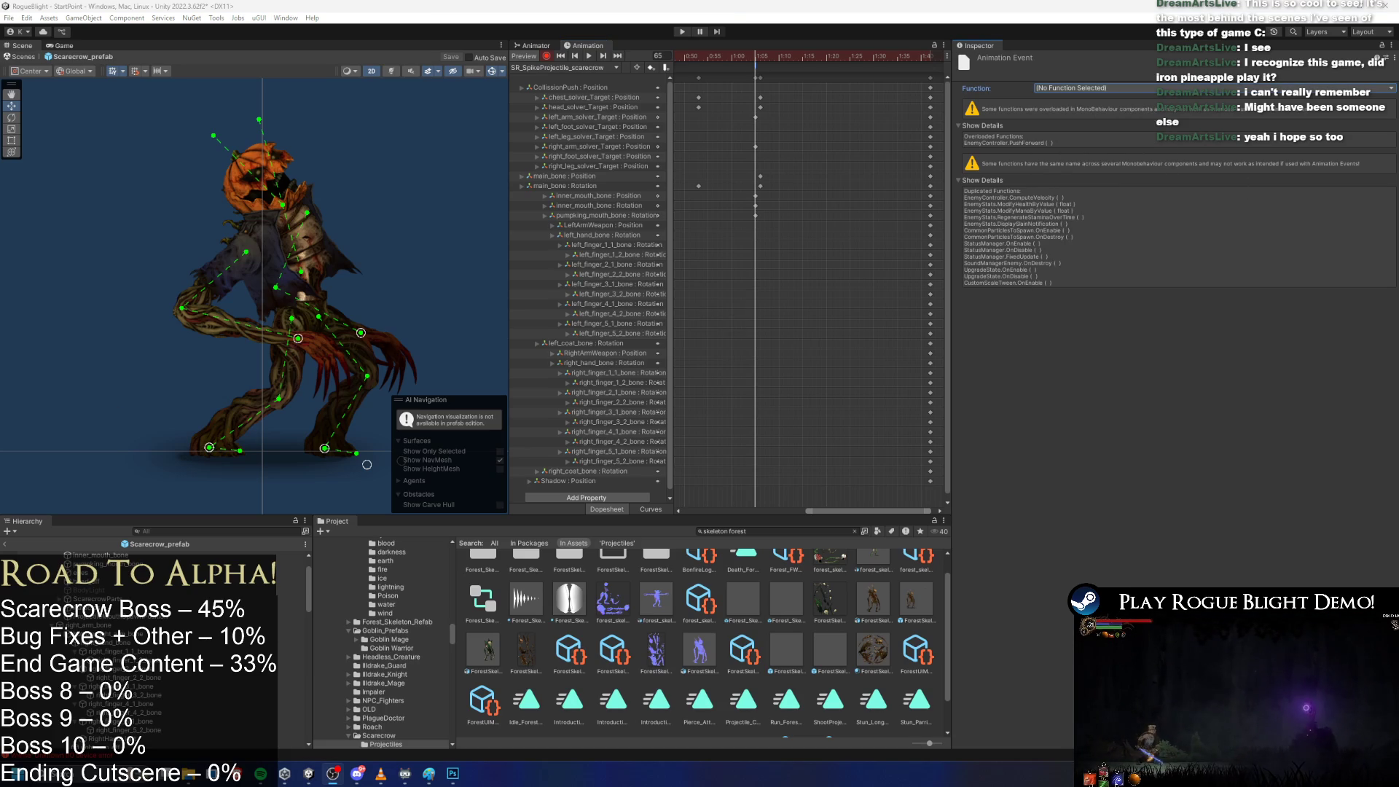
pyautogui.click(1080, 87)
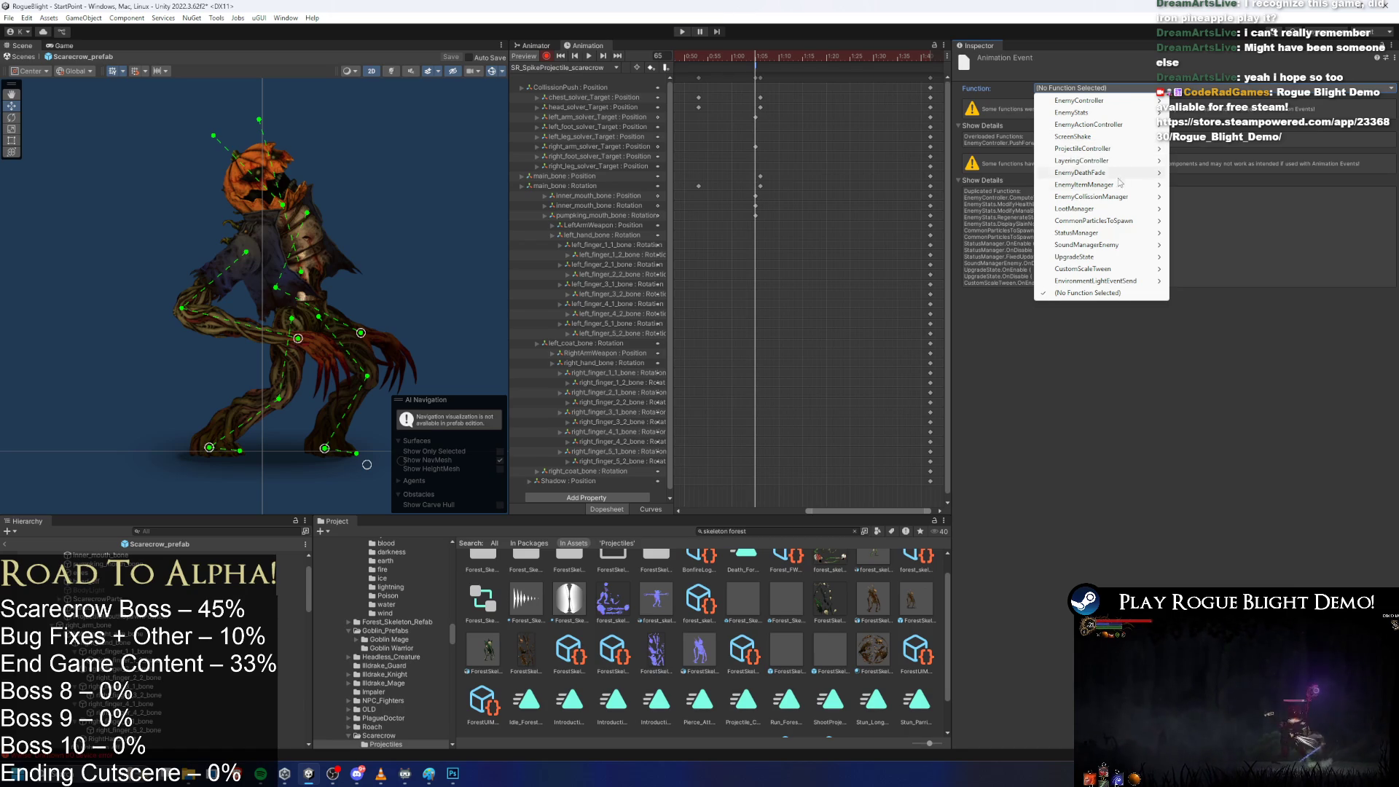
pyautogui.moveTo(1123, 150)
pyautogui.moveTo(1227, 154)
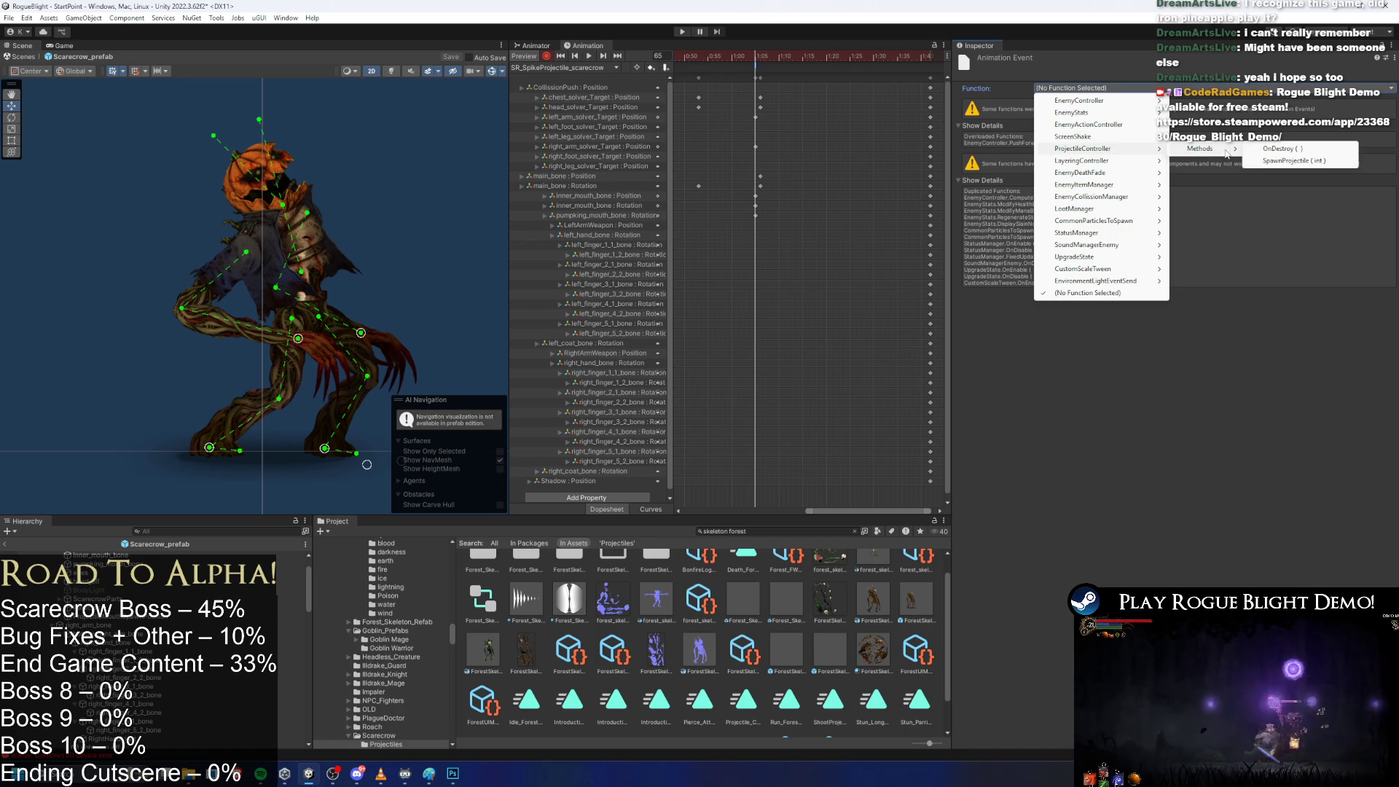
pyautogui.click(1266, 161)
pyautogui.click(842, 172)
pyautogui.scroll(-2, 863, 143)
pyautogui.scroll(-2, 892, 86)
pyautogui.click(842, 76)
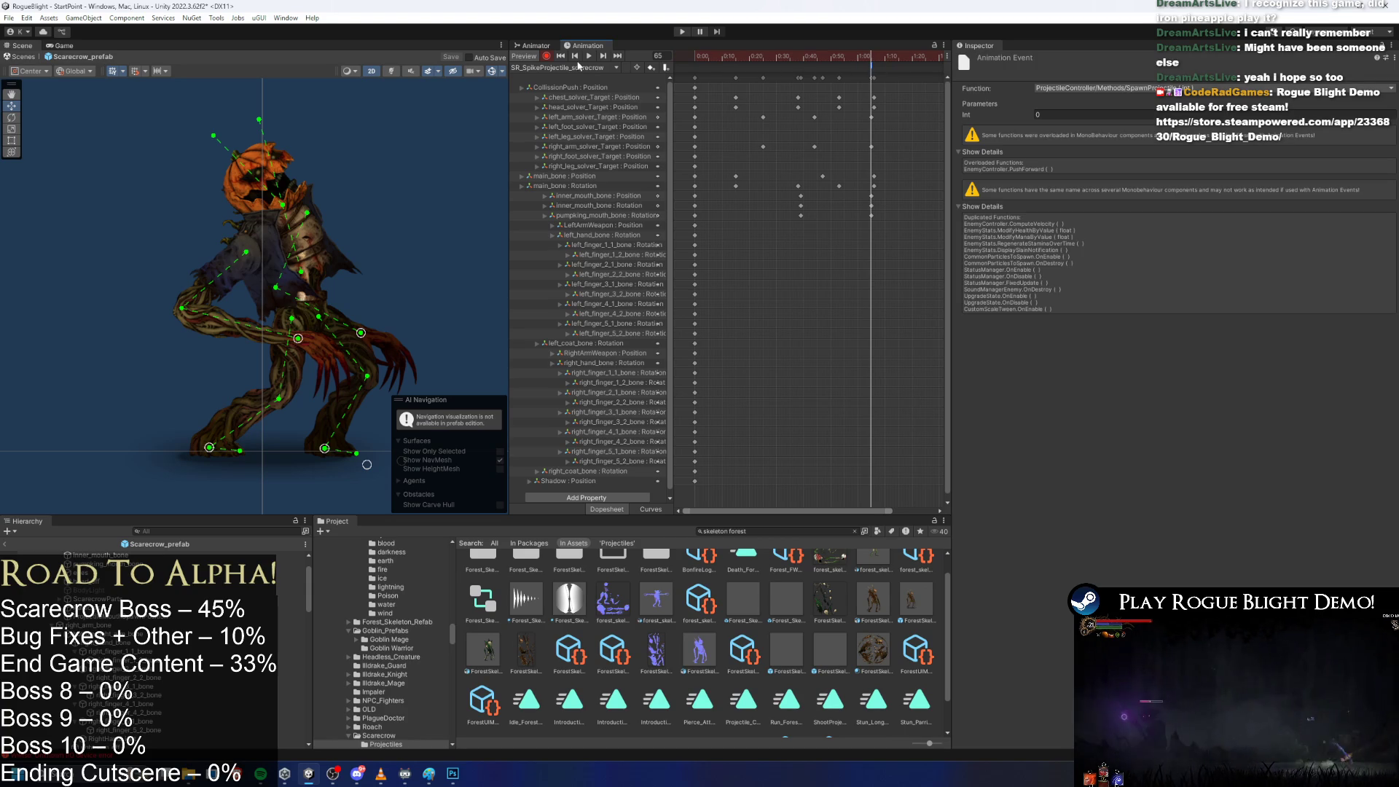
pyautogui.scroll(-2, 812, 117)
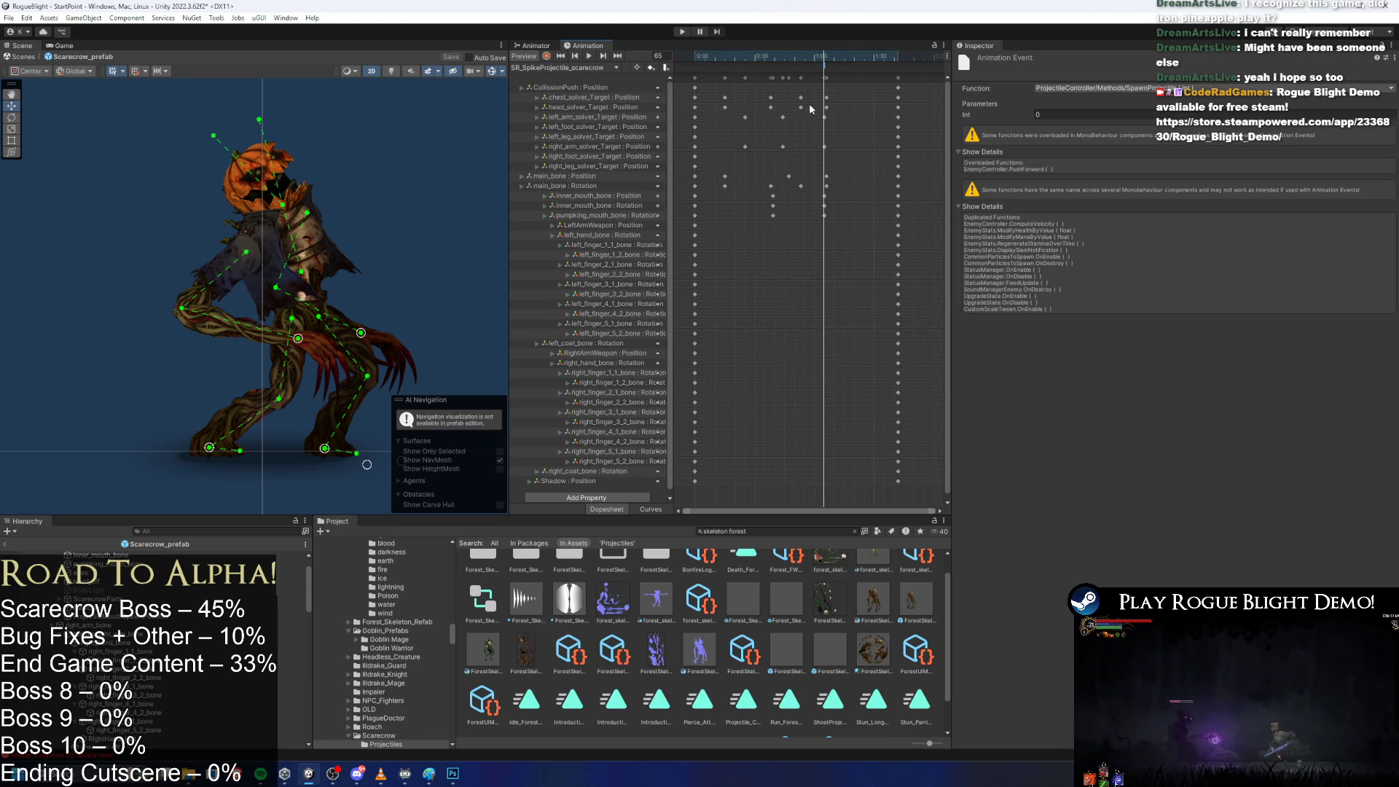
# Check the scarecrow's pose at frames 55–66, then select Scarecrow_prefab and save with Ctrl+S.
pyautogui.moveTo(828, 64)
pyautogui.mouseDown()
pyautogui.moveTo(810, 63)
pyautogui.moveTo(821, 63)
pyautogui.mouseUp()
pyautogui.click(807, 63)
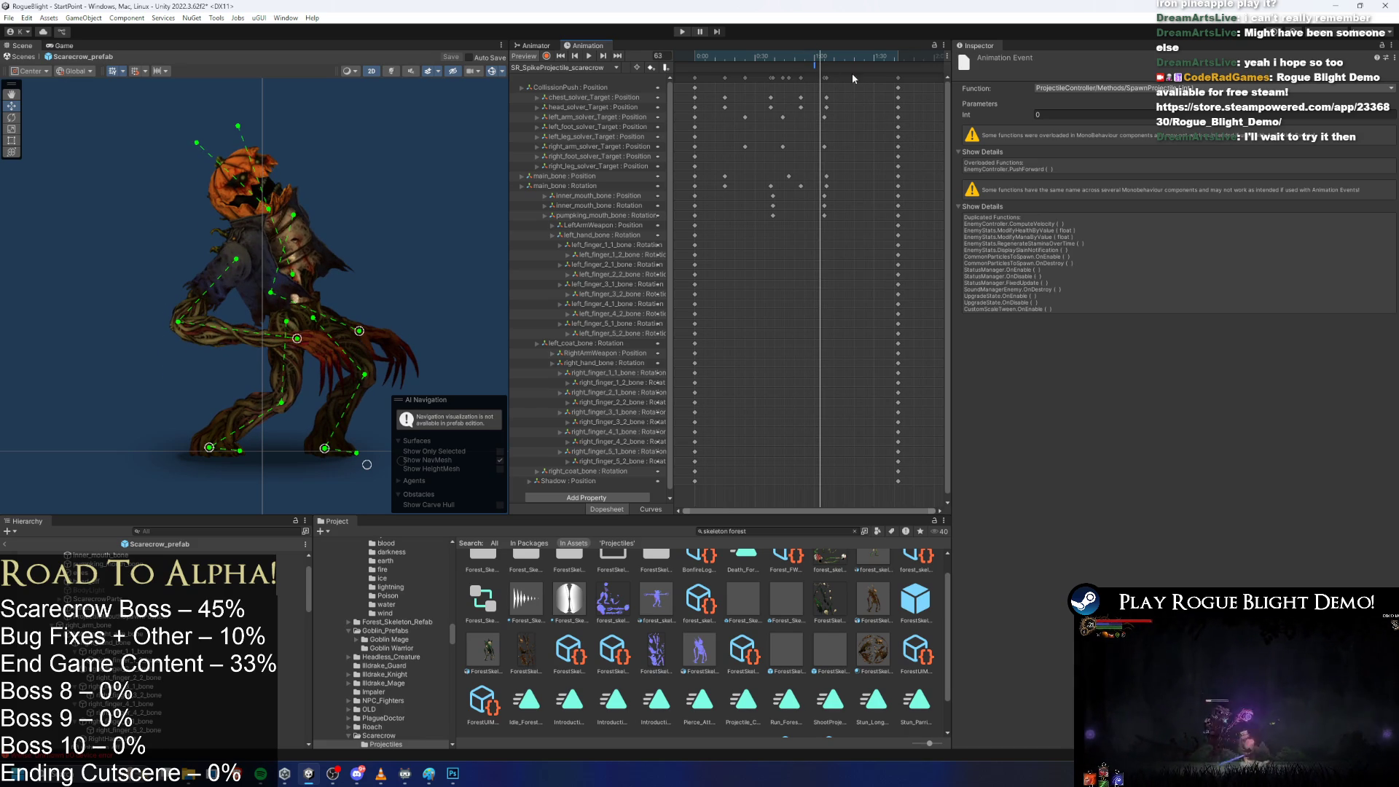
pyautogui.moveTo(822, 61); pyautogui.dragTo(824, 63)
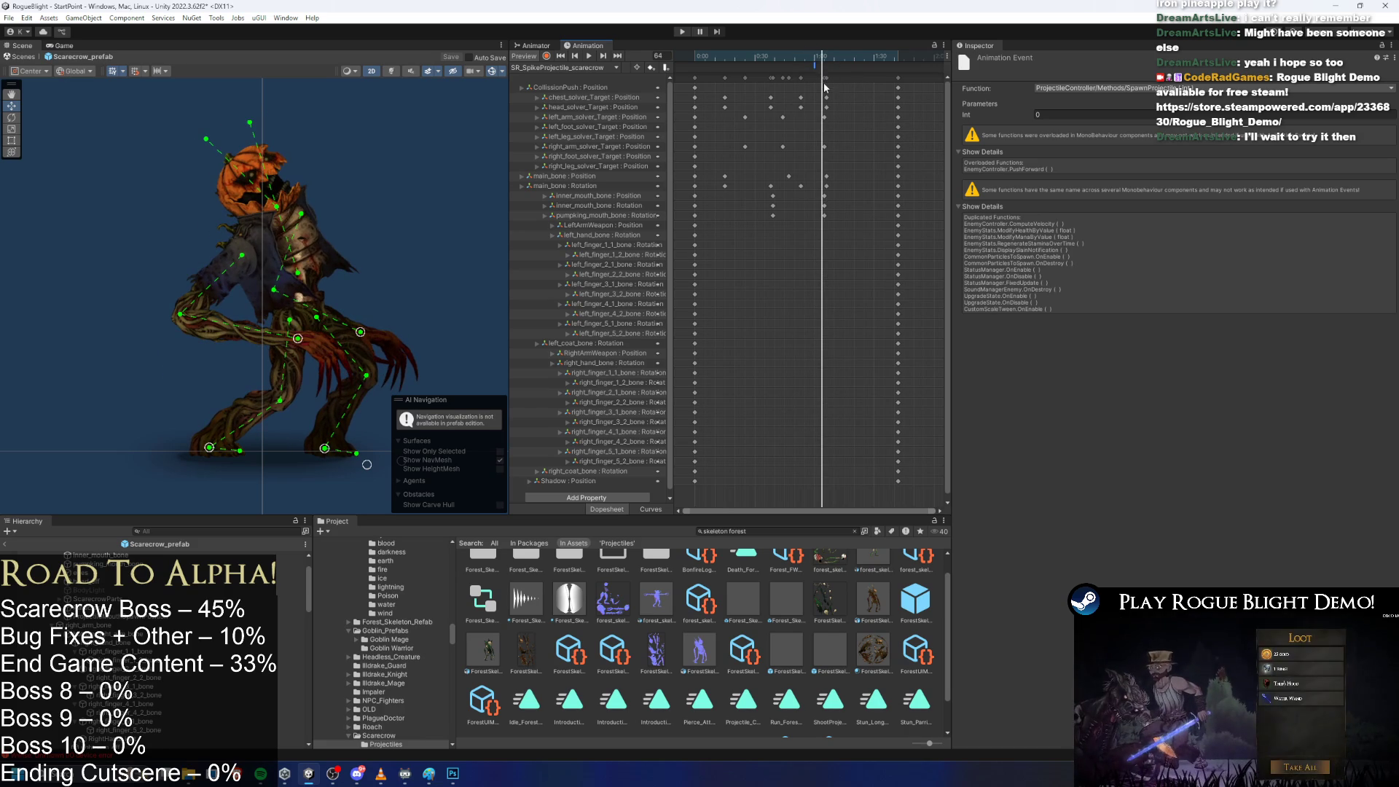
pyautogui.click(859, 82)
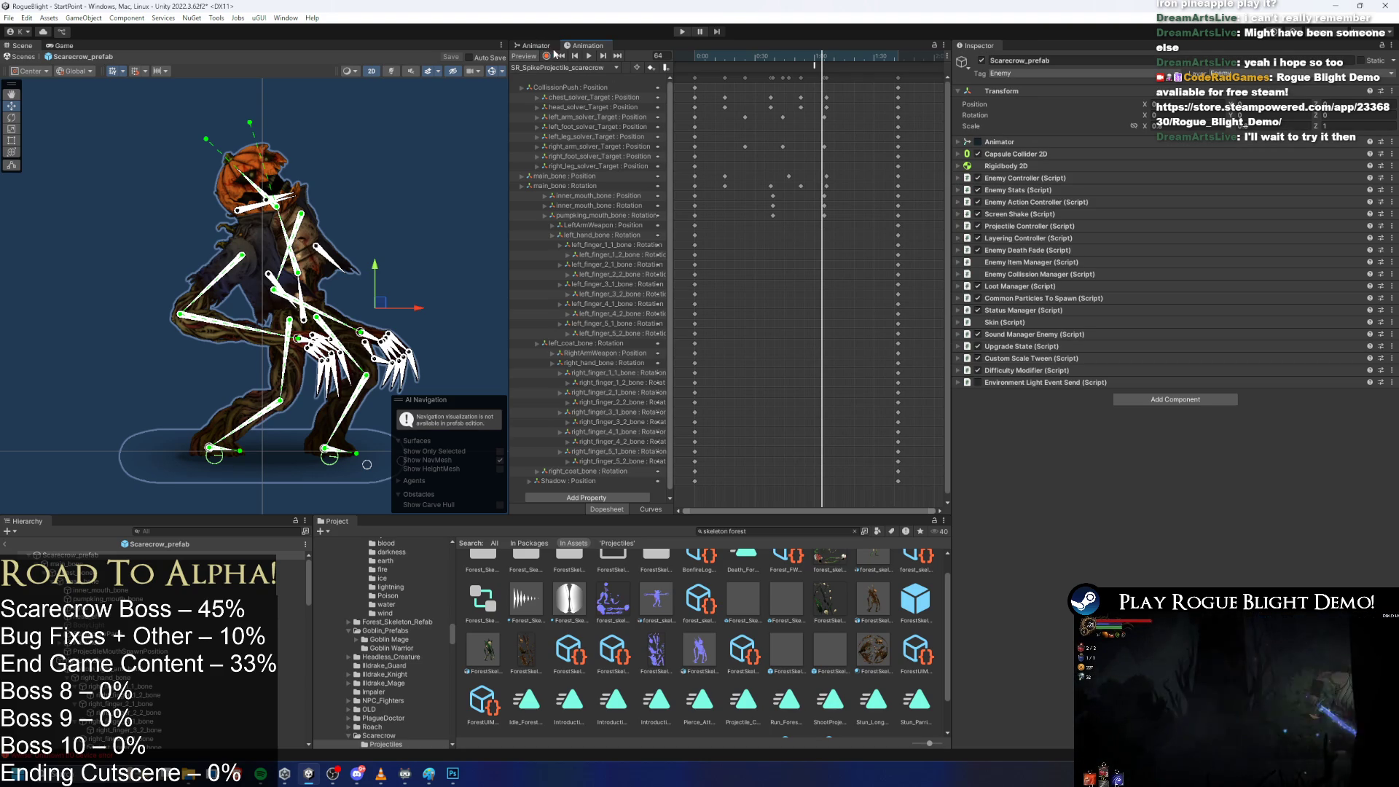
pyautogui.hotkey('ctrl', 's')
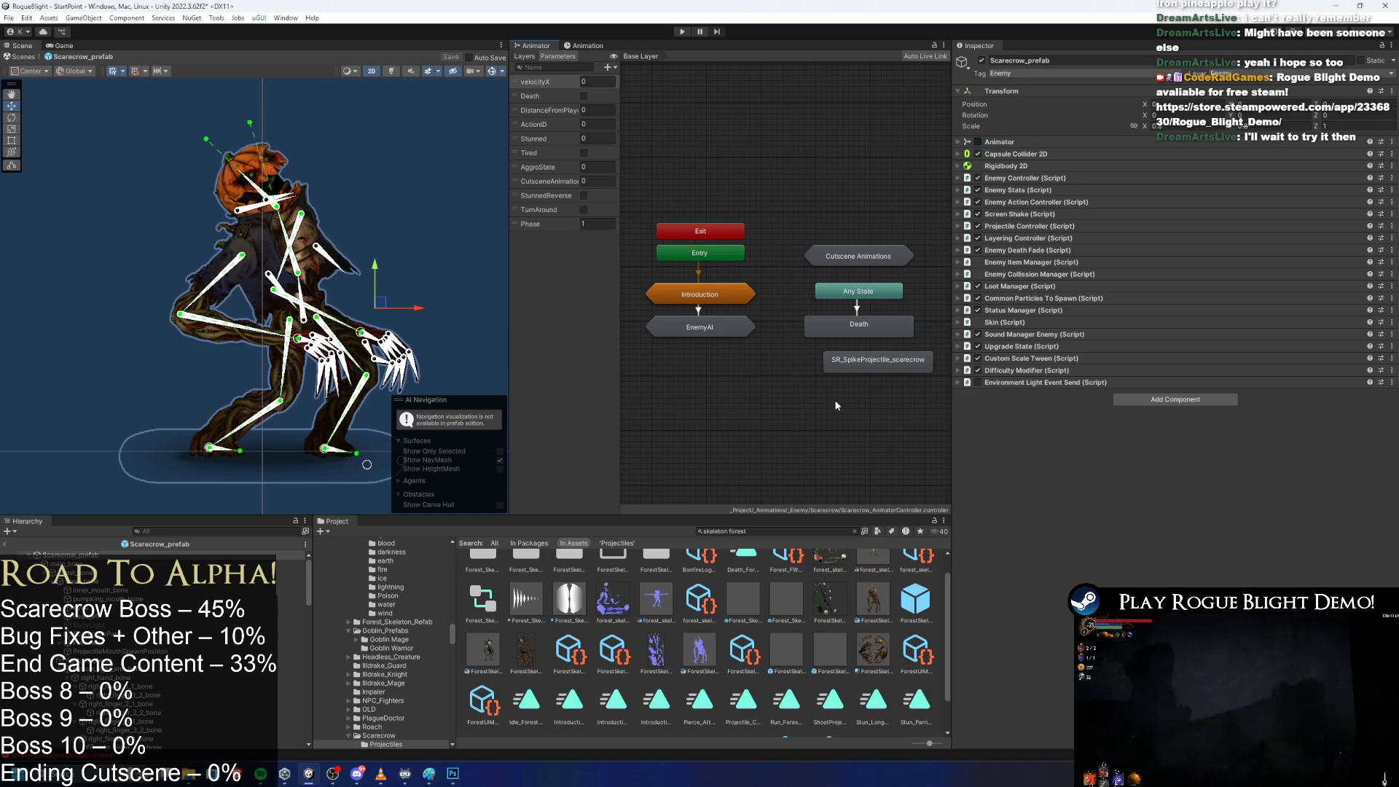
# Inspect the SR_SpikeProjectile_scarecrow state and its animation clip details in the Animator.
pyautogui.click(824, 400)
pyautogui.click(877, 360)
pyautogui.click(1239, 98)
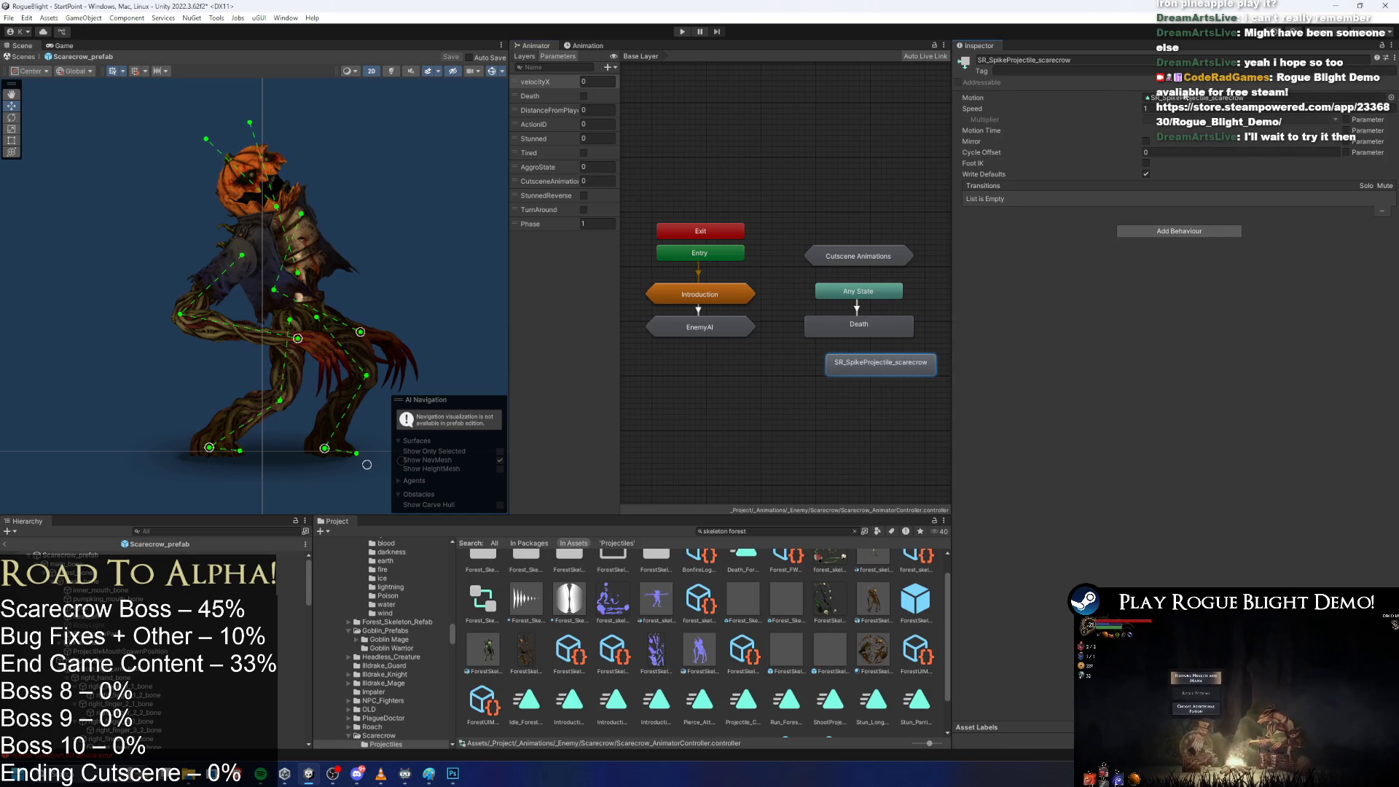
pyautogui.click(873, 585)
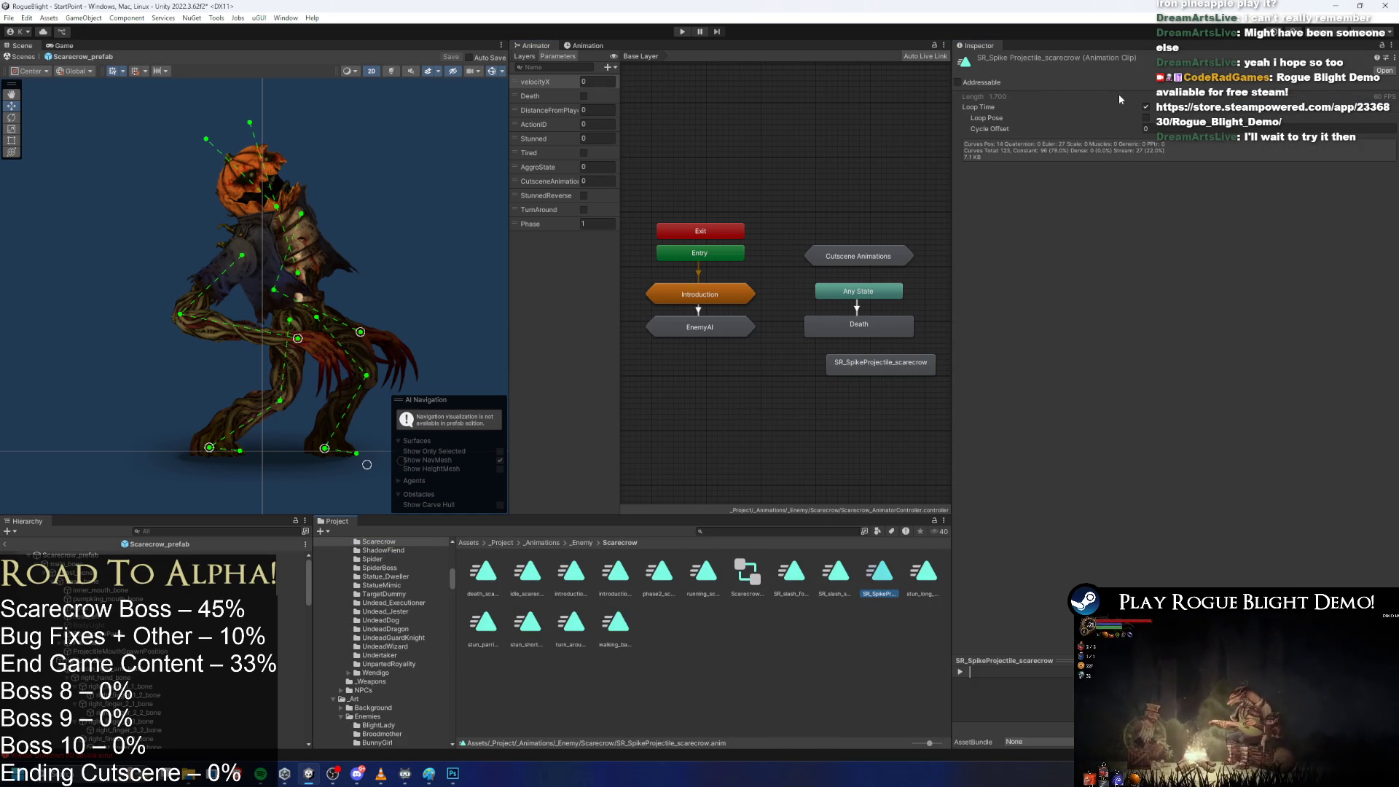
# Open the EnemyAI > Actions sub-state machine and enlarge the graph to show the attack states.
pyautogui.doubleClick(704, 332)
pyautogui.doubleClick(750, 357)
pyautogui.moveTo(953, 305); pyautogui.dragTo(1096, 305)
pyautogui.moveTo(793, 516)
pyautogui.mouseDown()
pyautogui.moveTo(792, 615)
pyautogui.moveTo(793, 581)
pyautogui.mouseUp()
pyautogui.scroll(-3, 819, 229)
pyautogui.moveTo(833, 235)
pyautogui.mouseDown()
pyautogui.moveTo(855, 183)
pyautogui.moveTo(834, 310)
pyautogui.mouseUp()
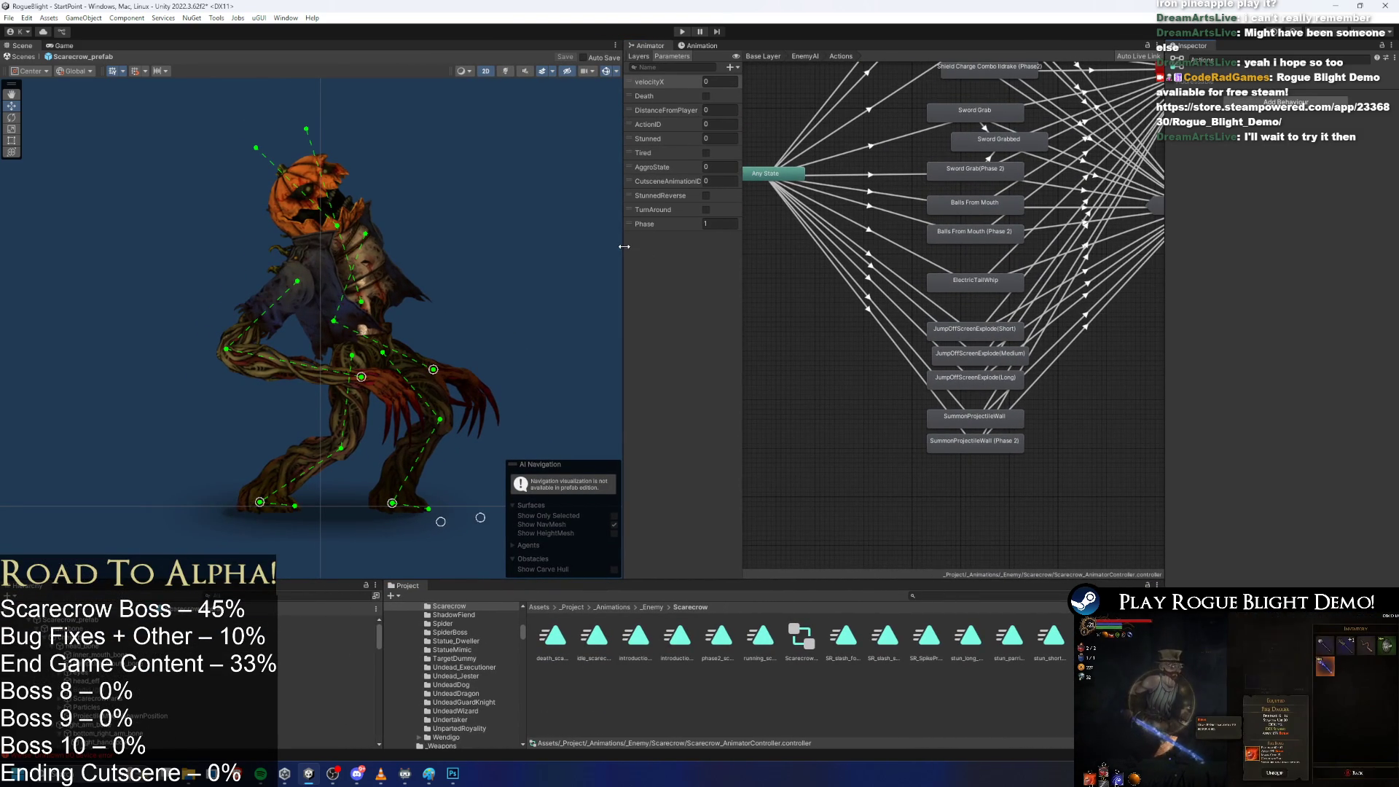
pyautogui.moveTo(624, 251); pyautogui.dragTo(568, 252)
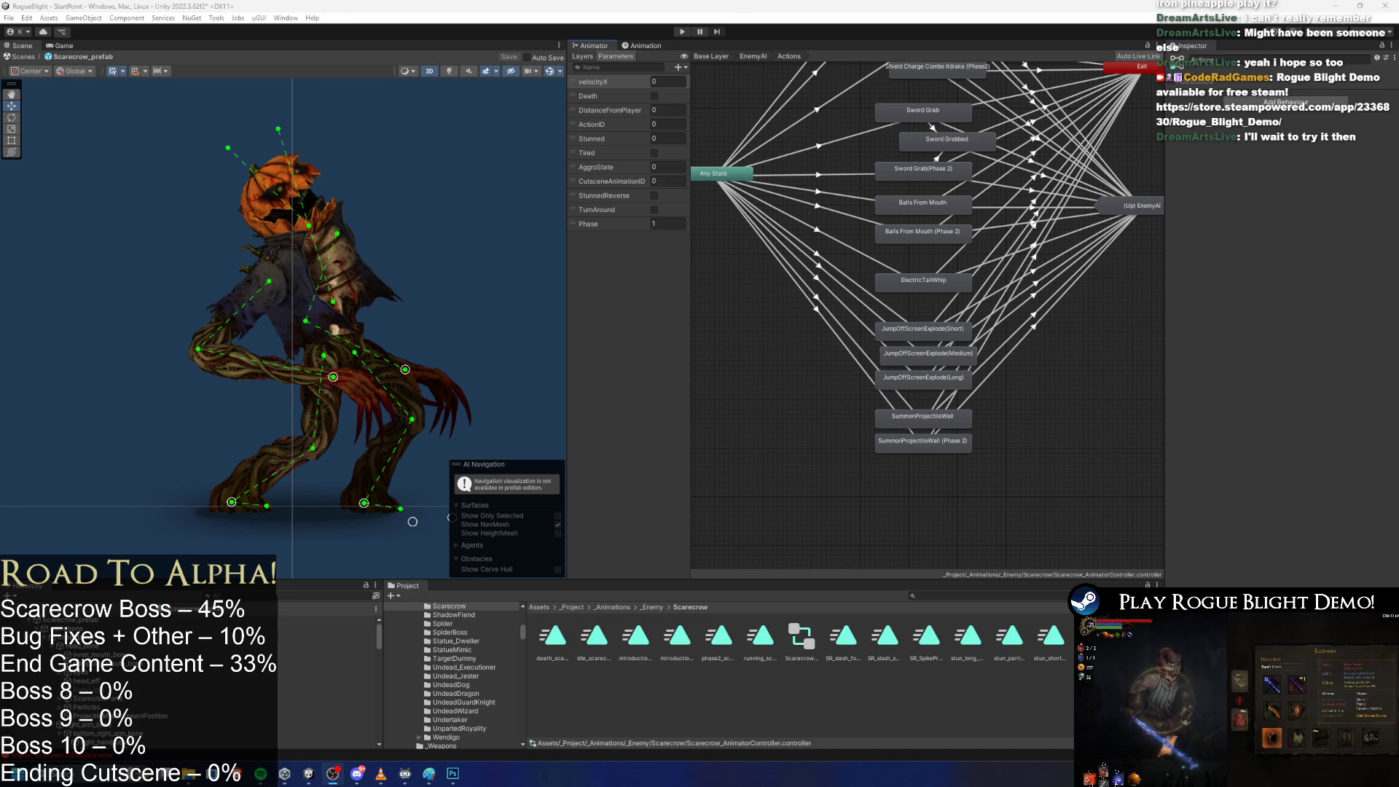
pyautogui.scroll(5, 774, 301)
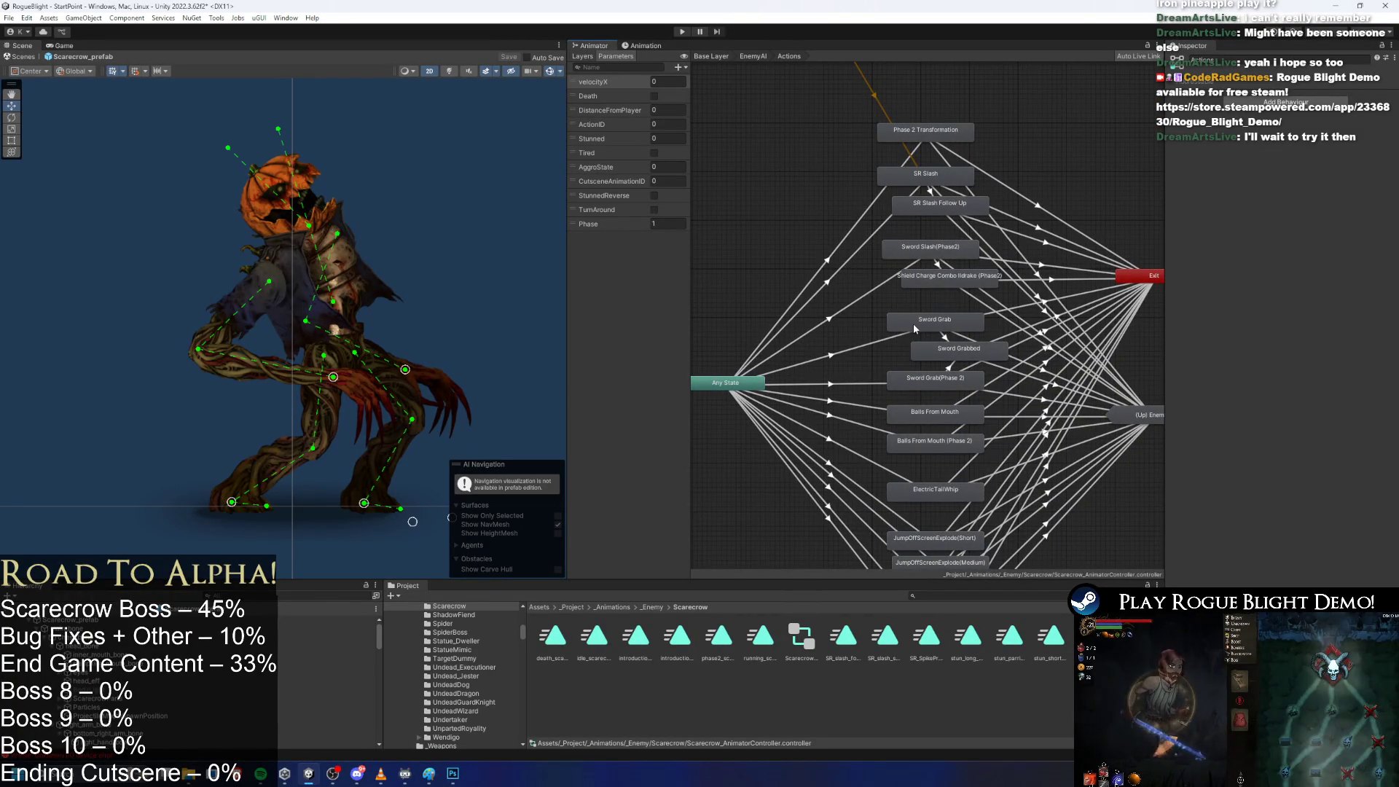
pyautogui.scroll(-2, 914, 325)
# Move the Balls From Mouth state next to Shield Charge Combo Ildrake (Phase2).
pyautogui.moveTo(913, 330)
pyautogui.mouseDown()
pyautogui.moveTo(914, 218)
pyautogui.moveTo(934, 251)
pyautogui.mouseUp()
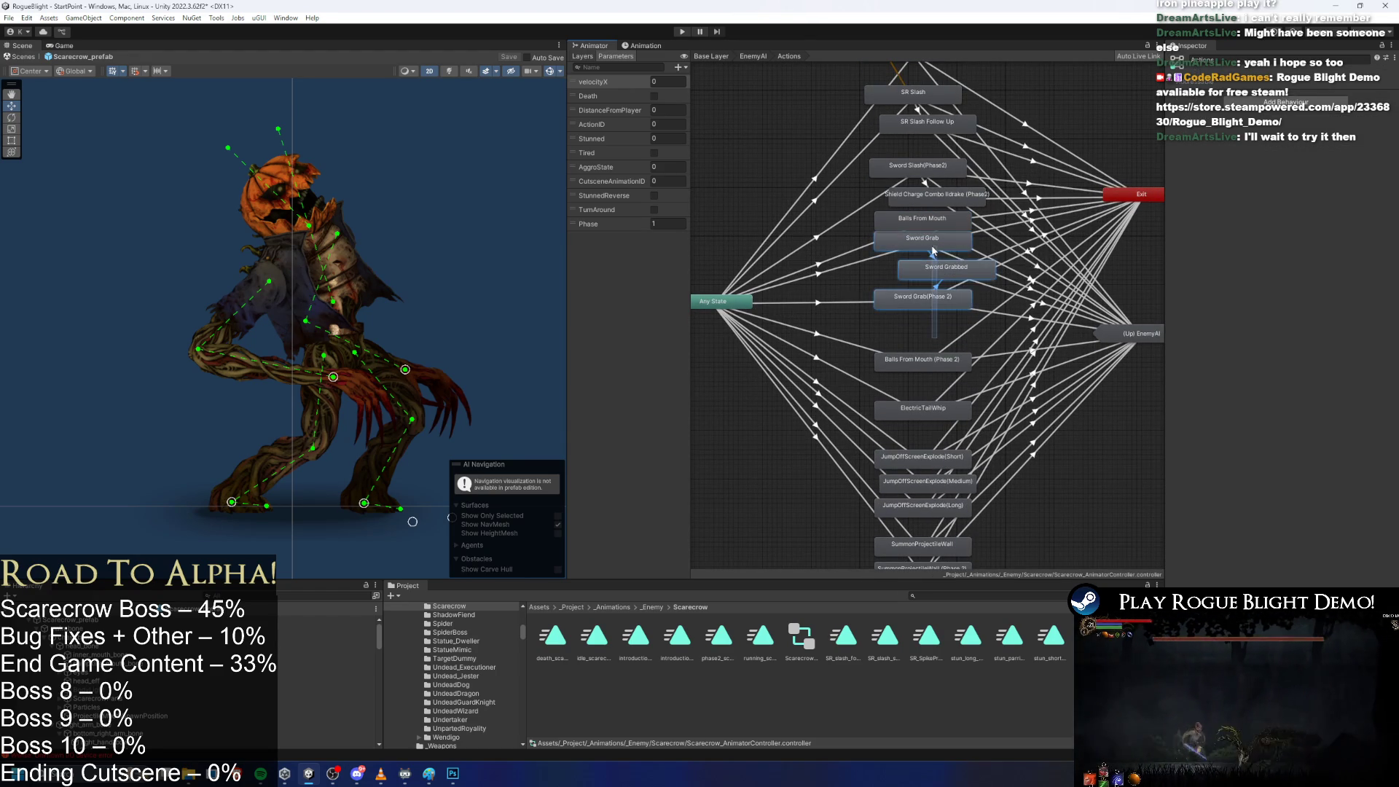
pyautogui.scroll(-5, 975, 333)
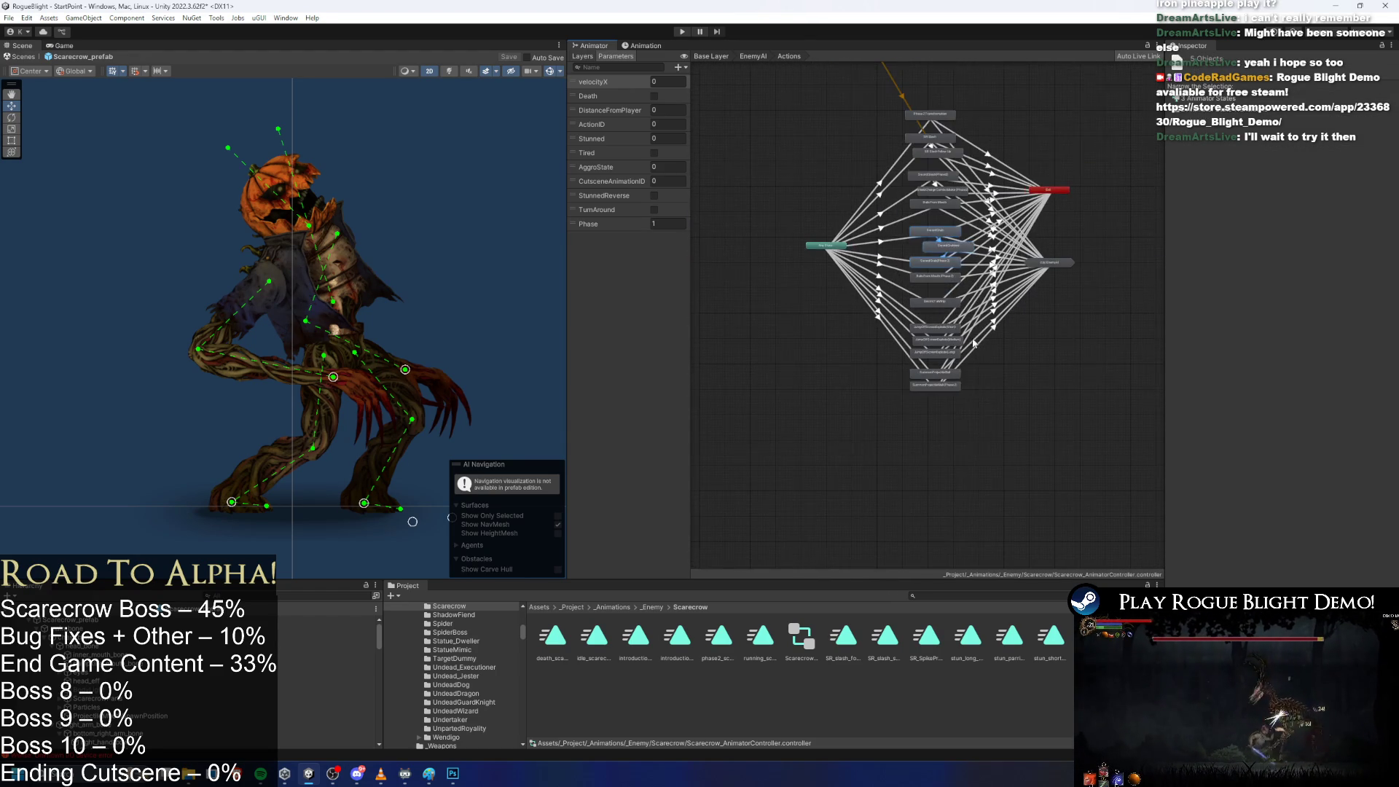
pyautogui.scroll(5, 955, 208)
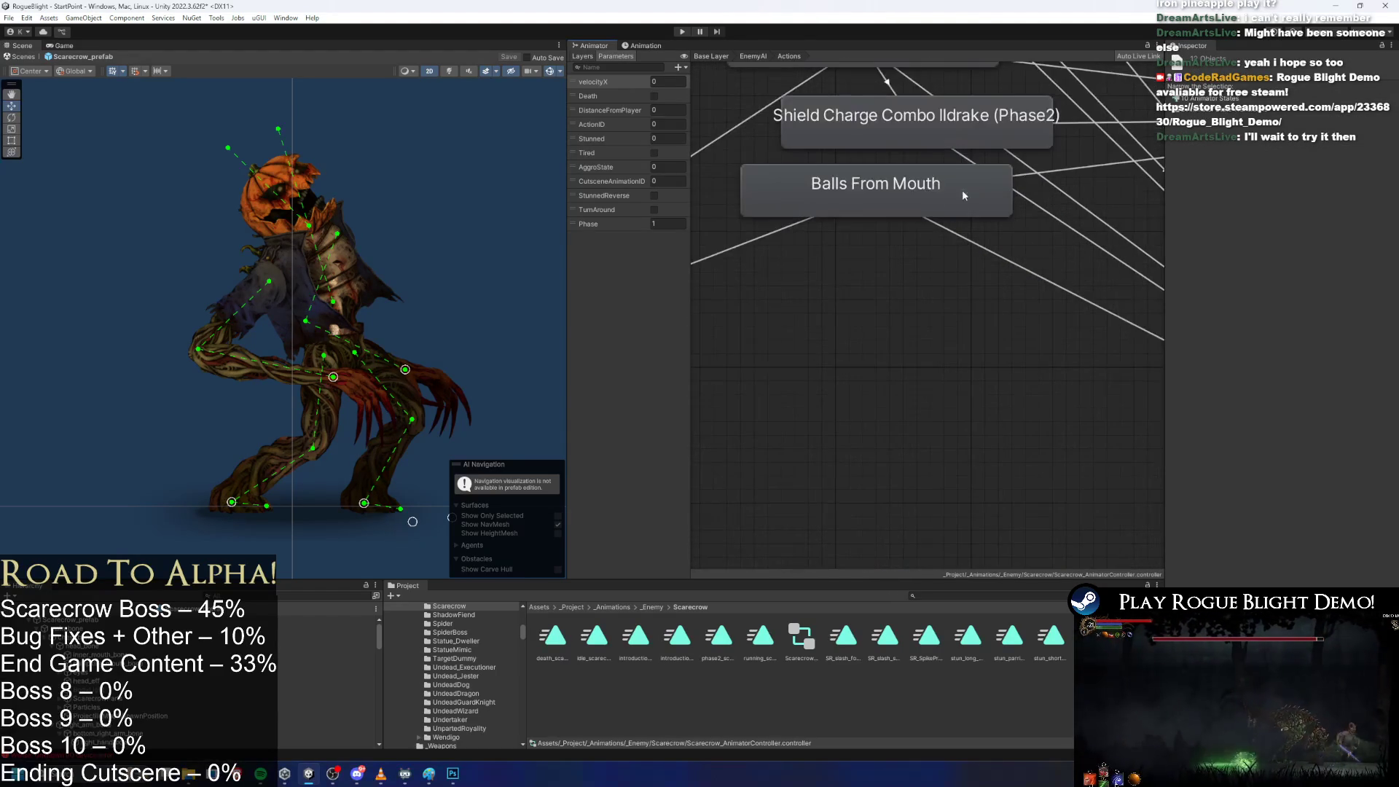
pyautogui.moveTo(948, 240); pyautogui.dragTo(919, 333)
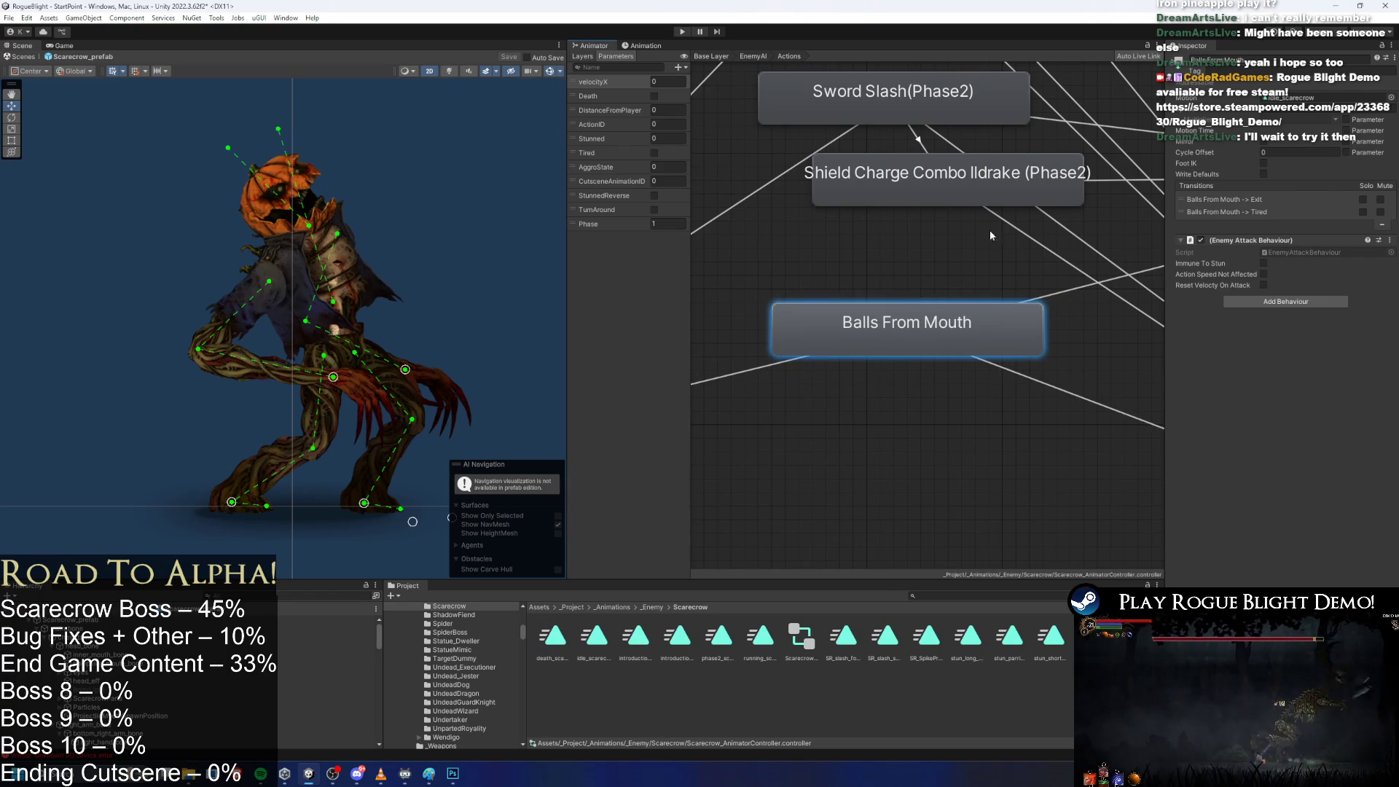
# Assign the SR_SpikeProjectile_scarecrow clip as the Balls From Mouth state's Motion.
pyautogui.click(1391, 97)
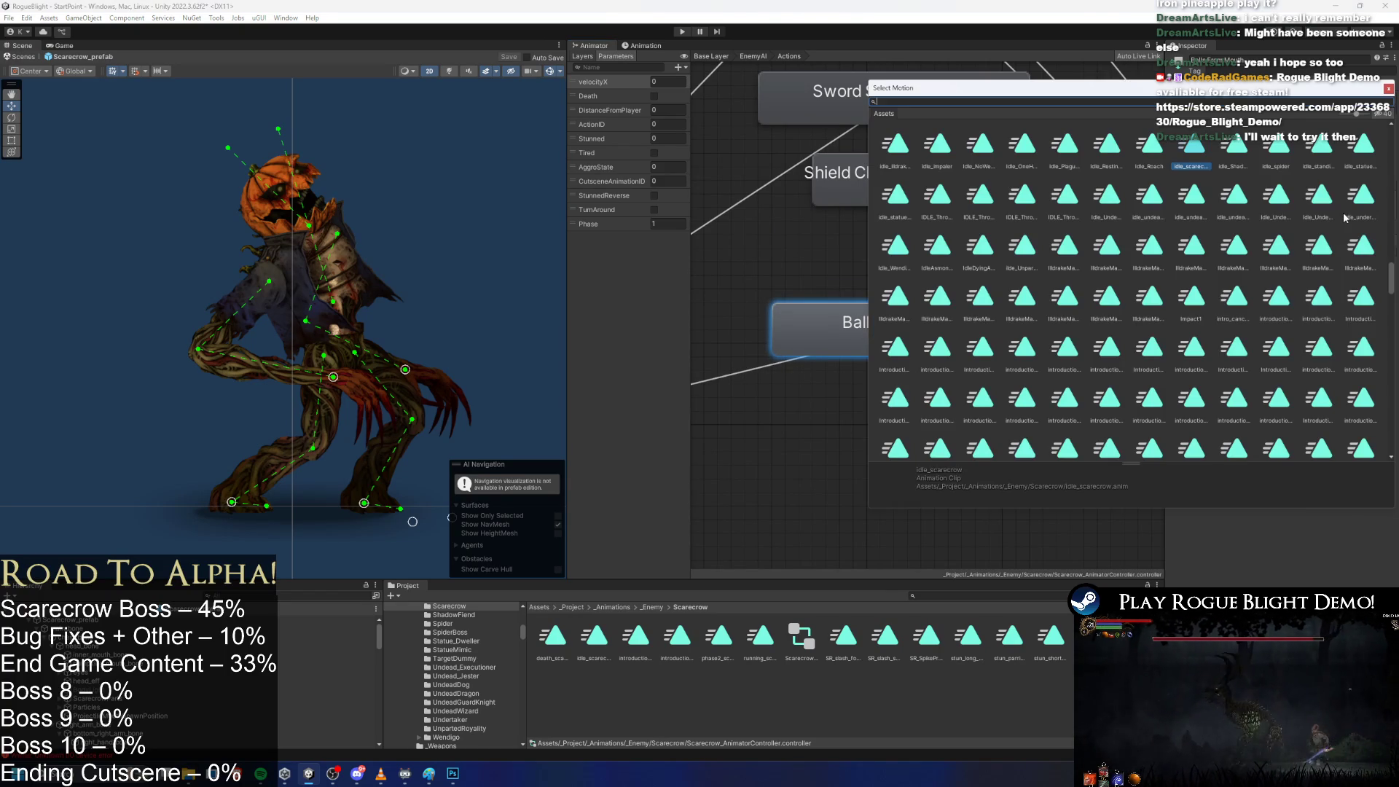
pyautogui.write('scarecr')
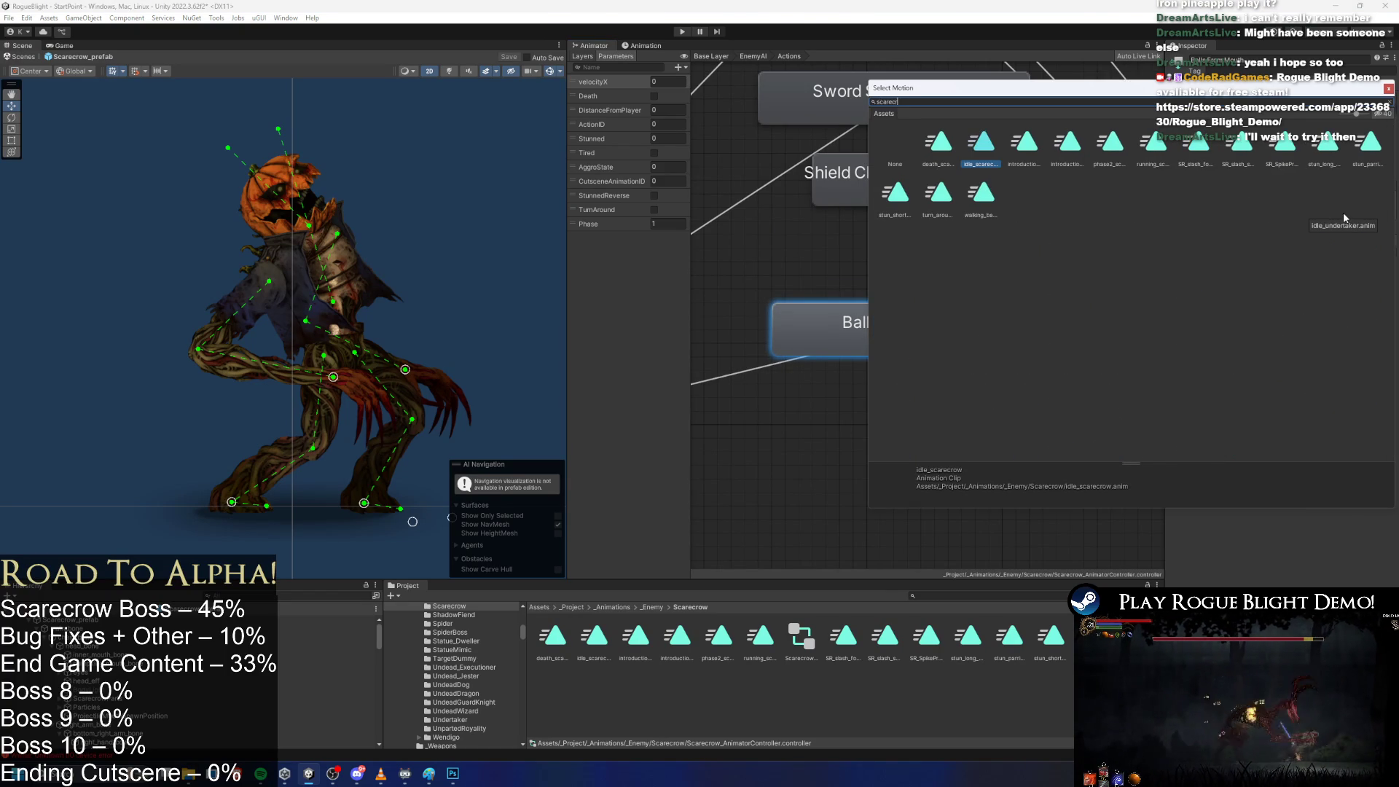
pyautogui.write('ow s')
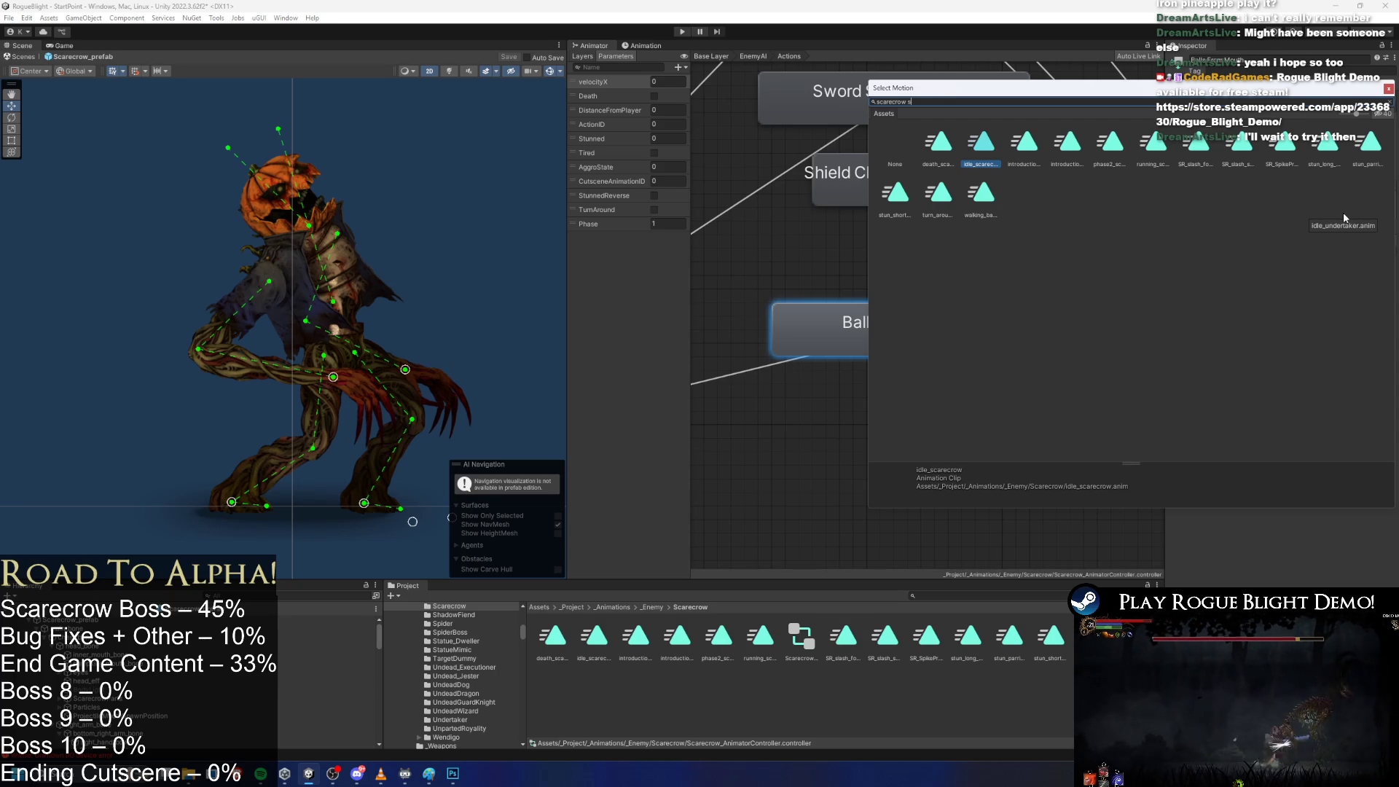
pyautogui.write('pike')
pyautogui.click(942, 145)
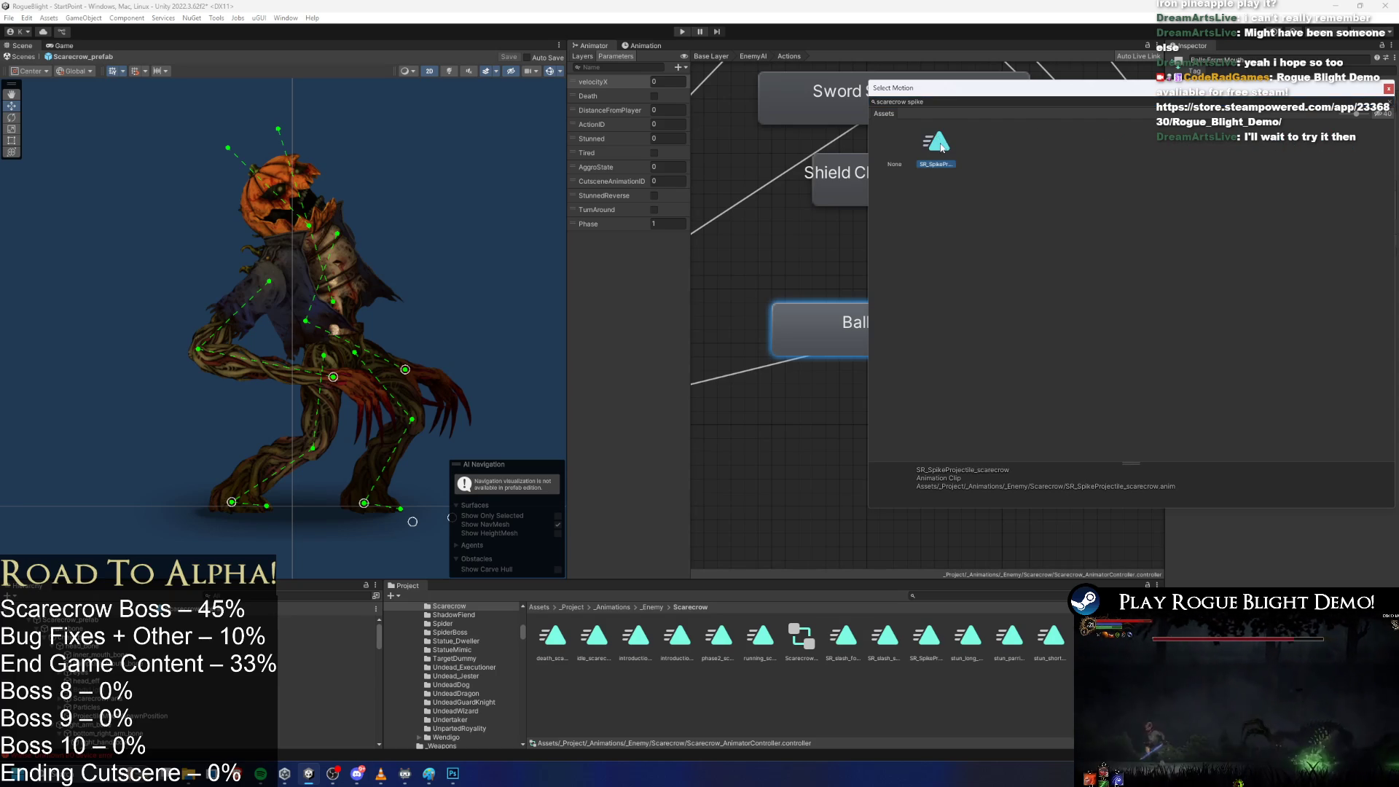
pyautogui.doubleClick(942, 146)
# Move Sword Slash(Phase2) and Shield Charge lower and place Balls From Mouth below SR Slash Follow Up.
pyautogui.scroll(-3, 958, 212)
pyautogui.click(948, 175)
pyautogui.moveTo(948, 175); pyautogui.dragTo(958, 418)
pyautogui.moveTo(938, 261); pyautogui.dragTo(929, 177)
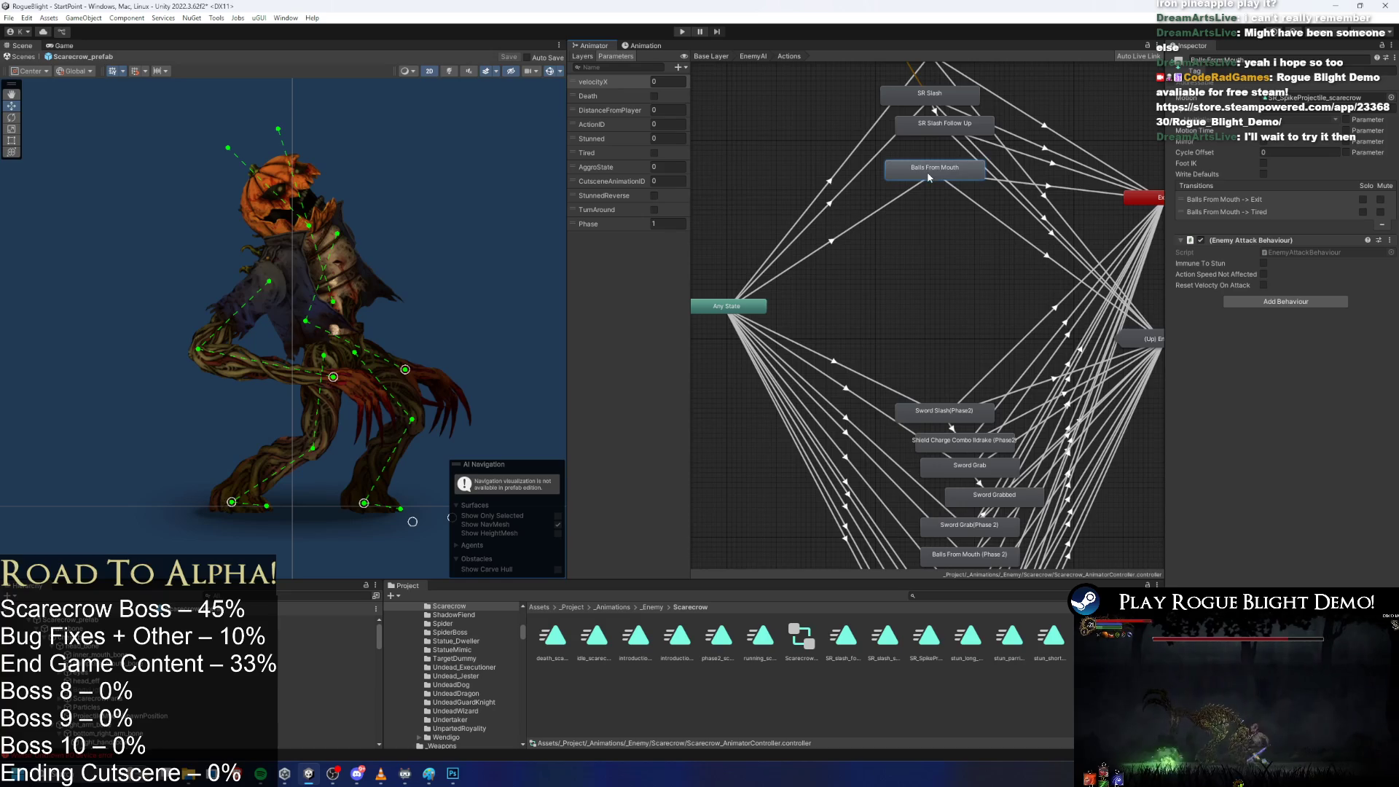
pyautogui.scroll(5, 936, 116)
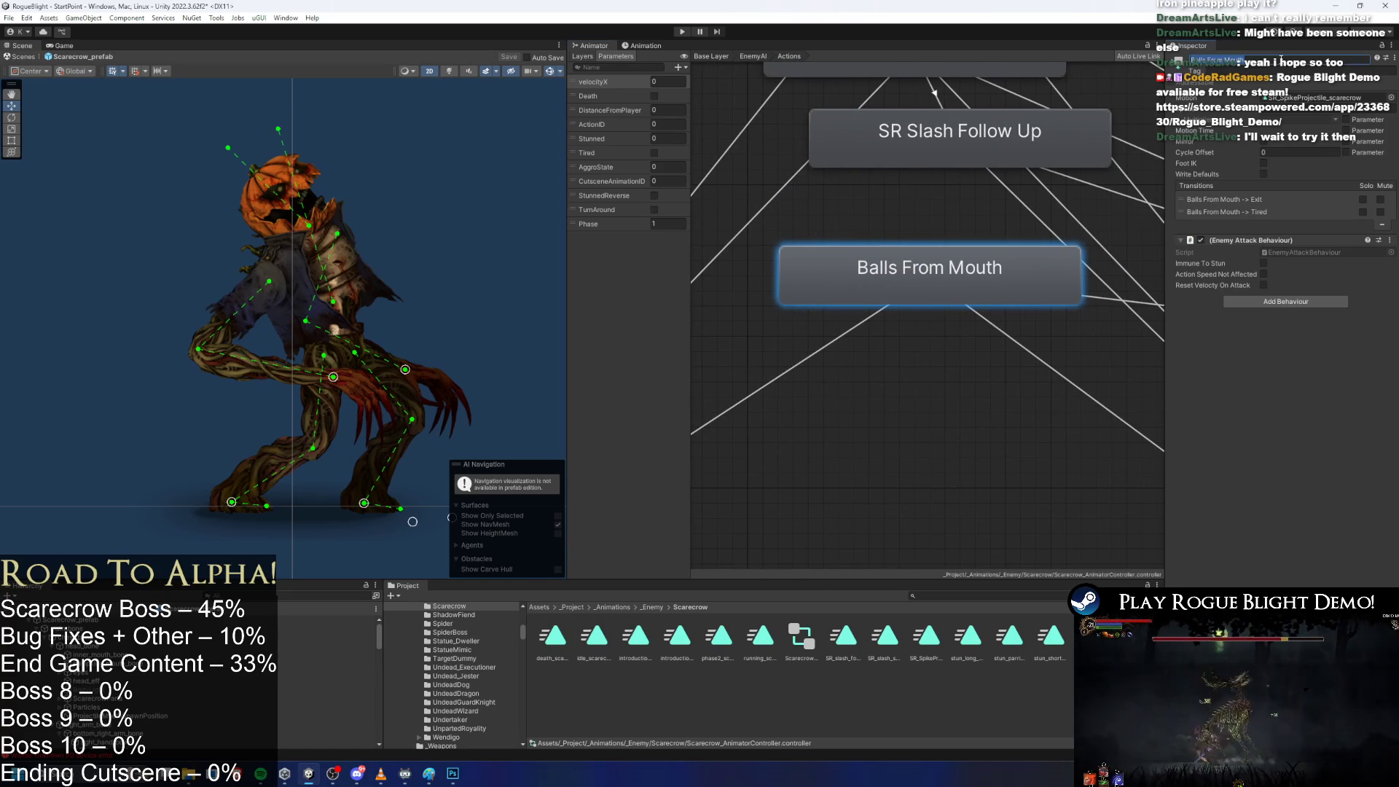
# Rename the state to 'SR Spike Projectile'.
pyautogui.press('BackSpace')
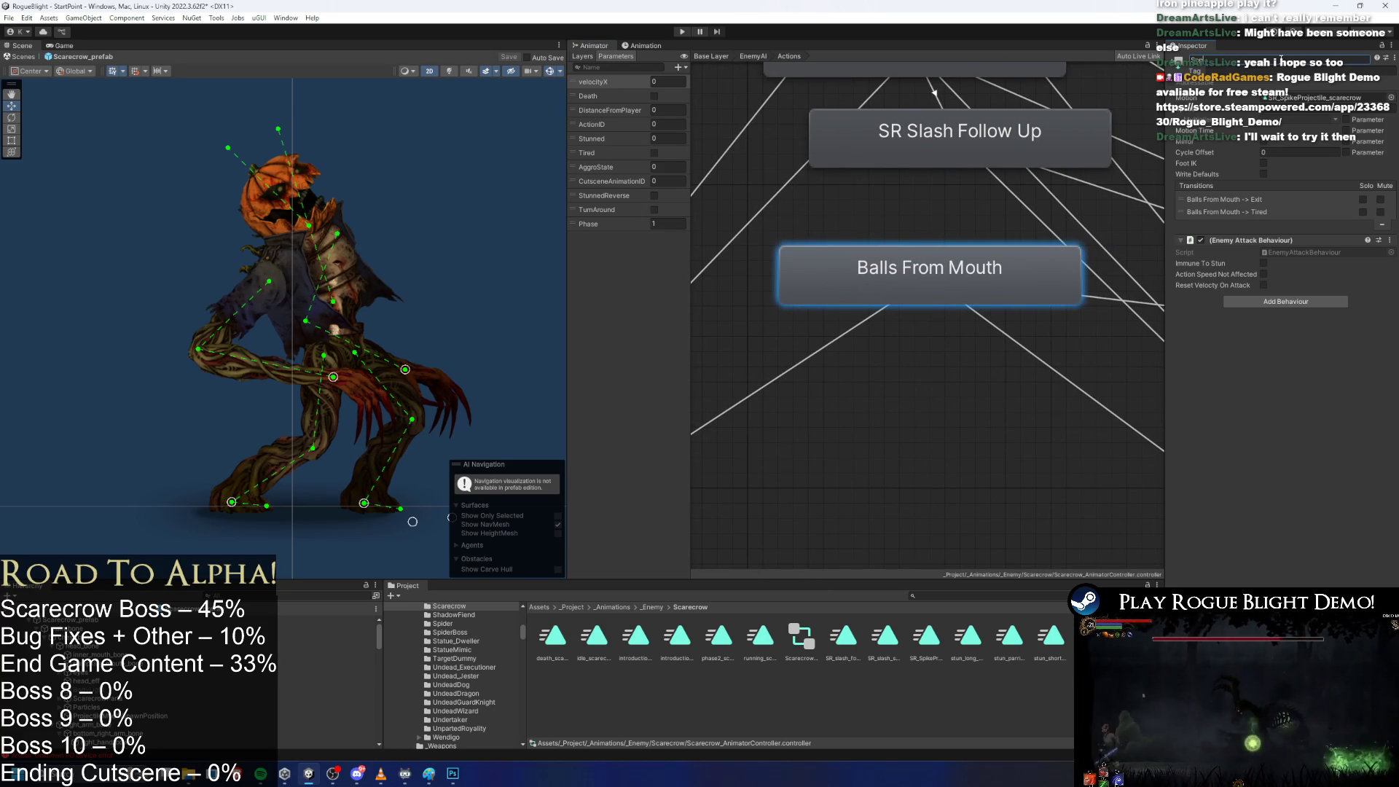
pyautogui.write('pl')
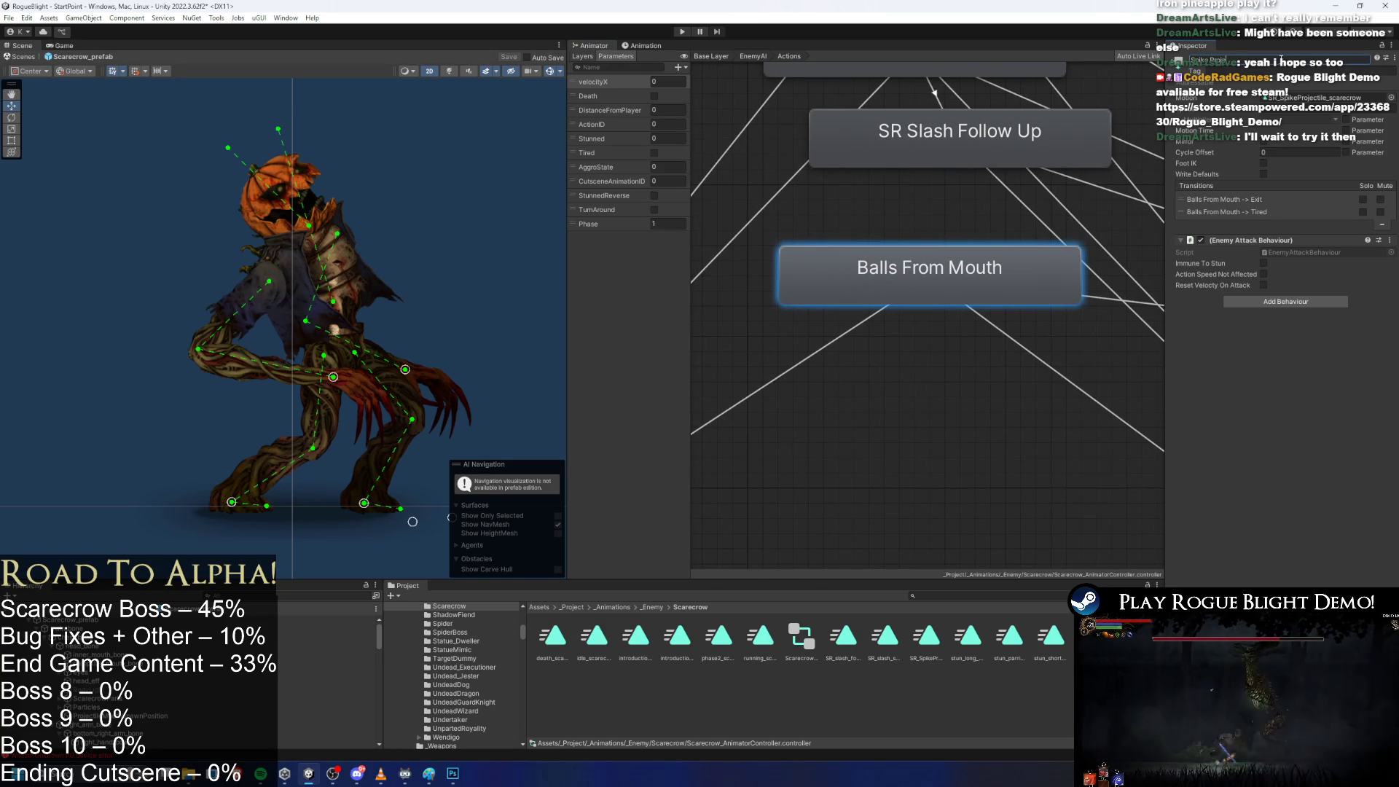
pyautogui.write('ectil')
pyautogui.press('Return')
pyautogui.press('Home')
pyautogui.write('SR')
pyautogui.press('Return')
# Review the SR Spike Projectile and SR Slash transitions, and set Sword Slash(Phase2)'s ActionID condition to 0.
pyautogui.scroll(-3, 1108, 149)
pyautogui.click(920, 283)
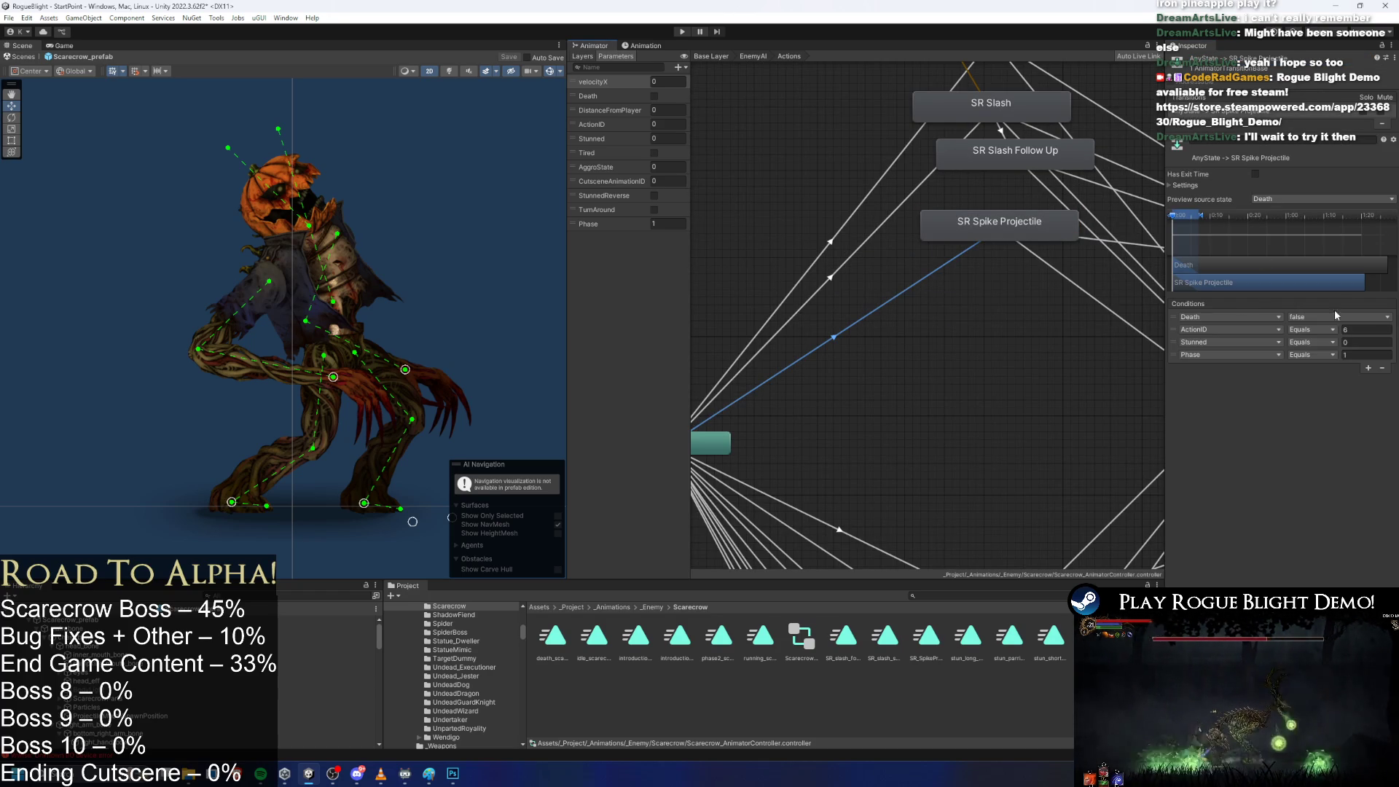
pyautogui.click(922, 188)
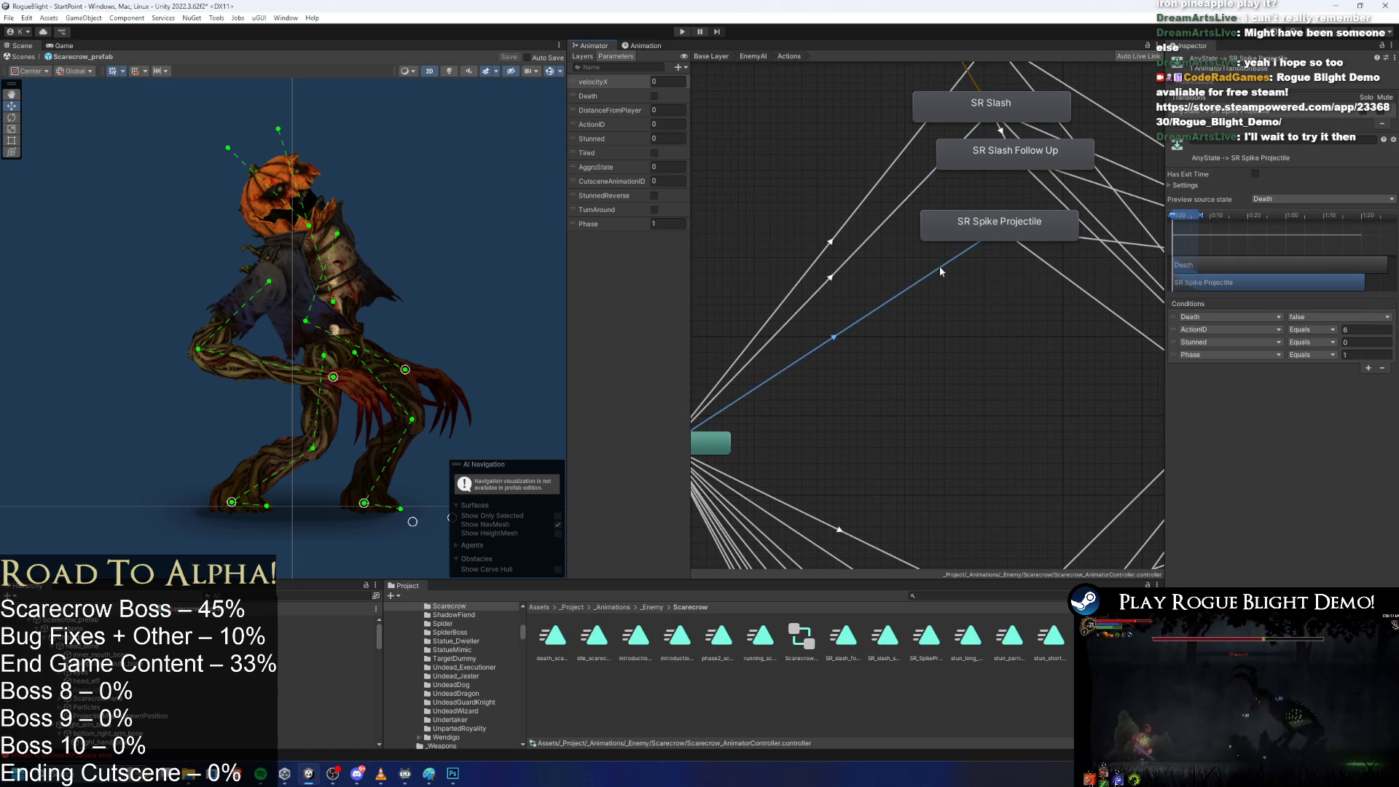
pyautogui.click(991, 140)
pyautogui.click(929, 289)
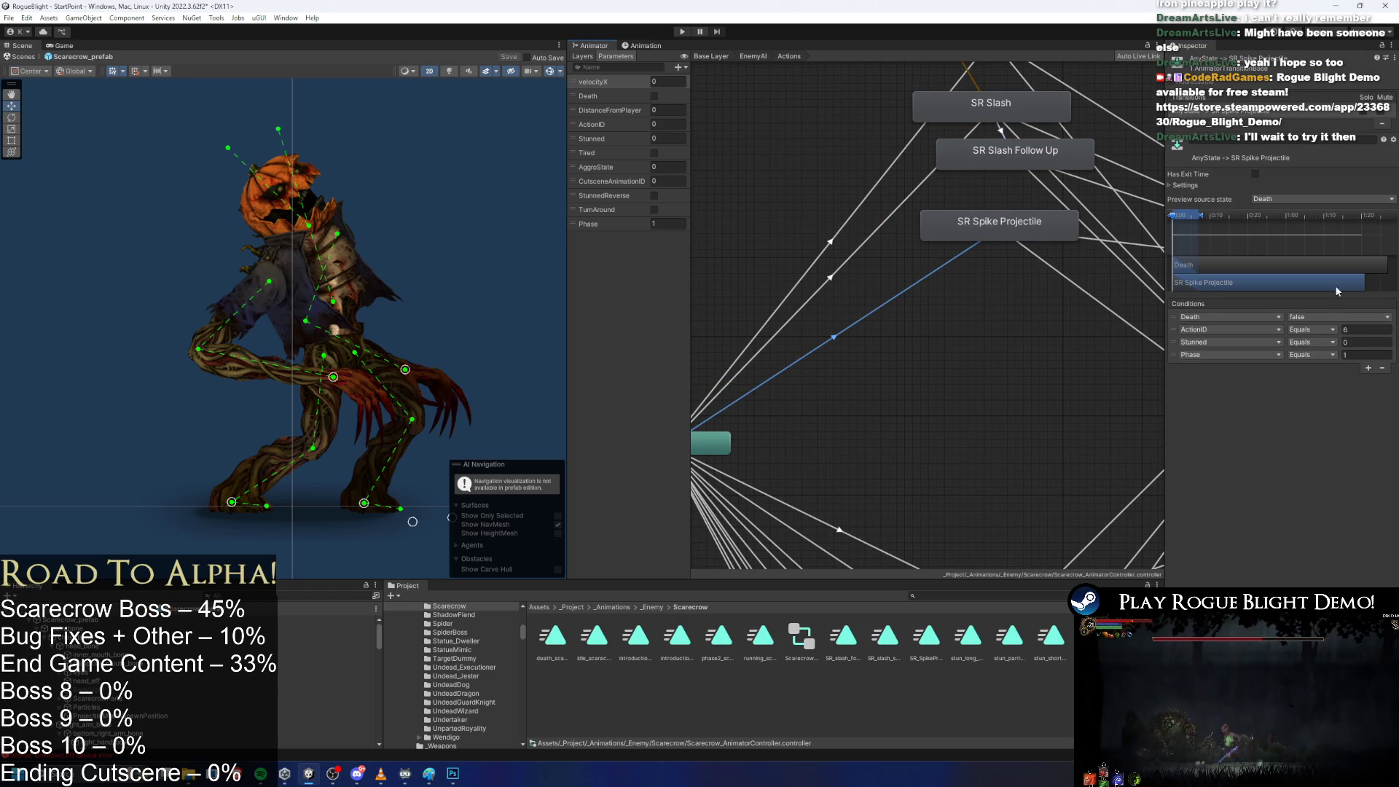
pyautogui.moveTo(949, 511); pyautogui.dragTo(824, 290)
pyautogui.click(856, 280)
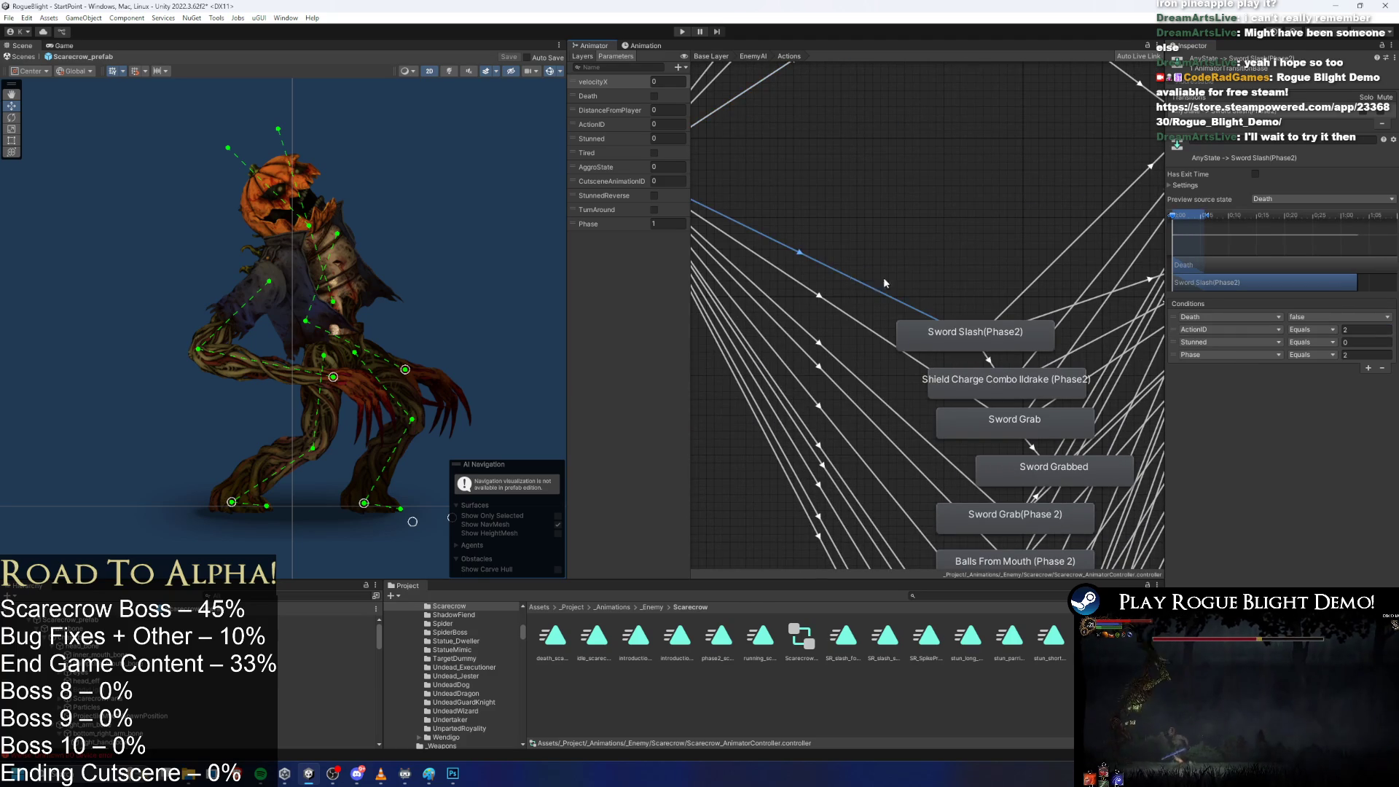
pyautogui.click(1371, 330)
pyautogui.press('Return')
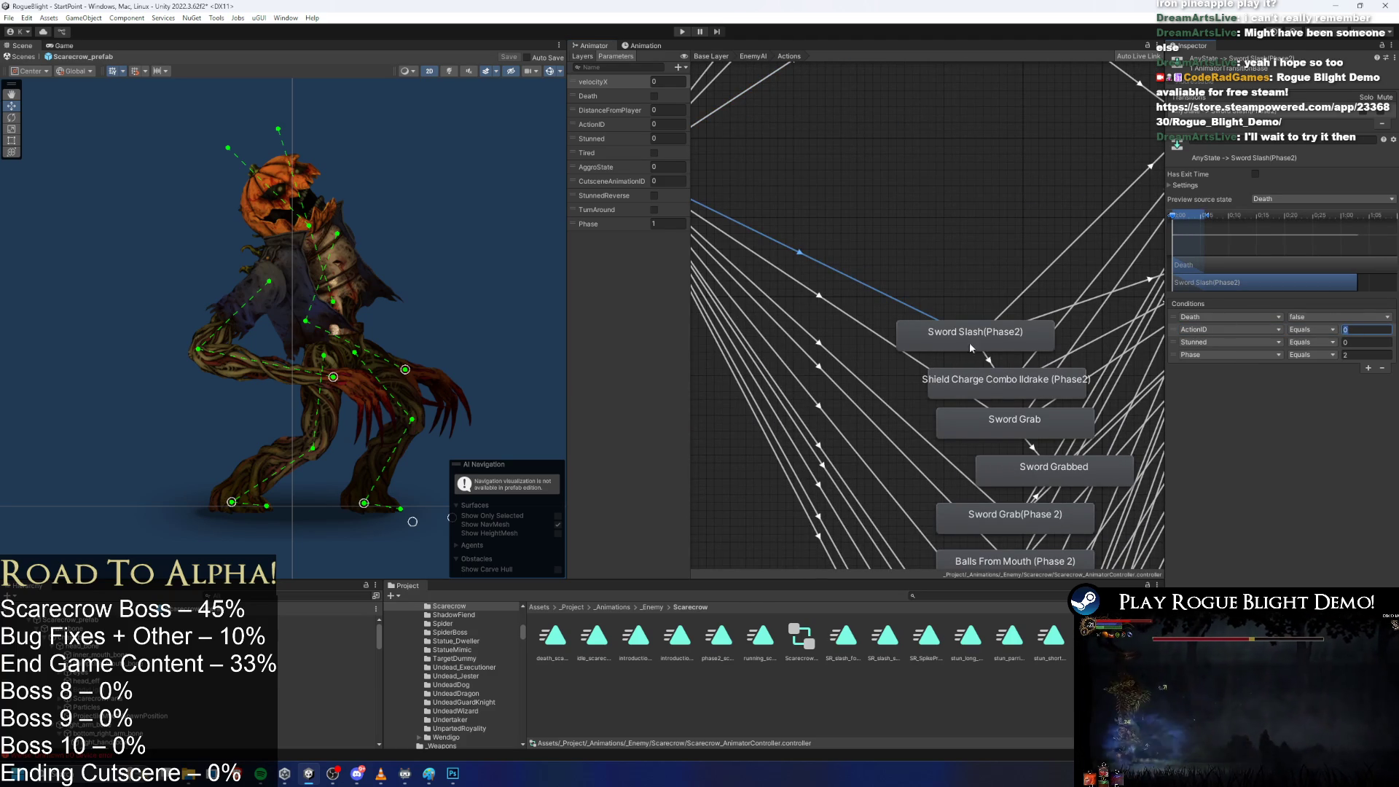
# Check ActionID conditions on Sword Grab (99), Balls From Mouth (Phase 2) (6), ElectricTailWhip and JumpOffScreenExplode transitions.
pyautogui.click(857, 319)
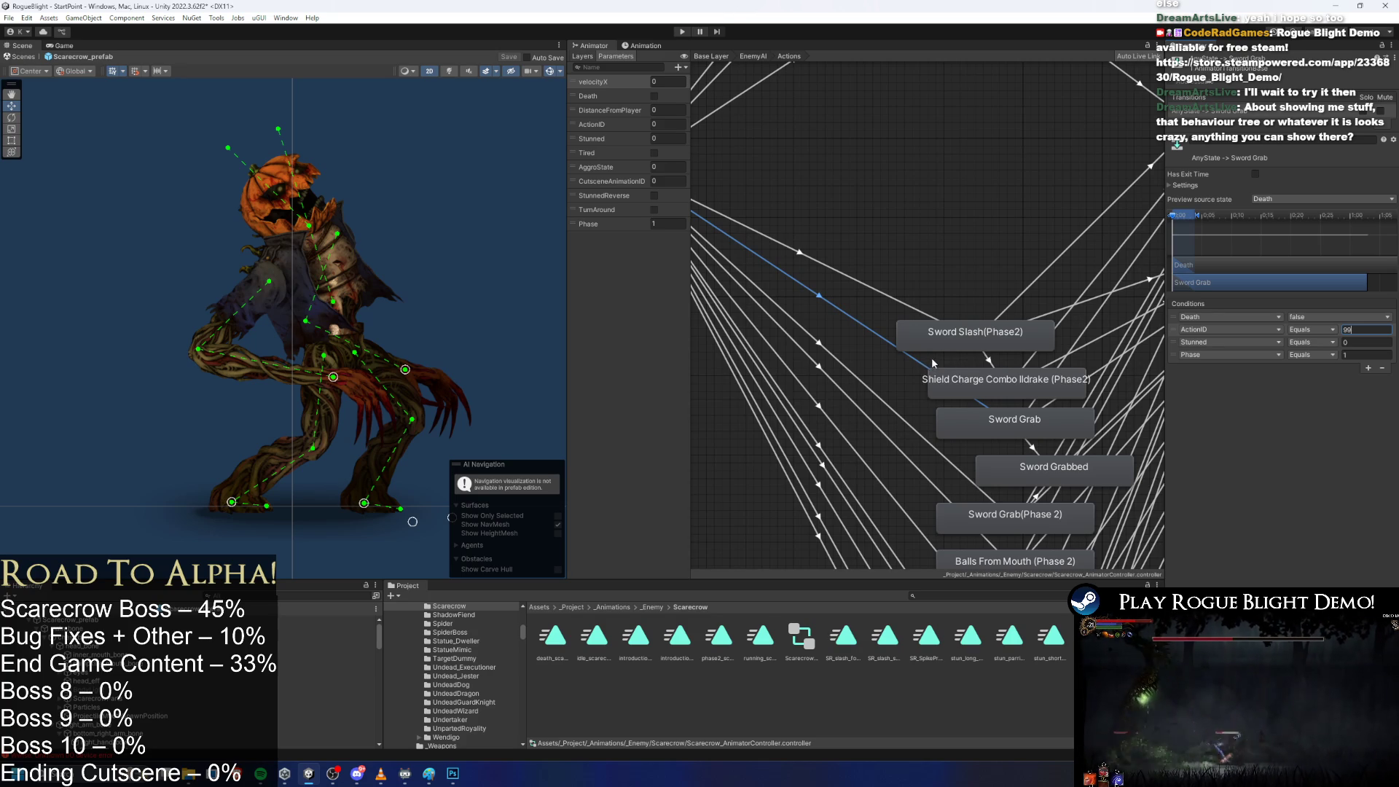
pyautogui.click(855, 375)
pyautogui.click(1365, 331)
pyautogui.click(845, 438)
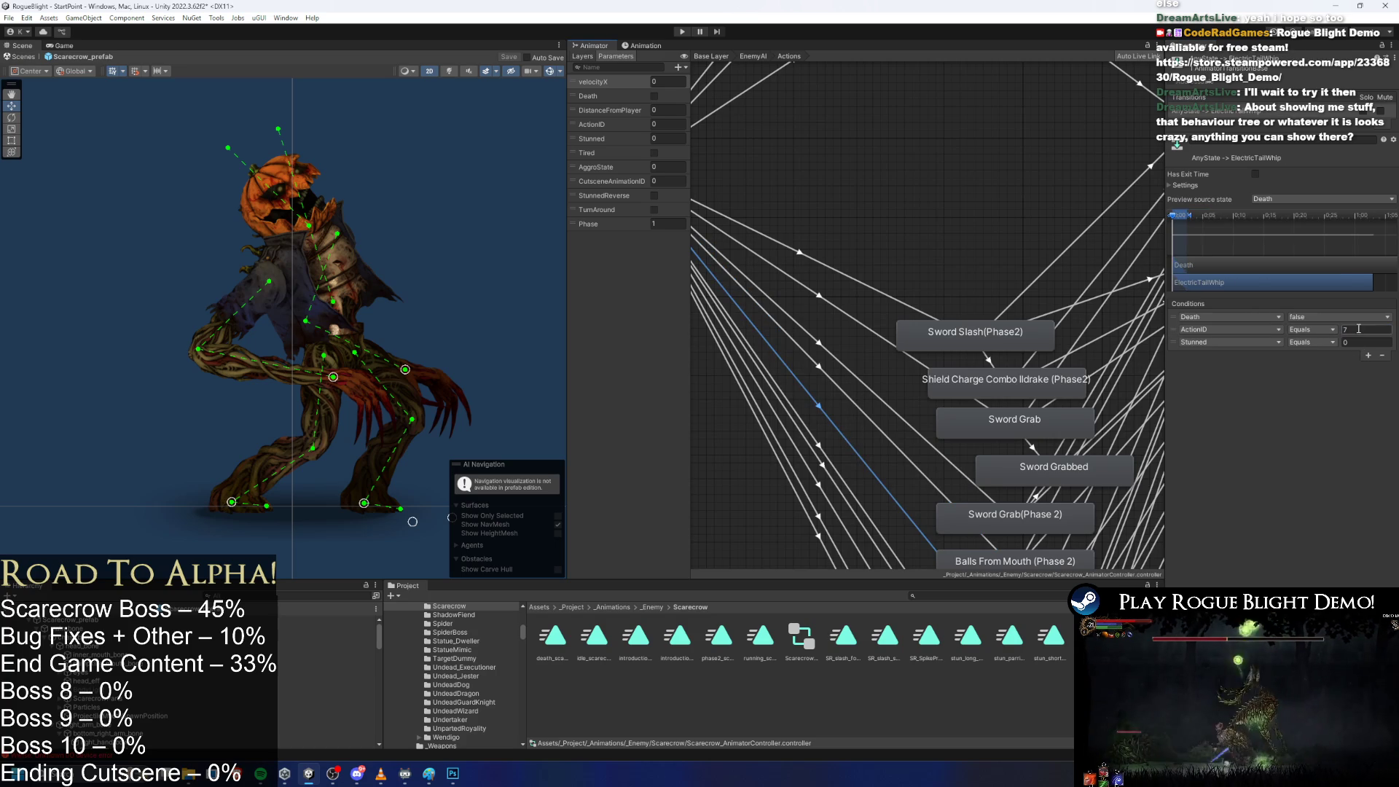
pyautogui.click(828, 461)
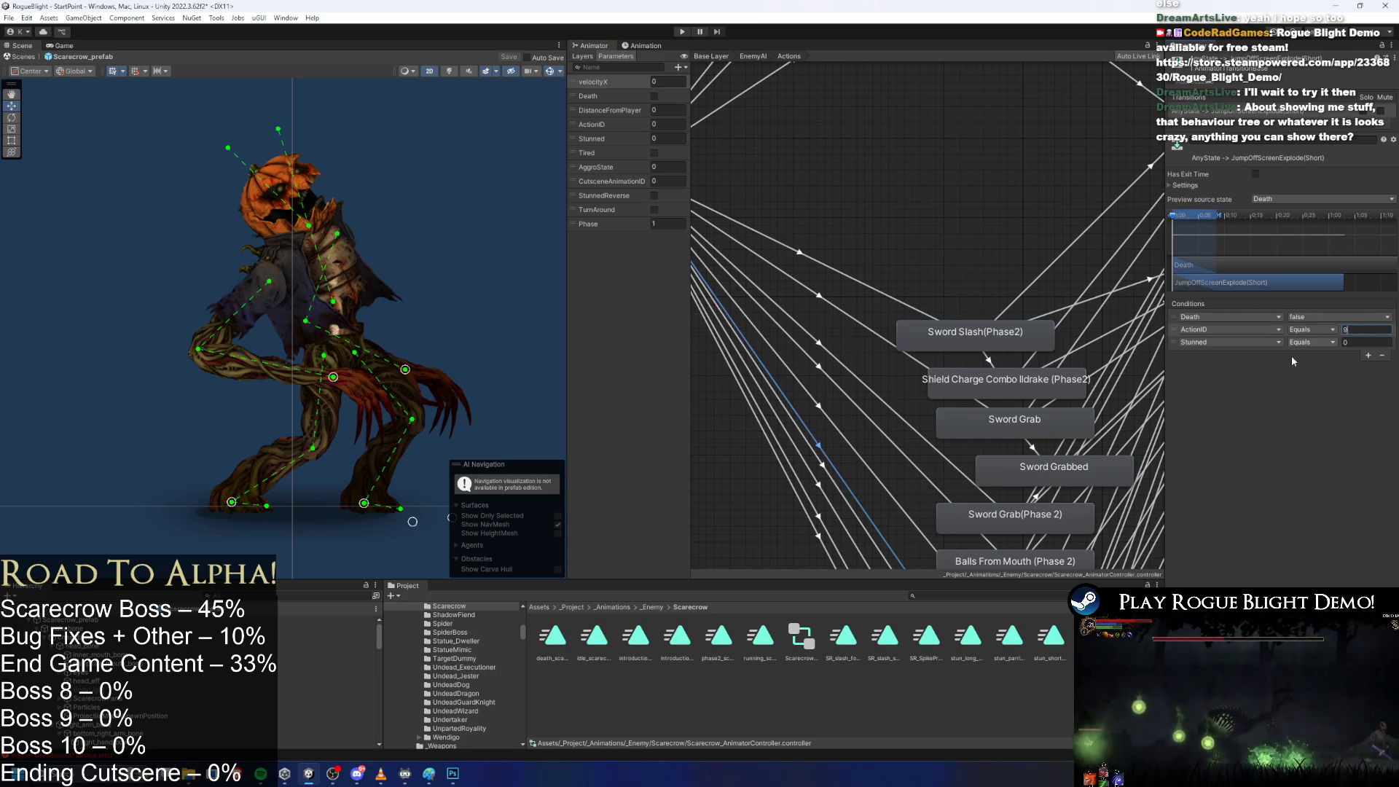
pyautogui.click(823, 470)
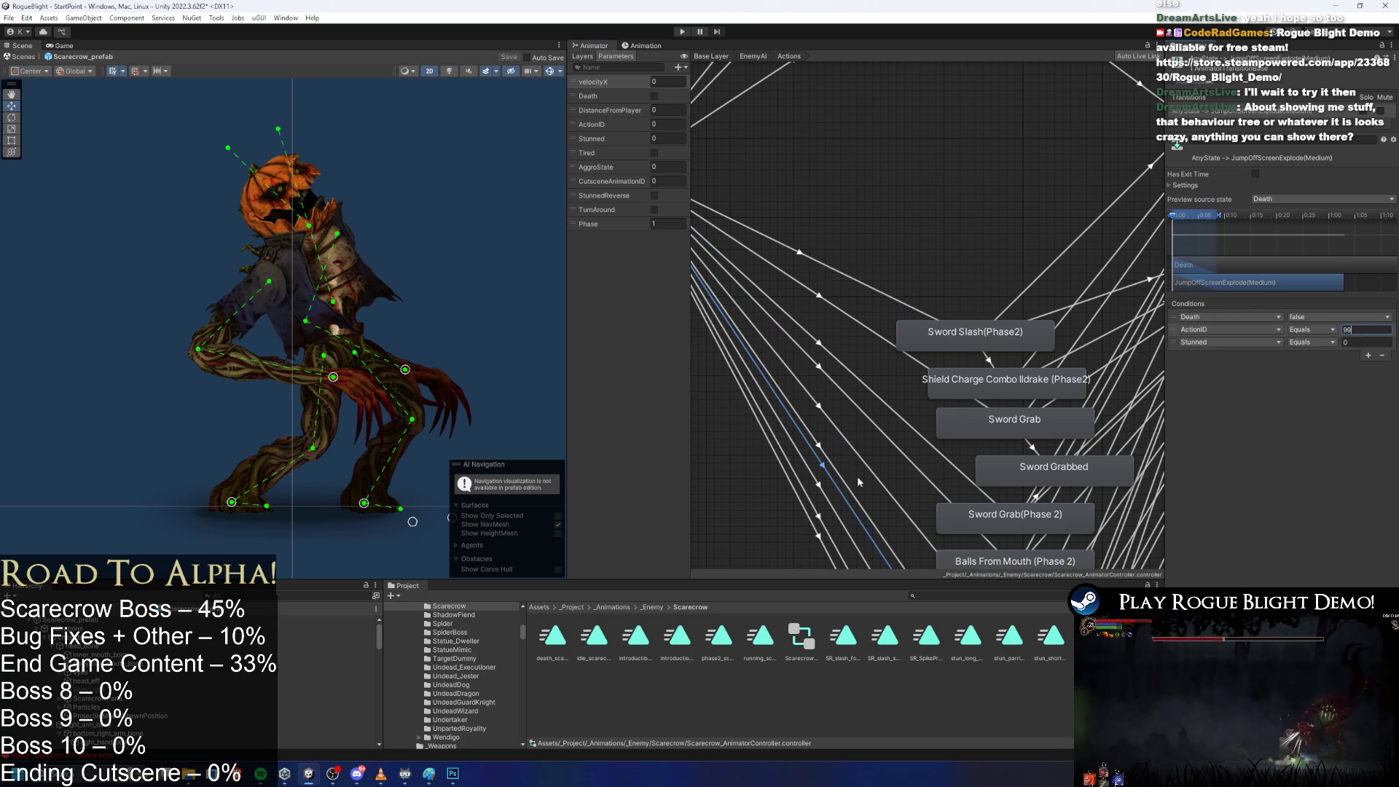
# Set the AnyState → SummonProjectileWall transition's ActionID condition to 99.
pyautogui.click(817, 514)
pyautogui.write('99')
pyautogui.scroll(-5, 912, 475)
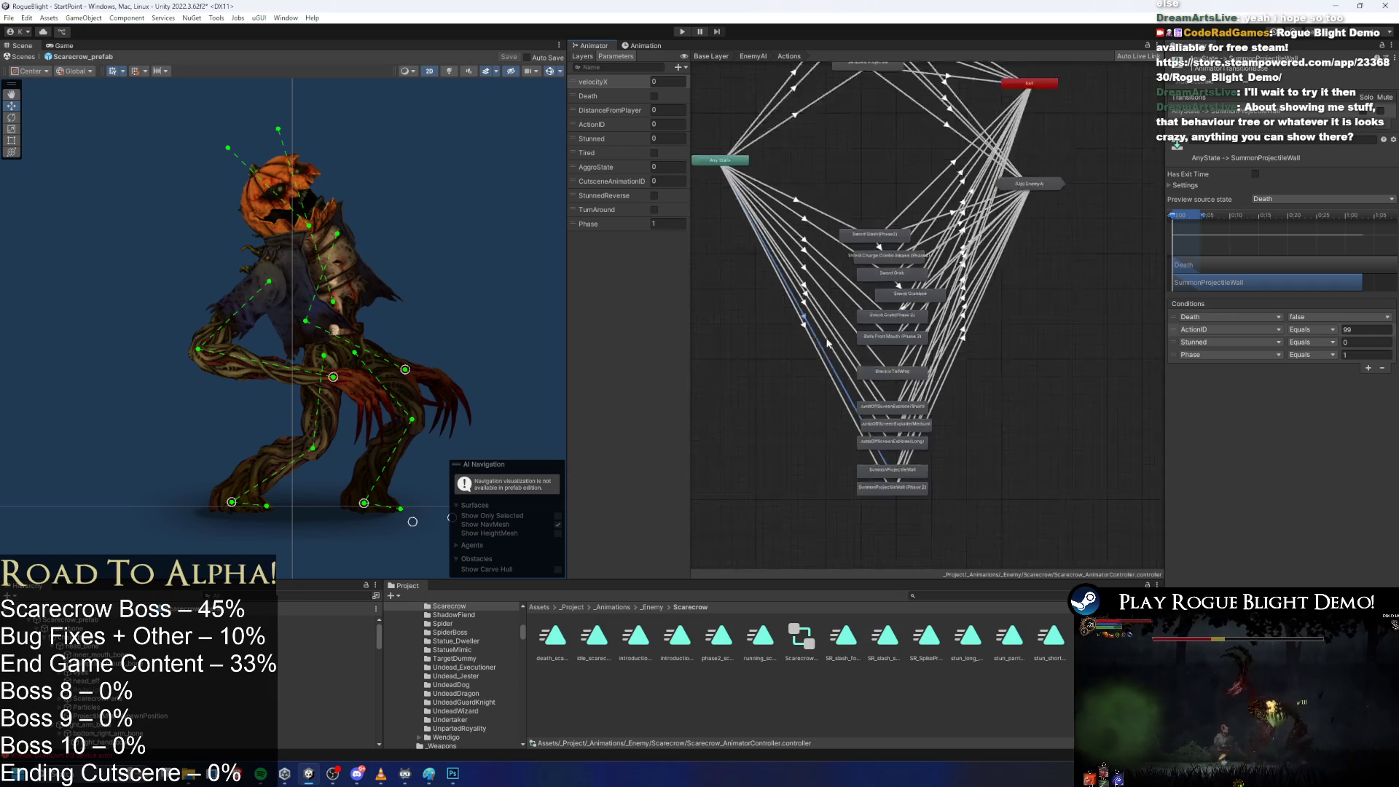
pyautogui.click(842, 185)
# Zoom out the Actions graph and box-select the top four attack states.
pyautogui.moveTo(867, 186); pyautogui.dragTo(870, 274)
pyautogui.scroll(6, 898, 222)
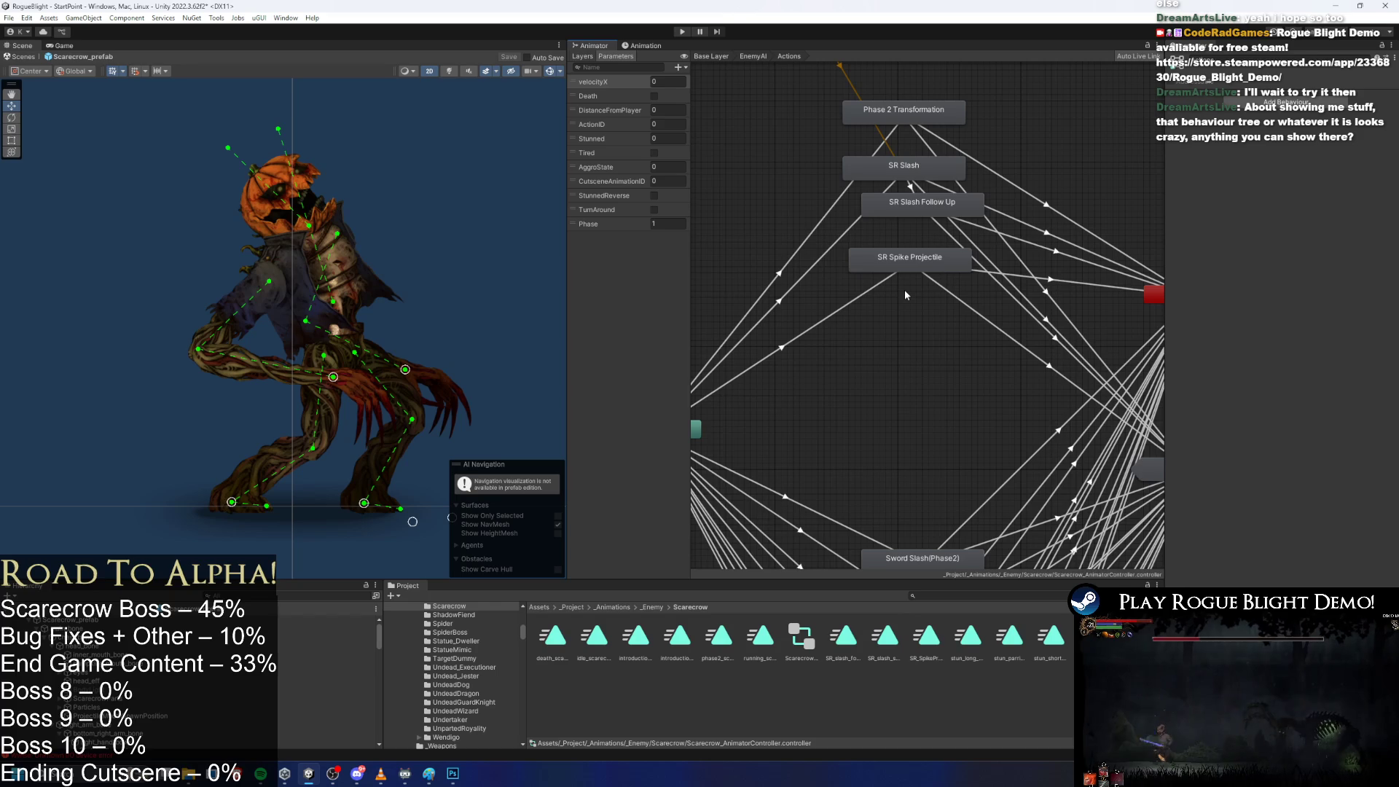
pyautogui.scroll(-5, 911, 287)
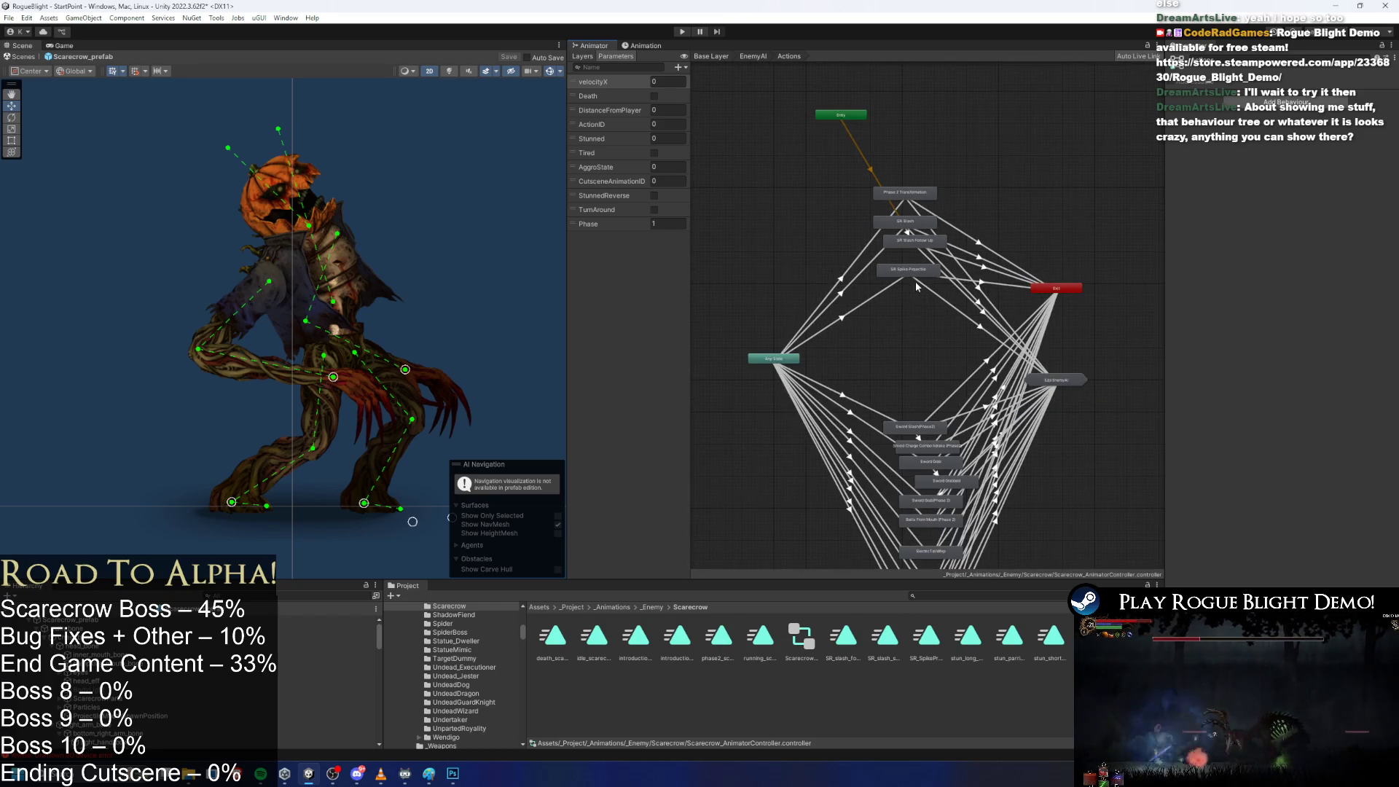
pyautogui.scroll(-3, 931, 357)
pyautogui.scroll(-2, 947, 380)
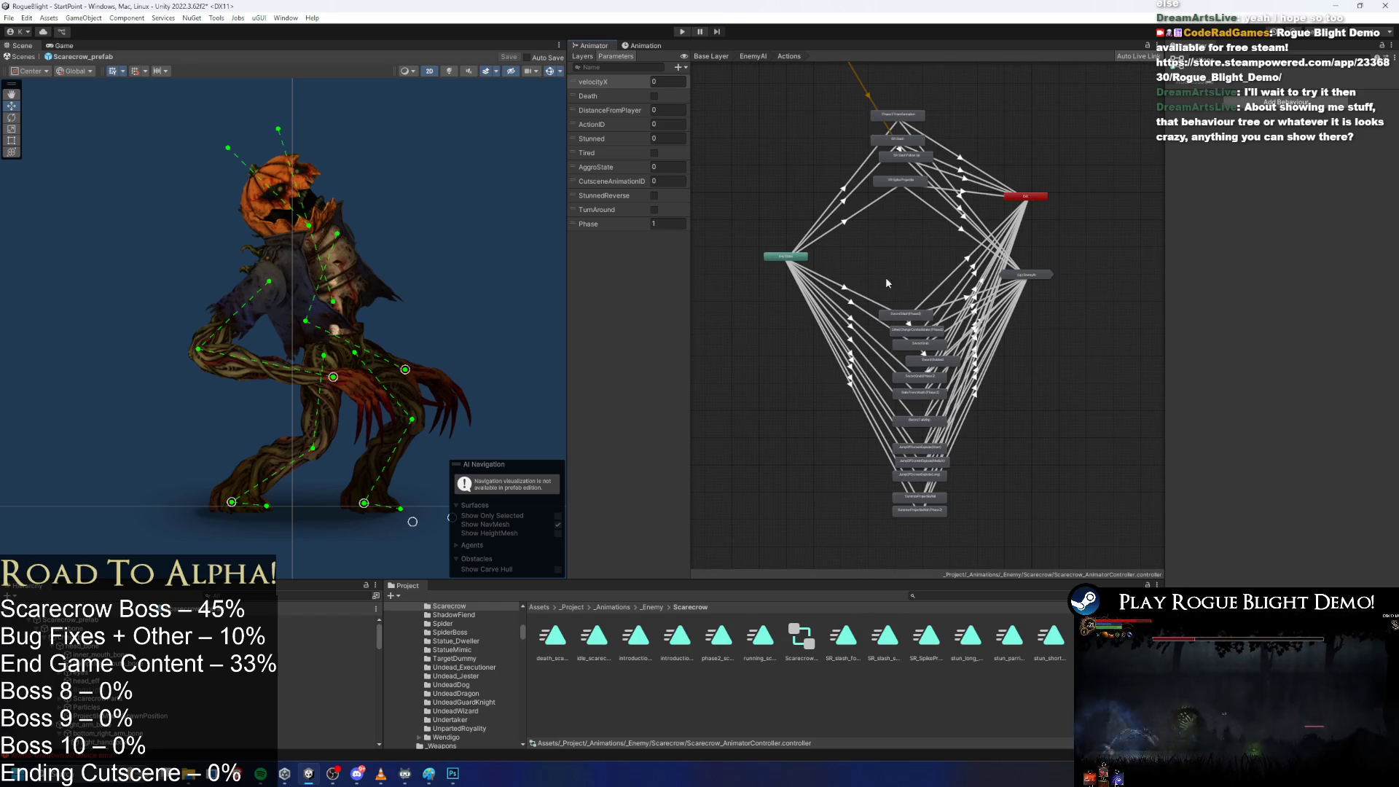
pyautogui.moveTo(908, 216); pyautogui.dragTo(885, 70)
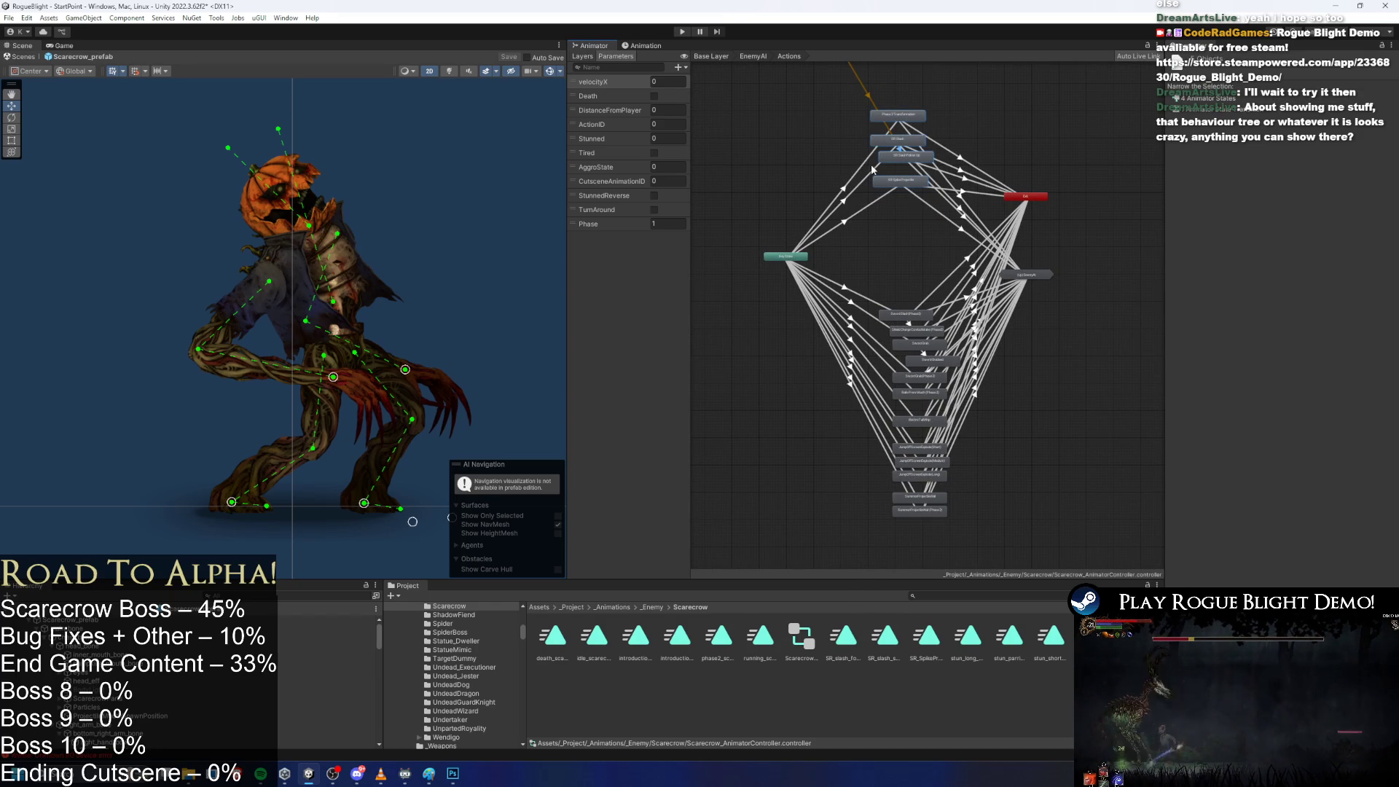
pyautogui.scroll(3, 888, 94)
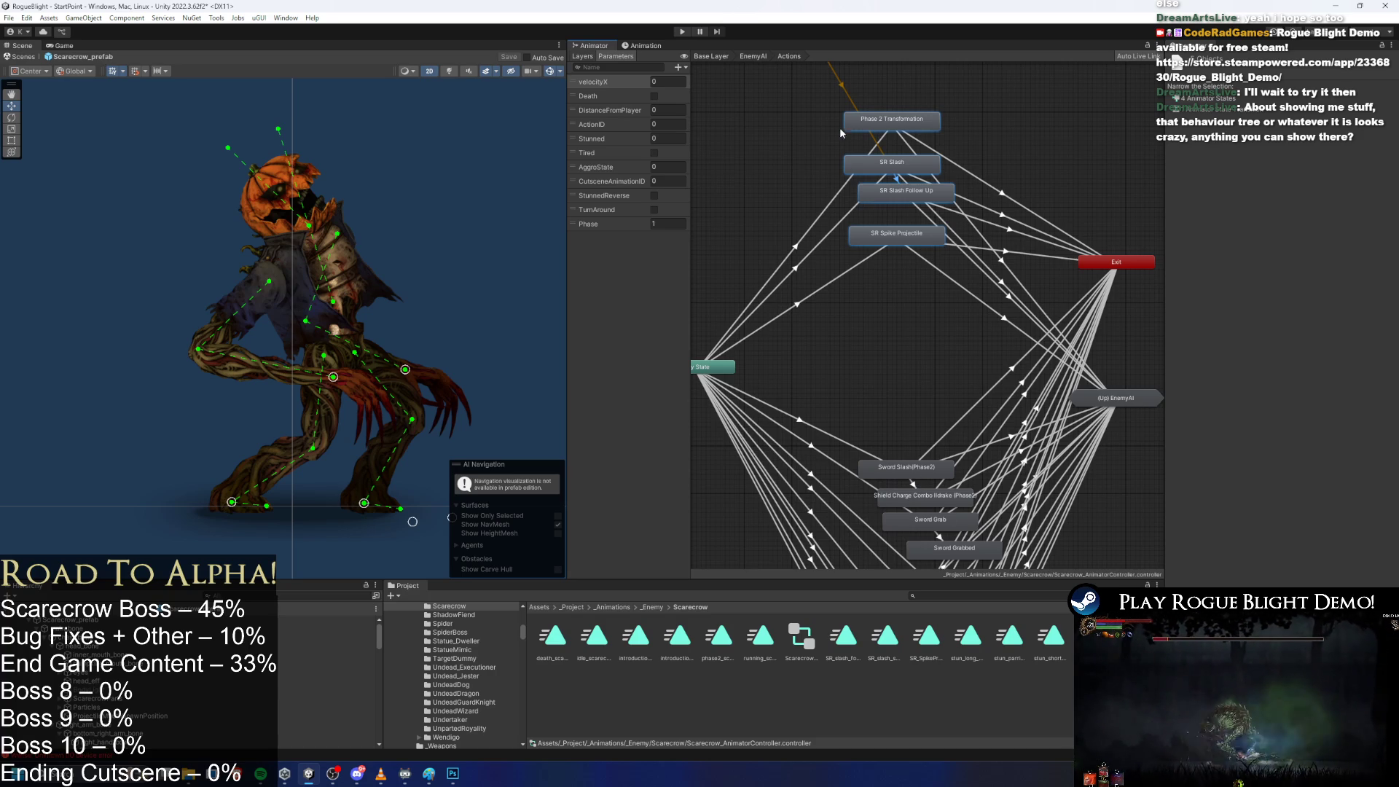
# Inspect the SR Spike Projectile, SR Slash, SR Slash Follow Up and Phase 2 Transformation states.
pyautogui.scroll(5, 898, 144)
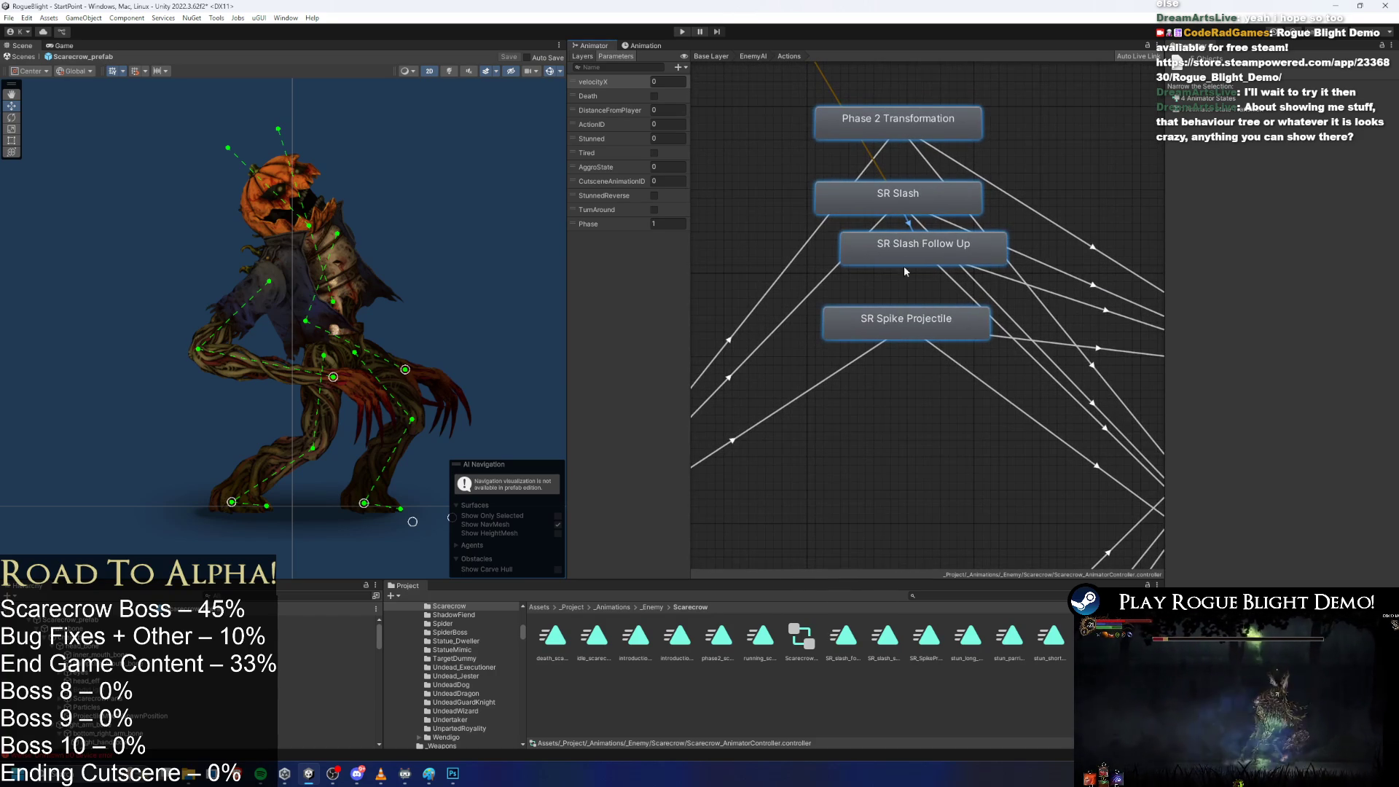
pyautogui.click(1000, 443)
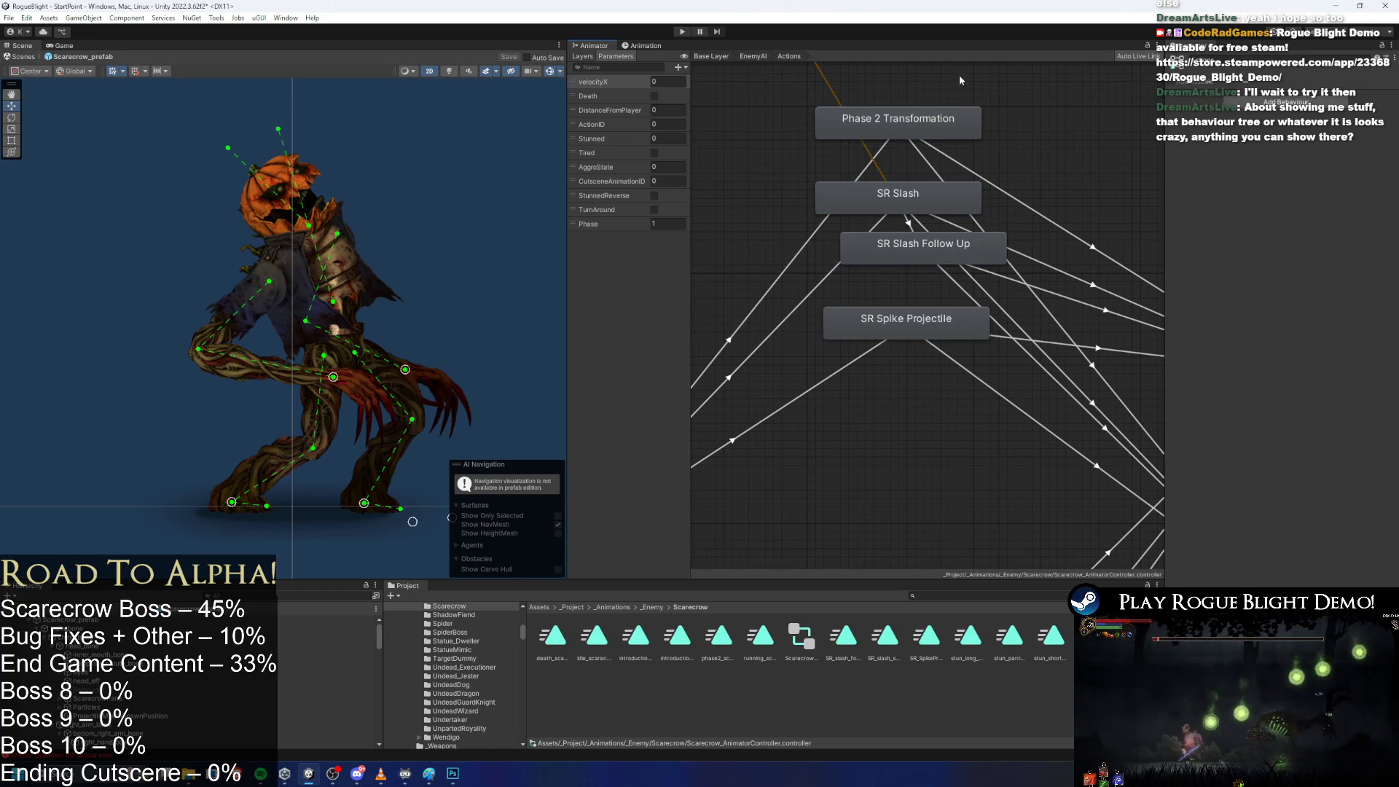
pyautogui.click(980, 325)
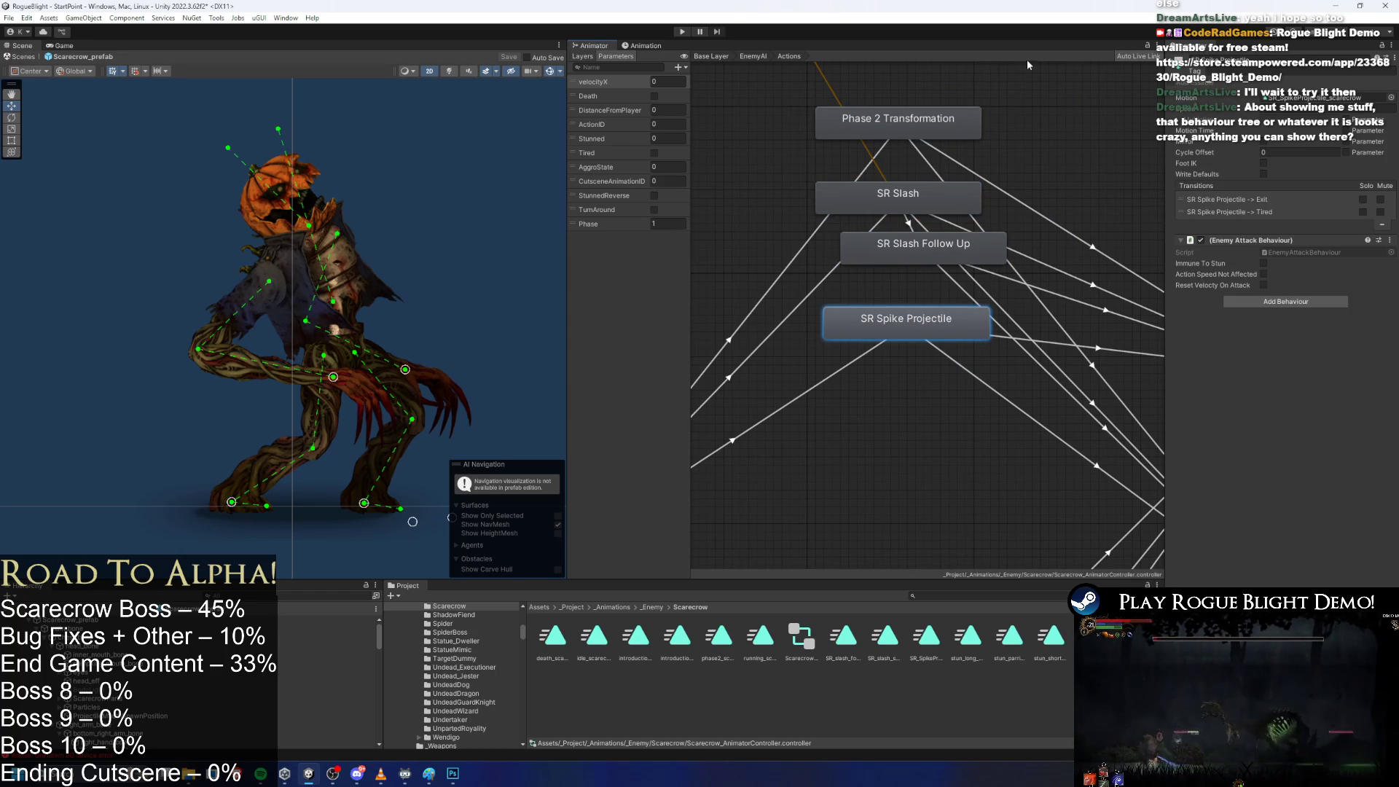
pyautogui.moveTo(770, 174); pyautogui.dragTo(1015, 271)
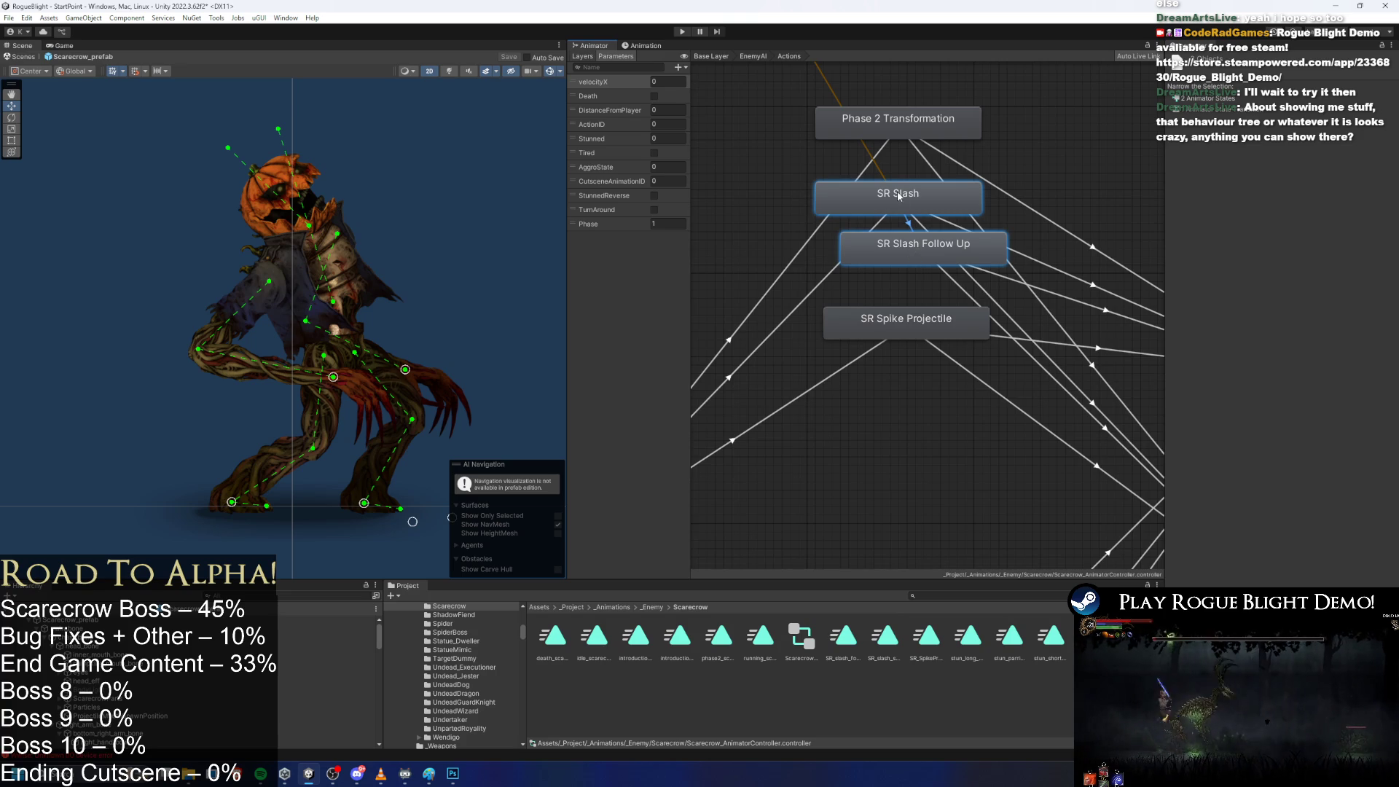
pyautogui.click(874, 210)
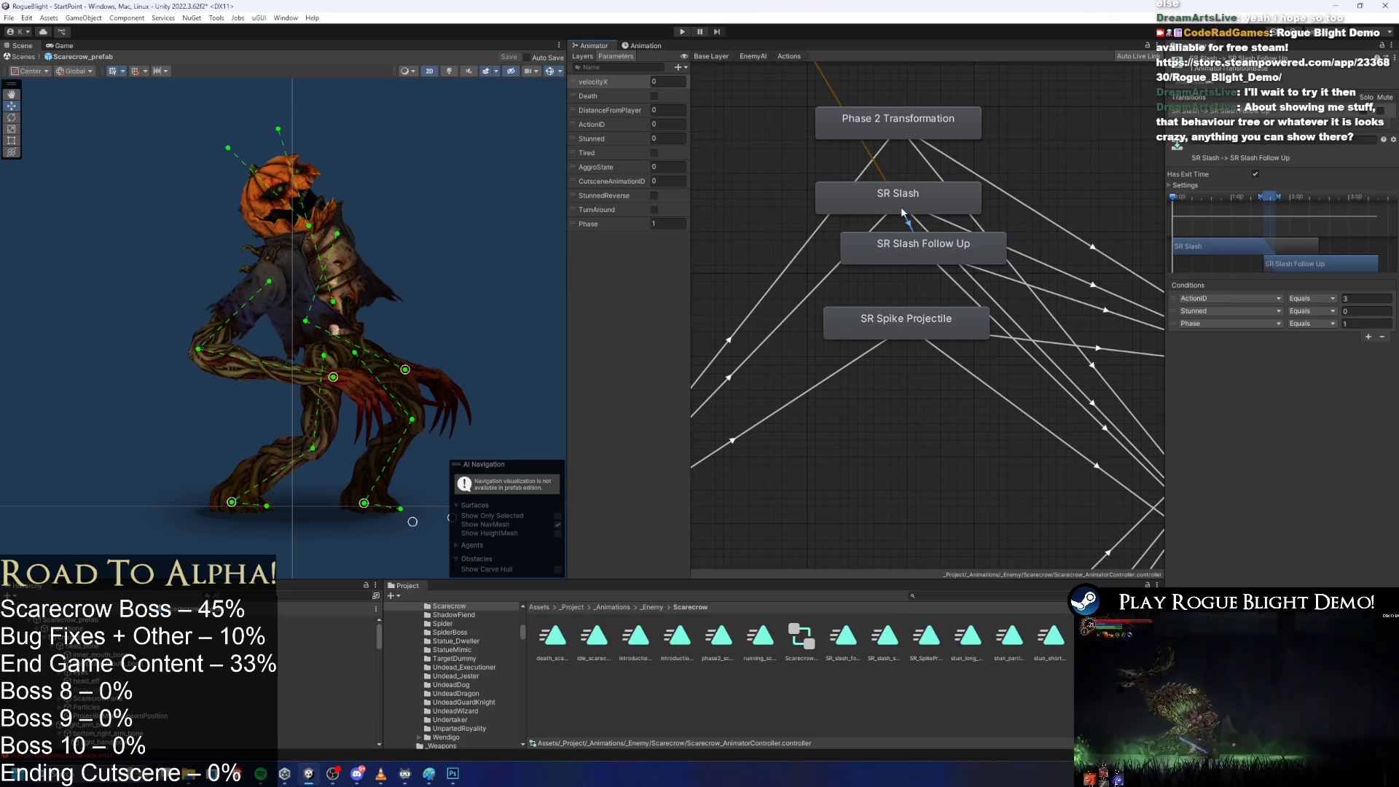
pyautogui.click(916, 247)
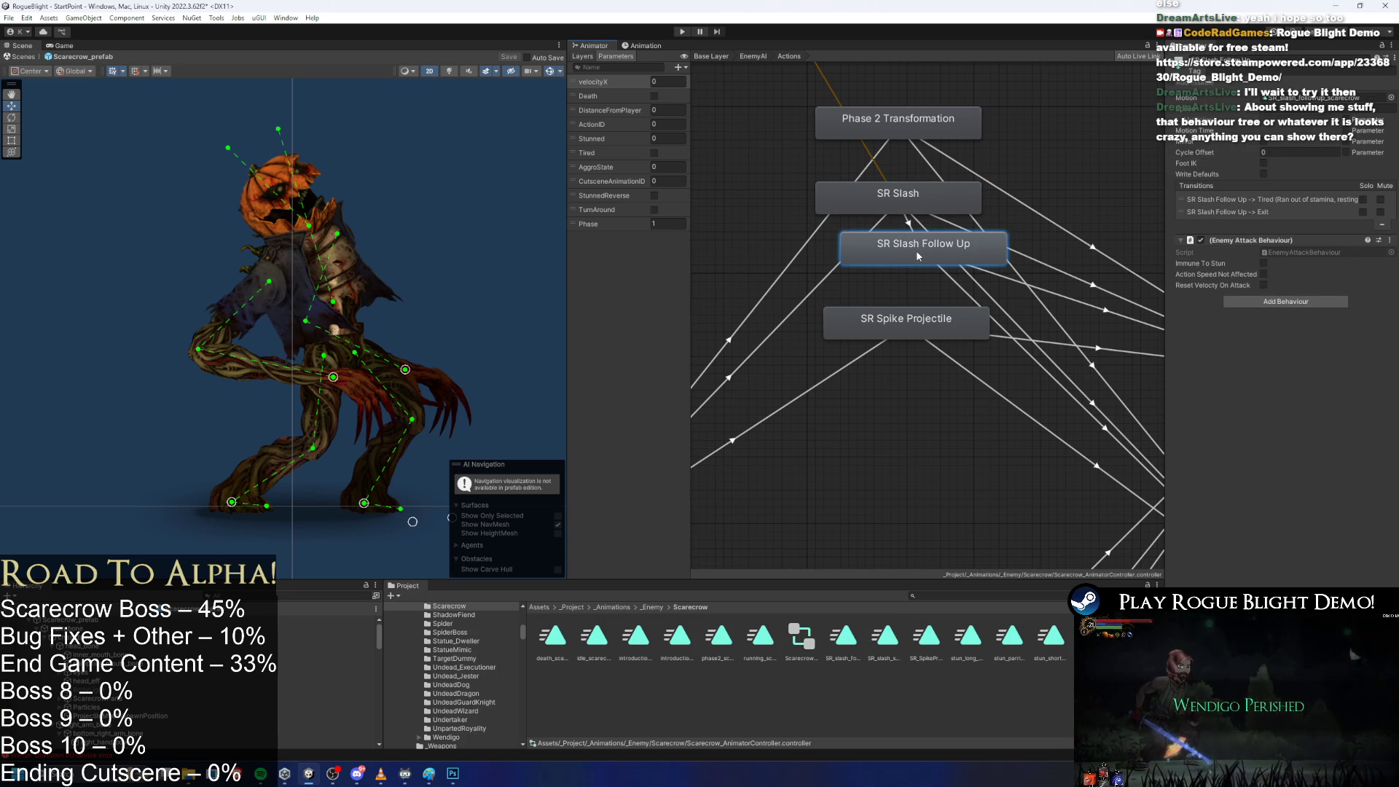
pyautogui.click(898, 128)
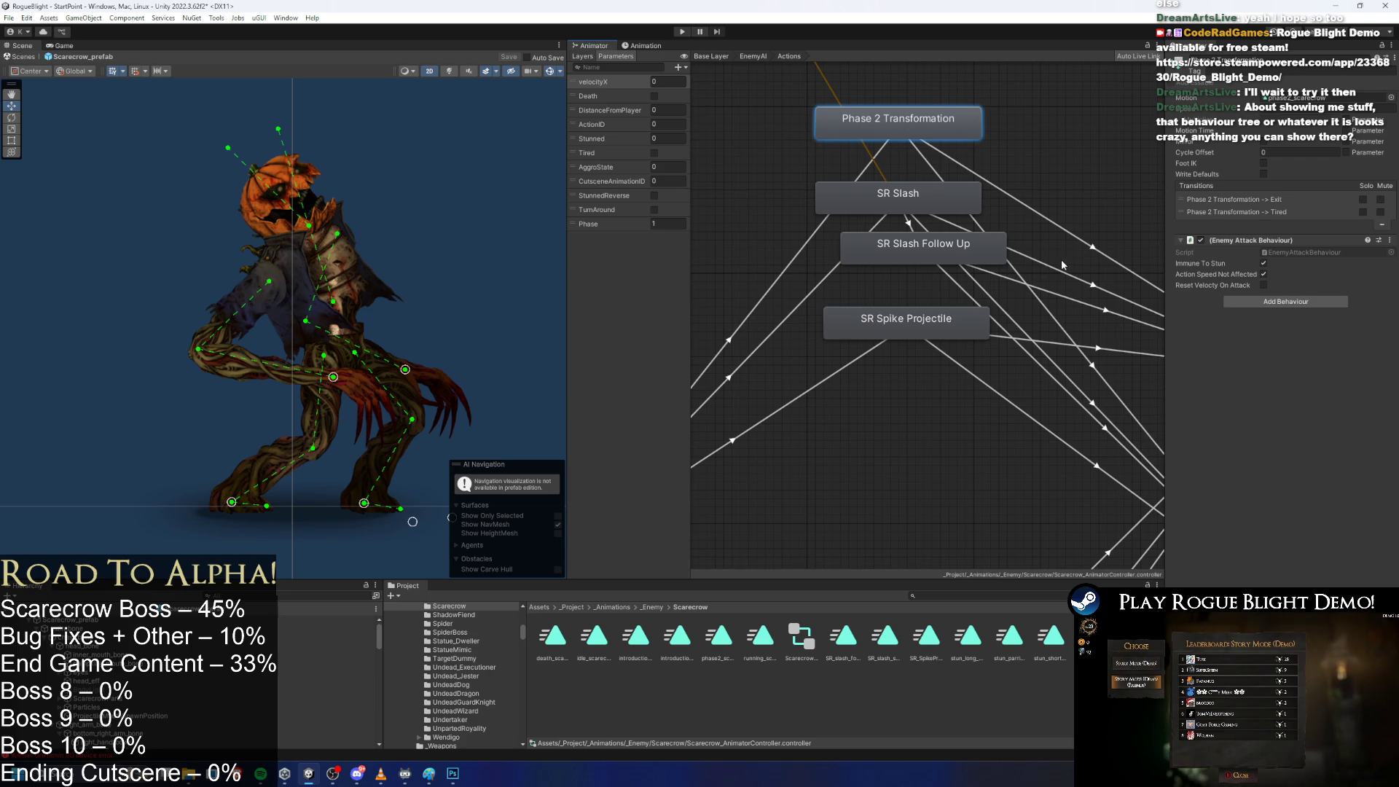
pyautogui.click(931, 341)
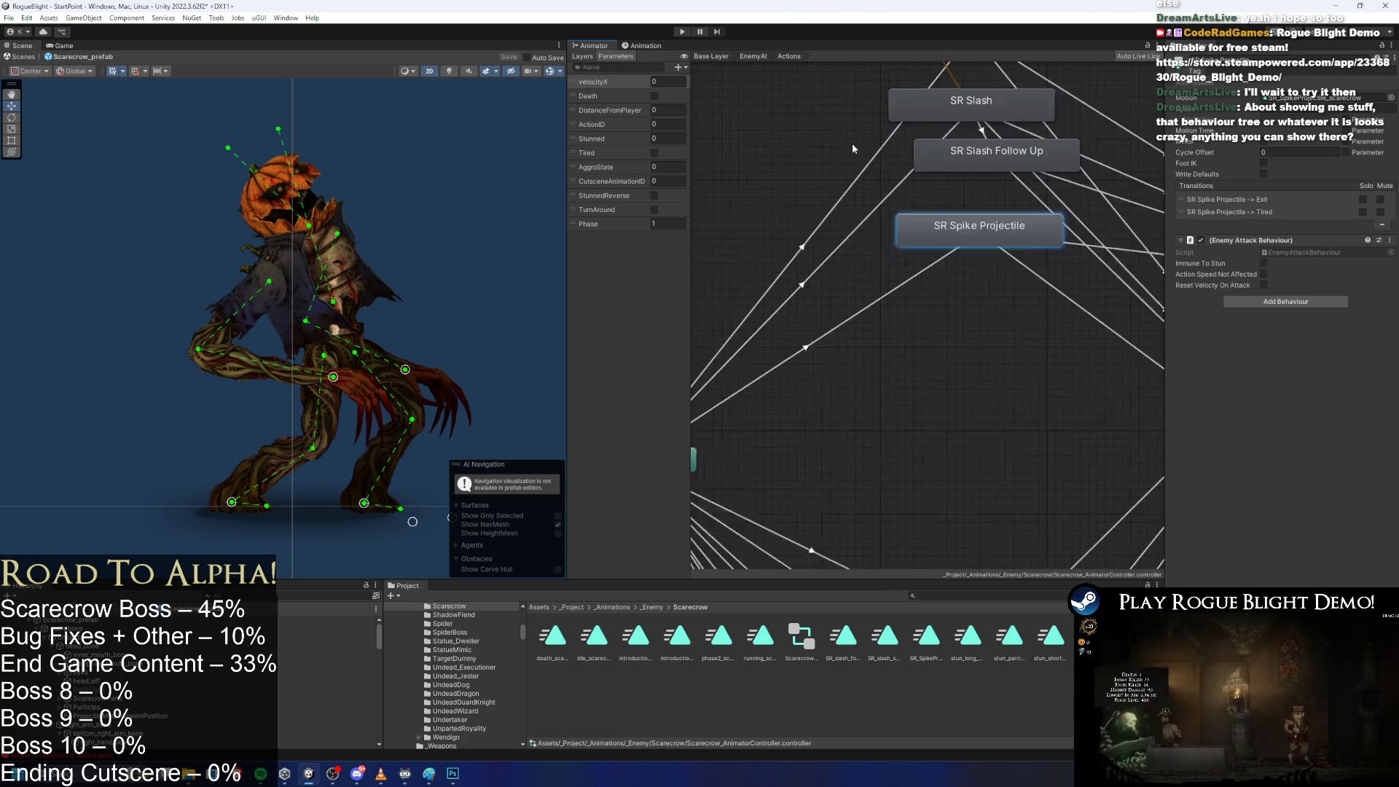
# Reposition Any State and the four scarecrow attack states, nudging SR Slash Follow Up into place.
pyautogui.moveTo(834, 366); pyautogui.dragTo(863, 219)
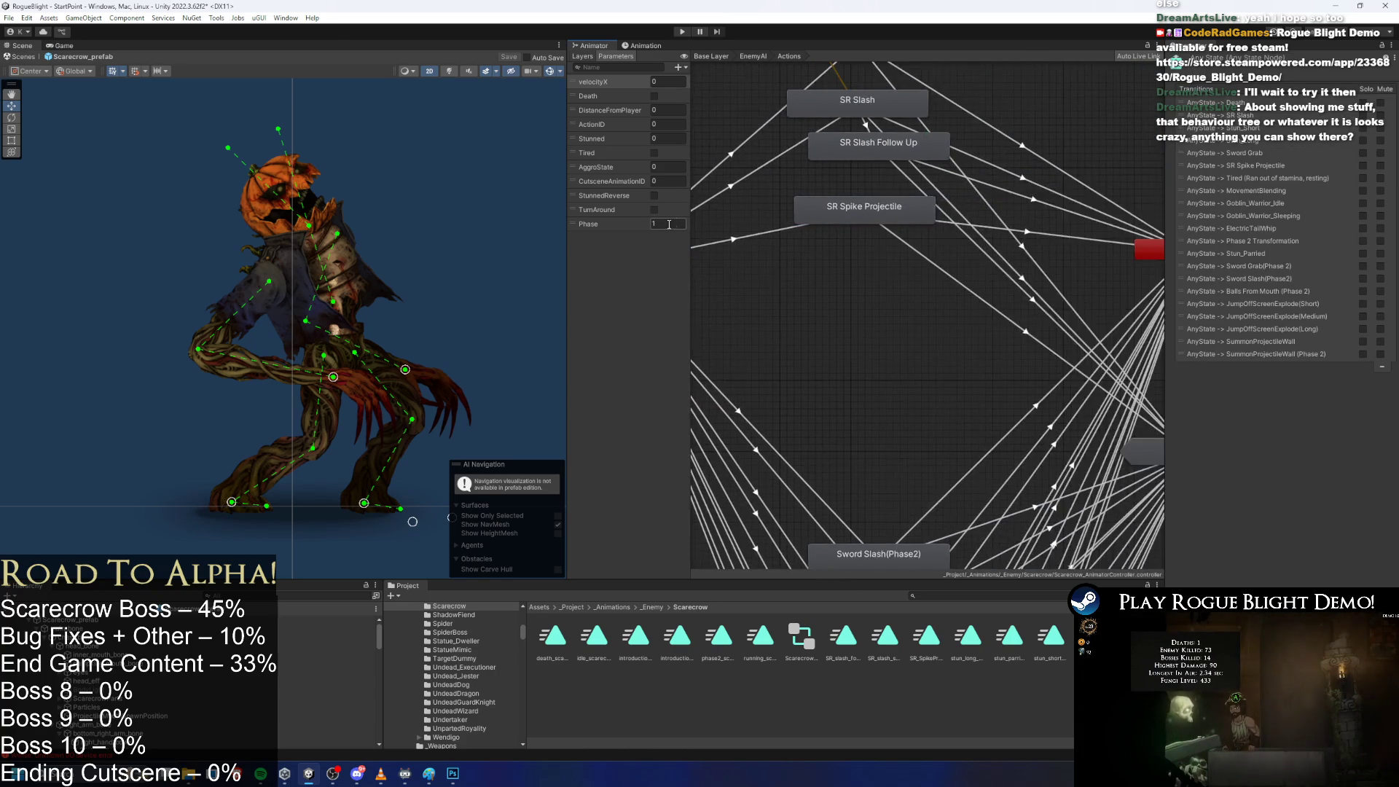
pyautogui.scroll(2, 815, 297)
pyautogui.moveTo(862, 284)
pyautogui.mouseDown()
pyautogui.moveTo(782, 302)
pyautogui.moveTo(865, 328)
pyautogui.mouseUp()
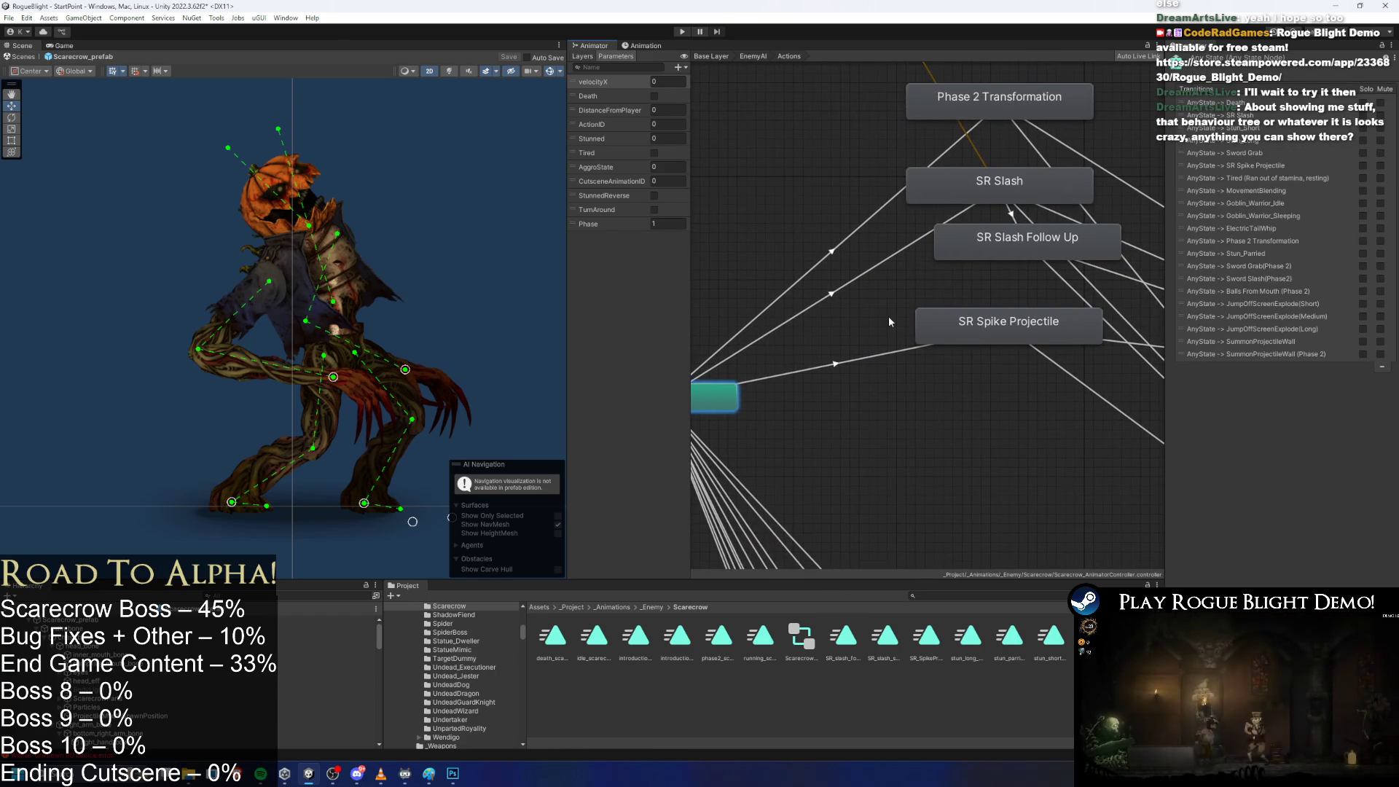
pyautogui.moveTo(990, 396); pyautogui.dragTo(967, 46)
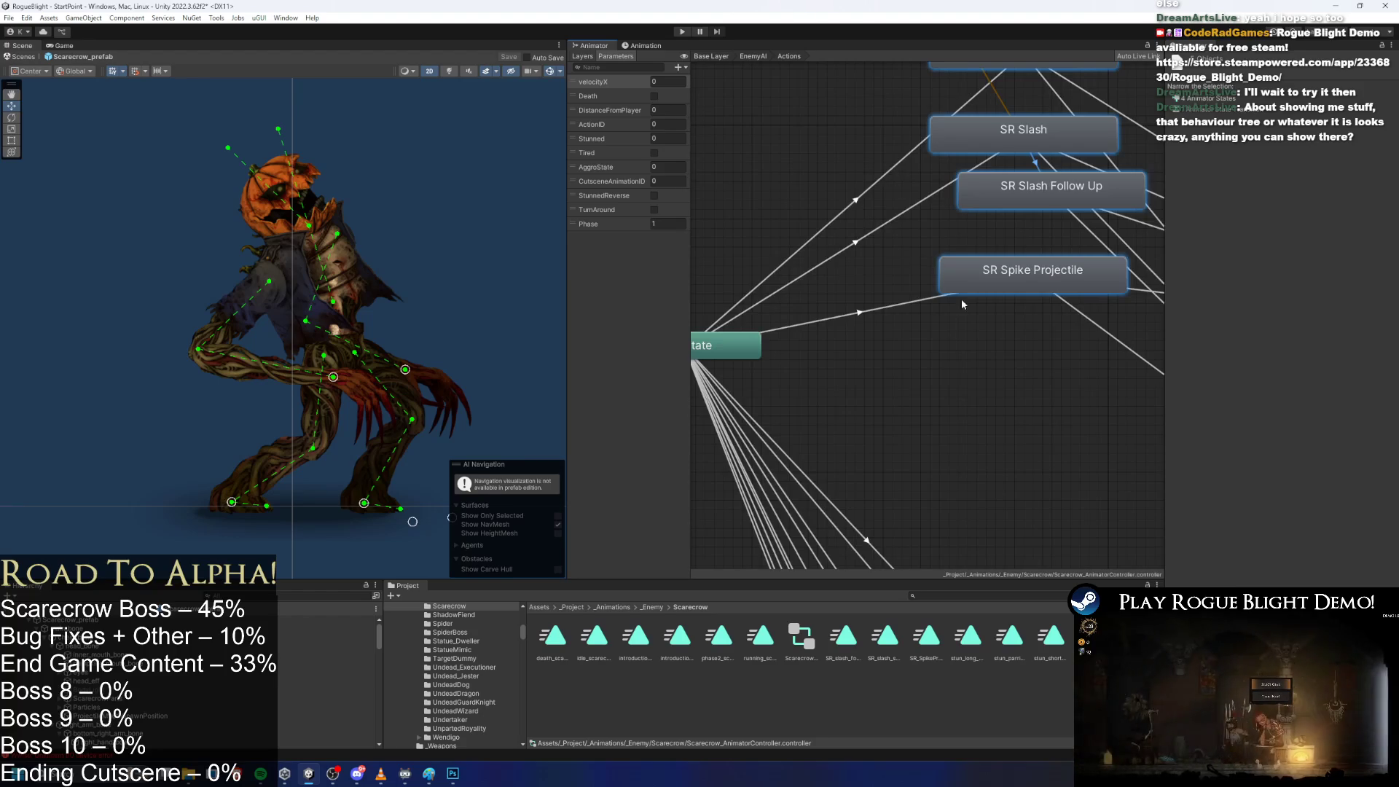
pyautogui.moveTo(1020, 199); pyautogui.dragTo(1042, 203)
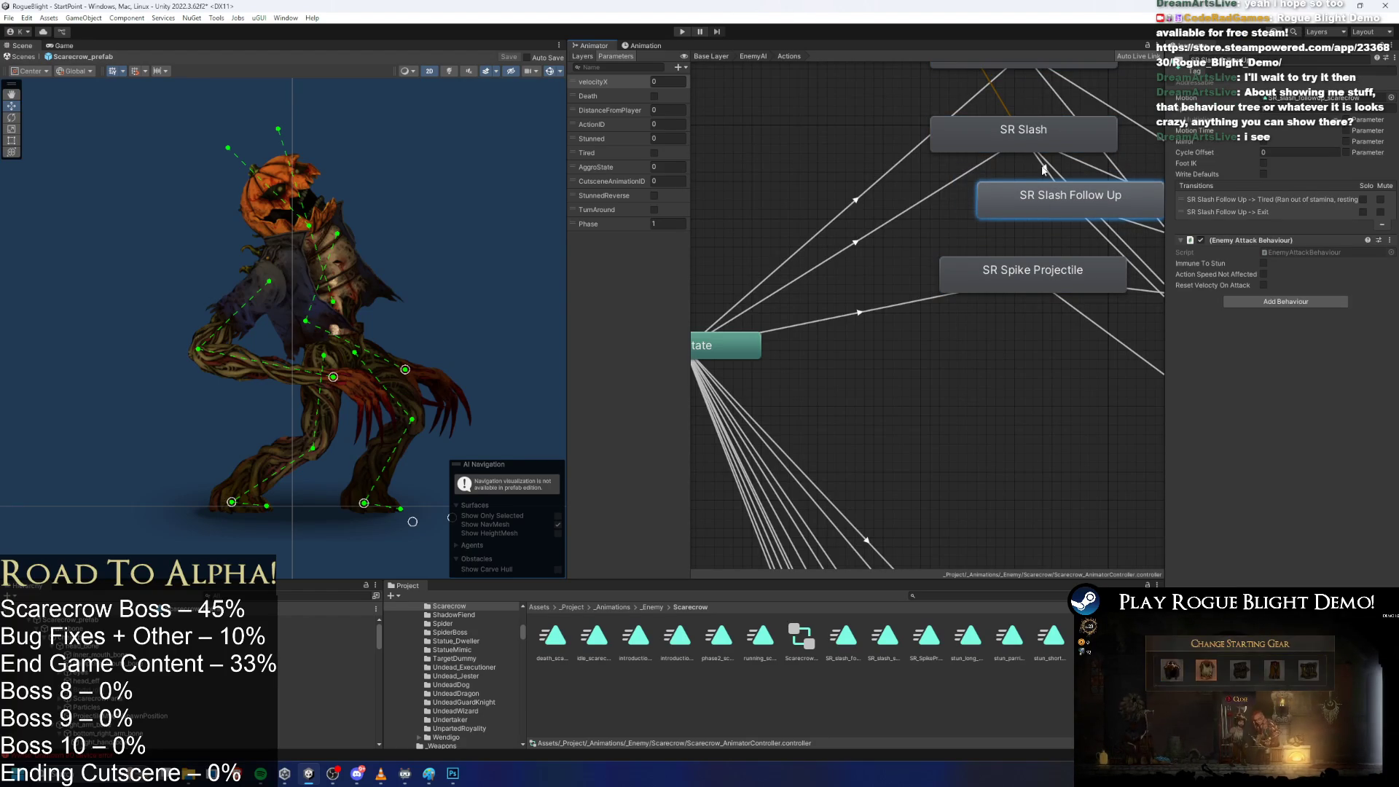
# Review the Any State transition conditions, including ActionID 4 for SR Spike Projectile.
pyautogui.click(877, 260)
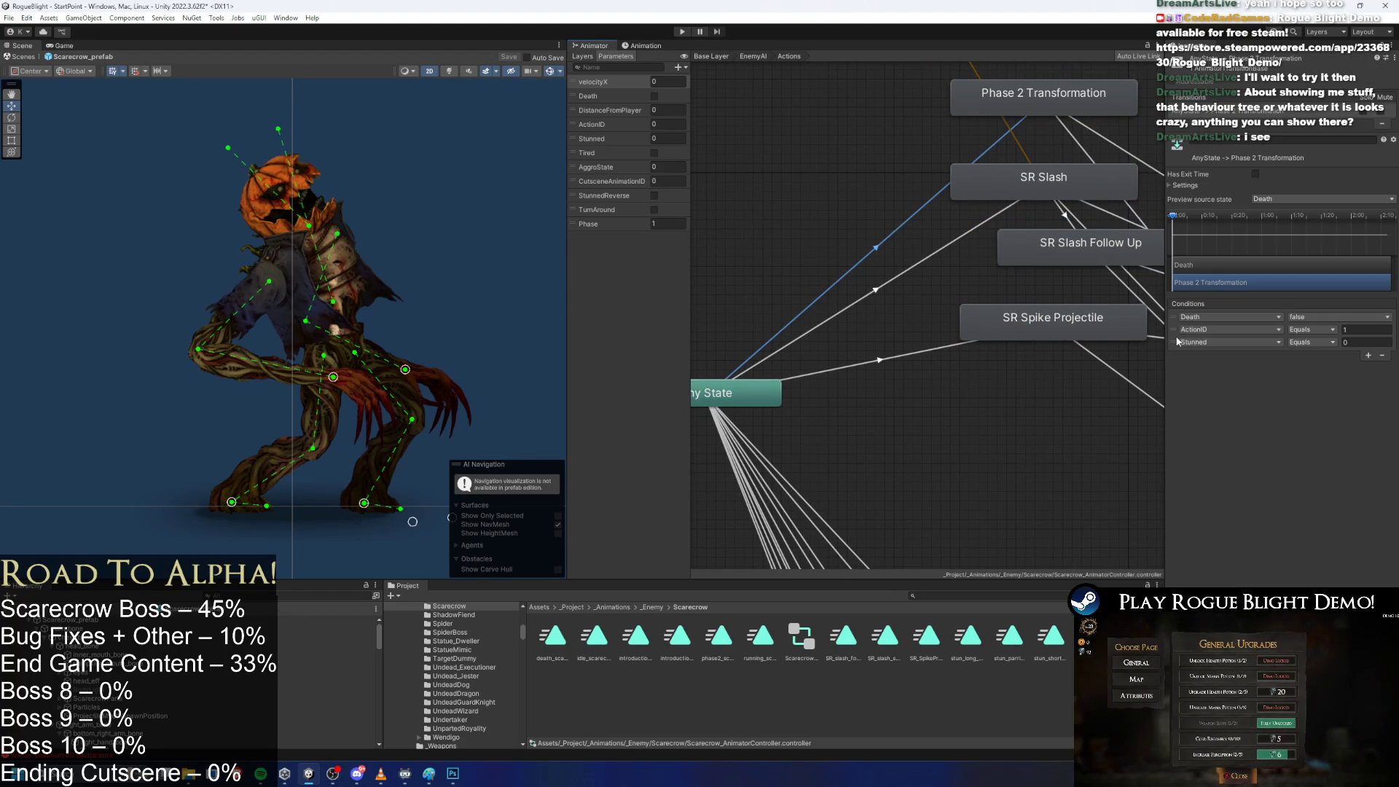
pyautogui.scroll(-4, 895, 296)
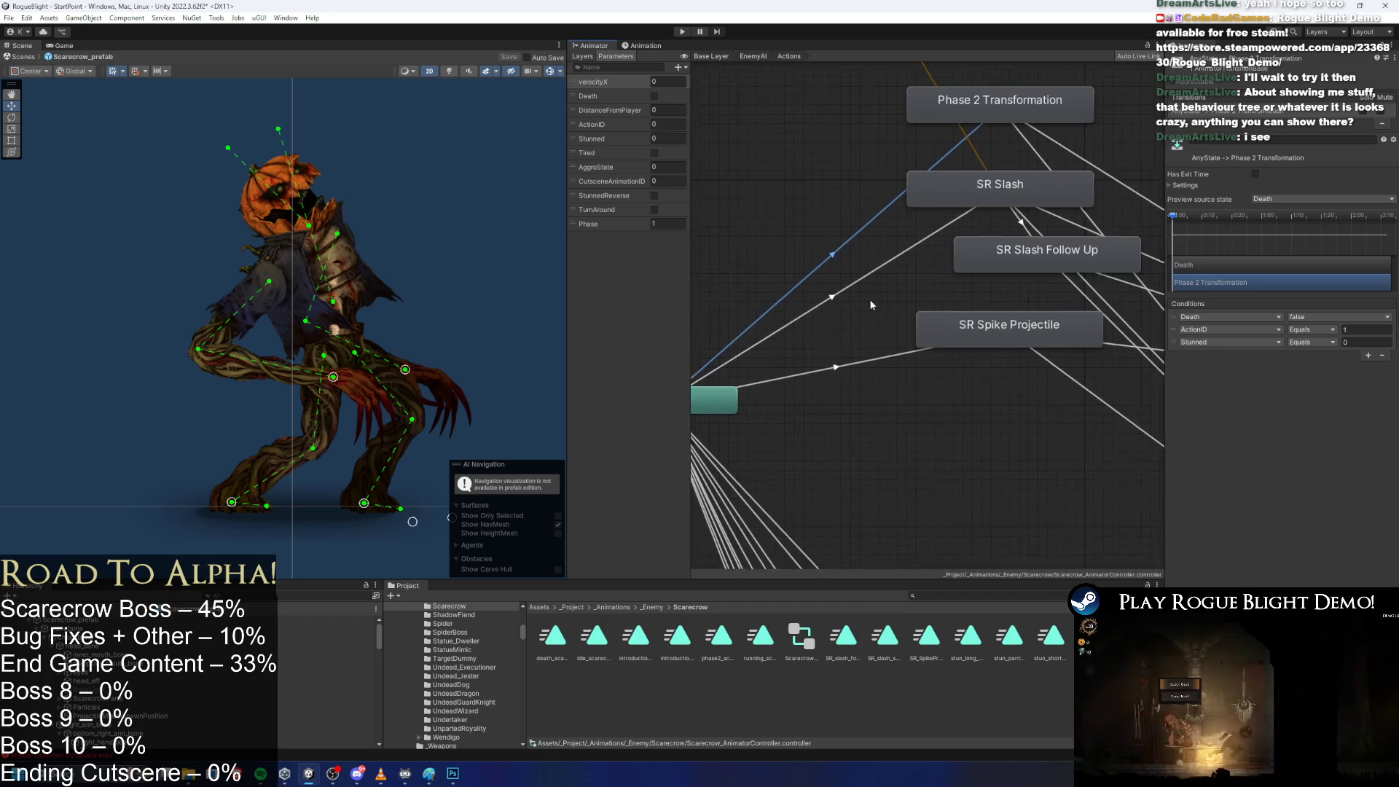
pyautogui.scroll(2, 914, 183)
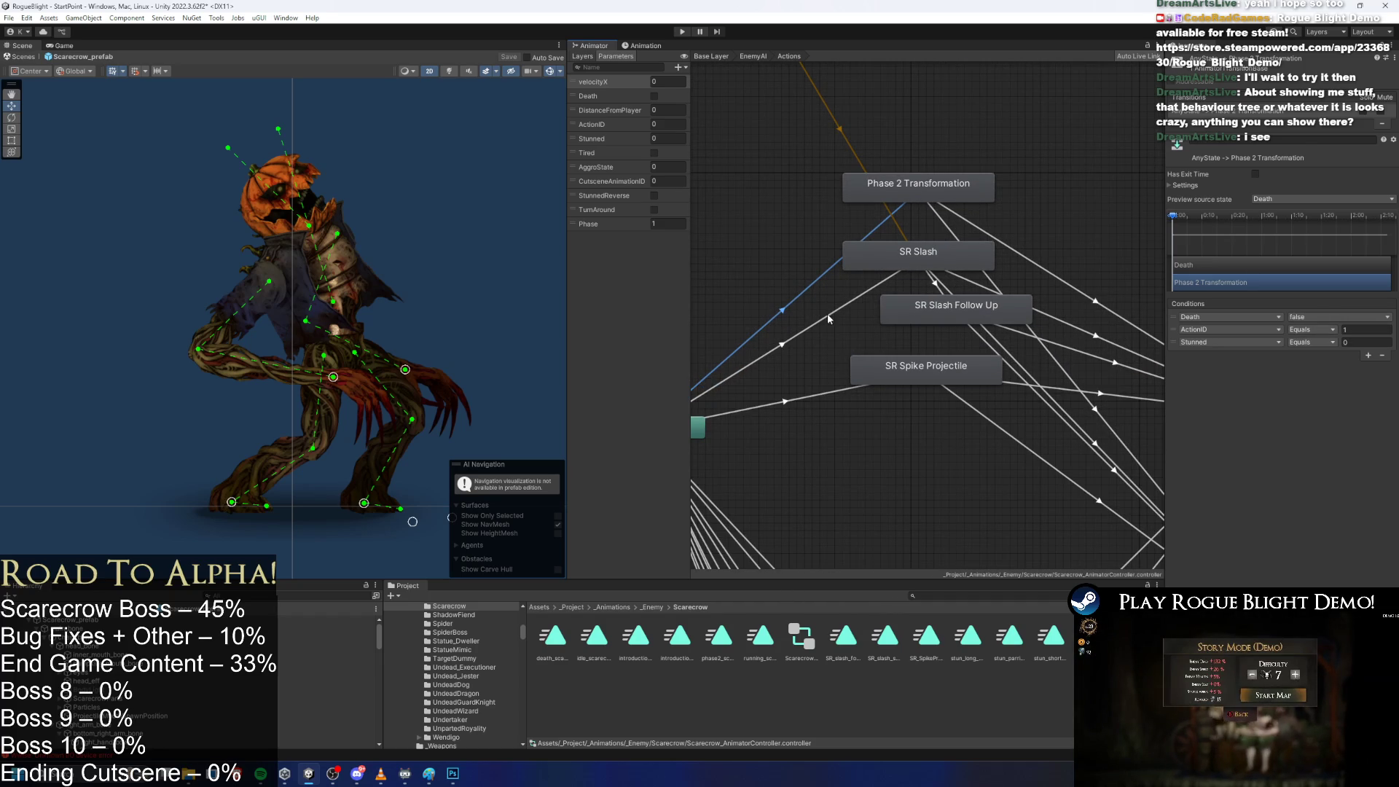
pyautogui.hotkey('ctrl', 'z')
pyautogui.hotkey('ctrl', 'z')
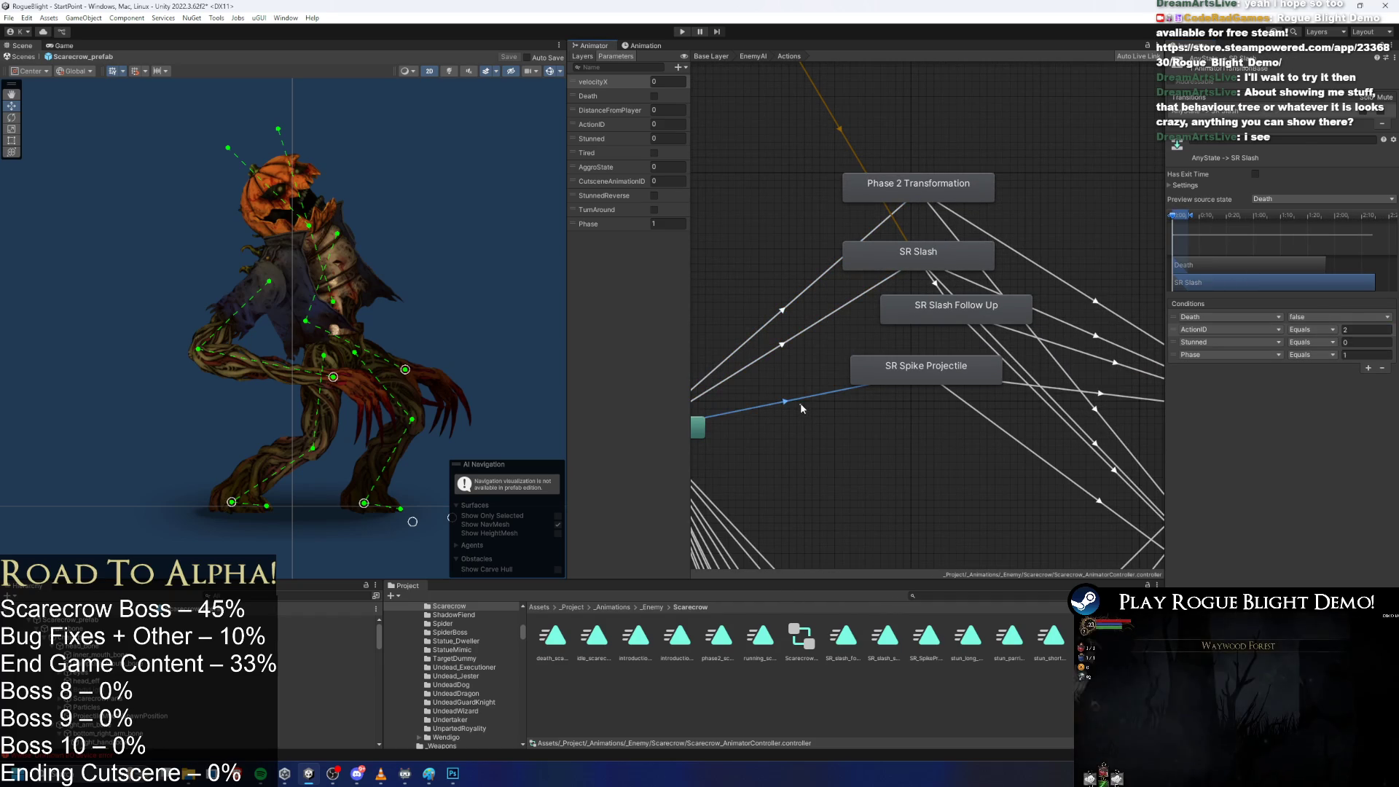
pyautogui.click(1368, 330)
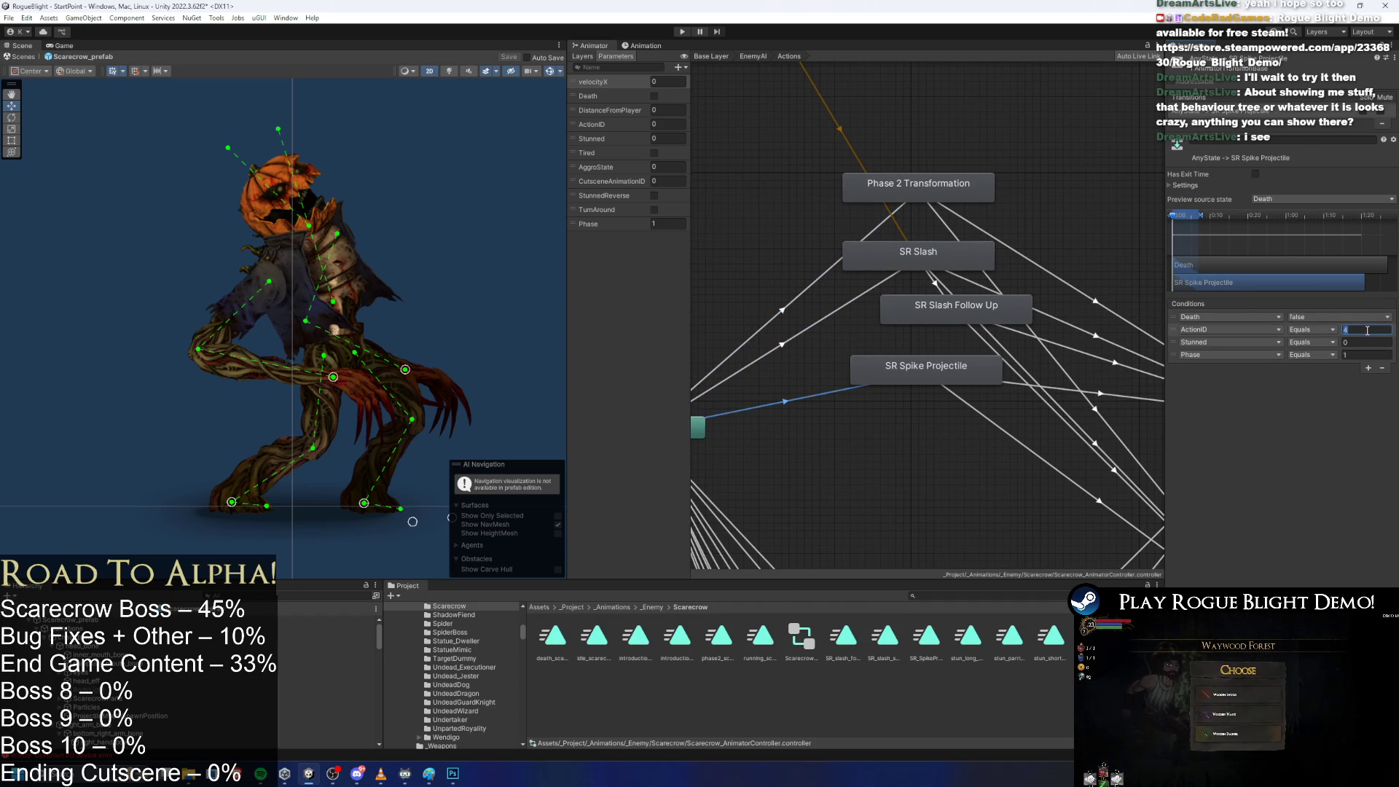
pyautogui.click(937, 295)
pyautogui.moveTo(948, 310); pyautogui.dragTo(932, 317)
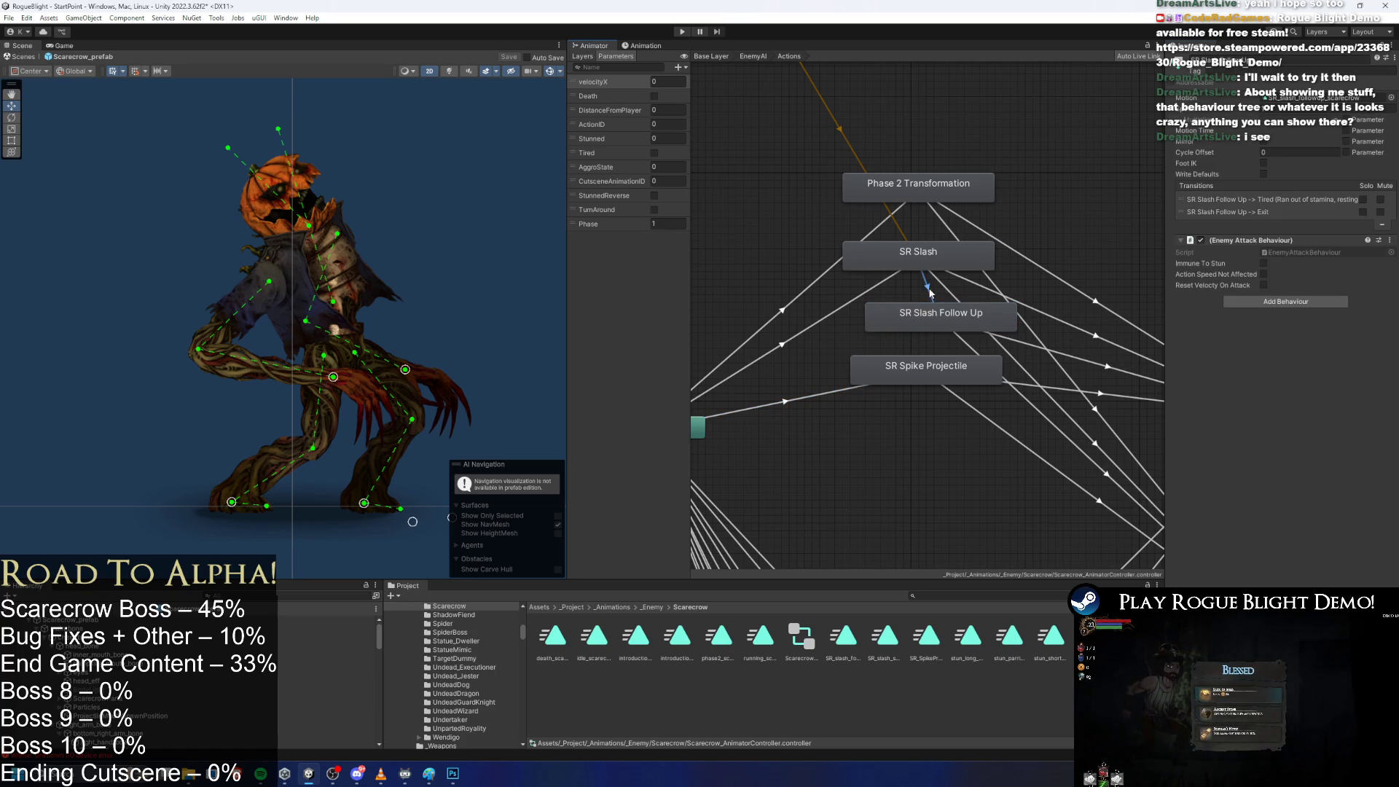
pyautogui.click(957, 332)
pyautogui.scroll(-5, 766, 270)
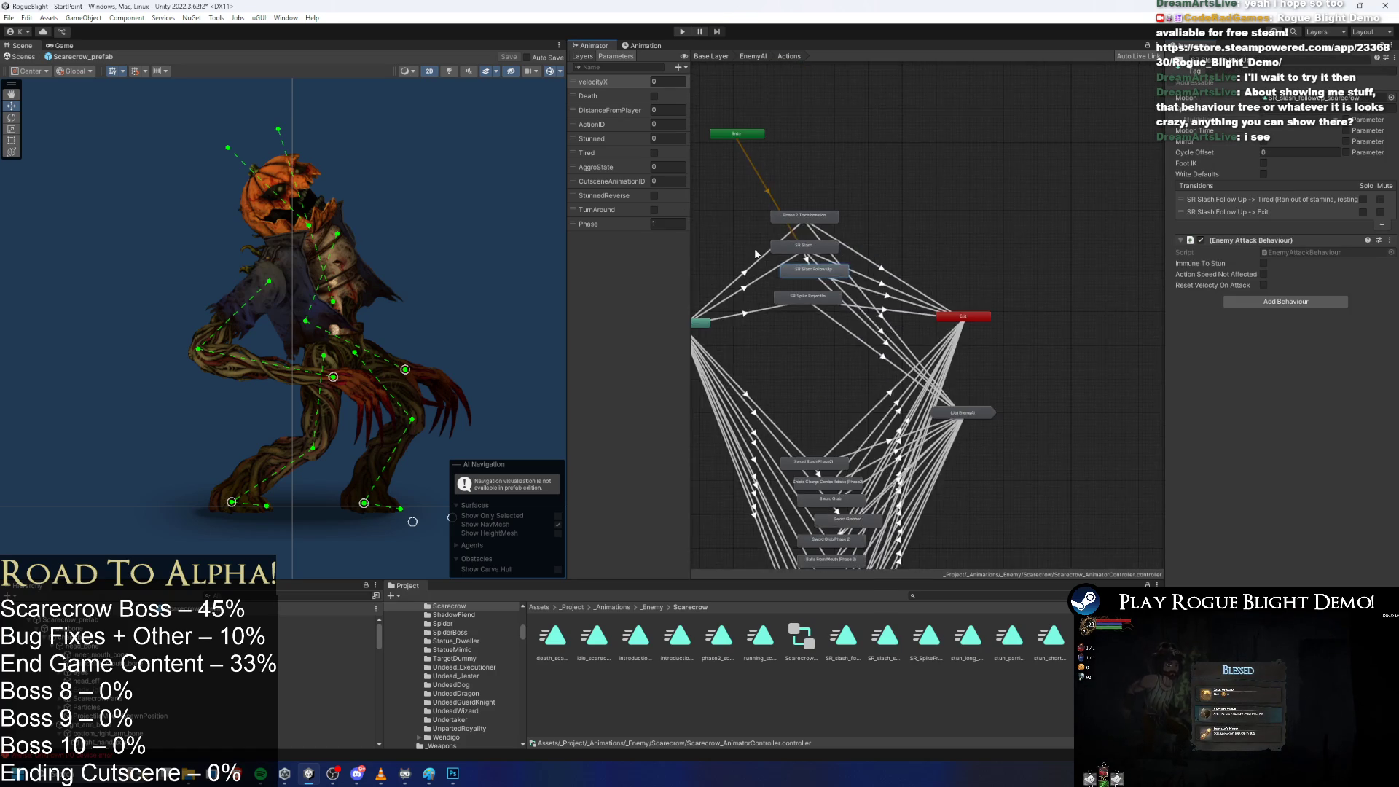
# Return to the Base Layer and delete the stray SR_SpikeProjectile_scarecrow state.
pyautogui.press('BackSpace')
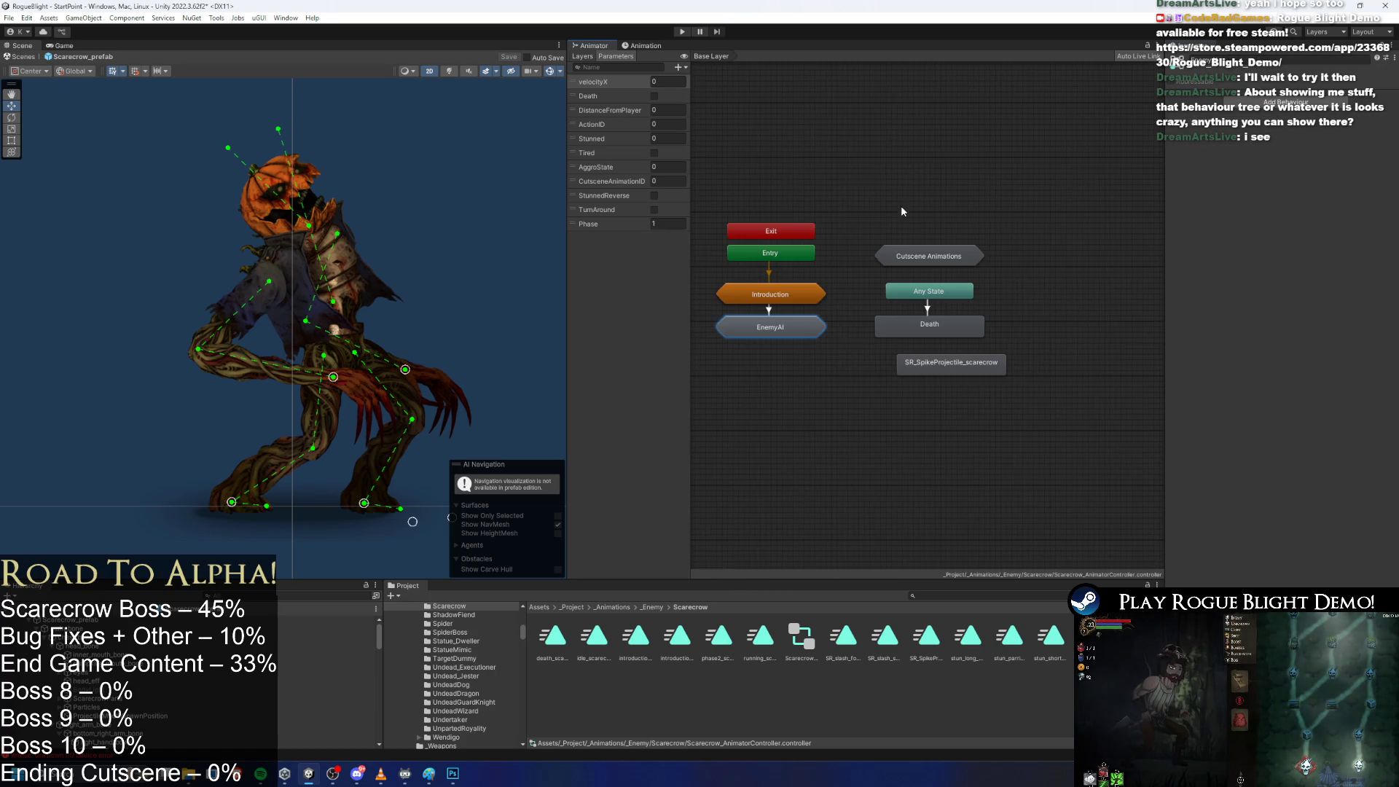
pyautogui.click(969, 361)
pyautogui.press('Delete')
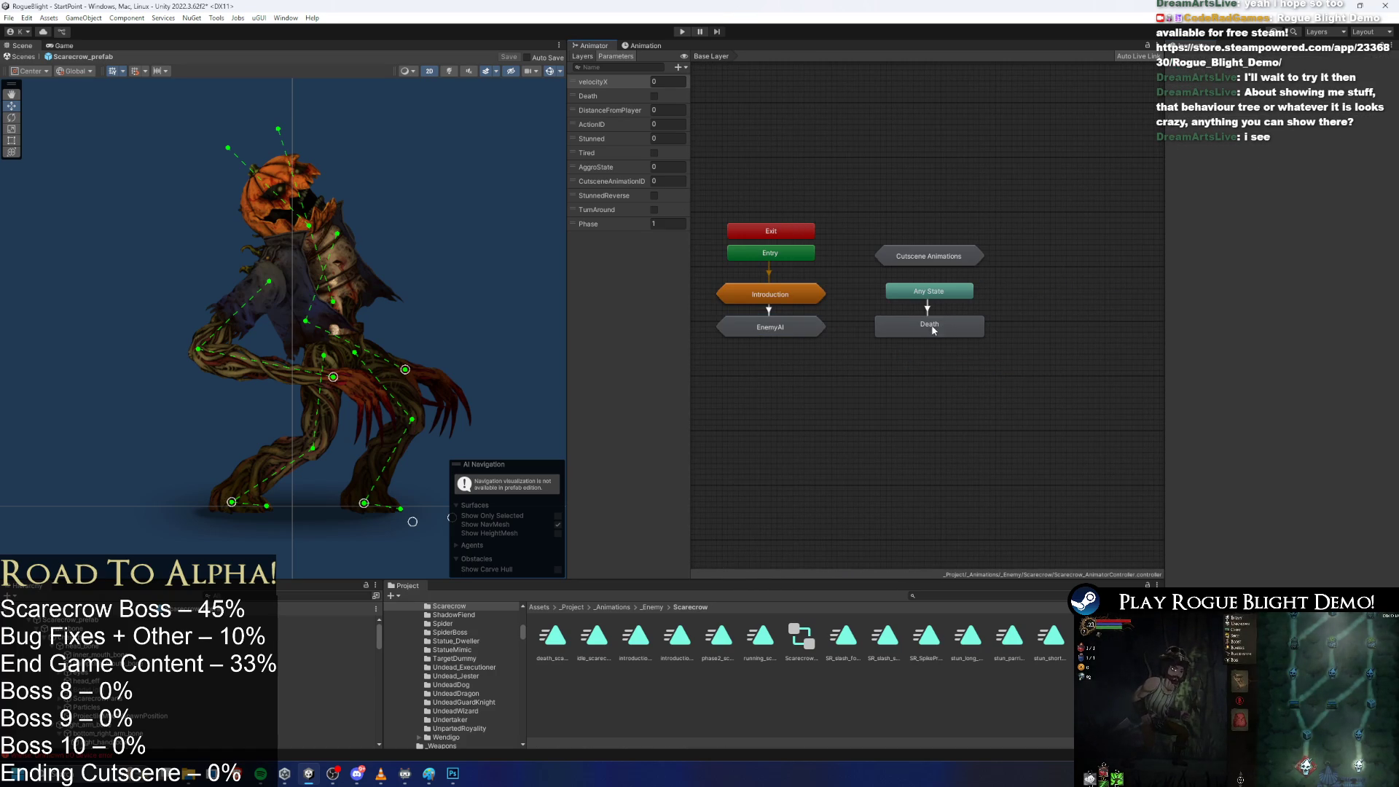
pyautogui.click(911, 387)
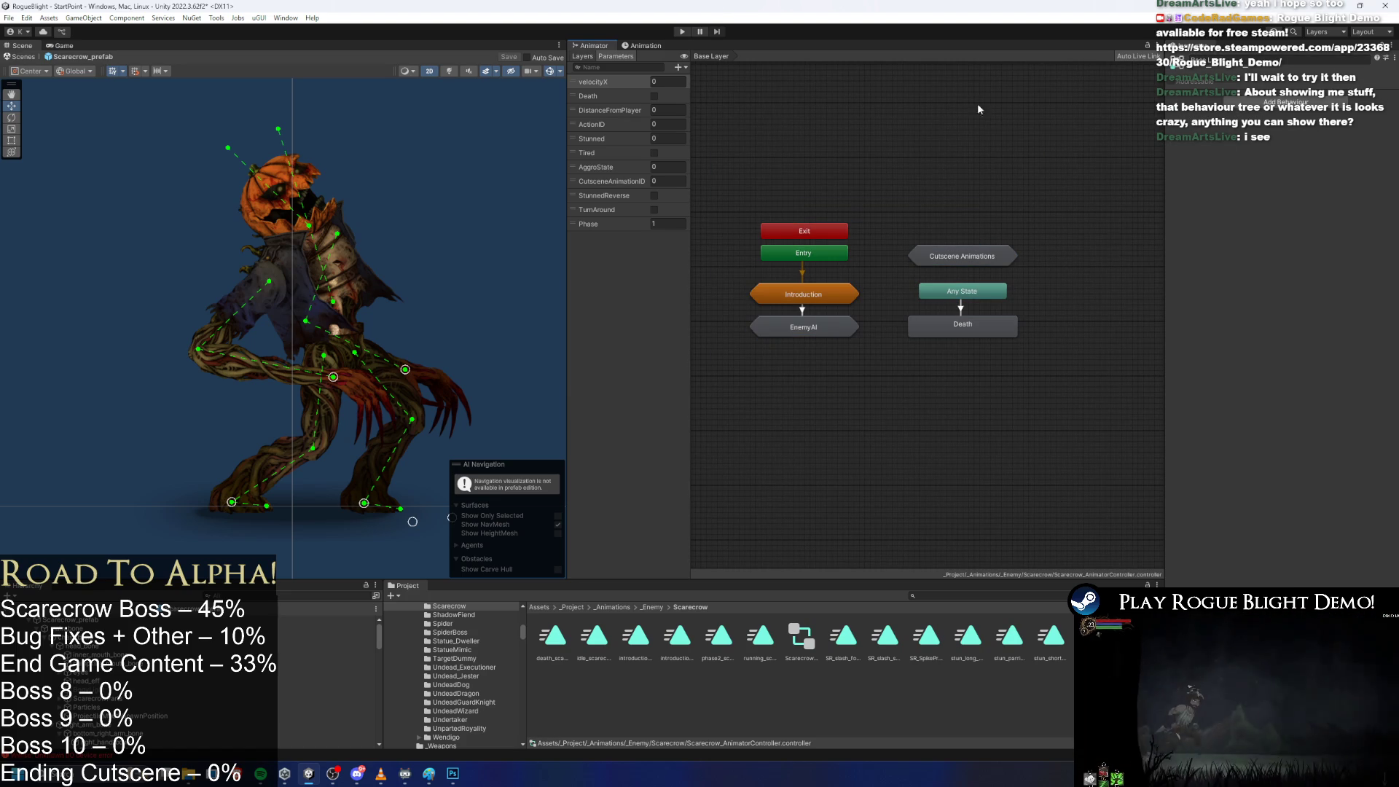
# Look inside the Introduction sub-state machine, then nudge Cutscene Animations slightly upward on the Base Layer.
pyautogui.click(813, 299)
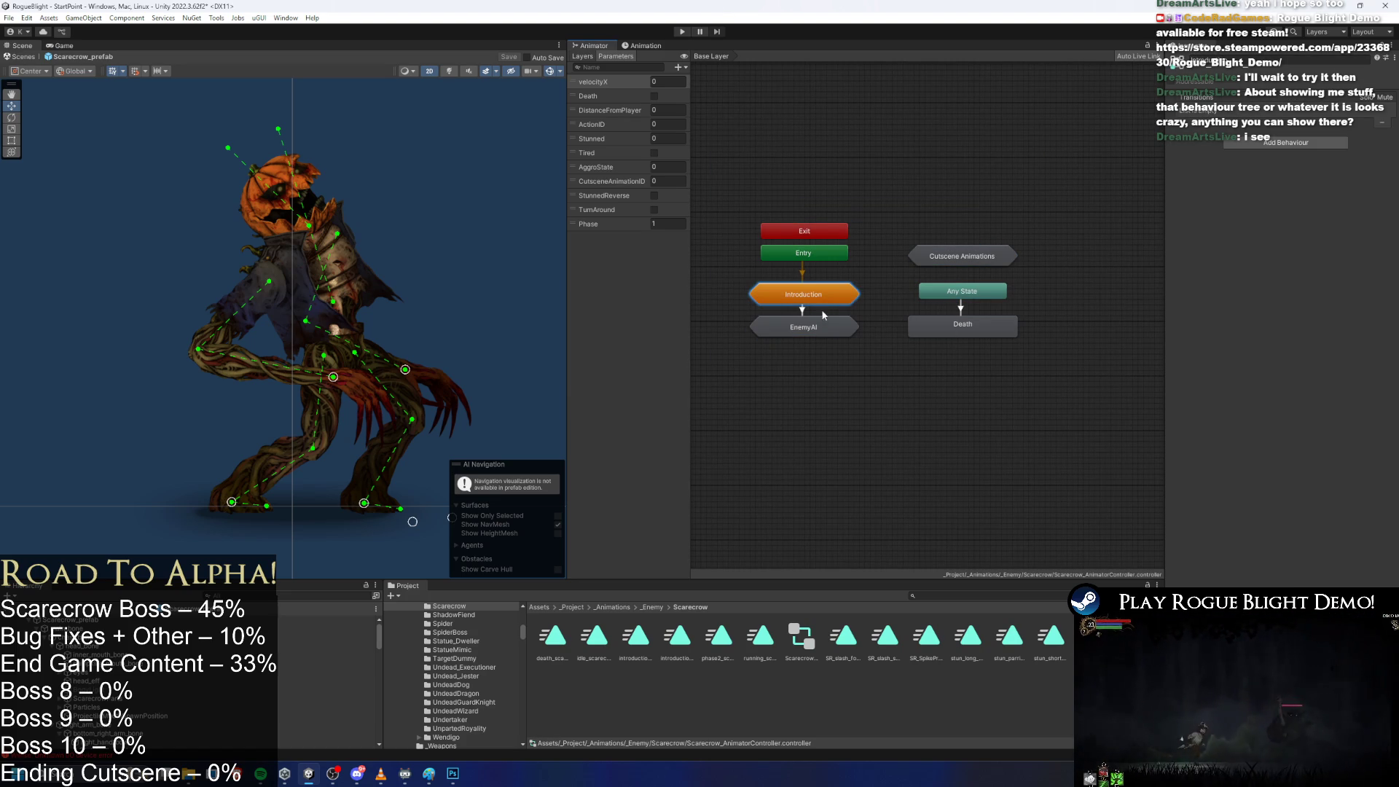
pyautogui.doubleClick(821, 295)
pyautogui.scroll(4, 882, 93)
pyautogui.moveTo(797, 175); pyautogui.dragTo(972, 315)
pyautogui.click(710, 56)
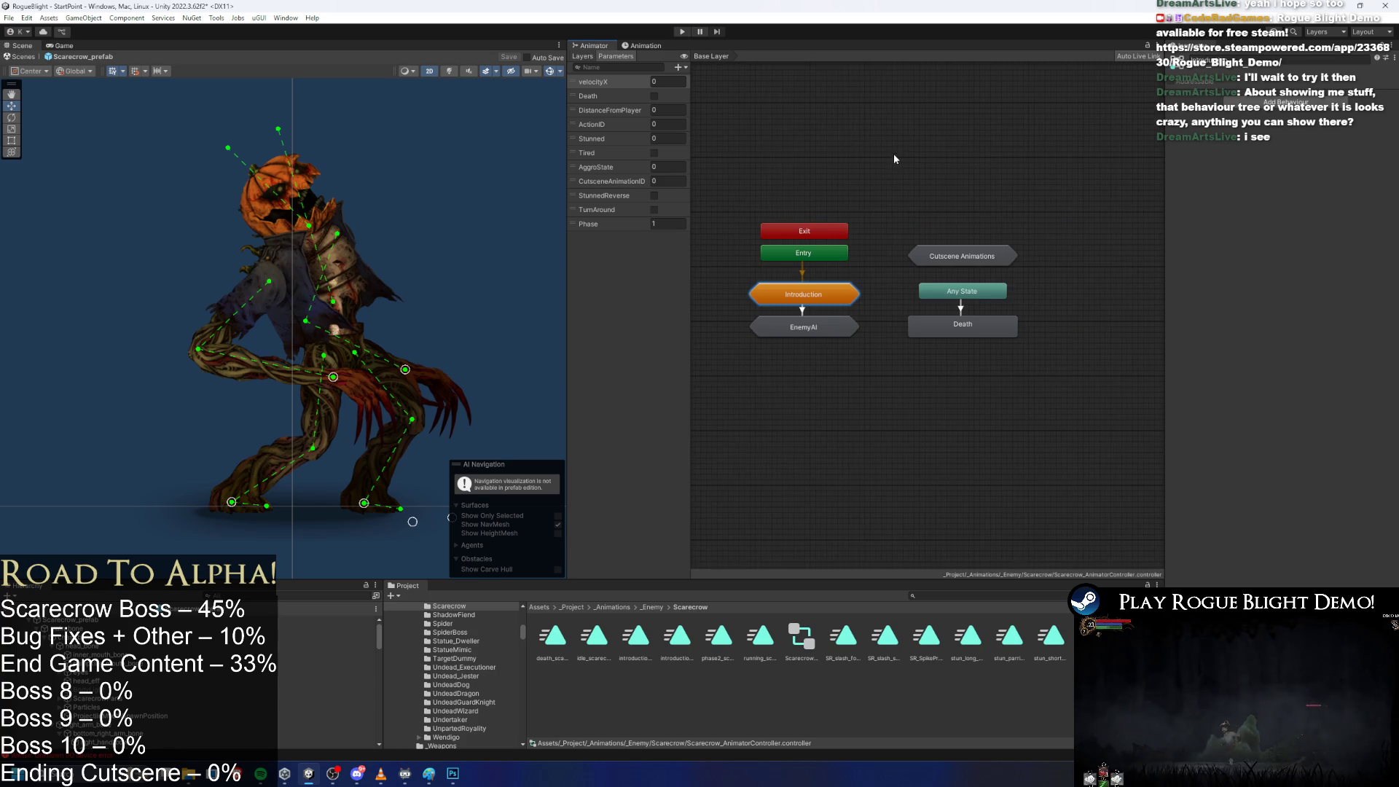
pyautogui.click(974, 325)
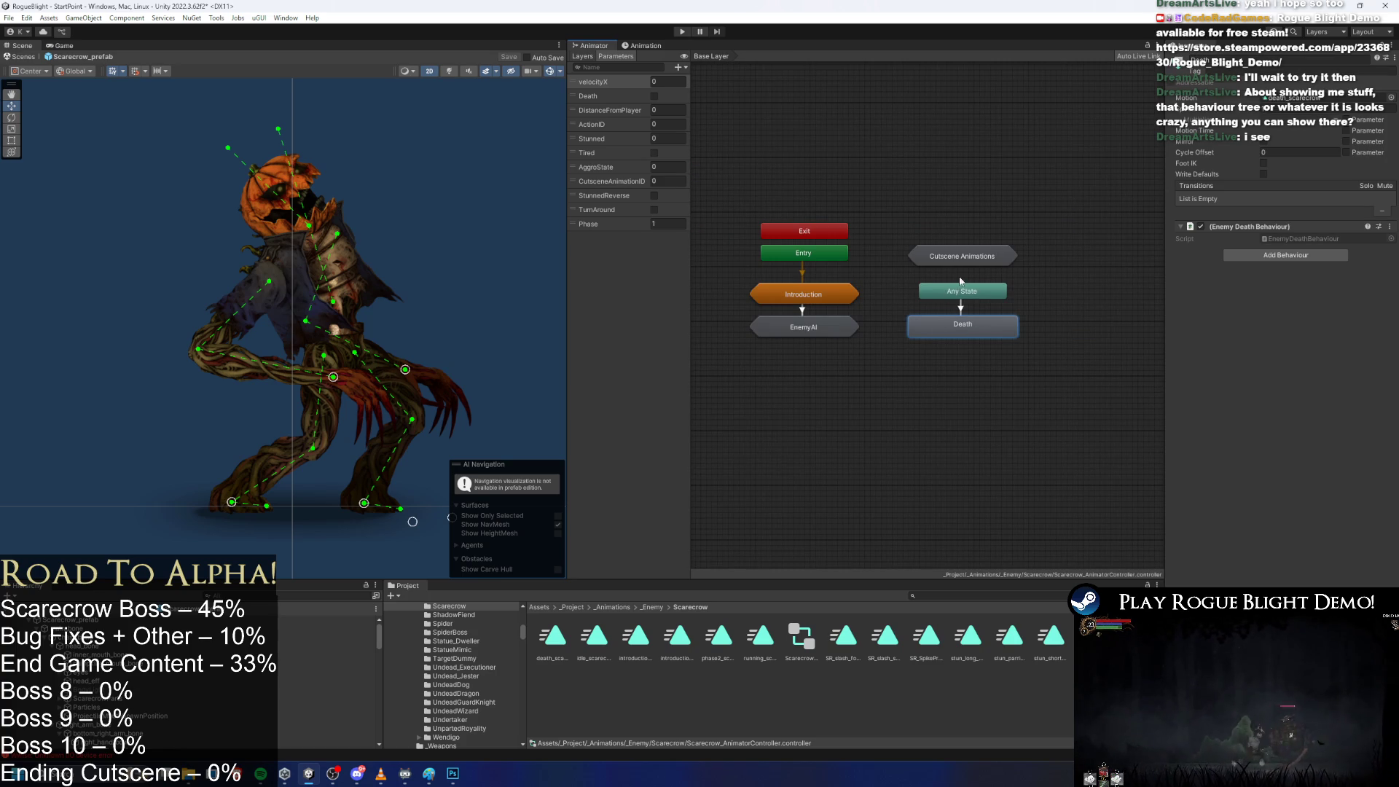
pyautogui.moveTo(977, 255)
pyautogui.mouseDown()
pyautogui.moveTo(974, 212)
pyautogui.moveTo(977, 254)
pyautogui.mouseUp()
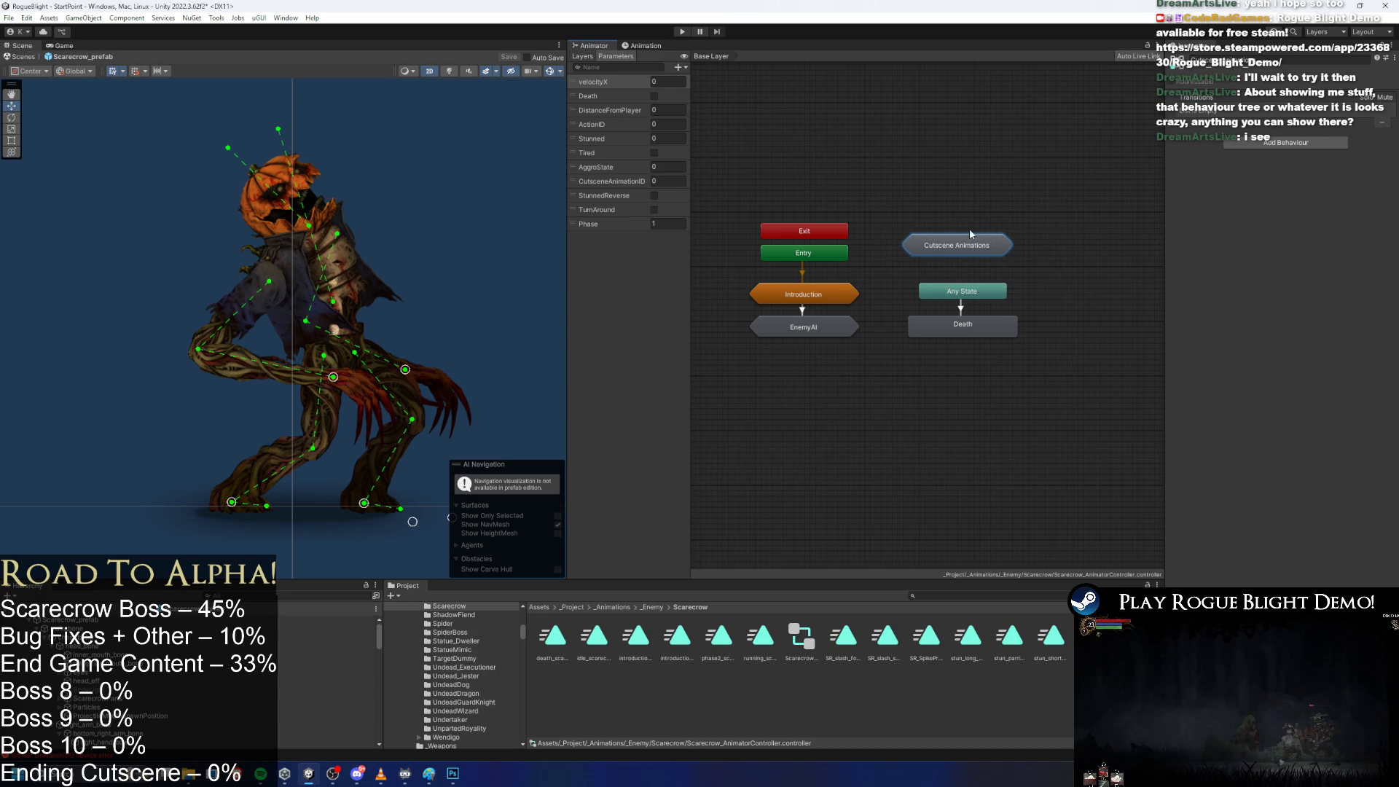
pyautogui.click(795, 327)
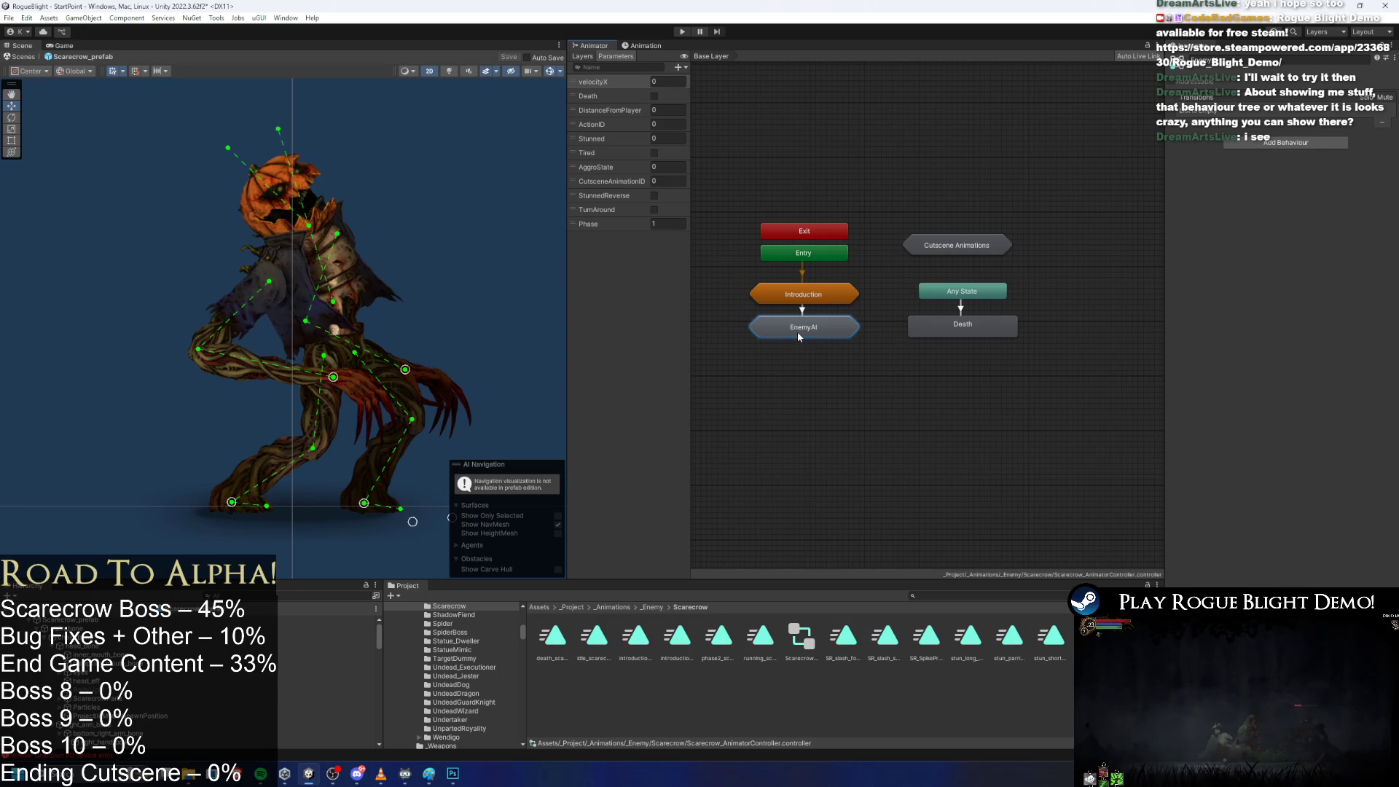
# Enter EnemyAI and look inside its Stuns and Movement sub-state machines.
pyautogui.doubleClick(797, 330)
pyautogui.click(849, 258)
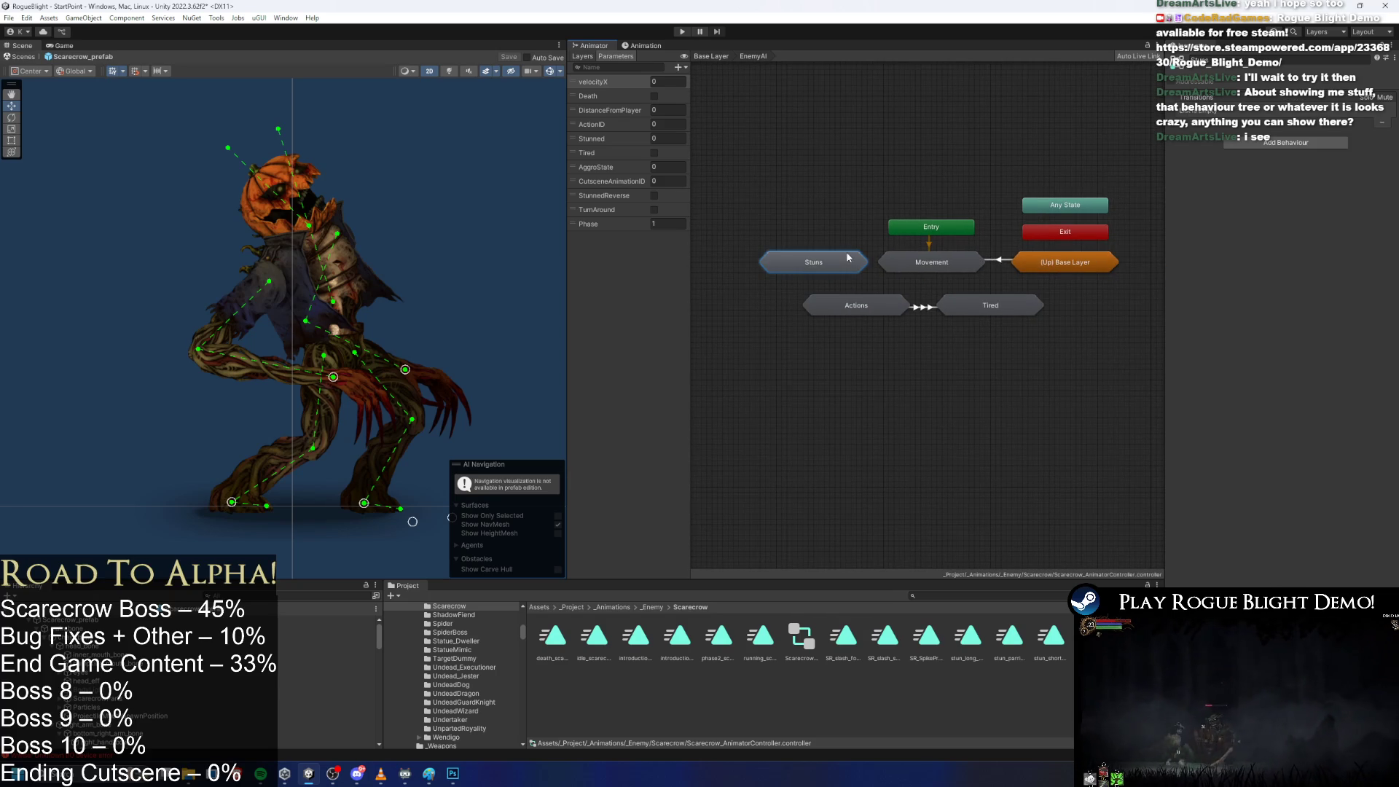
pyautogui.doubleClick(827, 267)
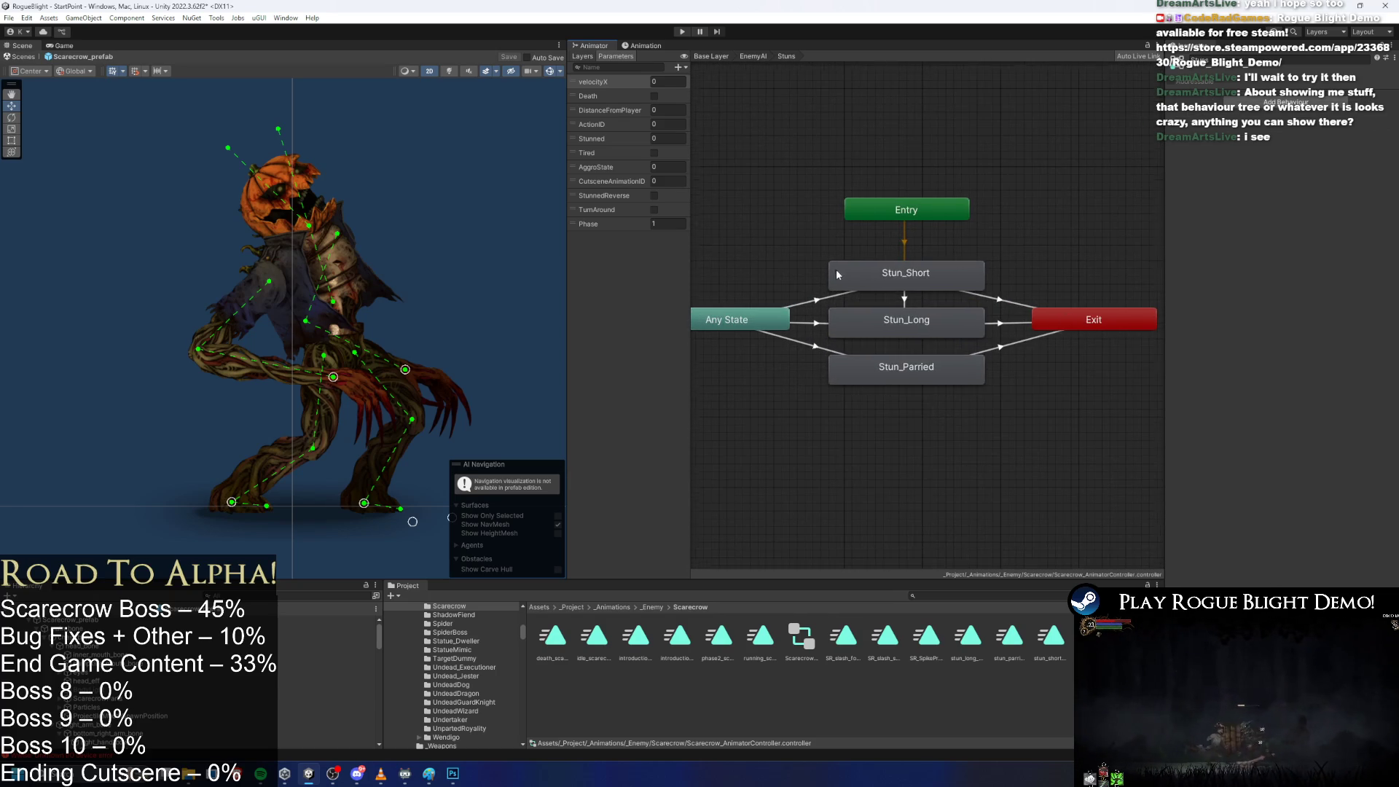
pyautogui.click(753, 56)
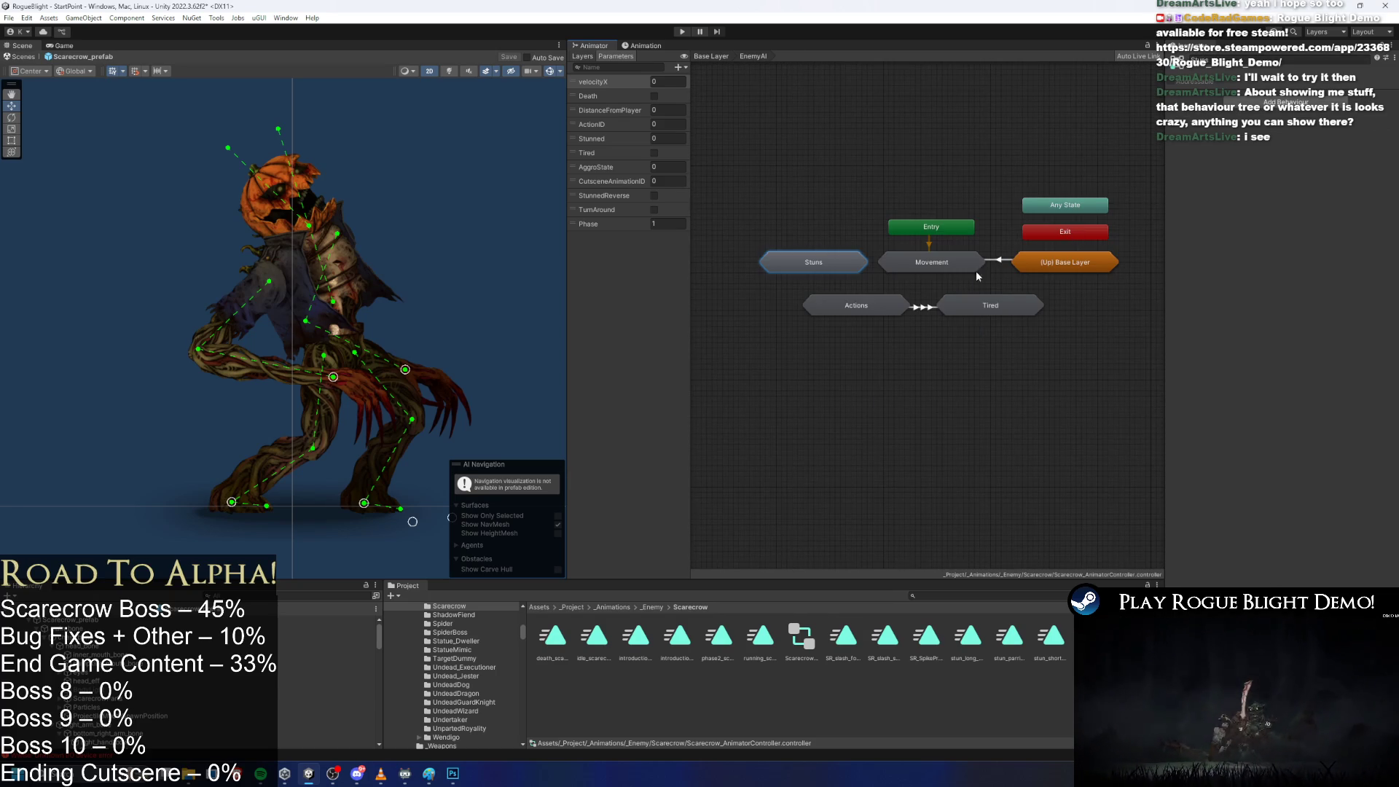
pyautogui.click(925, 262)
pyautogui.doubleClick(926, 264)
# Inspect the MovementBlending blend tree's motions and thresholds and the Turn Around state, then return to EnemyAI.
pyautogui.moveTo(972, 381); pyautogui.dragTo(798, 306)
pyautogui.click(814, 306)
pyautogui.doubleClick(814, 306)
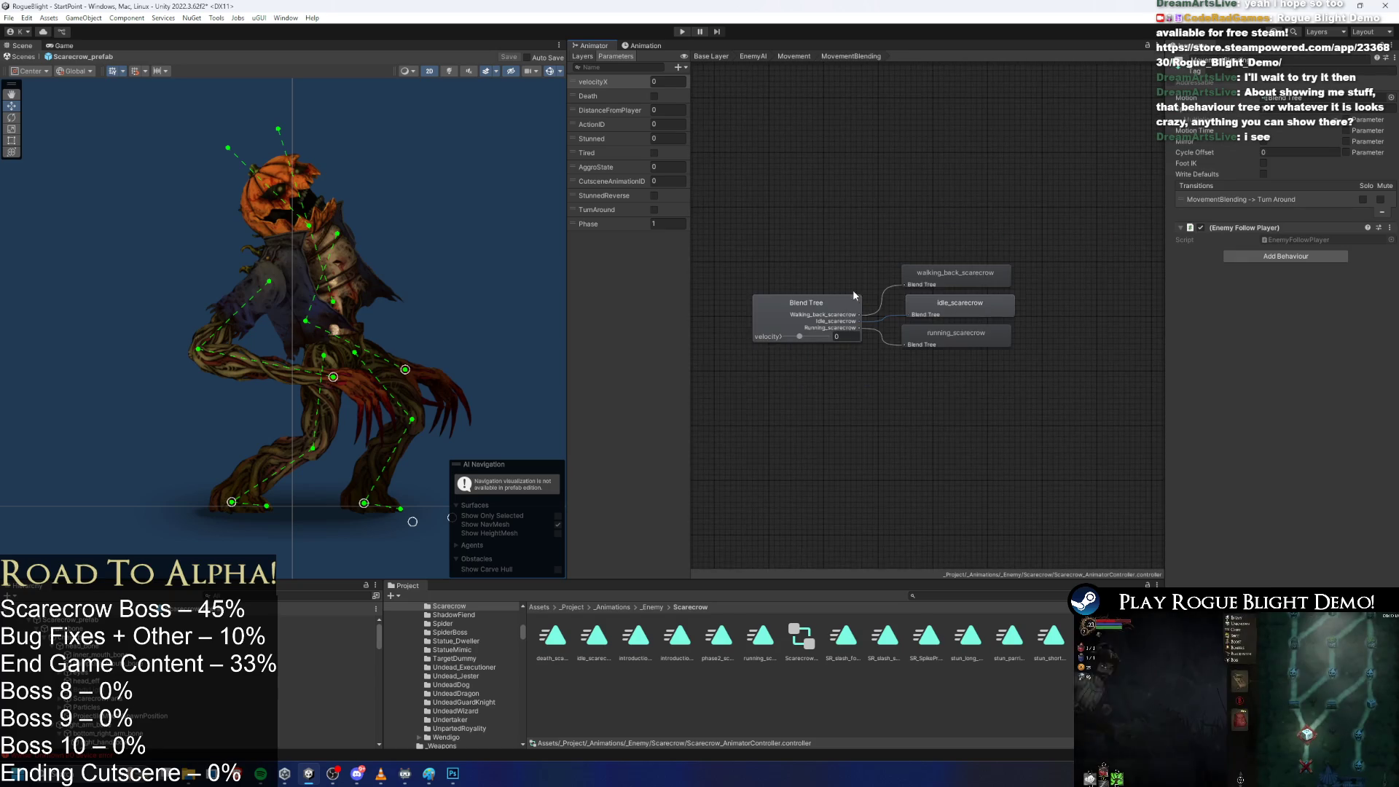
pyautogui.click(793, 294)
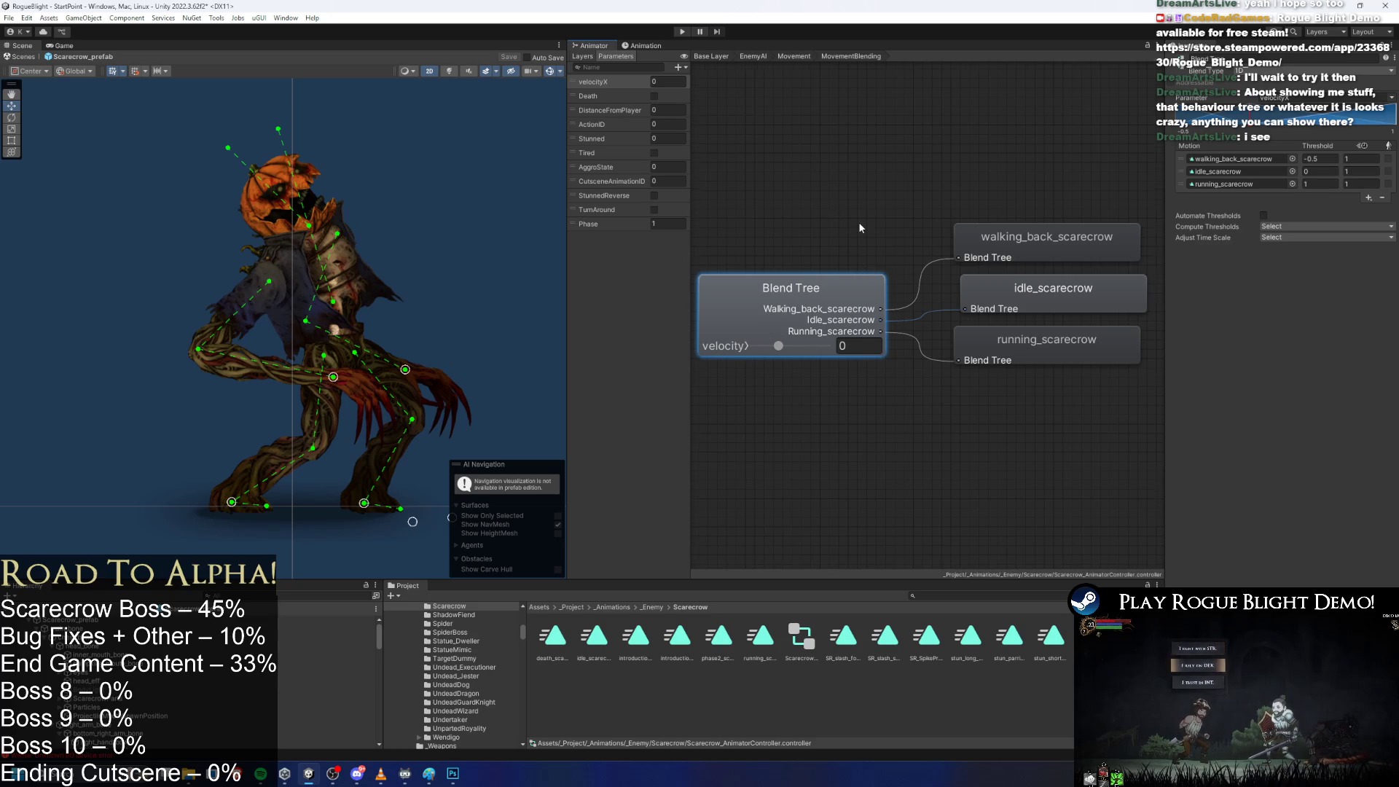
pyautogui.click(793, 57)
pyautogui.click(931, 309)
pyautogui.doubleClick(907, 213)
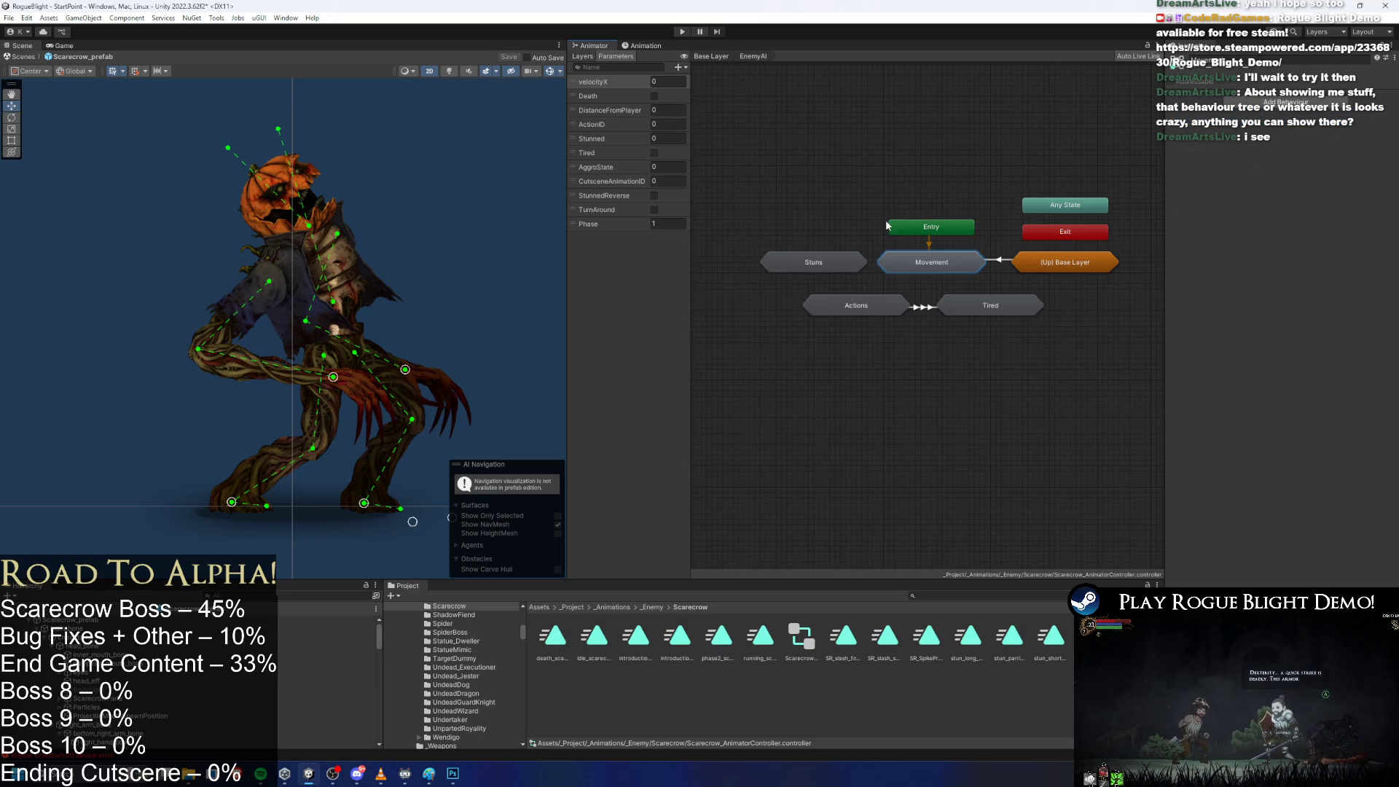
# Check the Tired state, then enter the Actions sub-state machine.
pyautogui.click(995, 309)
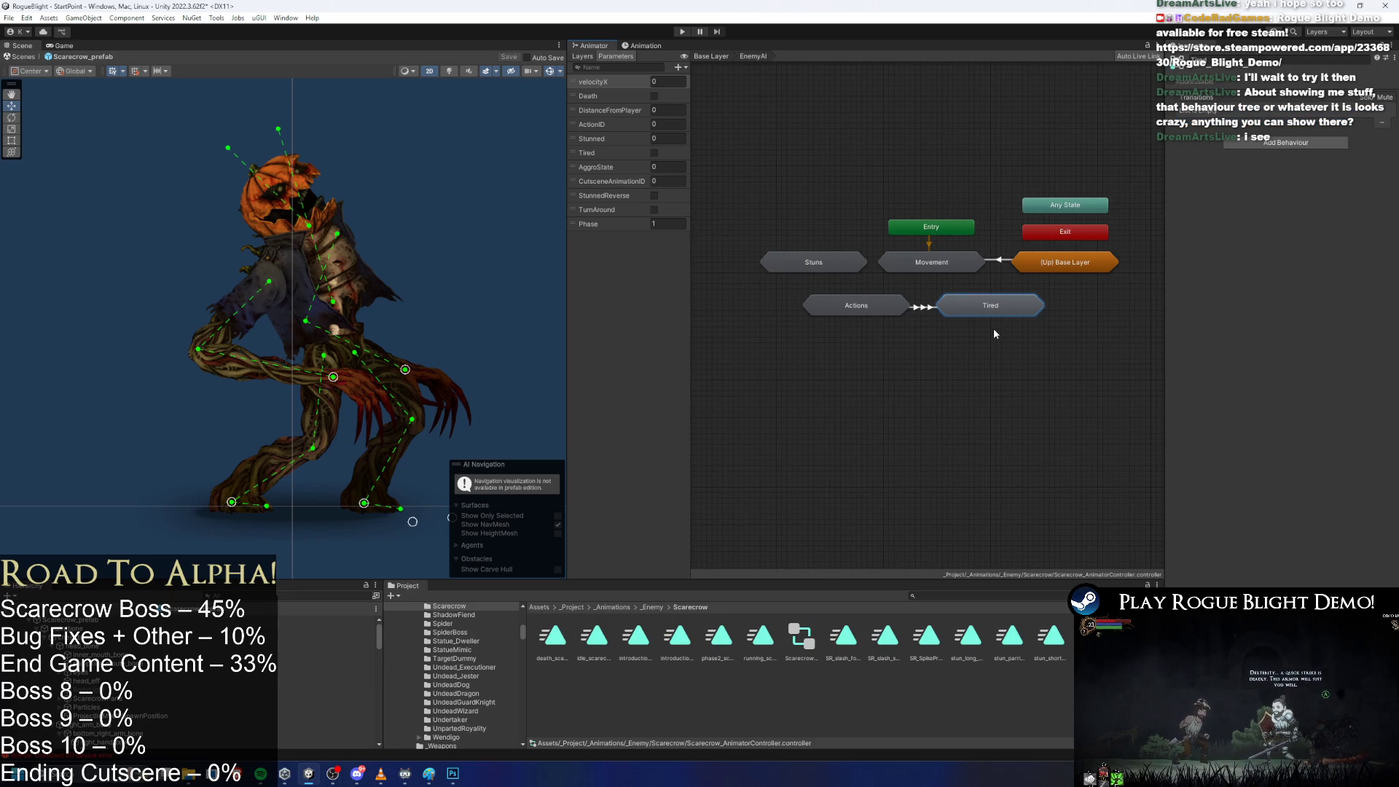
pyautogui.rightClick(1008, 316)
pyautogui.click(929, 390)
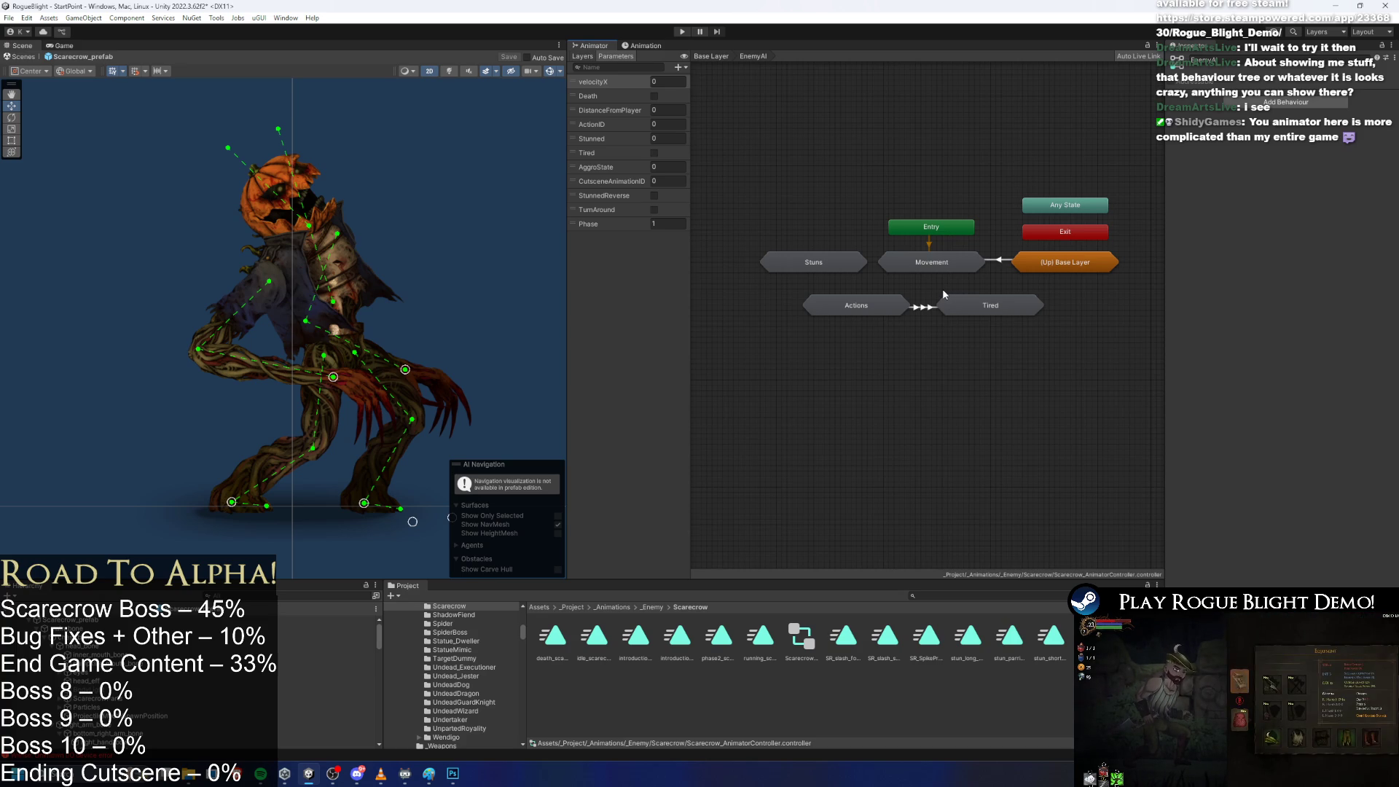
pyautogui.click(955, 304)
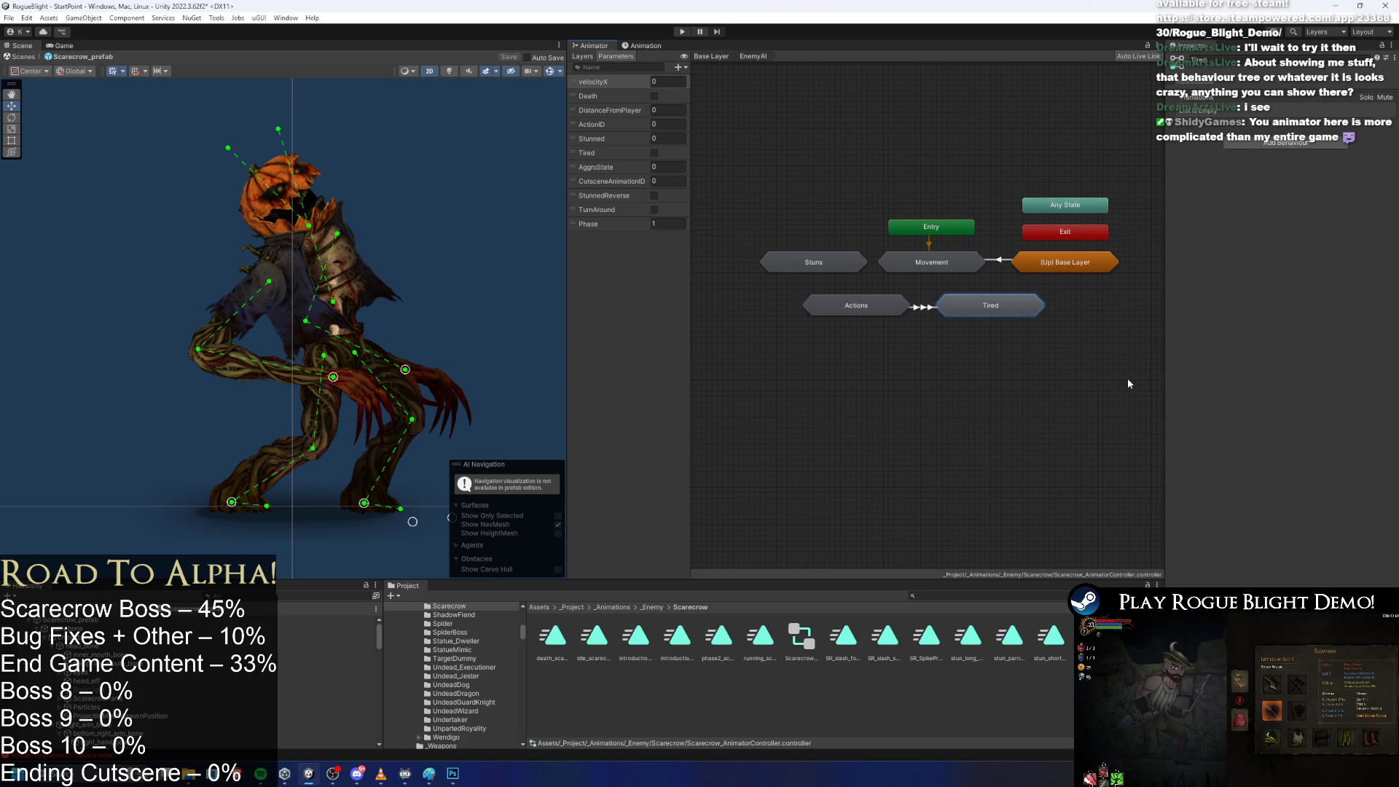
pyautogui.click(876, 312)
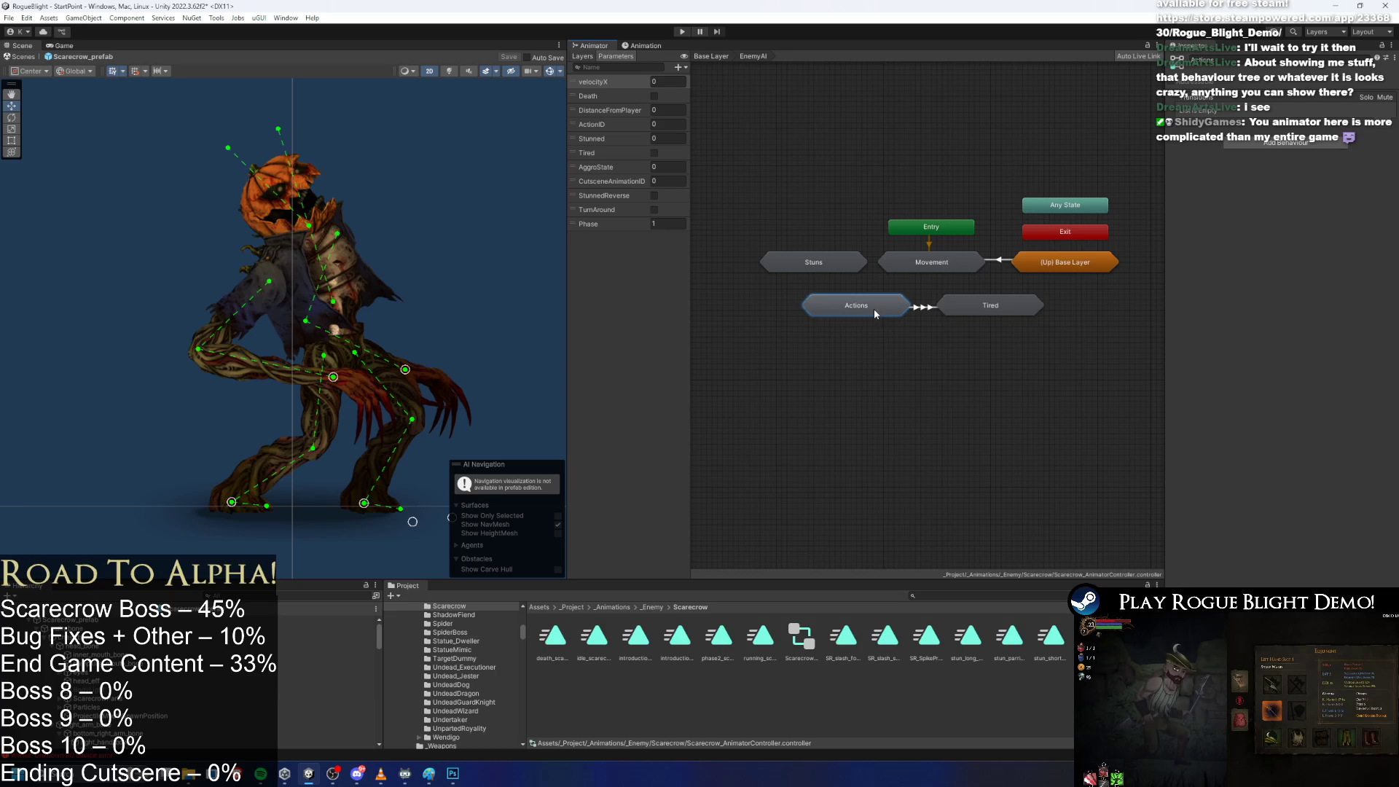
pyautogui.doubleClick(873, 308)
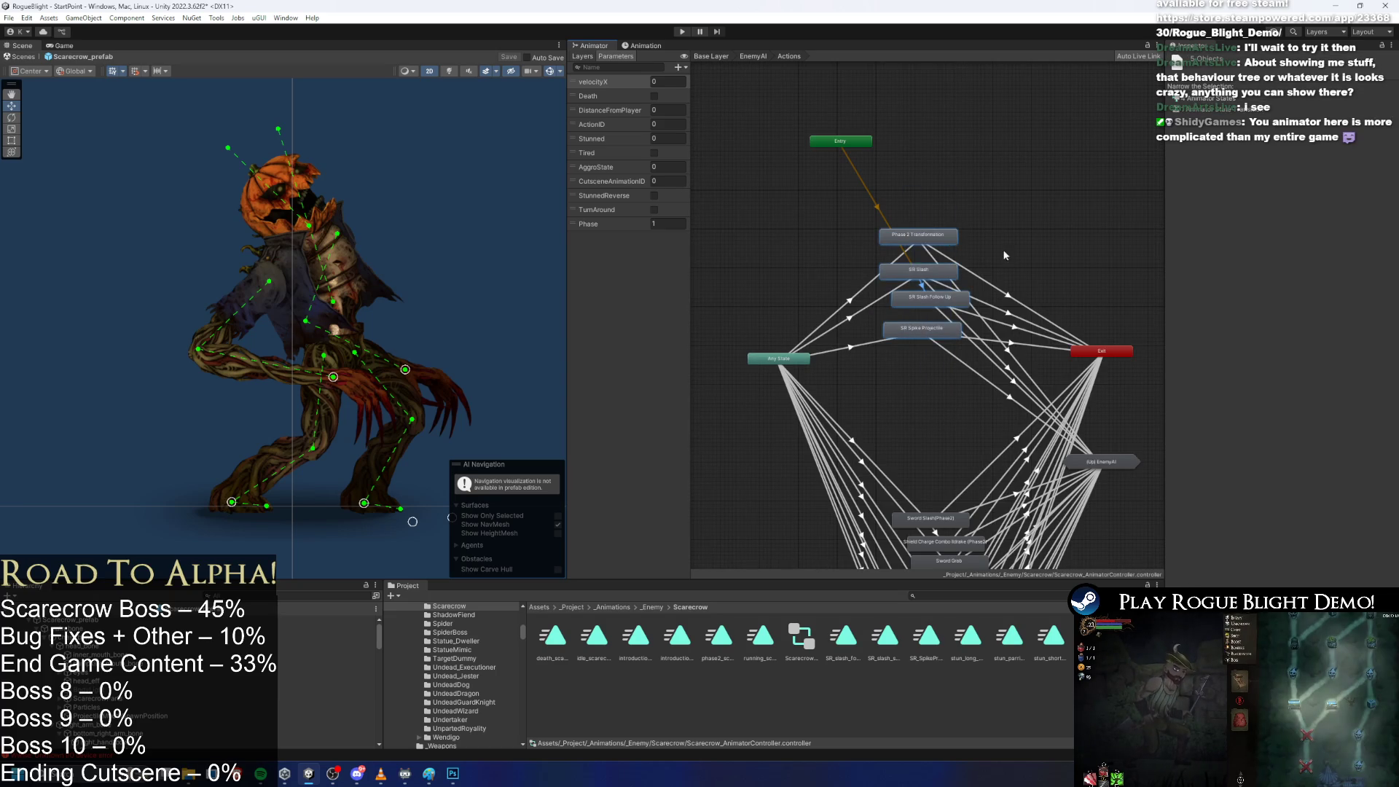
# Shift the lower attack states slightly, undoing an attempted SummonProjectileWall move.
pyautogui.scroll(1, 1000, 197)
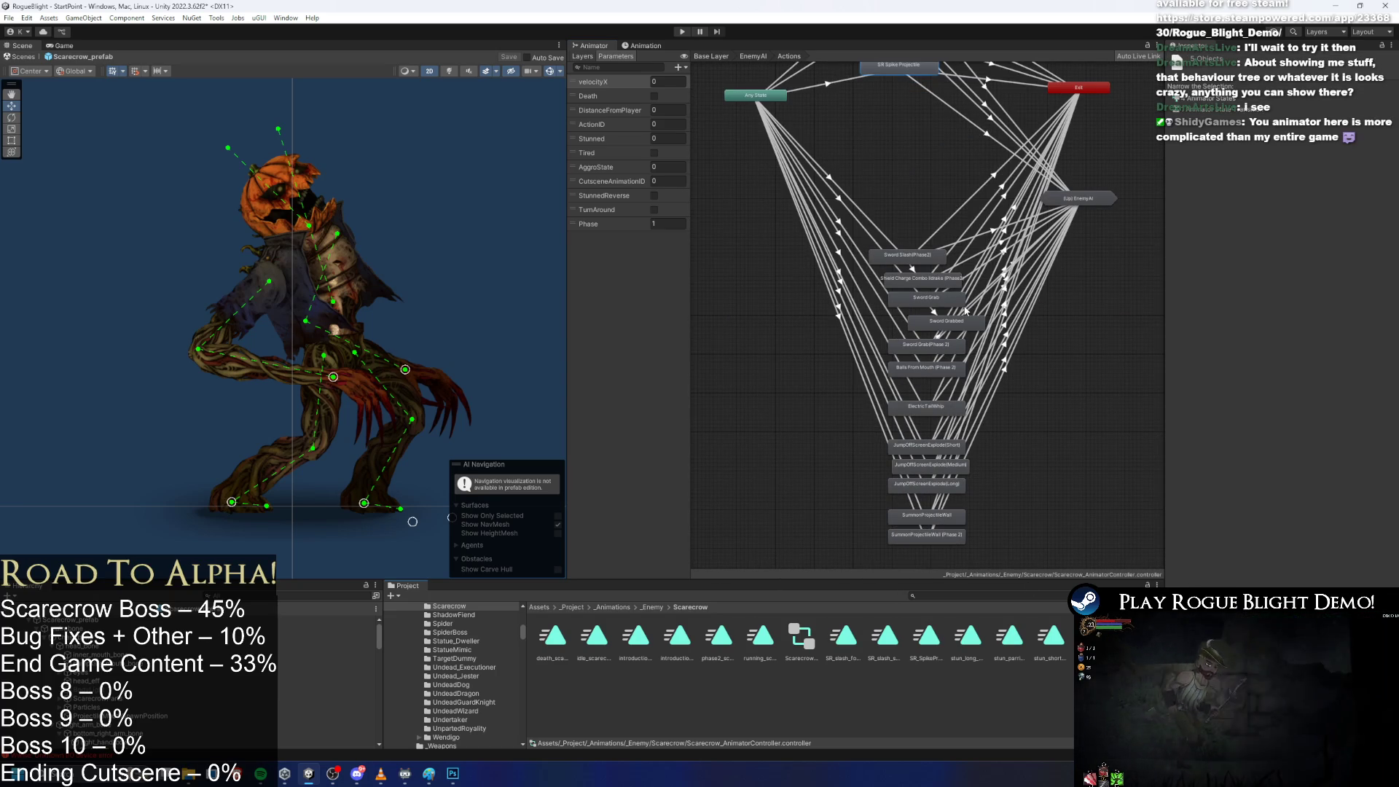
pyautogui.moveTo(903, 146); pyautogui.dragTo(994, 487)
pyautogui.moveTo(931, 286)
pyautogui.mouseDown()
pyautogui.moveTo(818, 306)
pyautogui.moveTo(917, 317)
pyautogui.mouseUp()
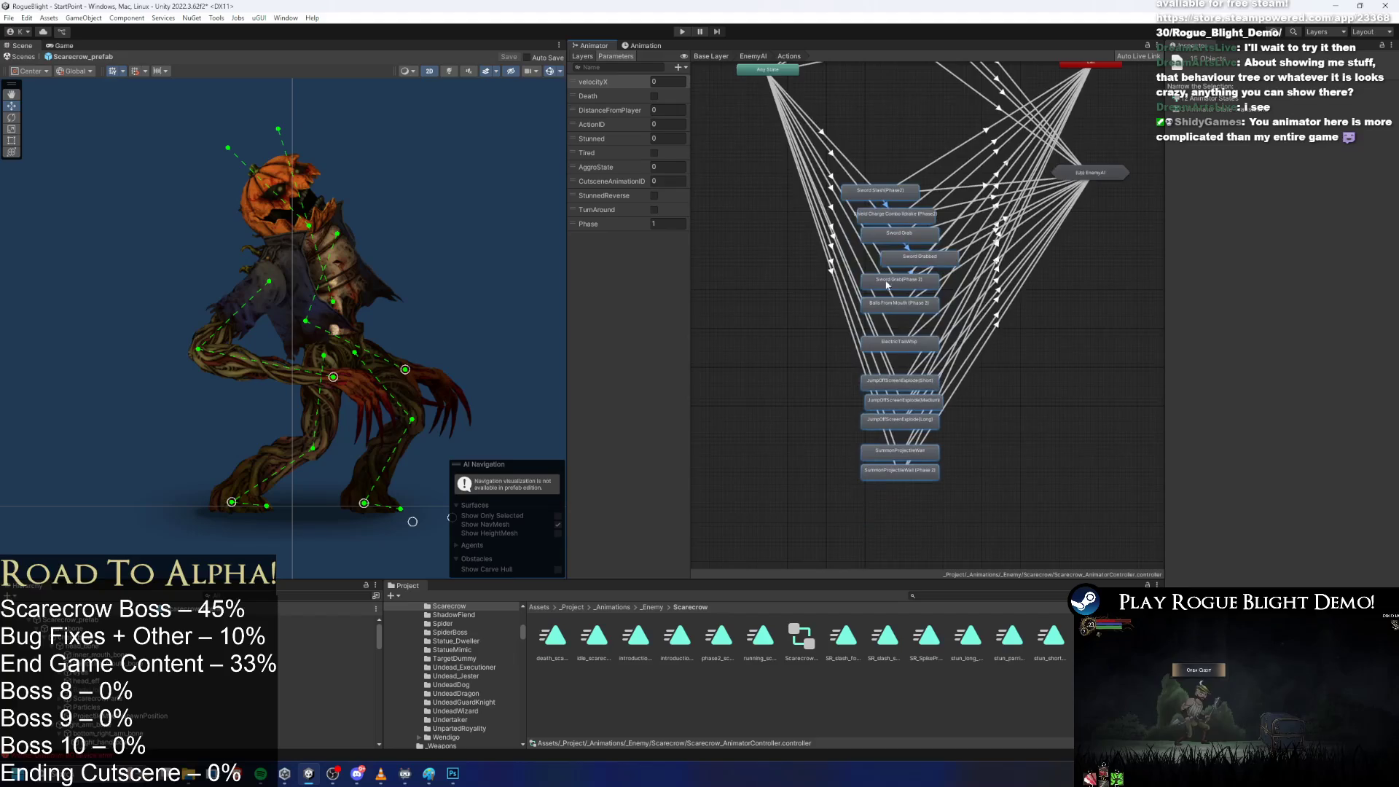
pyautogui.scroll(-5, 964, 402)
pyautogui.moveTo(904, 425); pyautogui.dragTo(914, 224)
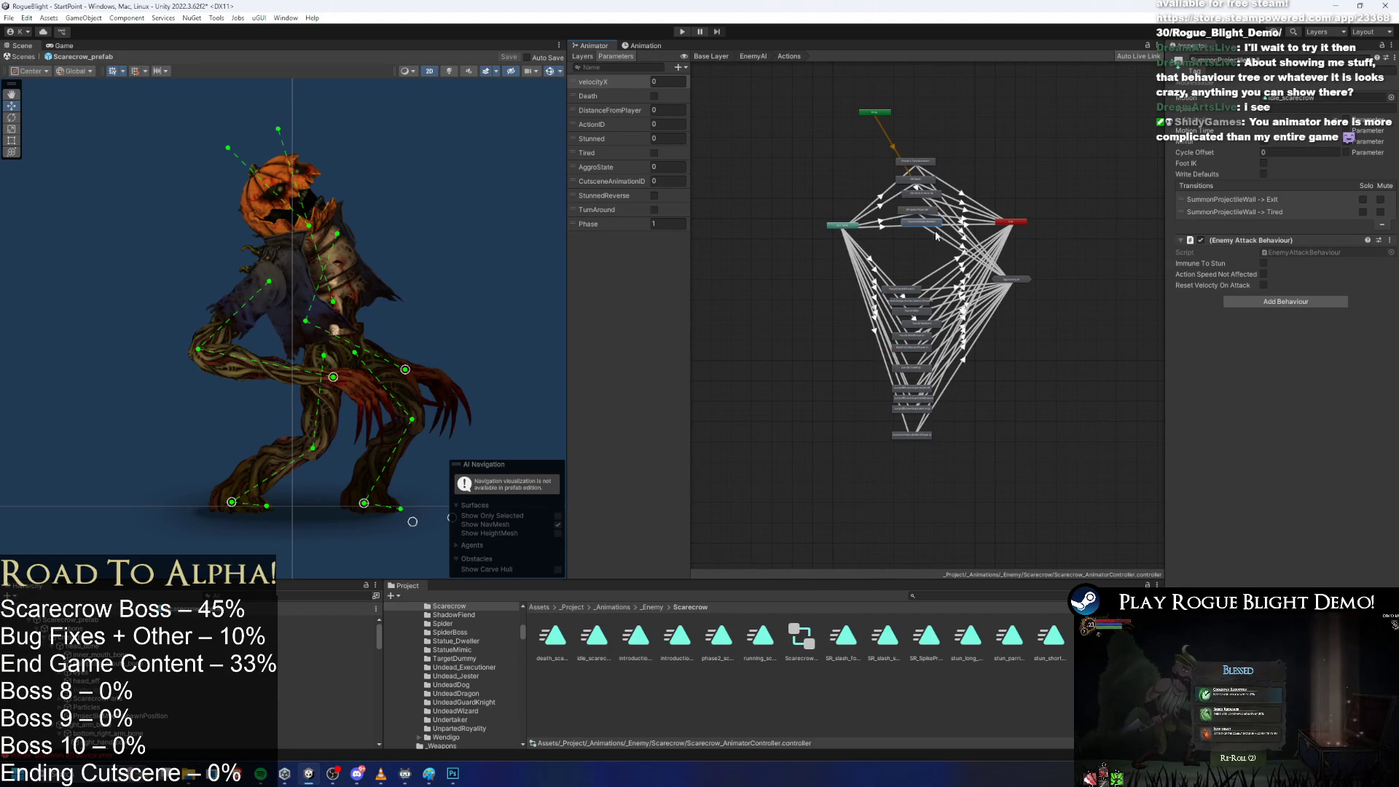
pyautogui.hotkey('ctrl', 'z')
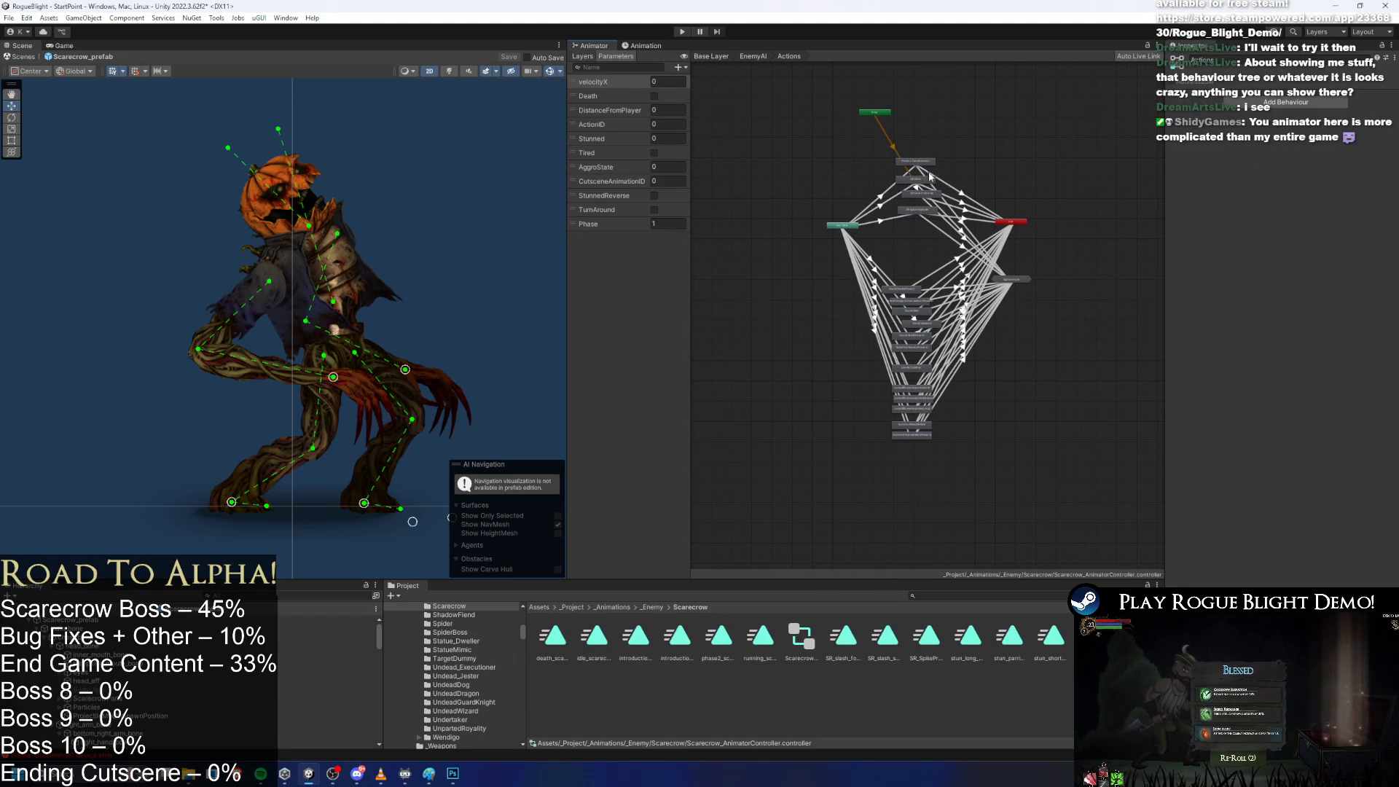
pyautogui.scroll(5, 935, 190)
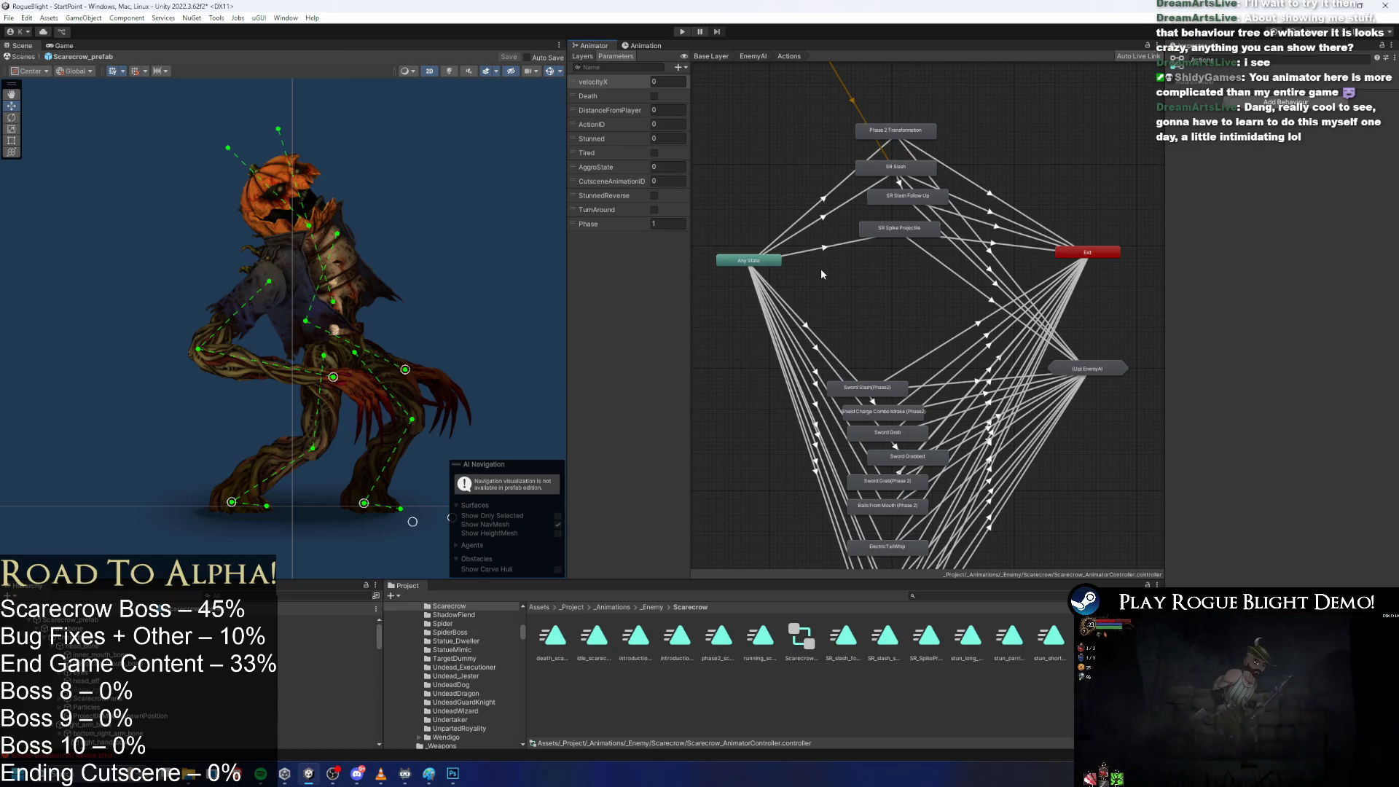
# Review the SR Spike Projectile transitions, then search the project for 'player' from Base Layer.
pyautogui.click(823, 250)
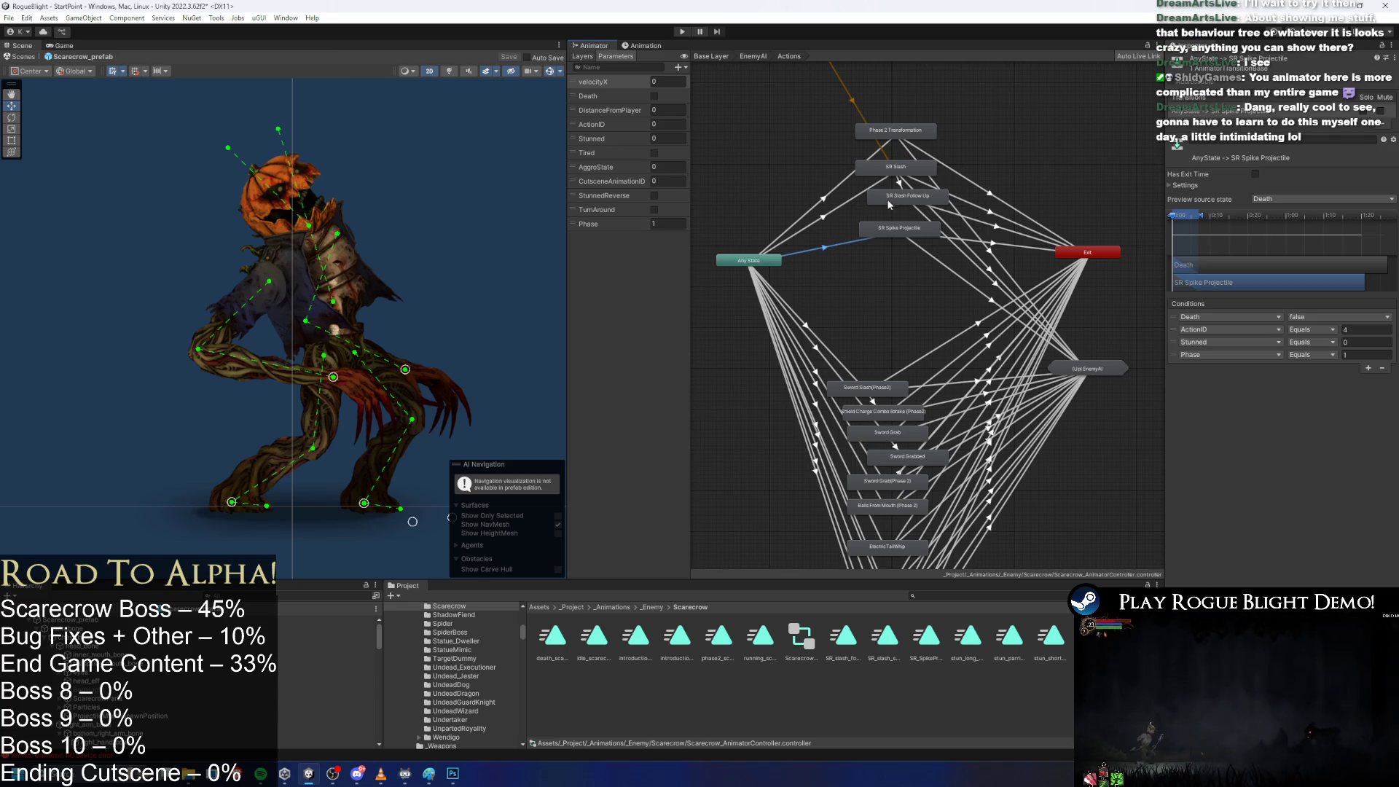
pyautogui.click(924, 253)
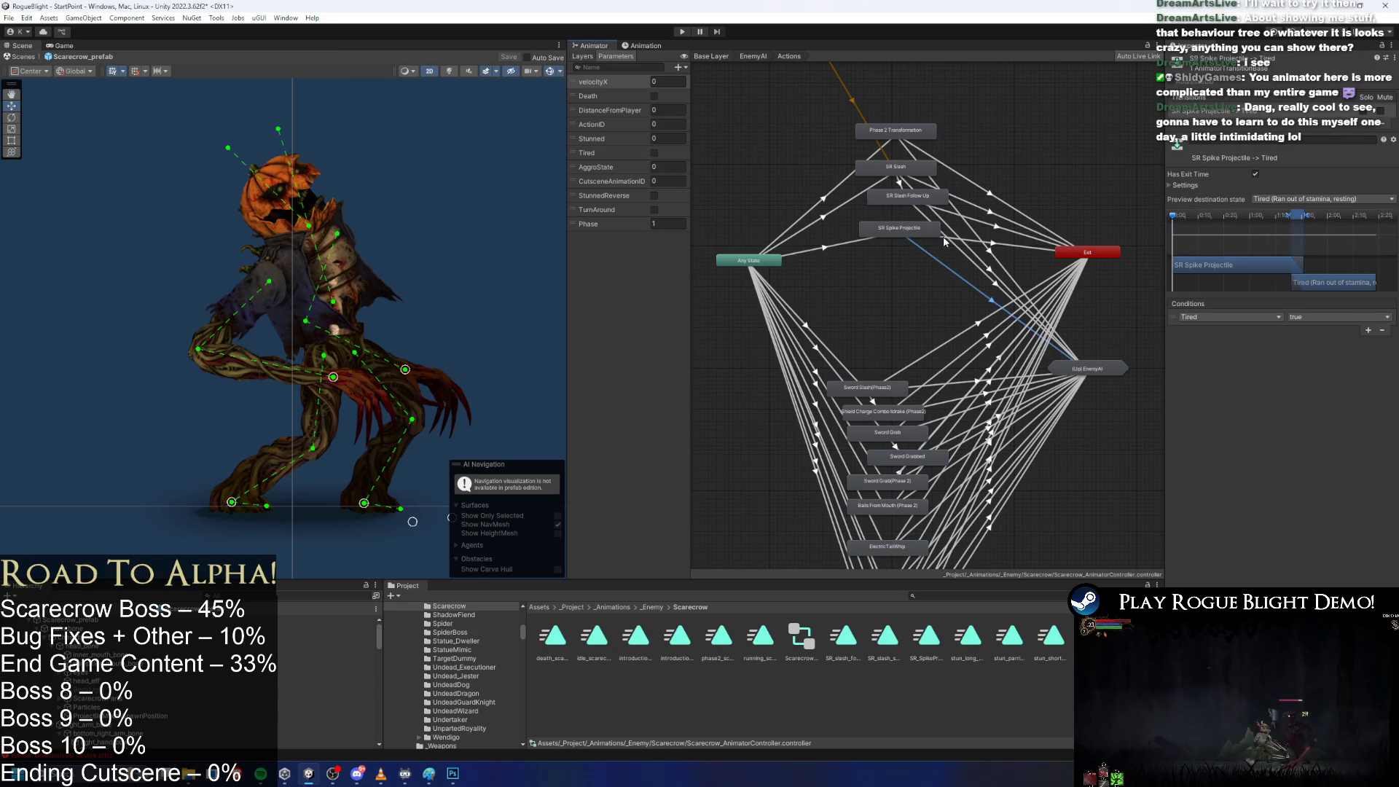
pyautogui.click(711, 56)
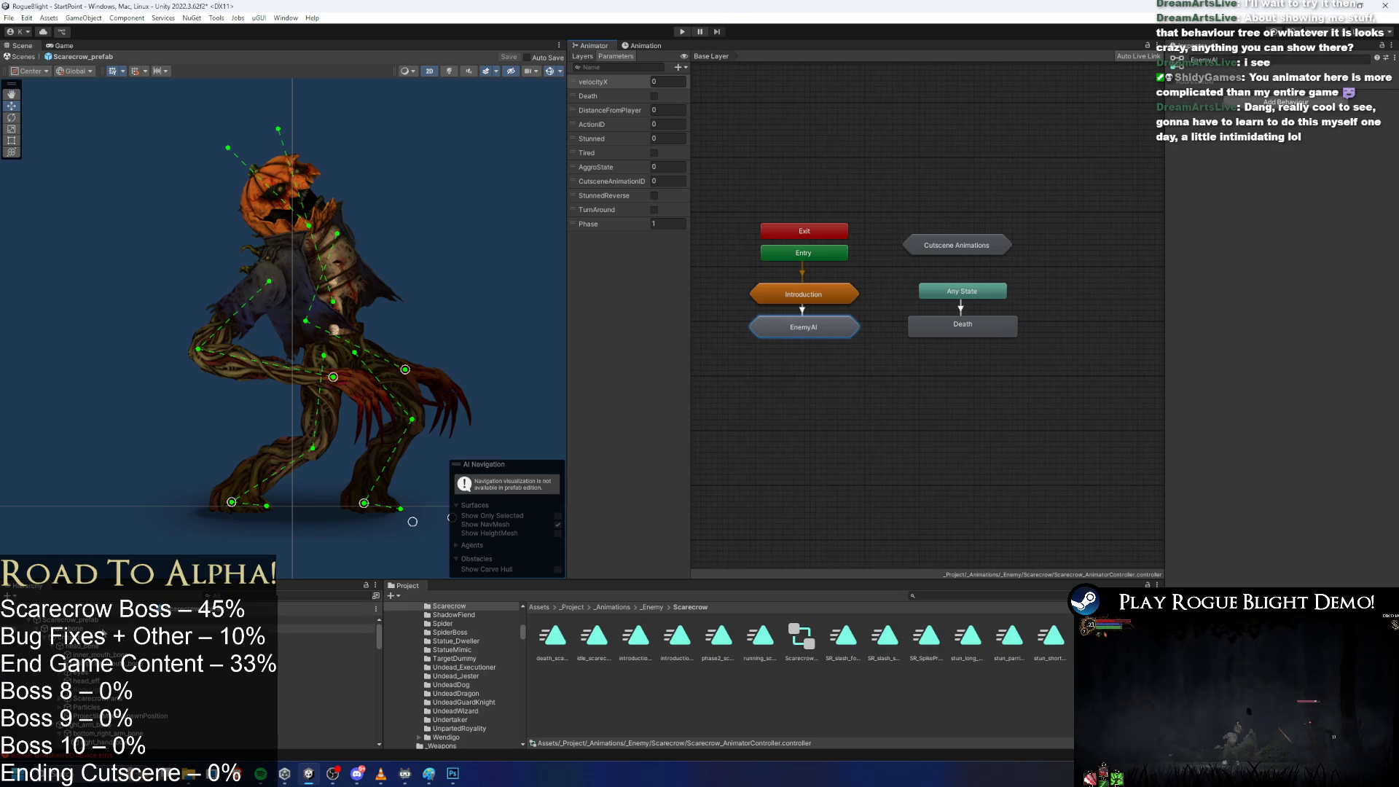
pyautogui.click(961, 593)
pyautogui.write('yer')
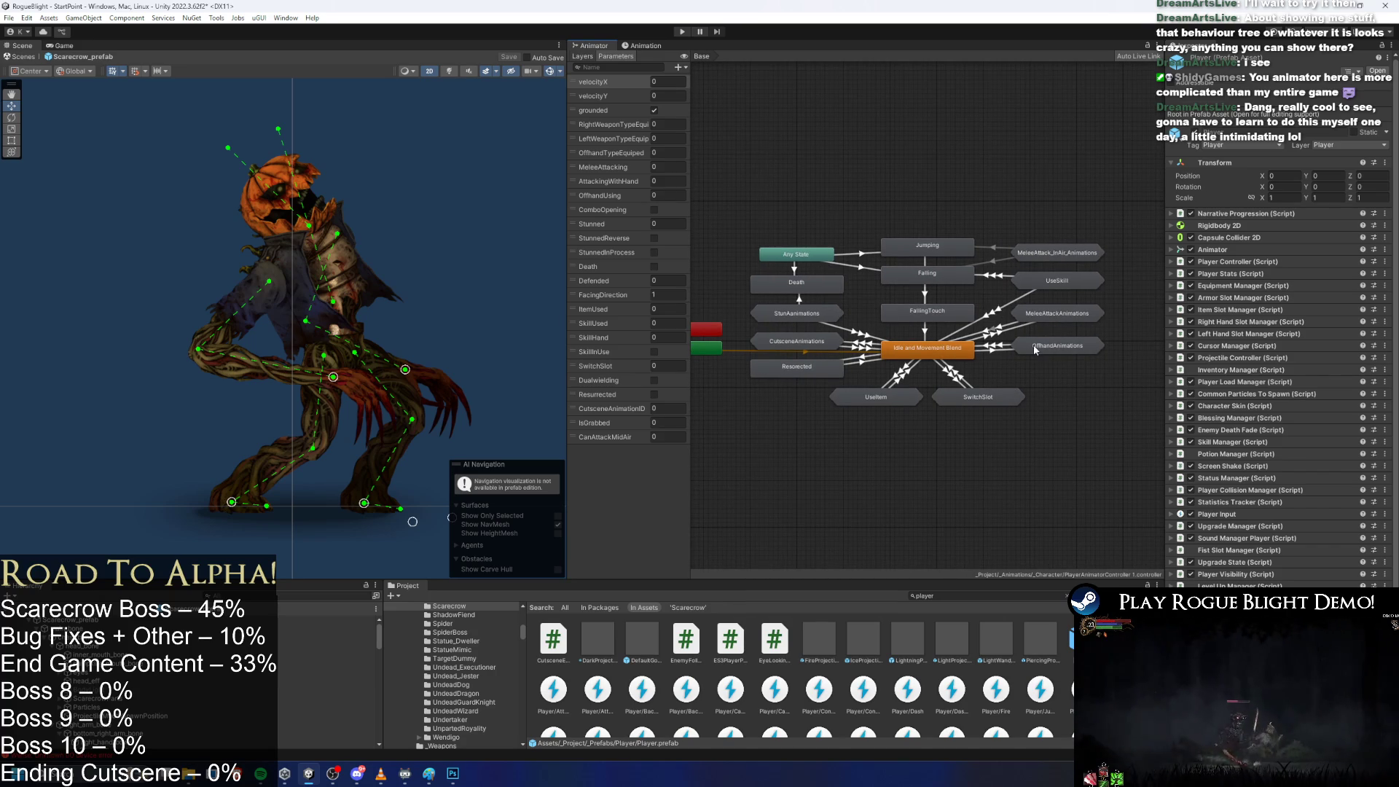
# View the MeleeAttackAnimations, UseSkill and MeleeAttack_InAir_Animations sub-state machines.
pyautogui.doubleClick(1058, 321)
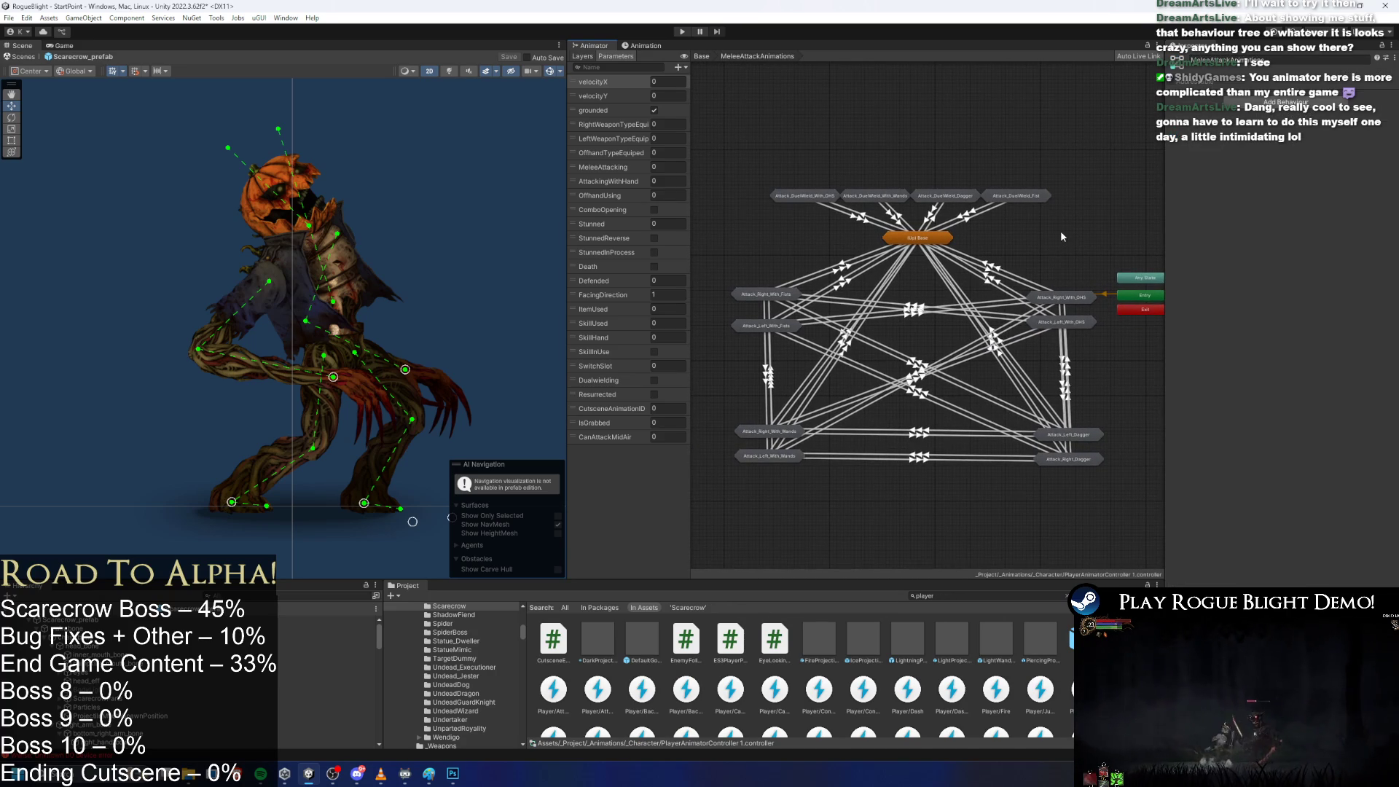
pyautogui.doubleClick(1078, 277)
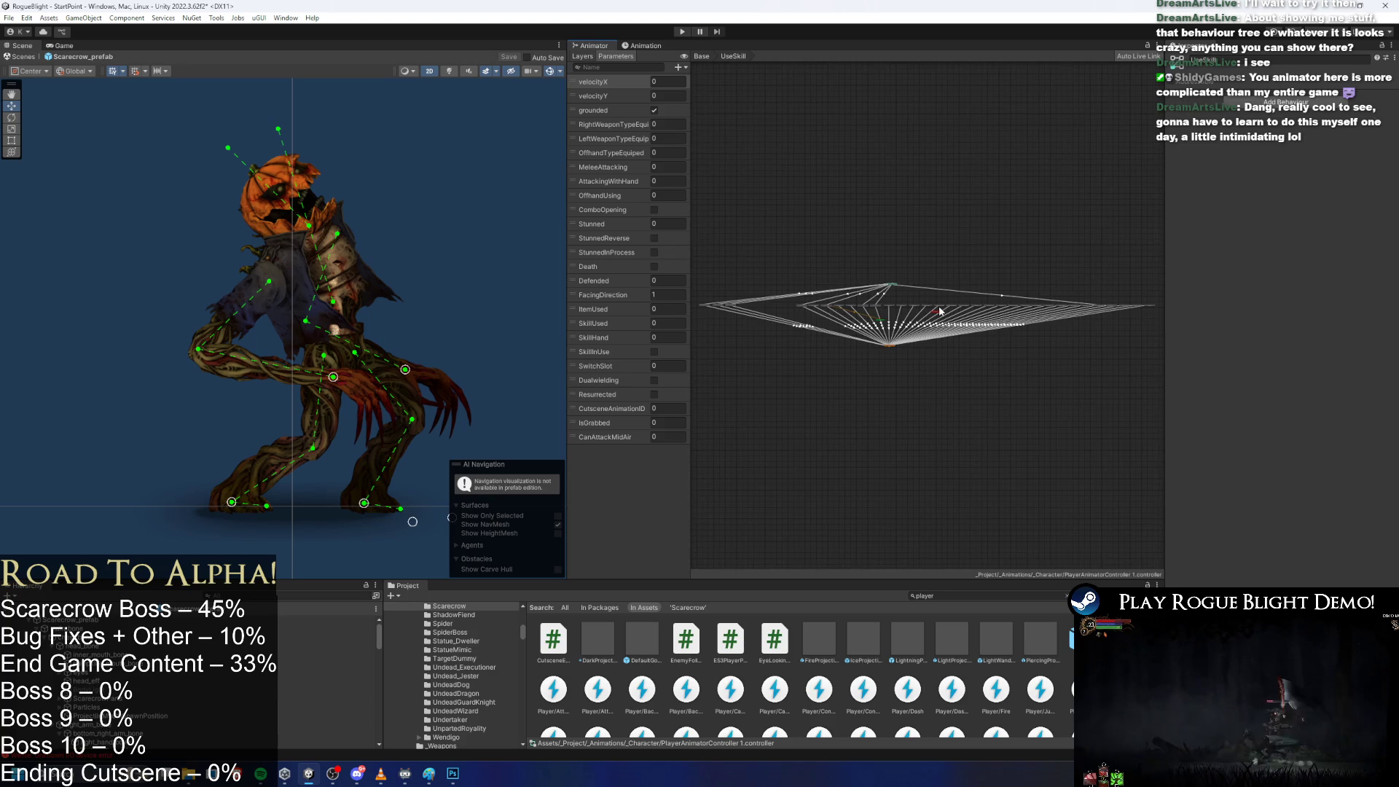
pyautogui.scroll(8, 940, 311)
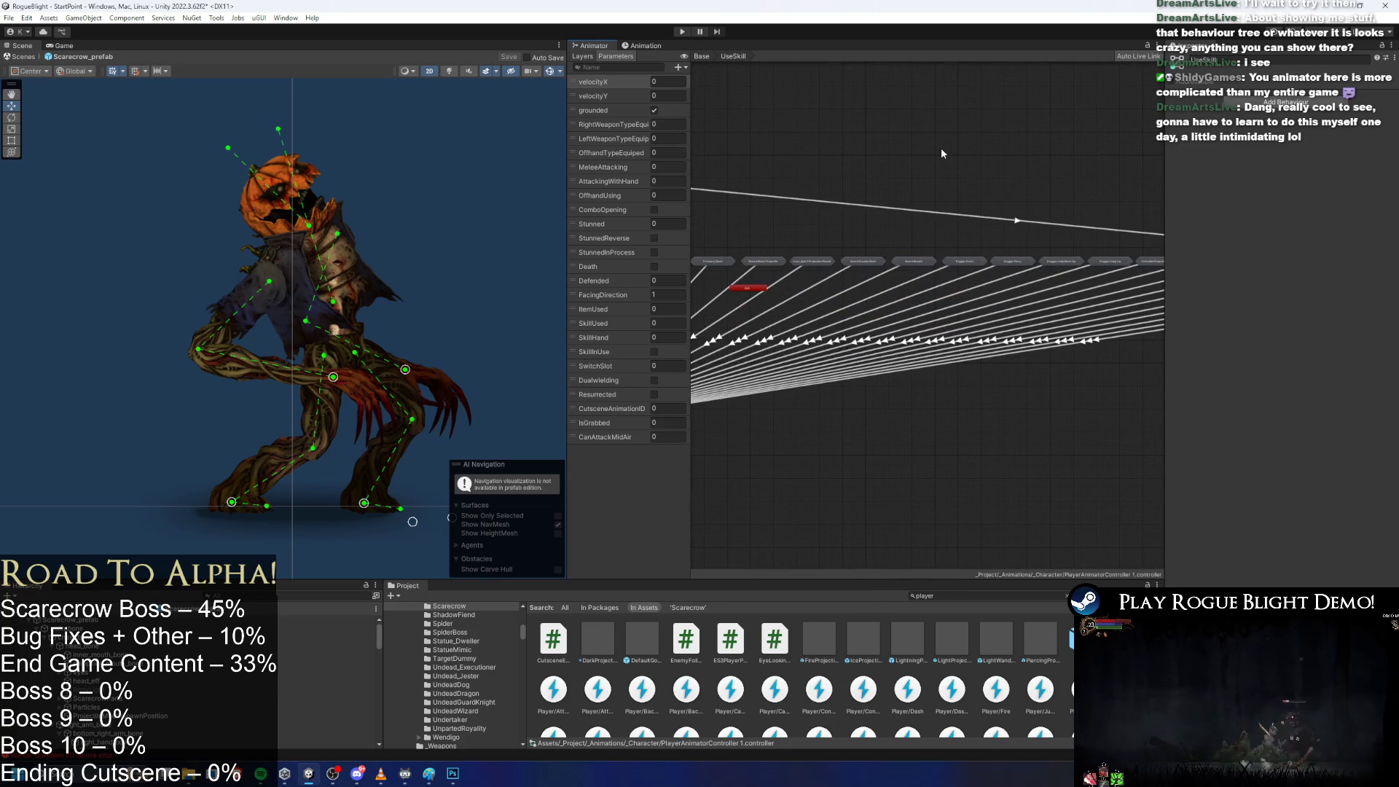
pyautogui.doubleClick(1051, 225)
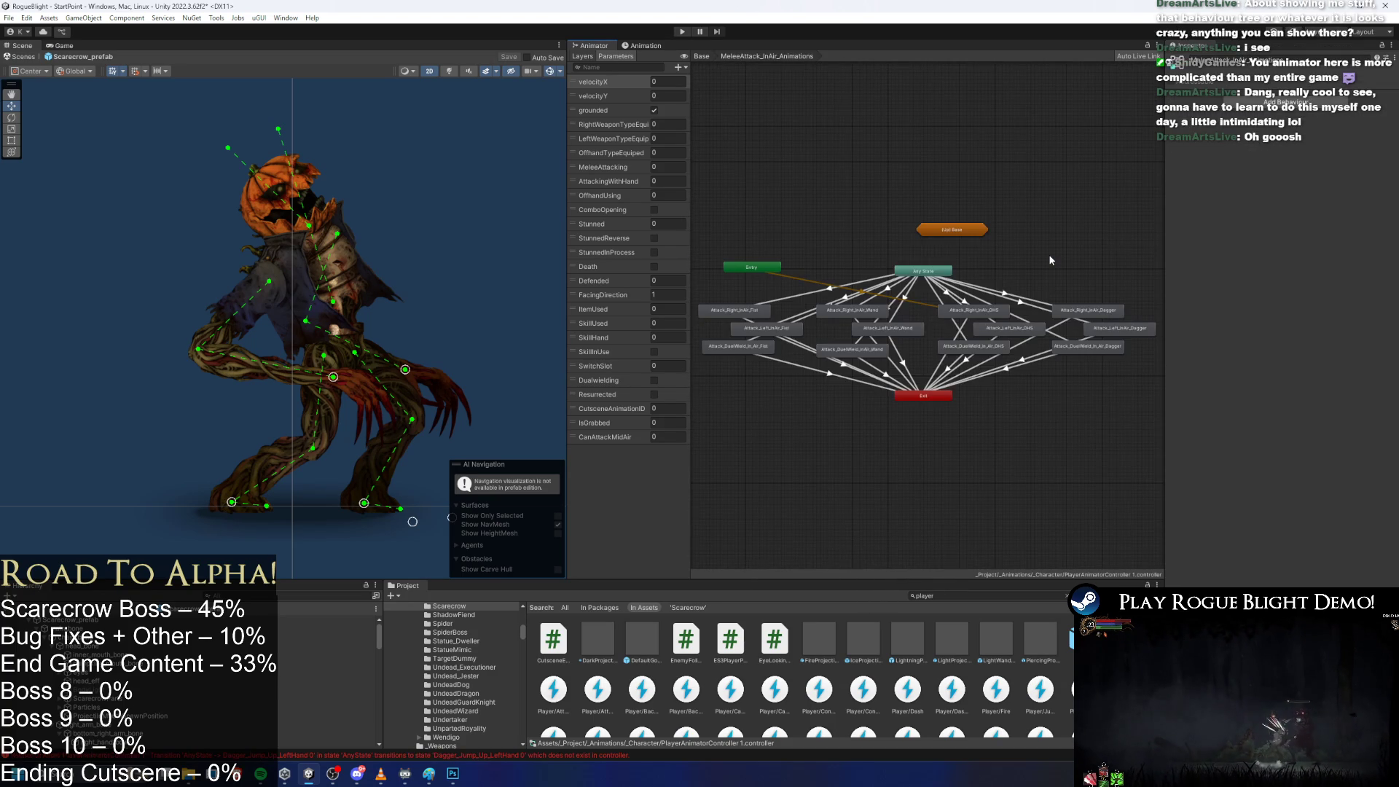
pyautogui.doubleClick(952, 230)
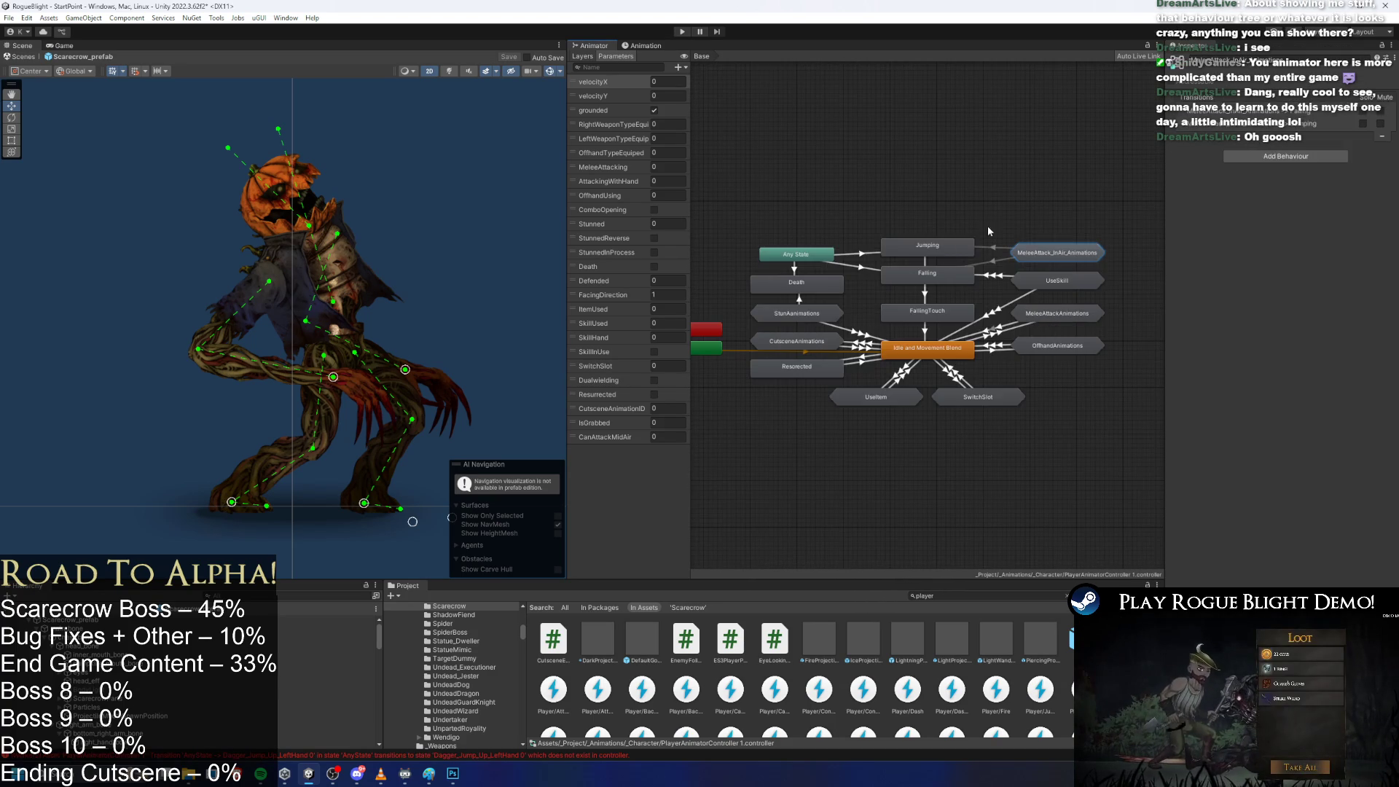
# View the StunAnimations, CutsceneAnimations, UseItem, SwitchSlot and OffhandAnimations sub-state machines.
pyautogui.doubleClick(794, 312)
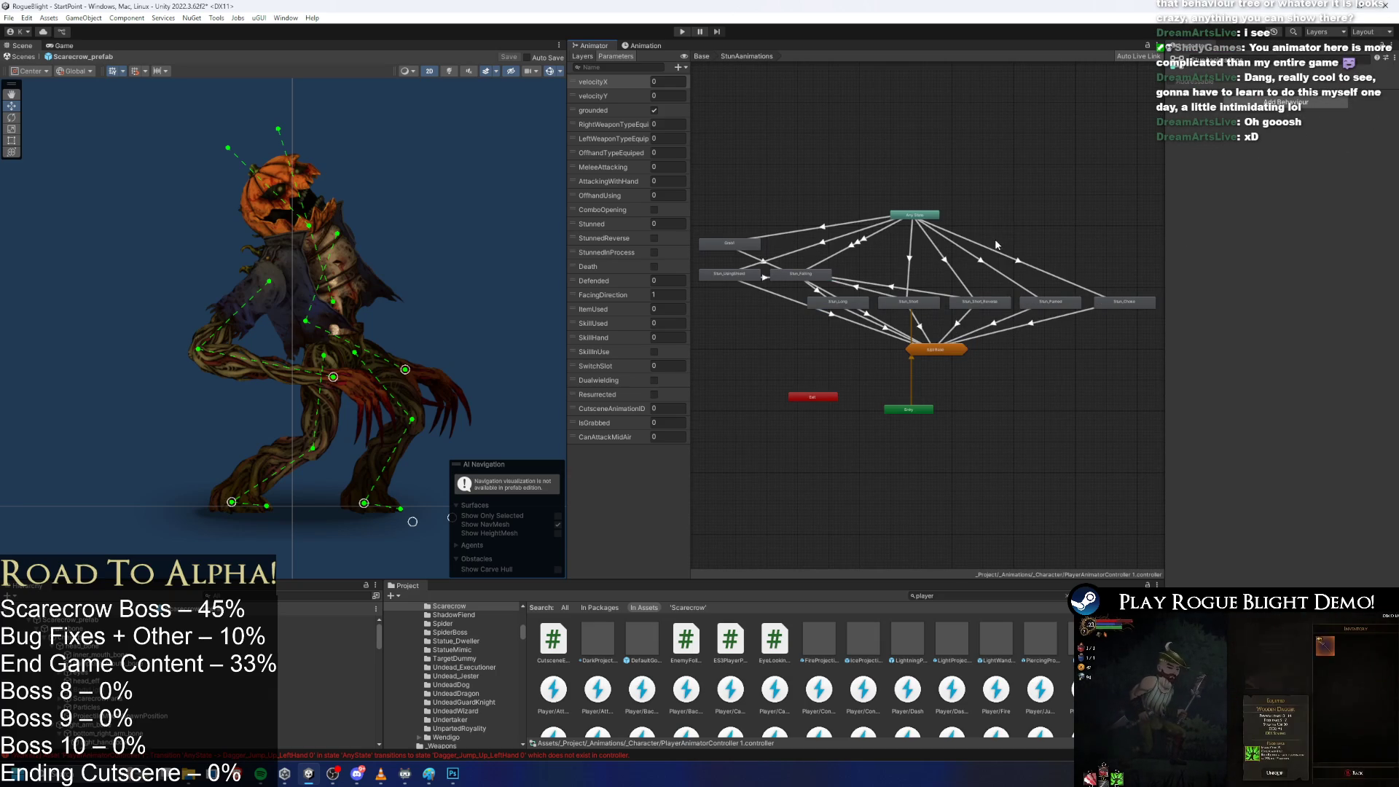
pyautogui.press('BackSpace')
pyautogui.doubleClick(807, 342)
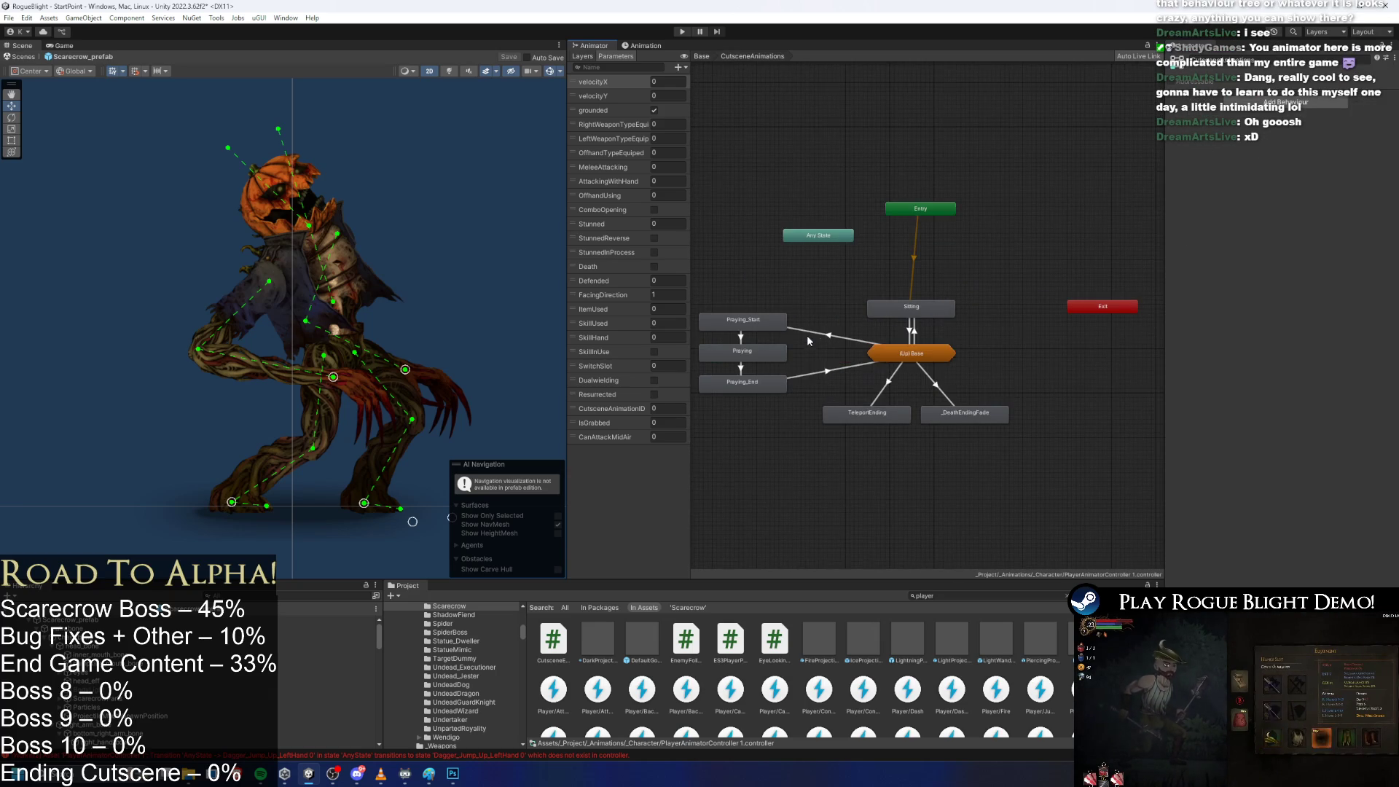
pyautogui.press('BackSpace')
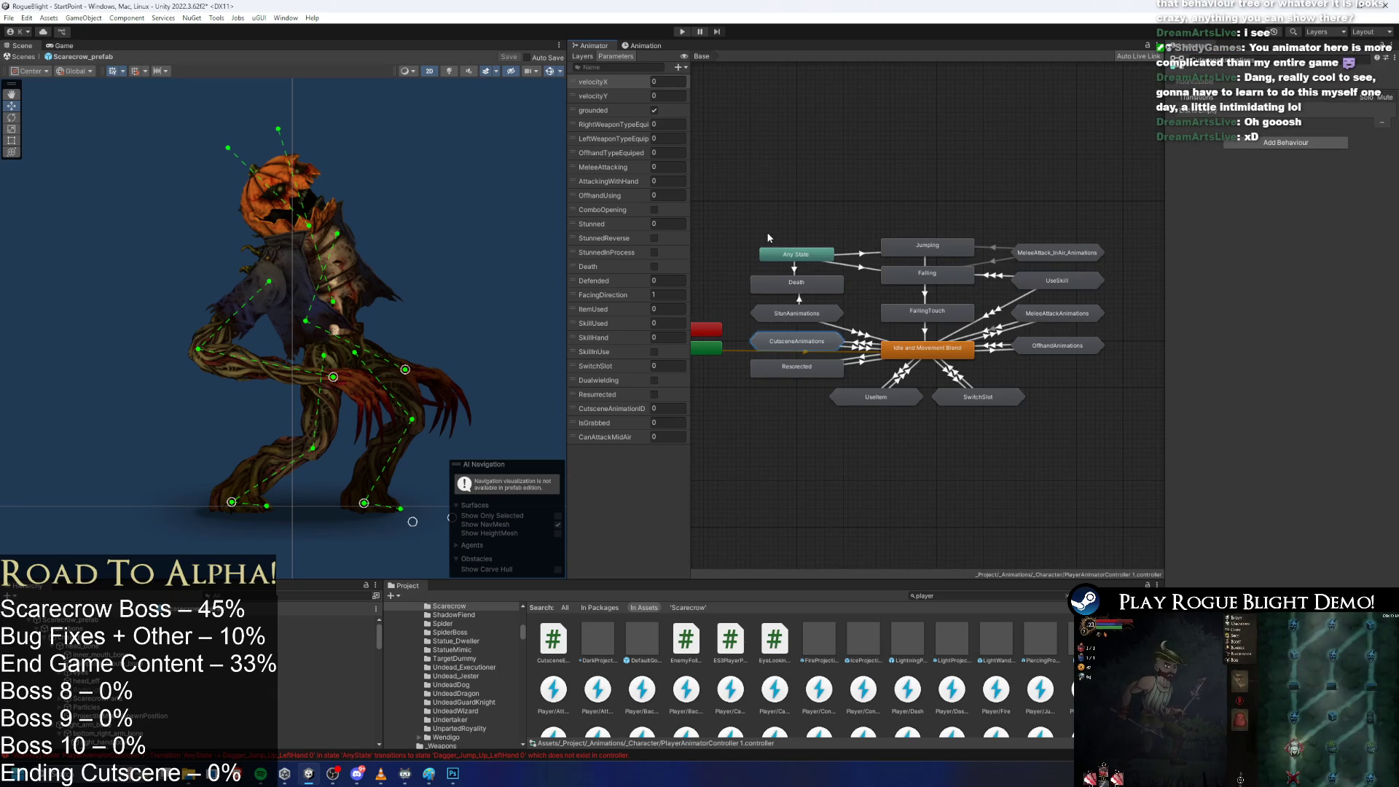
pyautogui.click(885, 398)
pyautogui.doubleClick(885, 398)
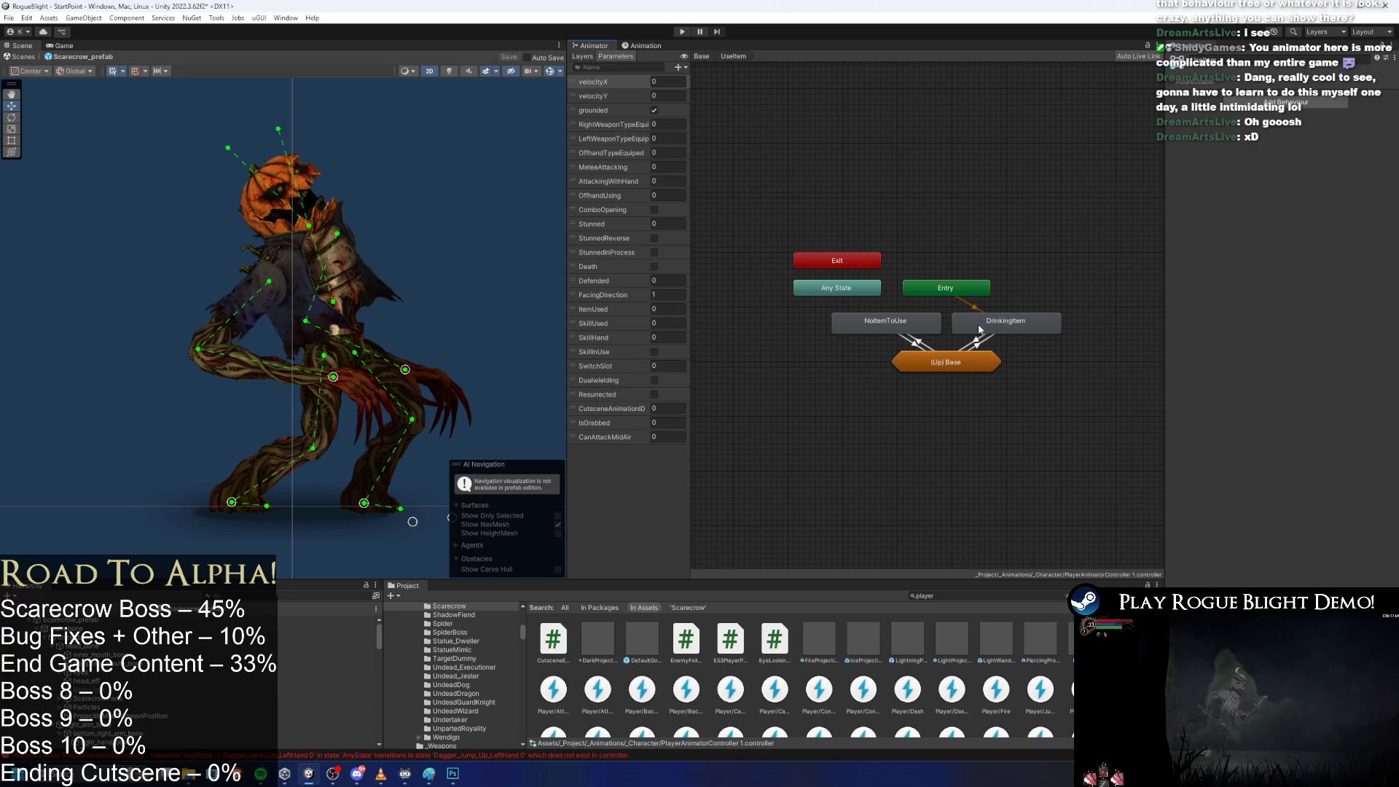
pyautogui.press('BackSpace')
pyautogui.doubleClick(990, 401)
pyautogui.press('BackSpace')
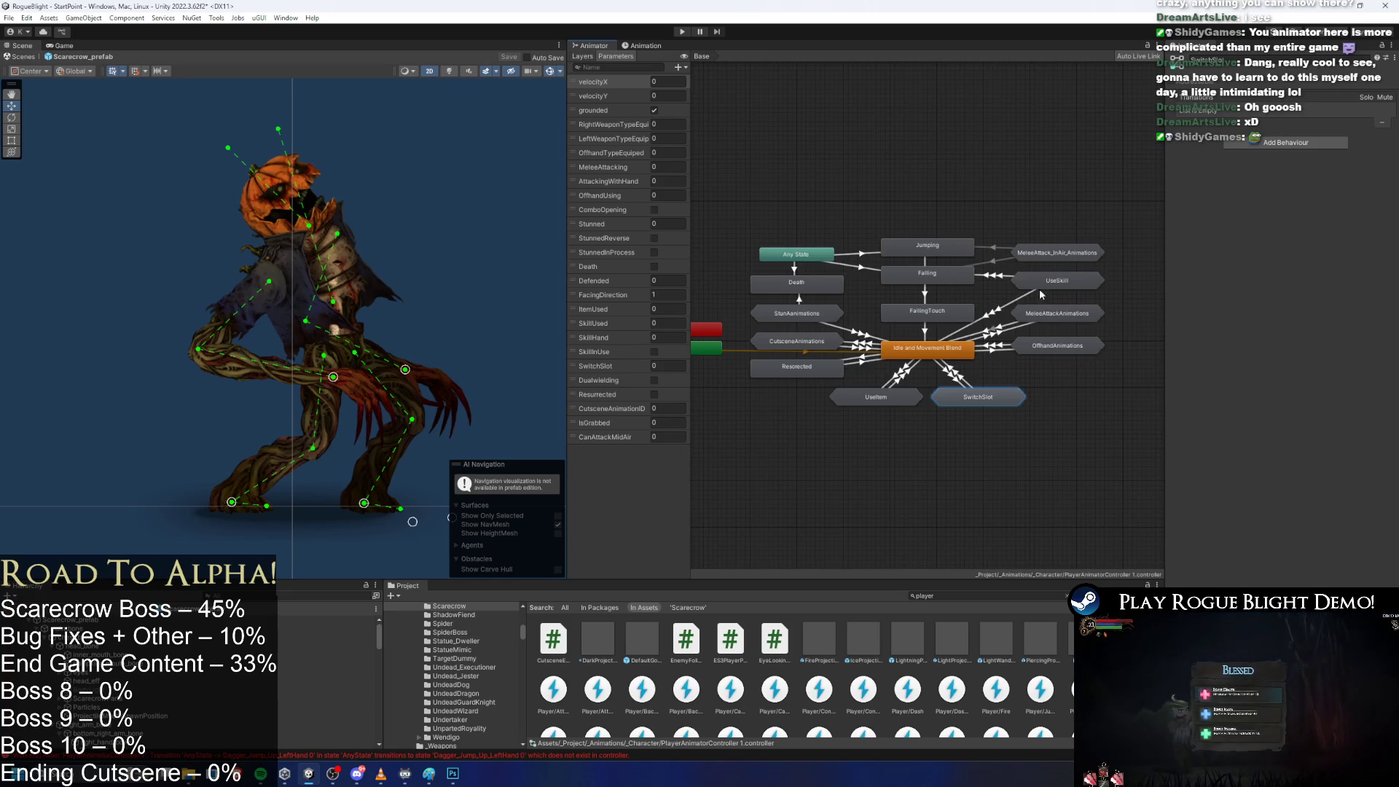
pyautogui.doubleClick(1072, 347)
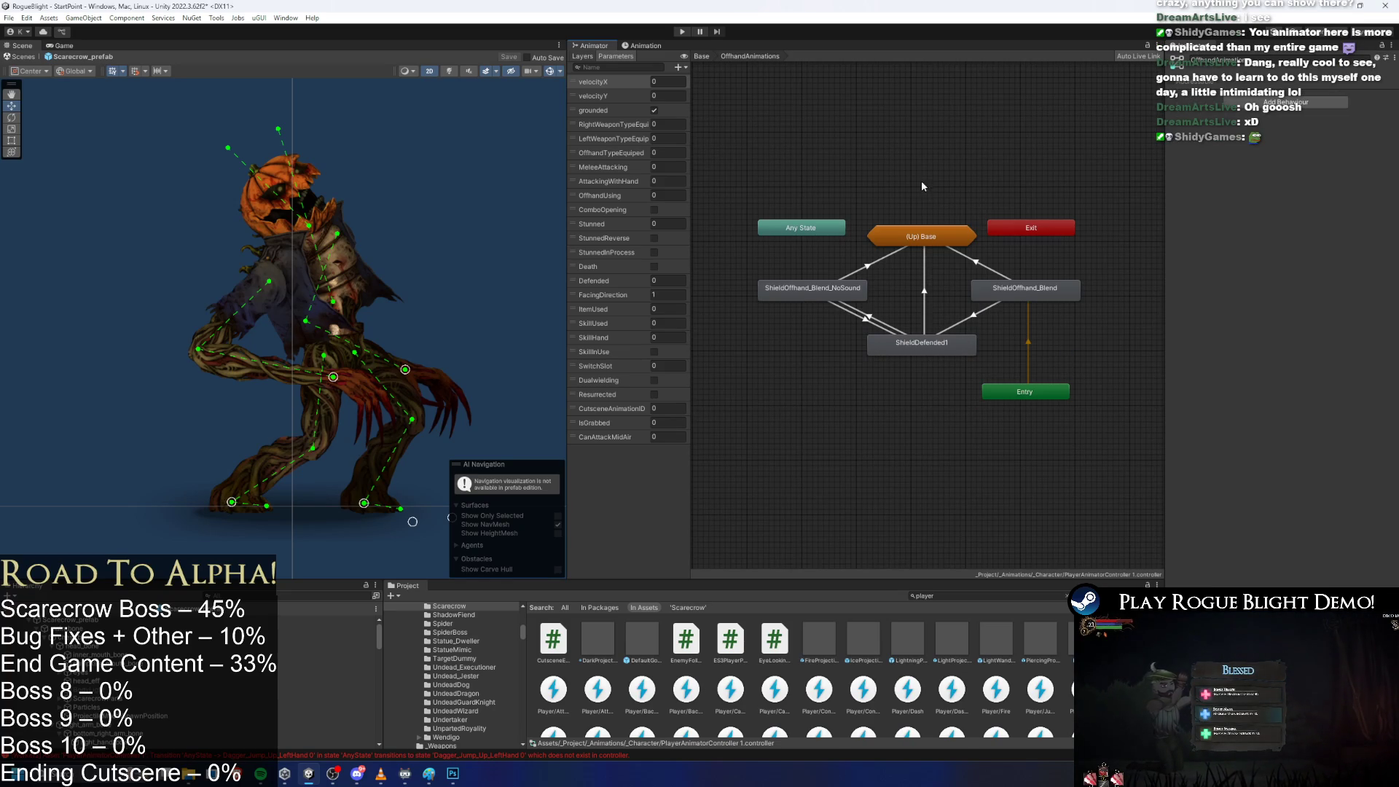
pyautogui.press('BackSpace')
# Look at the Idle and Movement Blend tree, then select the Scarecrow in the Hierarchy.
pyautogui.click(1048, 313)
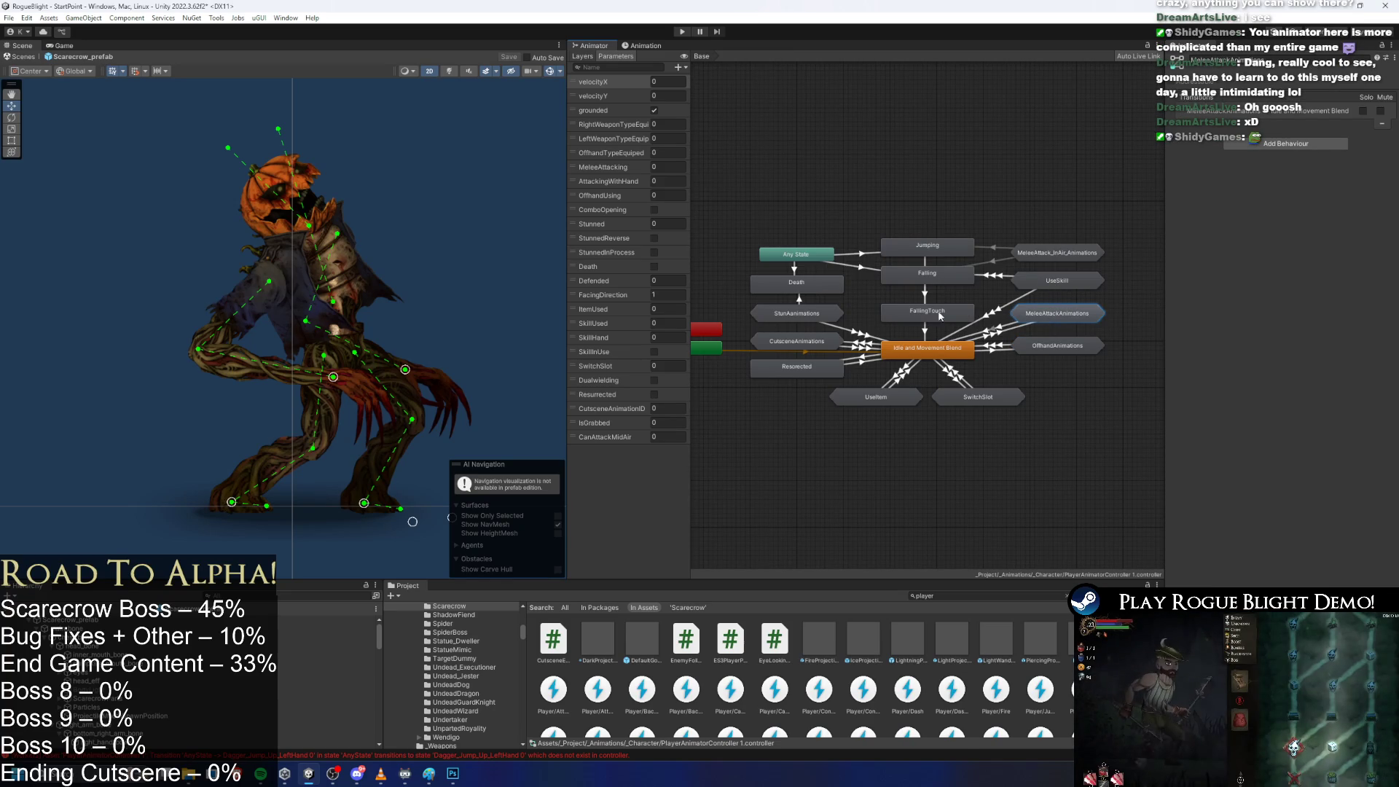
pyautogui.doubleClick(941, 353)
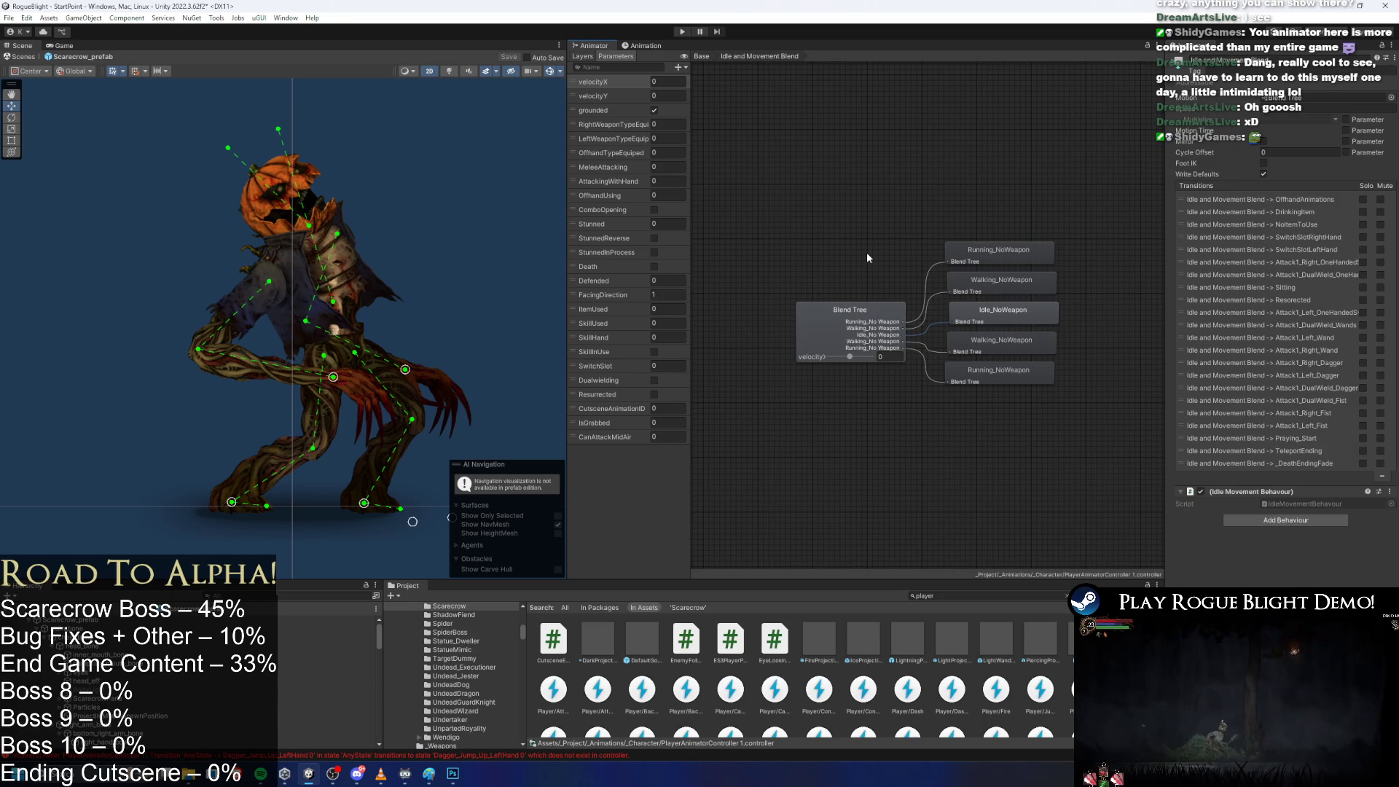
pyautogui.click(702, 56)
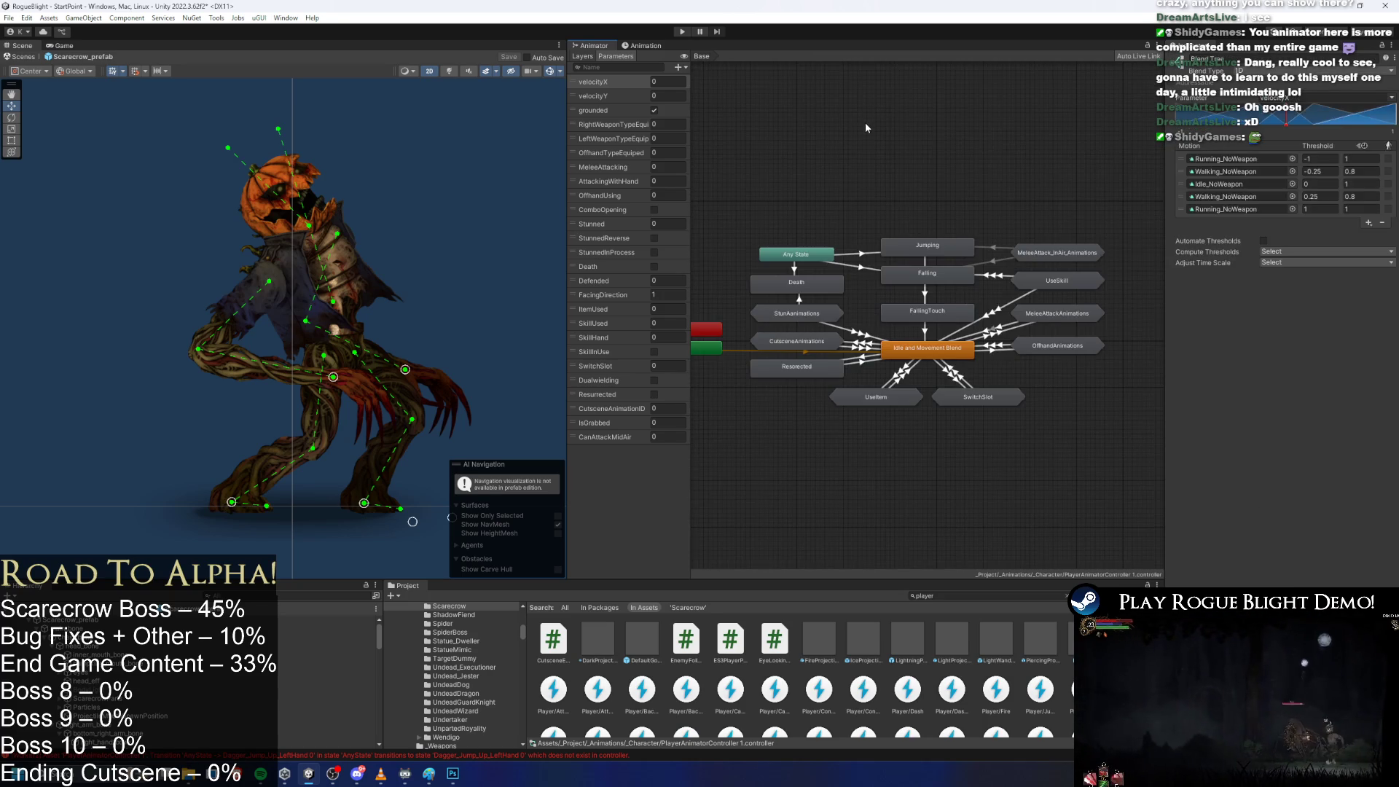
pyautogui.click(440, 415)
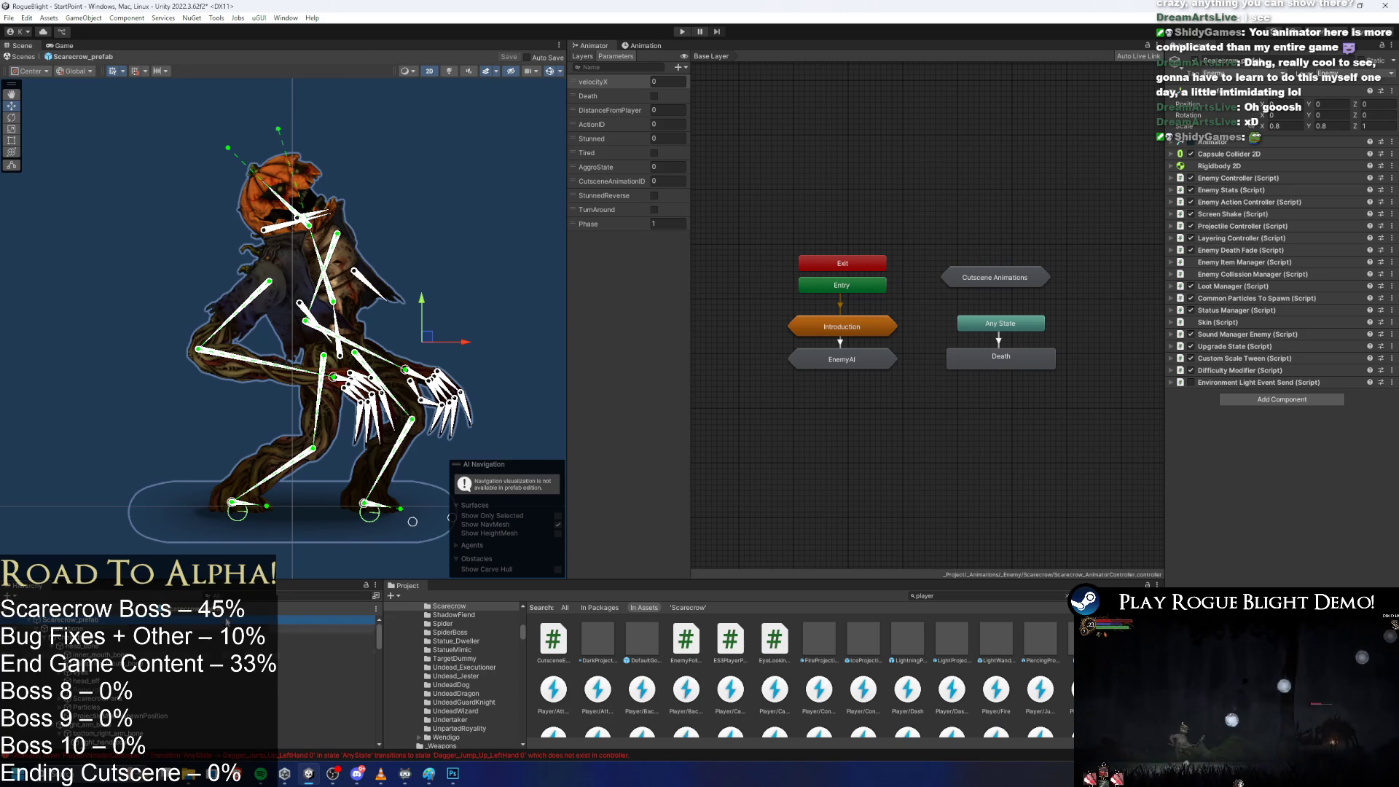
# Reselect the Scarecrow root, enter EnemyAI › Actions, and check the SR Spike Projectile transition's ActionID condition.
pyautogui.click(280, 636)
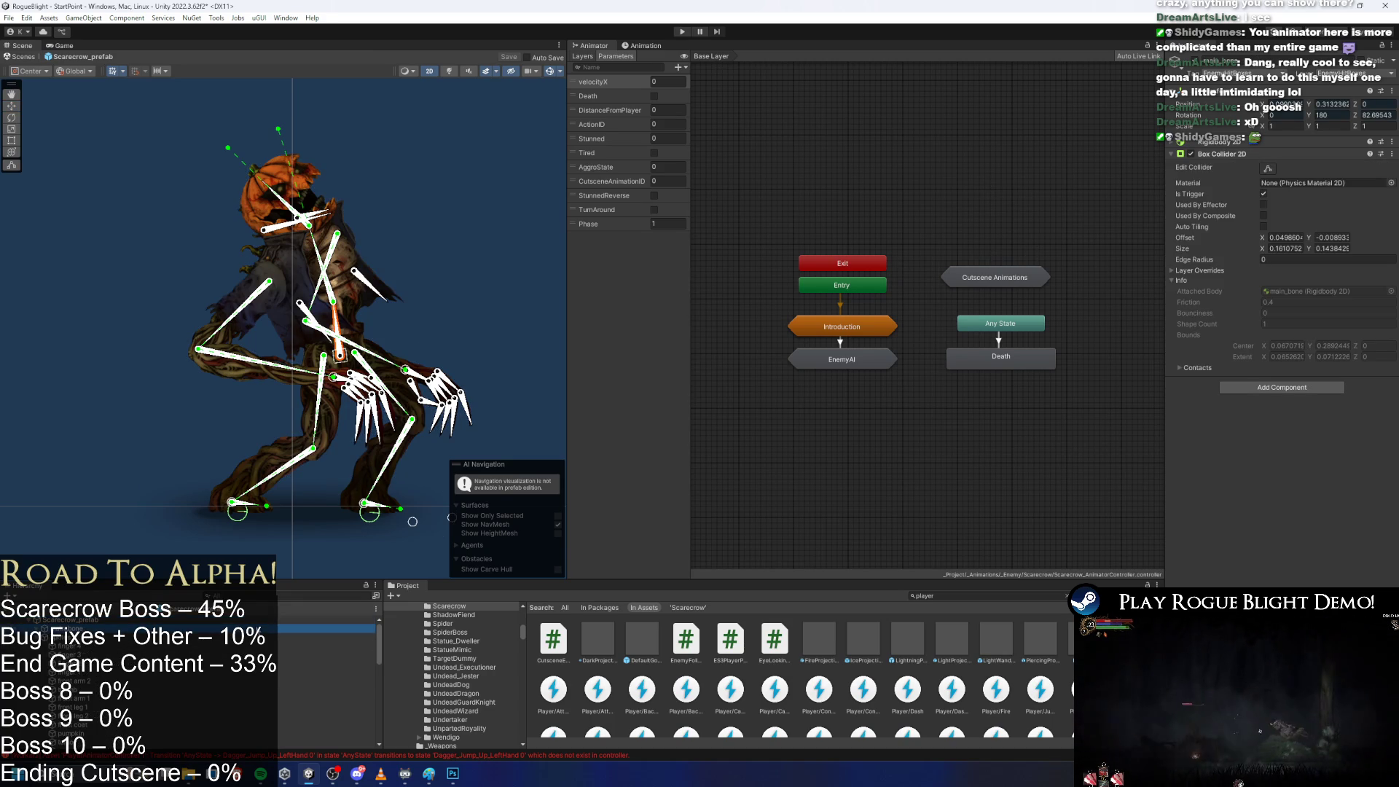
pyautogui.click(280, 619)
pyautogui.click(280, 637)
pyautogui.click(280, 619)
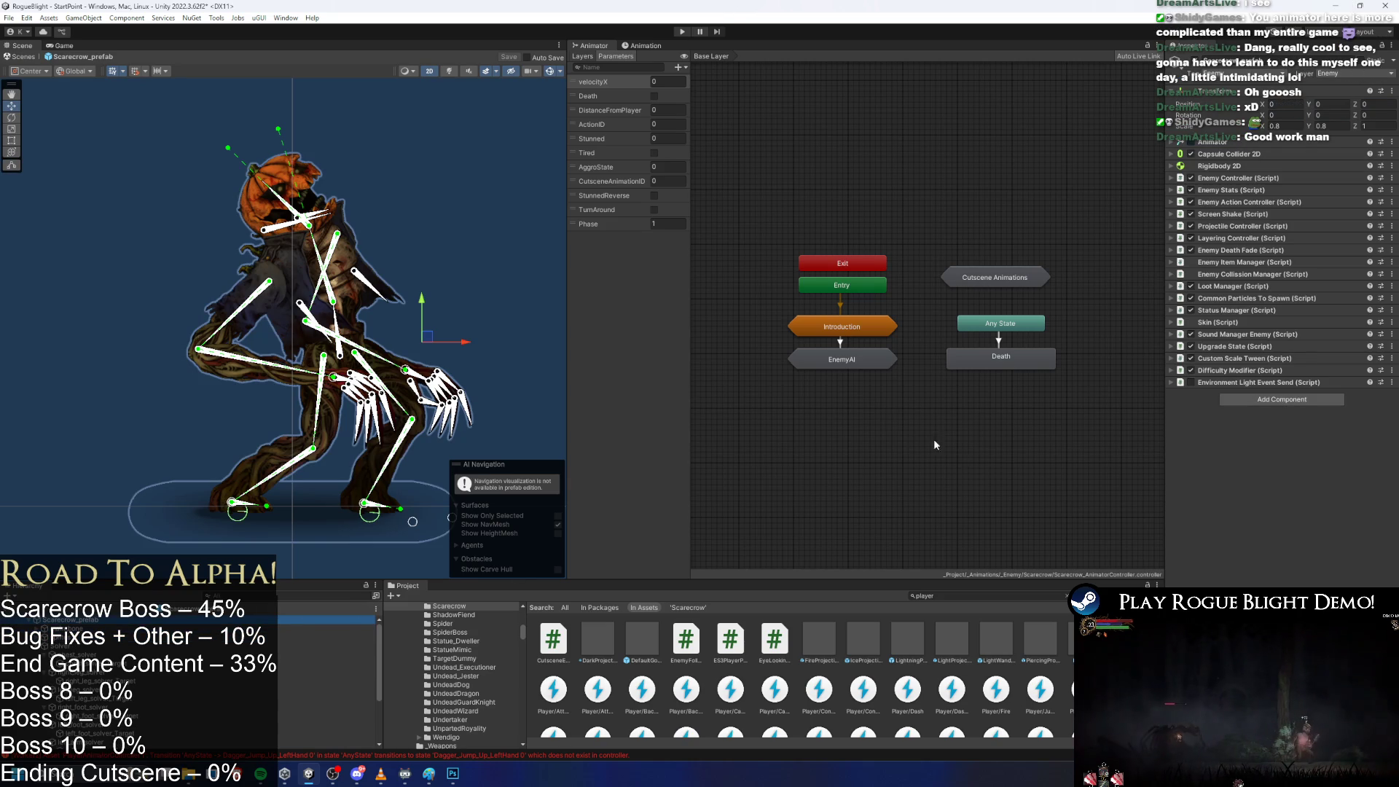
pyautogui.doubleClick(854, 362)
pyautogui.doubleClick(865, 299)
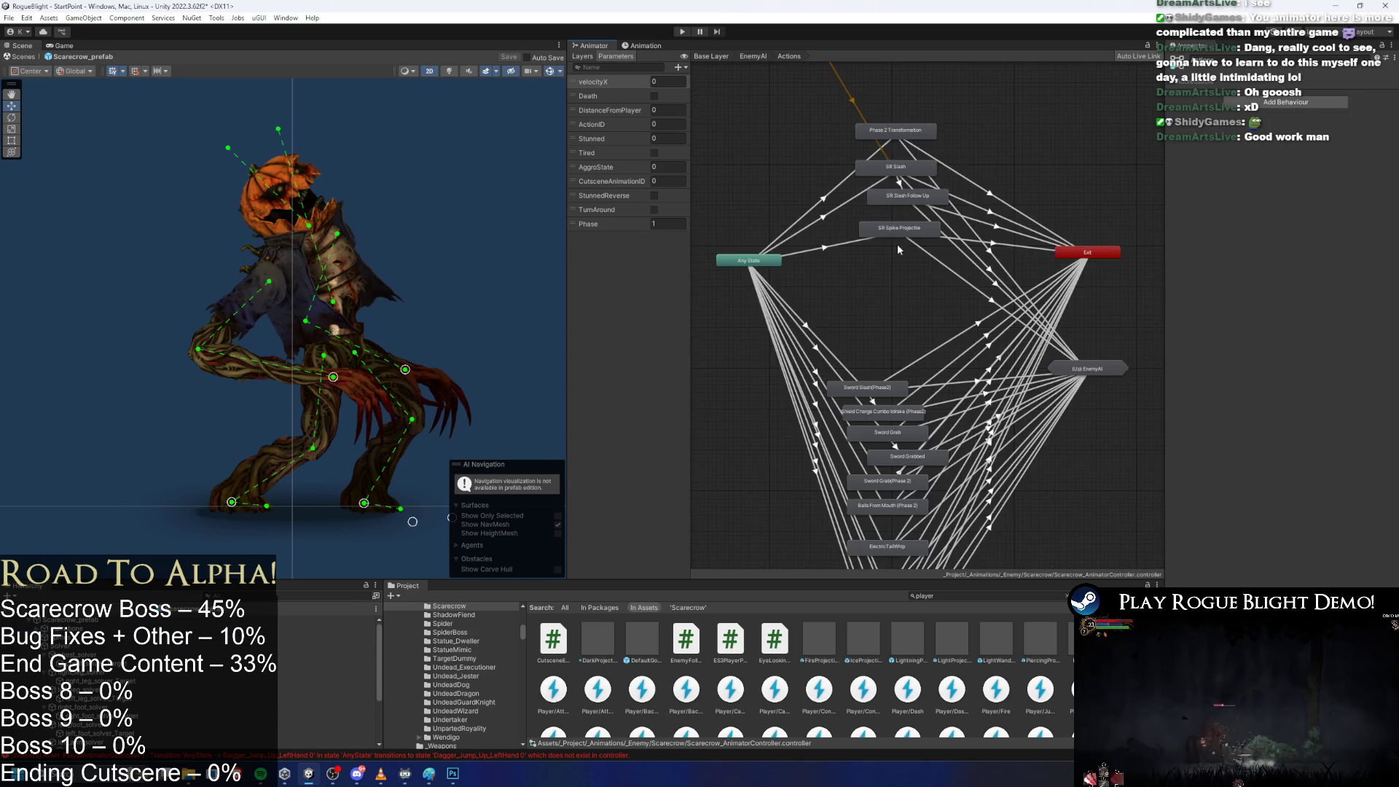
pyautogui.click(935, 235)
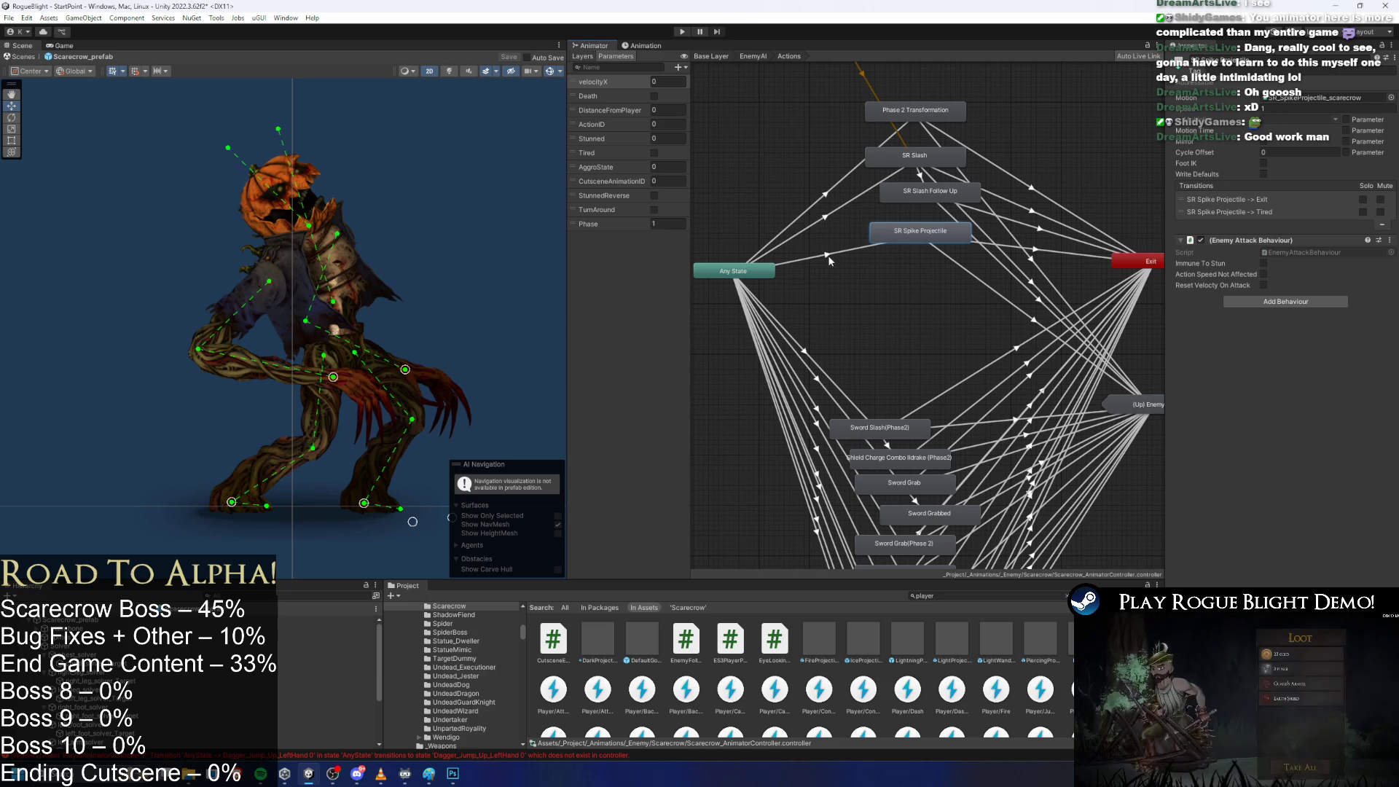
pyautogui.click(1046, 251)
pyautogui.click(1367, 330)
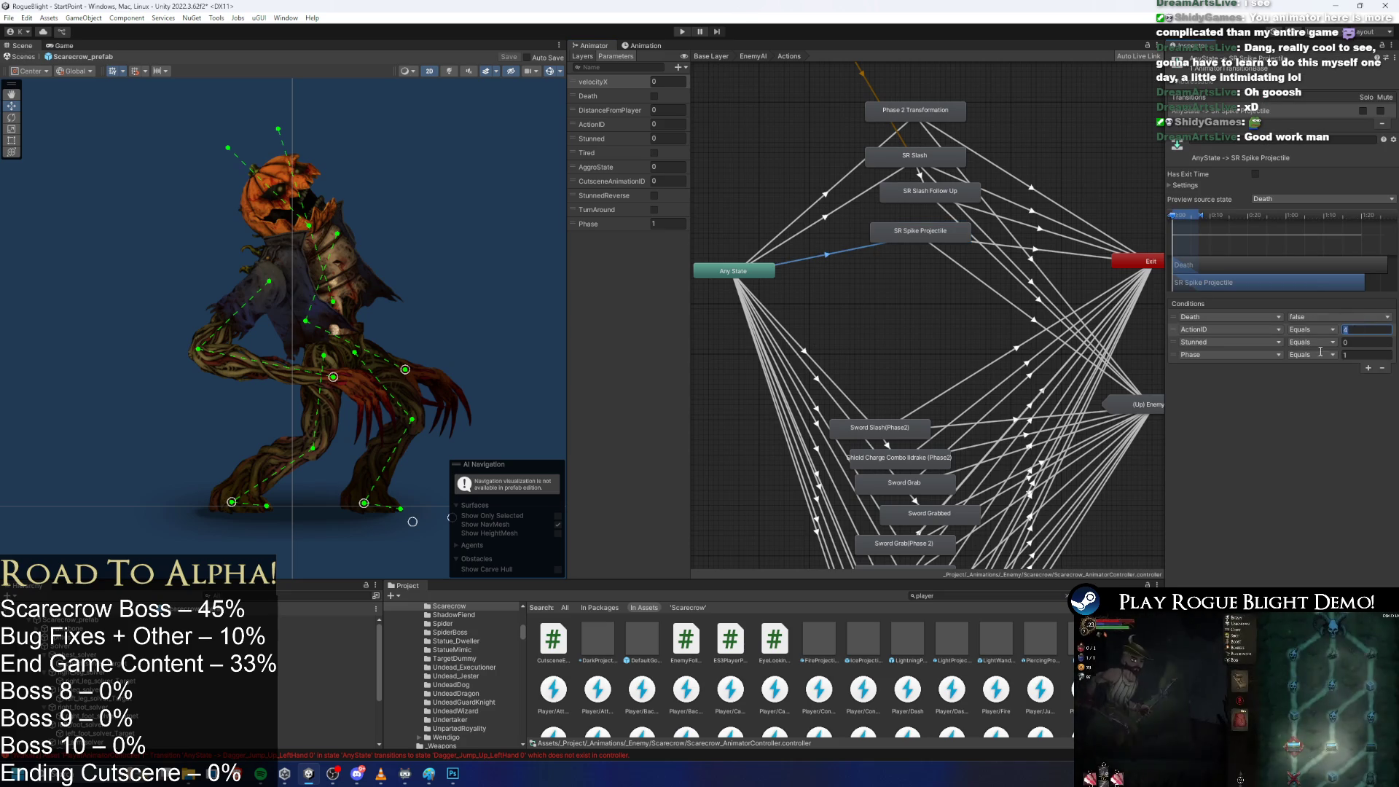
# Show the Scarecrow's Enemy Action Controller and add an Action Patterns entry.
pyautogui.click(350, 620)
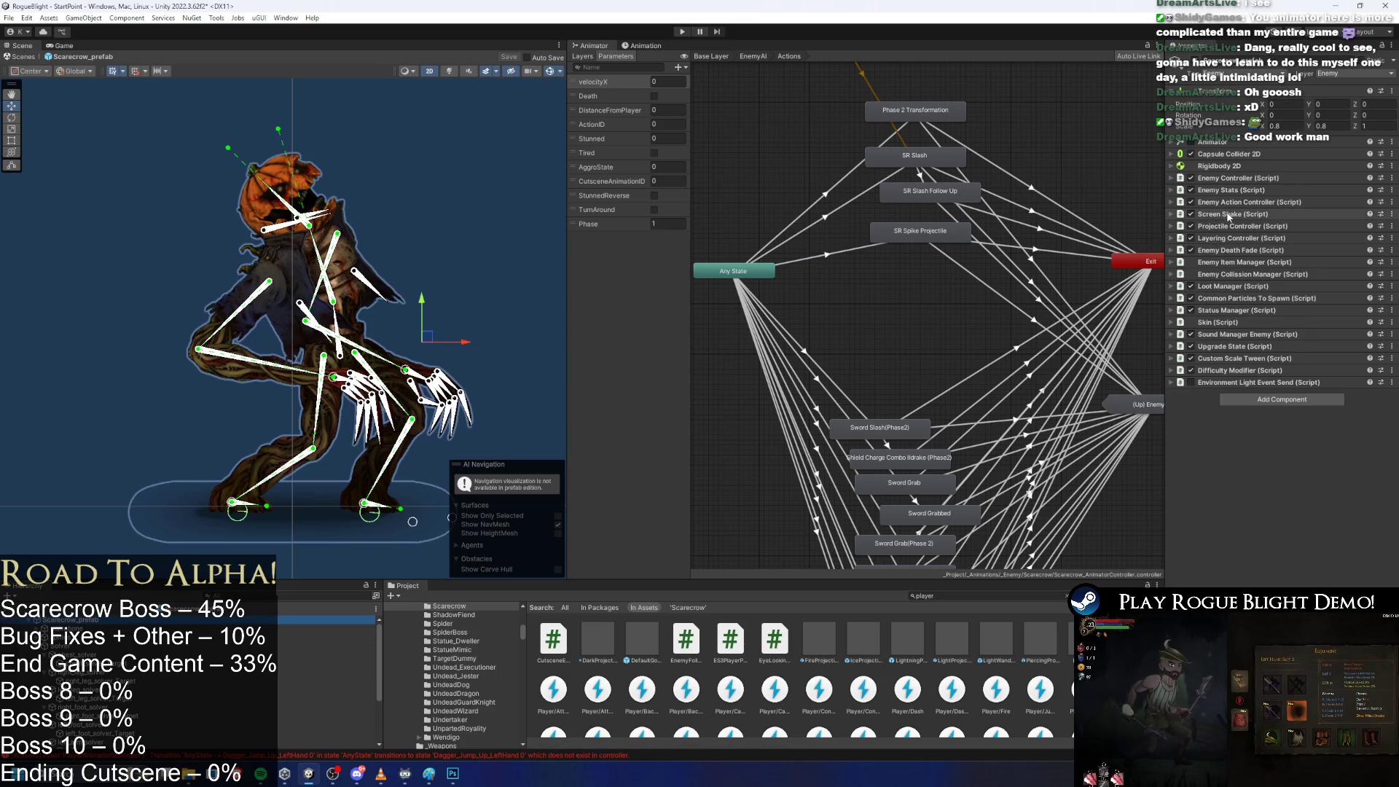
pyautogui.click(1244, 203)
pyautogui.click(1369, 261)
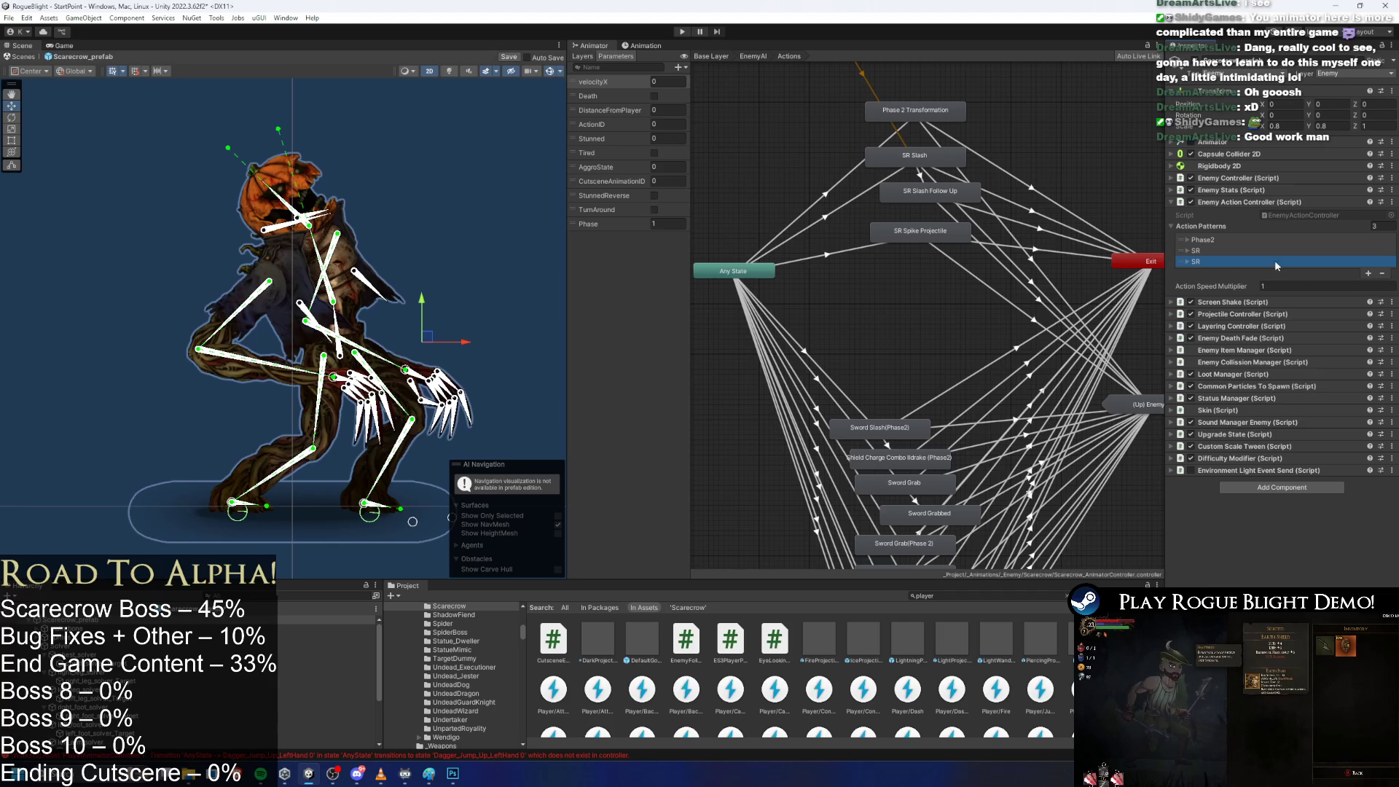
# Remove the extra SR pattern and set the Slash action's percentage to 0.
pyautogui.click(1382, 273)
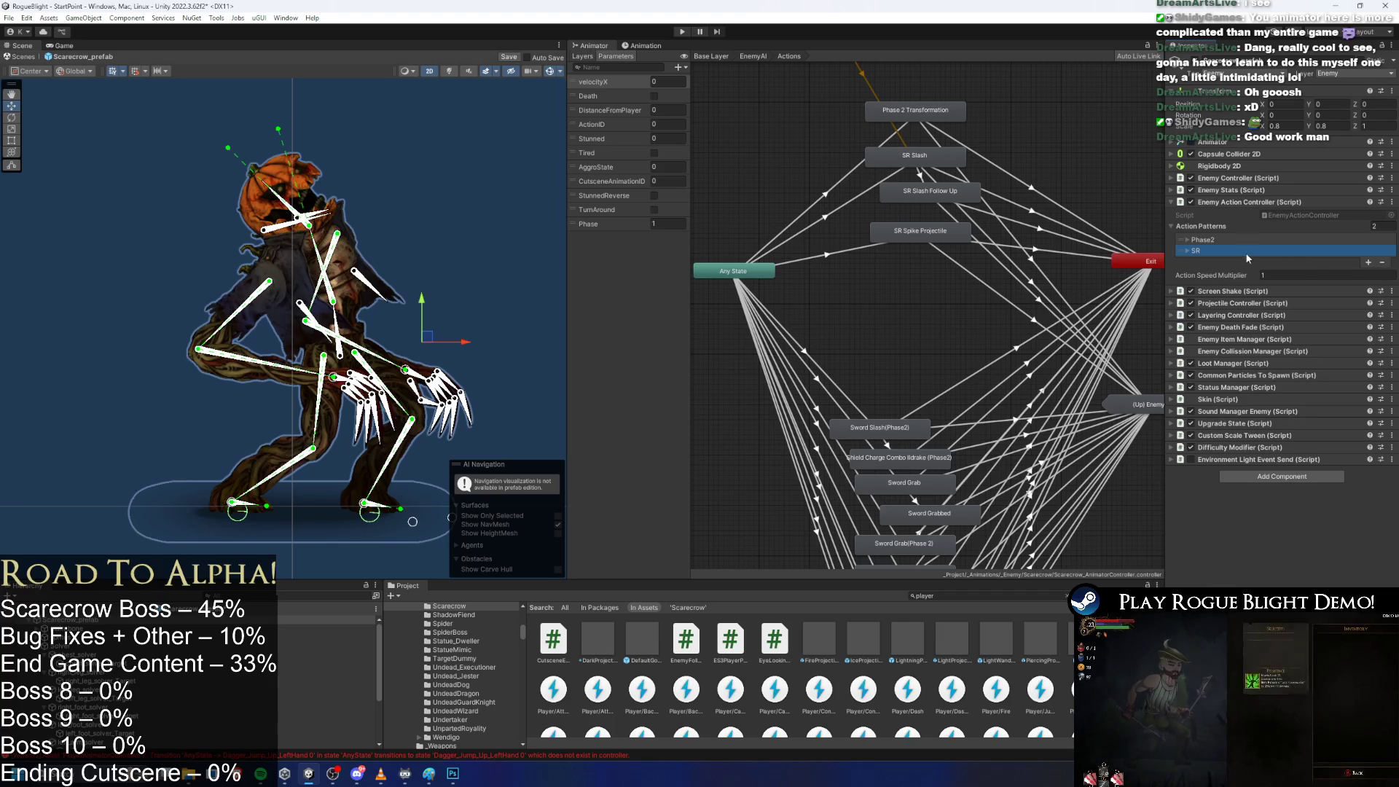
pyautogui.click(1245, 250)
pyautogui.scroll(-2, 1276, 286)
pyautogui.scroll(-2, 1268, 219)
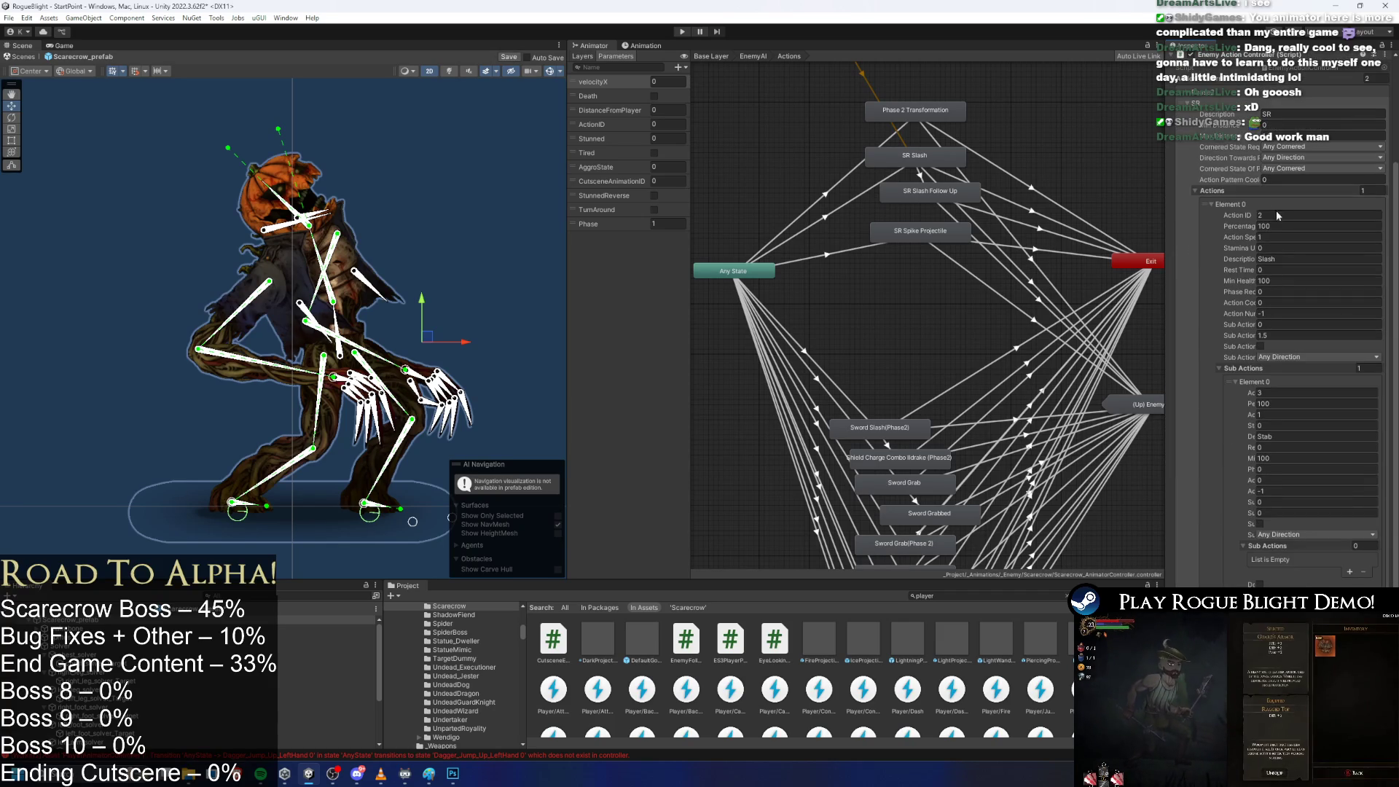
pyautogui.click(1282, 228)
pyautogui.write('0')
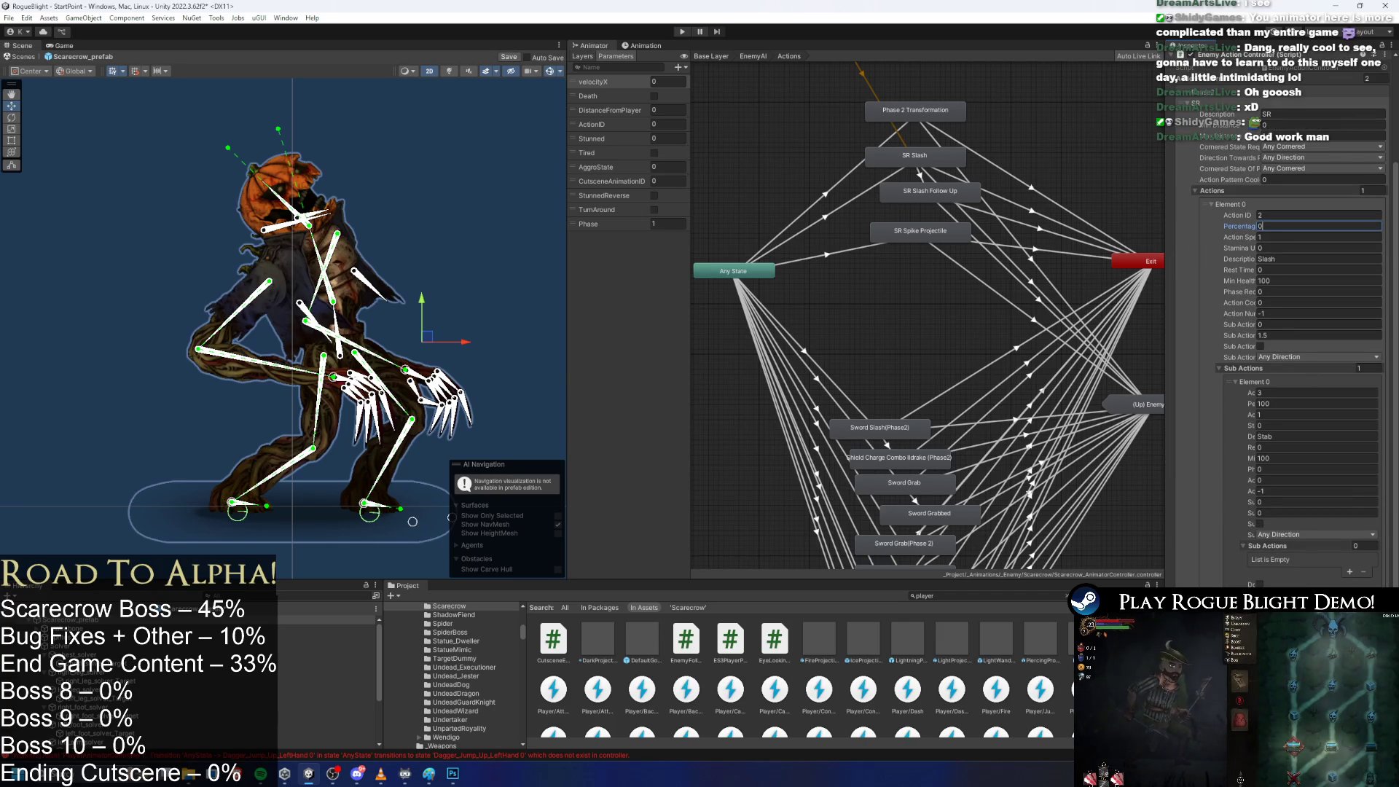
pyautogui.scroll(-4, 1269, 438)
# Add a second action to the SR pattern with Action ID 4.
pyautogui.click(1253, 496)
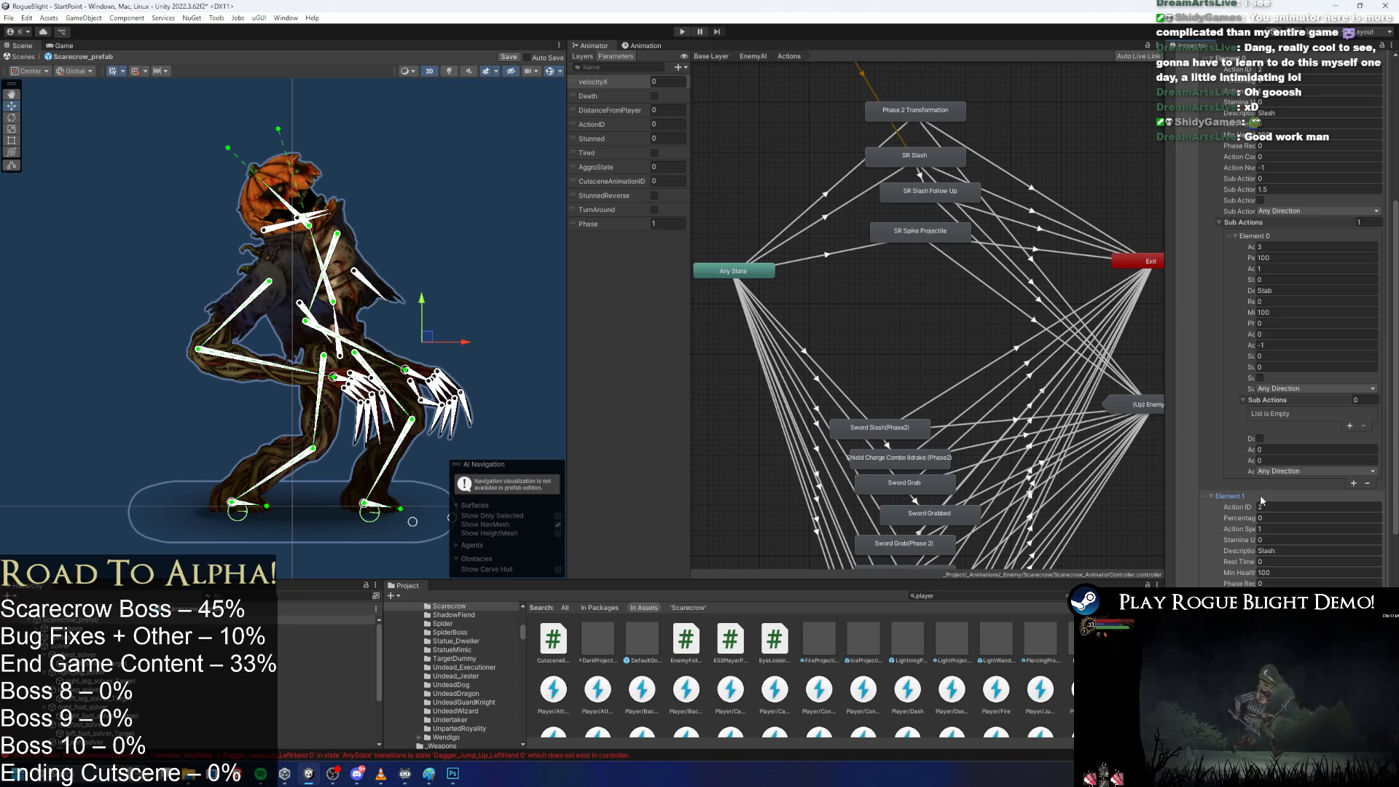
pyautogui.click(1262, 501)
pyautogui.click(1271, 444)
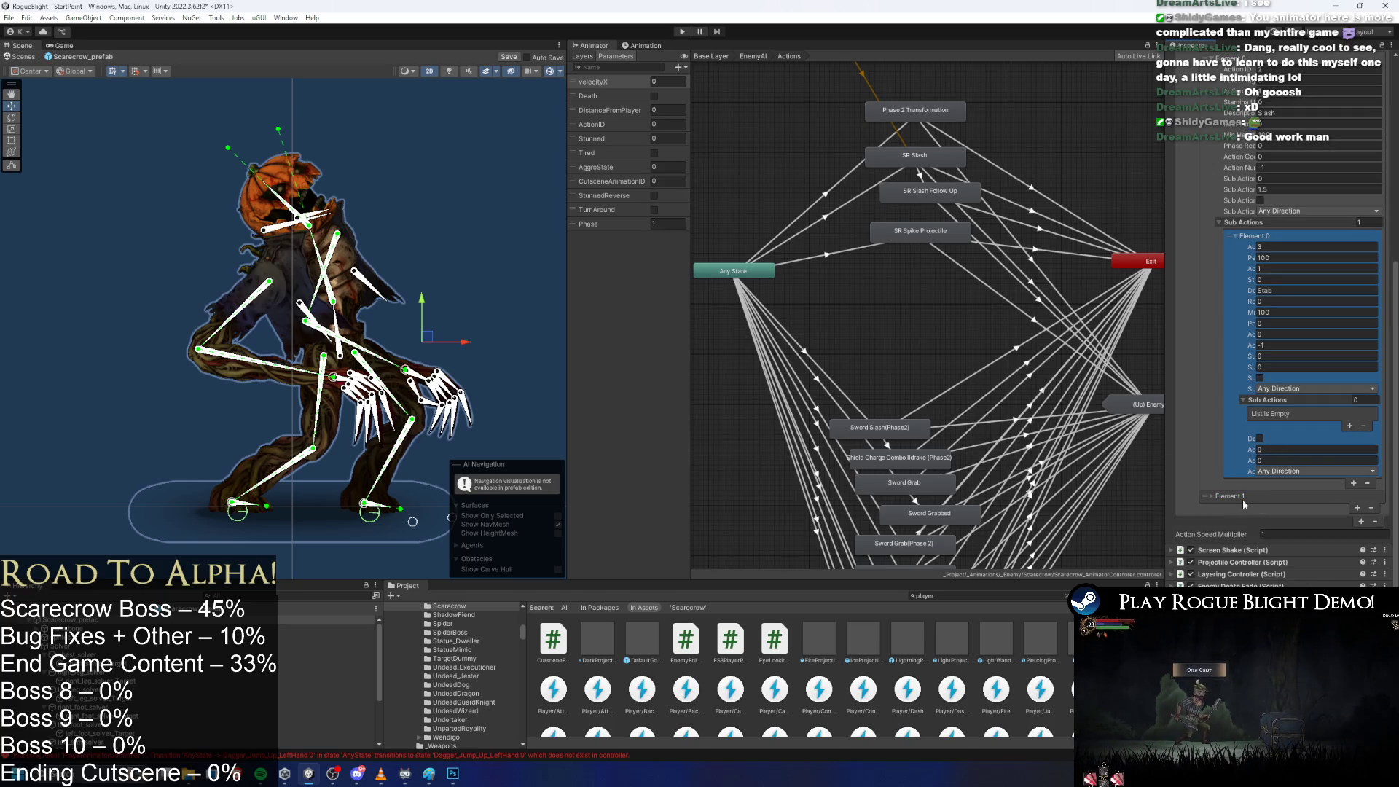
pyautogui.click(1244, 497)
pyautogui.scroll(-3, 1268, 438)
pyautogui.click(1287, 332)
pyautogui.write('4')
# Name the second action 'SR Spike Projectile' and set its Sub Actions to 0.
pyautogui.click(1292, 375)
pyautogui.write('Spike Projectile')
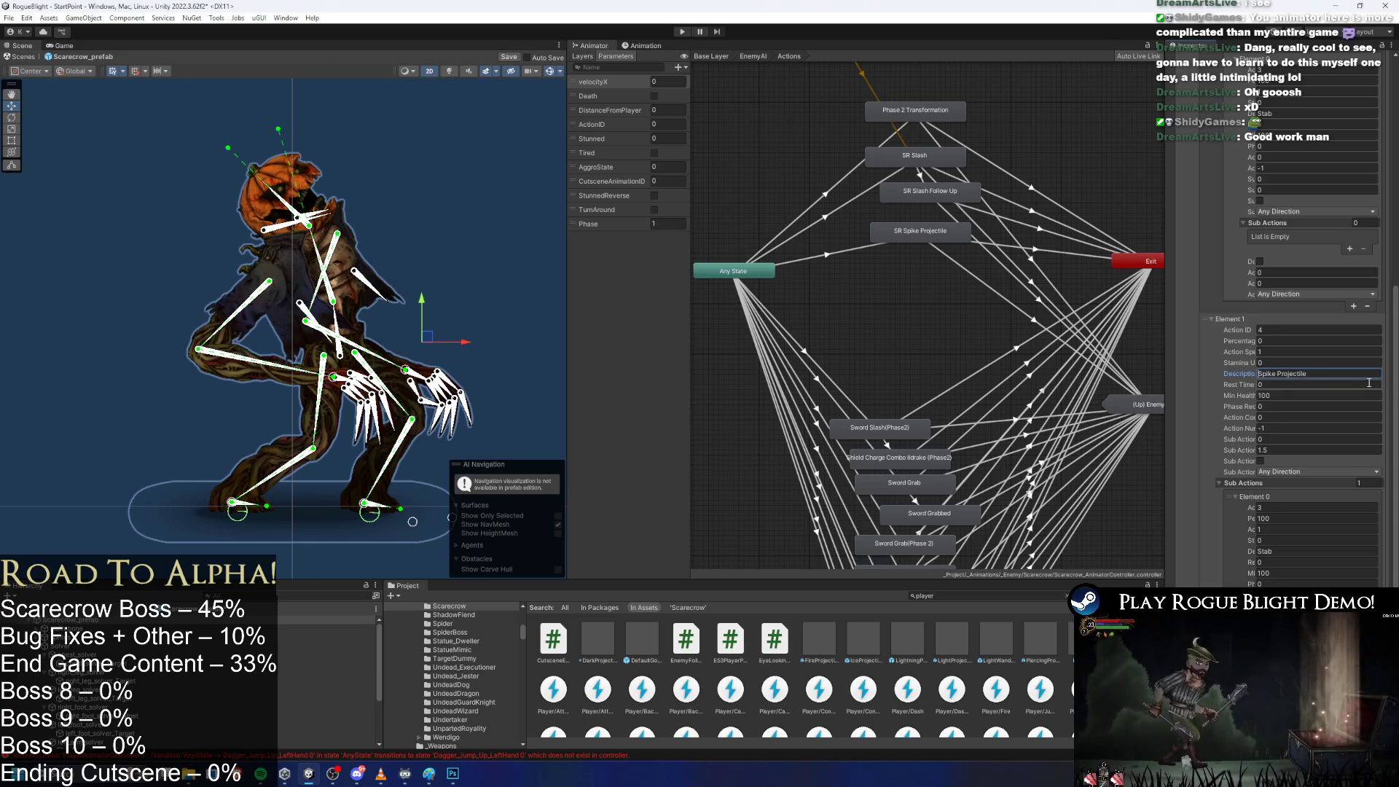
pyautogui.press('Home')
pyautogui.write('SR')
pyautogui.click(1359, 482)
pyautogui.write('0')
pyautogui.press('Return')
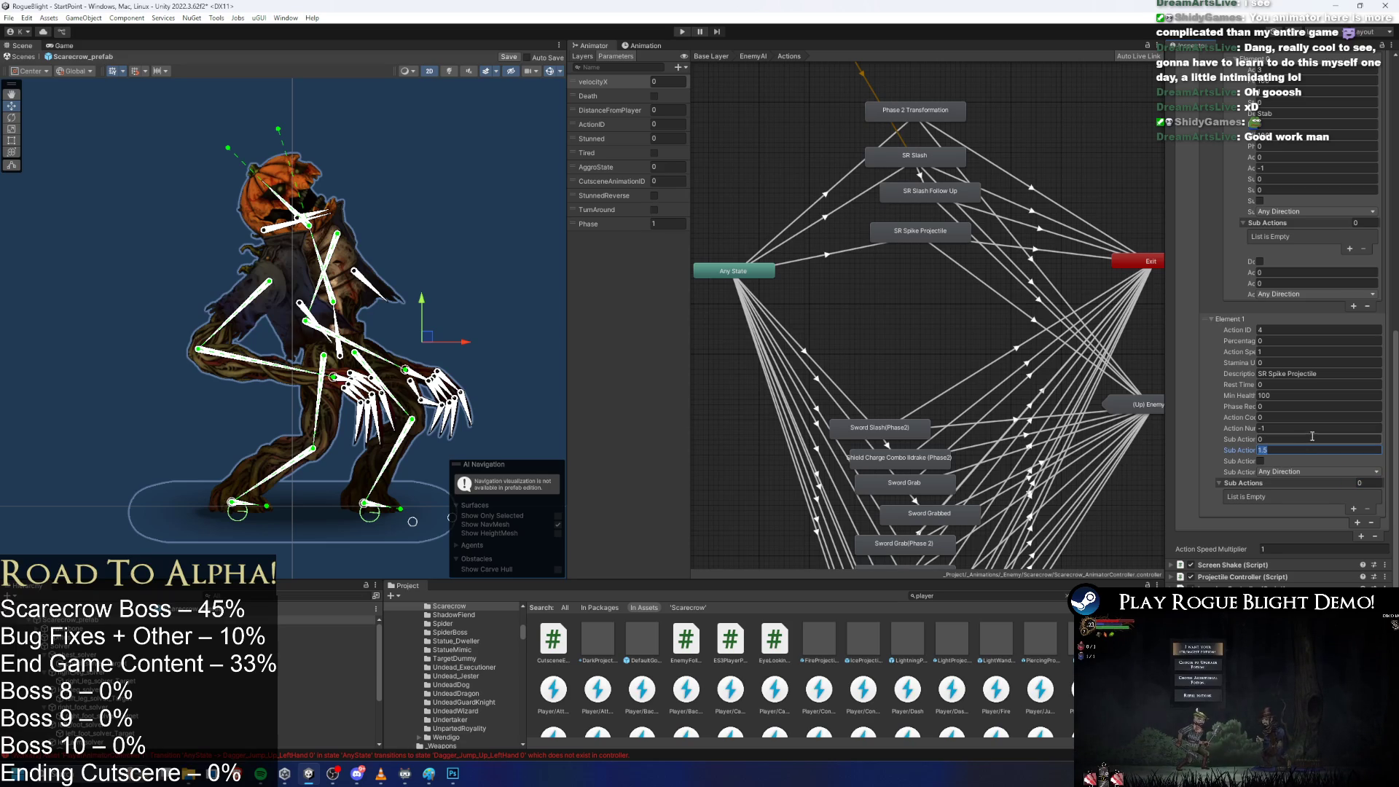
# Check the spike action's percentage, the first action, and the SR pattern's Max Distance.
pyautogui.click(1281, 340)
pyautogui.write('100')
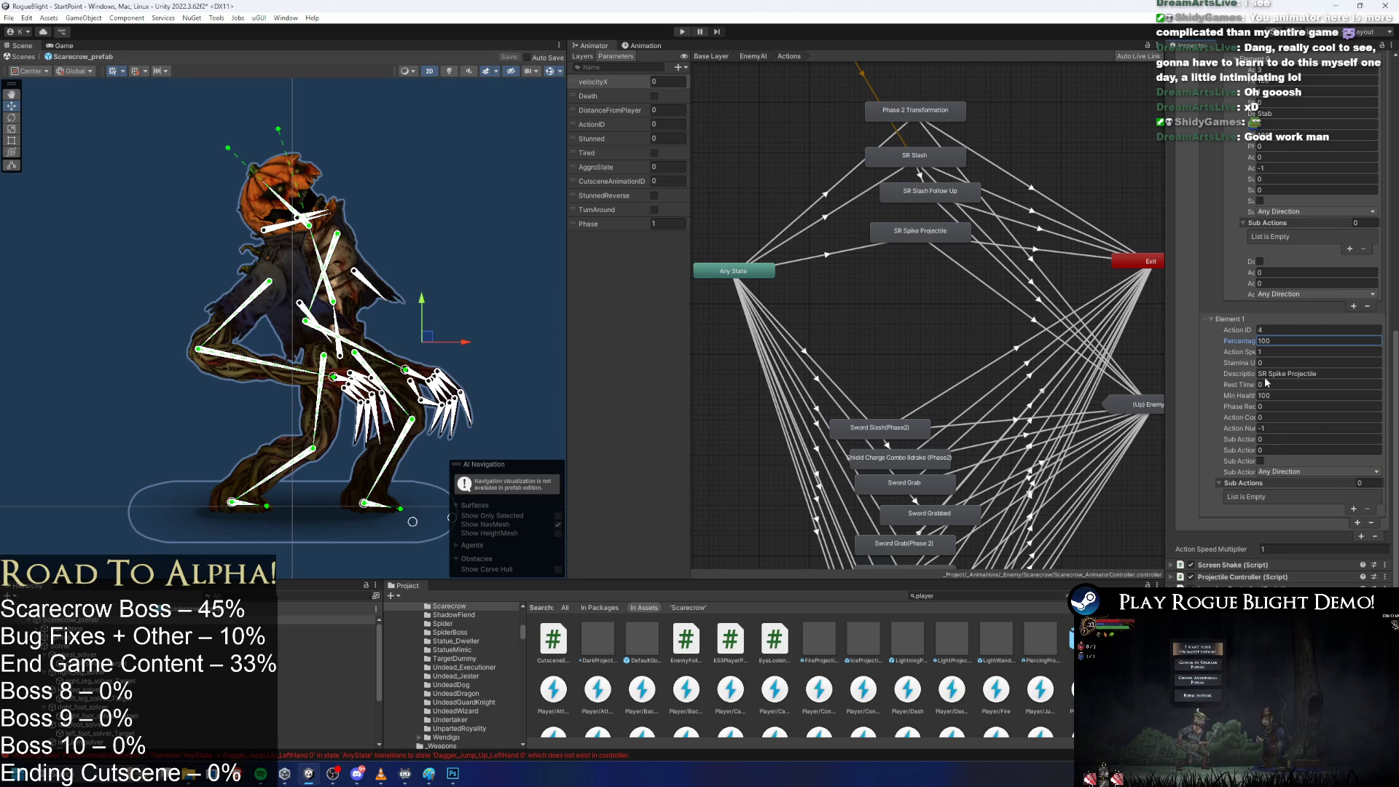
pyautogui.scroll(10, 1270, 428)
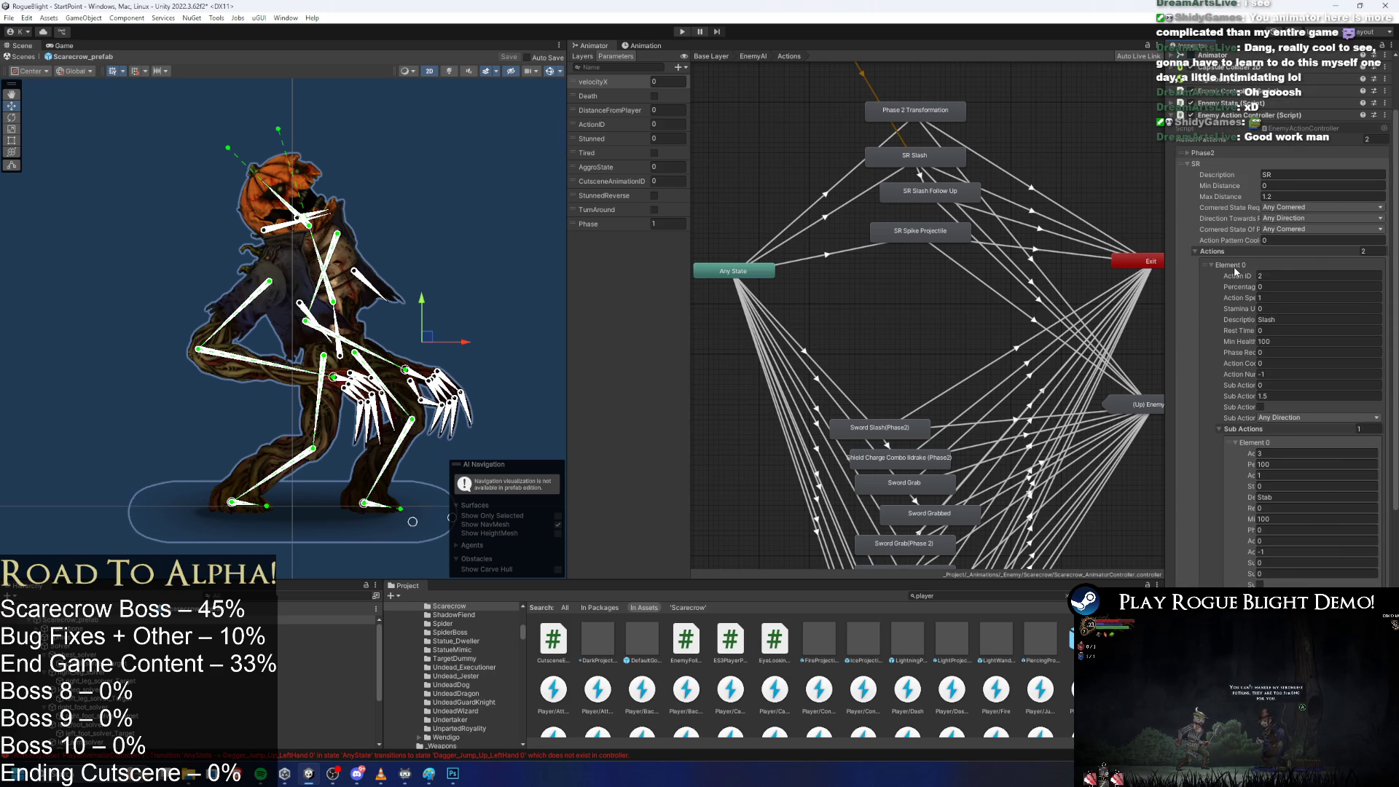
pyautogui.click(1239, 268)
pyautogui.click(1242, 294)
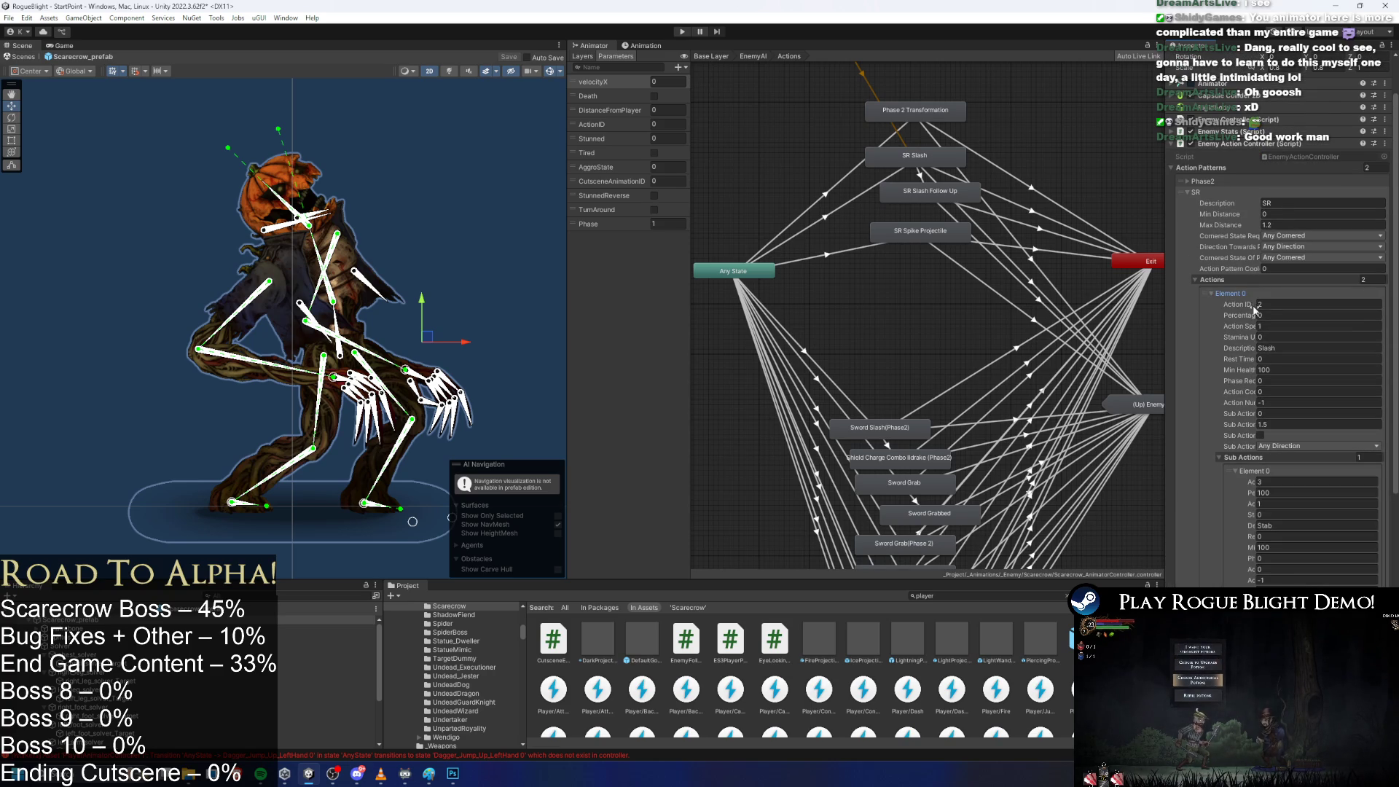
pyautogui.click(1223, 295)
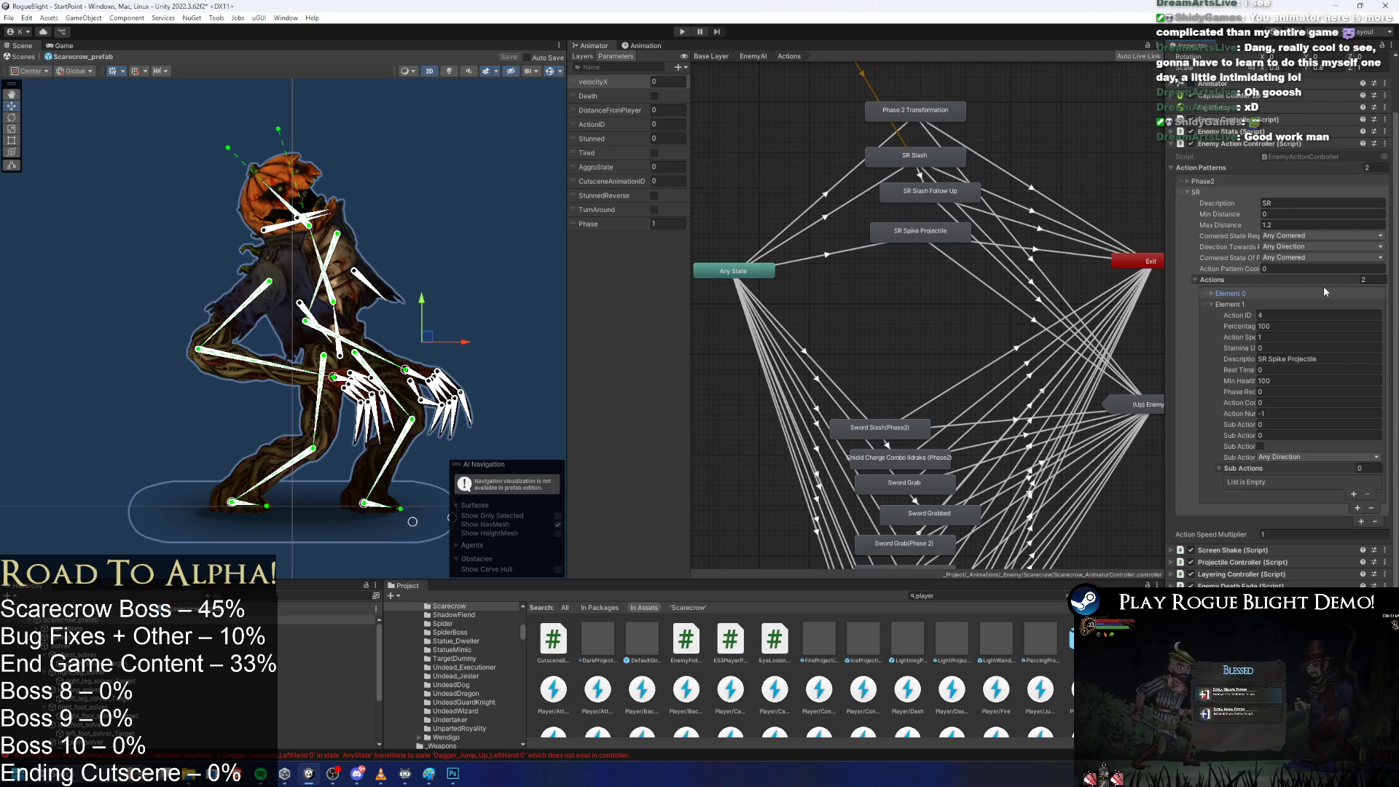
pyautogui.click(1285, 225)
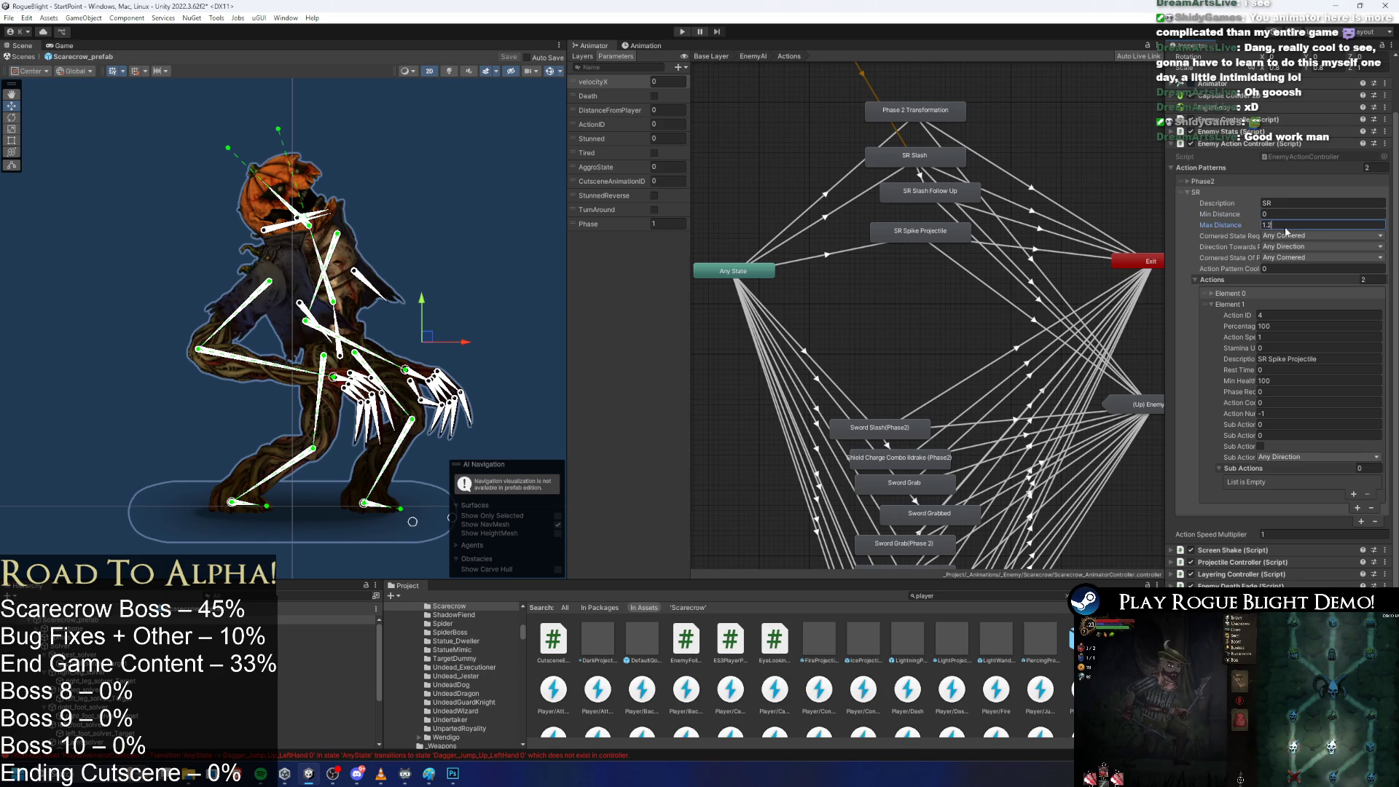
pyautogui.click(1286, 226)
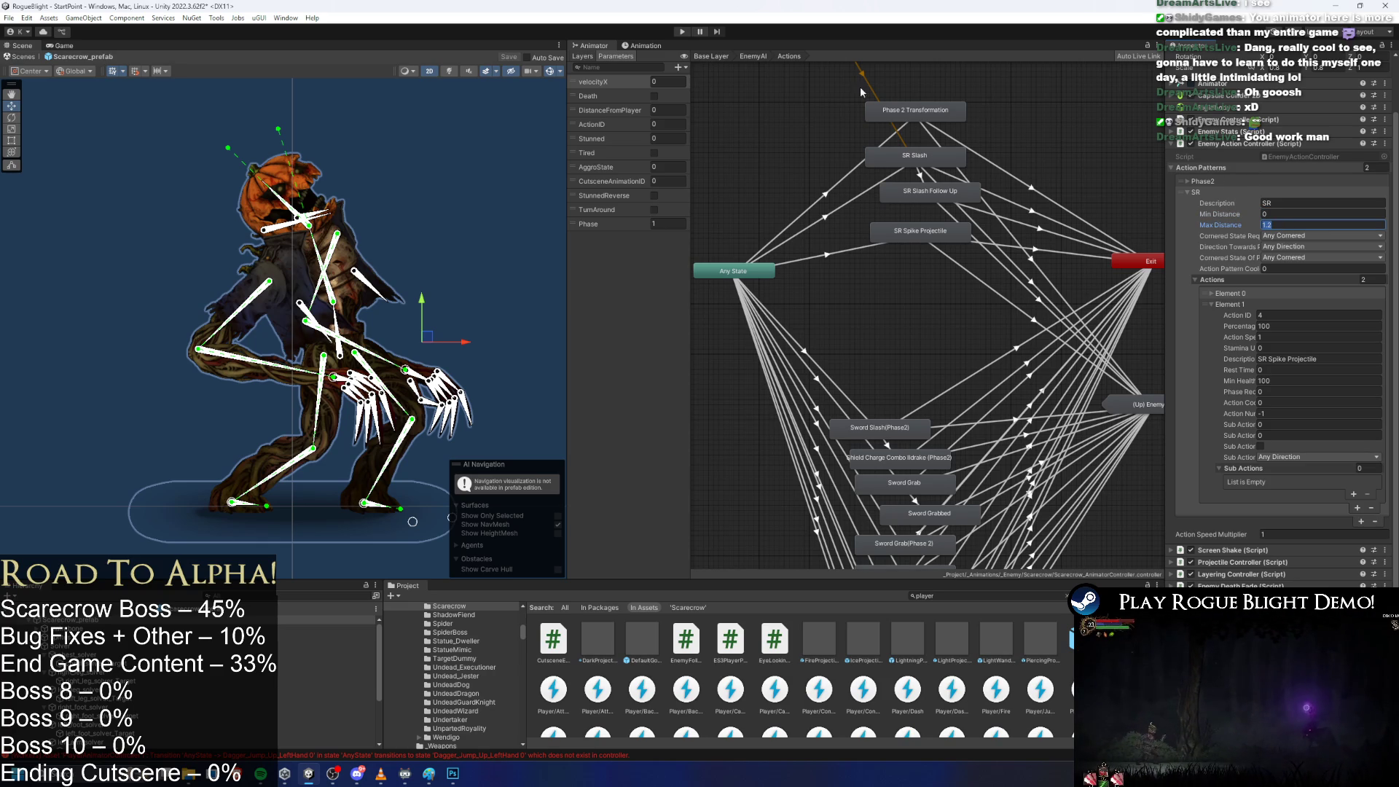
pyautogui.click(680, 32)
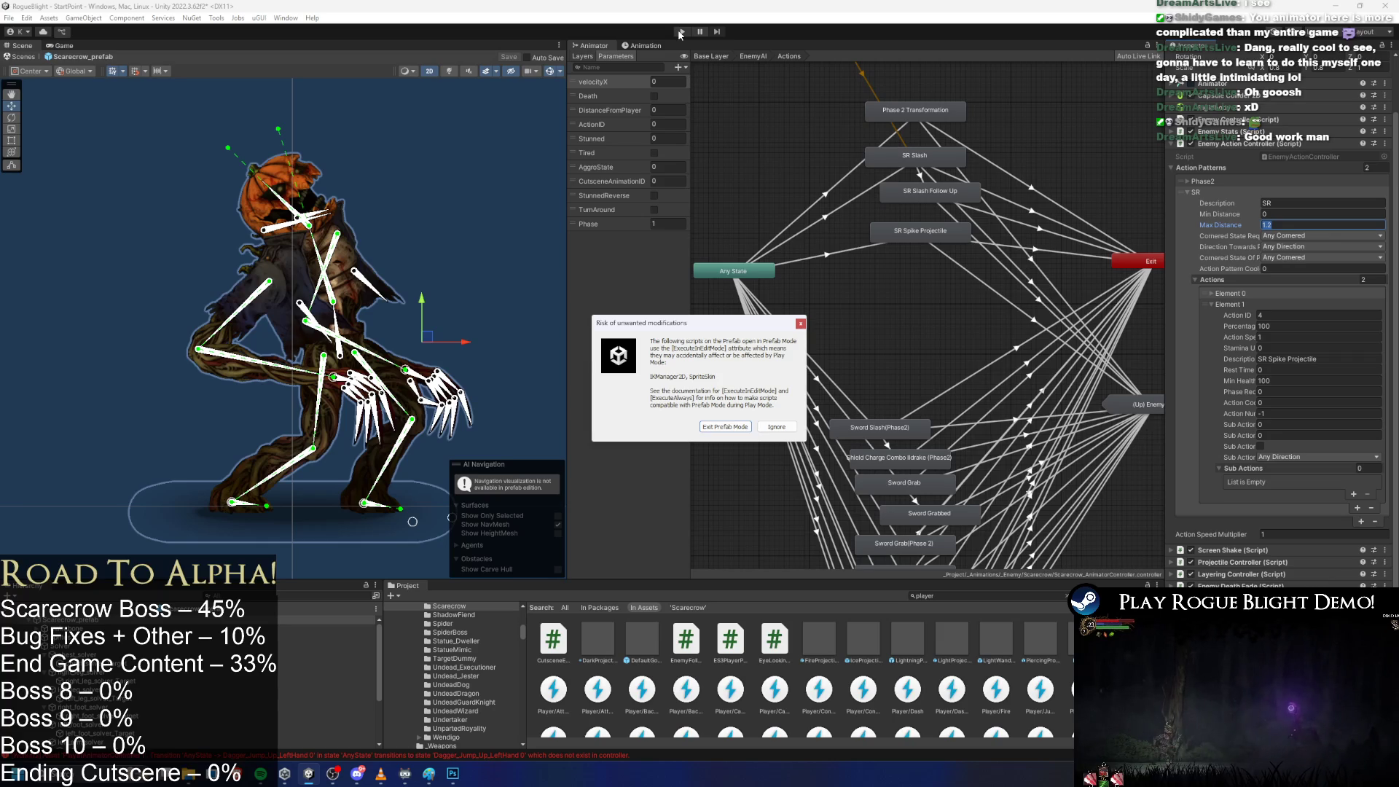
# Dismiss the 'Risk of unwanted modifications' warning.
pyautogui.press('Escape')
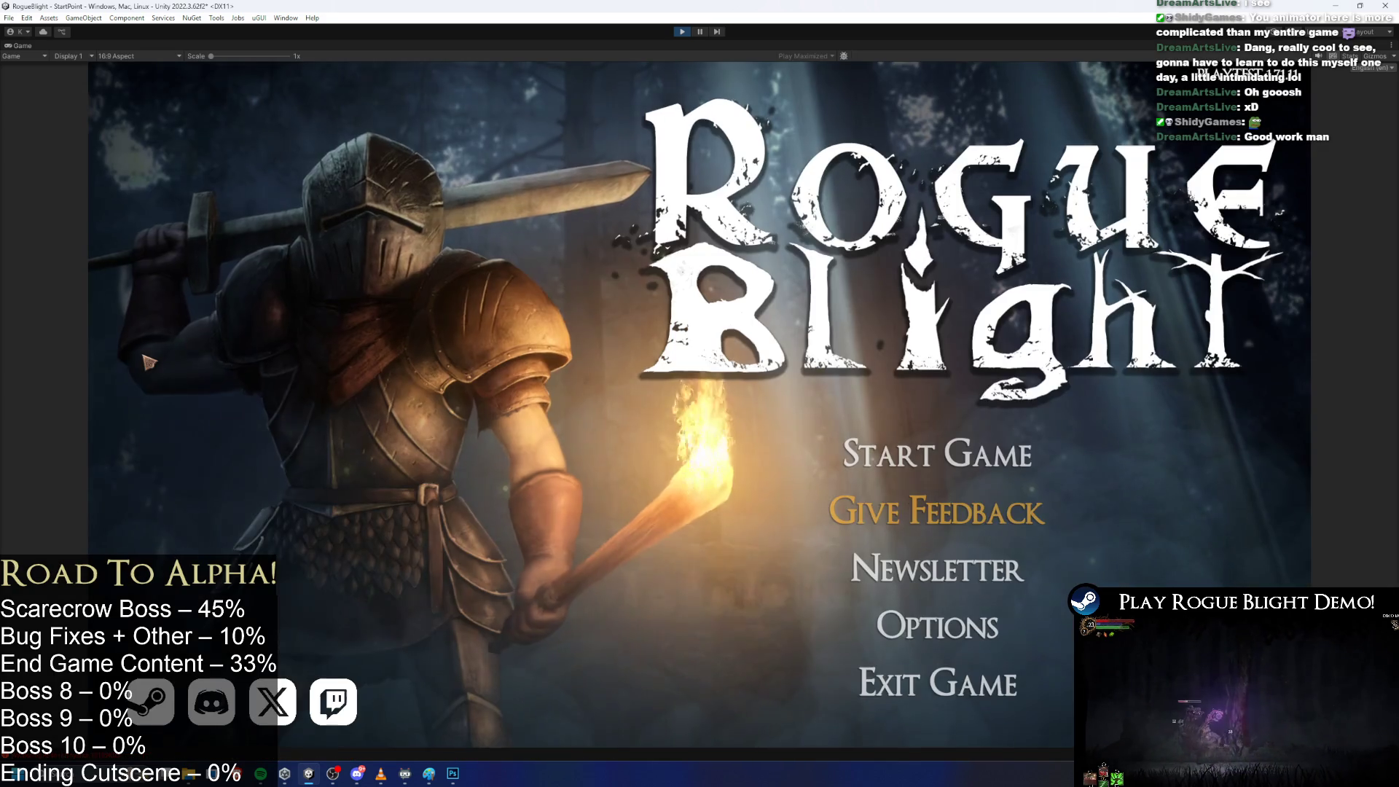
# Start a new game and run toward the Scarecrow boss, repositioning to face it.
pyautogui.click(911, 453)
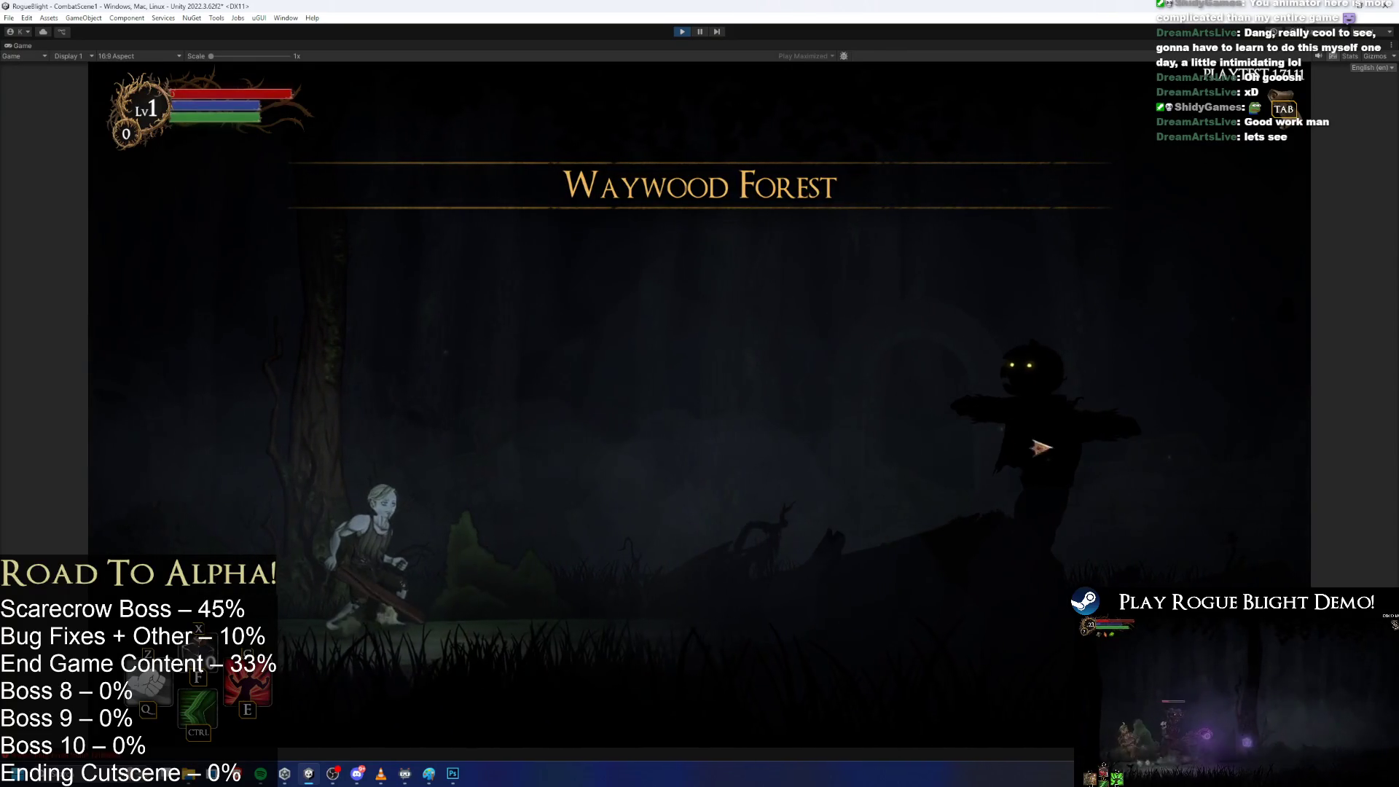
pyautogui.press('d')
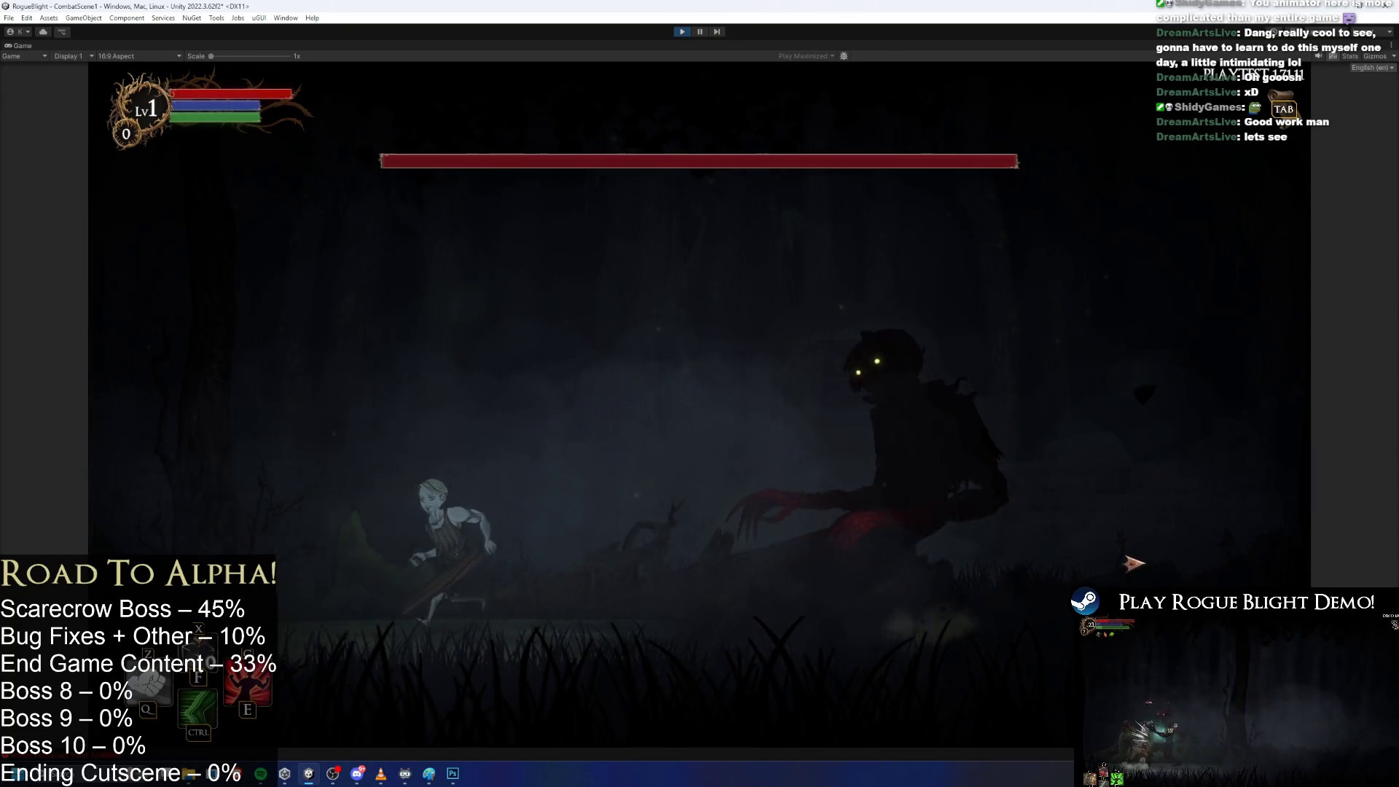
pyautogui.press('d')
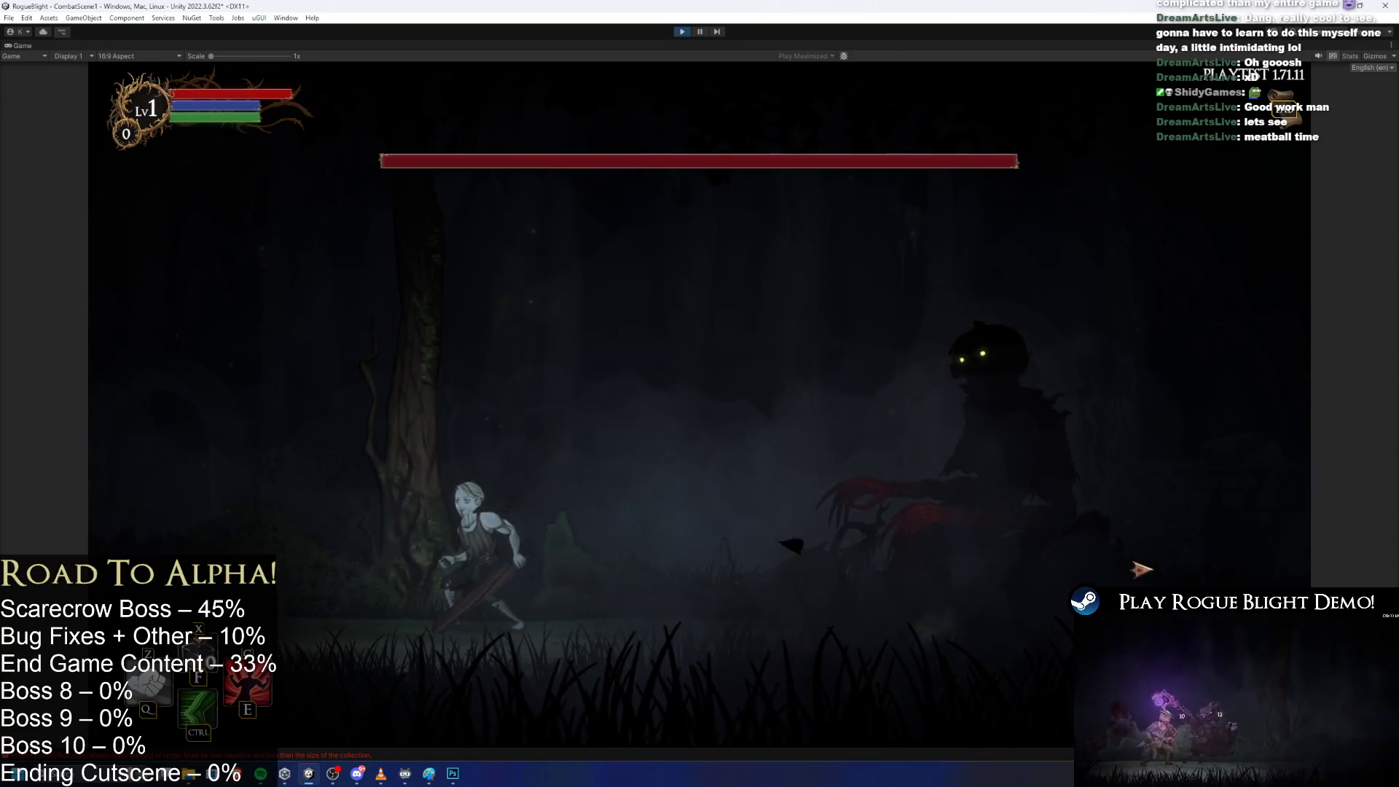
pyautogui.press('a')
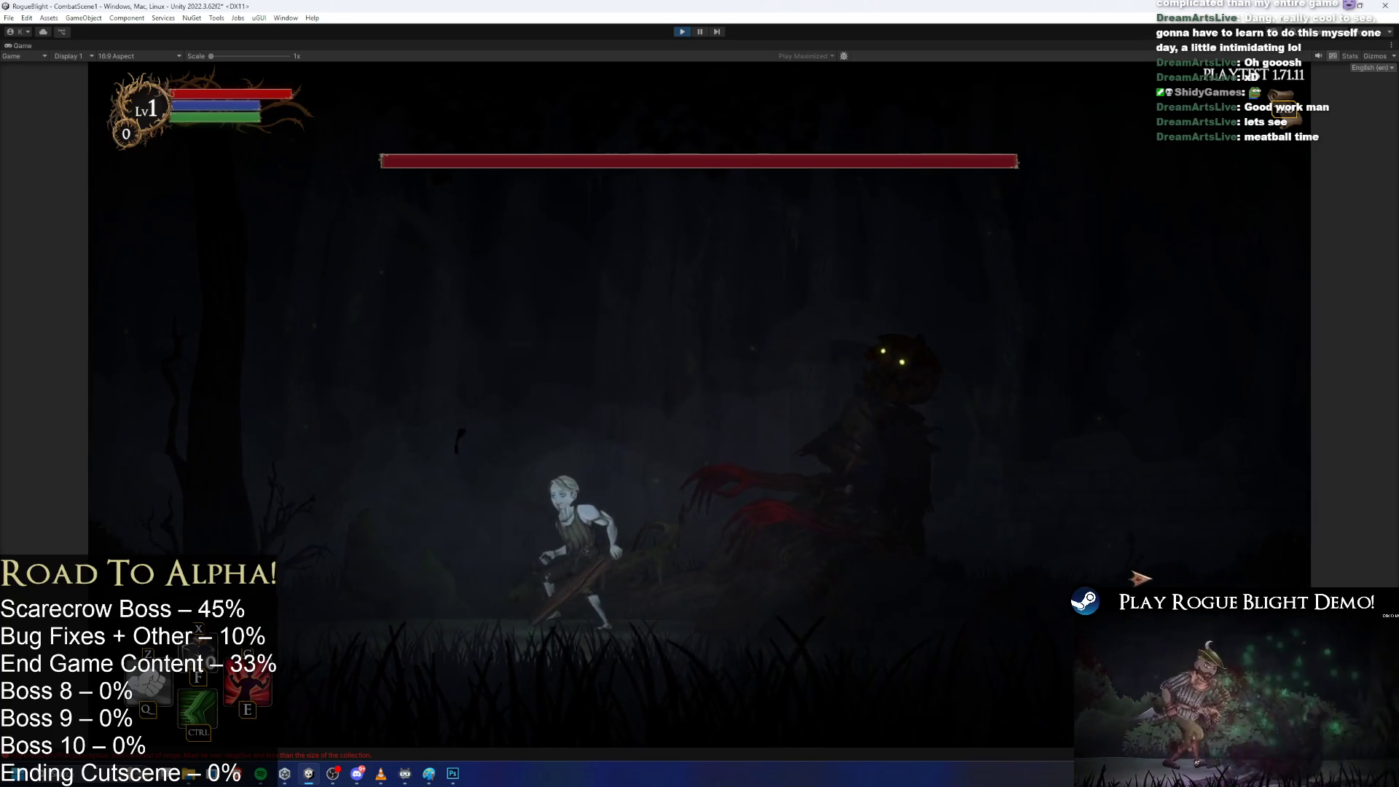
pyautogui.press('a')
pyautogui.press('d')
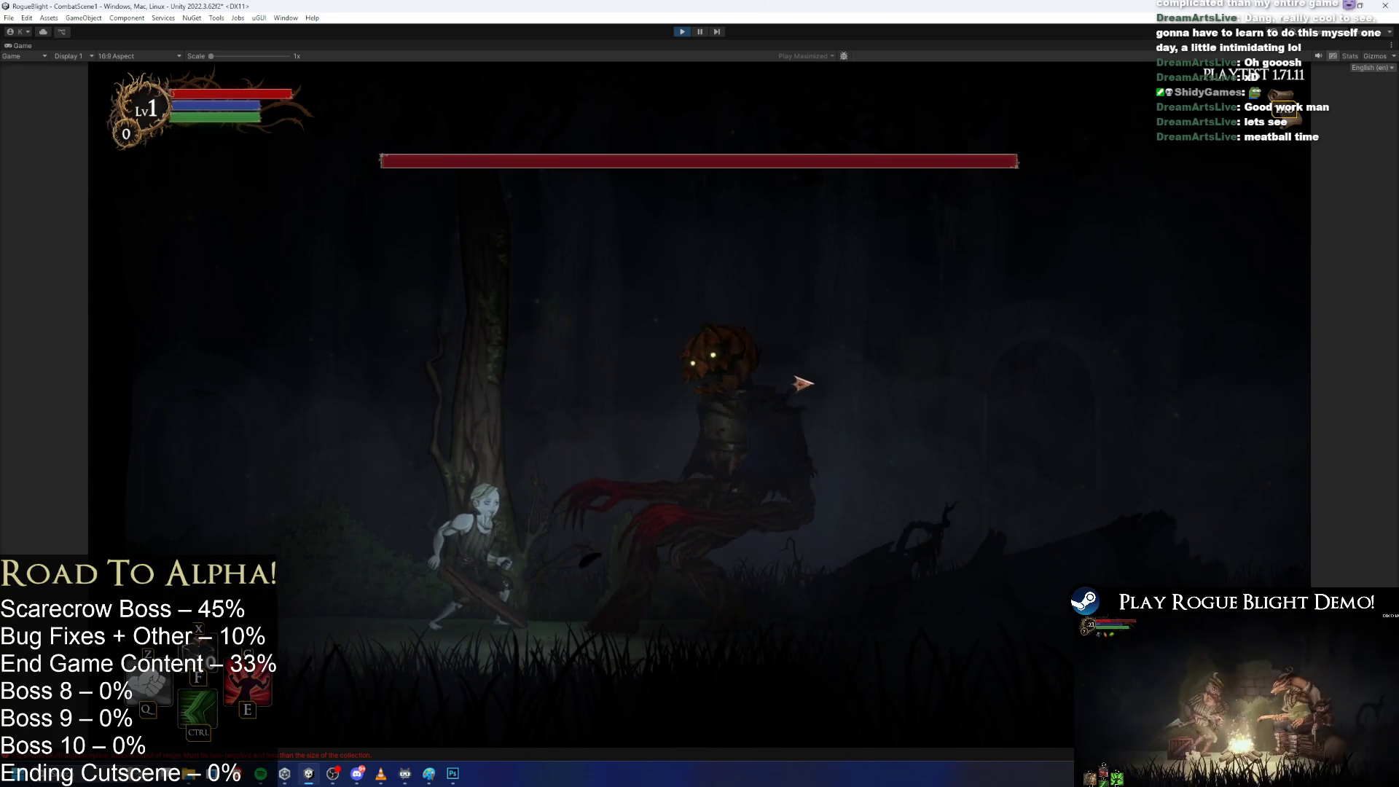
# Run back and forth past the boss to dodge its attacks, then stop the playtest.
pyautogui.press('d')
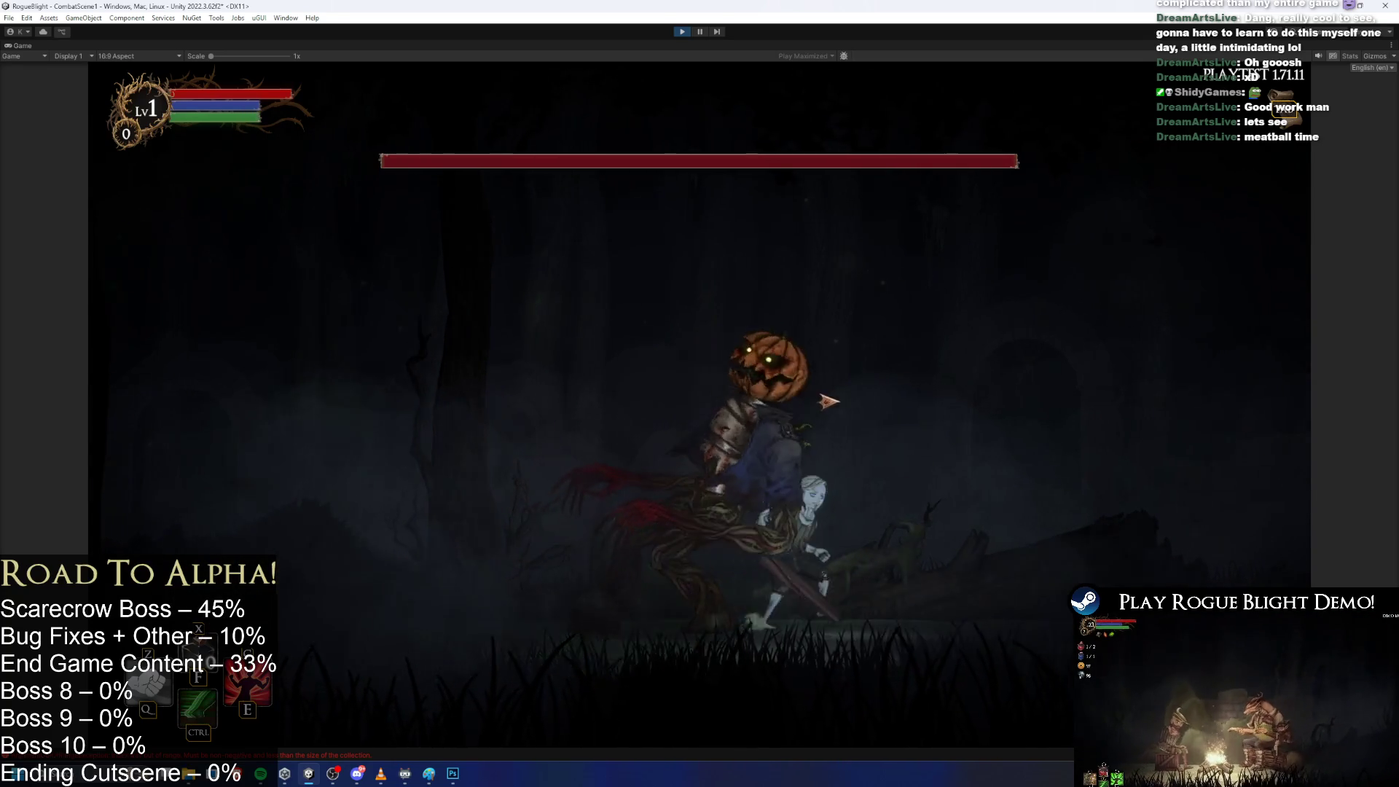
pyautogui.press('d')
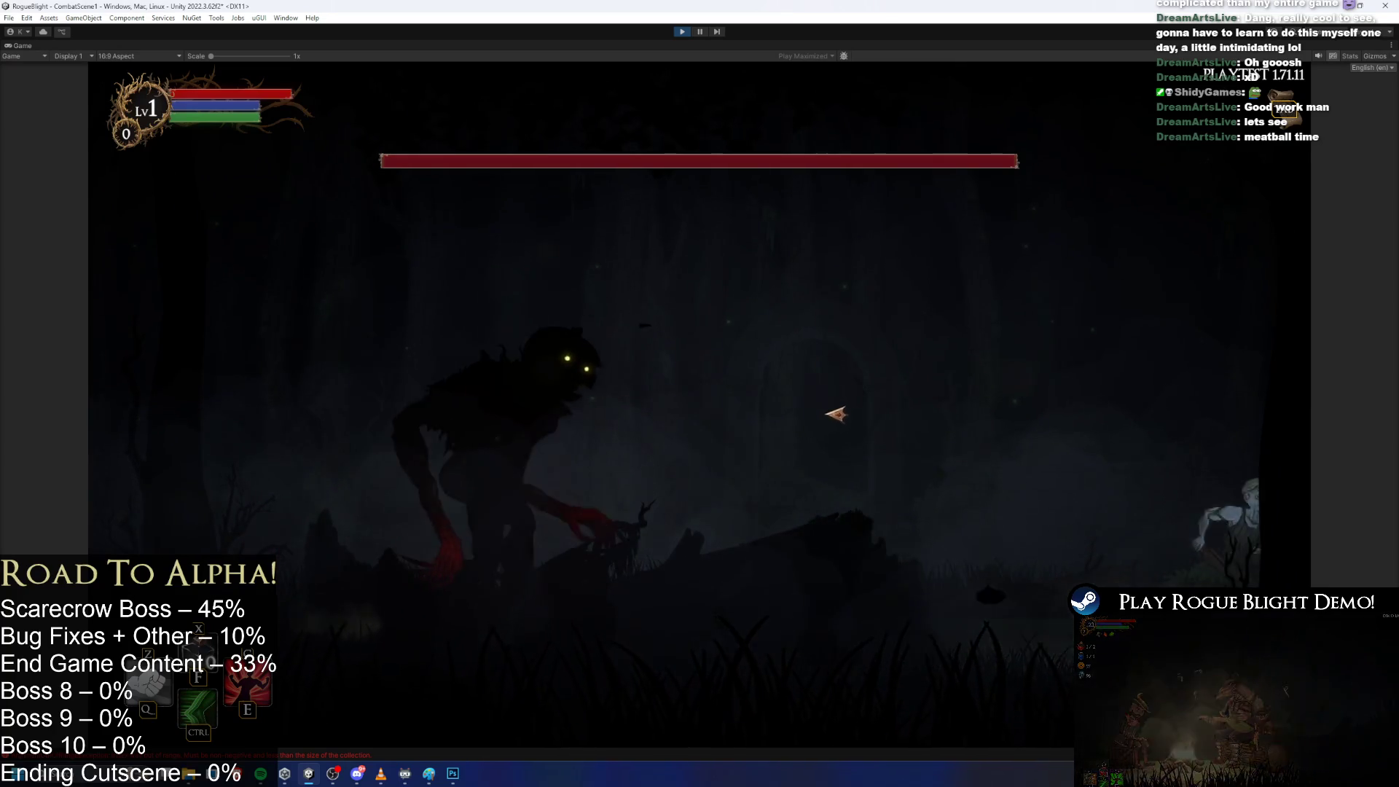
pyautogui.press('a')
pyautogui.press('d')
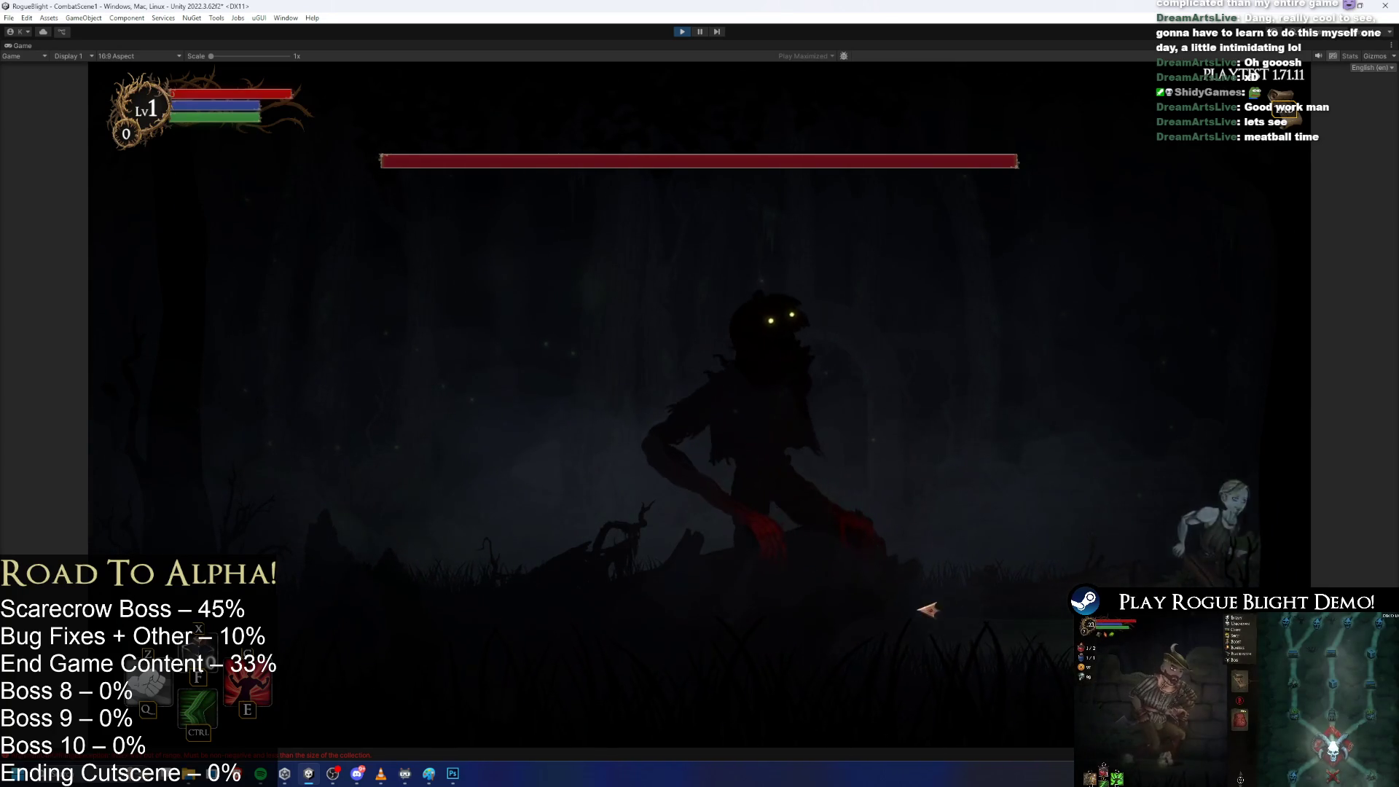
pyautogui.press('a')
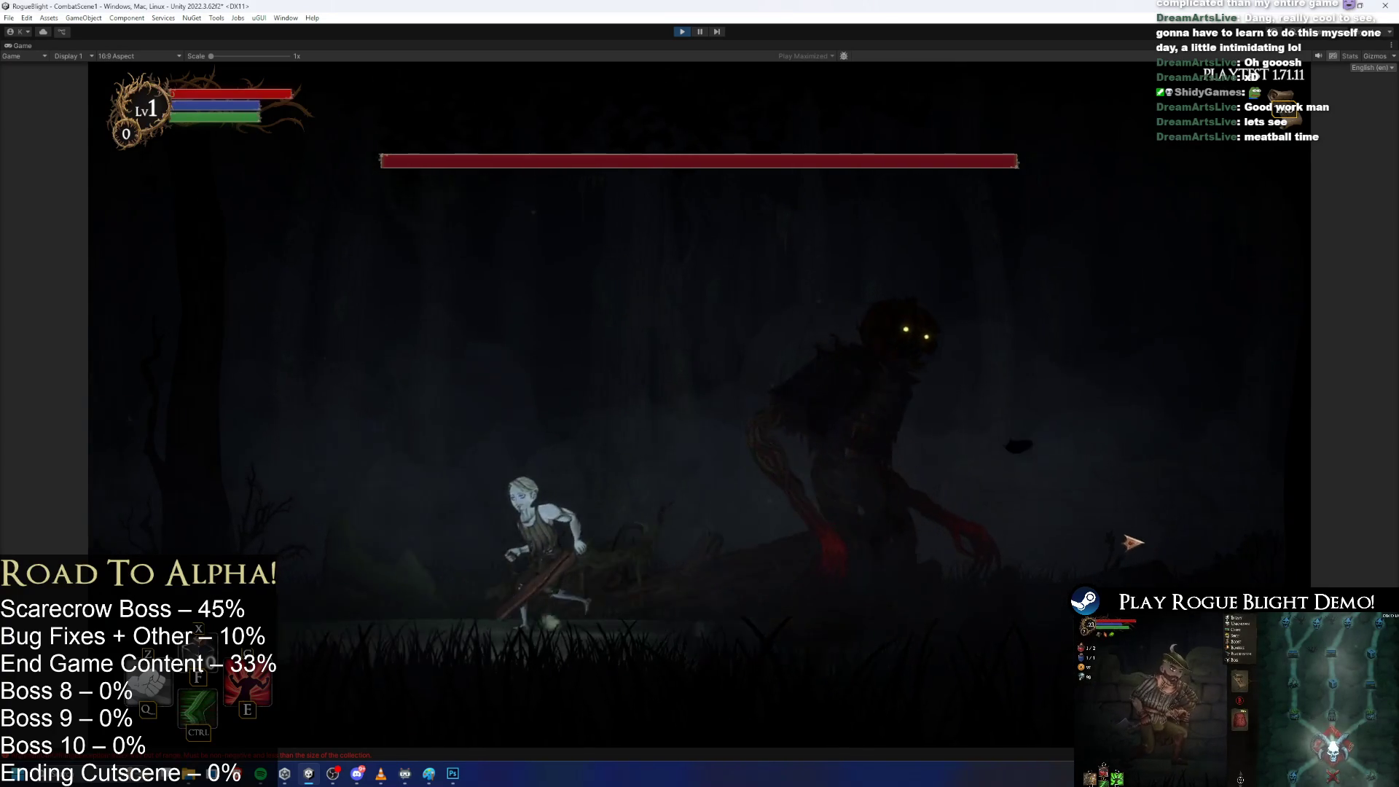
pyautogui.press('a')
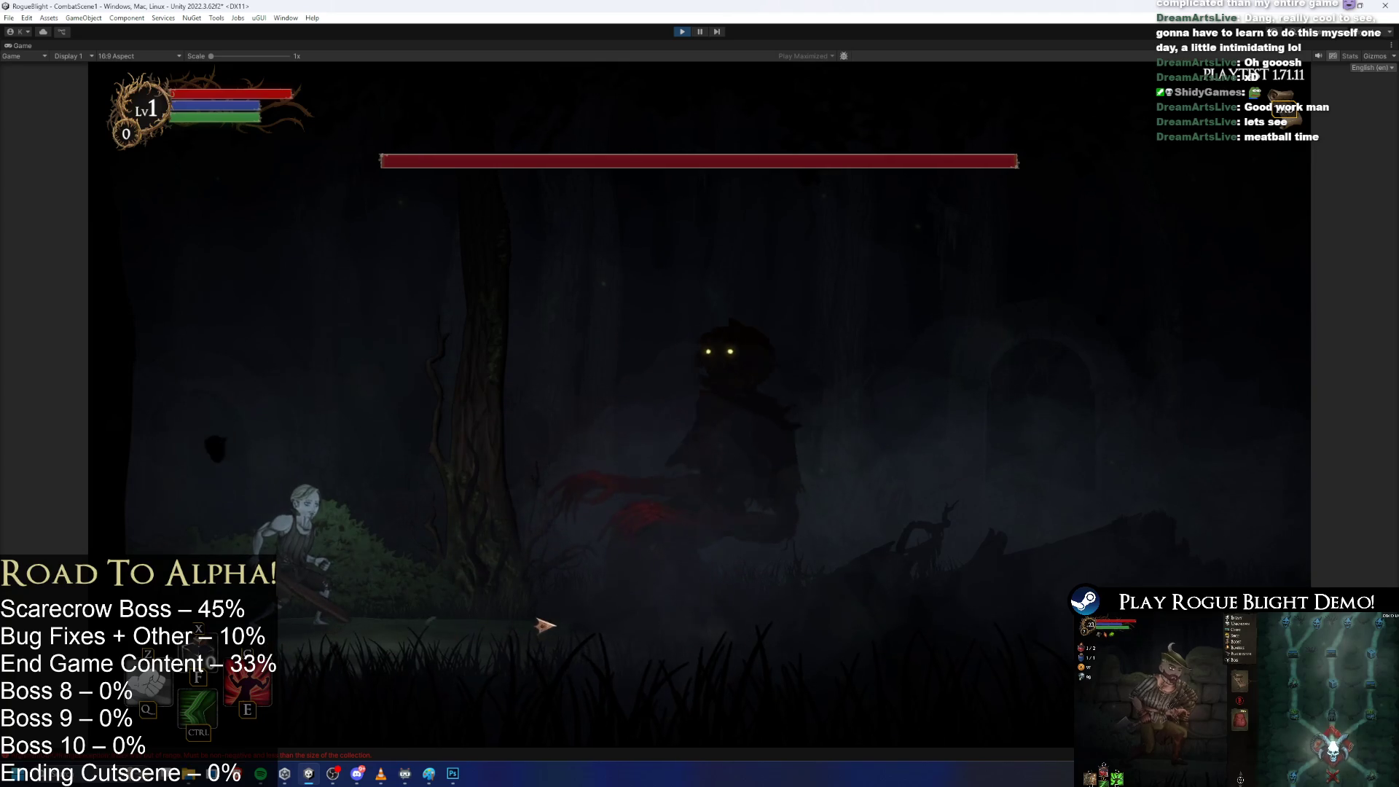
pyautogui.press('d')
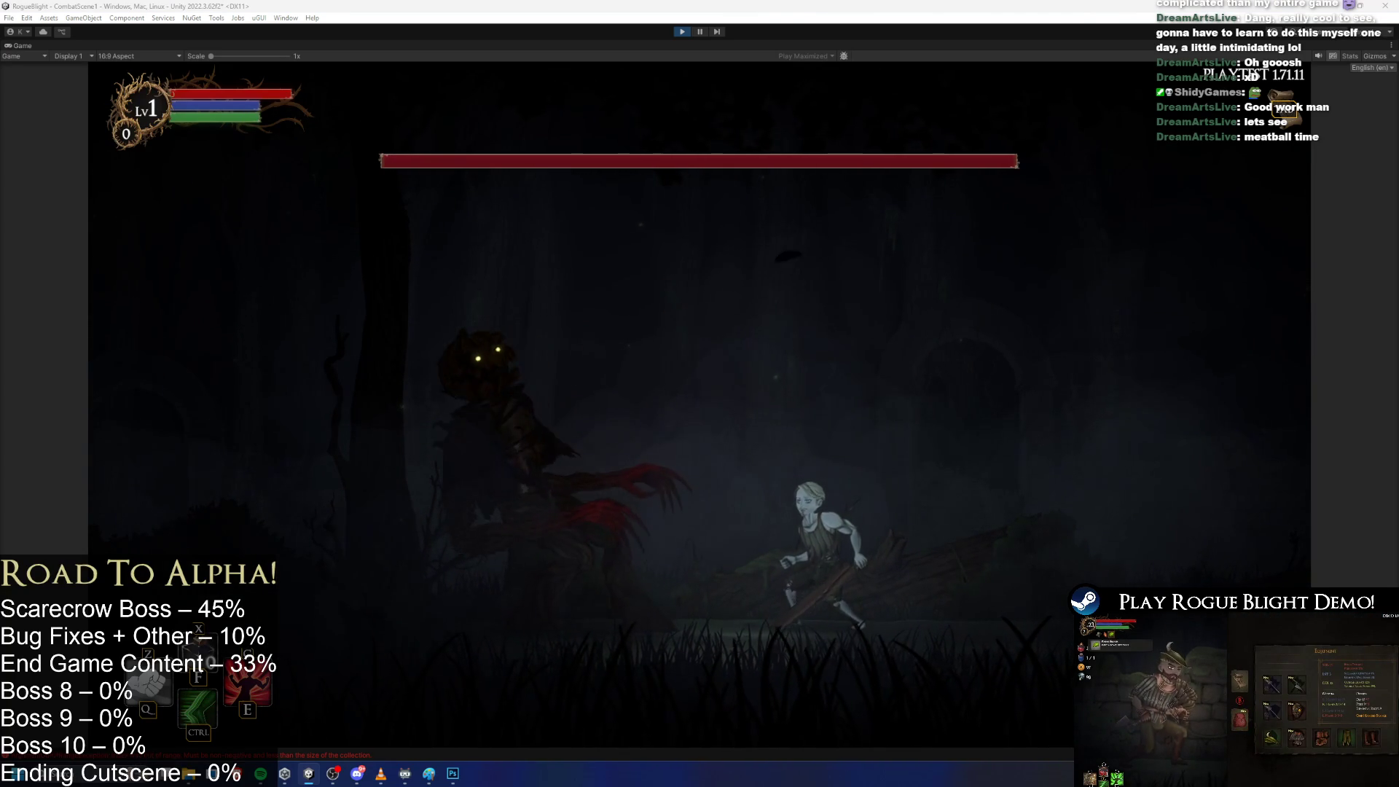
pyautogui.click(683, 32)
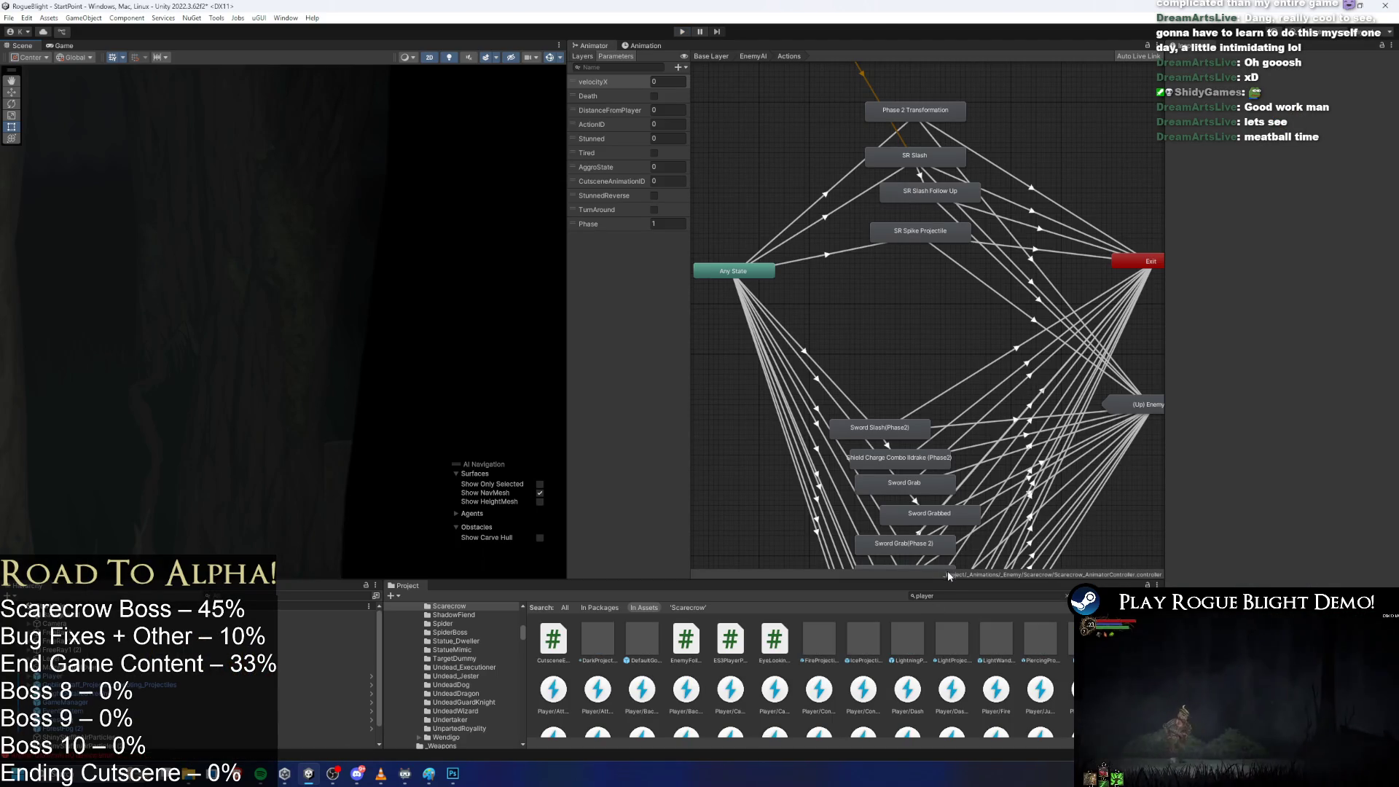
# Clear the Project search and open the Scarecrow prefab.
pyautogui.click(935, 597)
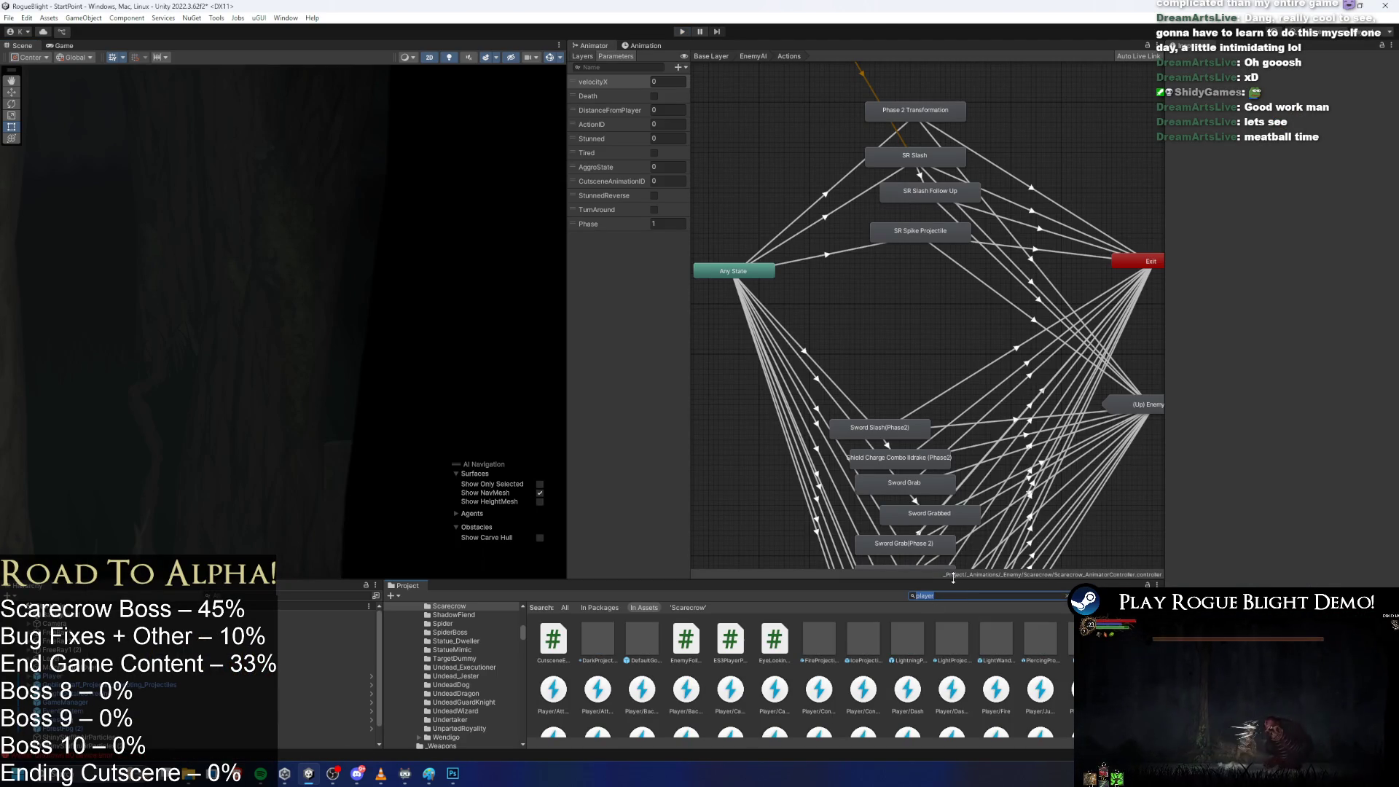
pyautogui.press('BackSpace')
pyautogui.write('scarecrow prefa')
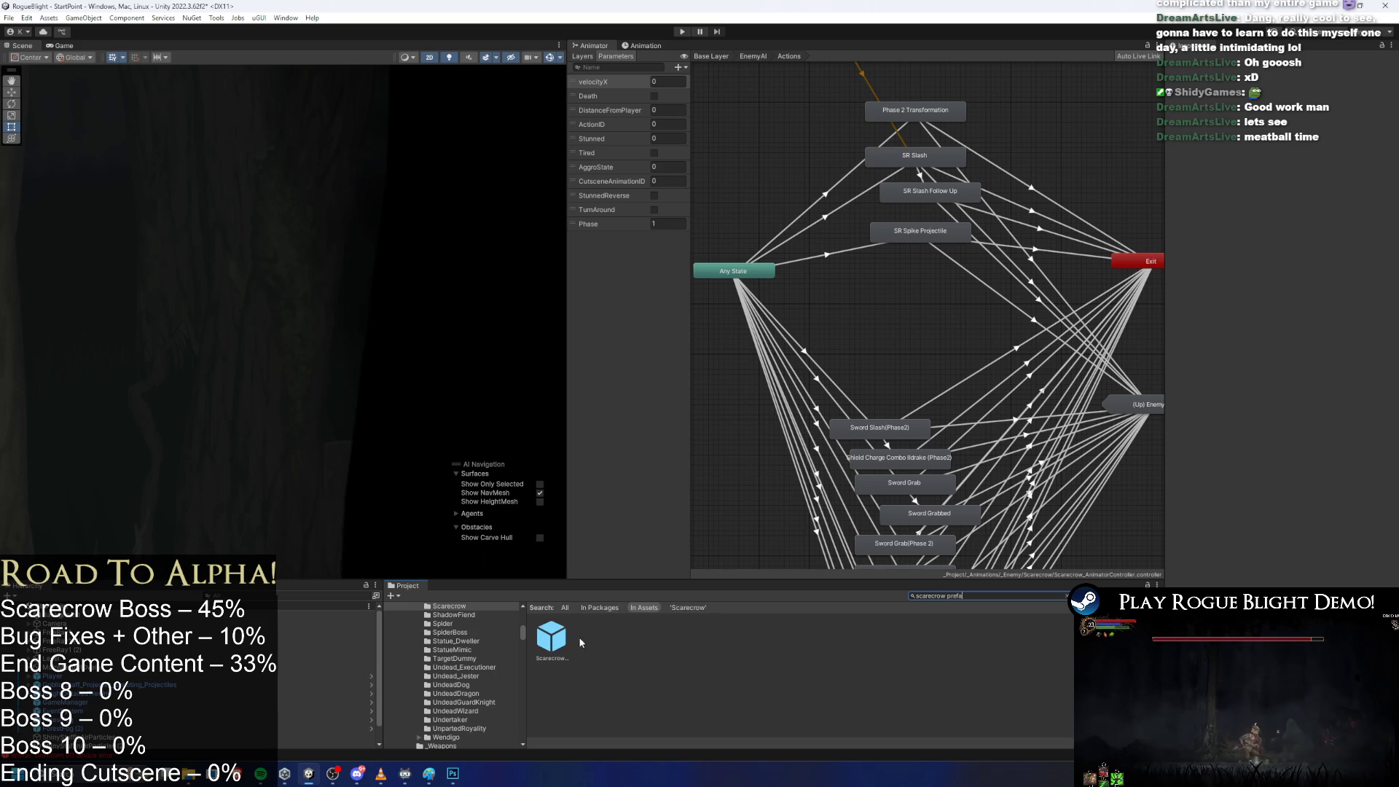
pyautogui.doubleClick(551, 638)
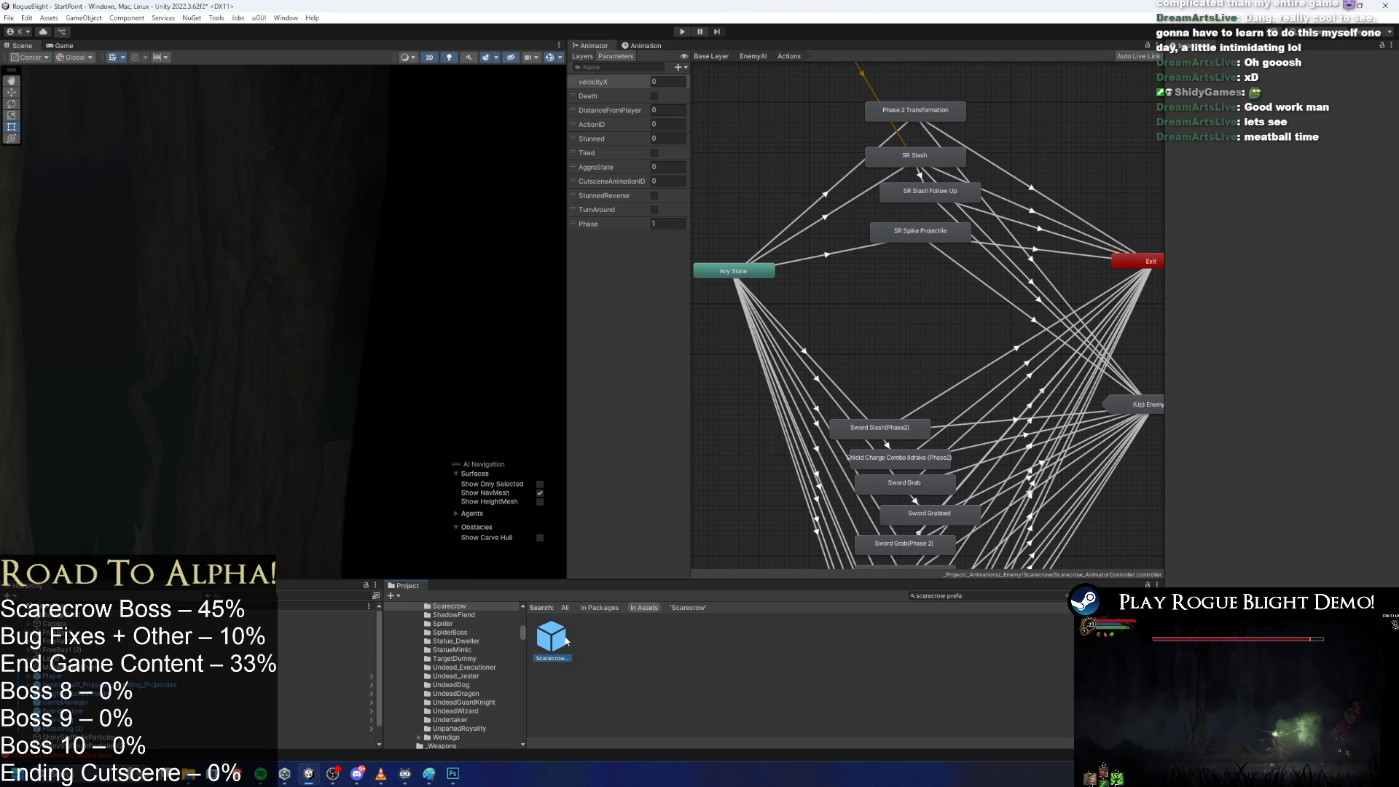
# Load the SR_SpikeProjectile_scarecrow clip in the Animation window and inspect its SpawnProjectile event.
pyautogui.click(639, 45)
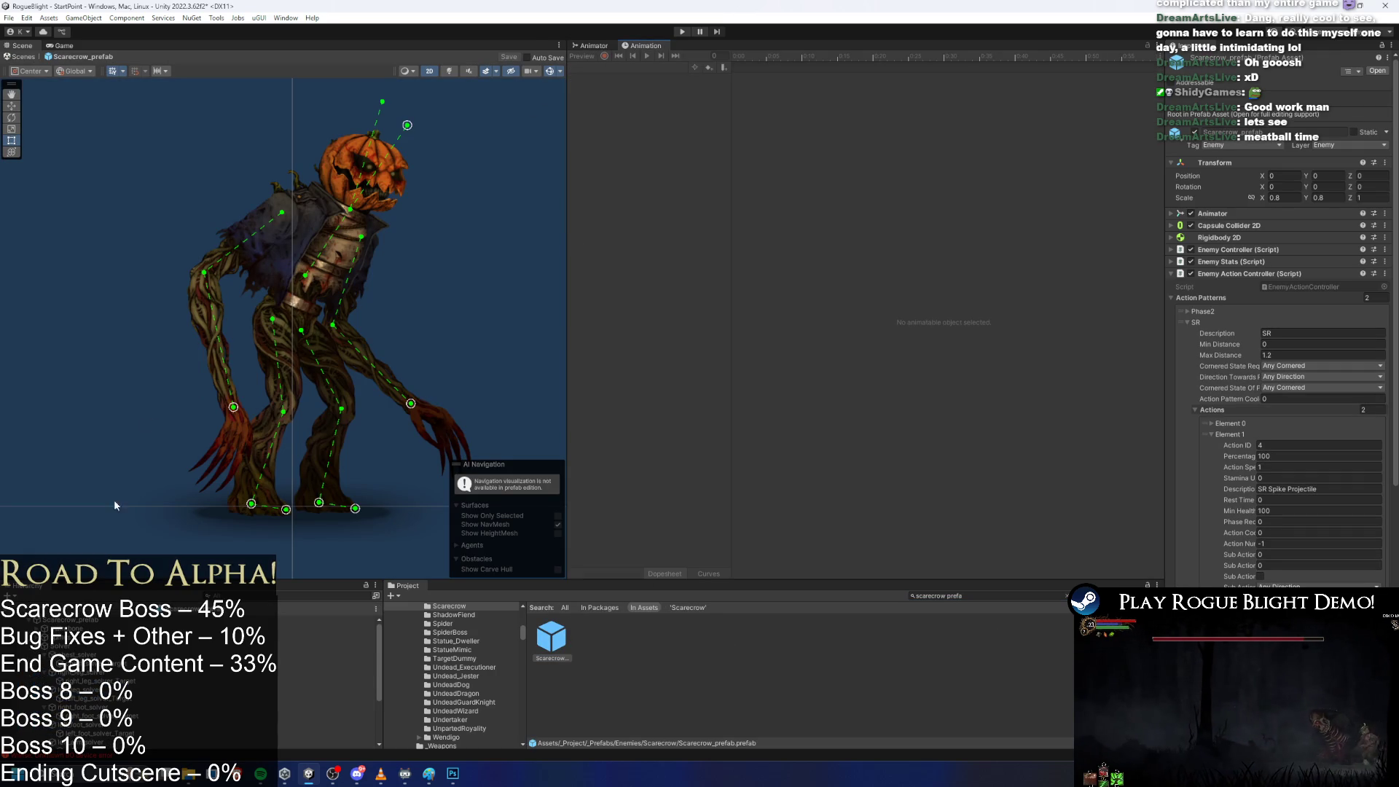
pyautogui.click(98, 620)
pyautogui.click(634, 66)
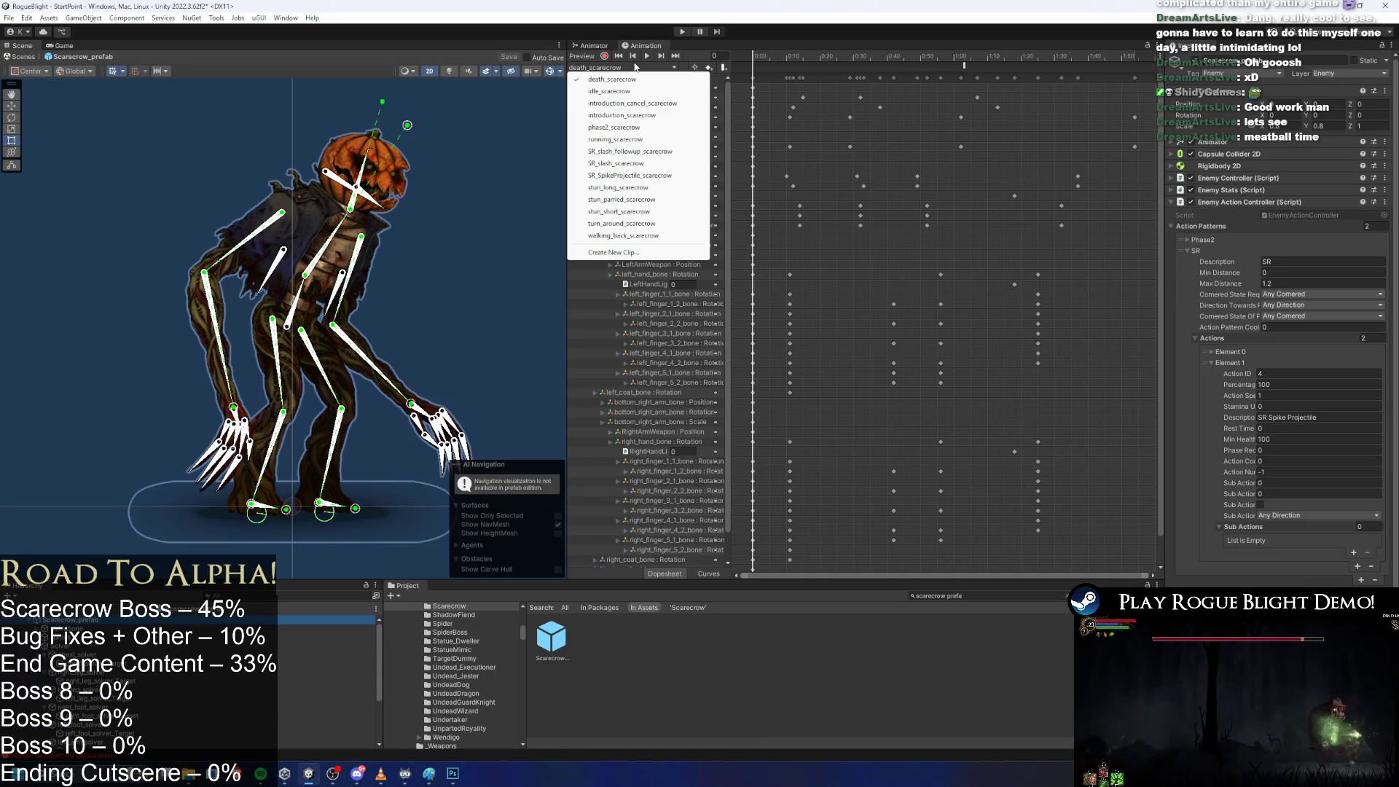
pyautogui.click(658, 176)
pyautogui.click(979, 66)
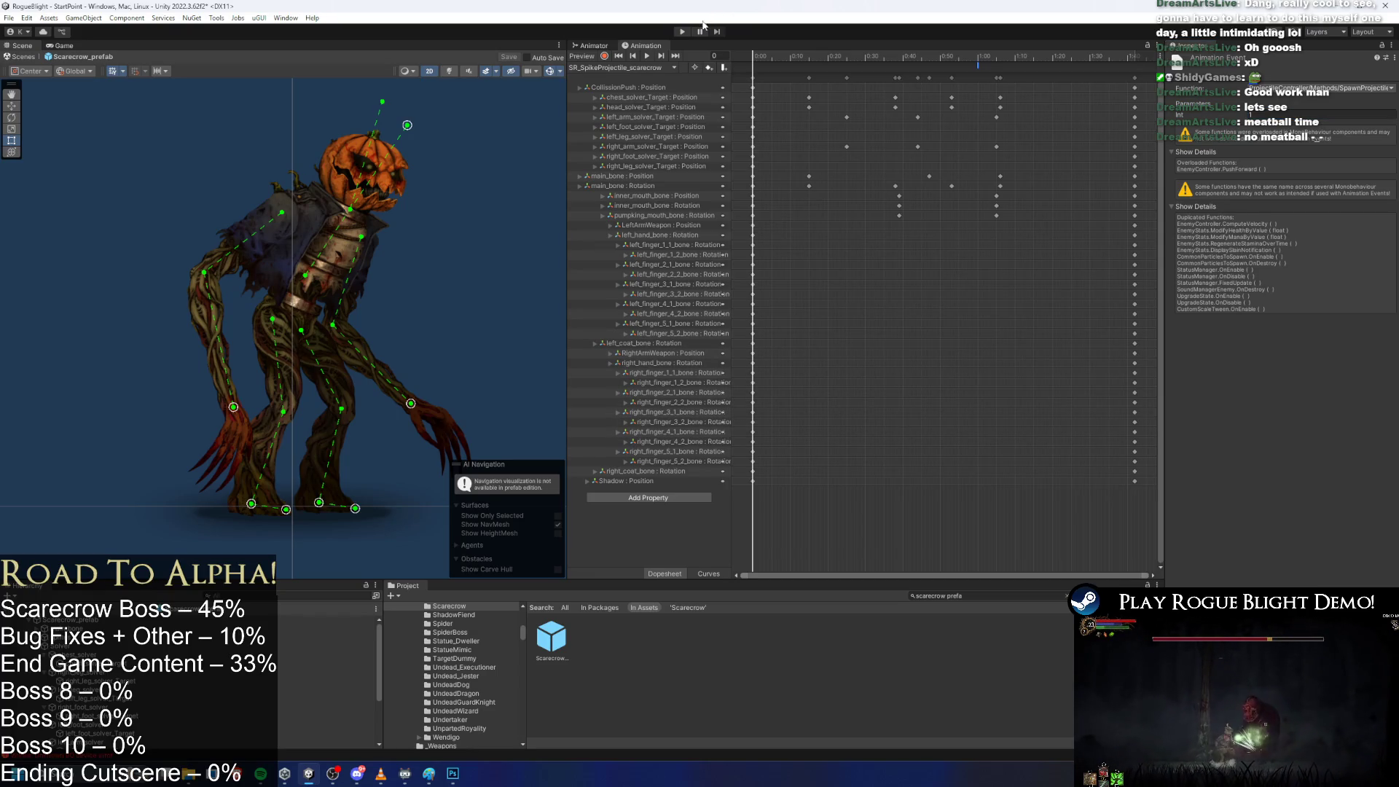
pyautogui.click(683, 32)
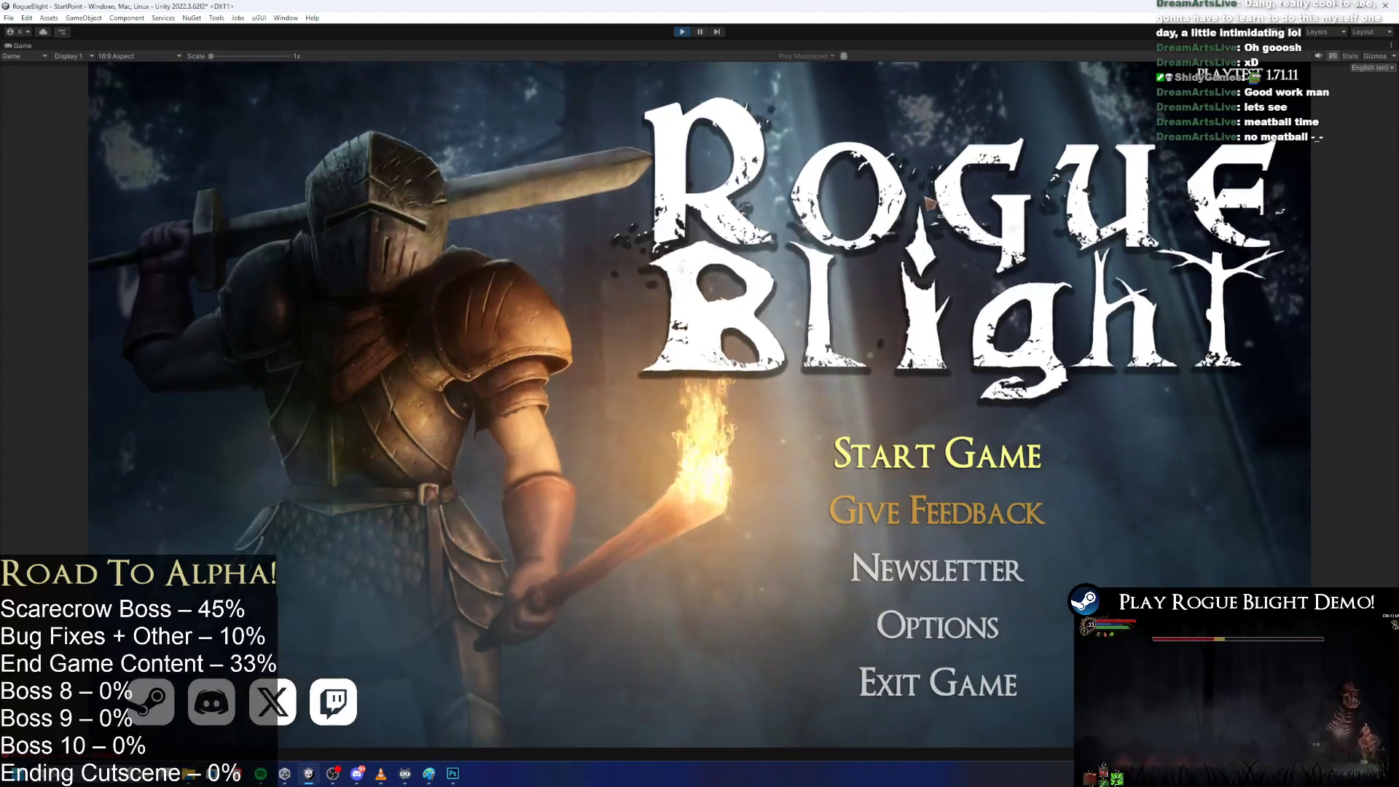
# Start Game, load a save, fight the Scarecrow, then stop play mode with Ctrl+P.
pyautogui.click(938, 453)
pyautogui.click(1108, 408)
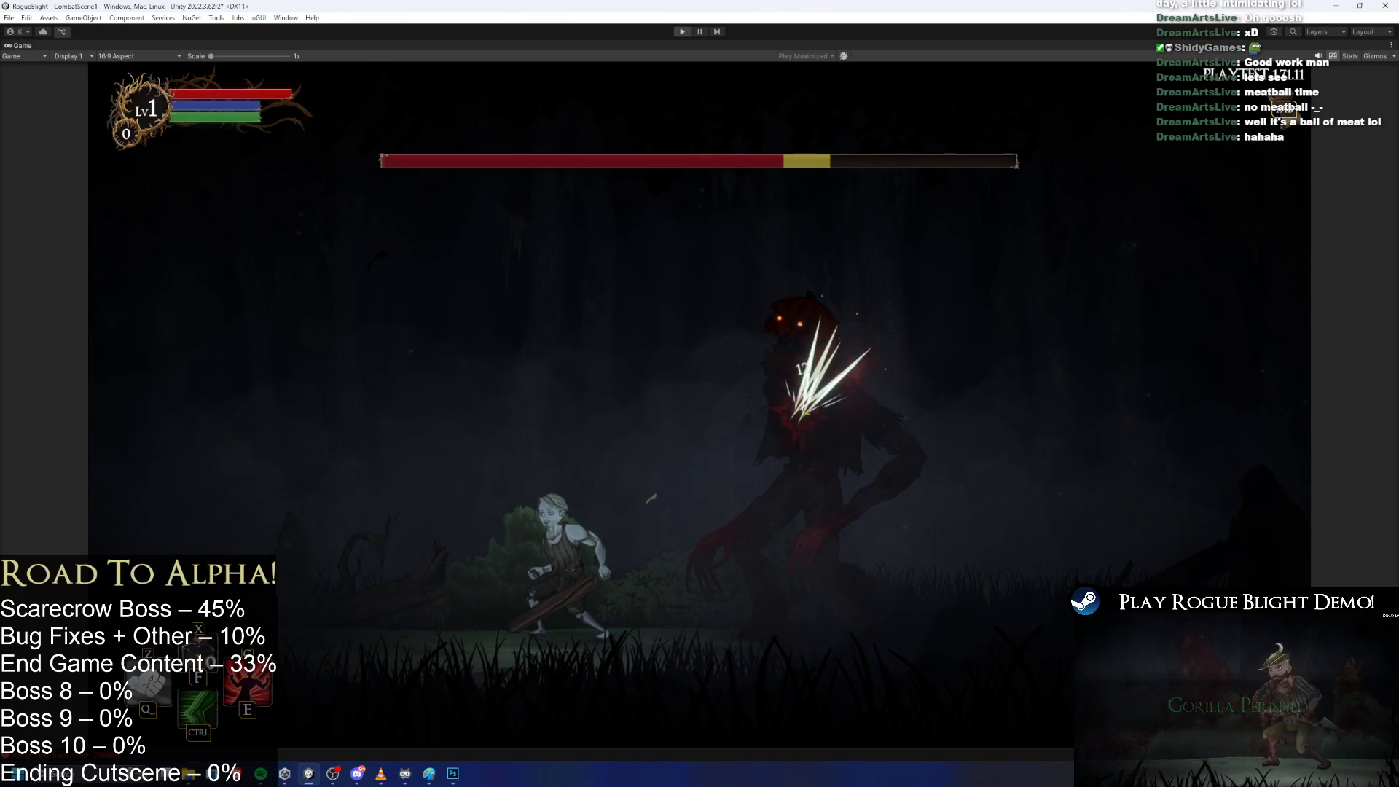
pyautogui.hotkey('ctrl', 'p')
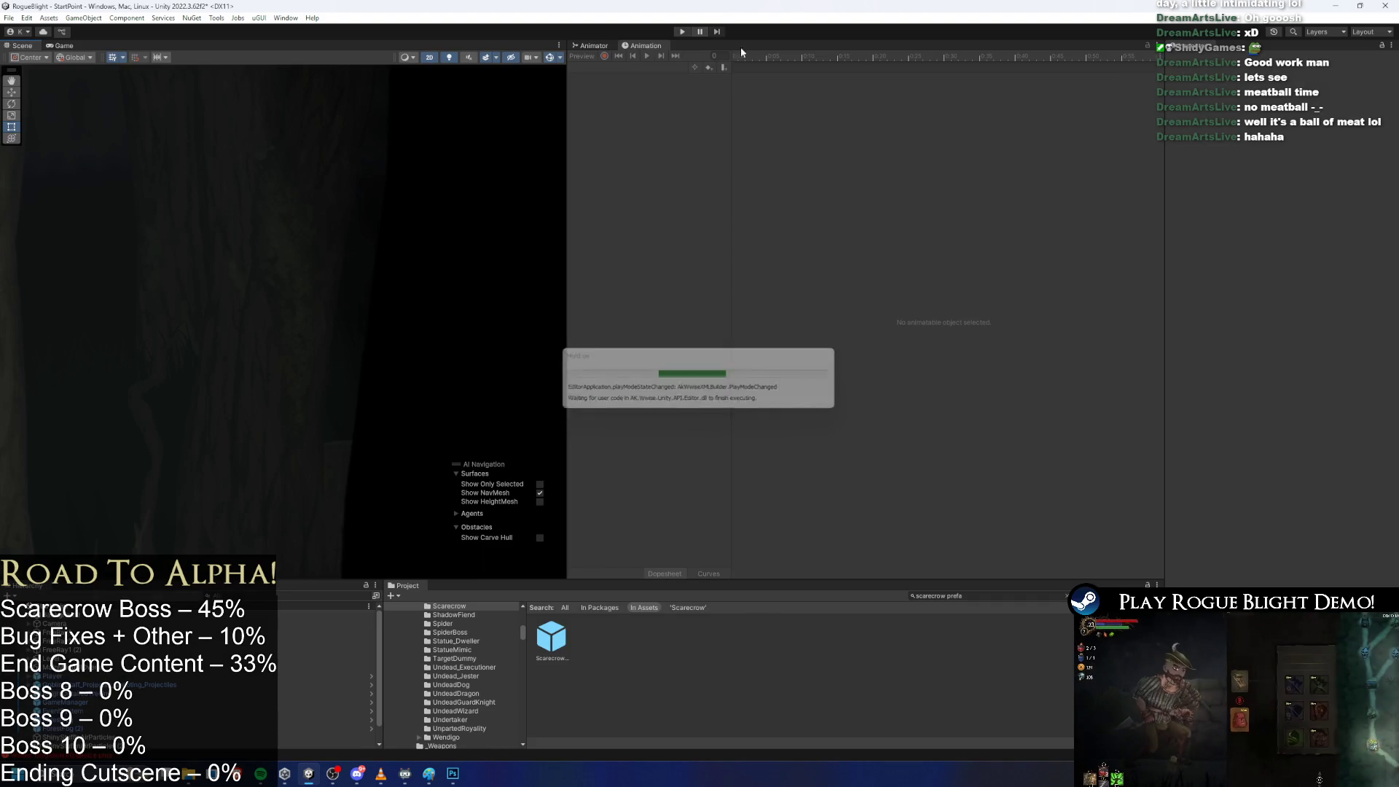
# Clear the search and open the SpikeSpawnerProjectile prefab from Scarecrow's Projectiles folder.
pyautogui.click(975, 594)
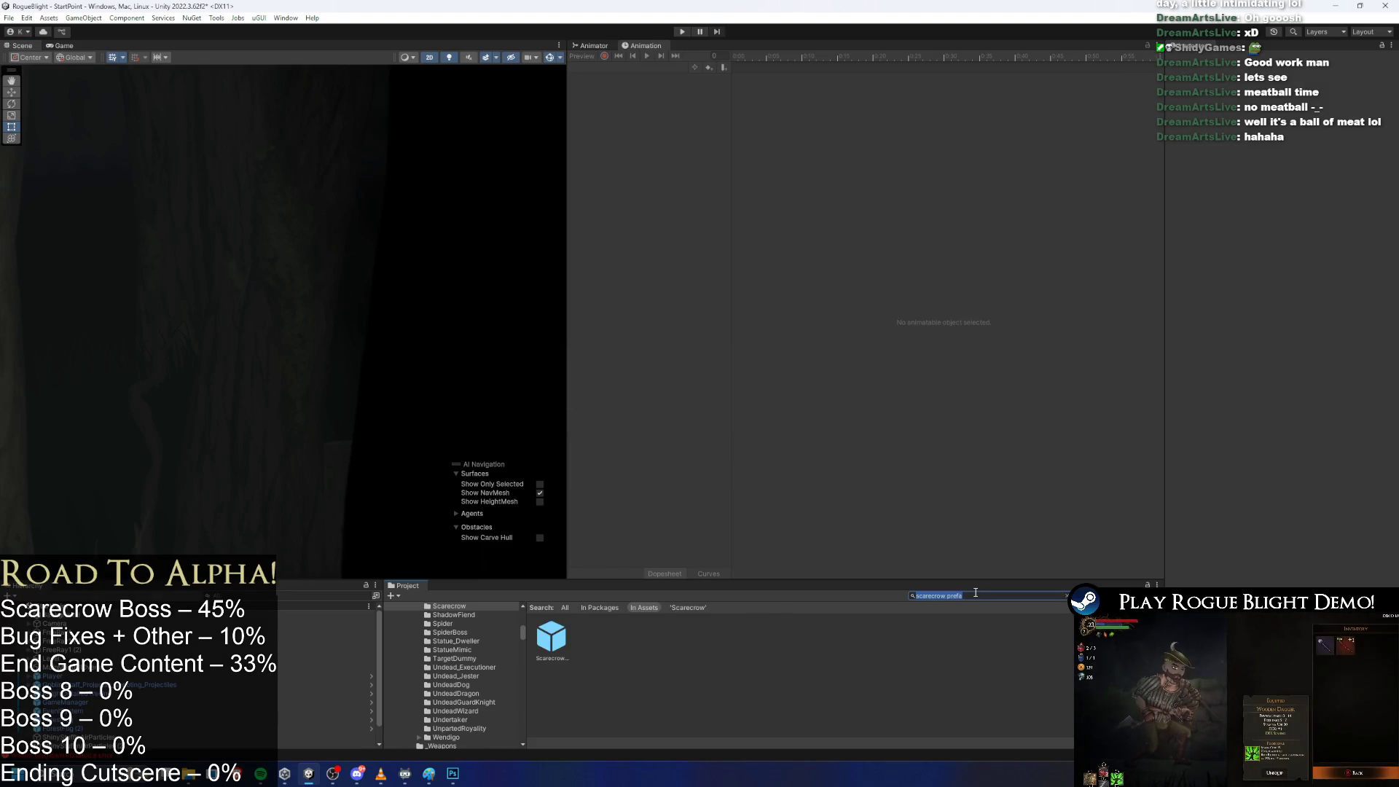
pyautogui.click(560, 635)
pyautogui.click(1013, 594)
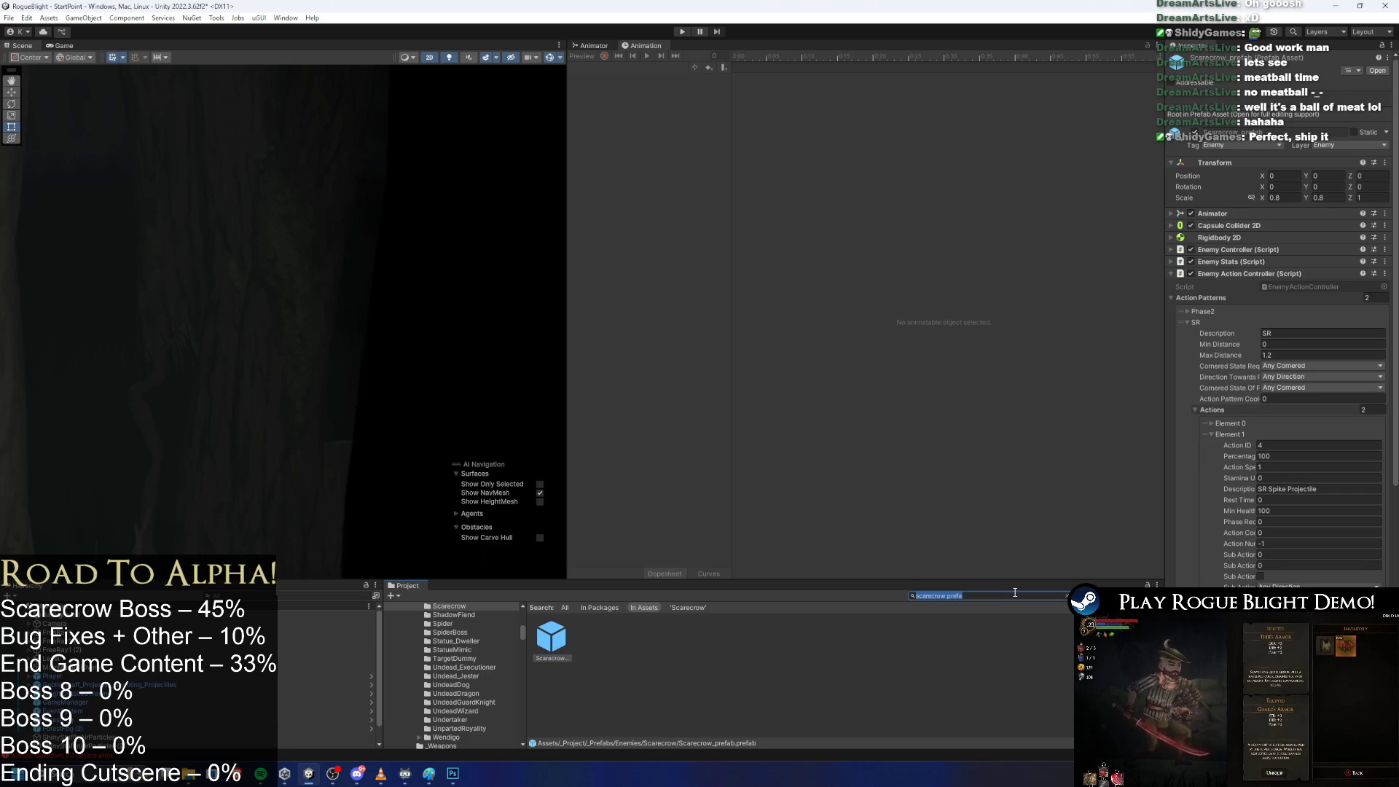
pyautogui.press('BackSpace')
pyautogui.doubleClick(553, 634)
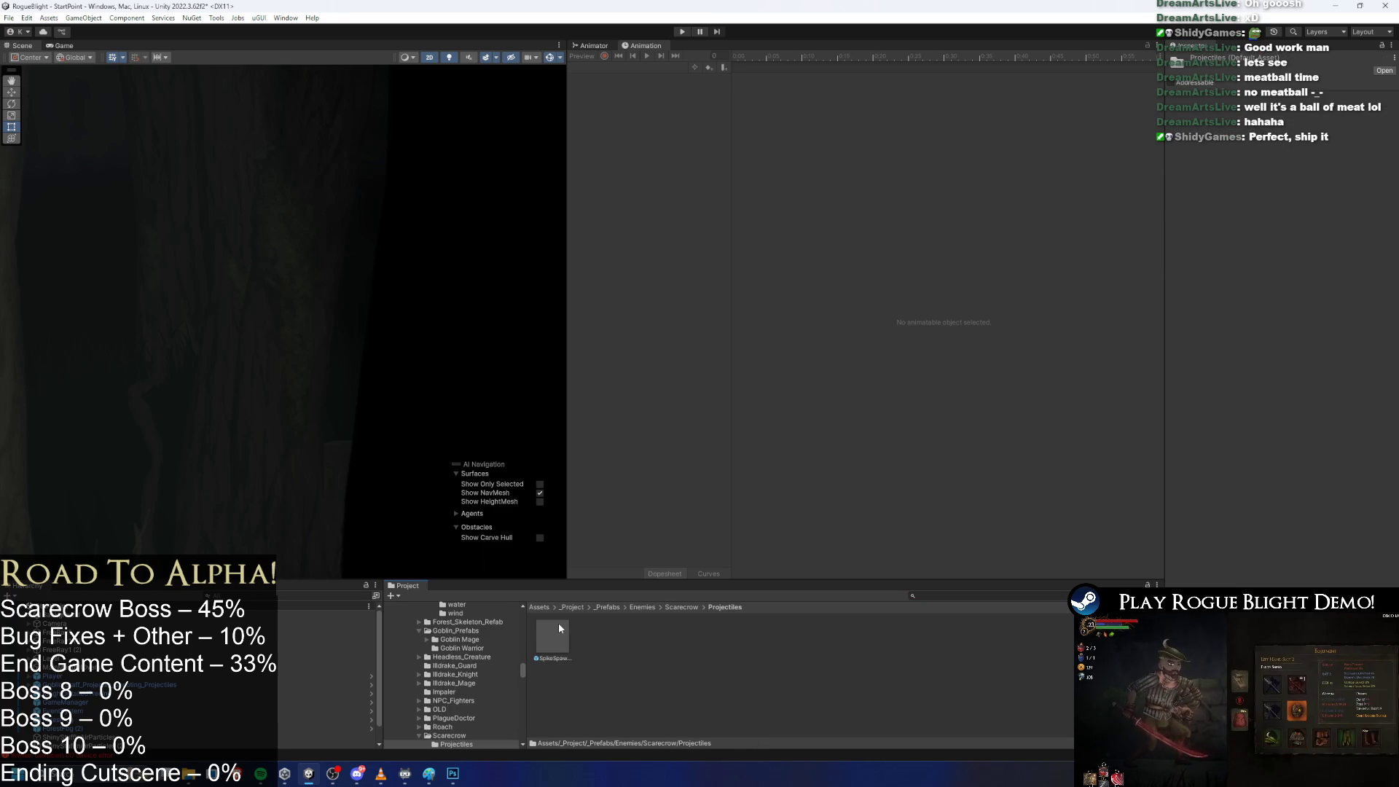
pyautogui.doubleClick(558, 623)
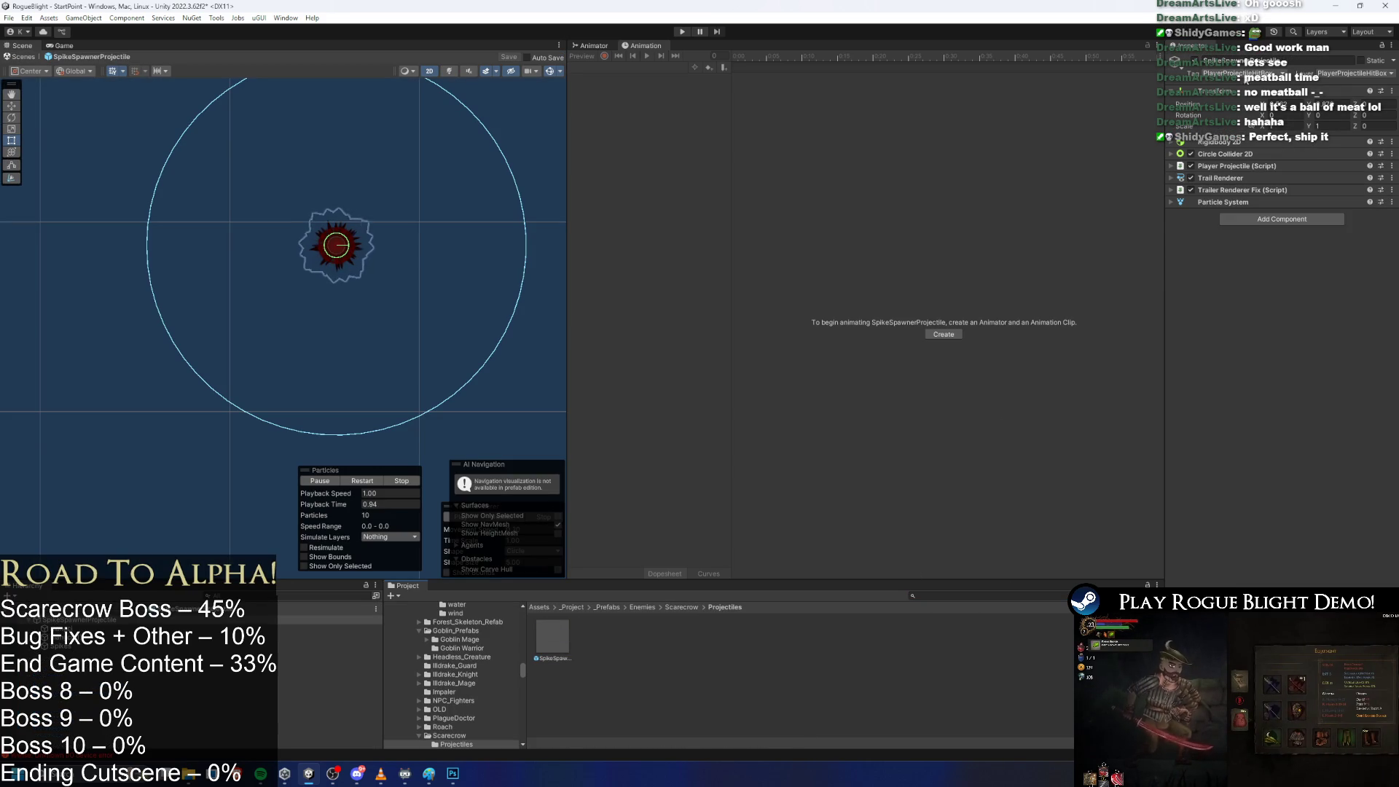
# Change the projectile's layer to EnemyProjectileHitBox and confirm.
pyautogui.click(1354, 73)
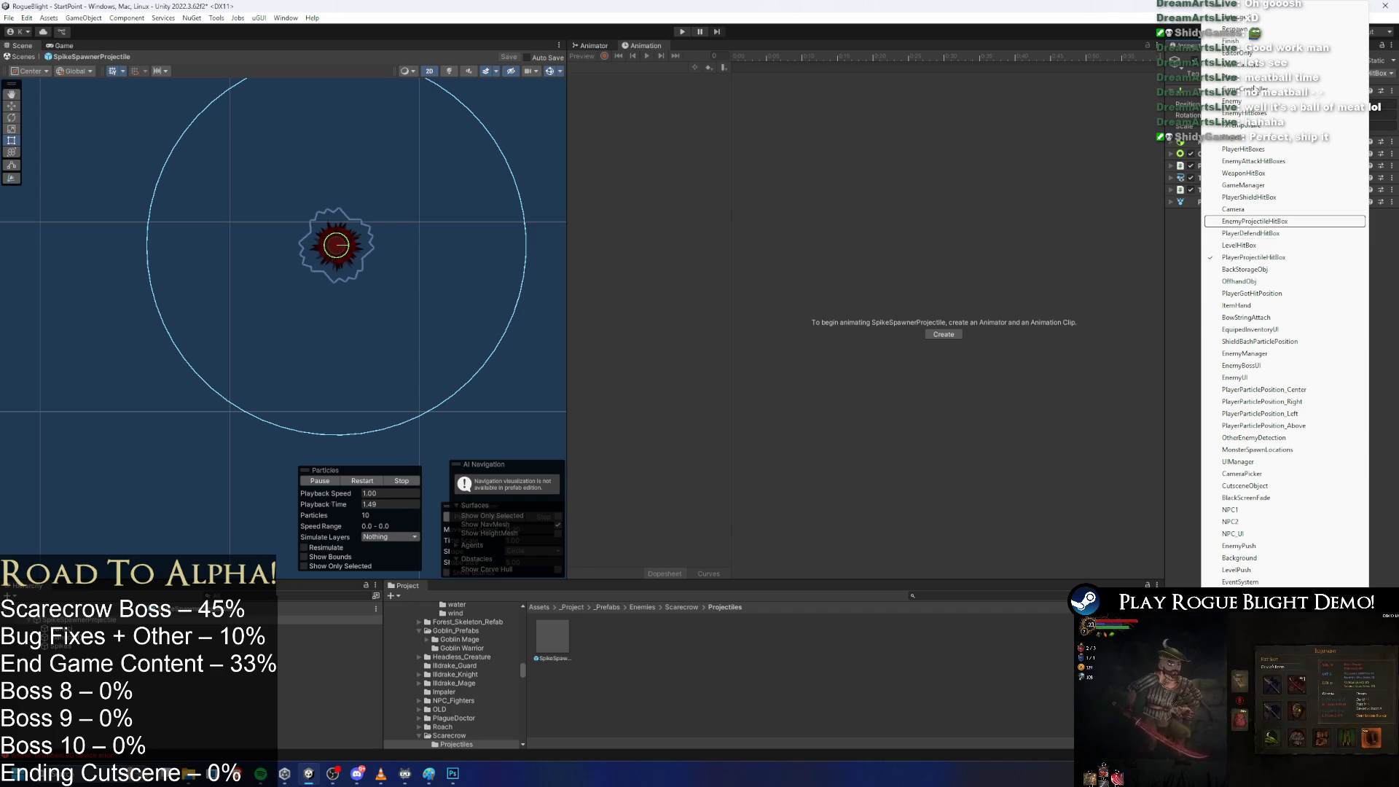
pyautogui.press('Escape')
pyautogui.click(1354, 73)
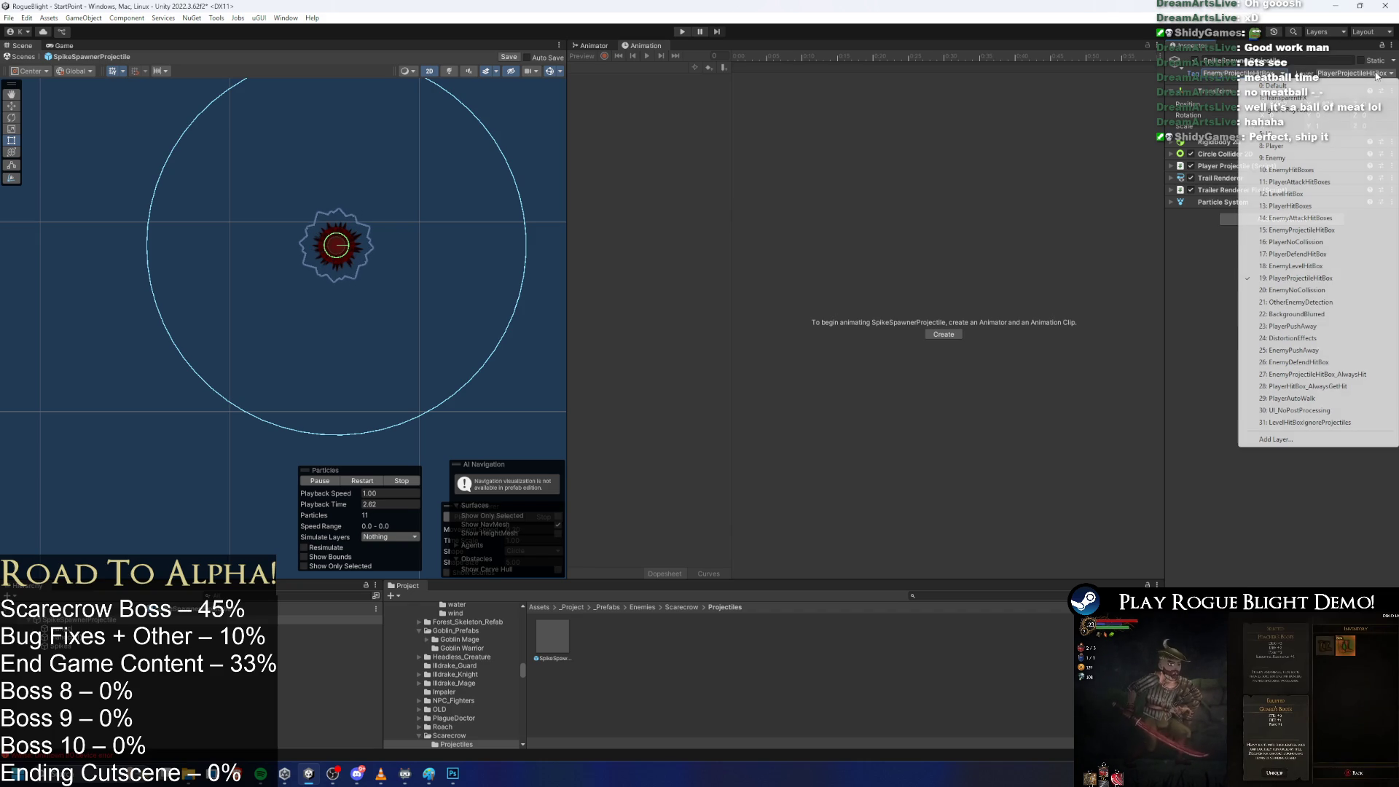
pyautogui.click(1338, 230)
pyautogui.click(722, 407)
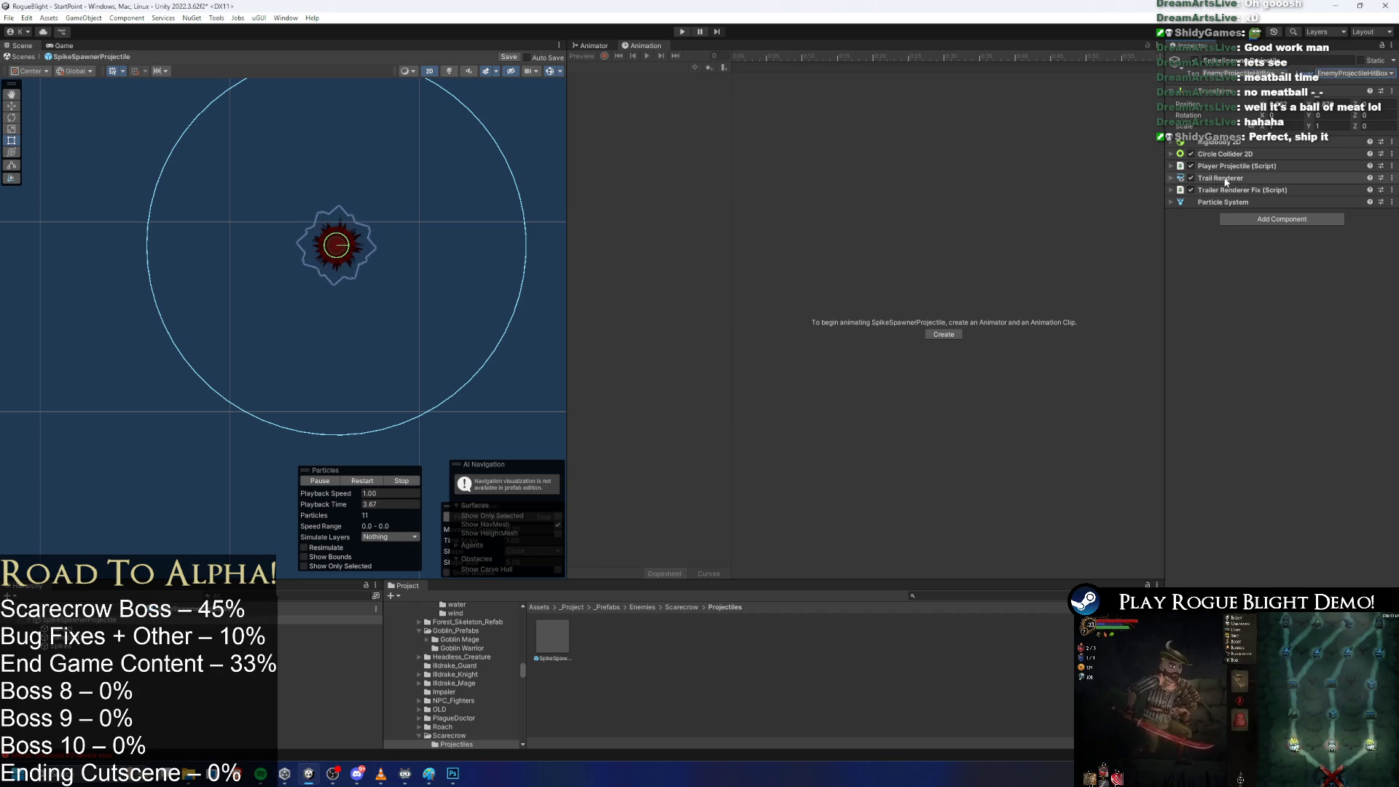
# Copy Player Projectile's Bleed_Wand hit particle into Enemy Projectile's Particle On Hit.
pyautogui.click(1258, 166)
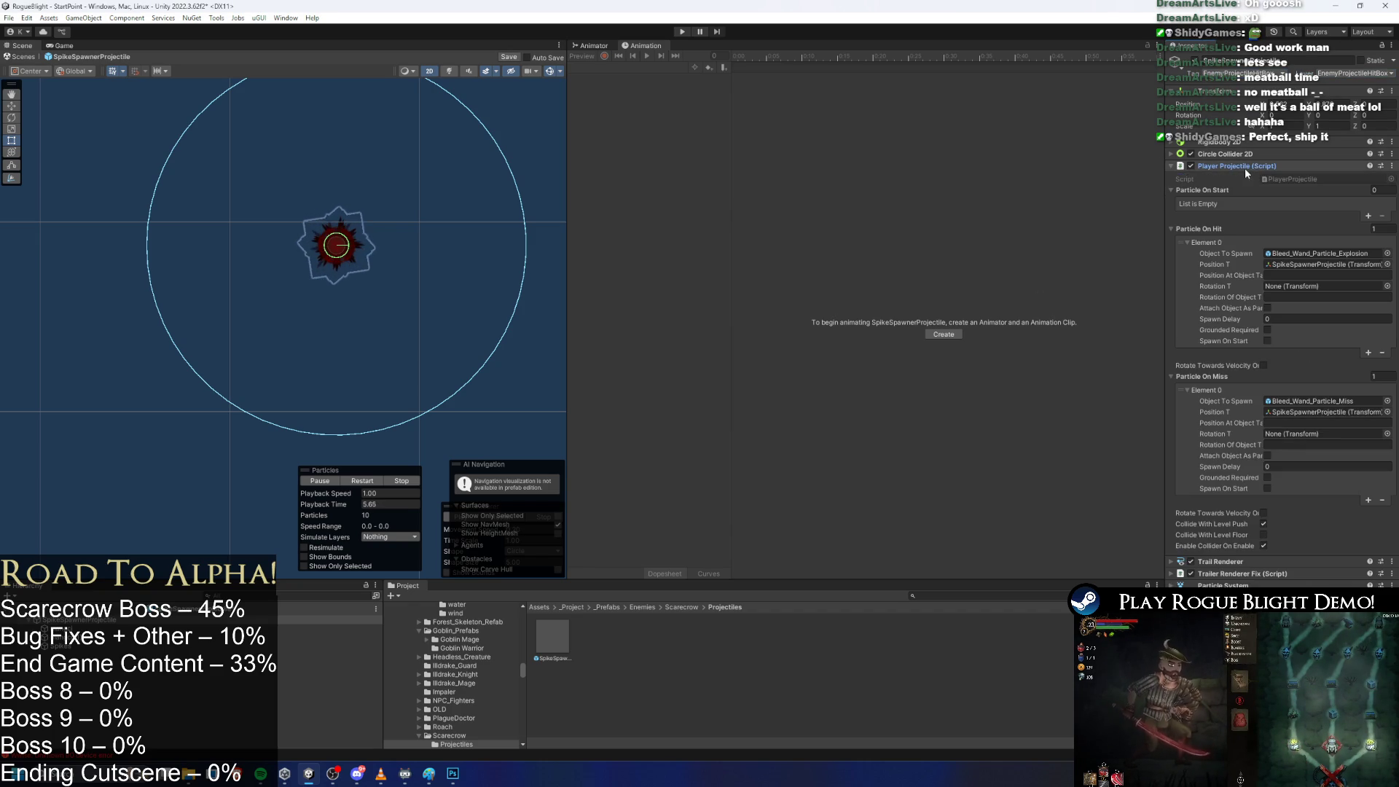
pyautogui.rightClick(1247, 168)
pyautogui.click(1304, 241)
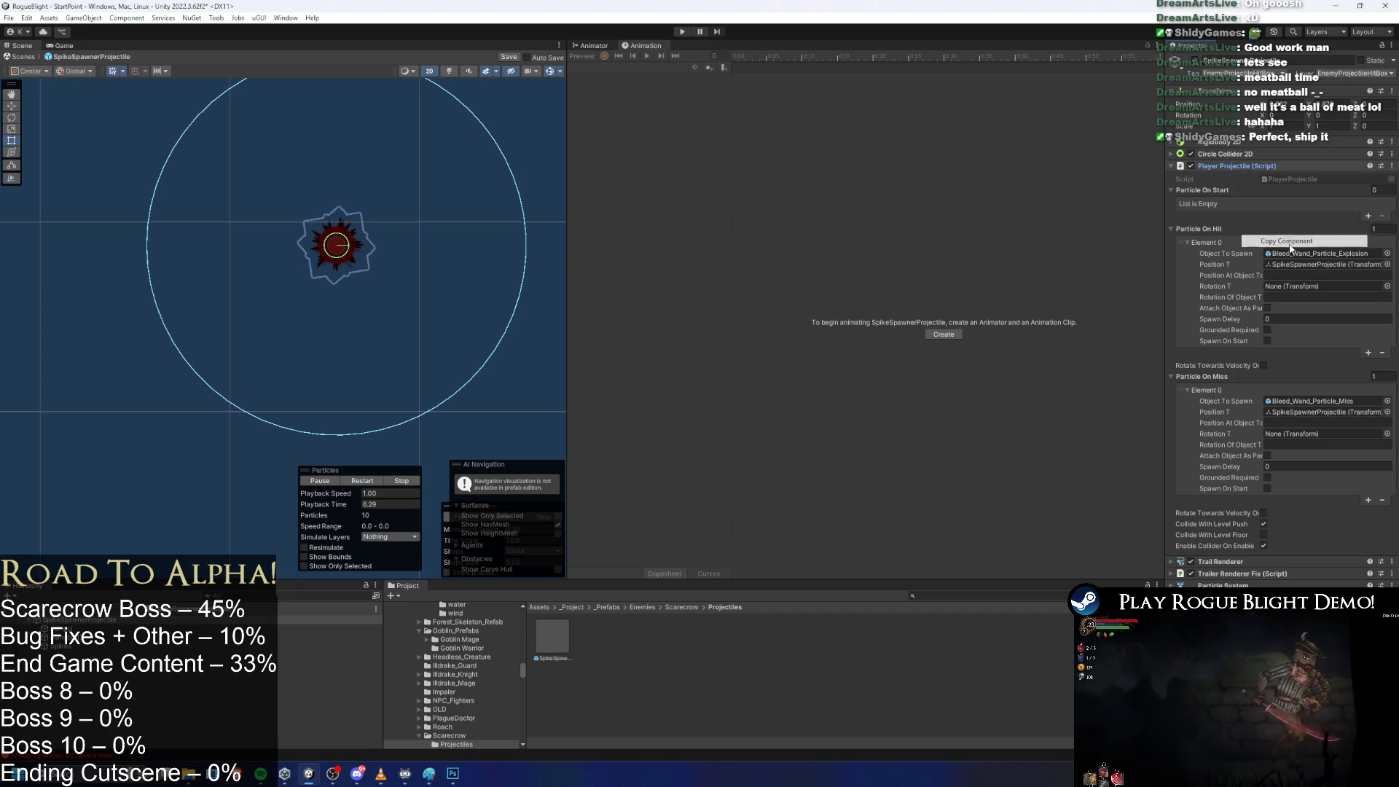
pyautogui.click(1247, 167)
pyautogui.rightClick(1247, 166)
pyautogui.click(1314, 204)
pyautogui.click(1237, 166)
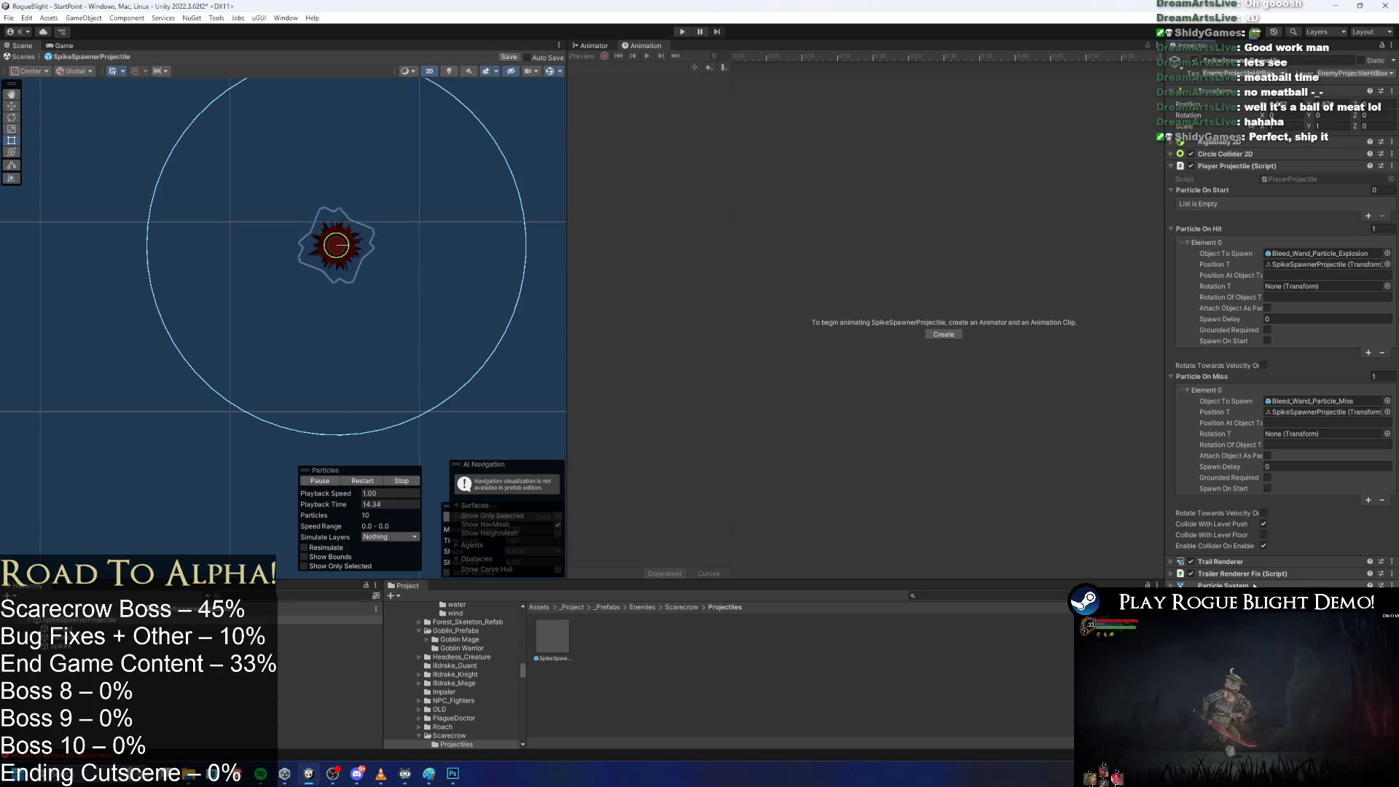
pyautogui.scroll(-3, 1323, 235)
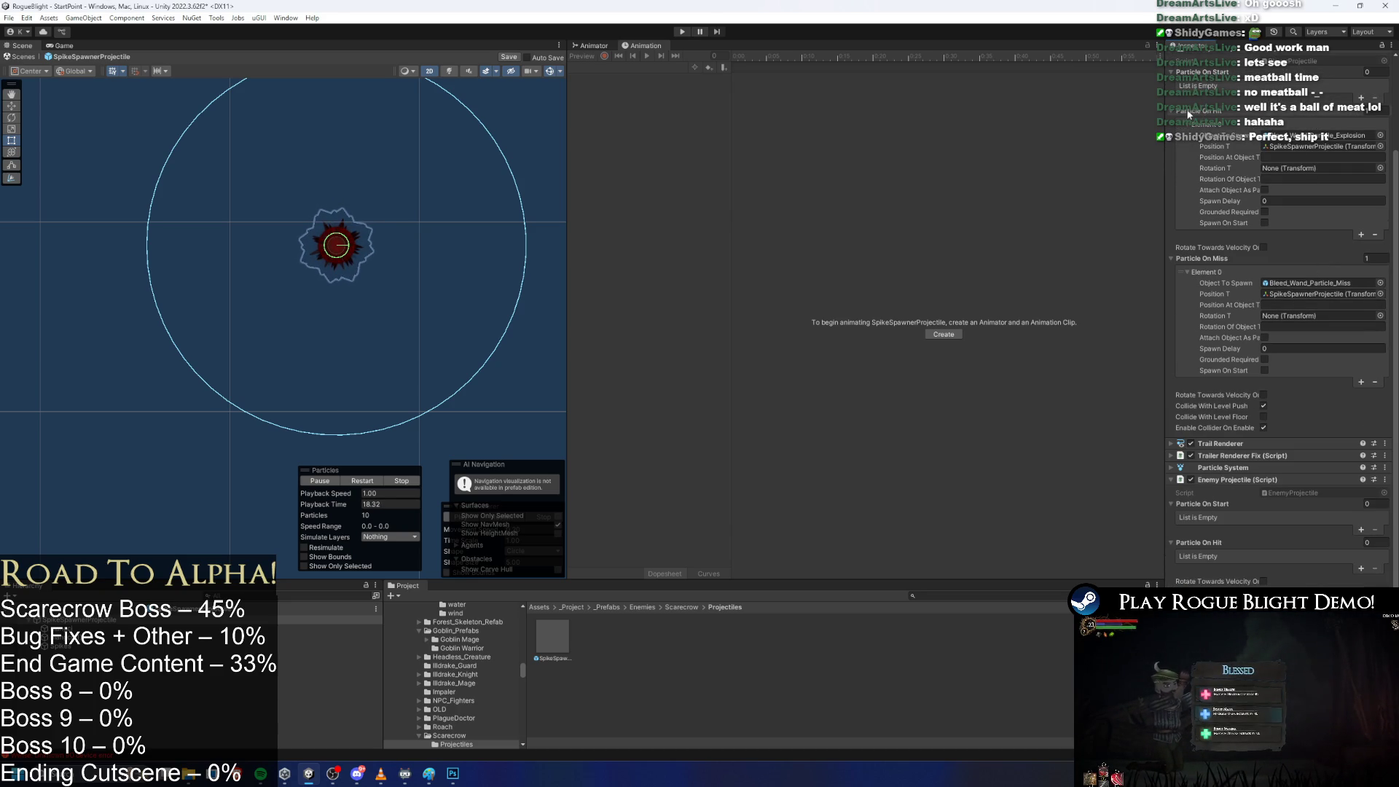
pyautogui.rightClick(1202, 543)
pyautogui.click(1239, 578)
# Copy the Bleed_Wand Particle On Miss entry into Enemy Projectile's Particle On Miss.
pyautogui.rightClick(1218, 266)
pyautogui.click(1271, 299)
pyautogui.scroll(-3, 1347, 472)
pyautogui.rightClick(1218, 553)
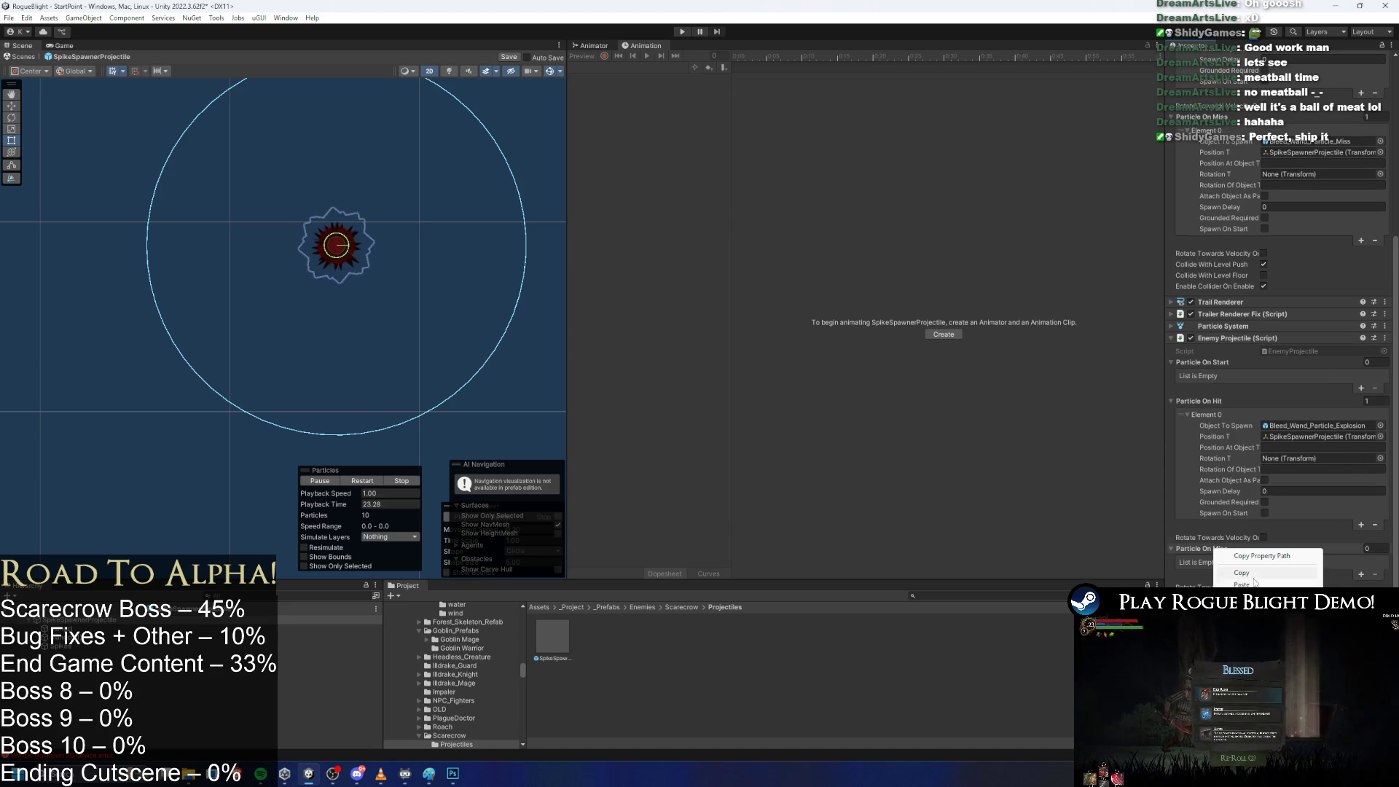
pyautogui.click(1266, 559)
# Remove the Player Projectile component from SpikeSpawnerProjectile.
pyautogui.scroll(5, 1241, 182)
pyautogui.rightClick(1224, 166)
pyautogui.click(1268, 183)
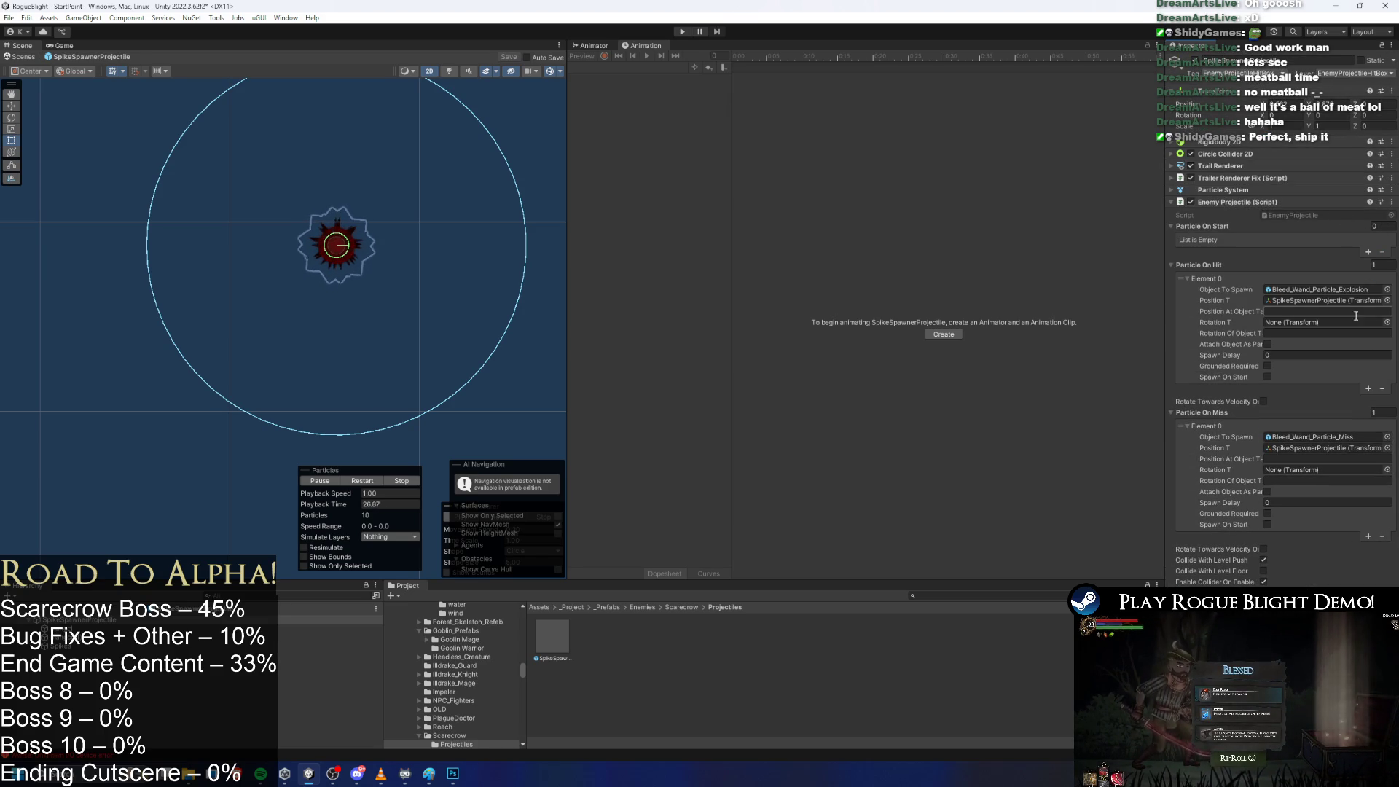
# Enter Play mode and dodge the scarecrow boss's red spike balls by running and jumping.
pyautogui.click(683, 32)
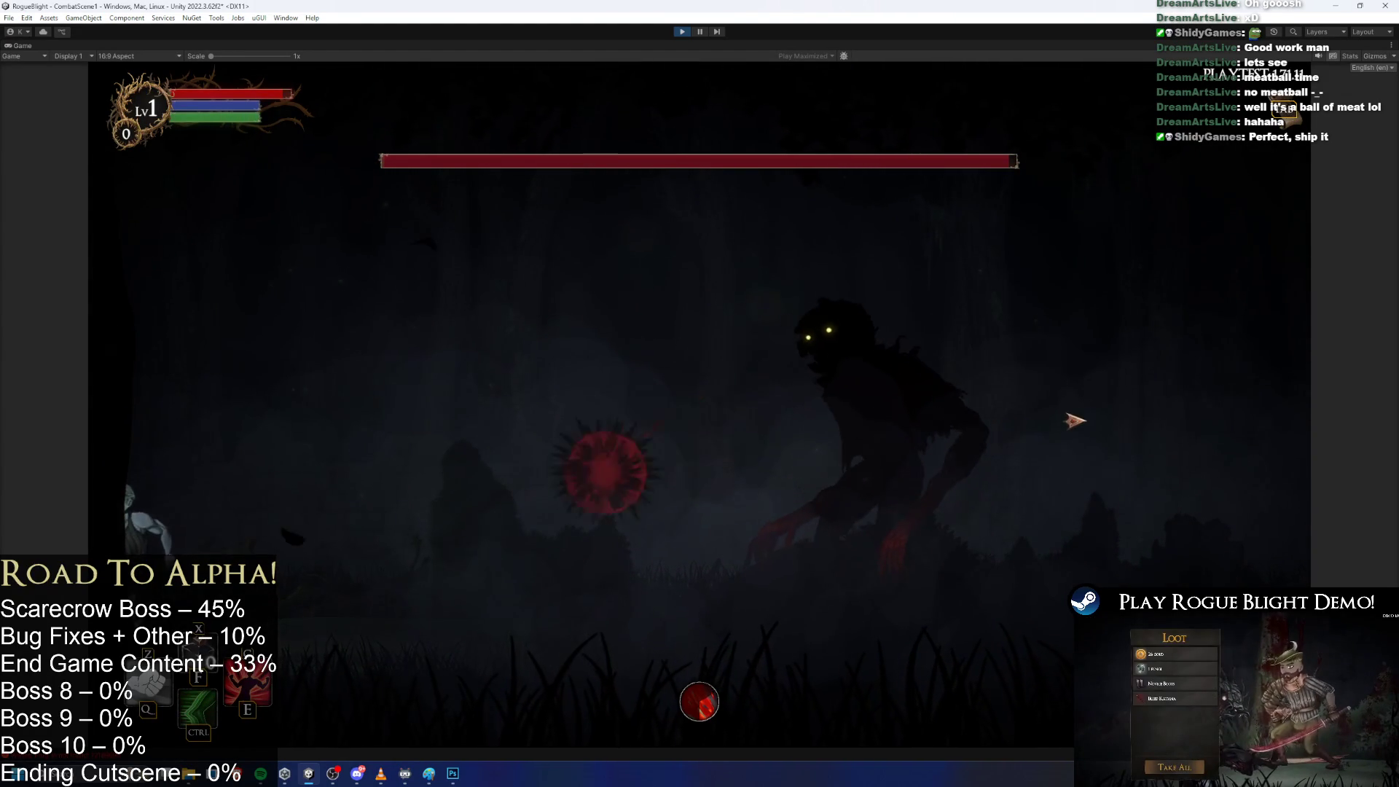
pyautogui.press('d')
pyautogui.press('d')
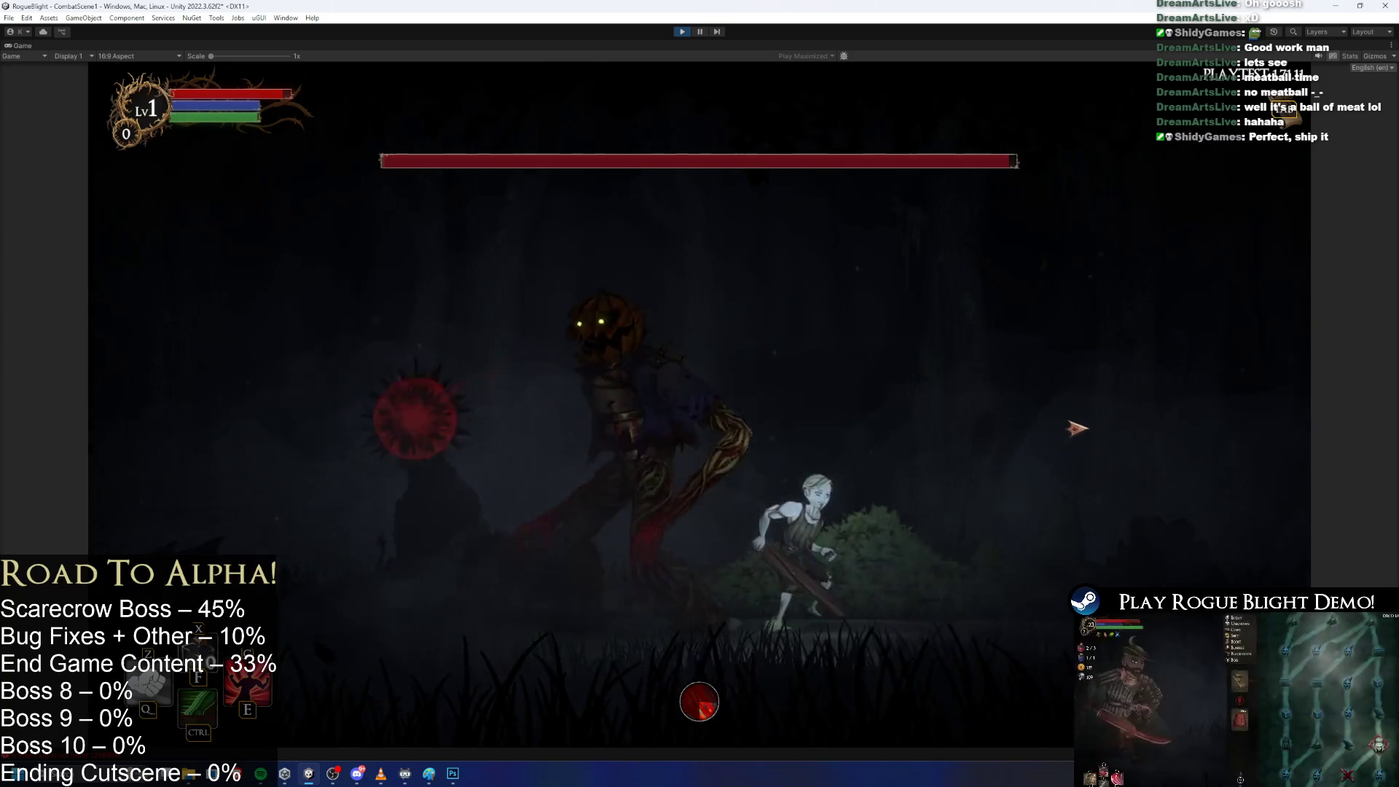
pyautogui.press('d')
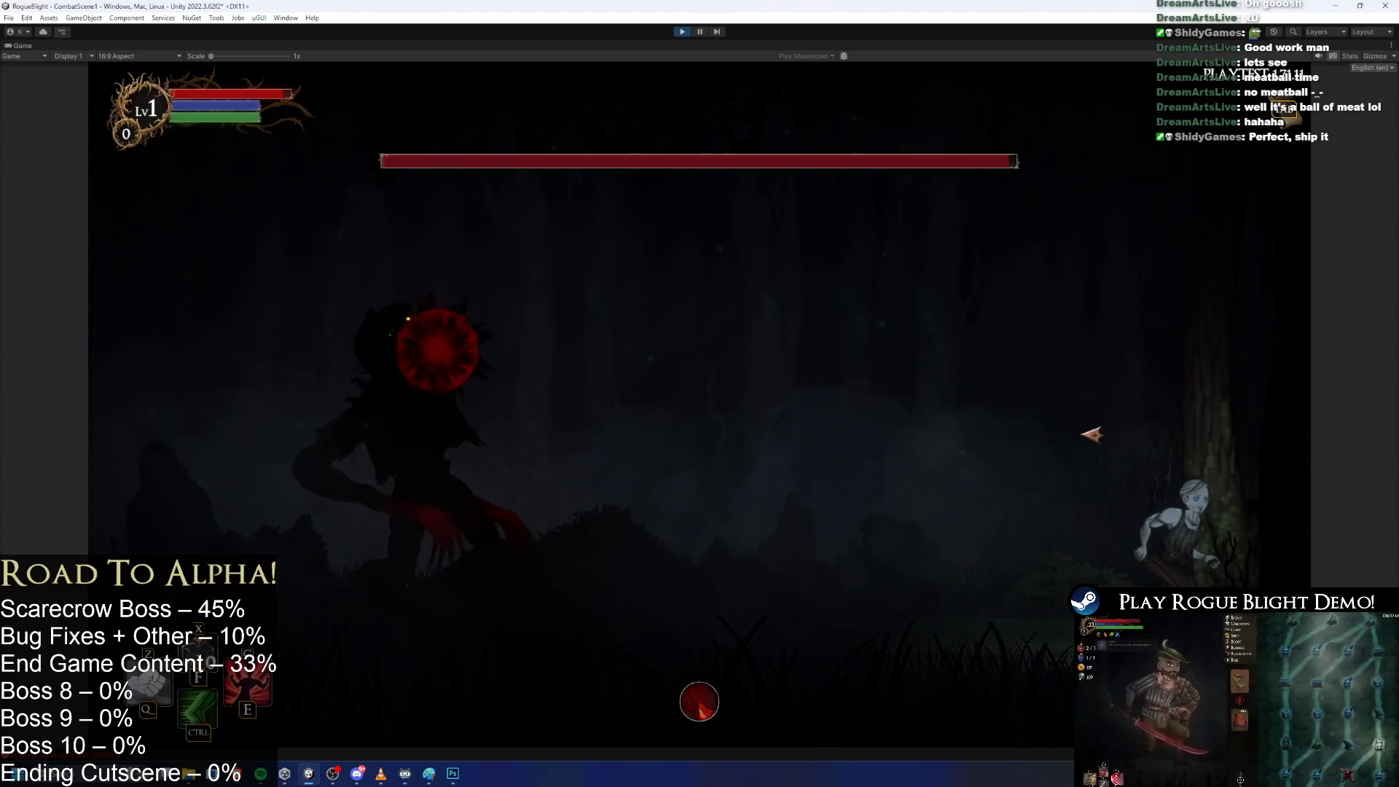
pyautogui.press('a')
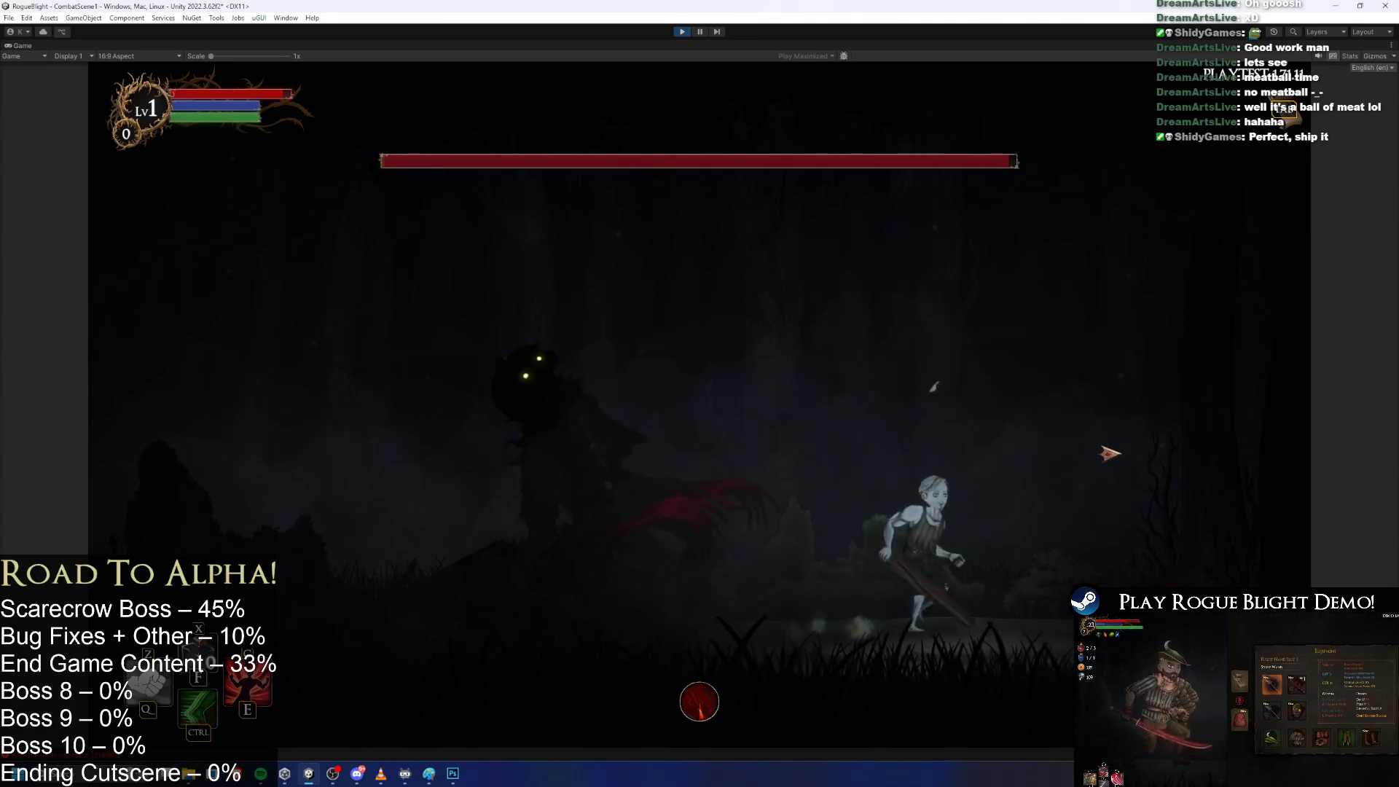
pyautogui.press('a')
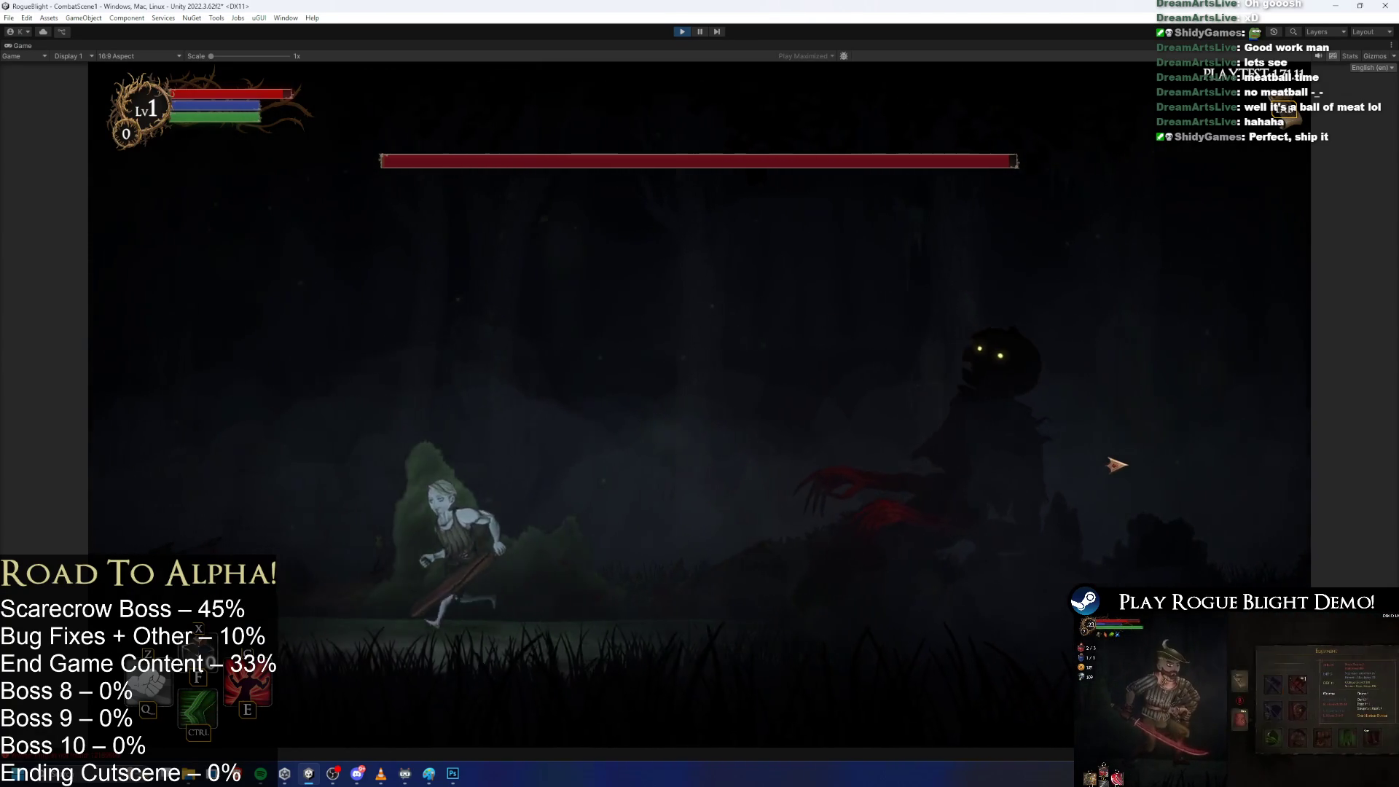
pyautogui.press('d')
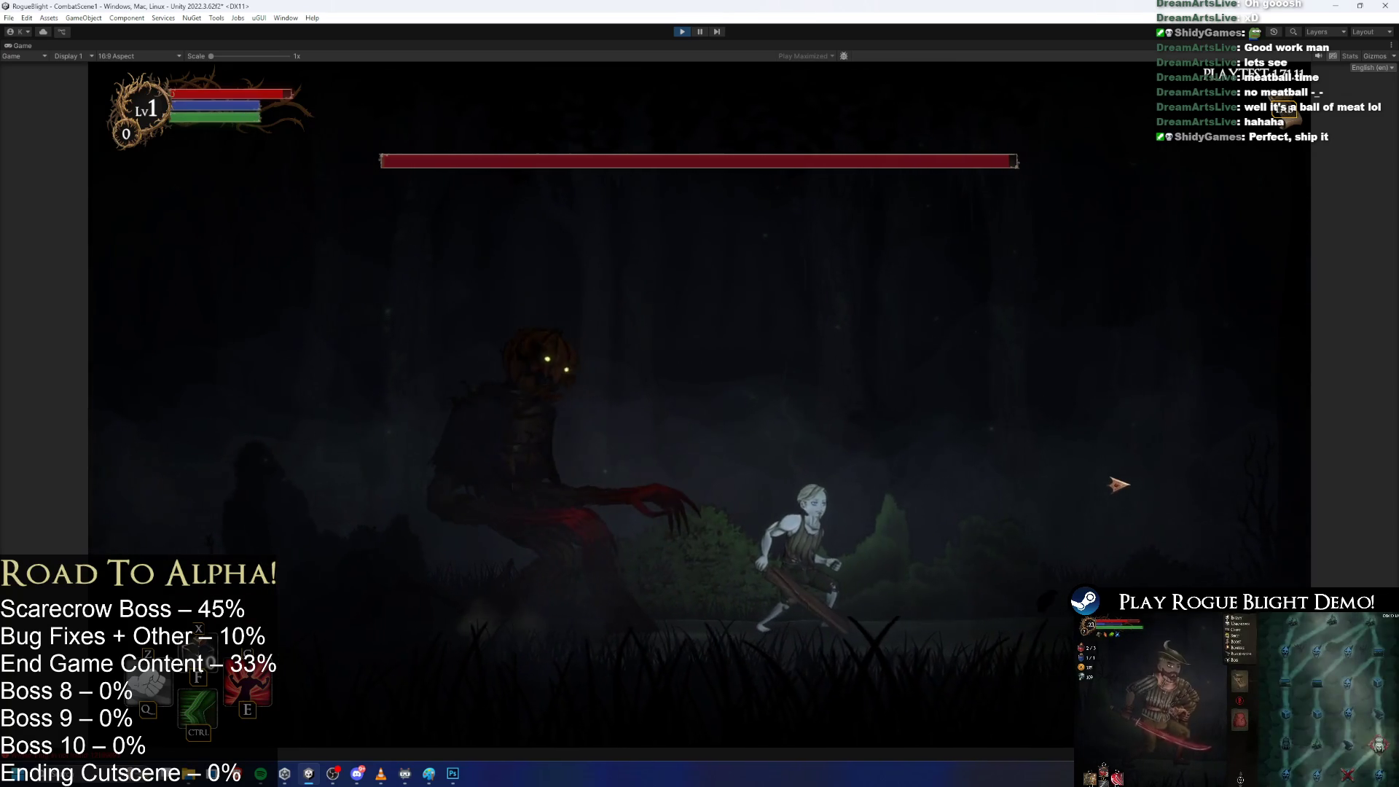
pyautogui.press('d')
pyautogui.press('a')
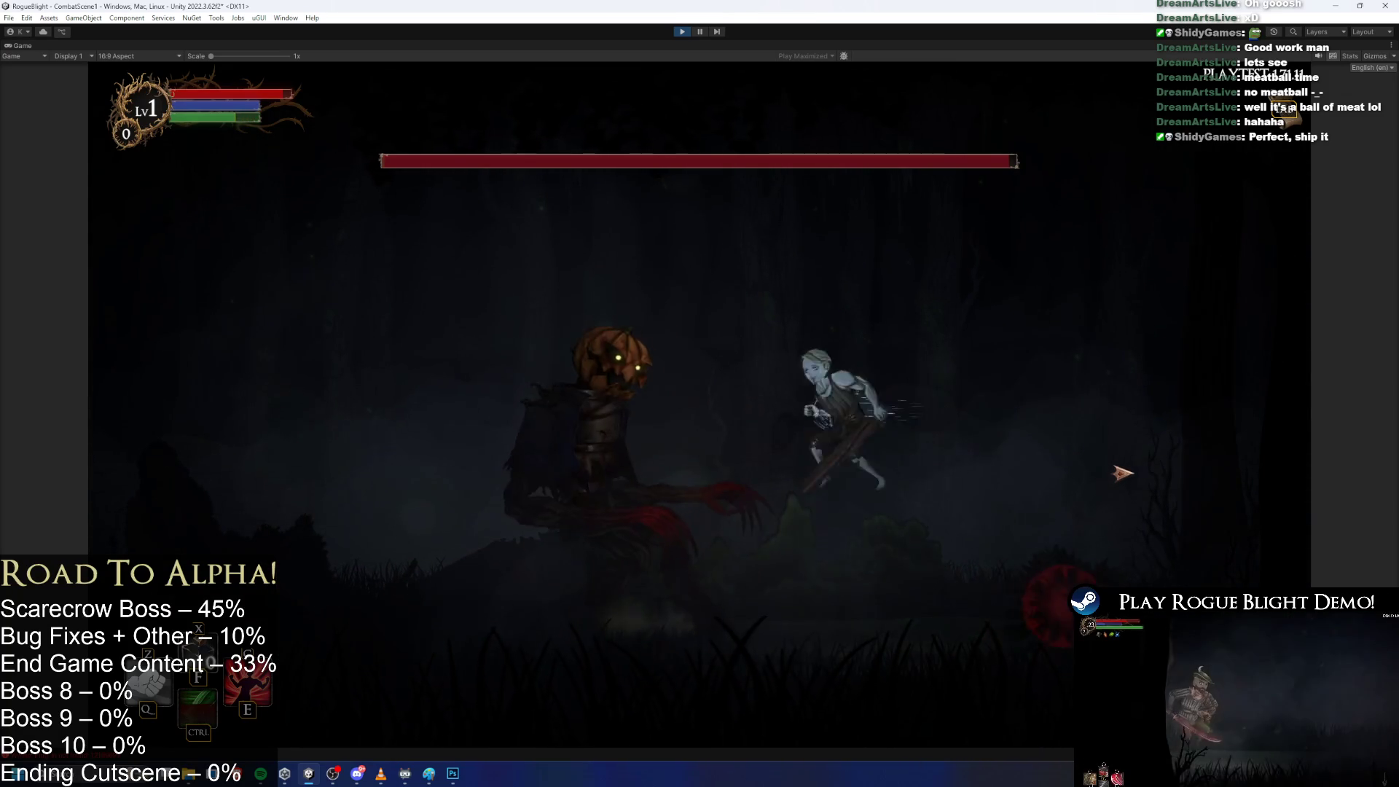
pyautogui.press('a')
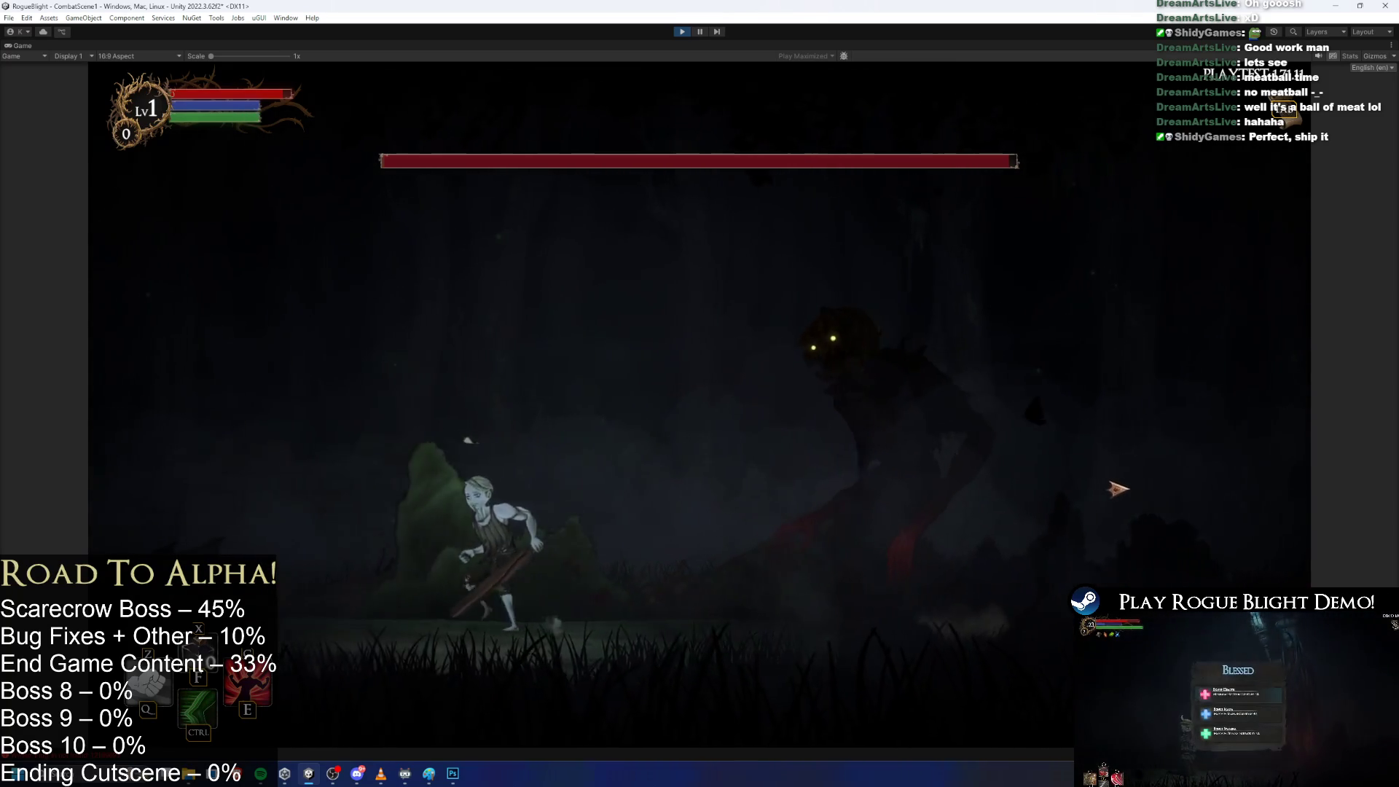
pyautogui.press('a')
pyautogui.press('space')
pyautogui.press('d')
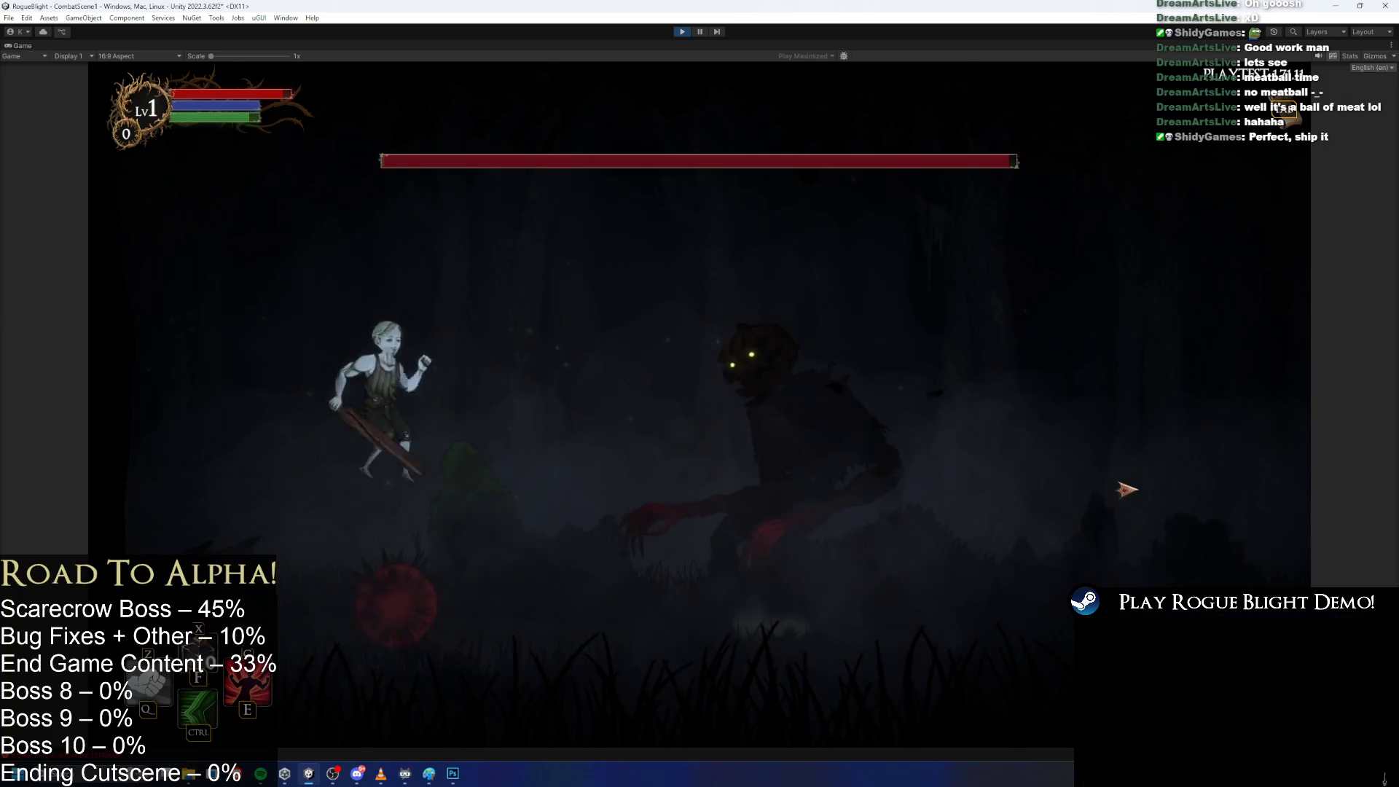
pyautogui.press('d')
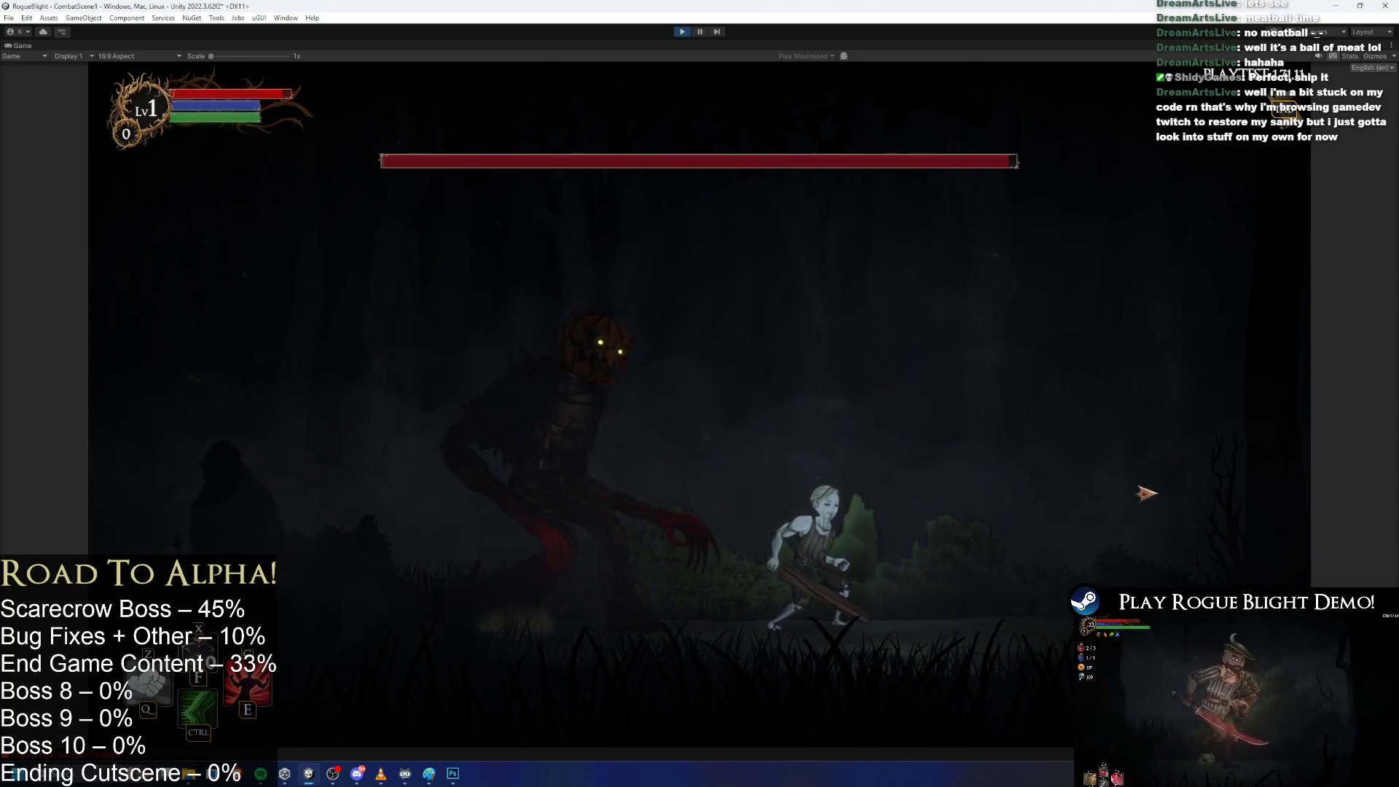
pyautogui.press('d')
pyautogui.press('a')
pyautogui.press('space')
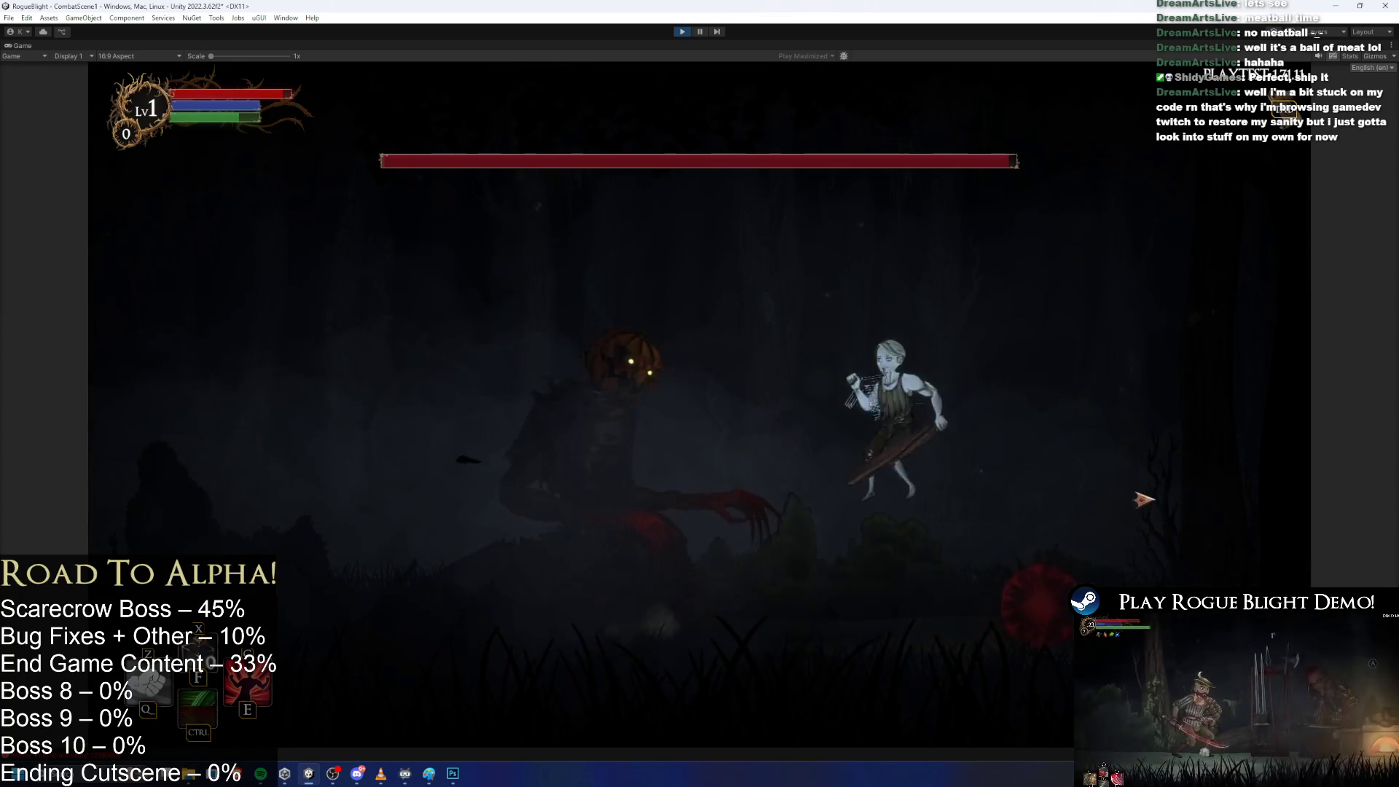
pyautogui.press('a')
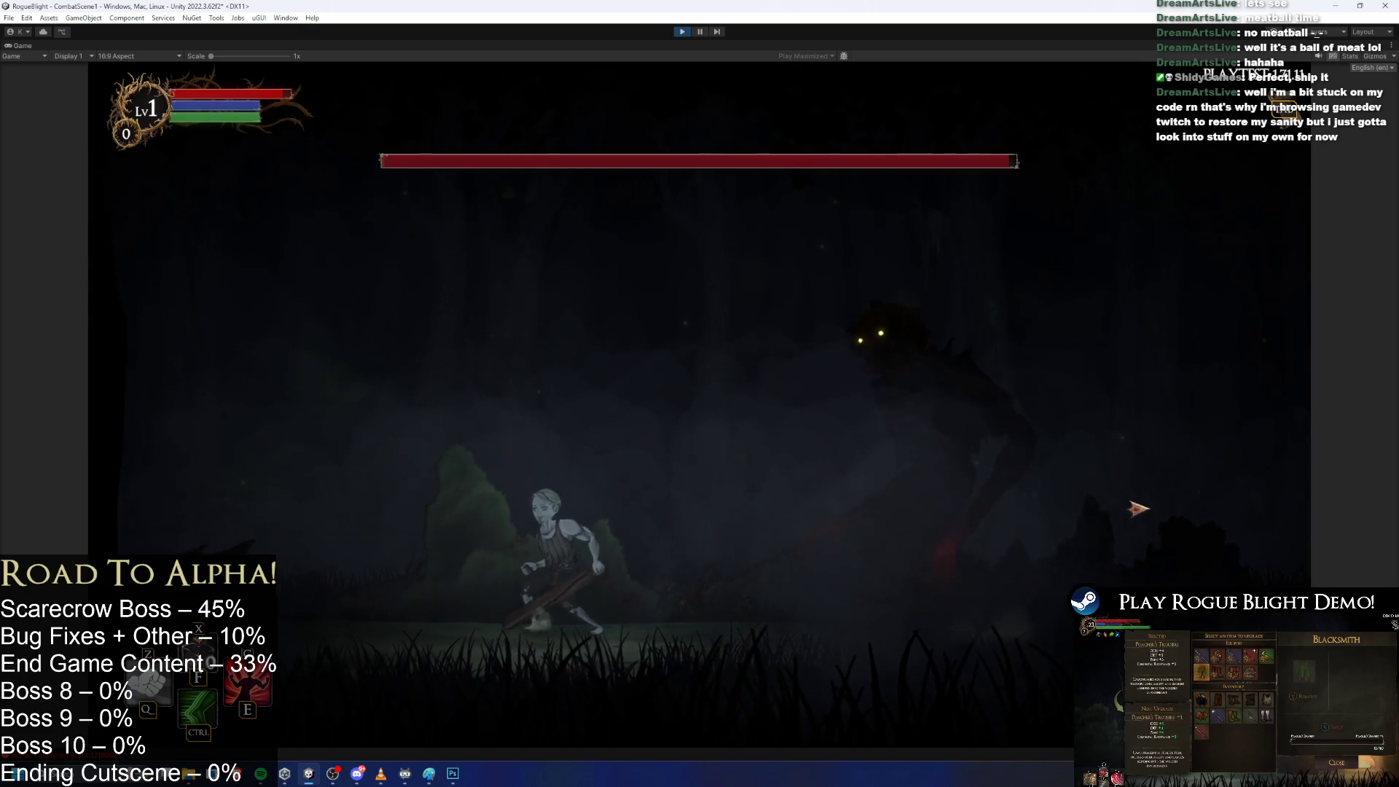
pyautogui.press('a')
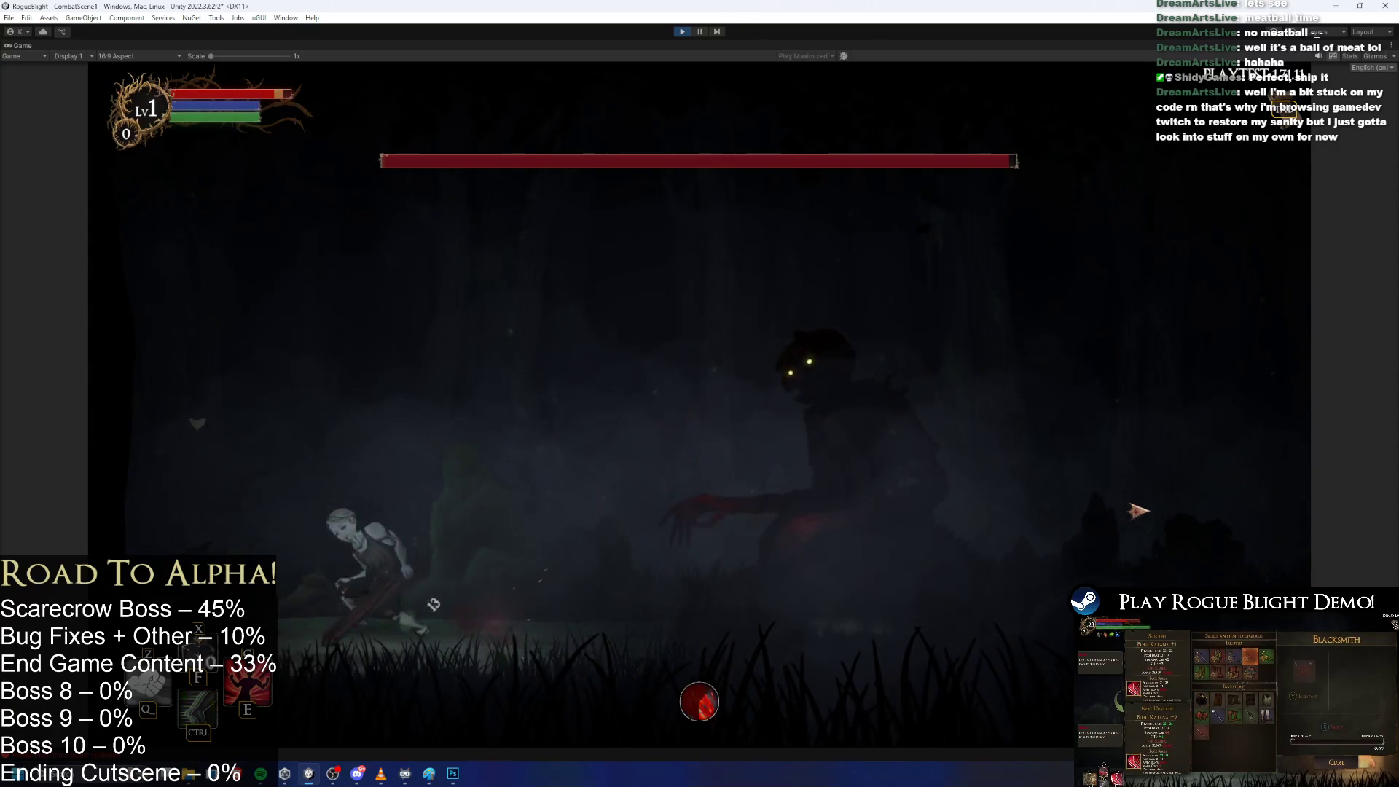
# Keep evading with runs, Ctrl dashes and jumps, moving back in to strike the boss.
pyautogui.press('d')
pyautogui.press('a')
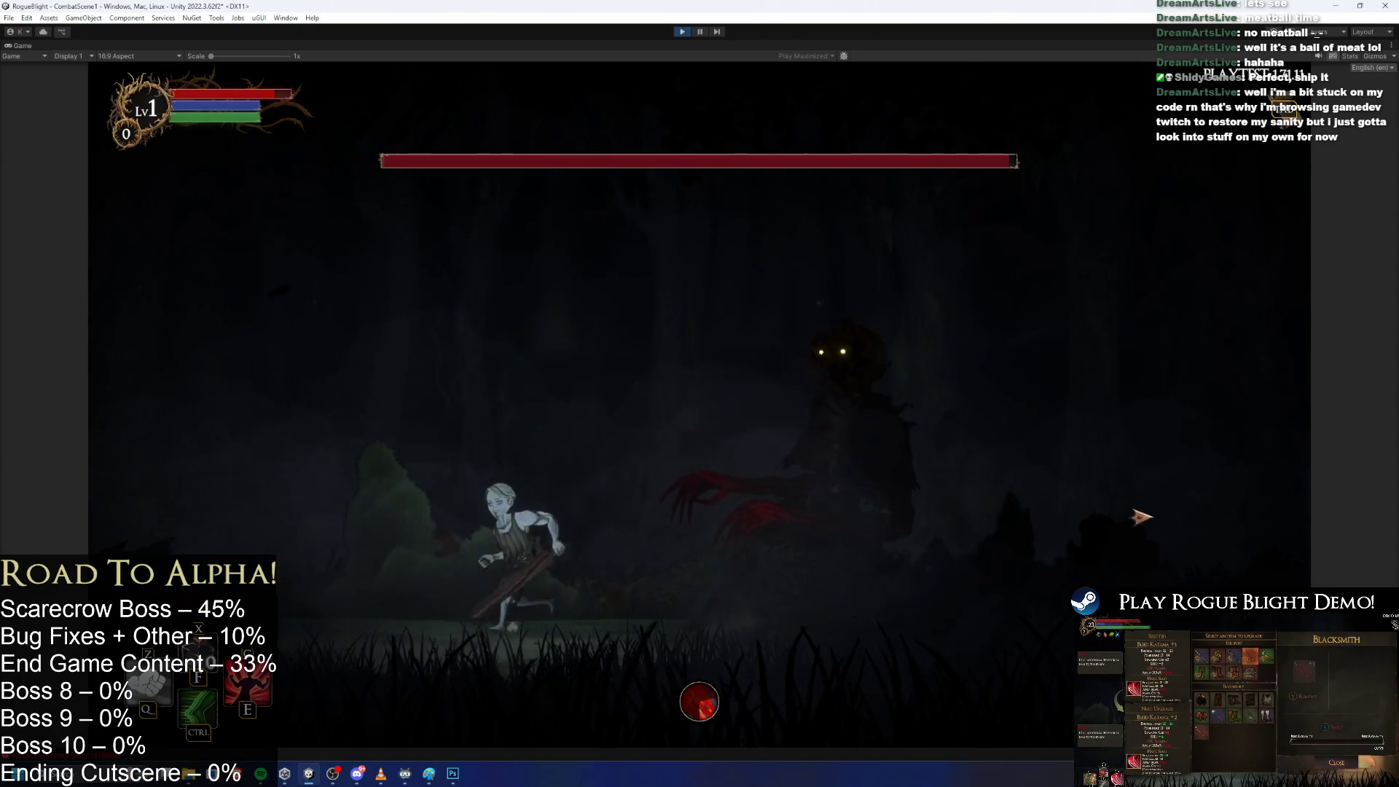
pyautogui.press('d')
pyautogui.press('d')
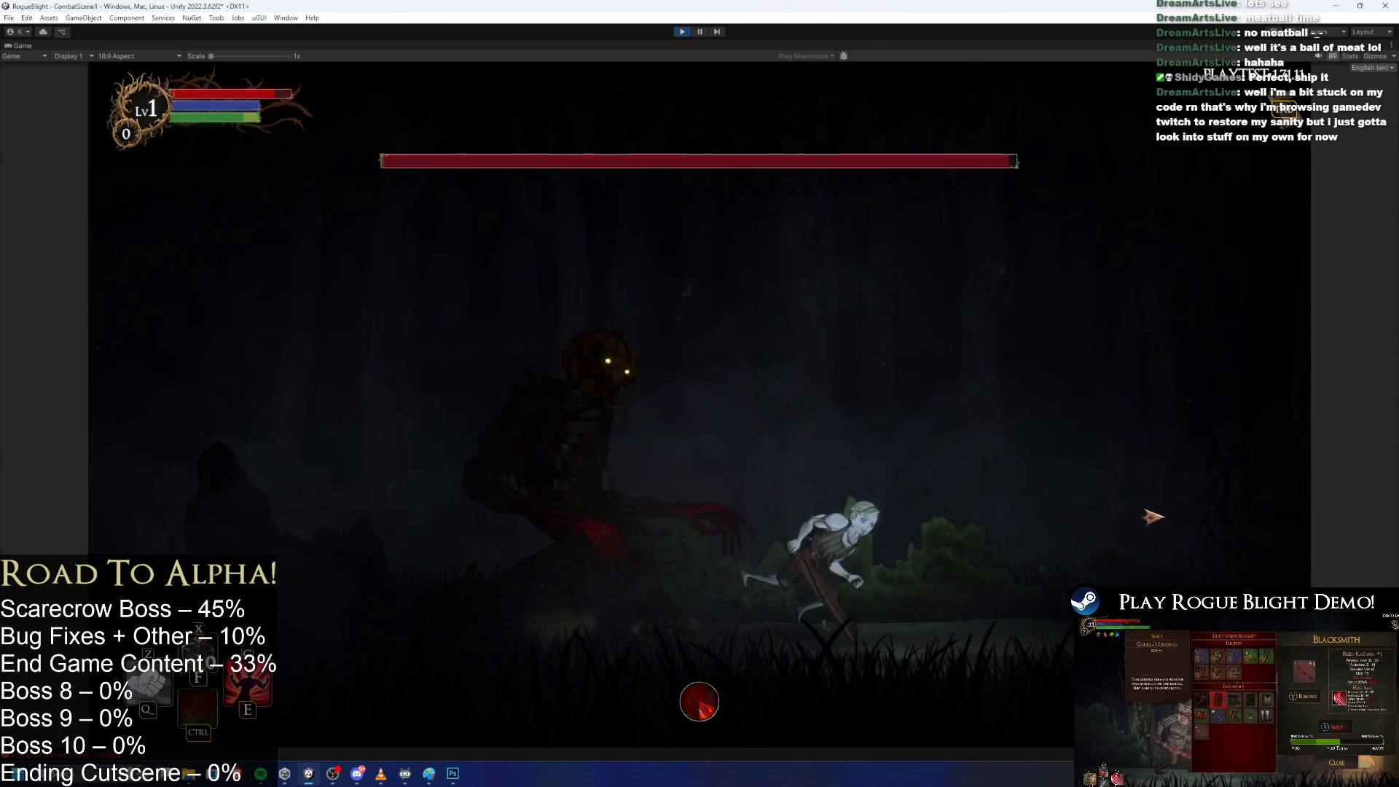
pyautogui.press('a')
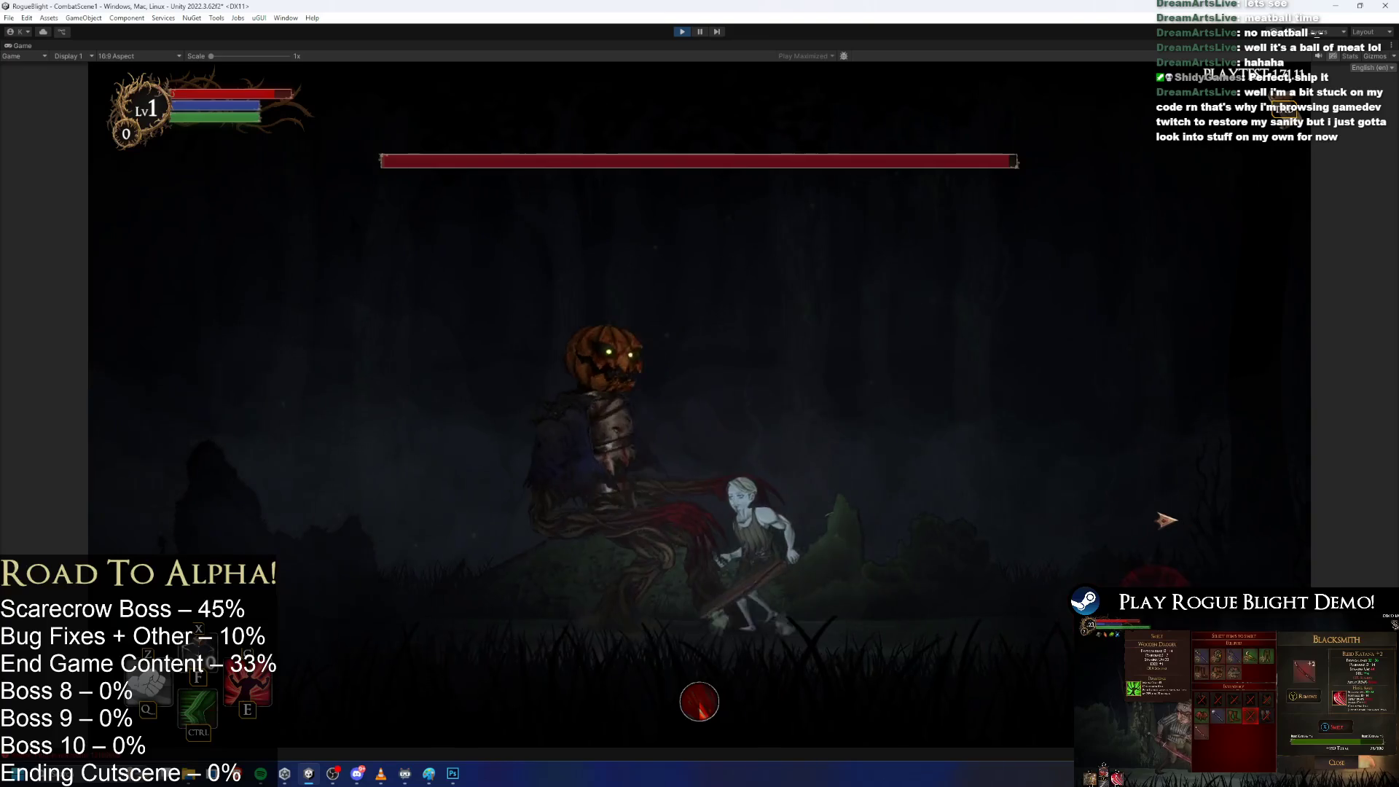
pyautogui.press('a')
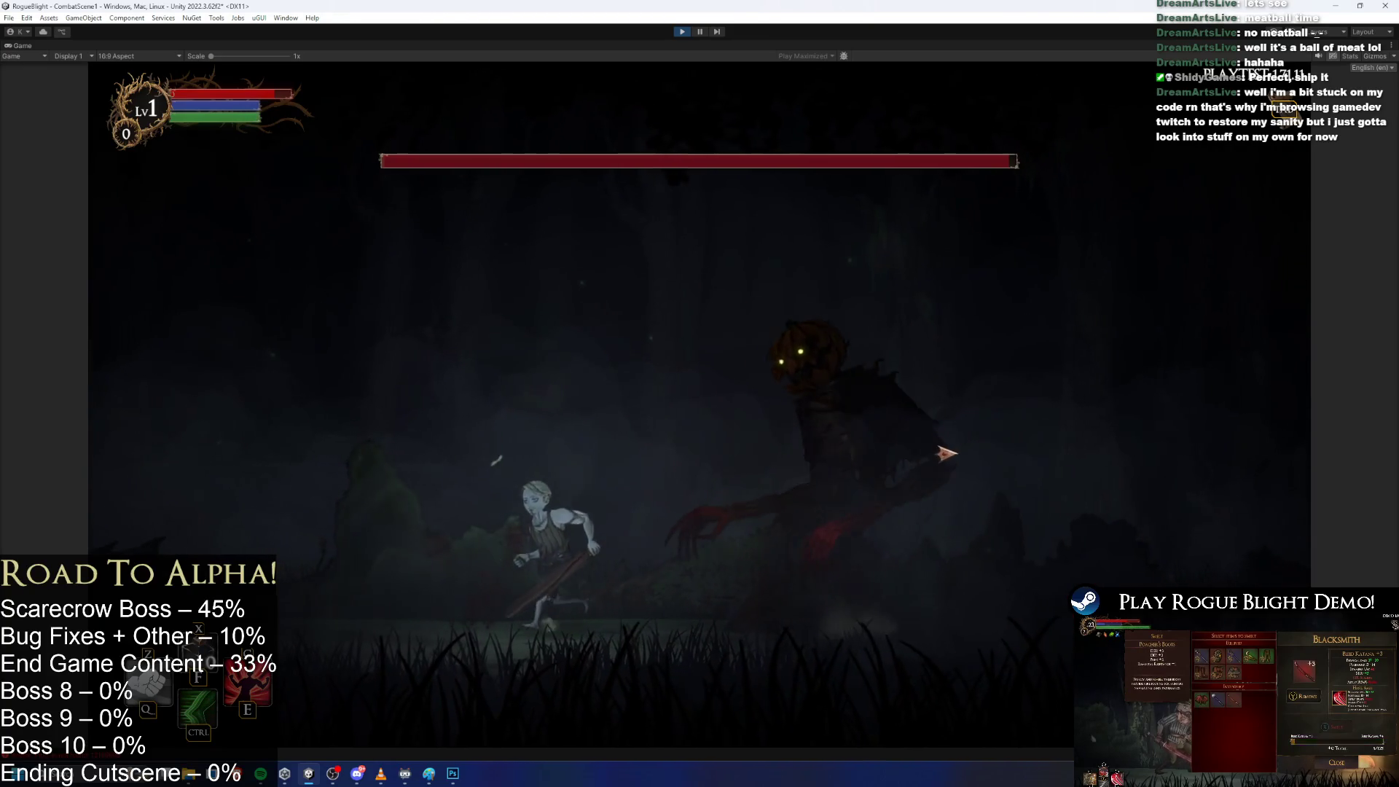
pyautogui.press('space')
pyautogui.press('d')
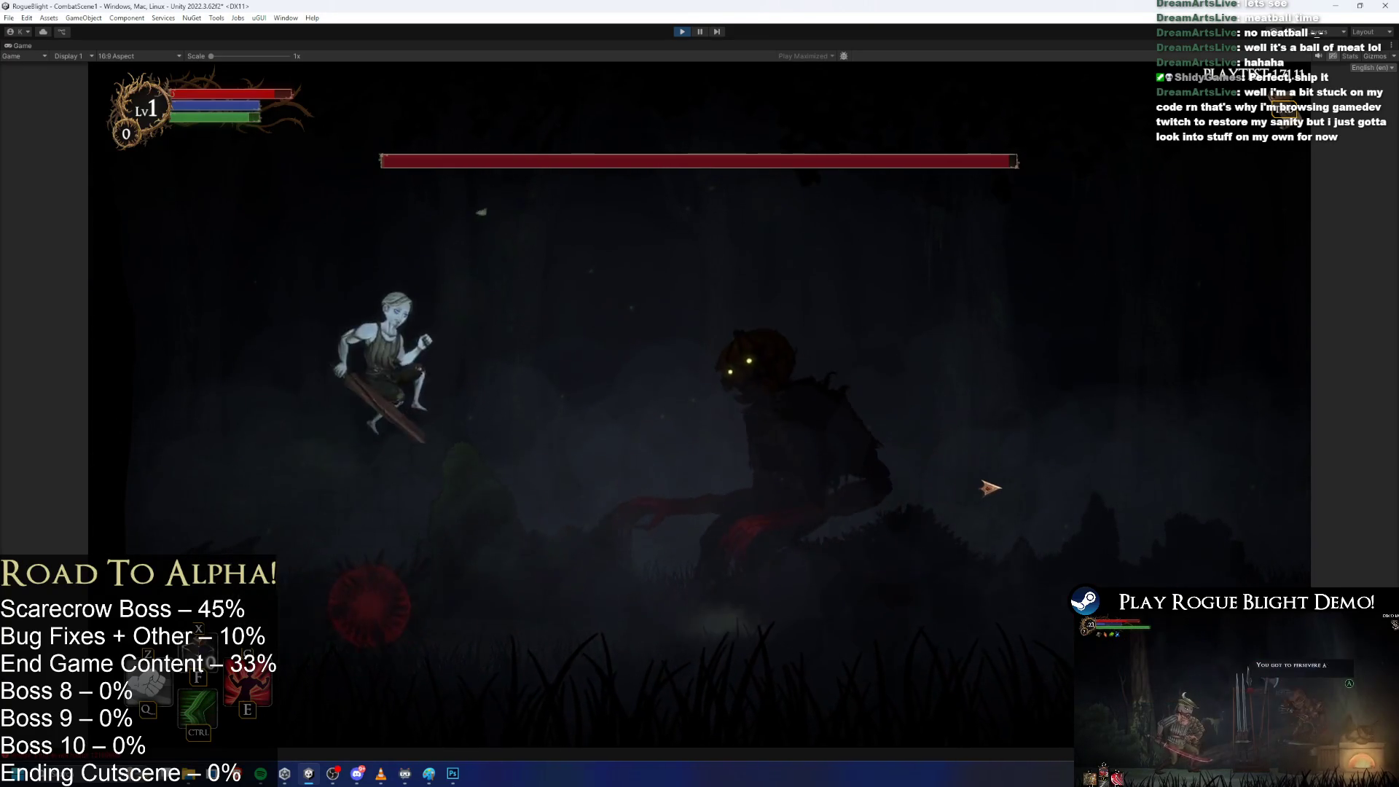
pyautogui.press('d')
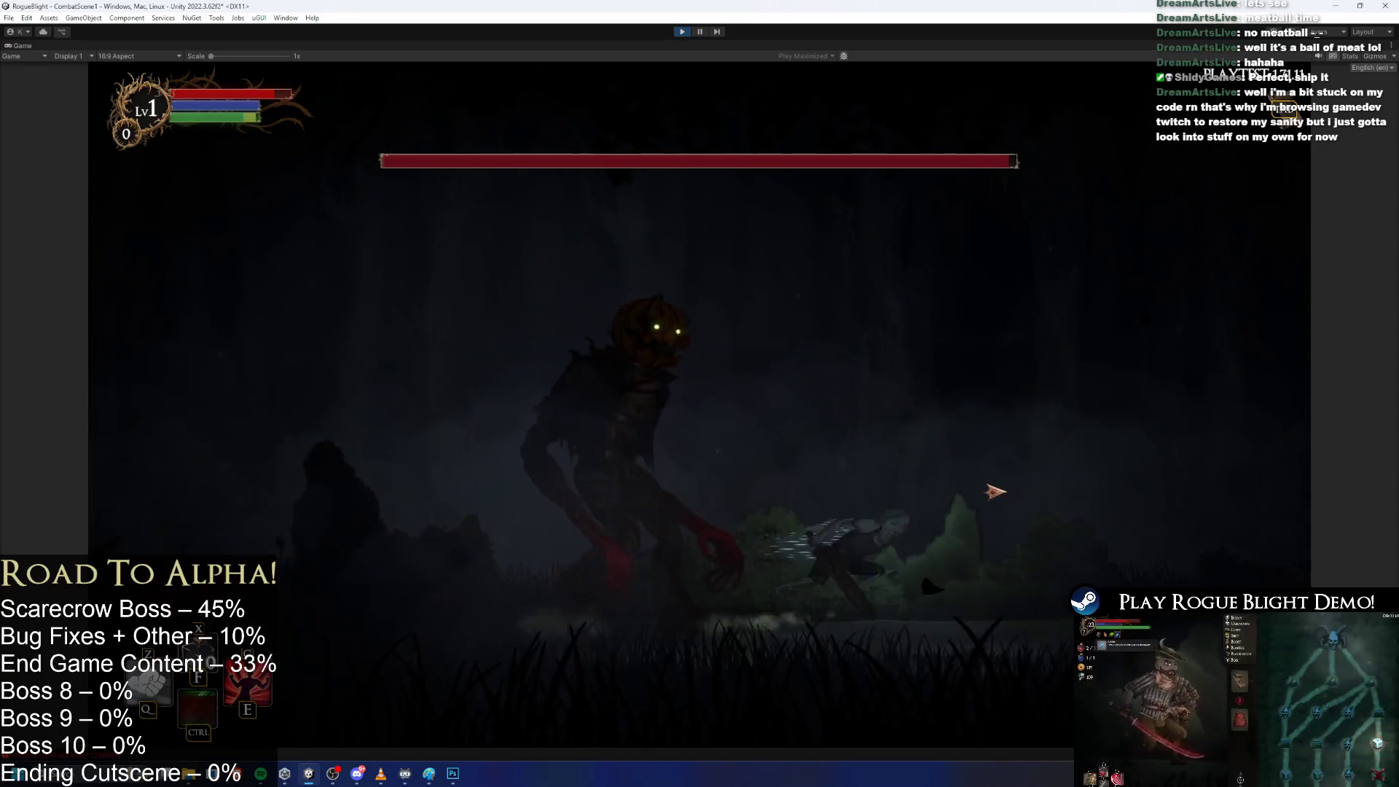
pyautogui.press('d')
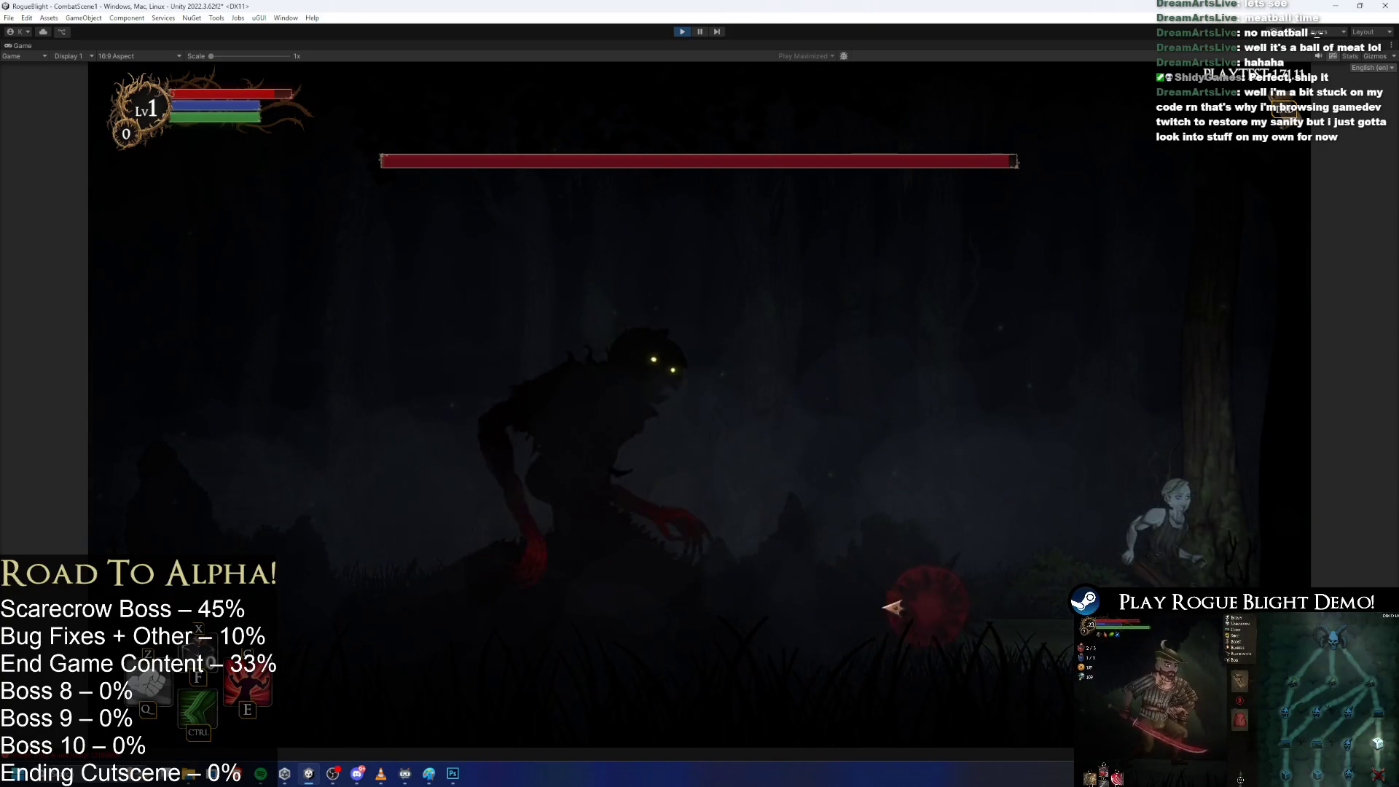
pyautogui.press('a')
pyautogui.press('ctrl')
pyautogui.press('a')
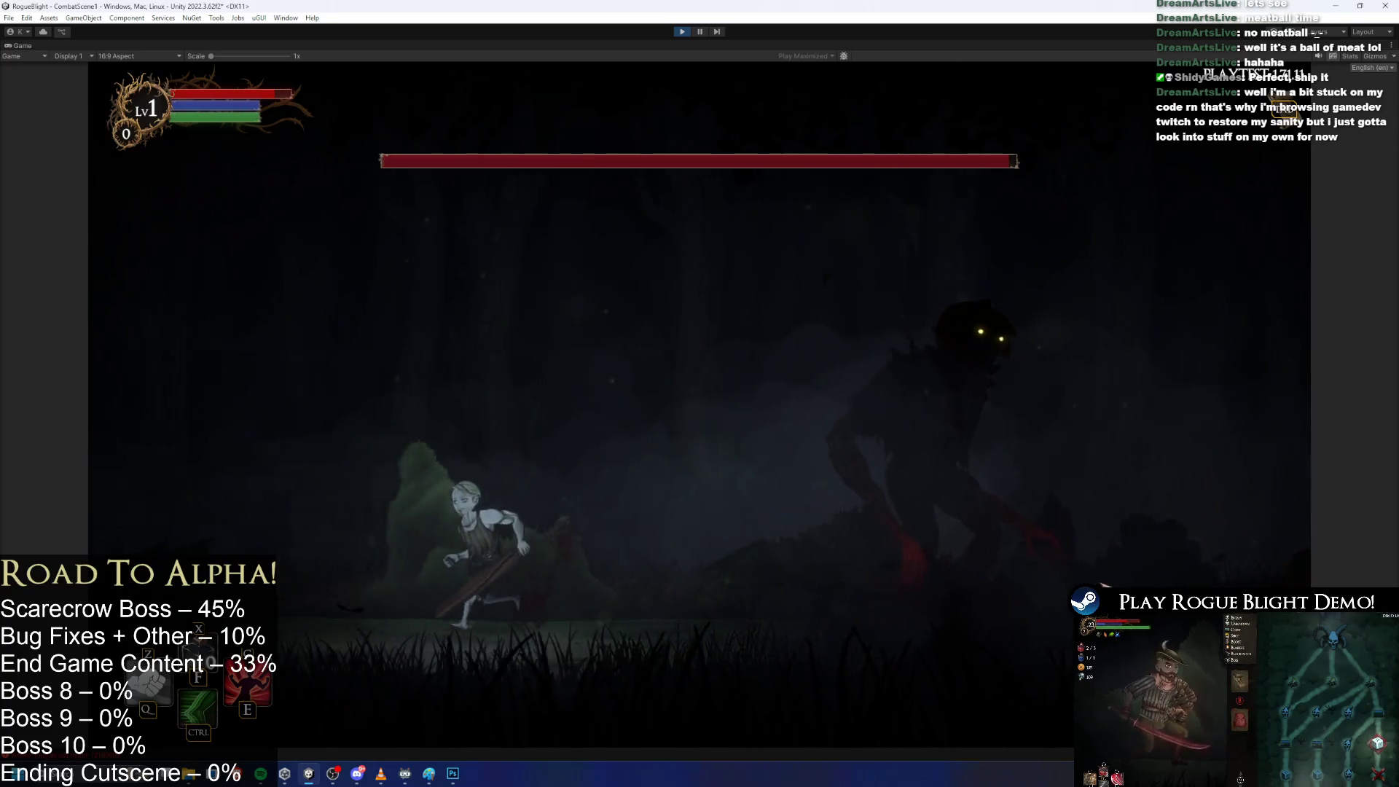
pyautogui.press('ctrl')
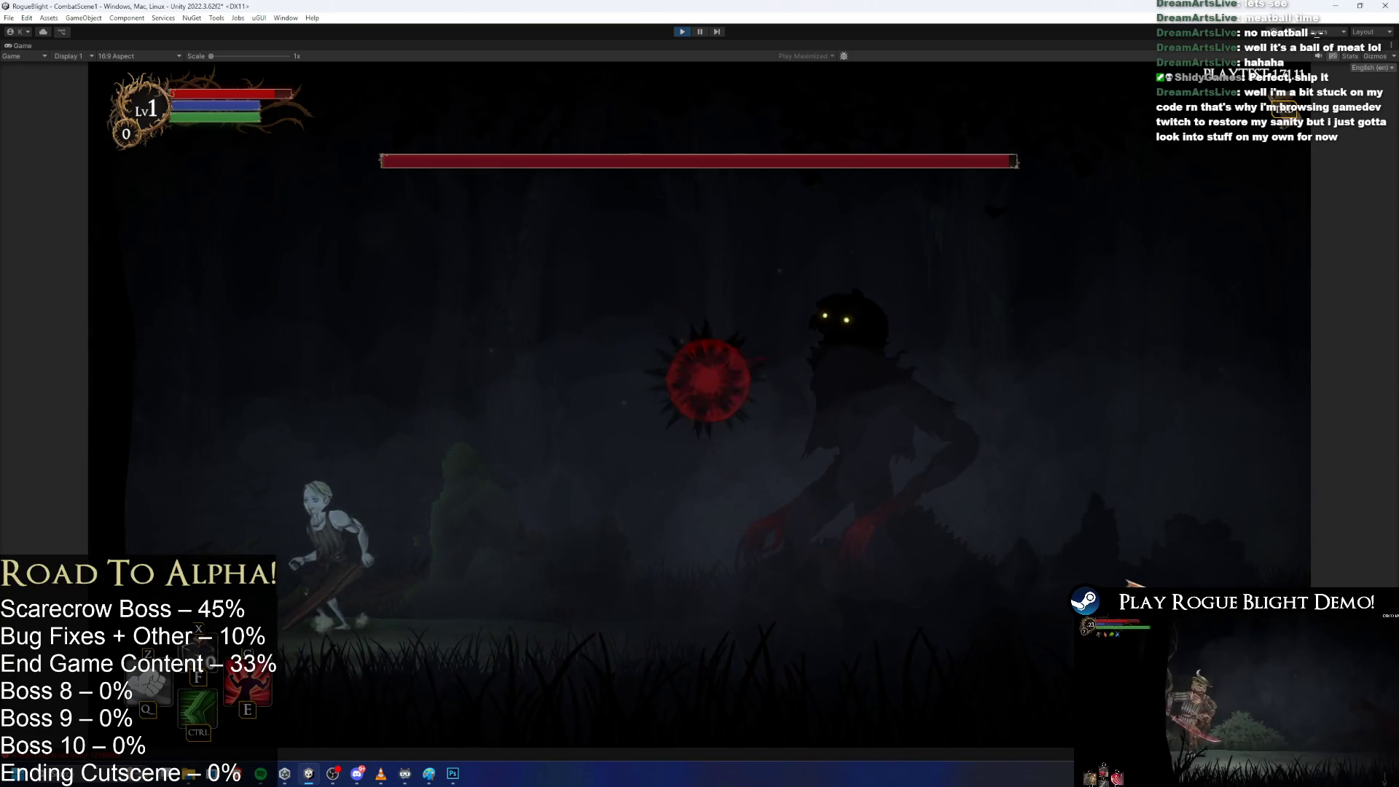
pyautogui.press('space')
pyautogui.press('d')
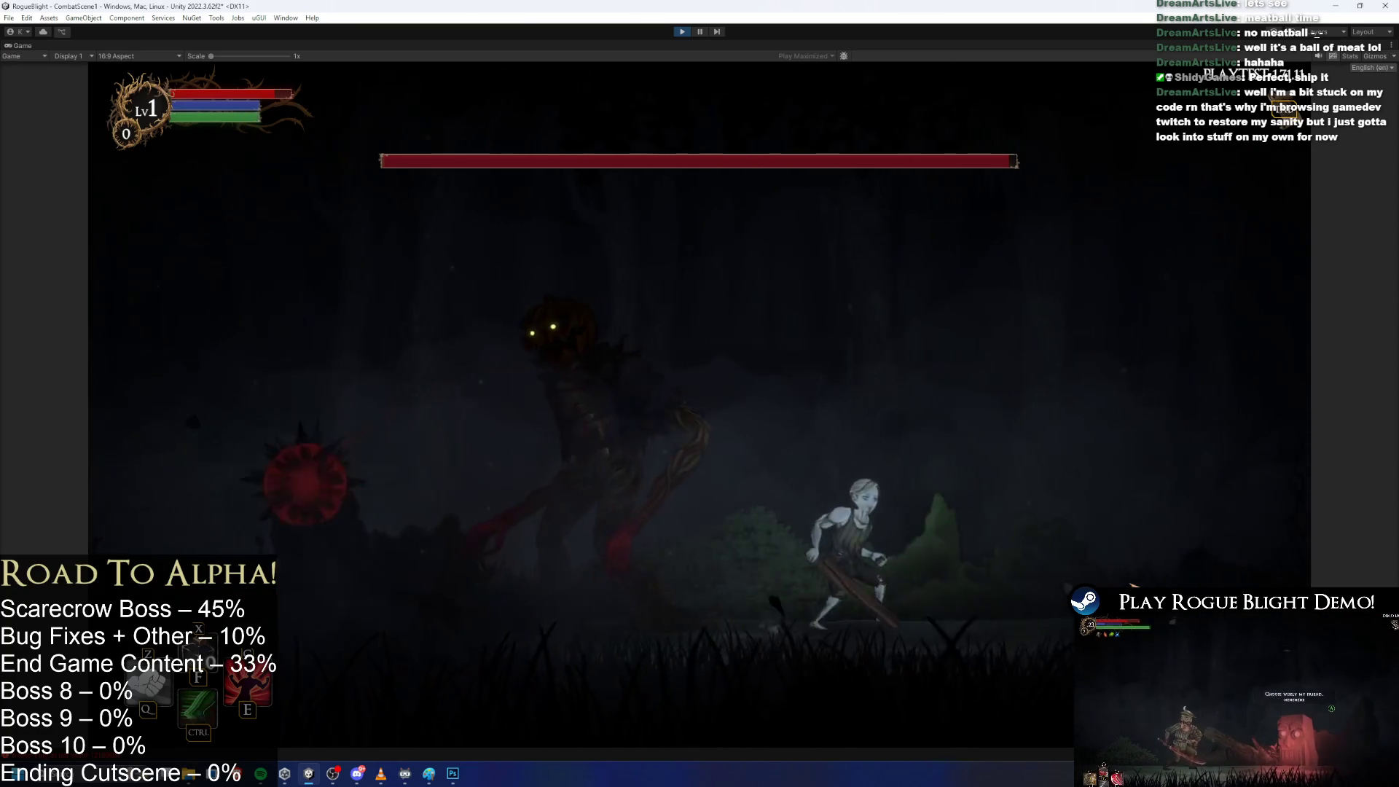
pyautogui.press('d')
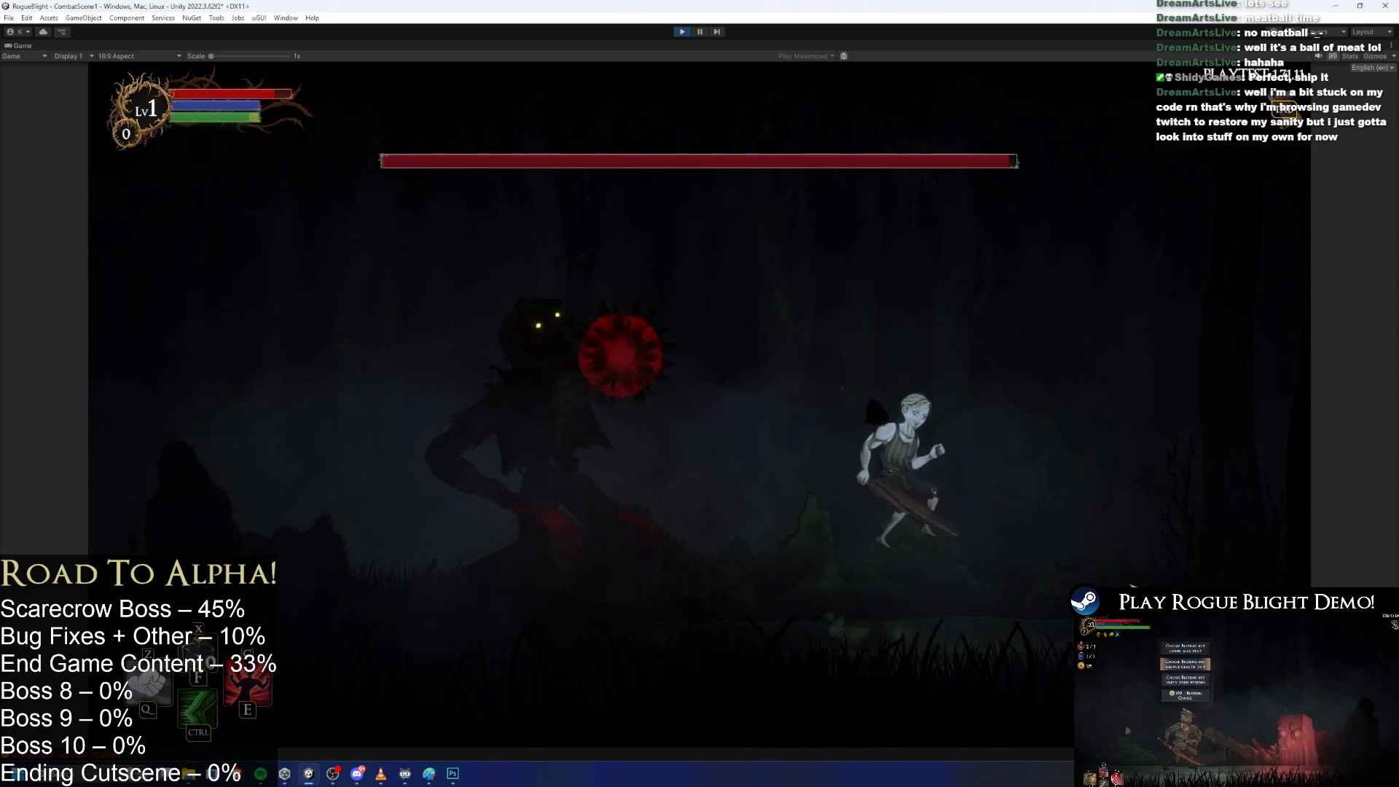
pyautogui.press('a')
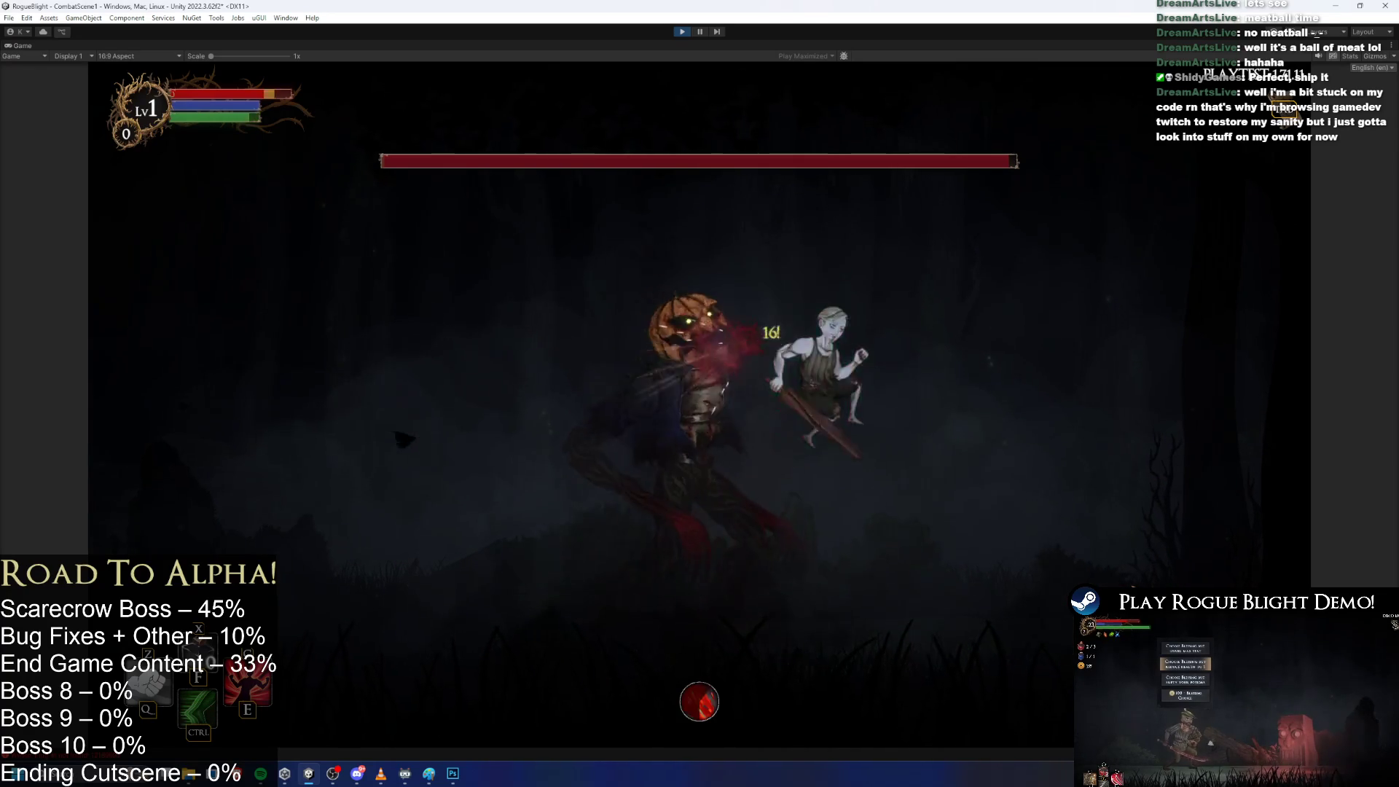
pyautogui.press('d')
pyautogui.press('a')
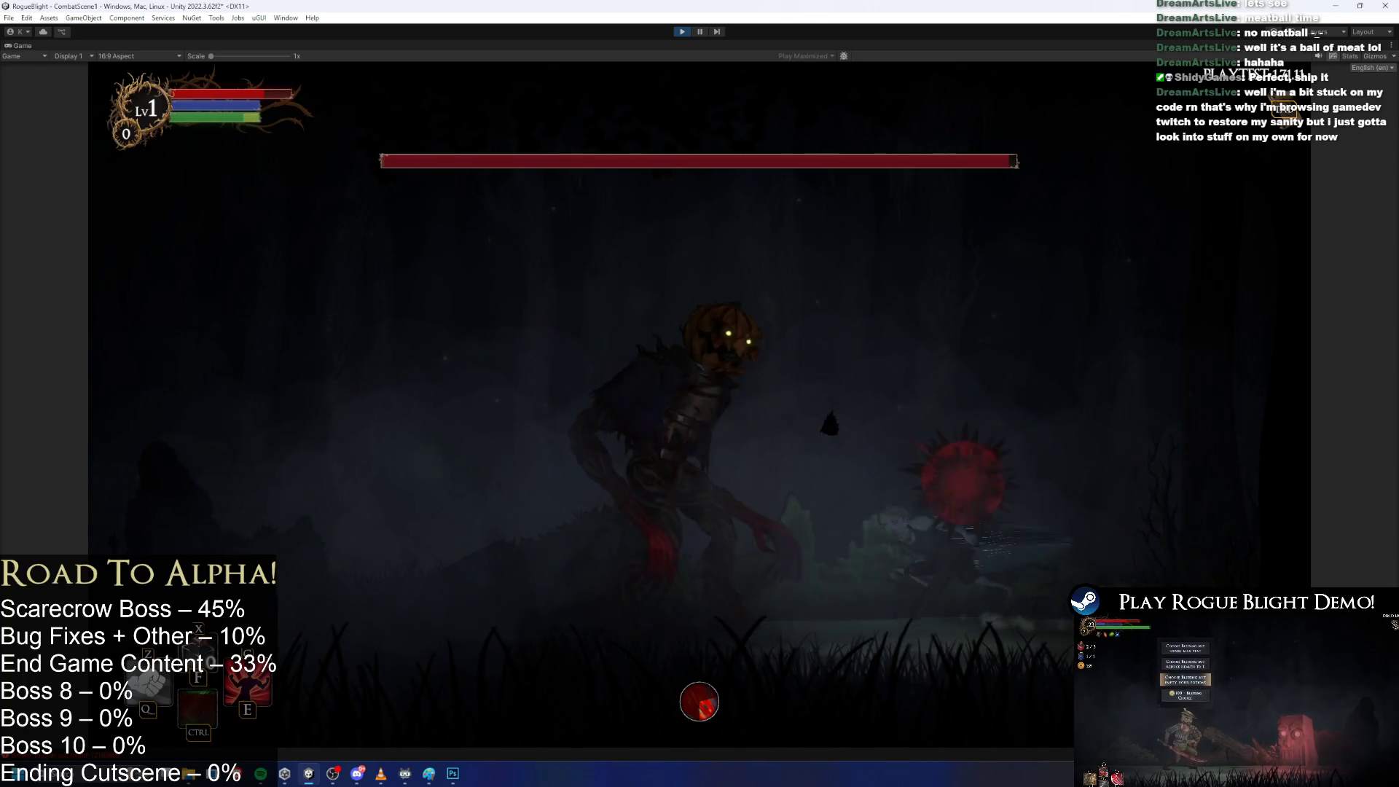
pyautogui.press('d')
pyautogui.press('a')
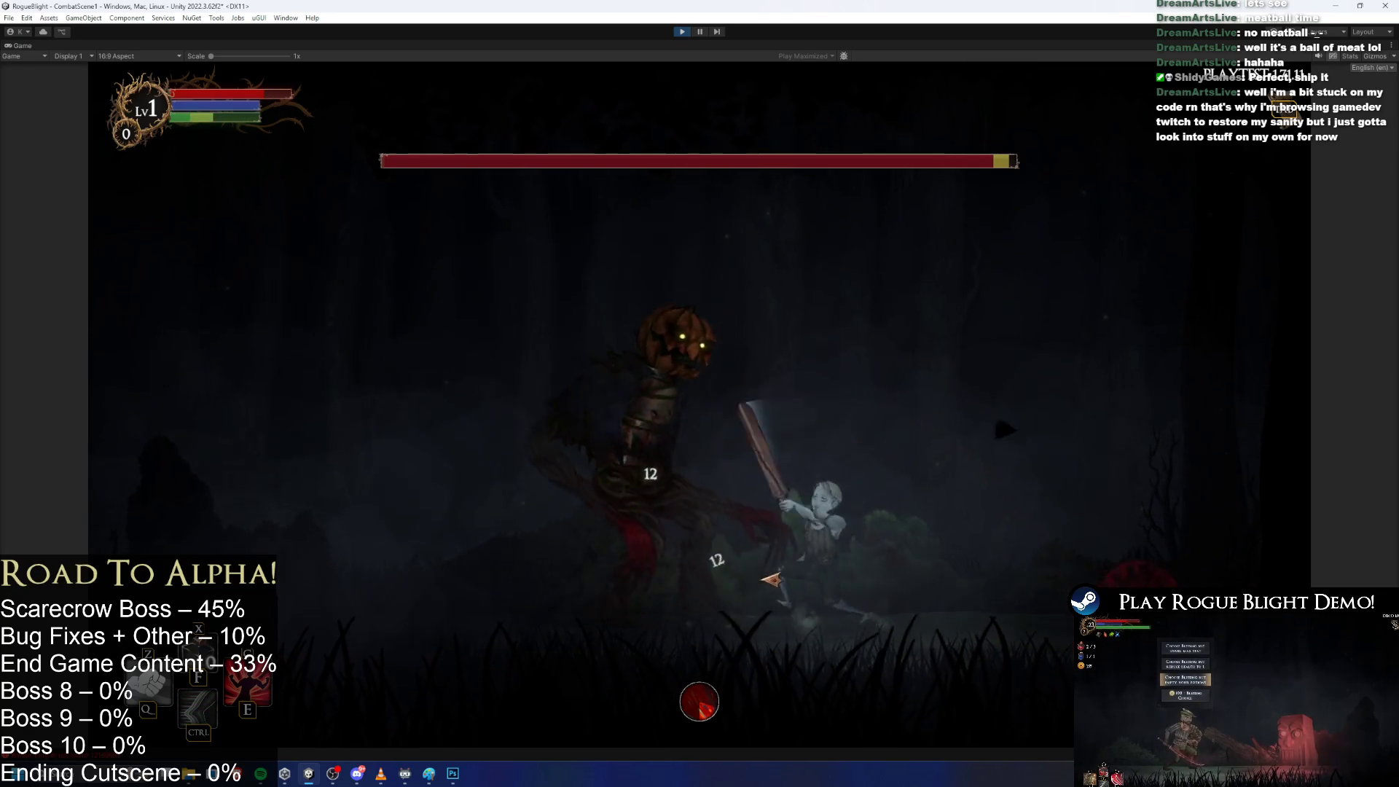
pyautogui.press('d')
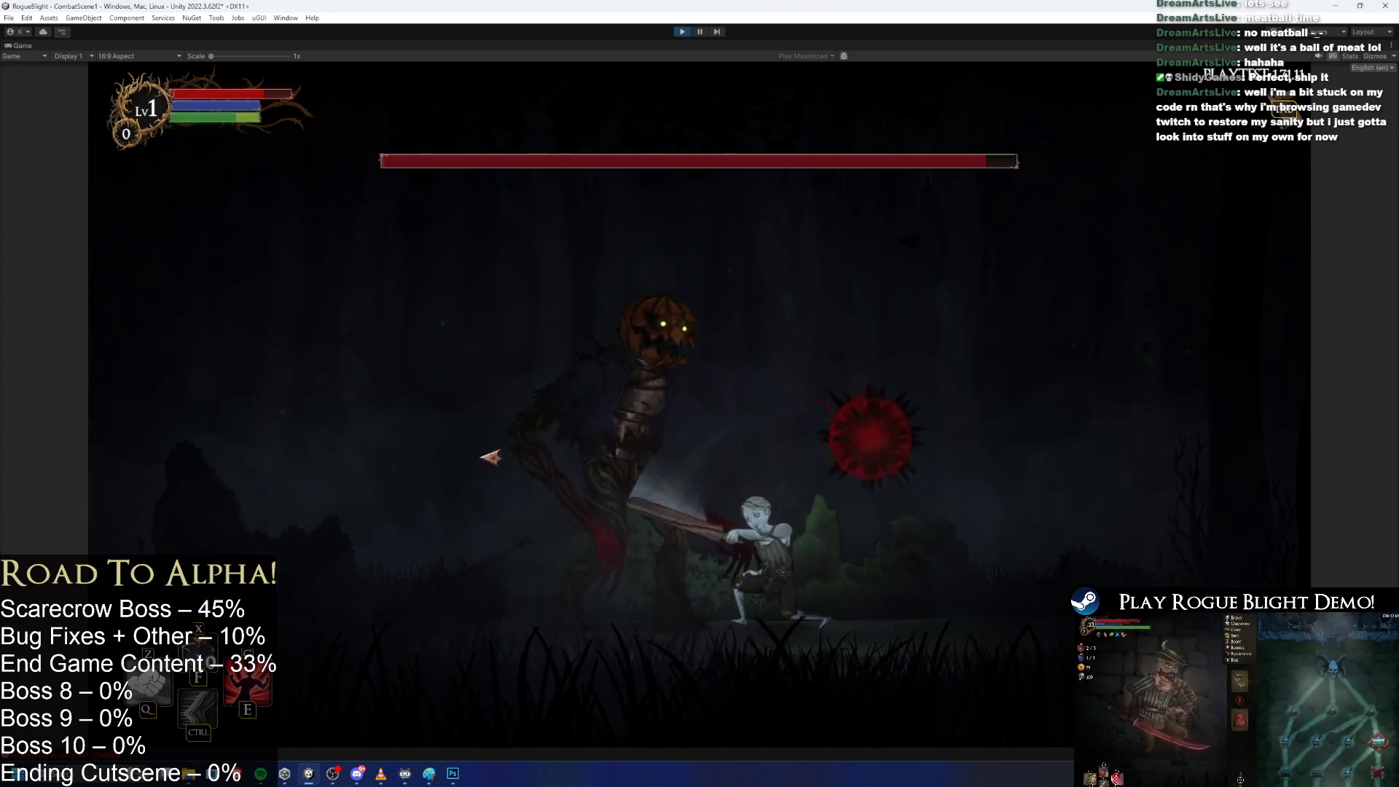
# Swing the club, activate the 25% damage boost with E, and keep hitting the boss.
pyautogui.click(522, 462)
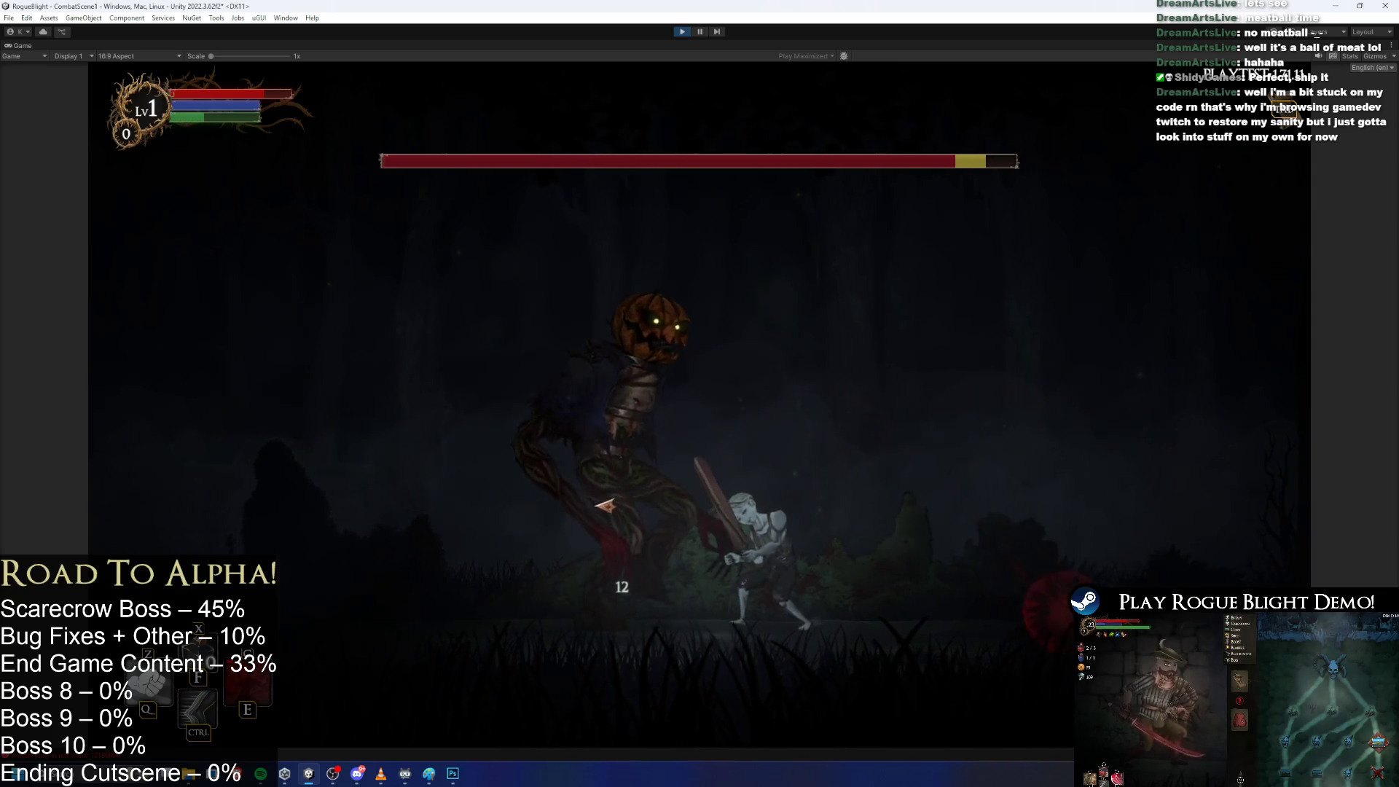
pyautogui.press('e')
pyautogui.click(656, 488)
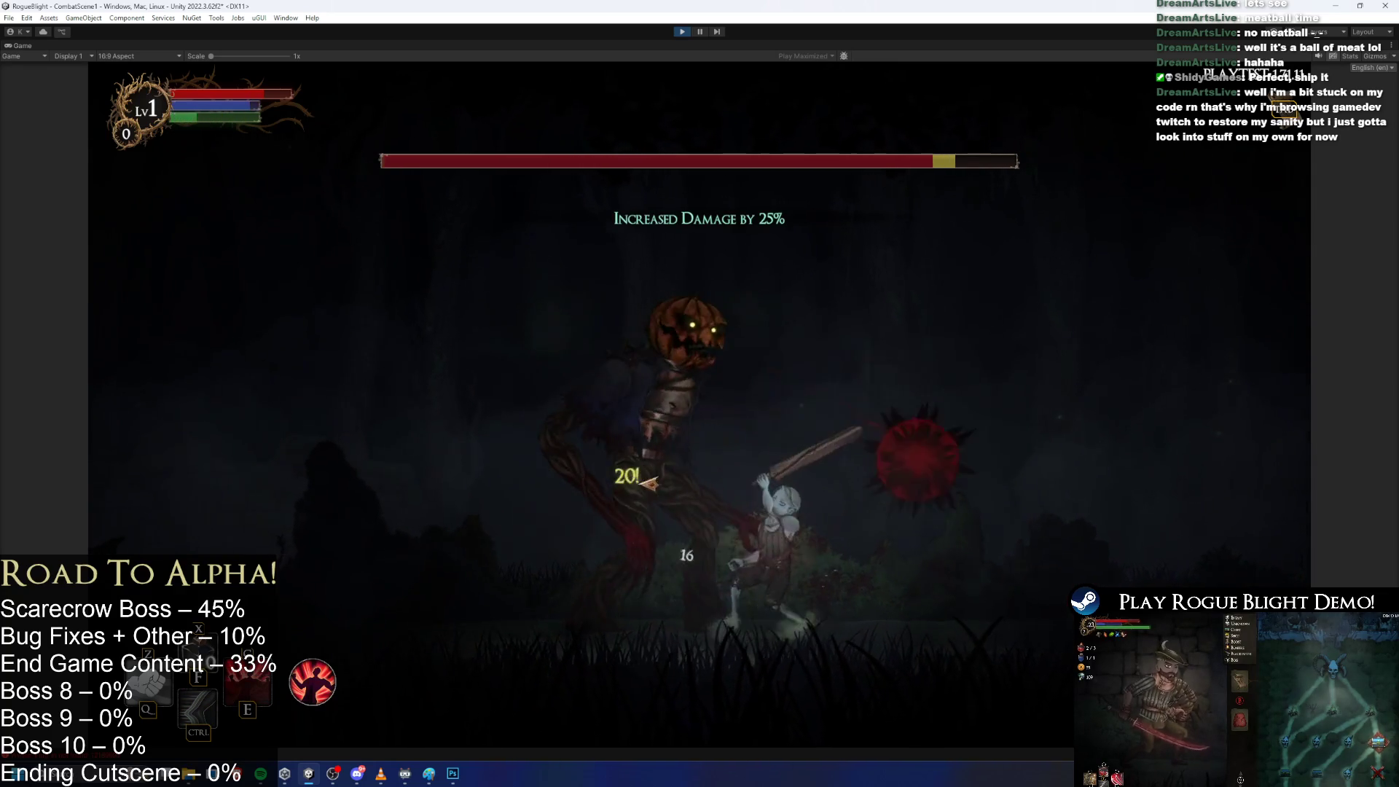
pyautogui.click(678, 481)
pyautogui.press('d')
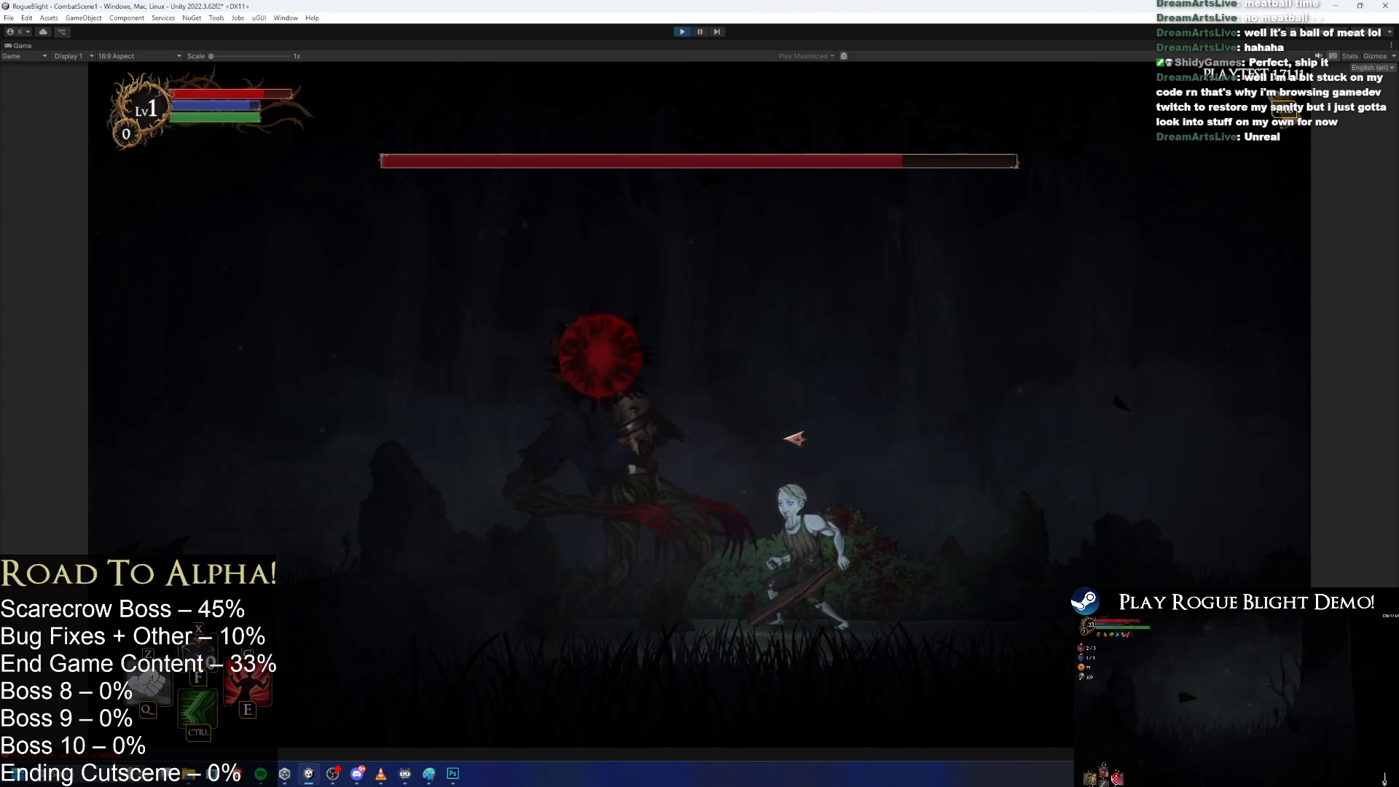
# Capture the Game view with Snipping Tool and draw a red line from the pumpkin head.
pyautogui.press('super')
pyautogui.write('snip')
pyautogui.press('Escape')
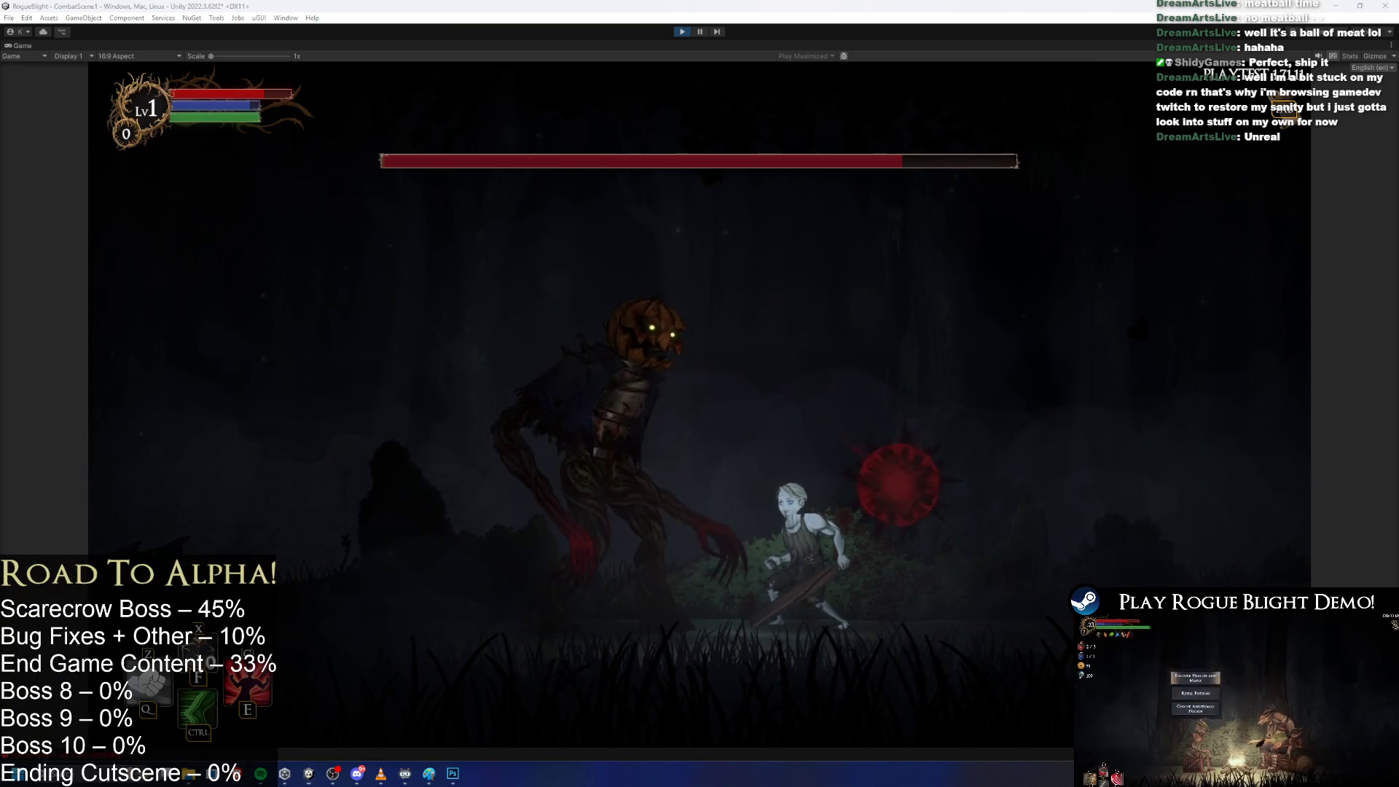
pyautogui.press('super+shift+s')
pyautogui.moveTo(1306, 745)
pyautogui.mouseDown()
pyautogui.moveTo(394, 92)
pyautogui.moveTo(91, 63)
pyautogui.mouseUp()
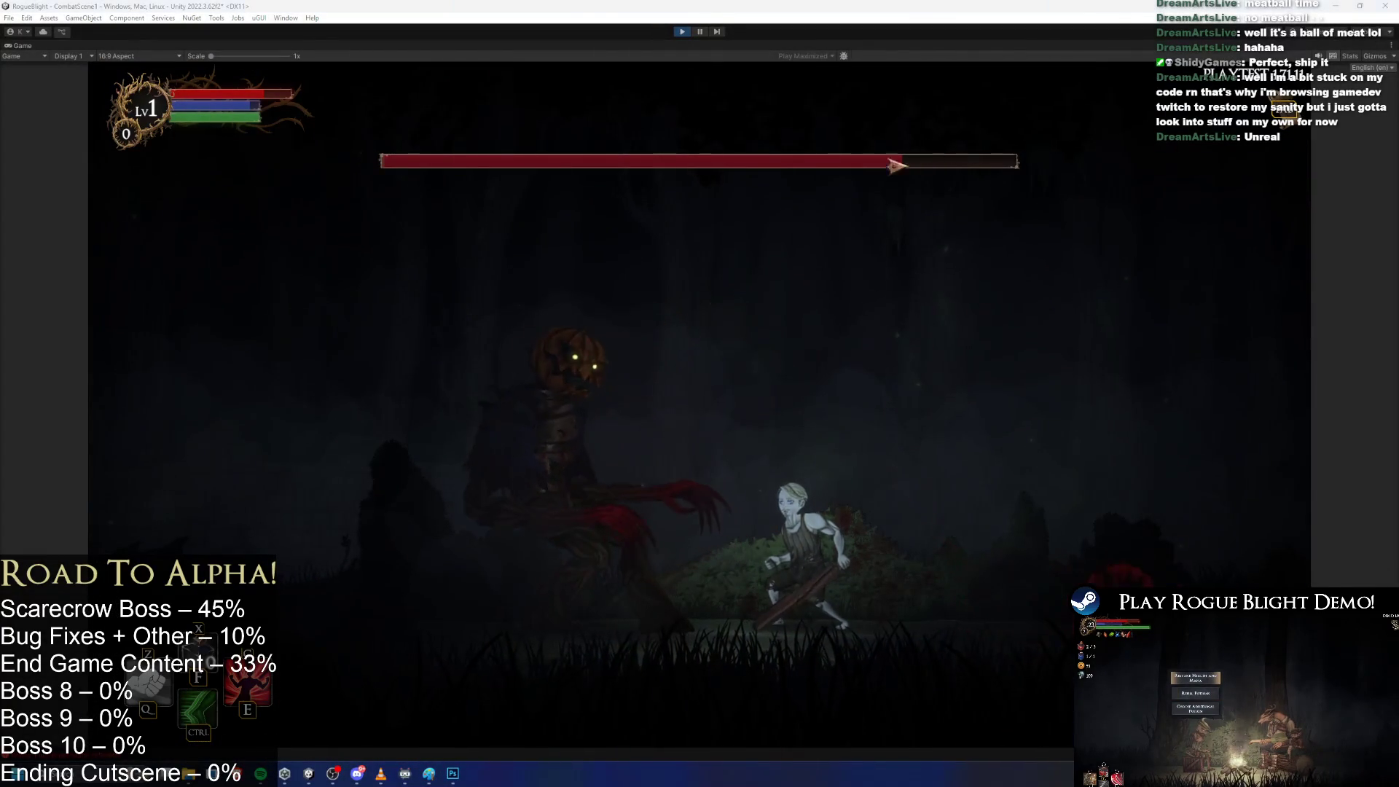
pyautogui.doubleClick(806, 7)
pyautogui.moveTo(666, 334); pyautogui.dragTo(680, 325)
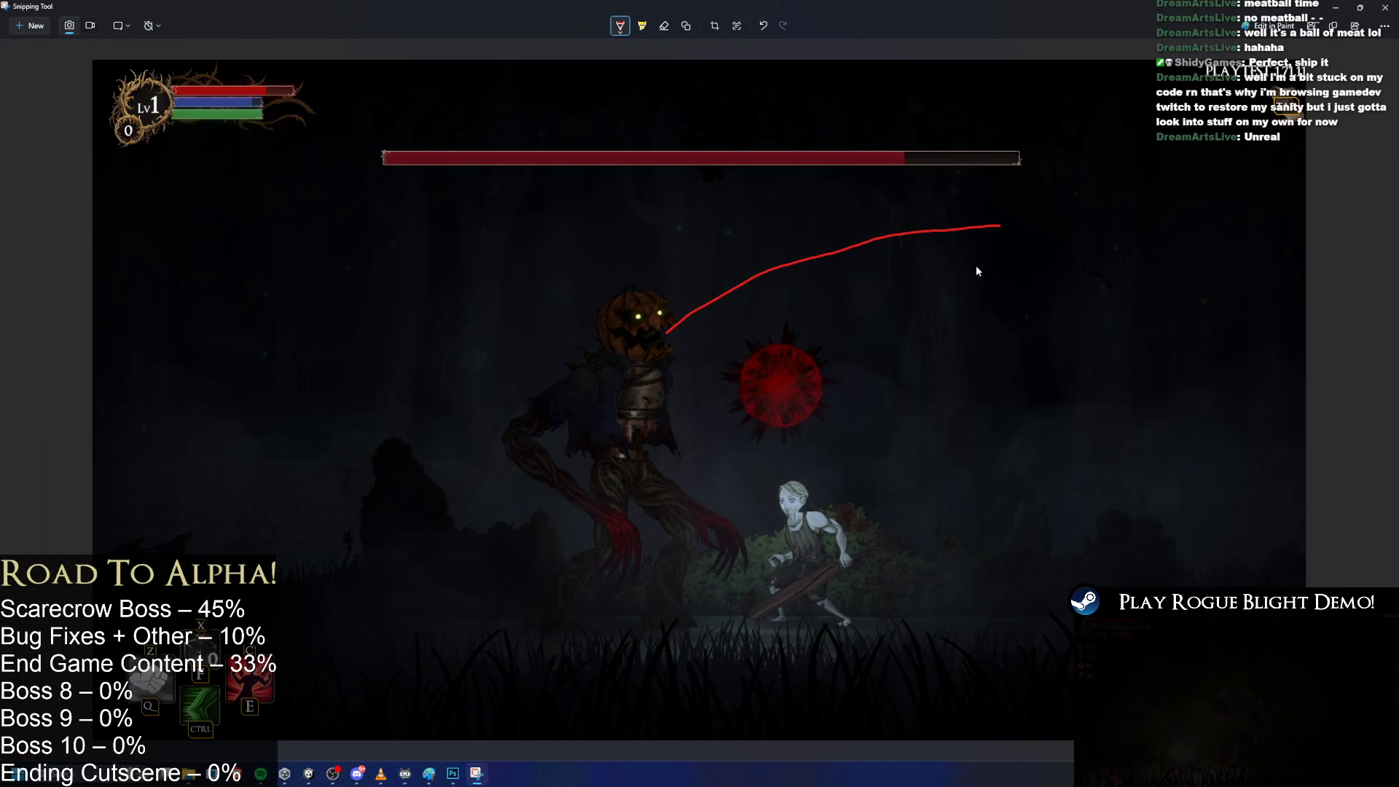
# Circle the far end of the red line, then undo the red pen strokes.
pyautogui.moveTo(997, 258)
pyautogui.mouseDown()
pyautogui.moveTo(724, 516)
pyautogui.moveTo(720, 580)
pyautogui.mouseUp()
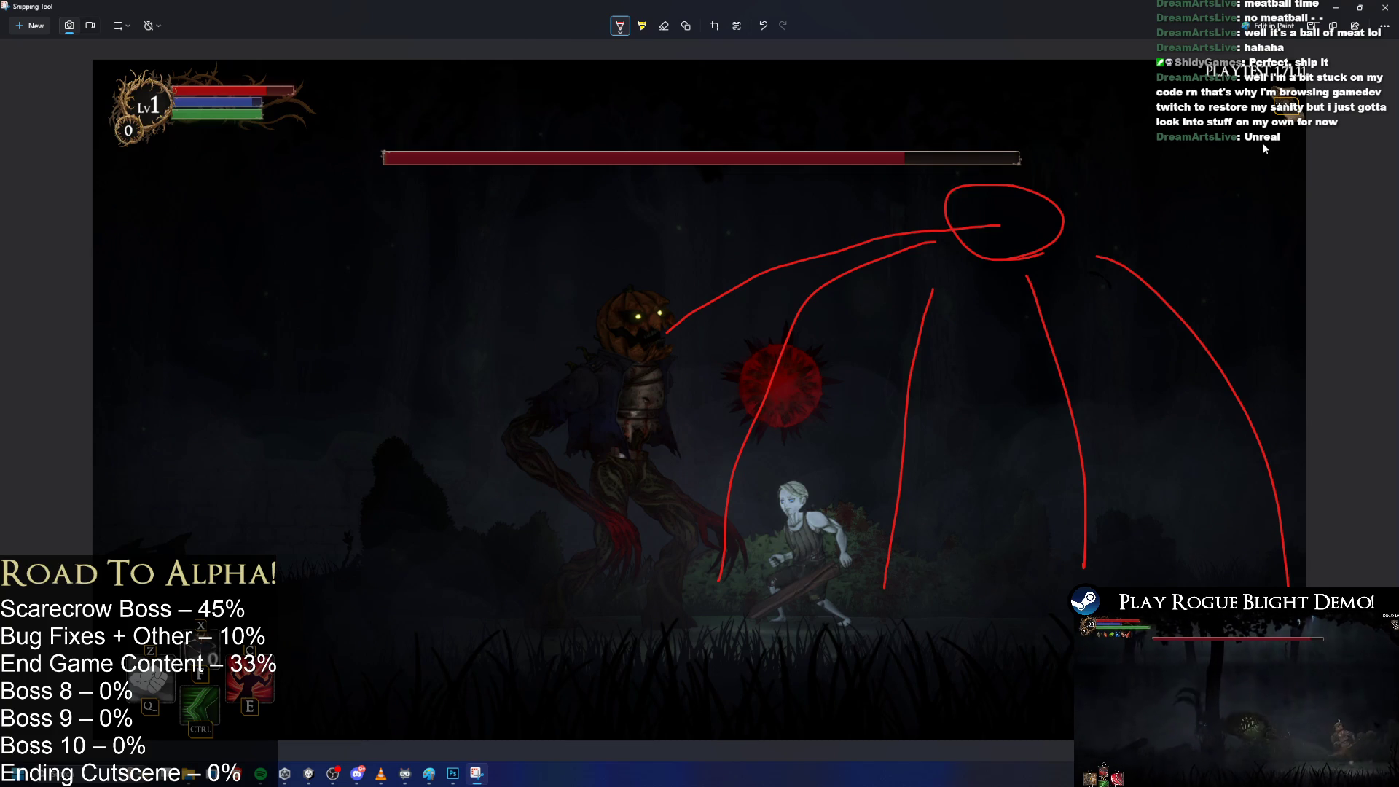
pyautogui.hotkey('ctrl', 'z')
pyautogui.hotkey('ctrl', 'z')
pyautogui.hotkey('ctrl', 'z')
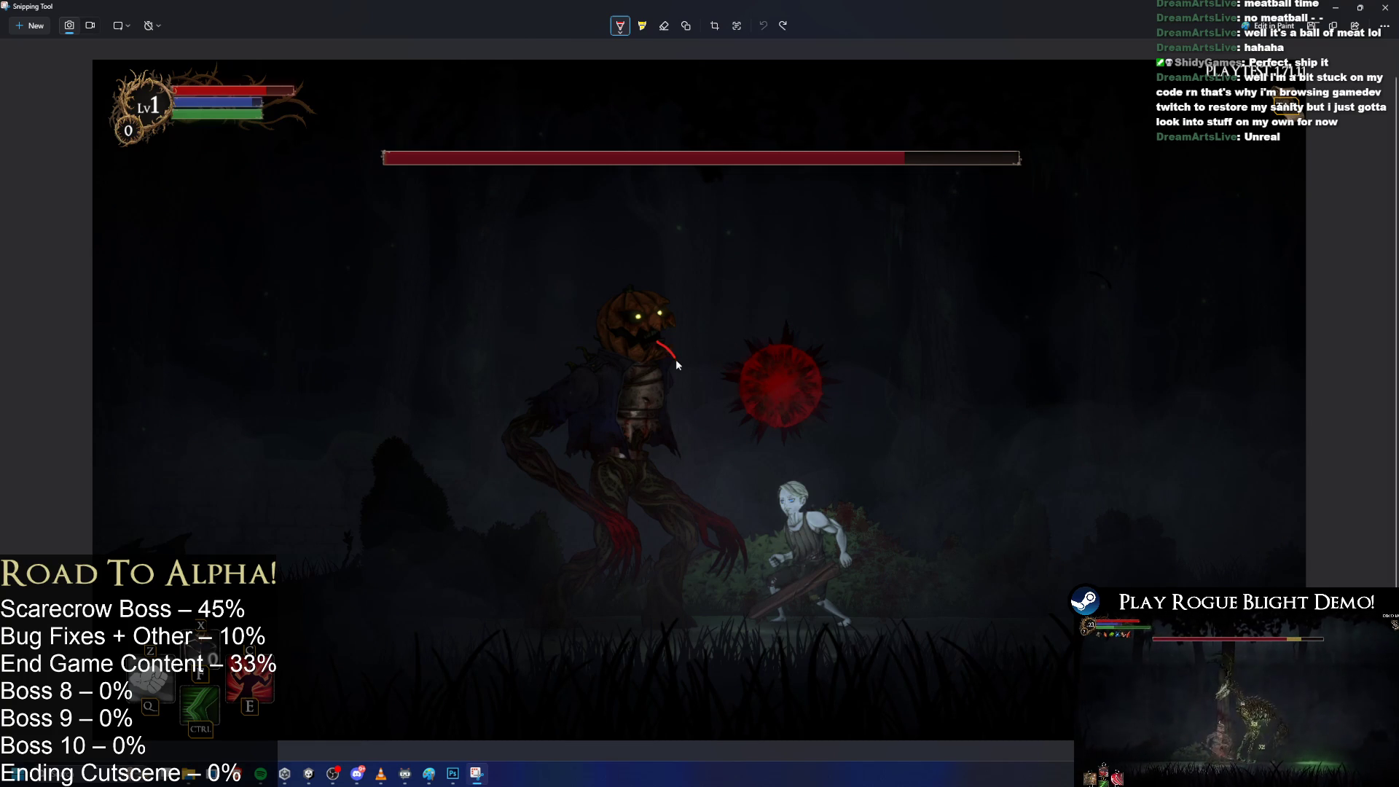
pyautogui.hotkey('ctrl', 'z')
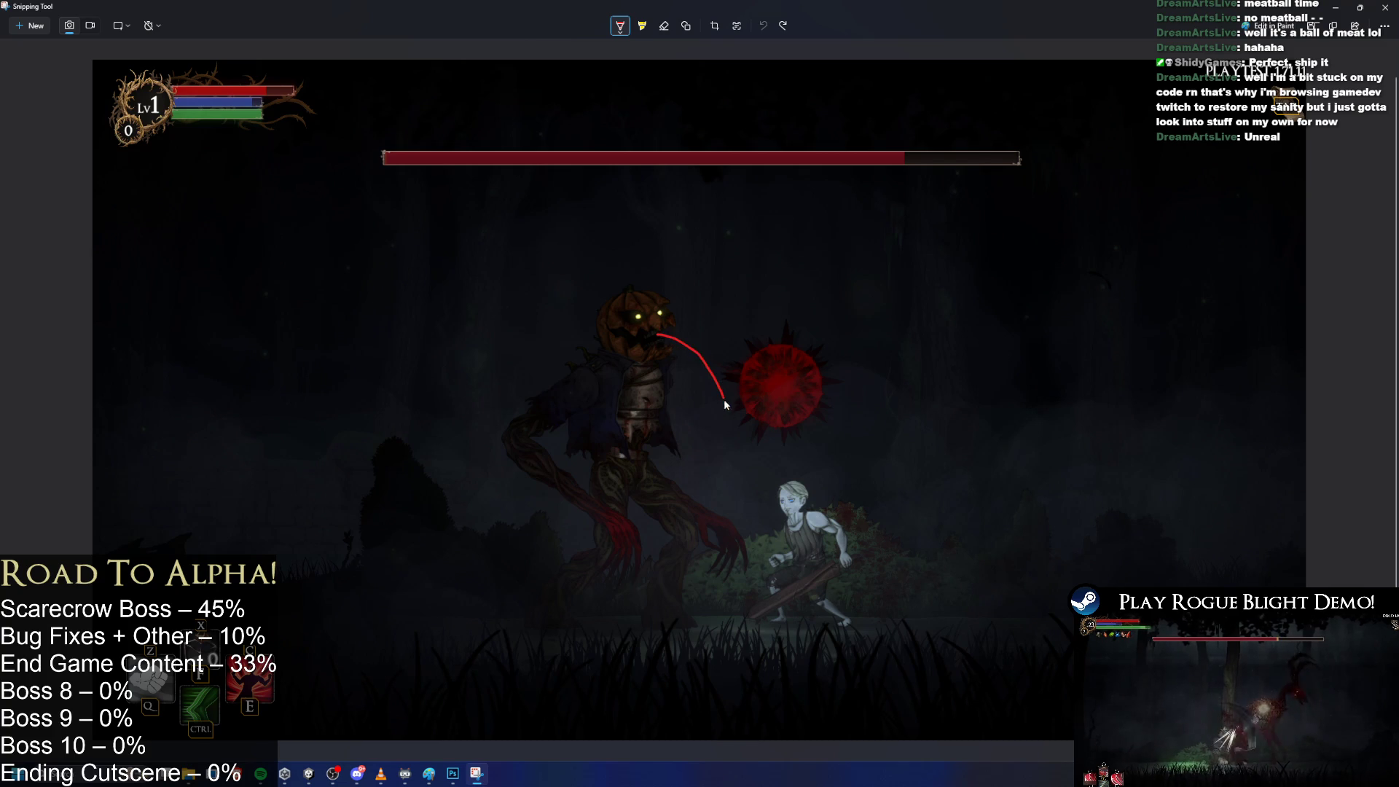
# Draw a red curve from the pumpkin head toward the spike ball, undoing the extra arcs.
pyautogui.moveTo(760, 554)
pyautogui.mouseDown()
pyautogui.moveTo(764, 598)
pyautogui.moveTo(1008, 585)
pyautogui.mouseUp()
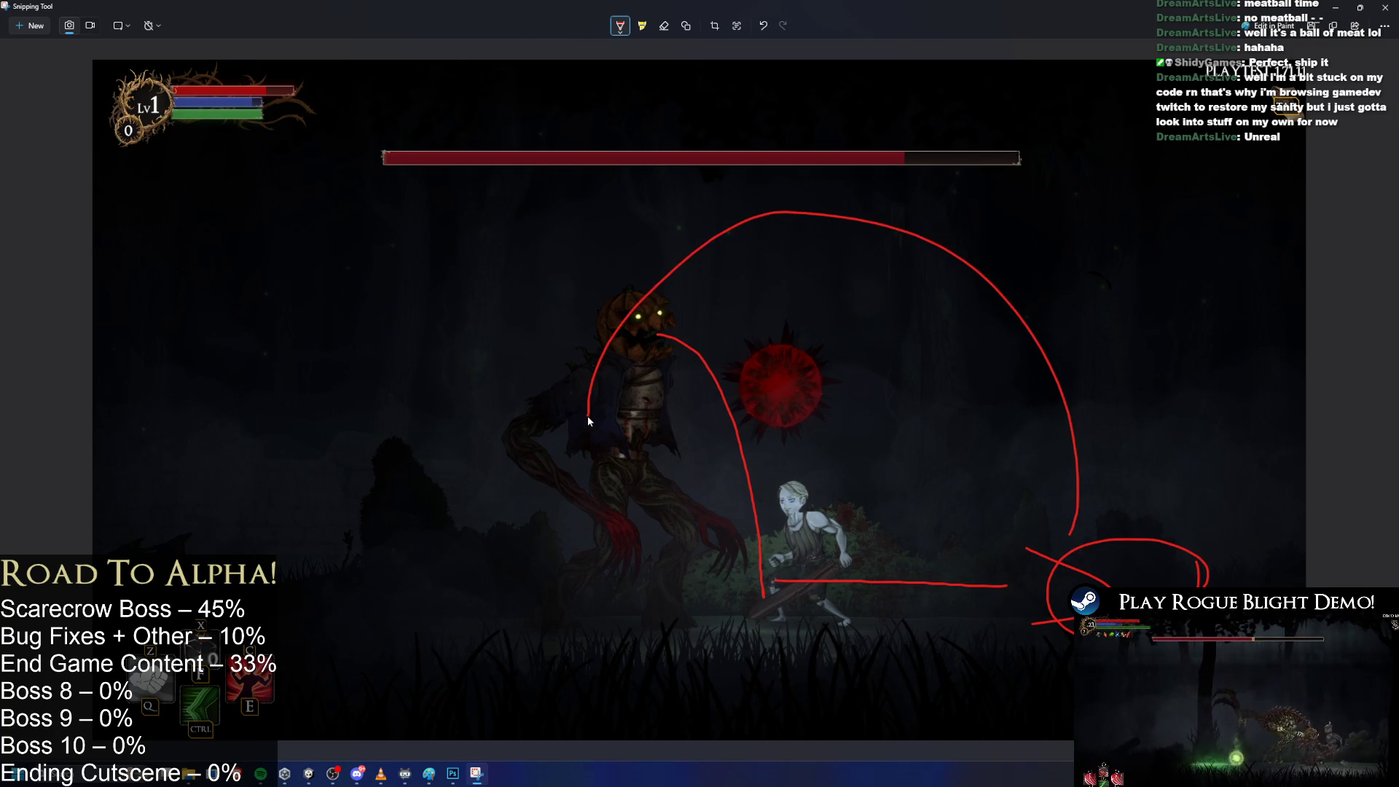
pyautogui.moveTo(1149, 473); pyautogui.dragTo(640, 392)
pyautogui.hotkey('ctrl', 'z')
pyautogui.moveTo(1136, 510); pyautogui.dragTo(842, 298)
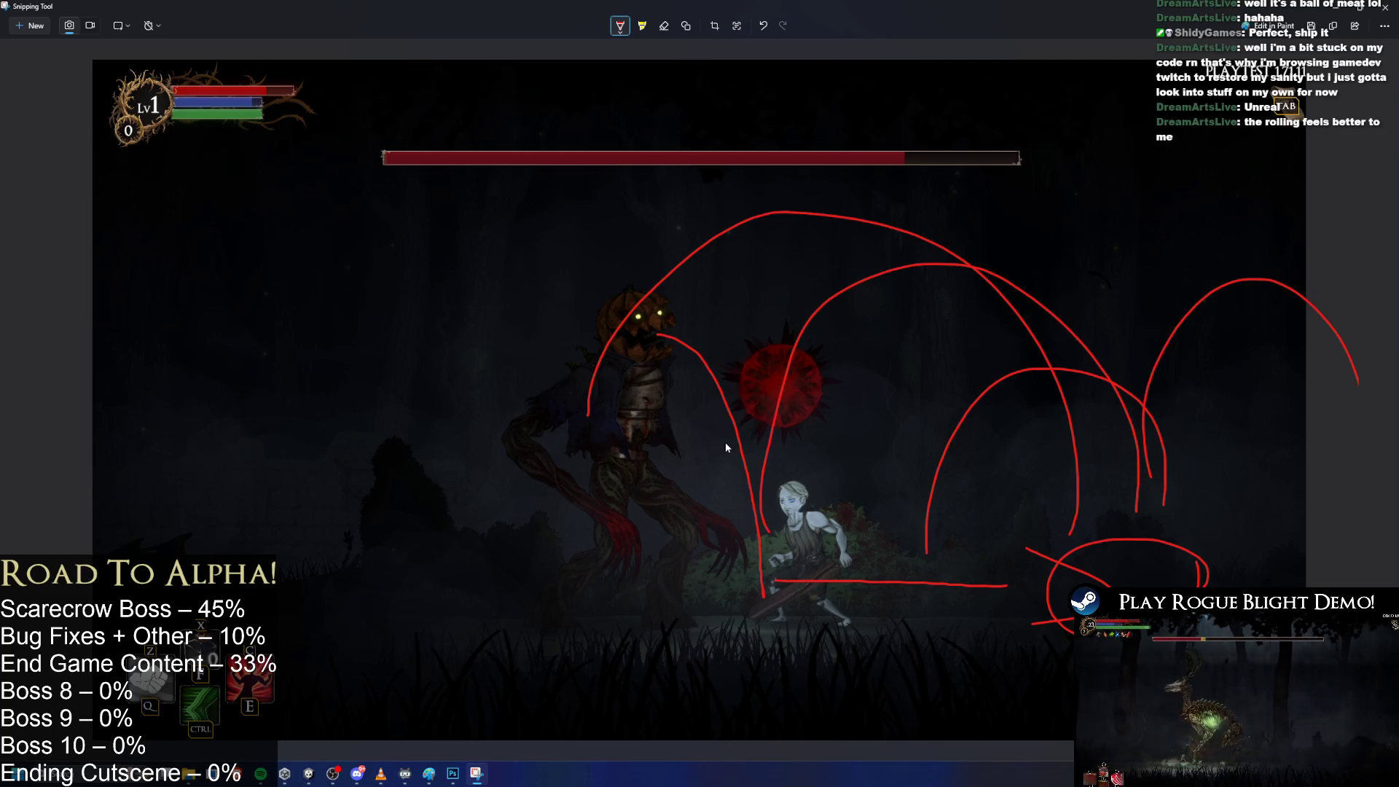
pyautogui.hotkey('ctrl', 'z')
pyautogui.hotkey('ctrl', 'z')
pyautogui.hotkey('ctrl', 'z')
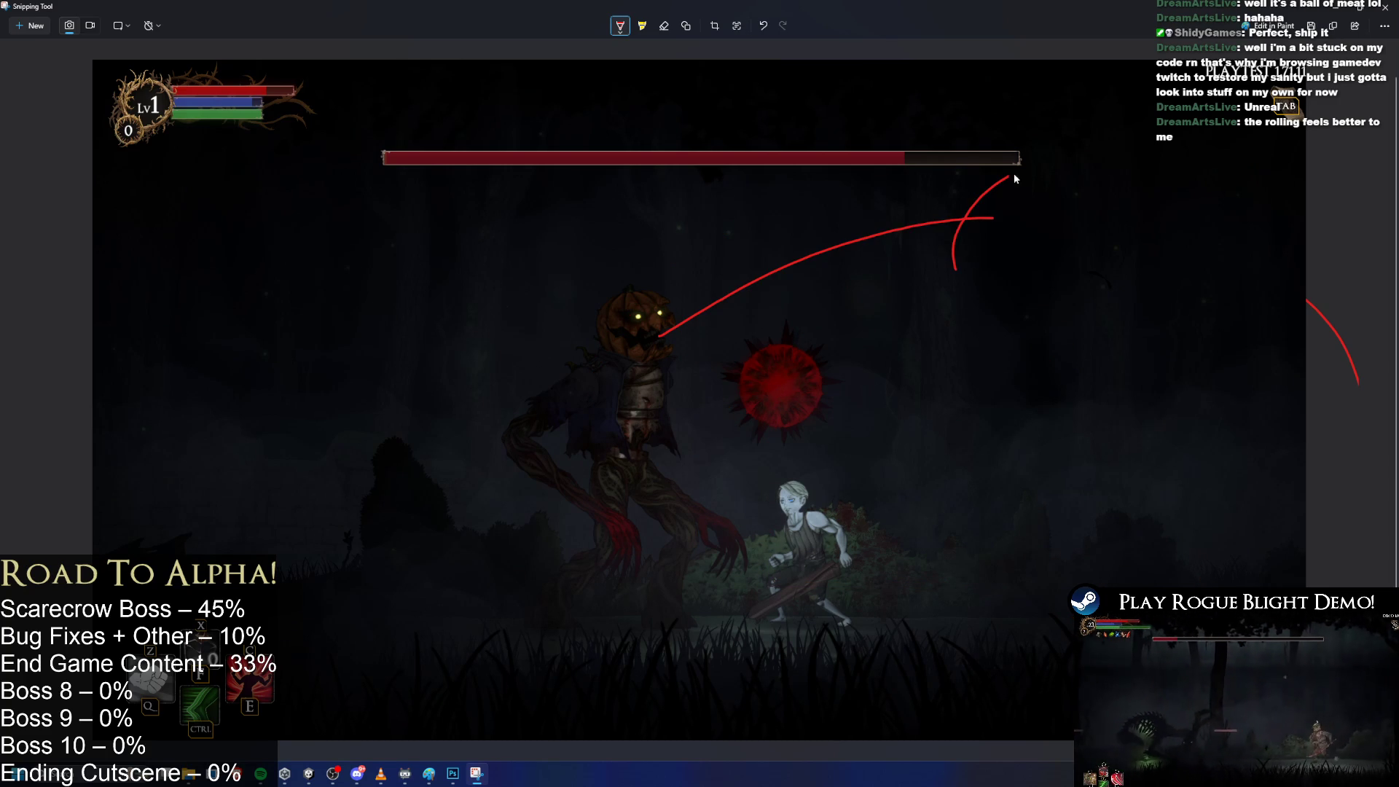
# Try a red stroke over the character and a red triangle, then undo them.
pyautogui.moveTo(945, 267)
pyautogui.mouseDown()
pyautogui.moveTo(822, 437)
pyautogui.moveTo(787, 604)
pyautogui.mouseUp()
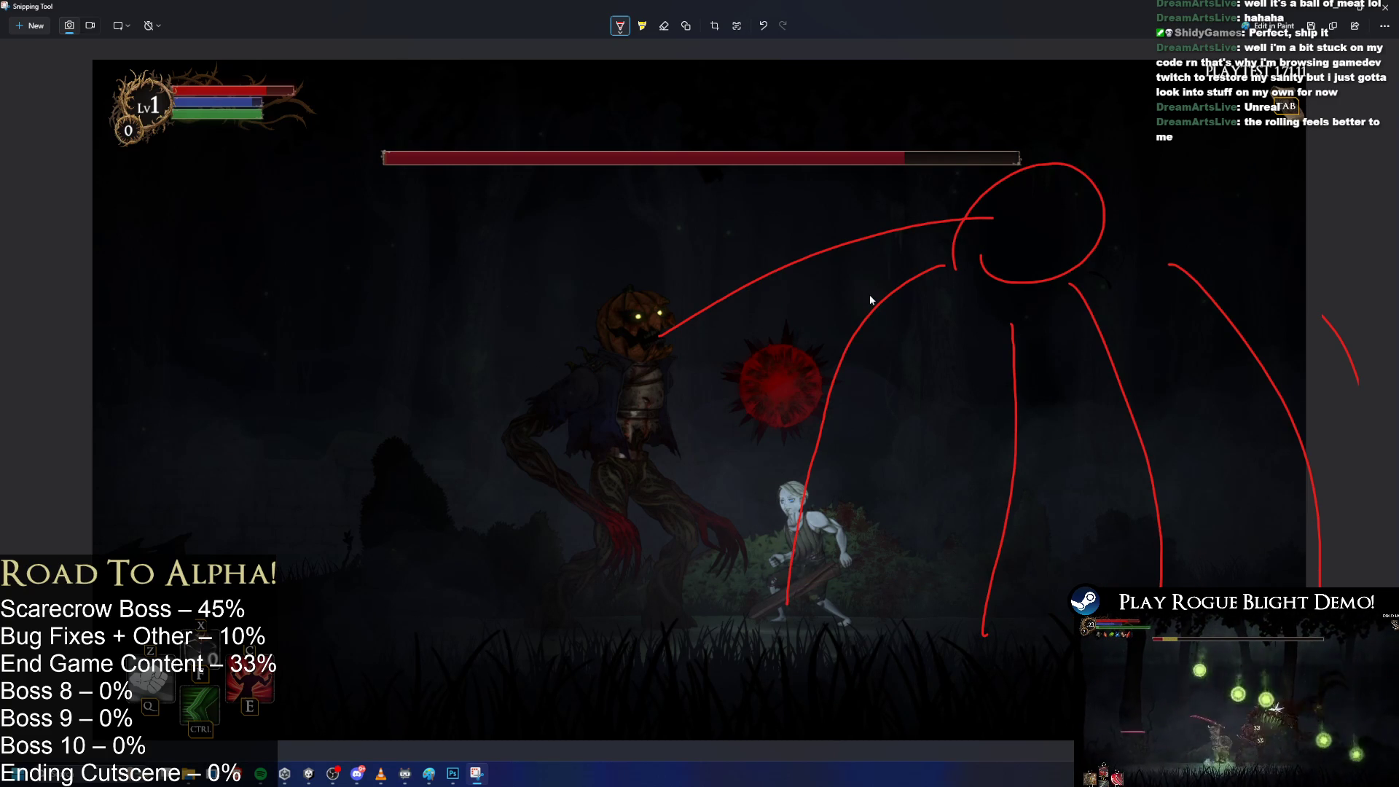
pyautogui.hotkey('ctrl', 'z')
pyautogui.hotkey('ctrl', 'z')
pyautogui.hotkey('ctrl', 'z')
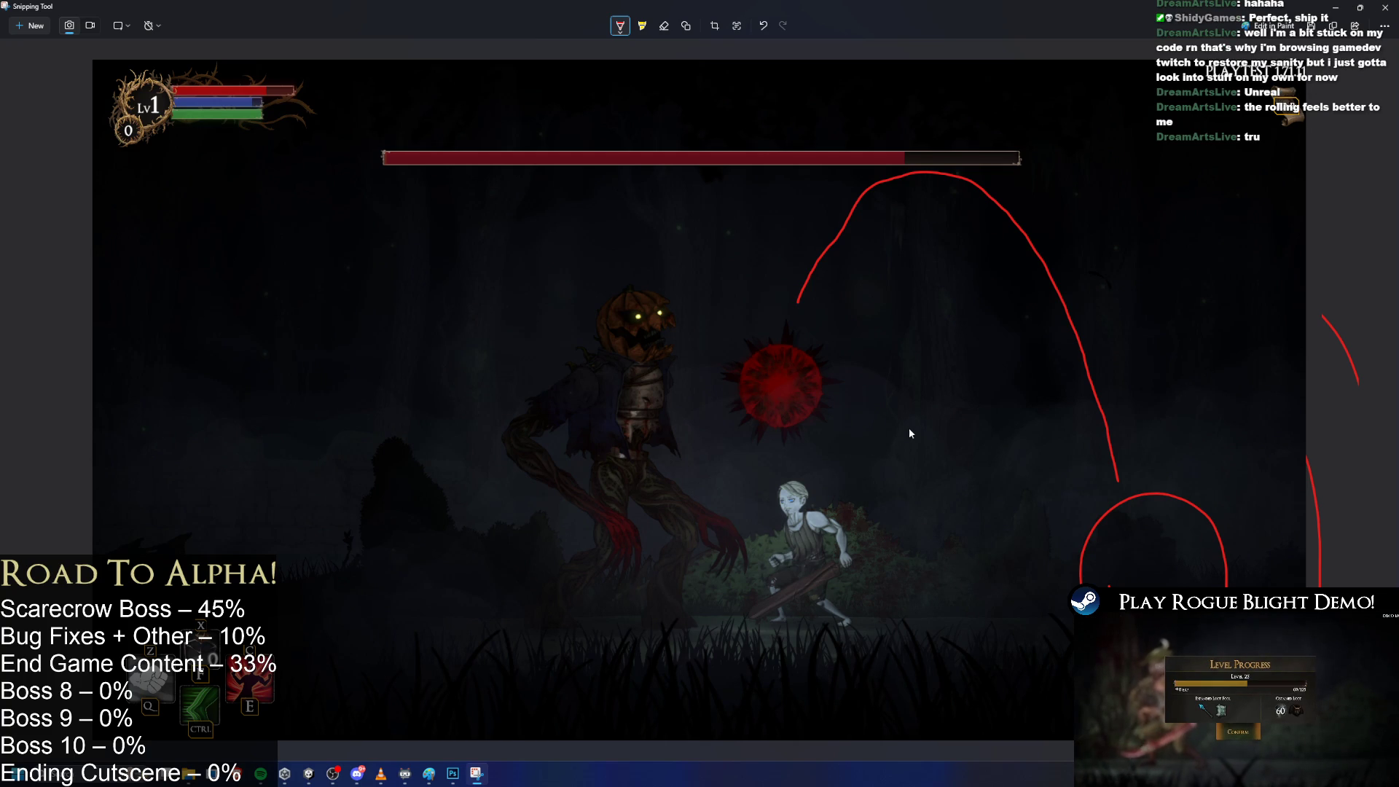
pyautogui.hotkey('ctrl', 'z')
pyautogui.moveTo(1018, 375)
pyautogui.mouseDown()
pyautogui.moveTo(1012, 290)
pyautogui.moveTo(1066, 373)
pyautogui.moveTo(1018, 390)
pyautogui.moveTo(1007, 239)
pyautogui.moveTo(1058, 362)
pyautogui.mouseUp()
pyautogui.hotkey('ctrl', 'z')
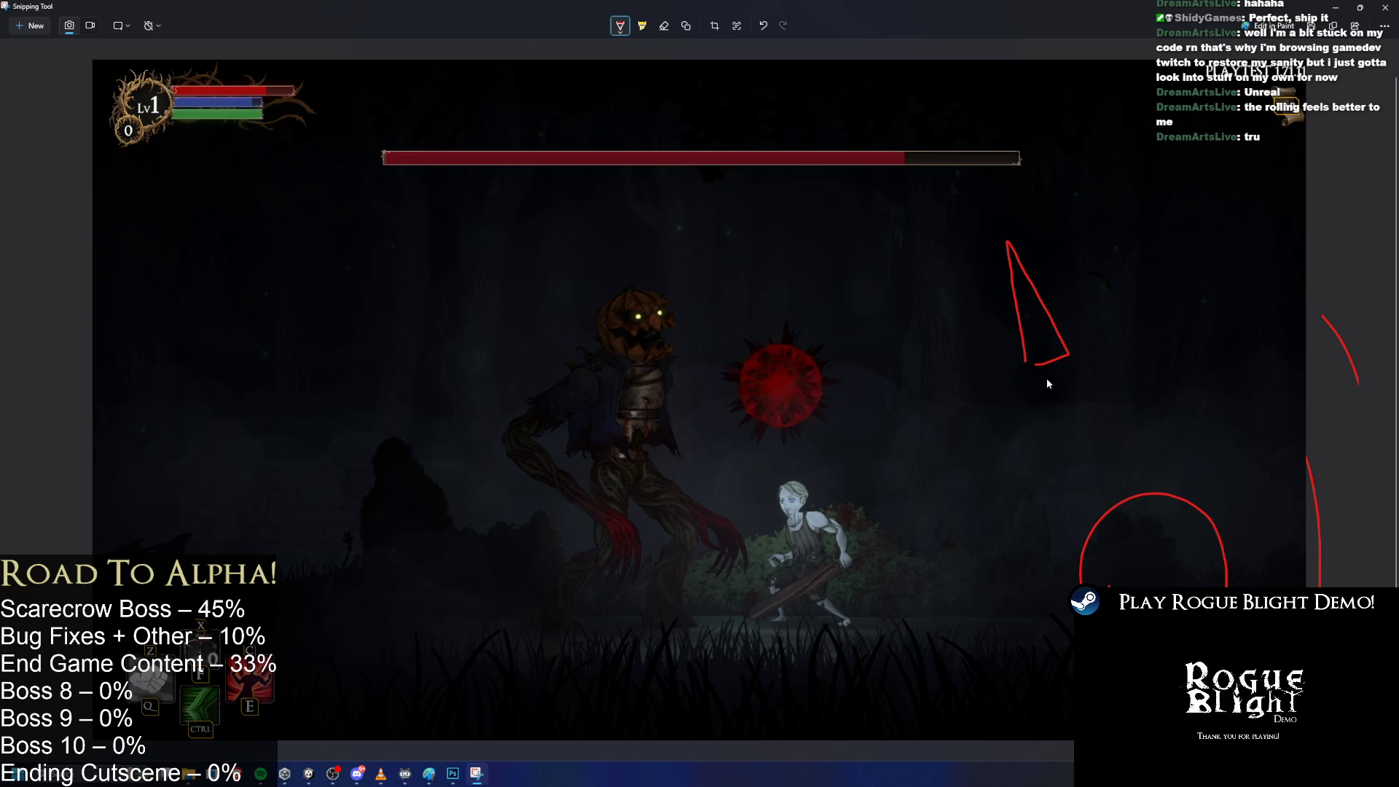
pyautogui.hotkey('ctrl', 'z')
# Add a narrow triangle spike, an arc down to the character and a V spike; undo the ground loop.
pyautogui.moveTo(1040, 371)
pyautogui.mouseDown()
pyautogui.moveTo(1055, 333)
pyautogui.moveTo(1043, 358)
pyautogui.mouseUp()
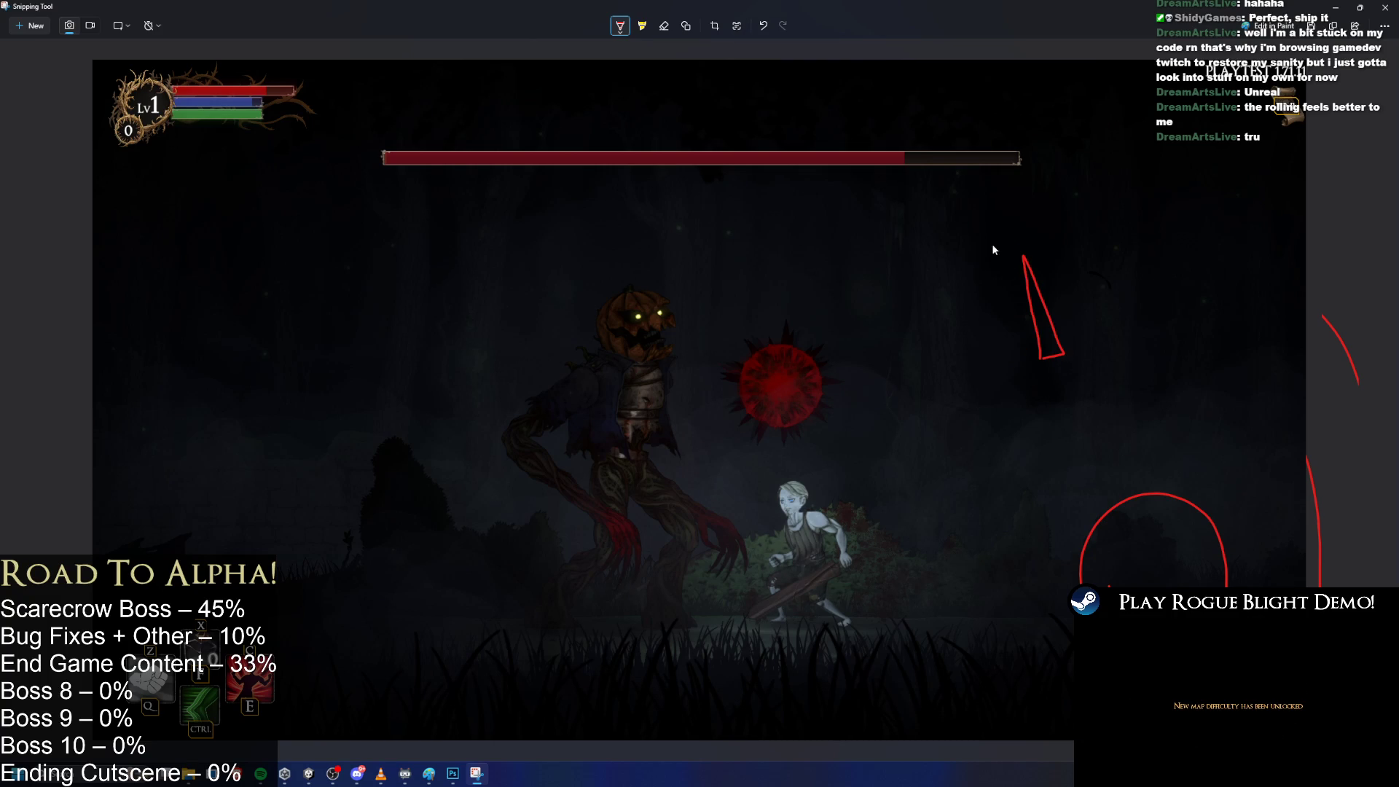
pyautogui.moveTo(777, 261); pyautogui.dragTo(739, 503)
pyautogui.moveTo(710, 615)
pyautogui.mouseDown()
pyautogui.moveTo(716, 550)
pyautogui.moveTo(754, 527)
pyautogui.mouseUp()
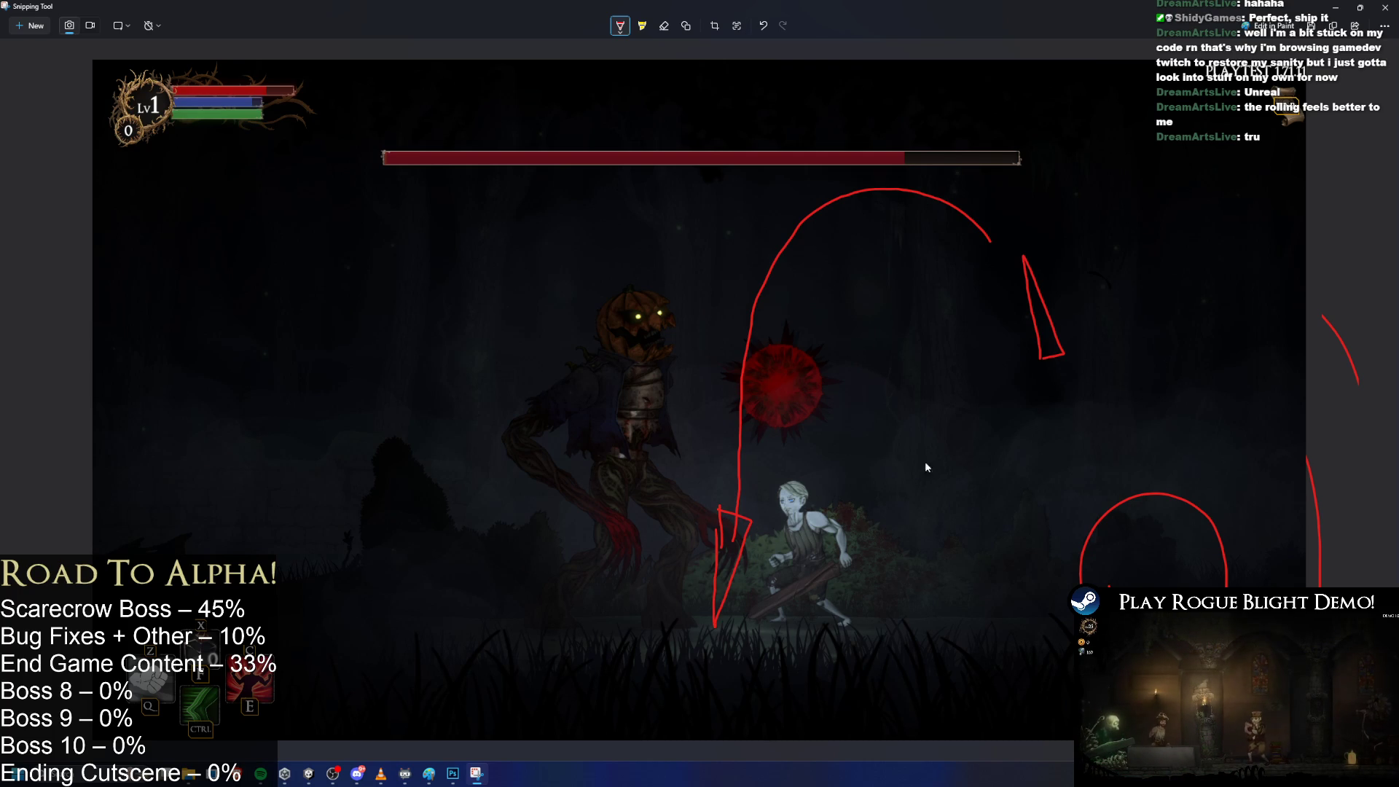
pyautogui.moveTo(685, 640)
pyautogui.mouseDown()
pyautogui.moveTo(977, 654)
pyautogui.moveTo(650, 547)
pyautogui.moveTo(764, 700)
pyautogui.mouseUp()
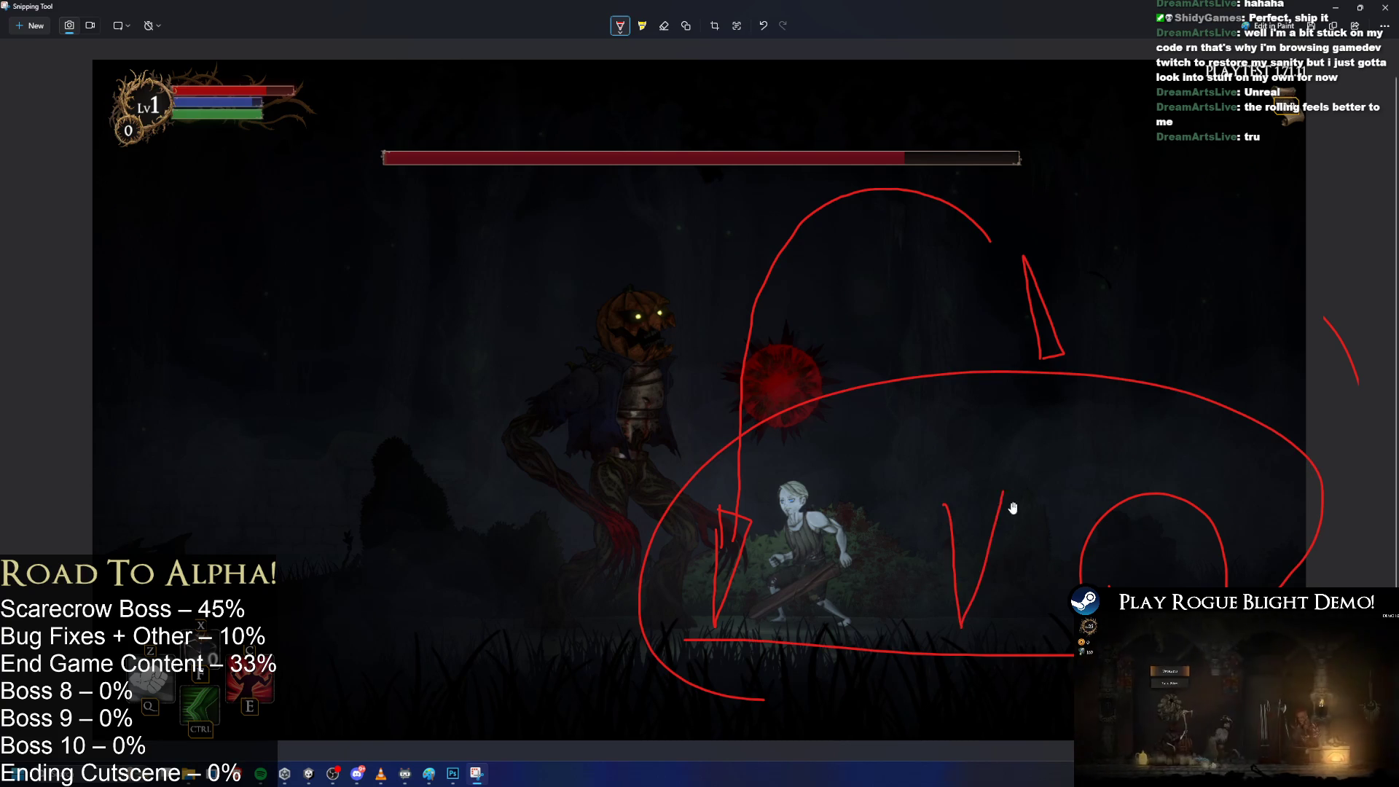
pyautogui.hotkey('ctrl', 'z')
pyautogui.hotkey('ctrl', 'z')
pyautogui.hotkey('ctrl', 'z')
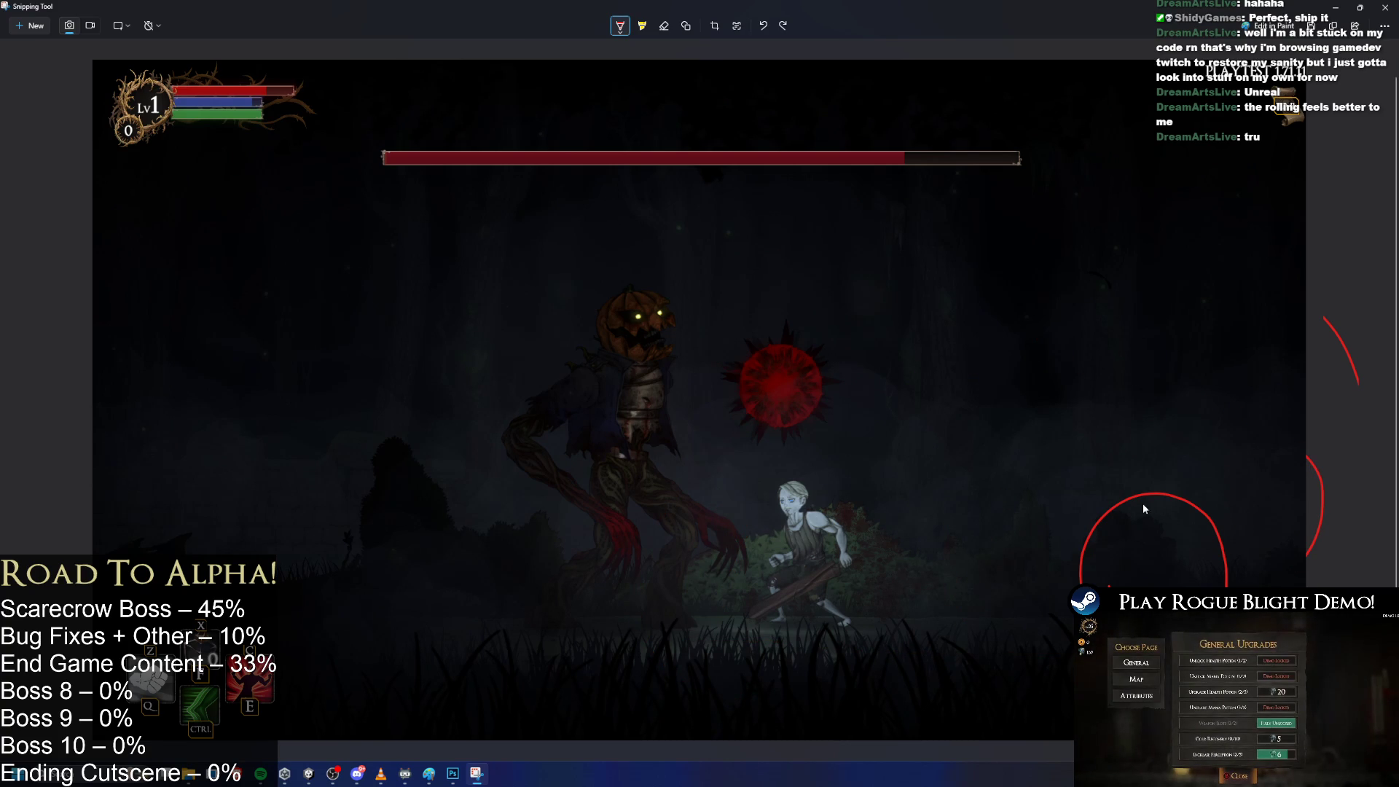
# Draw three red V spikes rising from the ground around the character.
pyautogui.moveTo(923, 521); pyautogui.dragTo(953, 514)
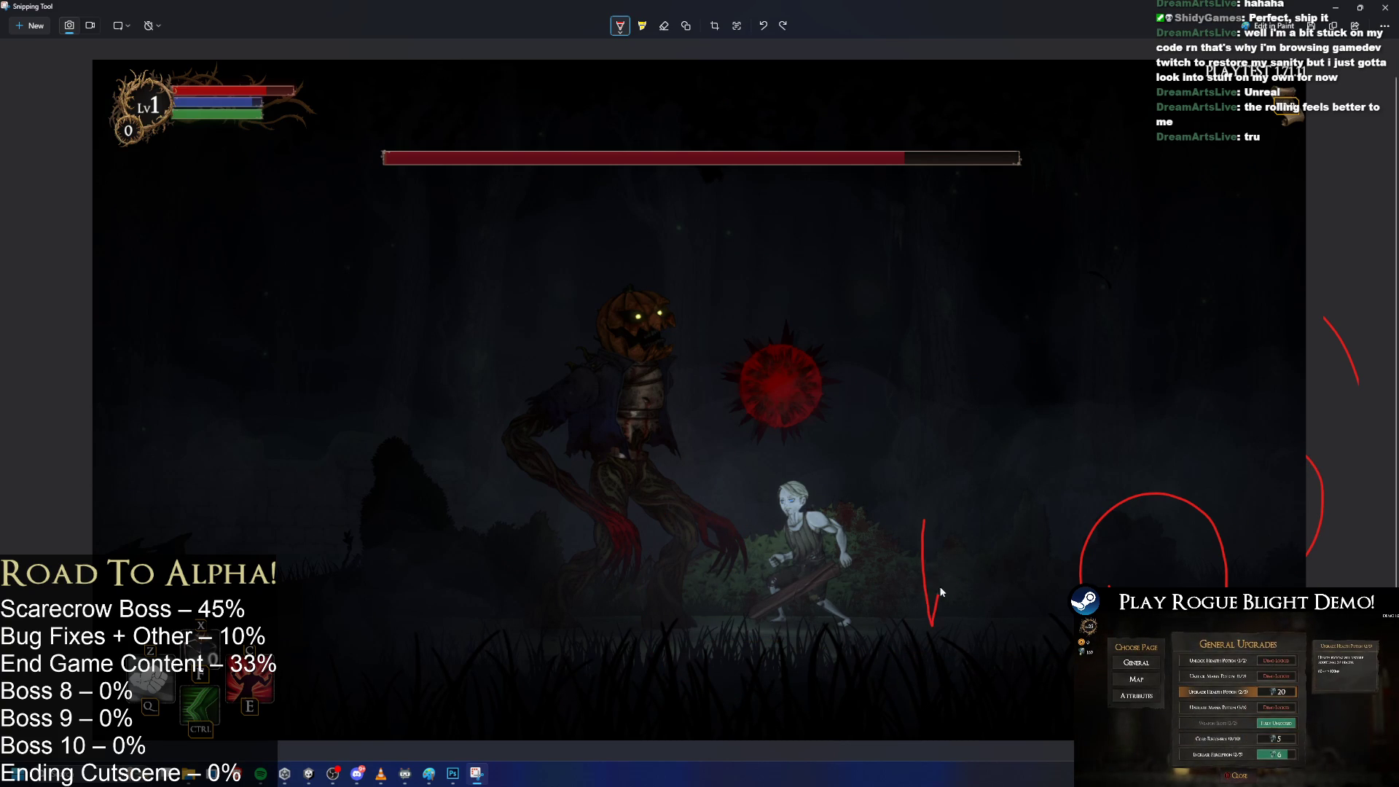
pyautogui.moveTo(746, 532)
pyautogui.mouseDown()
pyautogui.moveTo(777, 568)
pyautogui.moveTo(783, 530)
pyautogui.mouseUp()
pyautogui.moveTo(1047, 580); pyautogui.dragTo(1074, 503)
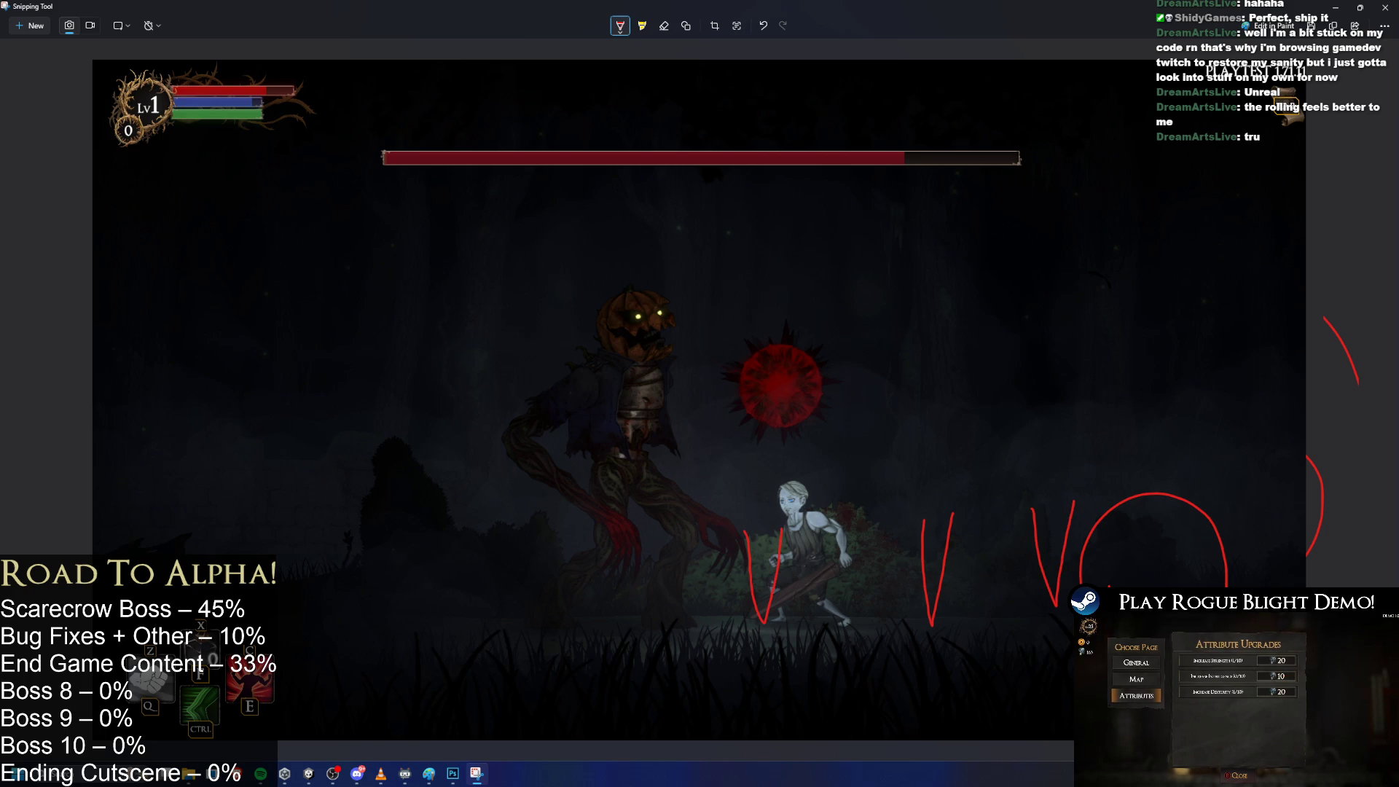
# Sketch a spike and curve left of the character and a hook around the orb, then undo them.
pyautogui.moveTo(592, 526)
pyautogui.mouseDown()
pyautogui.moveTo(614, 599)
pyautogui.moveTo(639, 505)
pyautogui.mouseUp()
pyautogui.moveTo(696, 531)
pyautogui.mouseDown()
pyautogui.moveTo(701, 588)
pyautogui.moveTo(667, 605)
pyautogui.mouseUp()
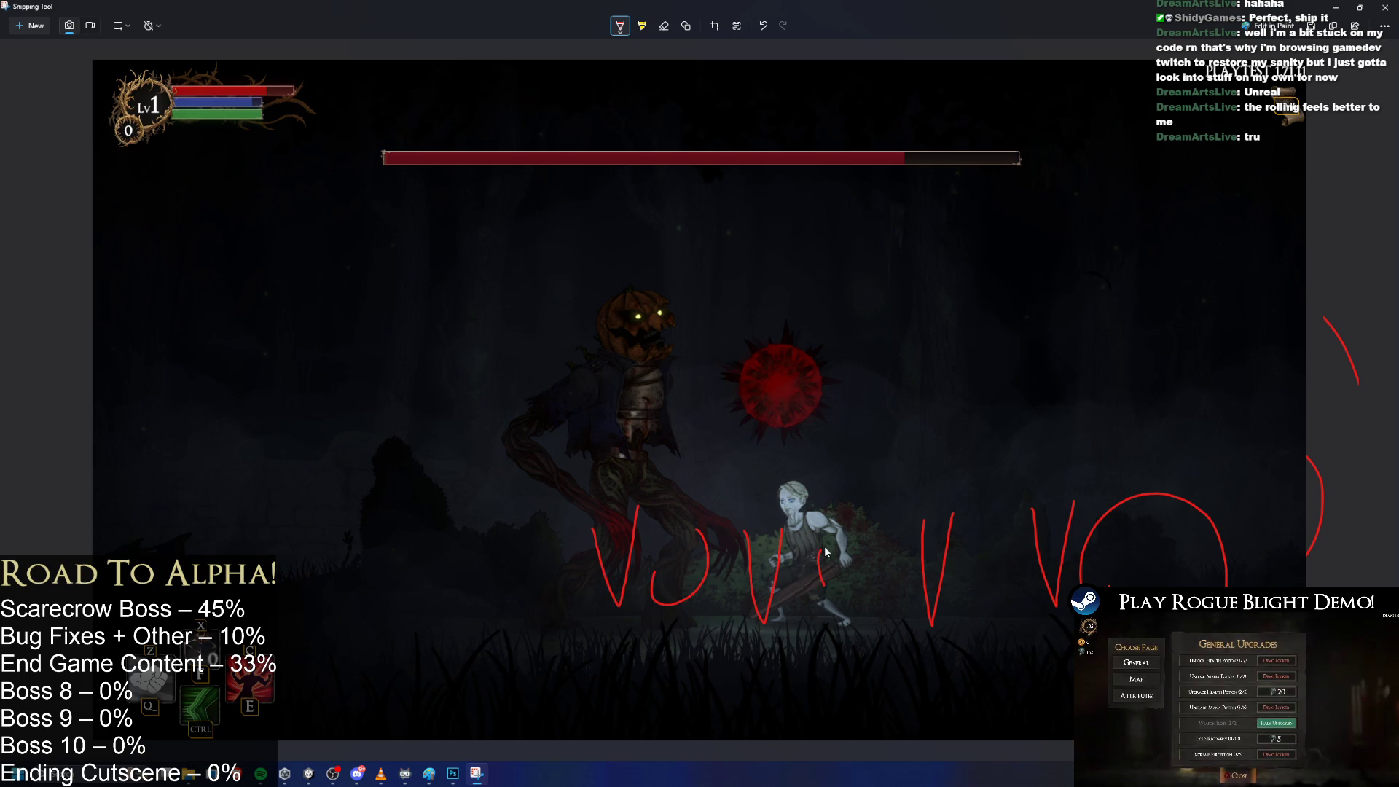
pyautogui.hotkey('ctrl', 'z')
pyautogui.hotkey('ctrl', 'z')
pyautogui.hotkey('ctrl', 'z')
pyautogui.hotkey('ctrl', 'z')
pyautogui.hotkey('ctrl', 'z')
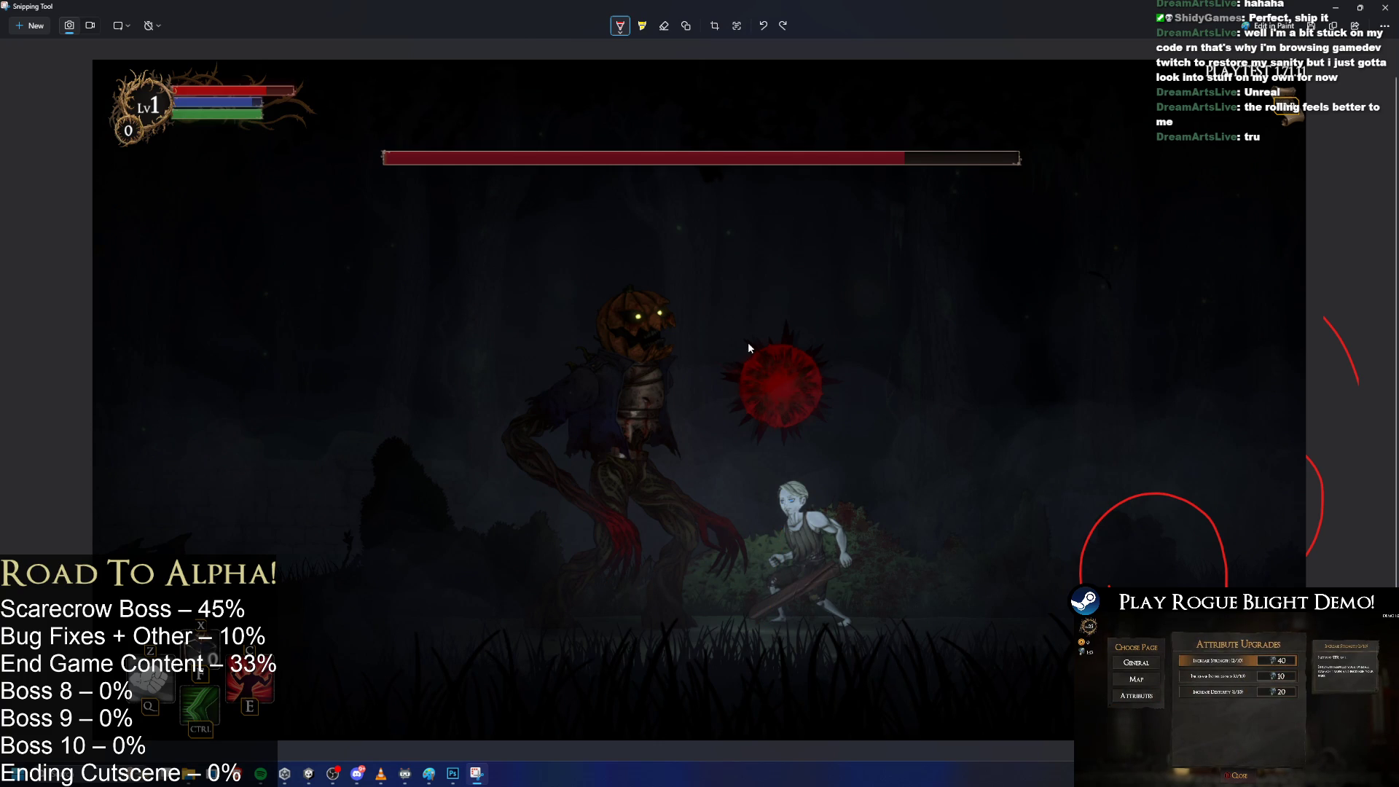
pyautogui.moveTo(783, 318)
pyautogui.mouseDown()
pyautogui.moveTo(816, 324)
pyautogui.moveTo(716, 445)
pyautogui.moveTo(683, 451)
pyautogui.mouseUp()
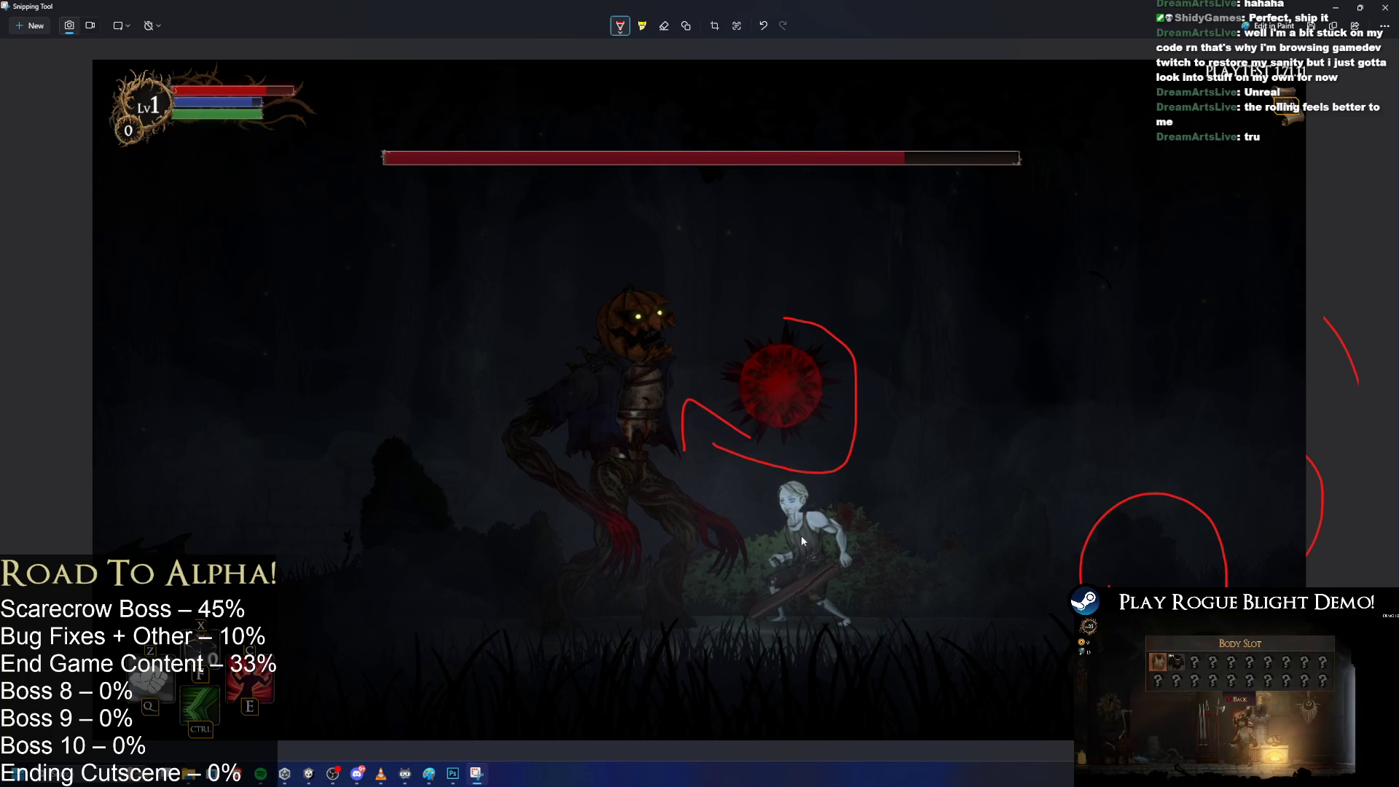
pyautogui.hotkey('ctrl', 'z')
pyautogui.hotkey('ctrl', 'z')
pyautogui.hotkey('ctrl', 'z')
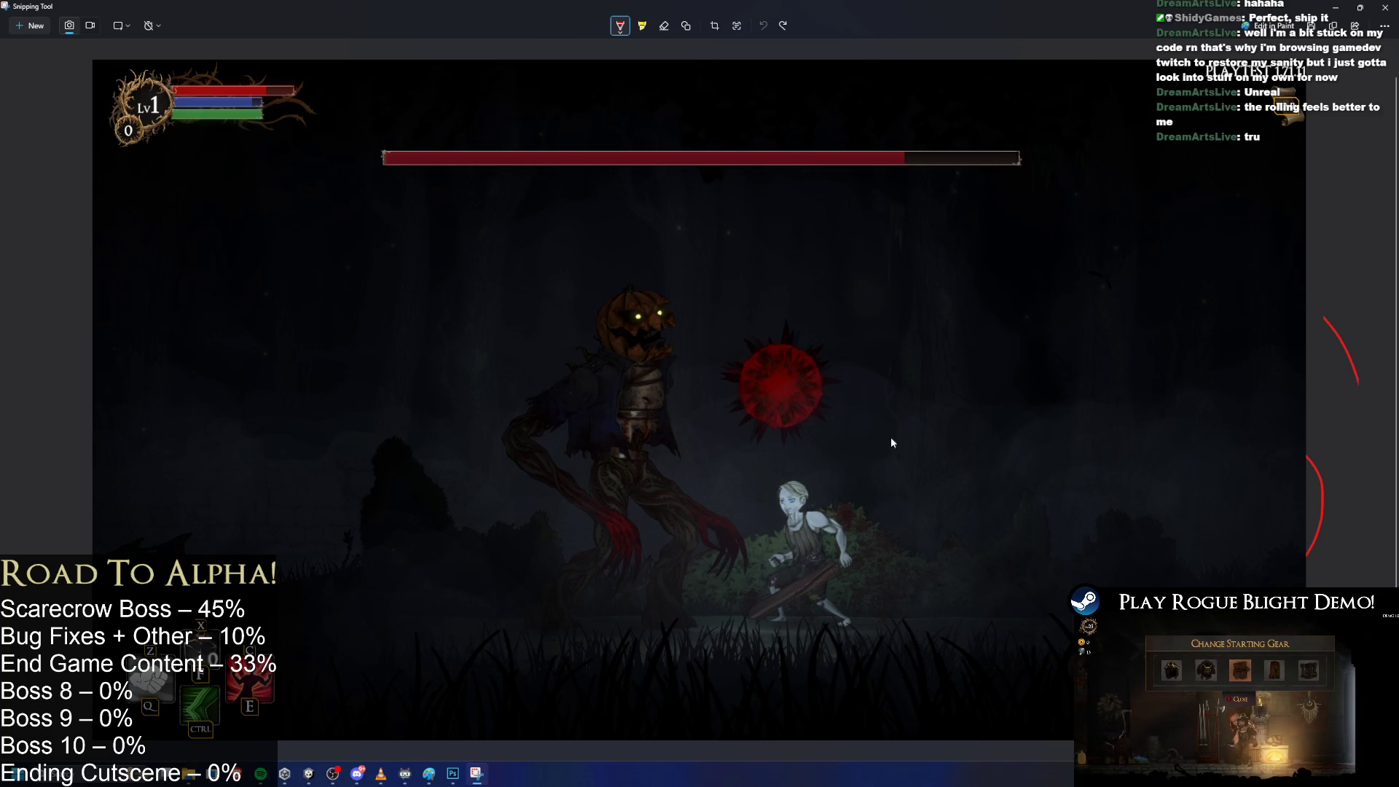
# Sketch a red circle and arcs around the character, then undo them.
pyautogui.moveTo(705, 459)
pyautogui.mouseDown()
pyautogui.moveTo(784, 560)
pyautogui.moveTo(833, 524)
pyautogui.mouseUp()
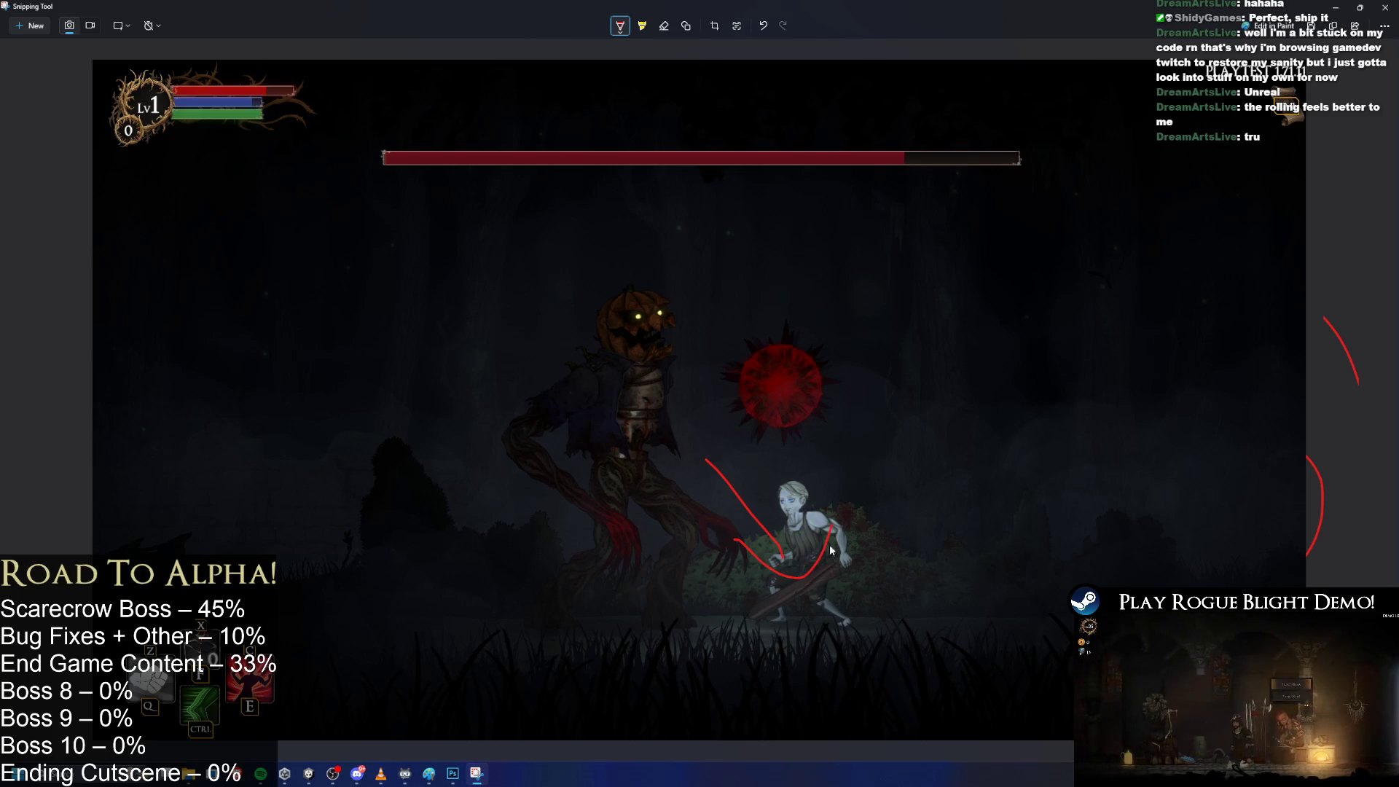
pyautogui.moveTo(760, 586)
pyautogui.mouseDown()
pyautogui.moveTo(579, 332)
pyautogui.moveTo(482, 293)
pyautogui.mouseUp()
pyautogui.moveTo(758, 488); pyautogui.dragTo(973, 231)
pyautogui.moveTo(800, 464); pyautogui.dragTo(1110, 446)
pyautogui.hotkey('ctrl', 'z')
pyautogui.hotkey('ctrl', 'z')
pyautogui.hotkey('ctrl', 'z')
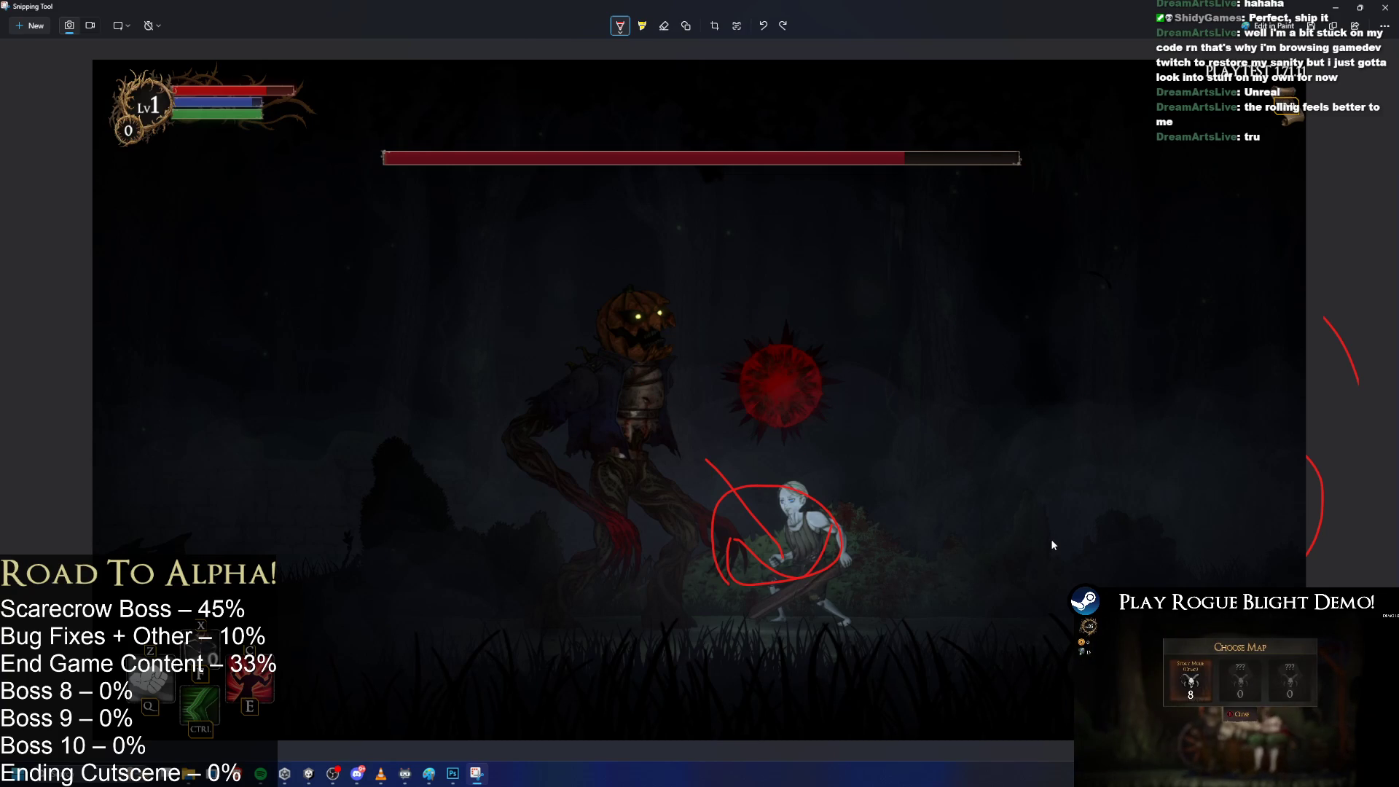
pyautogui.hotkey('ctrl', 'z')
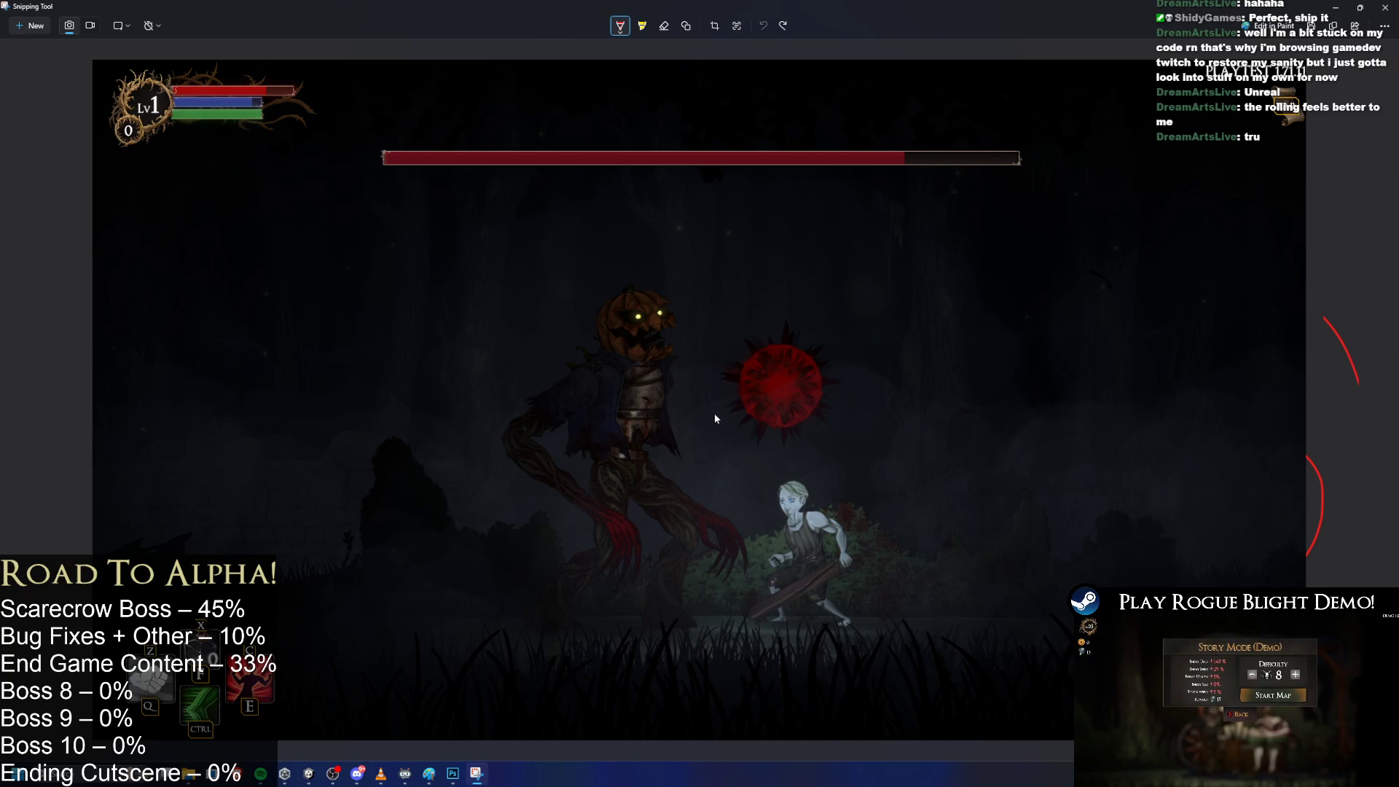
# Try a red line, circle and loop around the character, undoing each attempt.
pyautogui.moveTo(672, 393); pyautogui.dragTo(761, 527)
pyautogui.moveTo(778, 579); pyautogui.dragTo(754, 589)
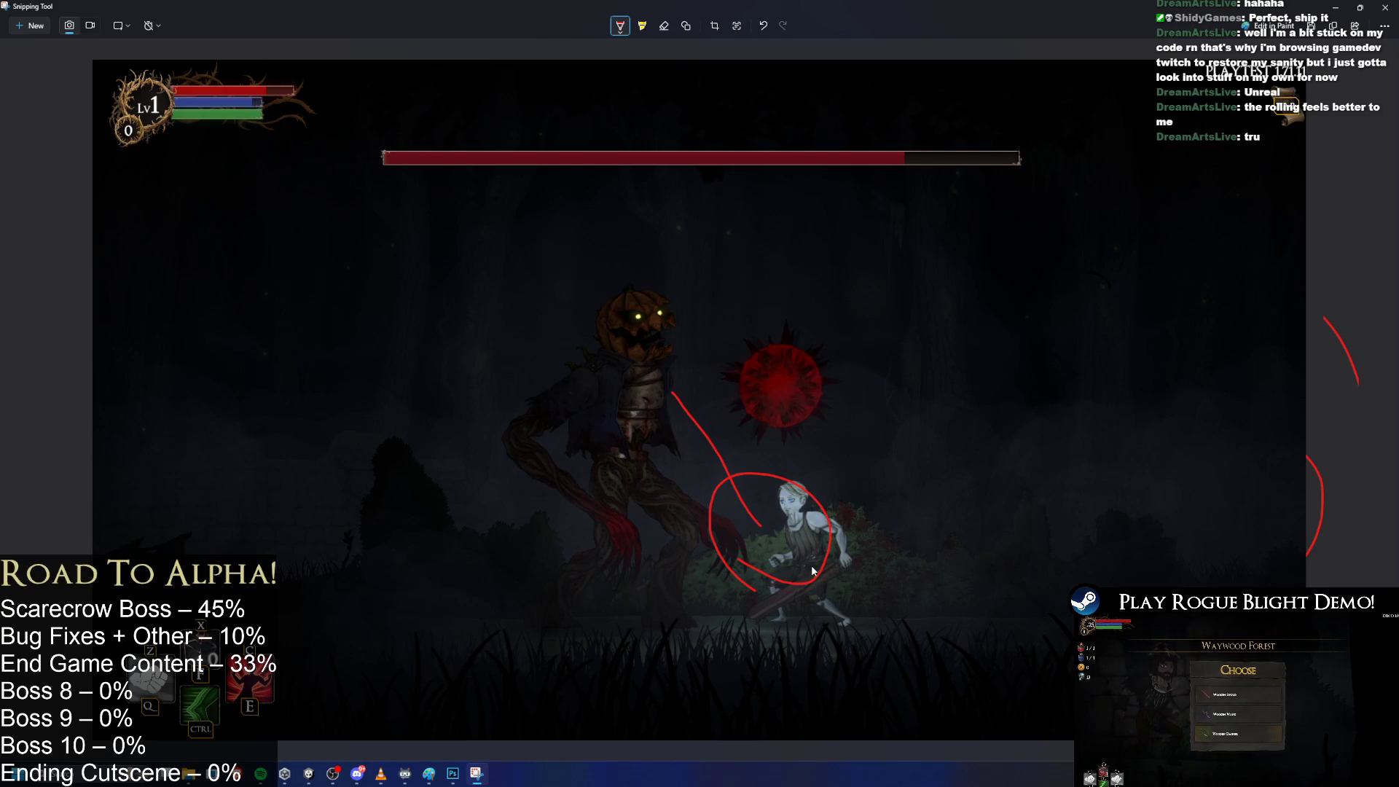
pyautogui.moveTo(769, 547)
pyautogui.mouseDown()
pyautogui.moveTo(1027, 584)
pyautogui.moveTo(1003, 606)
pyautogui.mouseUp()
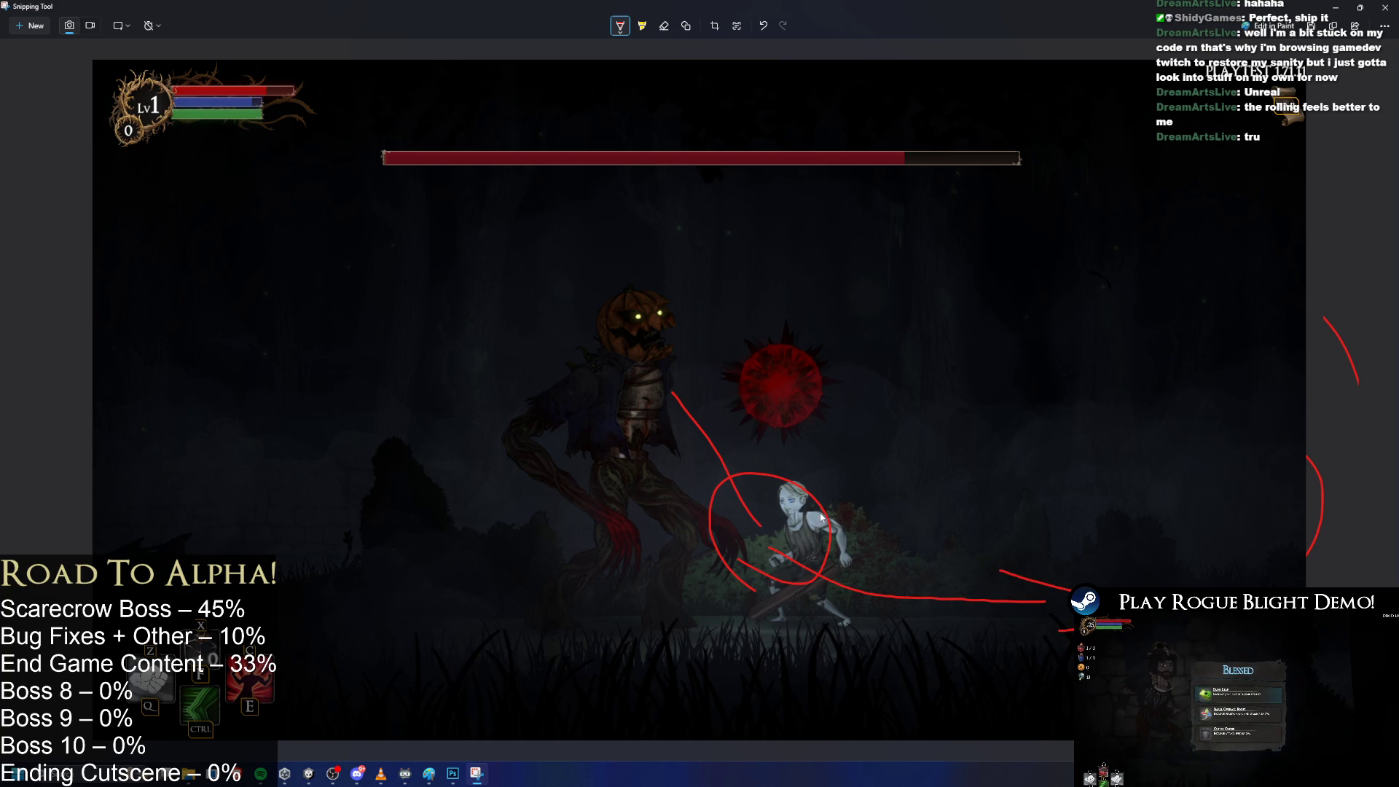
pyautogui.hotkey('ctrl', 'z')
pyautogui.hotkey('ctrl', 'z')
pyautogui.hotkey('ctrl', 'z')
pyautogui.moveTo(723, 548); pyautogui.dragTo(846, 594)
pyautogui.hotkey('ctrl', 'z')
pyautogui.hotkey('ctrl', 'z')
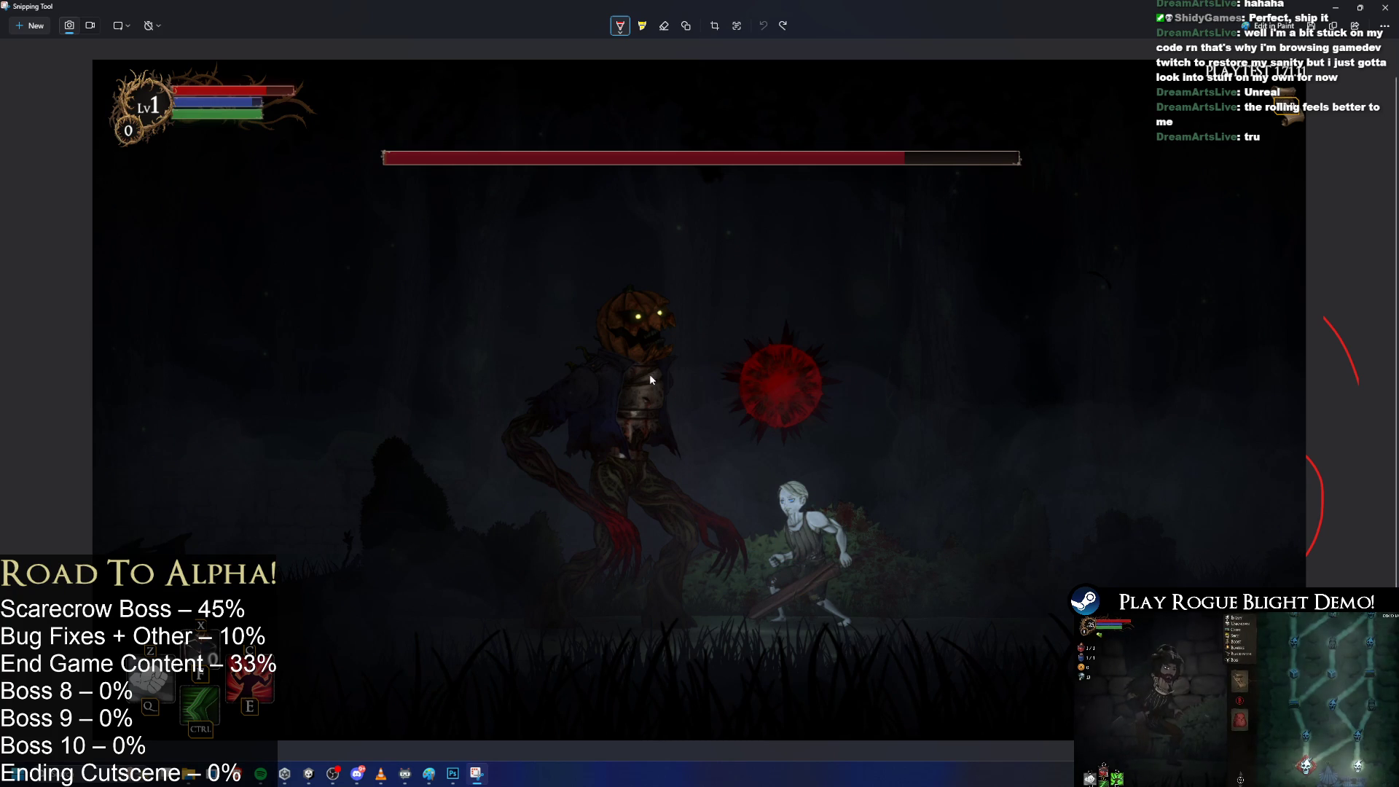
# Draw a red line from the pumpkin head down to the character, undoing the trailing lines.
pyautogui.moveTo(653, 356)
pyautogui.mouseDown()
pyautogui.moveTo(710, 444)
pyautogui.moveTo(751, 618)
pyautogui.mouseUp()
pyautogui.moveTo(989, 535); pyautogui.dragTo(1055, 615)
pyautogui.moveTo(993, 569); pyautogui.dragTo(859, 562)
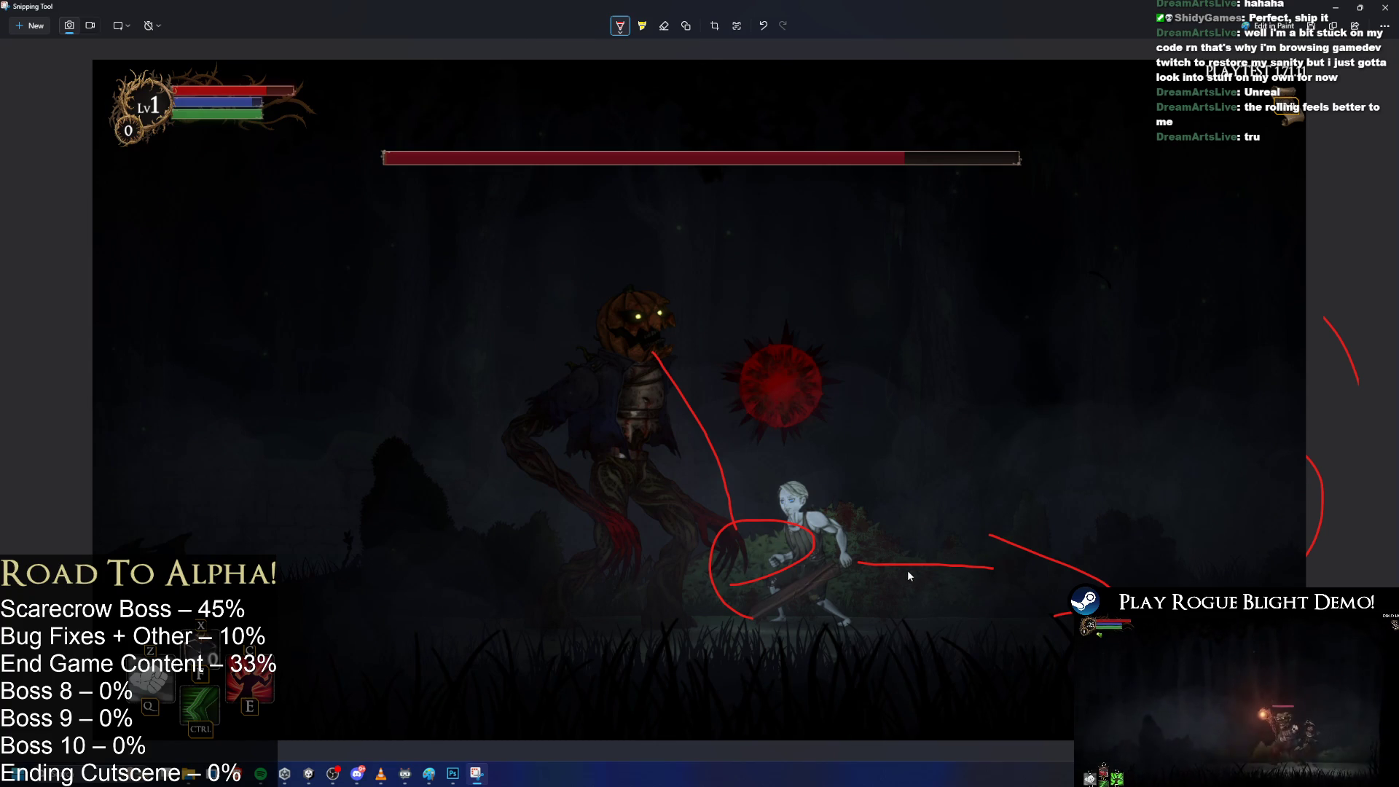
pyautogui.hotkey('ctrl', 'z')
pyautogui.hotkey('ctrl', 'z')
pyautogui.hotkey('ctrl', 'z')
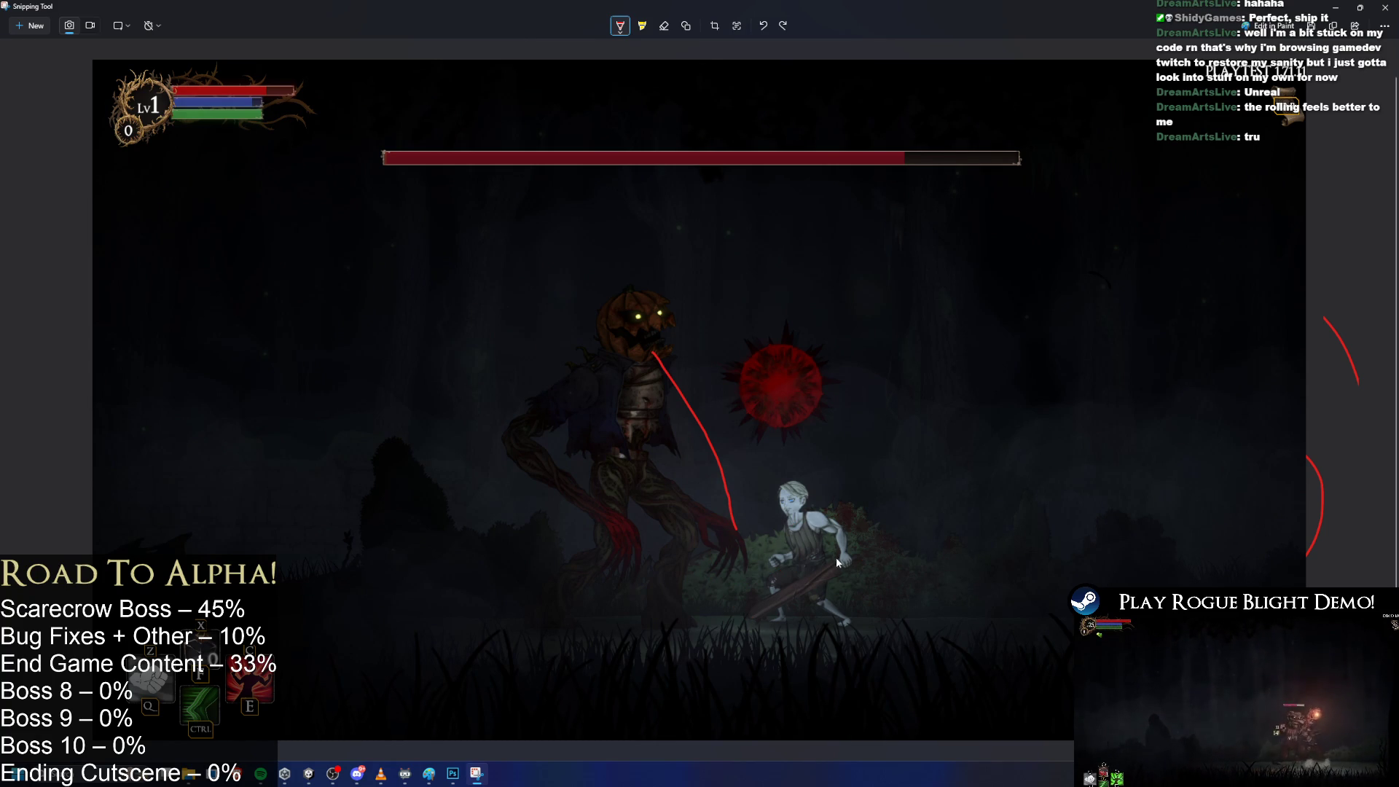
# Draw a red circle right of the character and three red curves fanning out of the orb.
pyautogui.moveTo(950, 520)
pyautogui.mouseDown()
pyautogui.moveTo(959, 623)
pyautogui.moveTo(968, 518)
pyautogui.mouseUp()
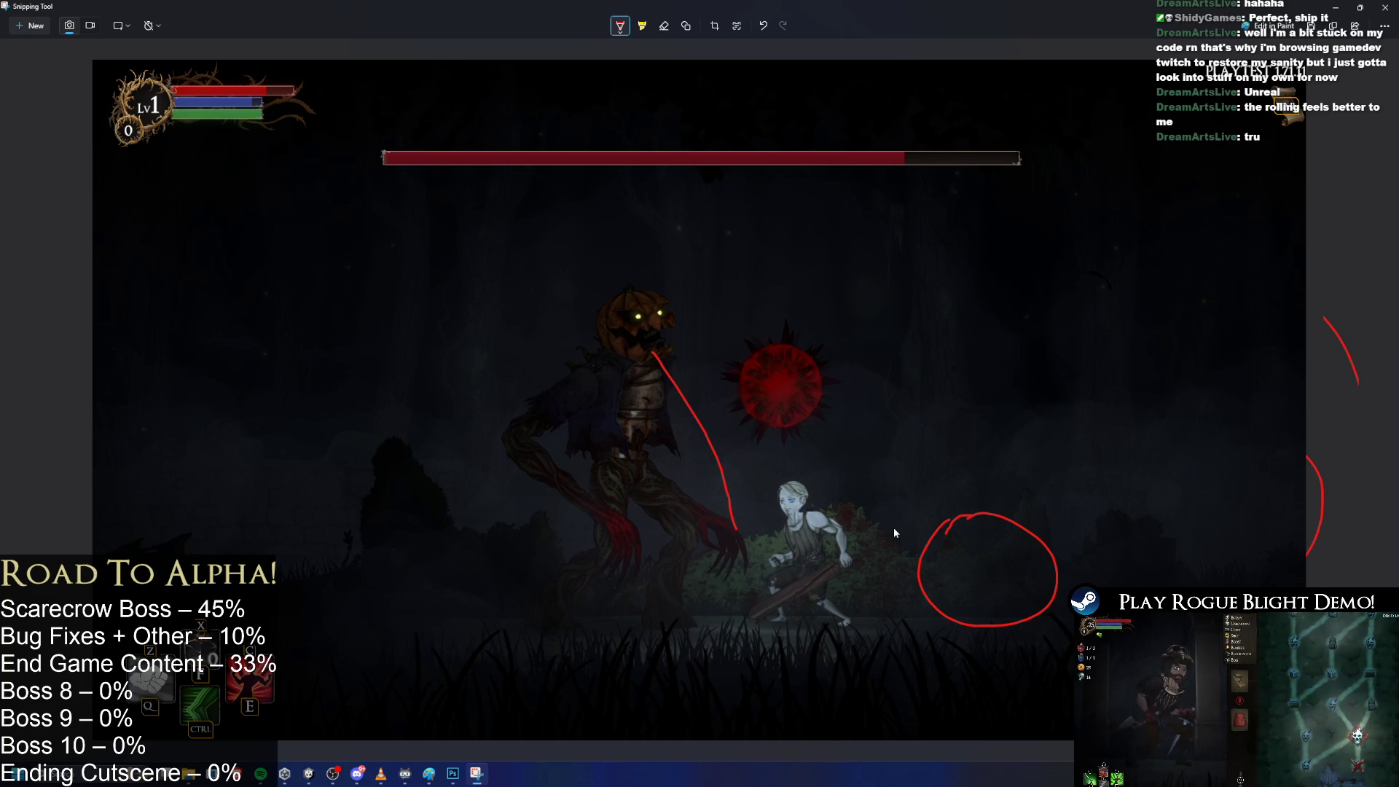
pyautogui.moveTo(759, 361); pyautogui.dragTo(508, 292)
pyautogui.moveTo(766, 349); pyautogui.dragTo(987, 213)
pyautogui.moveTo(811, 348); pyautogui.dragTo(1048, 245)
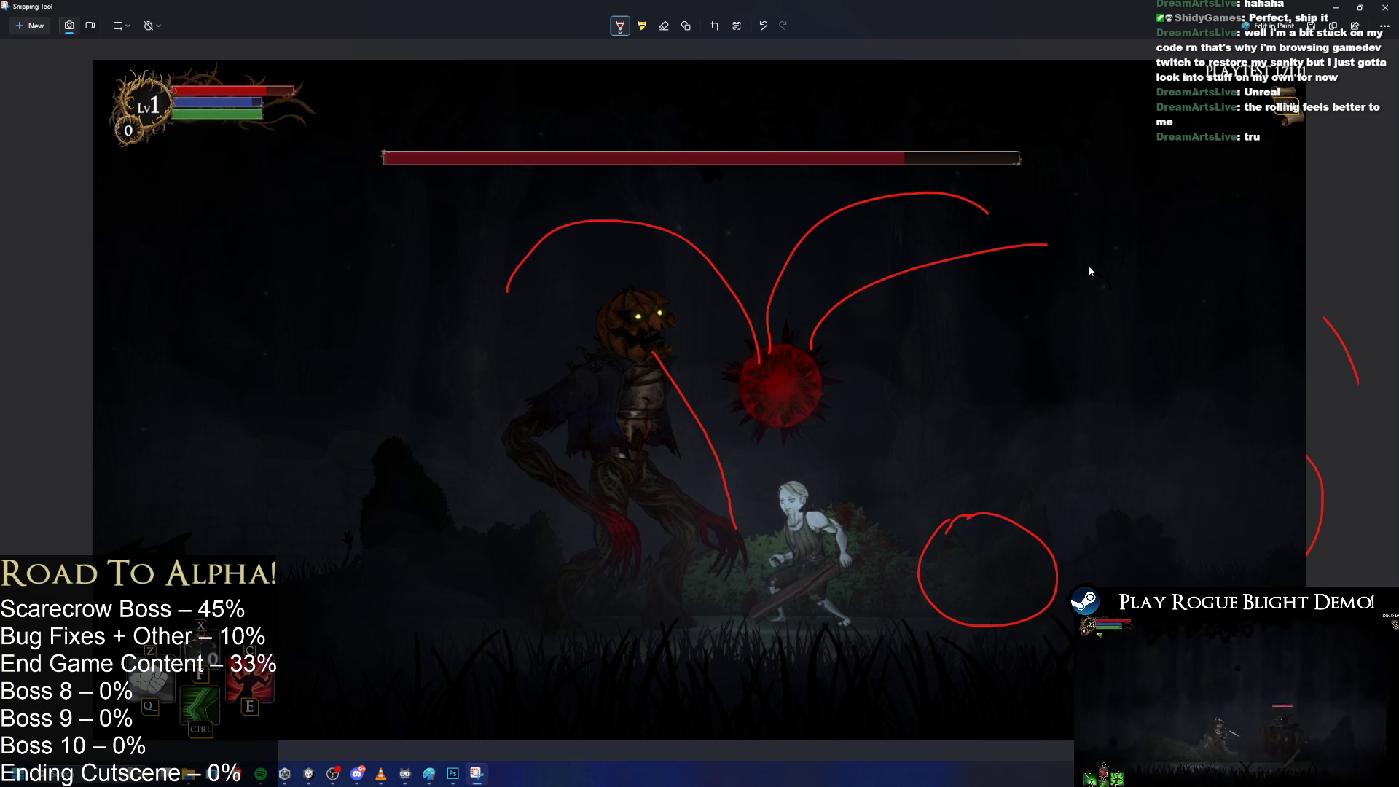
# Try red loops around the orb and undo each of them.
pyautogui.moveTo(660, 417)
pyautogui.mouseDown()
pyautogui.moveTo(974, 375)
pyautogui.moveTo(638, 413)
pyautogui.moveTo(827, 469)
pyautogui.moveTo(660, 426)
pyautogui.mouseUp()
pyautogui.hotkey('ctrl', 'z')
pyautogui.hotkey('ctrl', 'z')
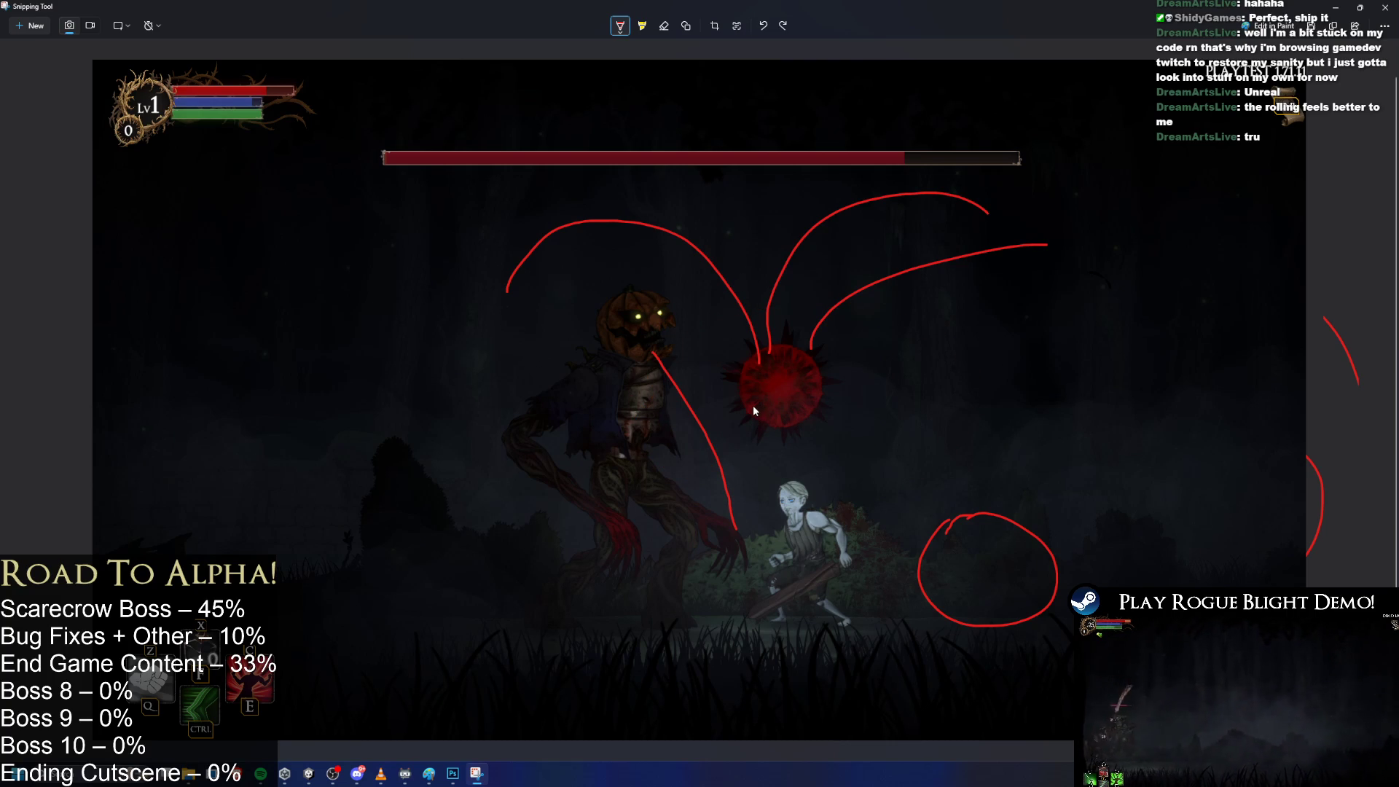
pyautogui.click(753, 406)
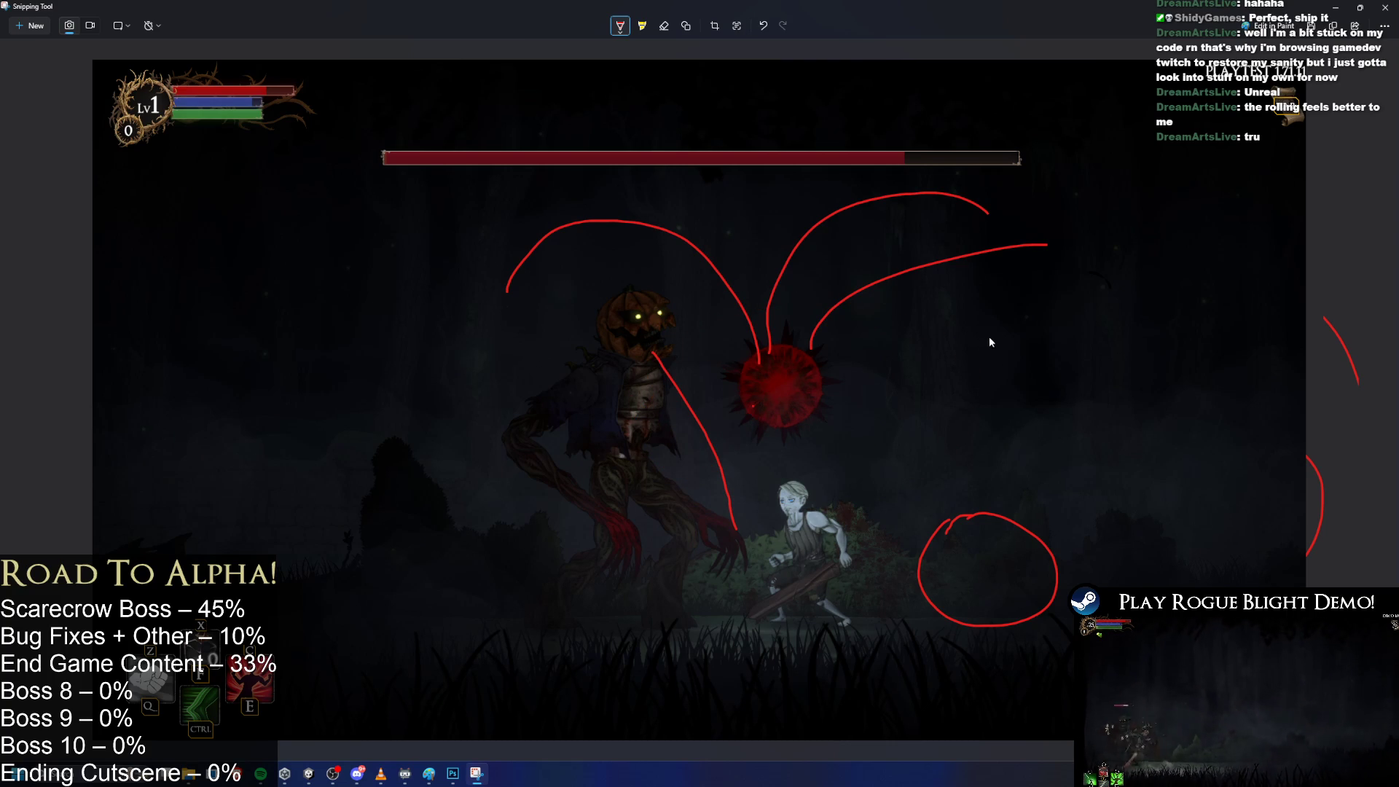
pyautogui.moveTo(761, 357)
pyautogui.mouseDown()
pyautogui.moveTo(795, 352)
pyautogui.moveTo(871, 403)
pyautogui.mouseUp()
pyautogui.hotkey('ctrl', 'z')
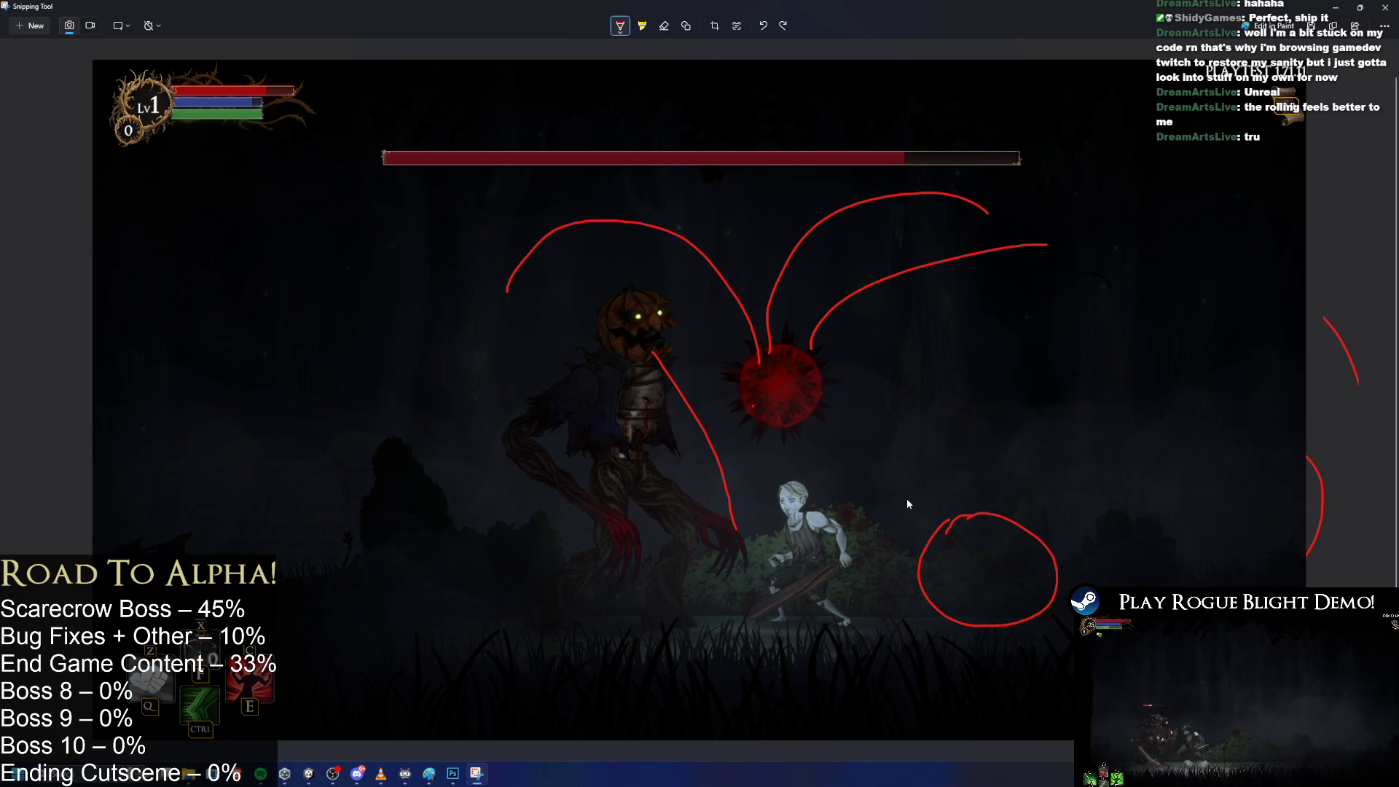
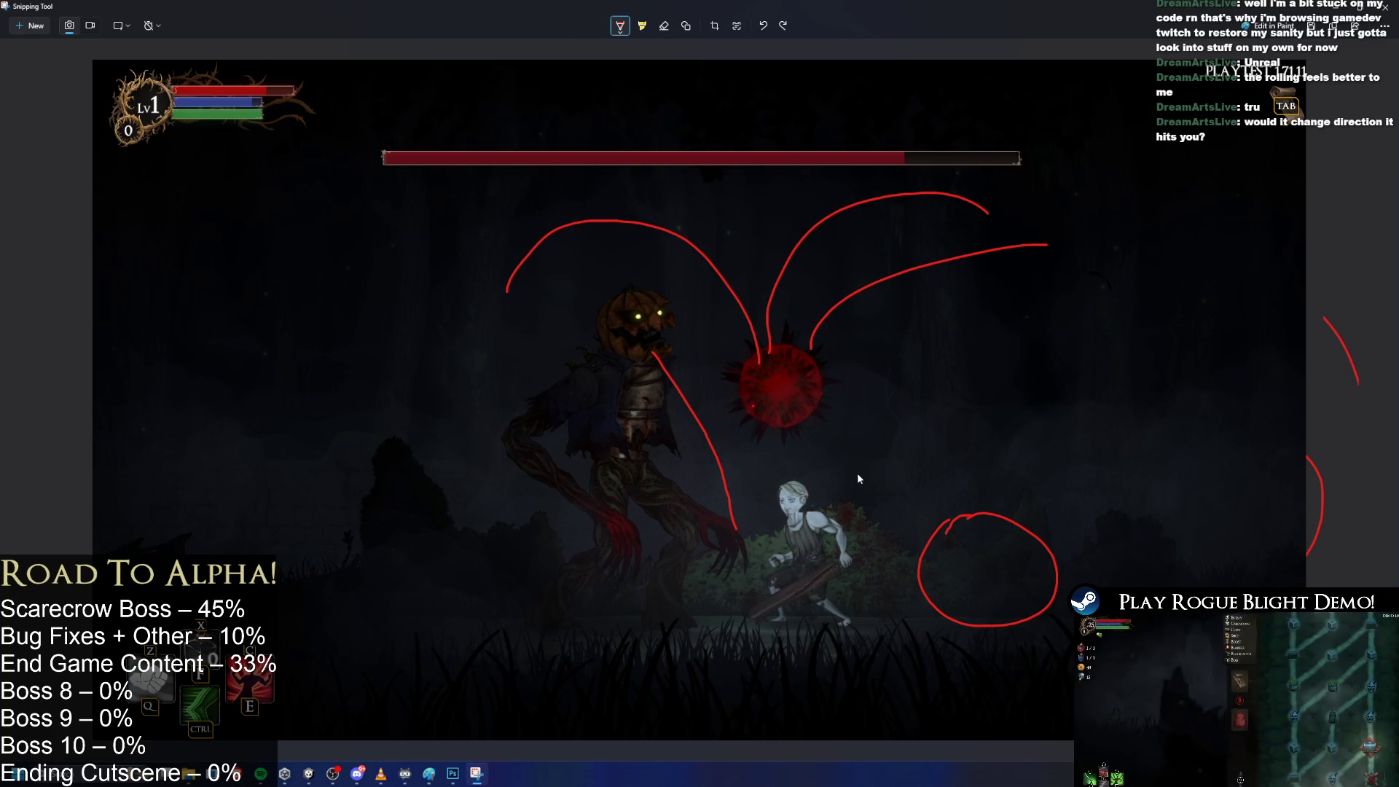
# Undo the three curved strokes drawn above the red orb.
pyautogui.rightClick(838, 459)
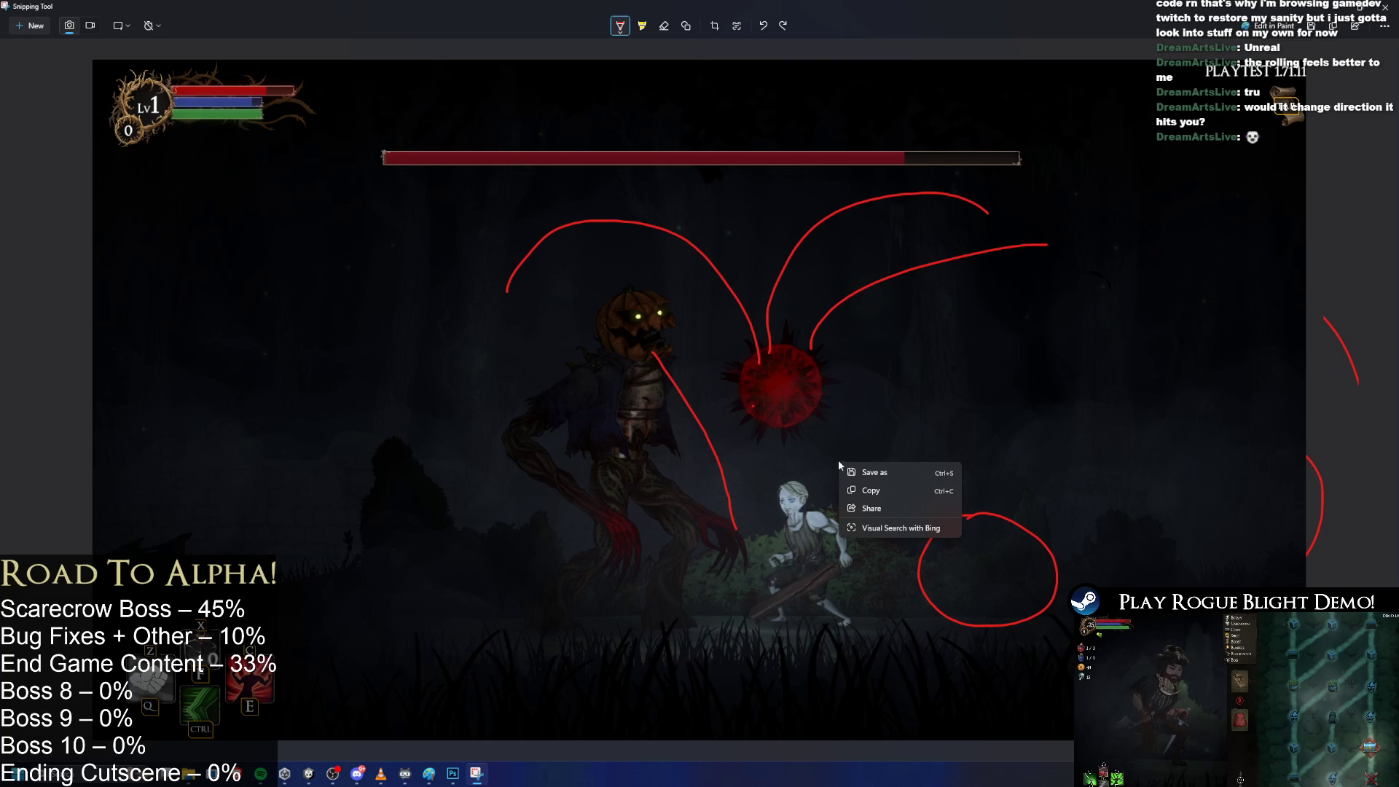
pyautogui.press('Escape')
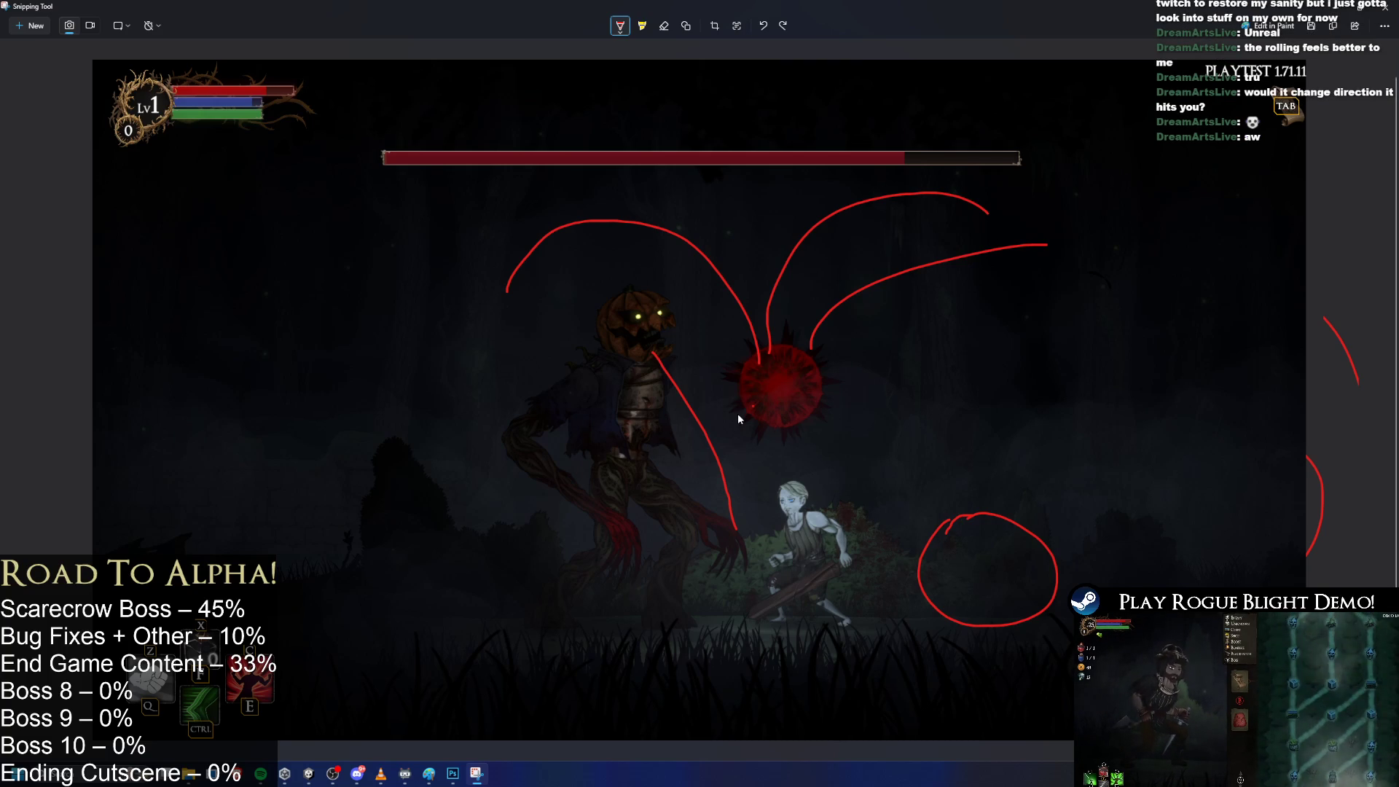
pyautogui.hotkey('ctrl', 'z')
pyautogui.hotkey('ctrl', 'z')
pyautogui.hotkey('ctrl', 'z')
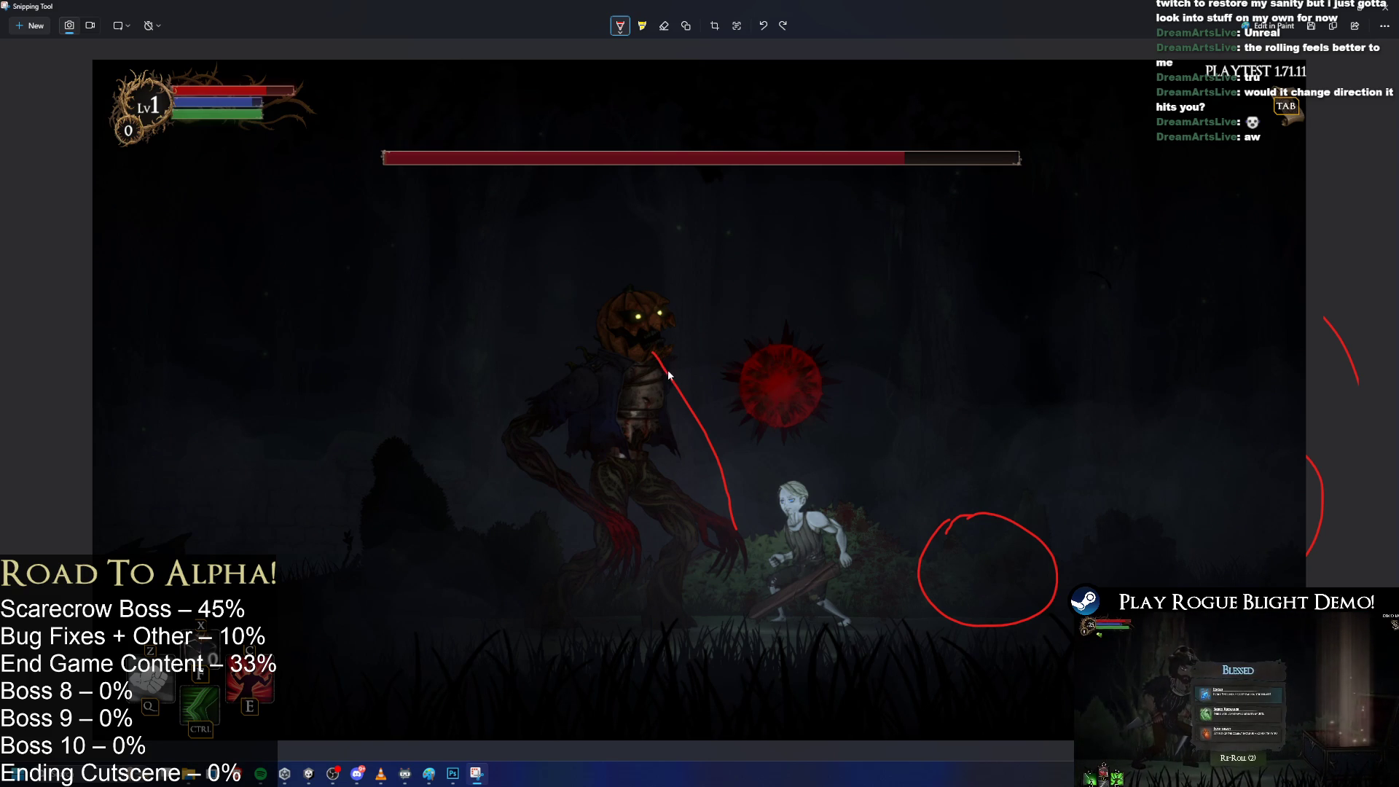
# Try out lines and loops near the scarecrow, the player and the circle, undoing each one.
pyautogui.moveTo(658, 347)
pyautogui.mouseDown()
pyautogui.moveTo(720, 398)
pyautogui.moveTo(743, 463)
pyautogui.mouseUp()
pyautogui.hotkey('ctrl', 'z')
pyautogui.moveTo(875, 604)
pyautogui.mouseDown()
pyautogui.moveTo(851, 576)
pyautogui.moveTo(871, 602)
pyautogui.moveTo(939, 596)
pyautogui.mouseUp()
pyautogui.hotkey('ctrl', 'z')
pyautogui.moveTo(875, 507)
pyautogui.mouseDown()
pyautogui.moveTo(842, 569)
pyautogui.moveTo(904, 576)
pyautogui.moveTo(898, 607)
pyautogui.mouseUp()
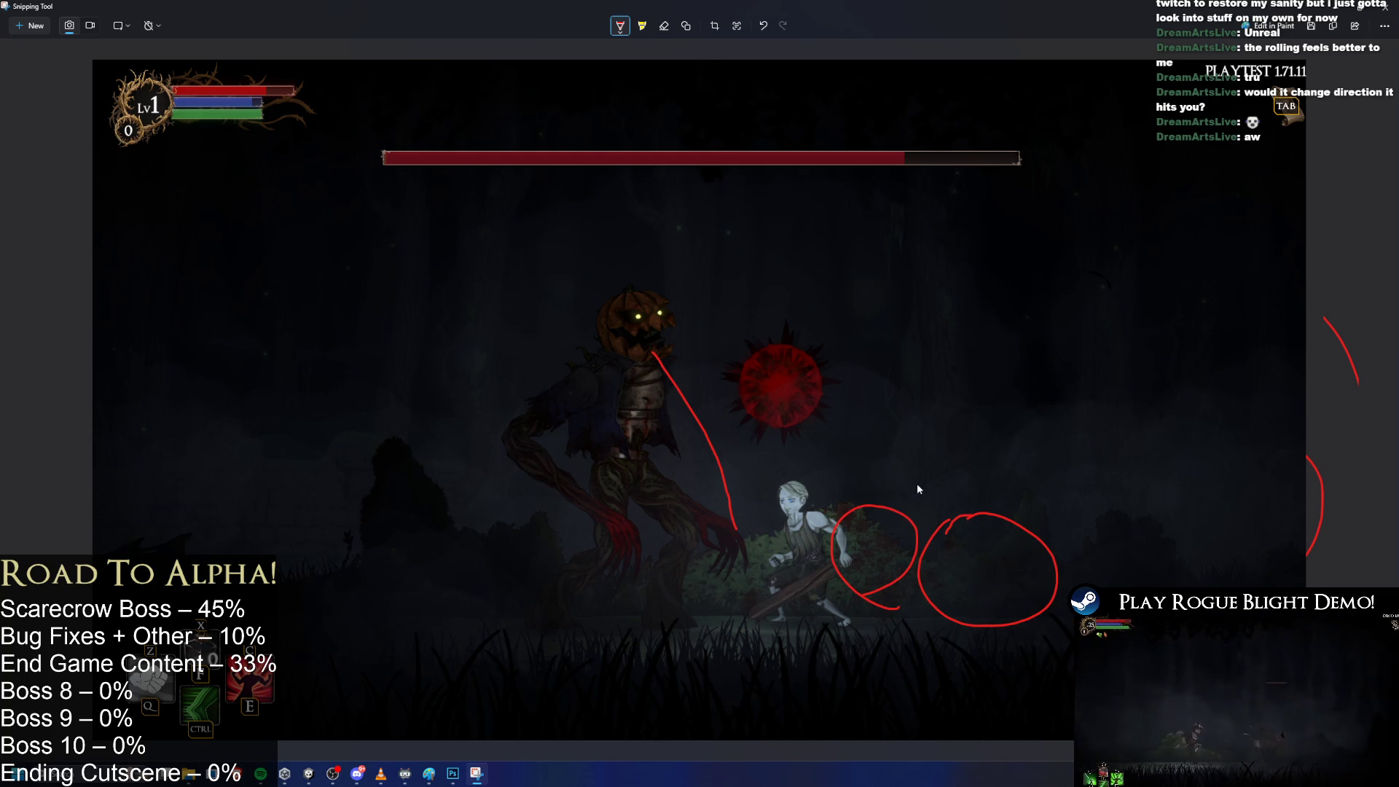
pyautogui.hotkey('ctrl', 'z')
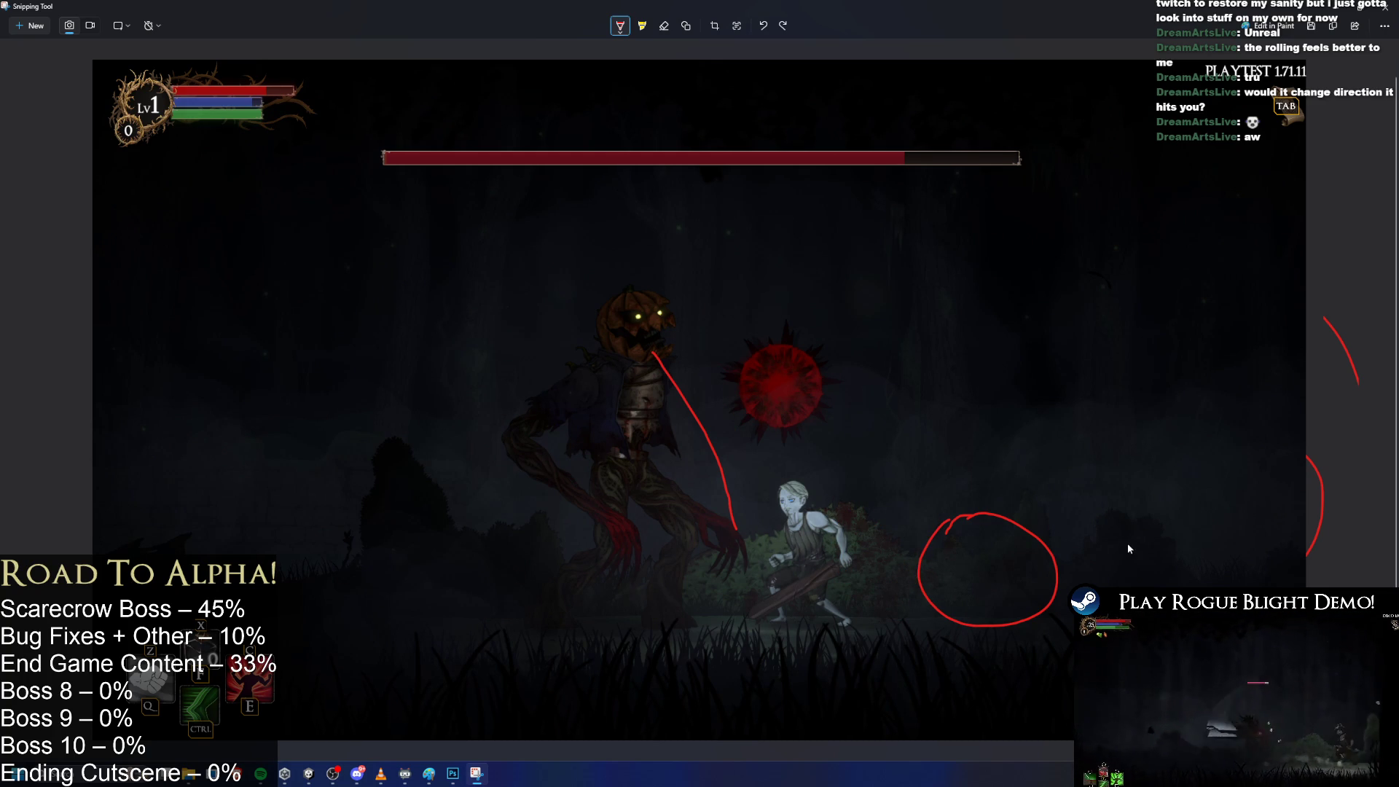
pyautogui.moveTo(1076, 433)
pyautogui.mouseDown()
pyautogui.moveTo(1110, 546)
pyautogui.moveTo(1184, 547)
pyautogui.moveTo(1112, 548)
pyautogui.mouseUp()
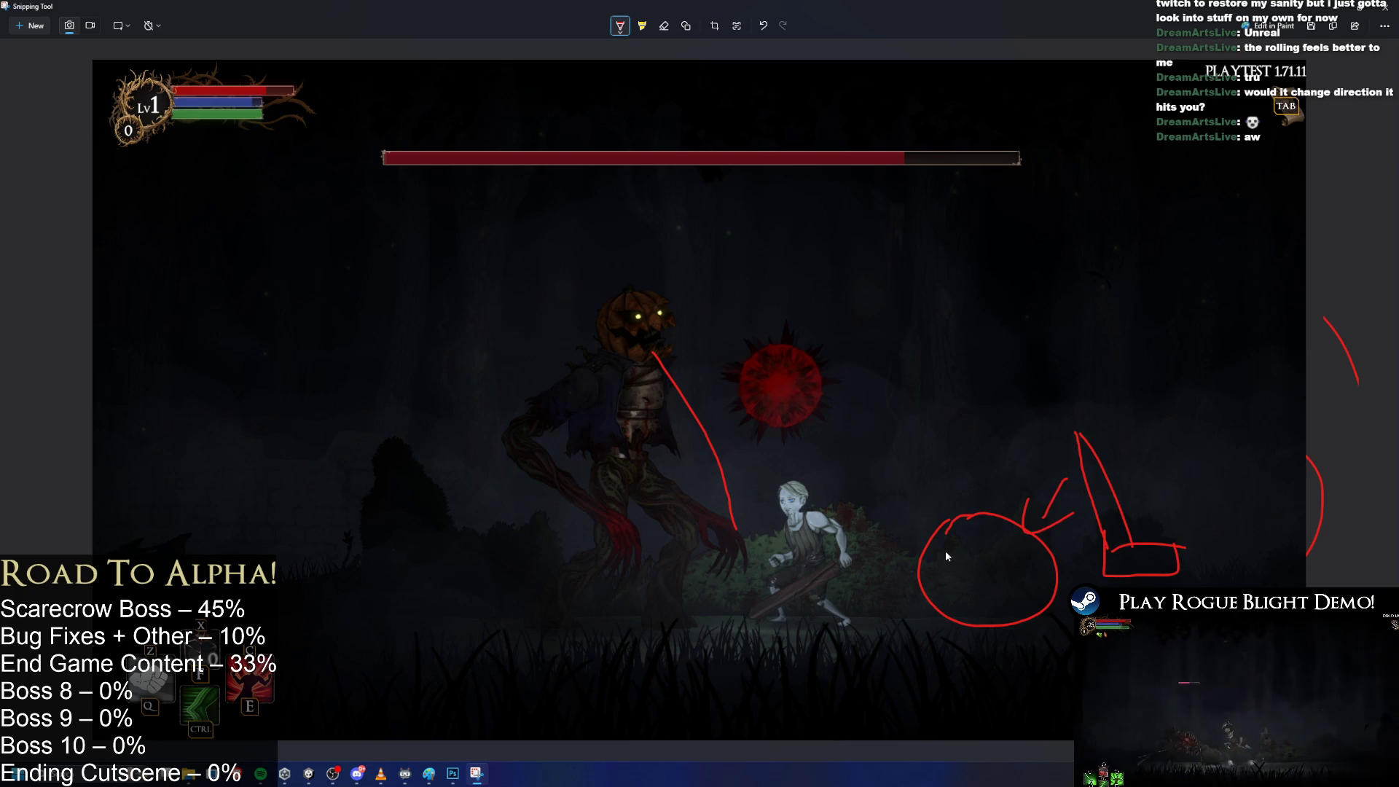
pyautogui.hotkey('ctrl', 'z')
pyautogui.hotkey('ctrl', 'z')
pyautogui.hotkey('ctrl', 'z')
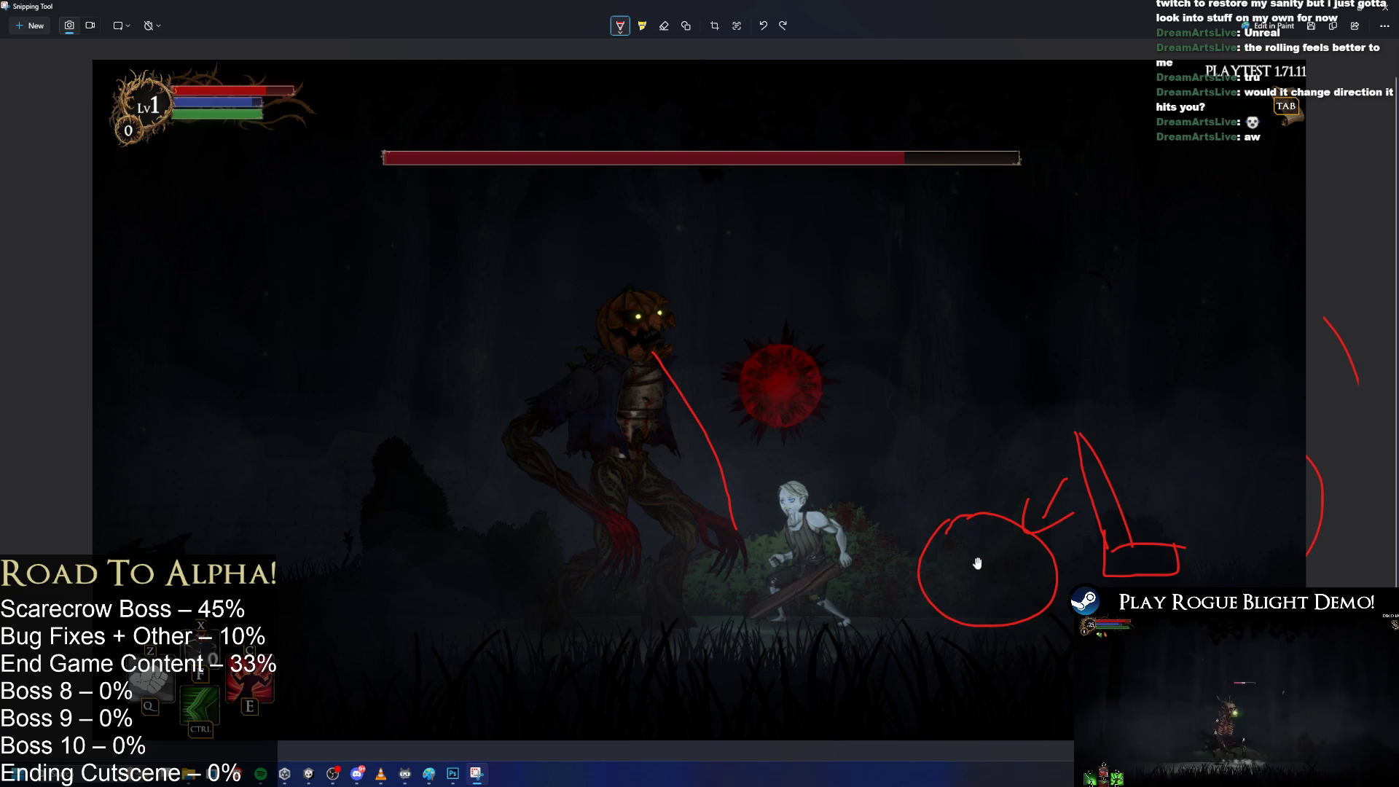
pyautogui.hotkey('ctrl', 'z')
pyautogui.hotkey('ctrl', 'z')
pyautogui.hotkey('ctrl', 'z')
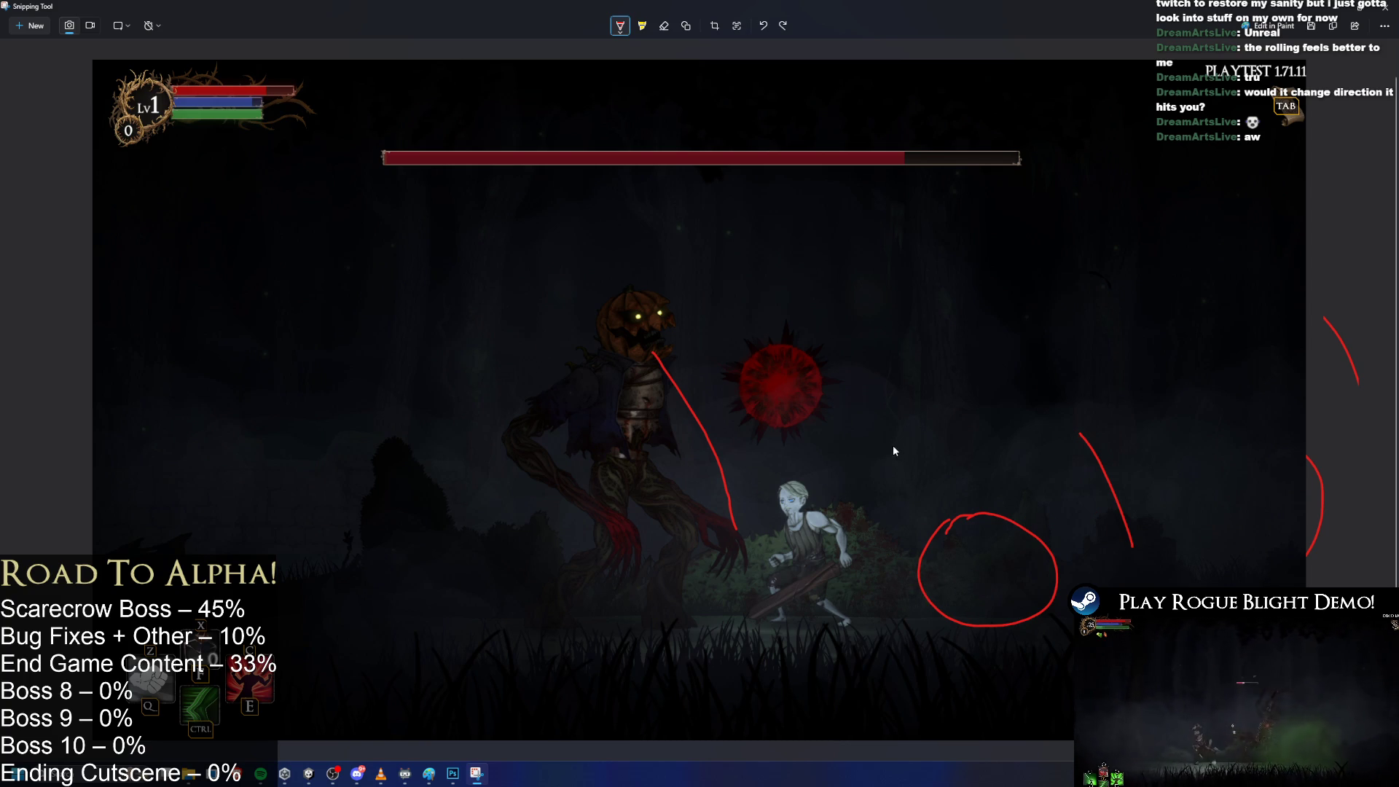
# Sketch the player's sword swing toward the circle and an arrow leading away from it.
pyautogui.moveTo(863, 536)
pyautogui.mouseDown()
pyautogui.moveTo(850, 546)
pyautogui.moveTo(864, 535)
pyautogui.mouseUp()
pyautogui.moveTo(911, 472); pyautogui.dragTo(941, 499)
pyautogui.moveTo(940, 473); pyautogui.dragTo(947, 512)
pyautogui.moveTo(1046, 531)
pyautogui.mouseDown()
pyautogui.moveTo(1103, 520)
pyautogui.moveTo(1077, 544)
pyautogui.moveTo(955, 563)
pyautogui.moveTo(981, 570)
pyautogui.mouseUp()
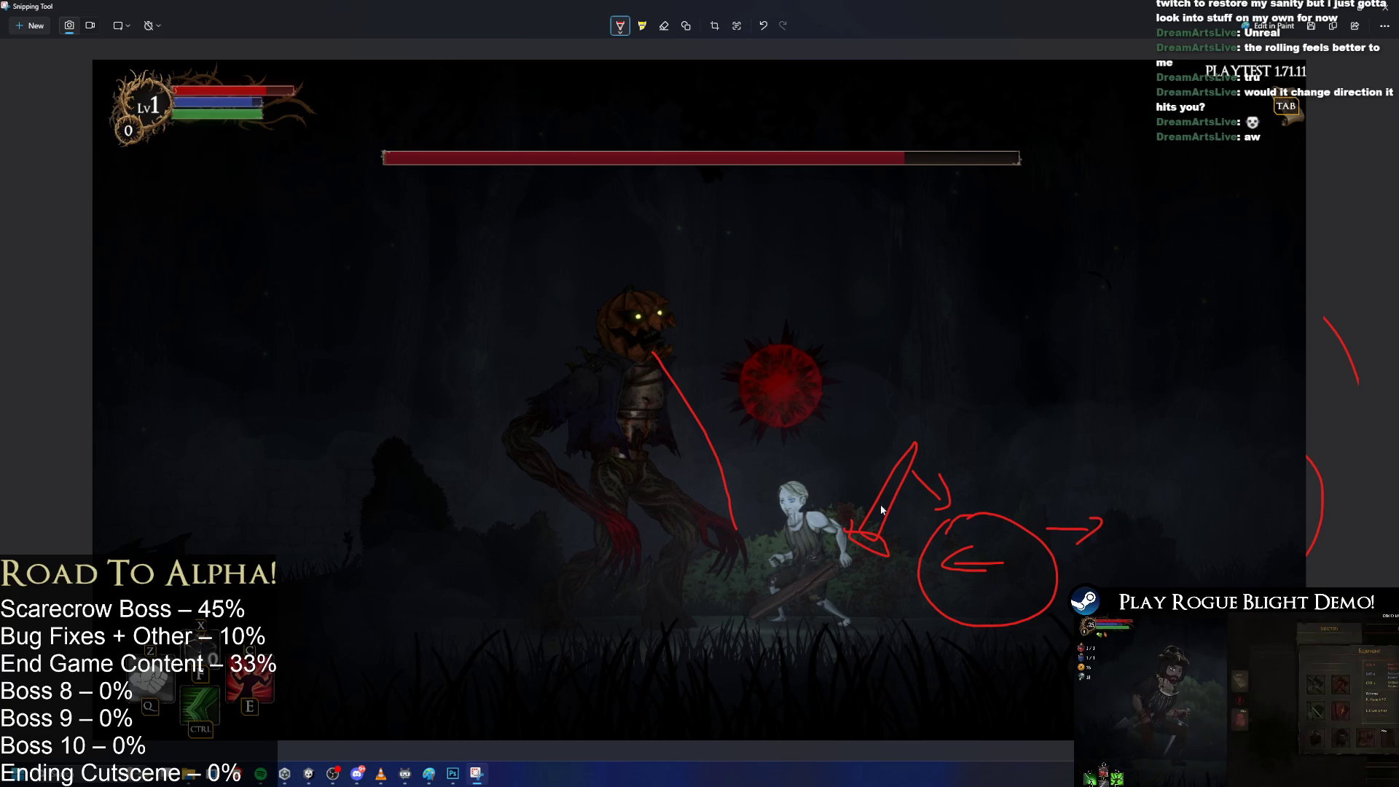
# Remove the inner arrow, close the circle's upper-left gap, and add a dot and angle mark inside.
pyautogui.hotkey('ctrl', 'z')
pyautogui.hotkey('ctrl', 'z')
pyautogui.hotkey('ctrl', 'z')
pyautogui.hotkey('ctrl', 'z')
pyautogui.hotkey('ctrl', 'z')
pyautogui.hotkey('ctrl', 'z')
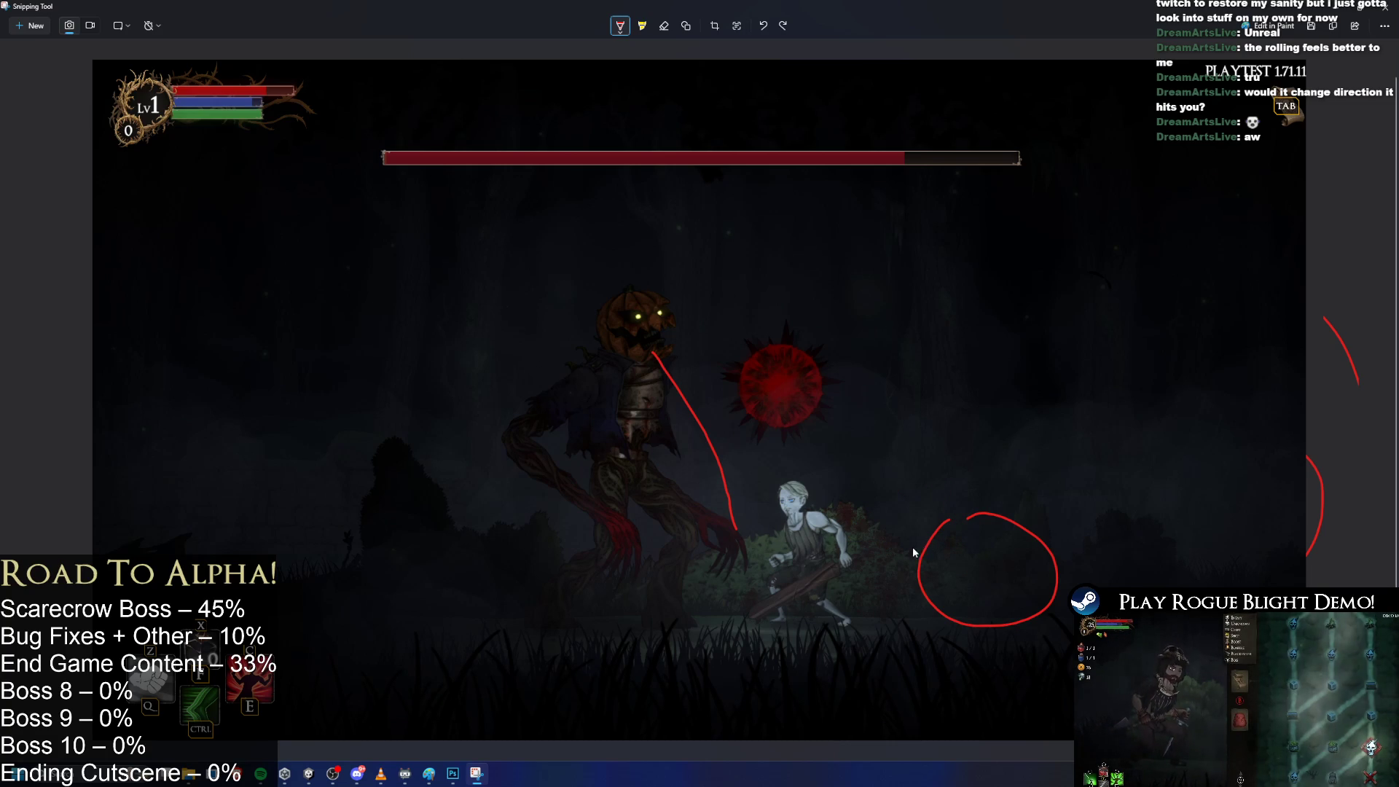
pyautogui.moveTo(920, 543); pyautogui.dragTo(927, 537)
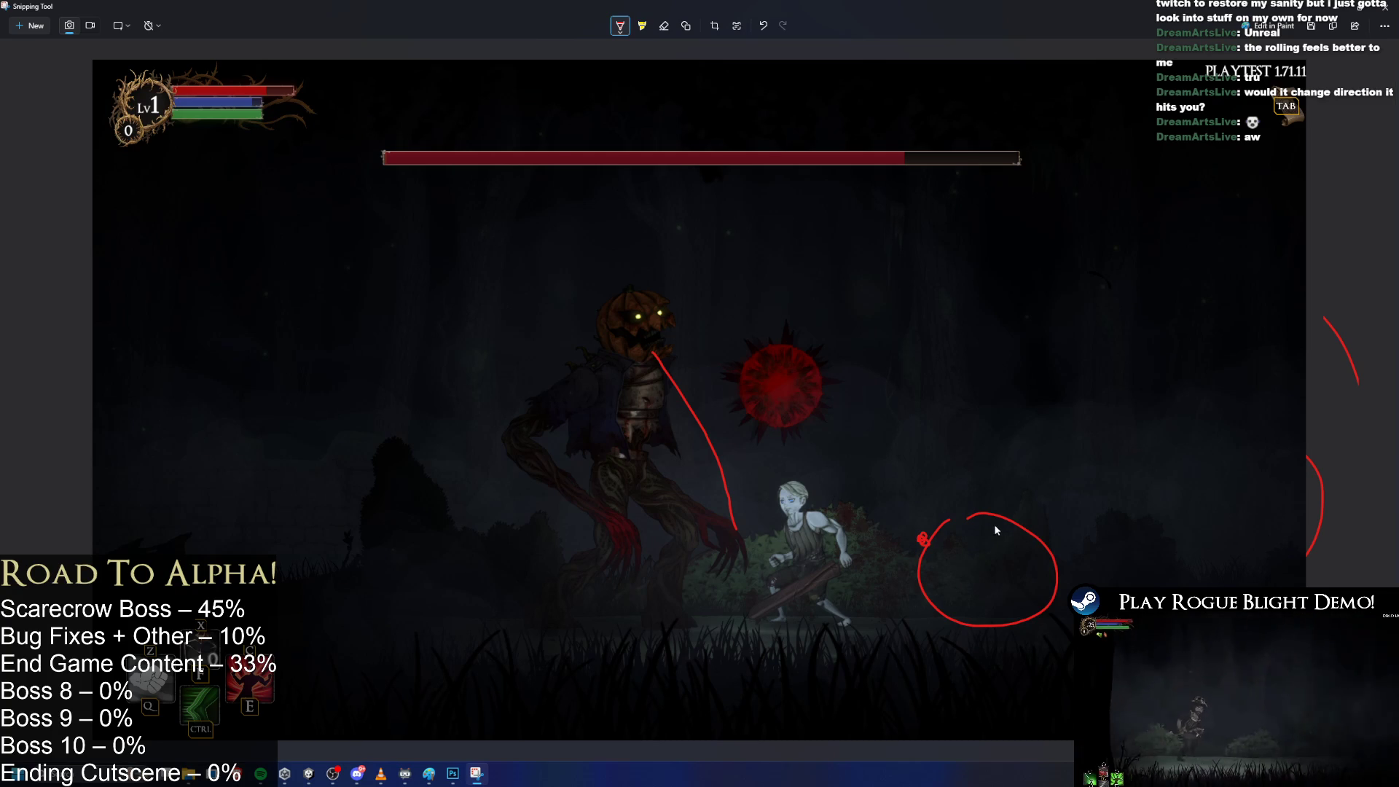
pyautogui.click(982, 569)
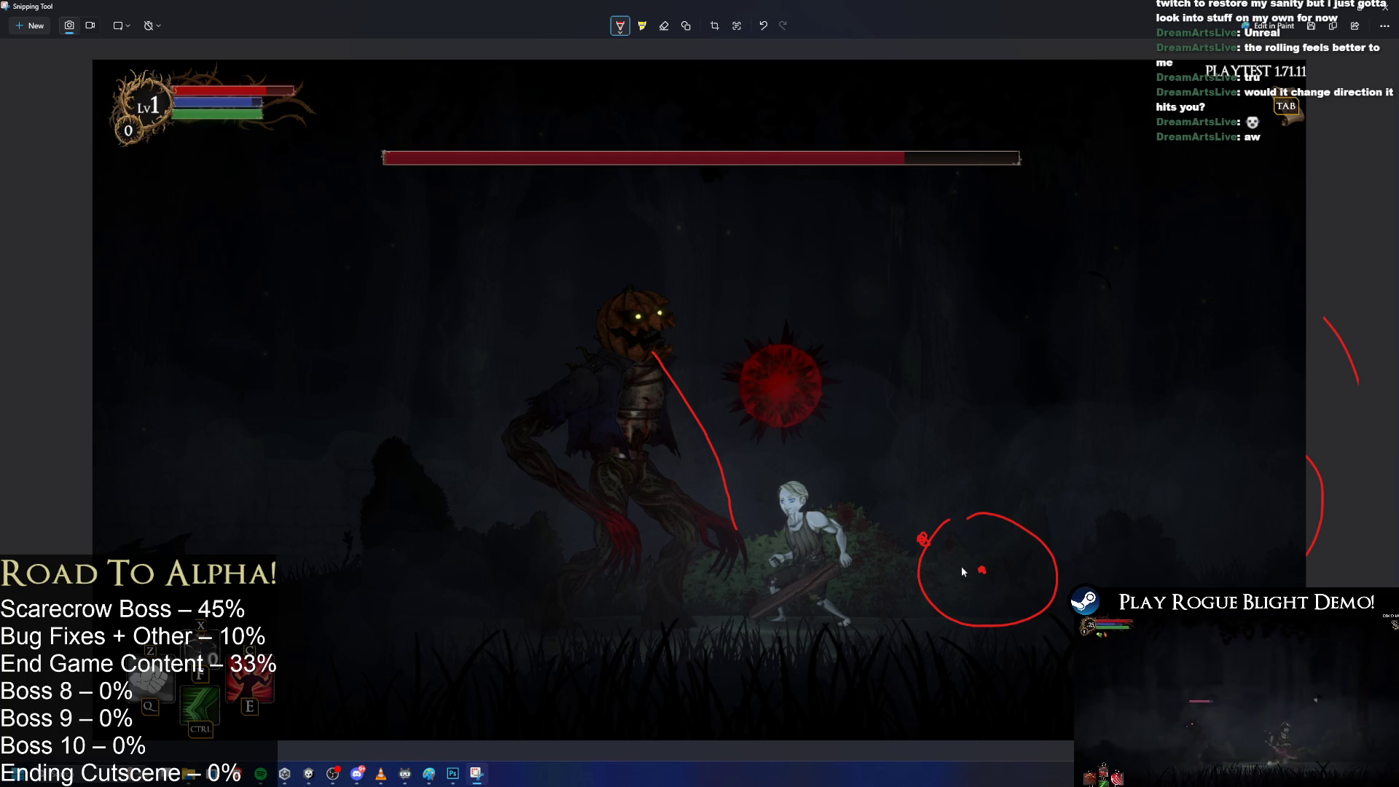
pyautogui.moveTo(958, 543); pyautogui.dragTo(971, 572)
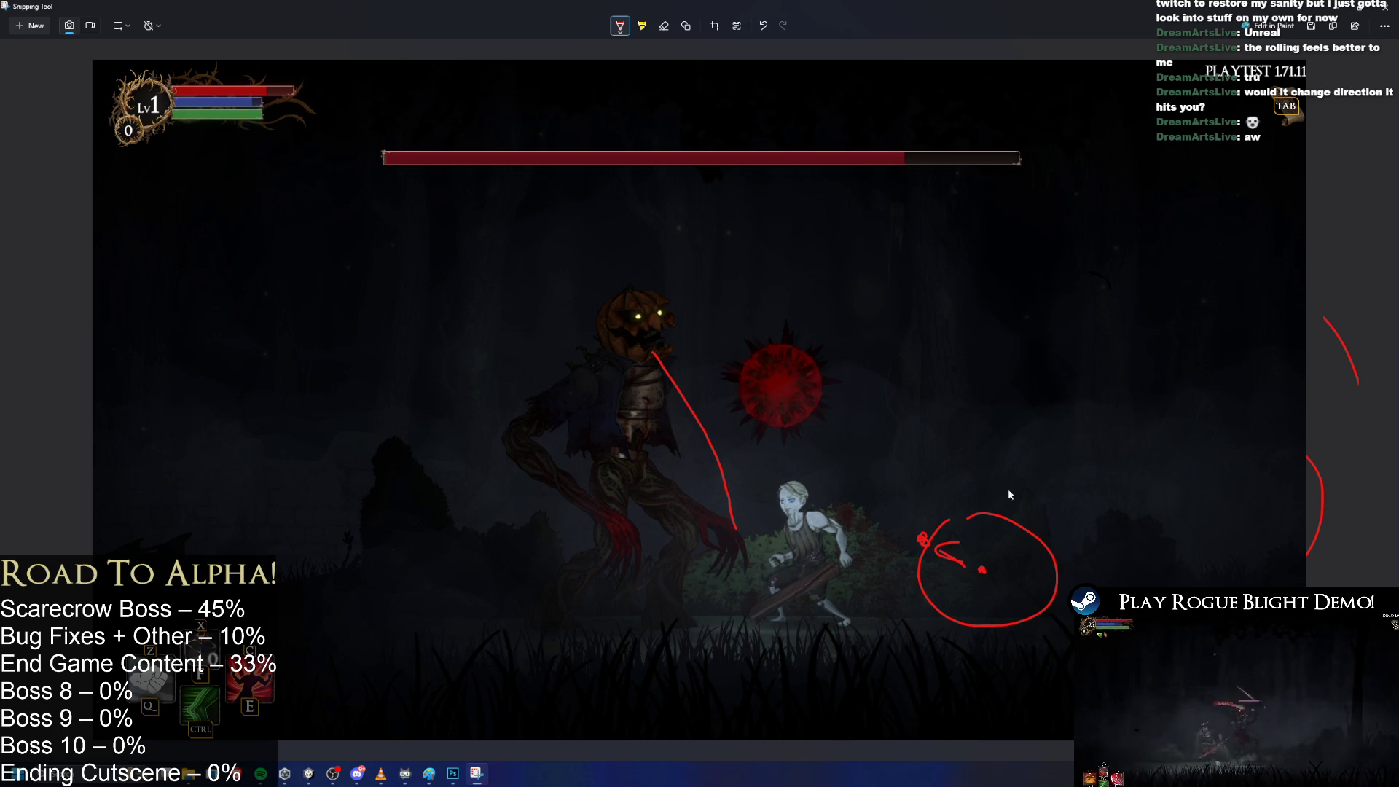
pyautogui.moveTo(1029, 454); pyautogui.dragTo(1033, 487)
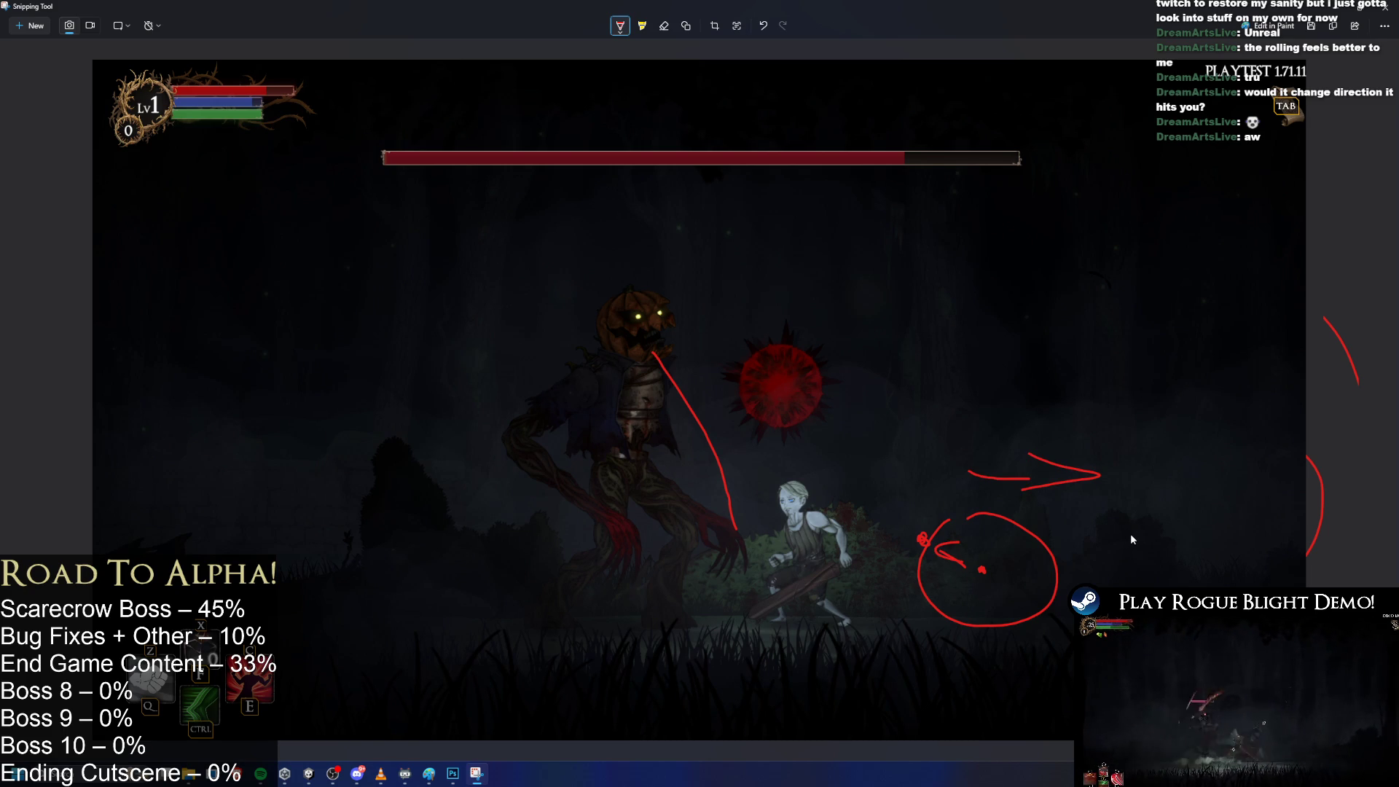
pyautogui.hotkey('ctrl', 'z')
pyautogui.hotkey('ctrl', 'z')
# Draw a zigzag above the circle and mark the player's chest, undoing the stray strokes.
pyautogui.moveTo(897, 485)
pyautogui.mouseDown()
pyautogui.moveTo(955, 446)
pyautogui.moveTo(992, 443)
pyautogui.moveTo(881, 462)
pyautogui.moveTo(960, 511)
pyautogui.moveTo(1026, 474)
pyautogui.moveTo(904, 539)
pyautogui.moveTo(990, 509)
pyautogui.mouseUp()
pyautogui.hotkey('ctrl', 'z')
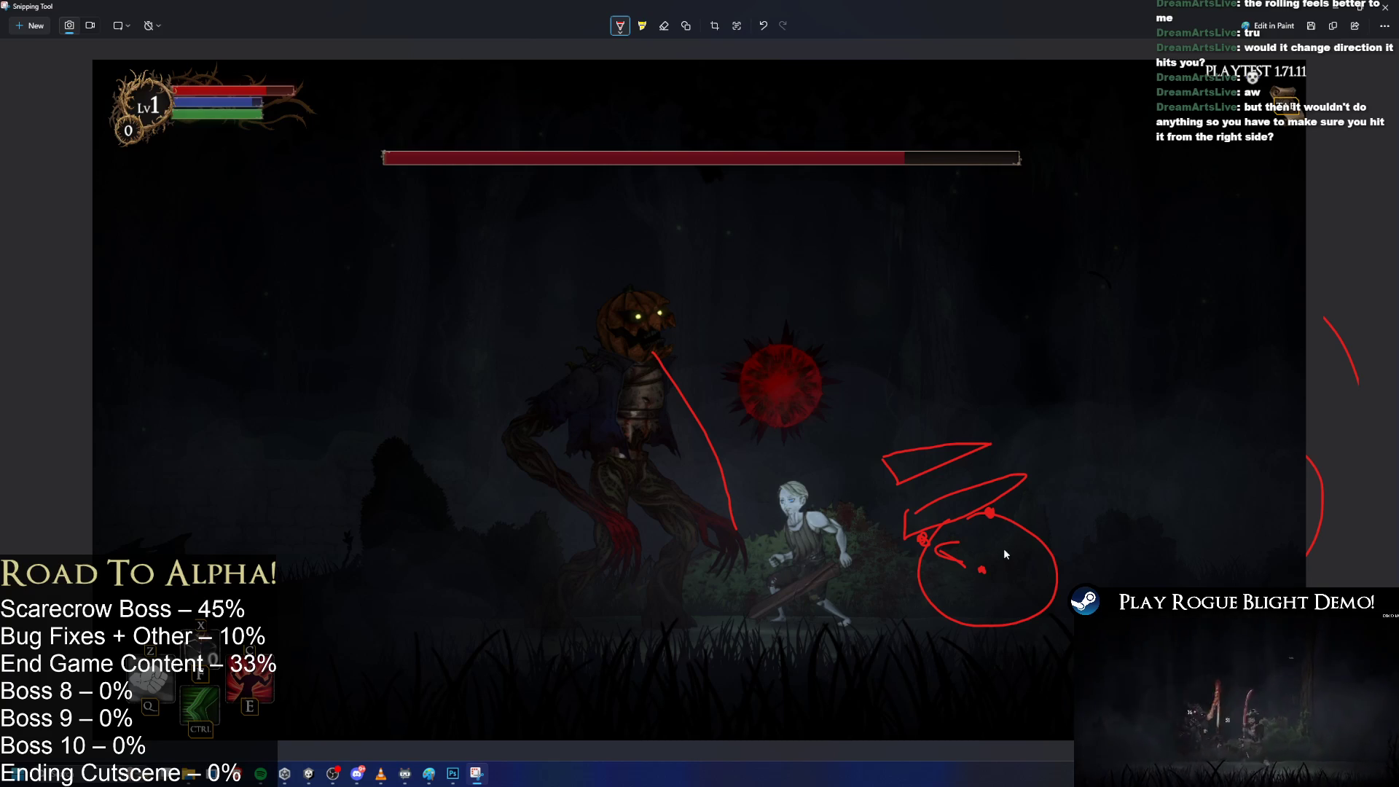
pyautogui.moveTo(1013, 541)
pyautogui.mouseDown()
pyautogui.moveTo(974, 543)
pyautogui.moveTo(1005, 535)
pyautogui.mouseUp()
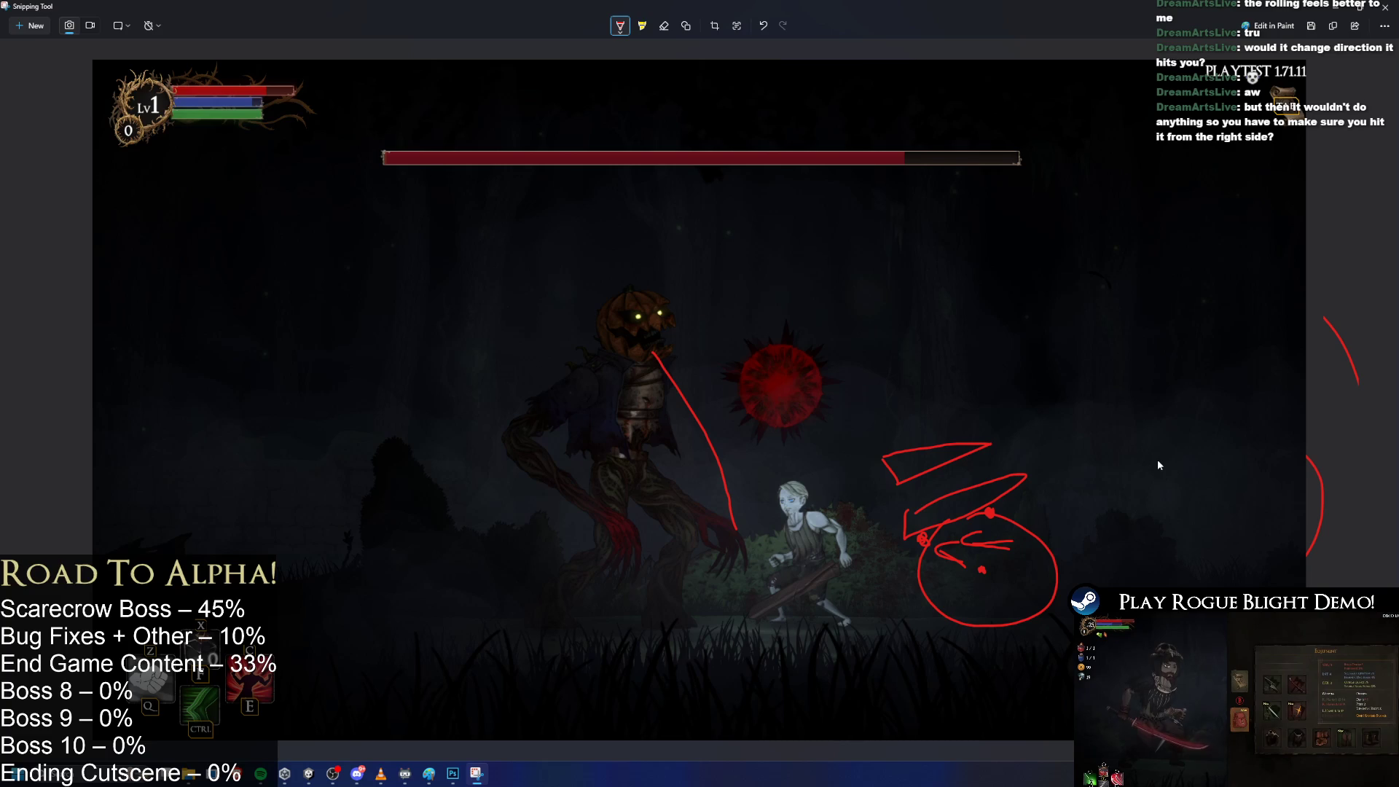
pyautogui.hotkey('ctrl', 'z')
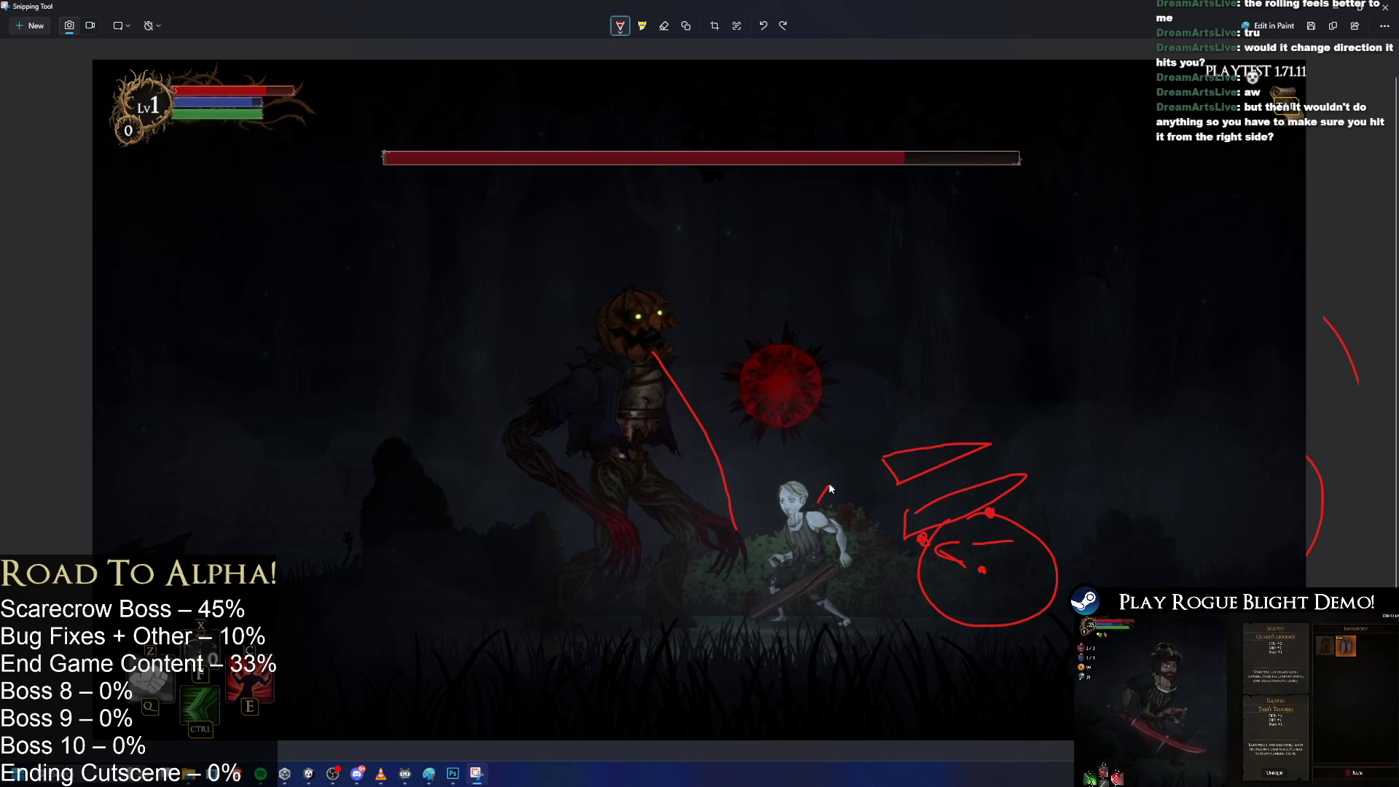
pyautogui.moveTo(892, 450)
pyautogui.mouseDown()
pyautogui.moveTo(940, 471)
pyautogui.moveTo(1039, 458)
pyautogui.moveTo(1005, 487)
pyautogui.moveTo(1001, 519)
pyautogui.mouseUp()
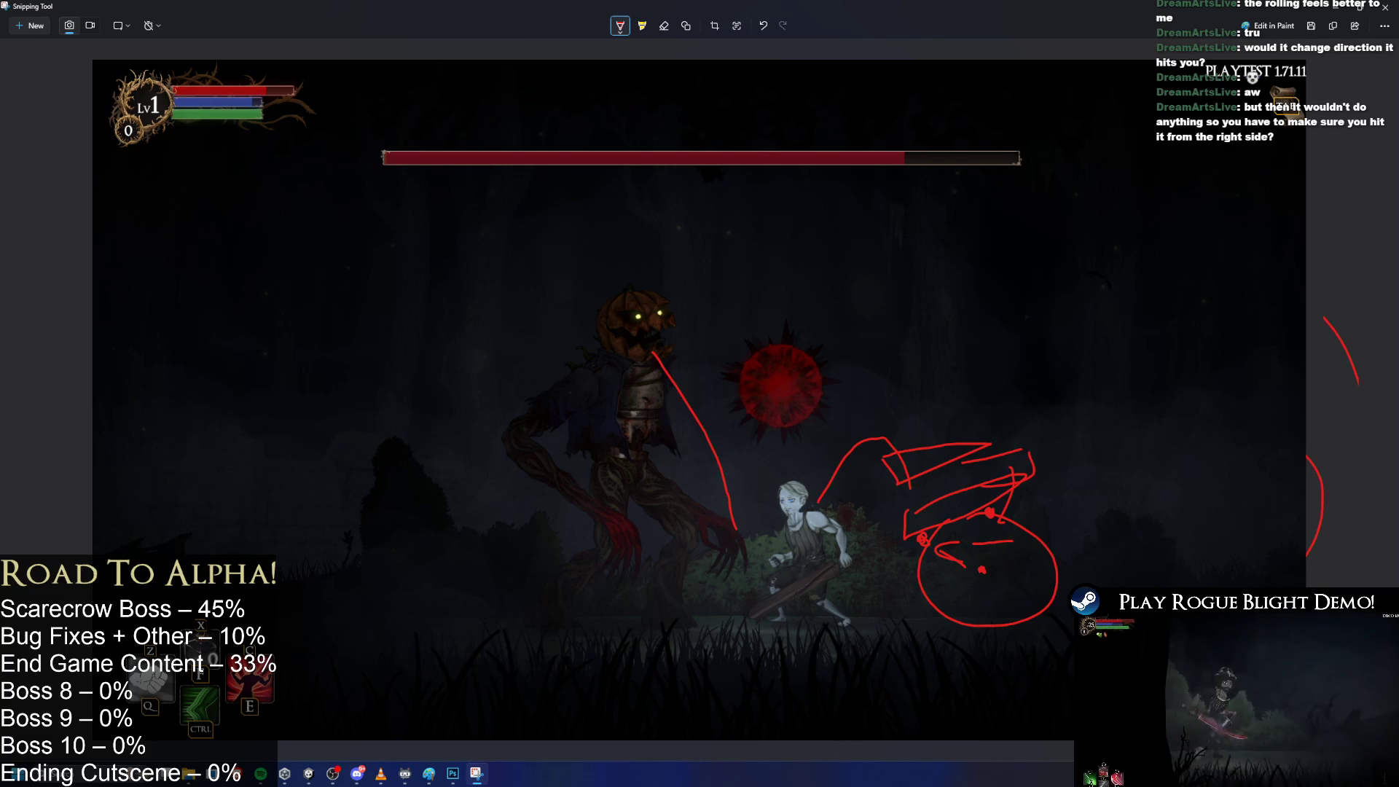
pyautogui.moveTo(799, 539); pyautogui.dragTo(805, 543)
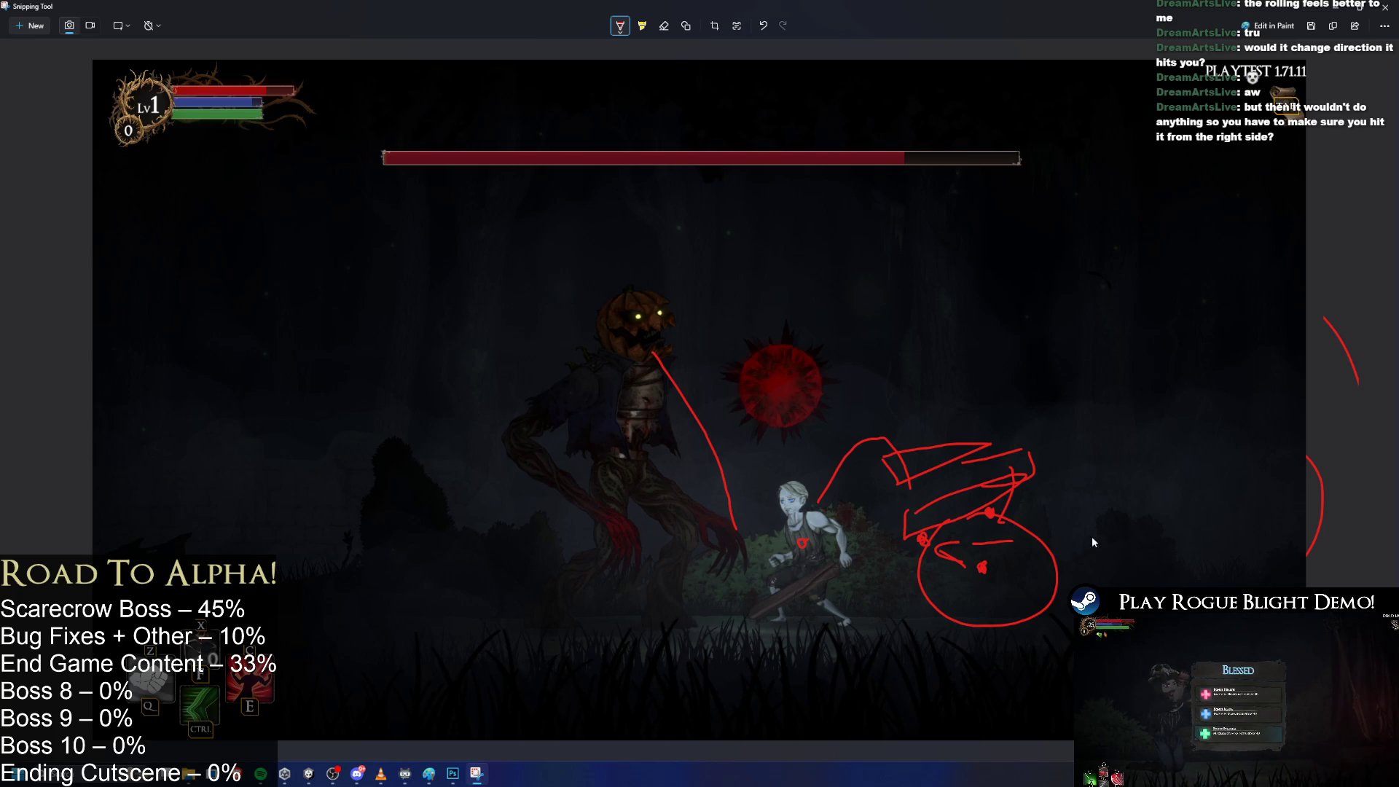
pyautogui.moveTo(1023, 348); pyautogui.dragTo(1086, 348)
pyautogui.moveTo(1171, 328)
pyautogui.mouseDown()
pyautogui.moveTo(1143, 348)
pyautogui.moveTo(1131, 396)
pyautogui.mouseUp()
pyautogui.hotkey('ctrl', 'z')
pyautogui.hotkey('ctrl', 'z')
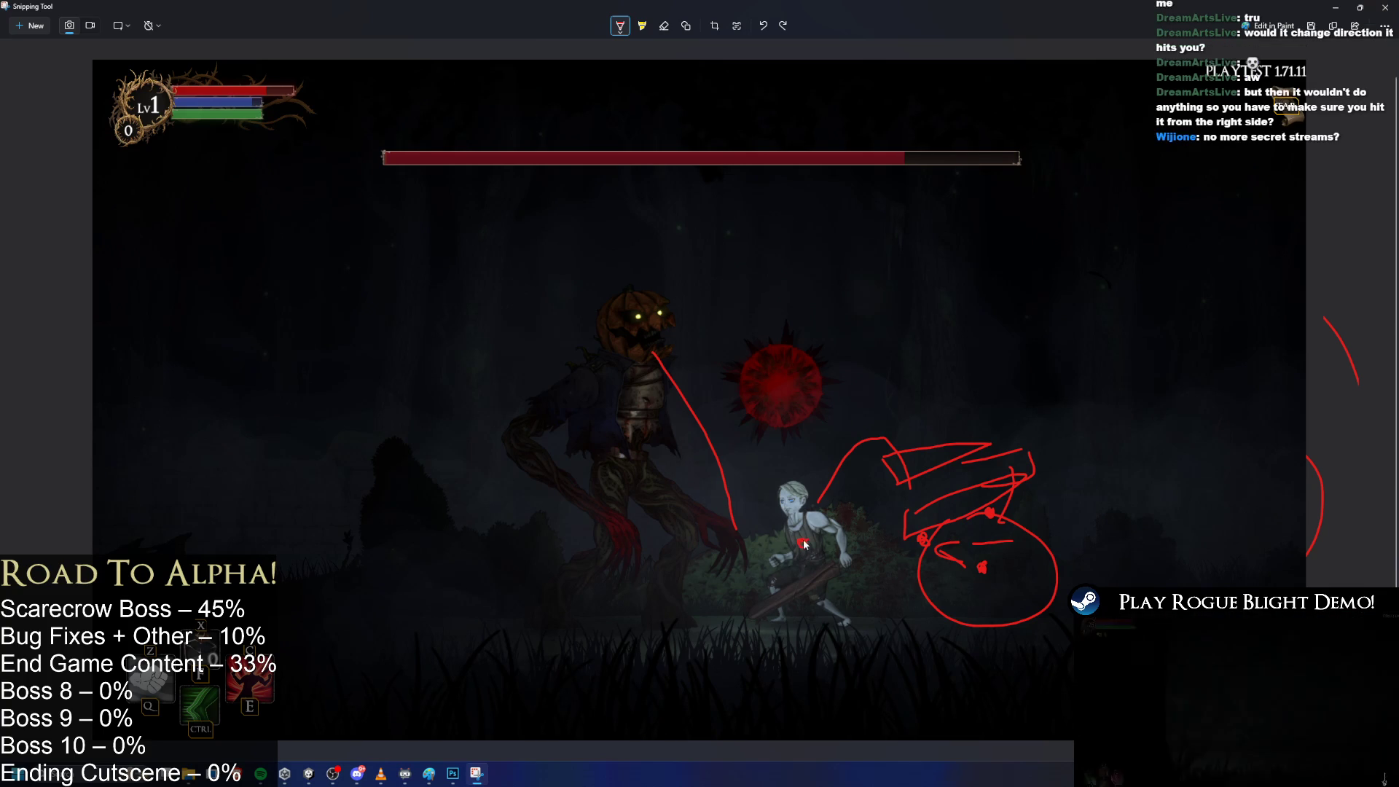
# After undoing a circle and a curve, draw a red line into the orb from its upper right and leave the screenshot.
pyautogui.click(957, 568)
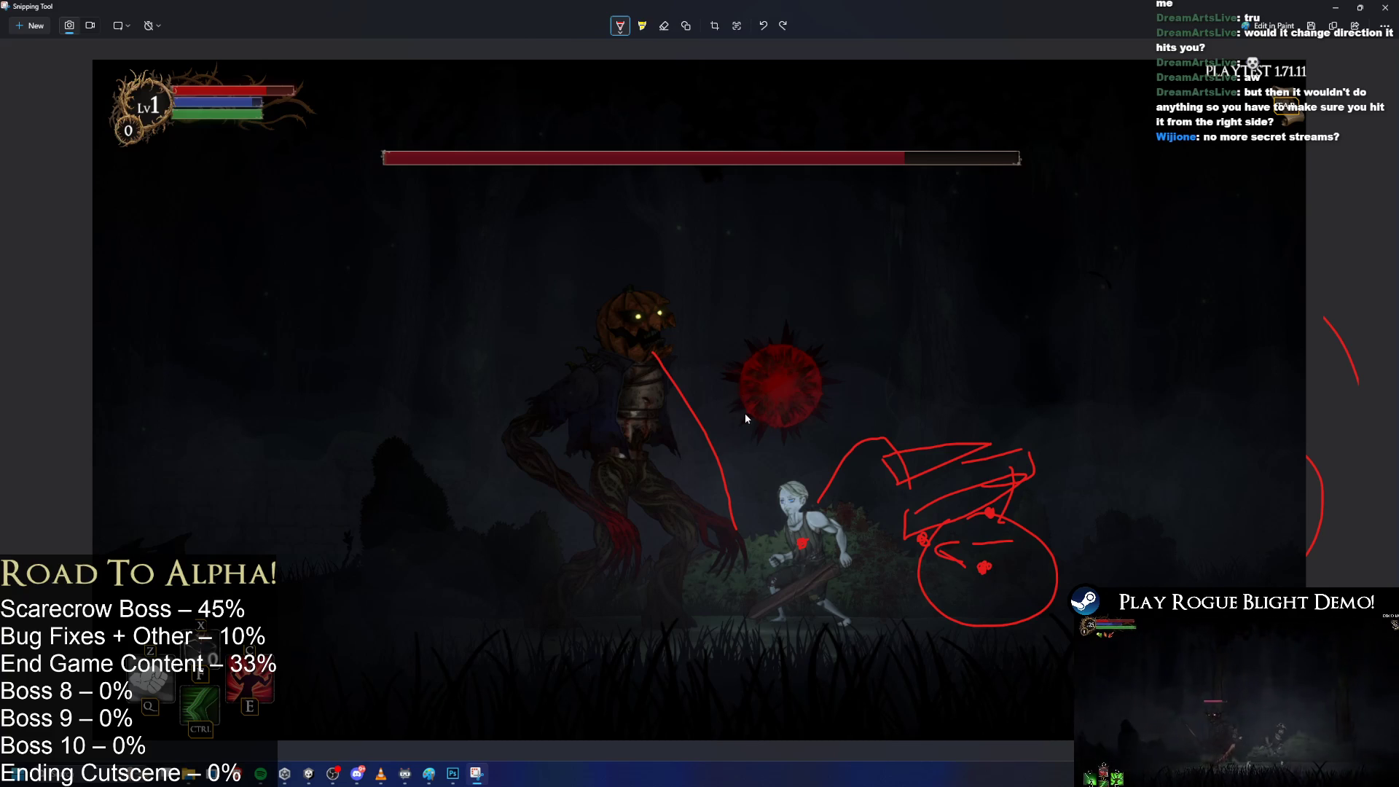
pyautogui.moveTo(837, 368)
pyautogui.mouseDown()
pyautogui.moveTo(765, 417)
pyautogui.moveTo(795, 423)
pyautogui.mouseUp()
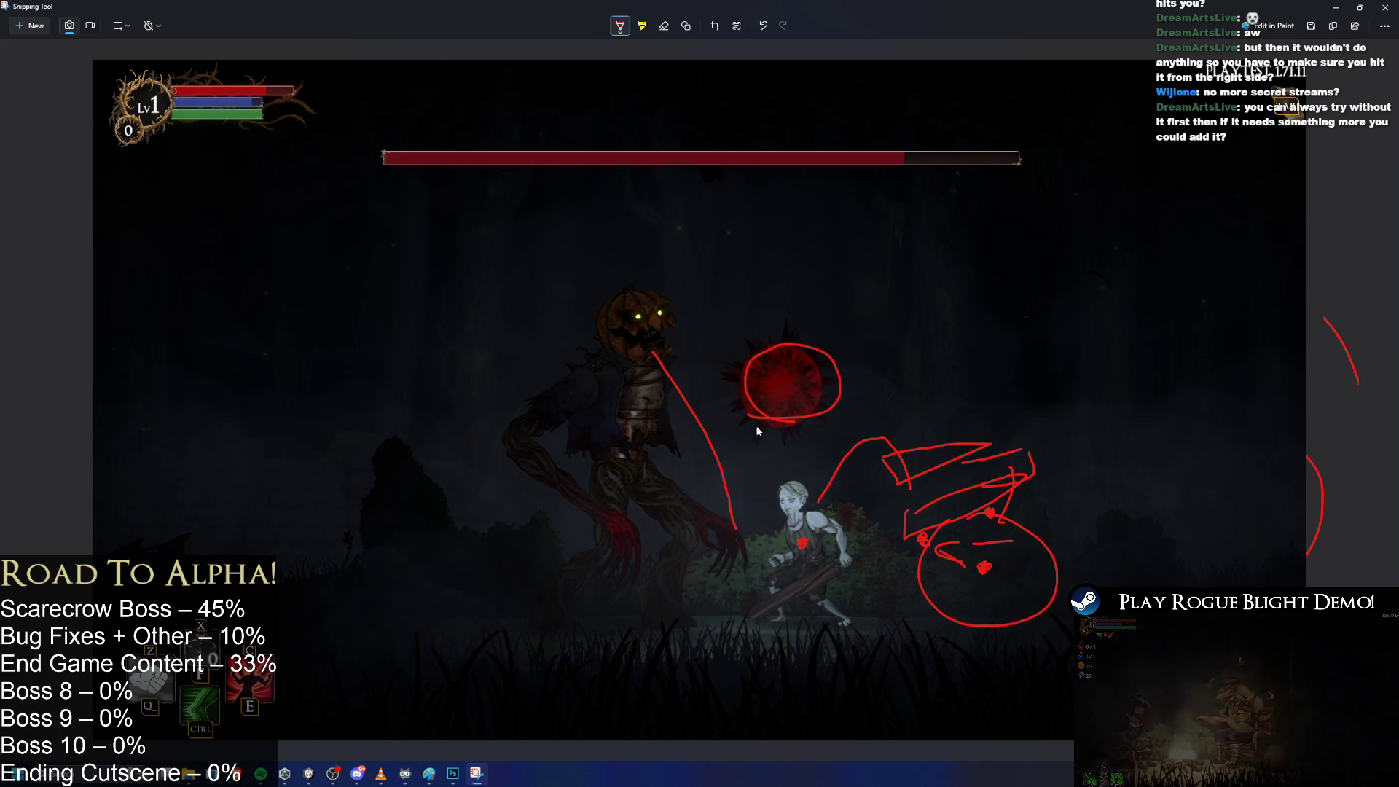
pyautogui.hotkey('ctrl', 'z')
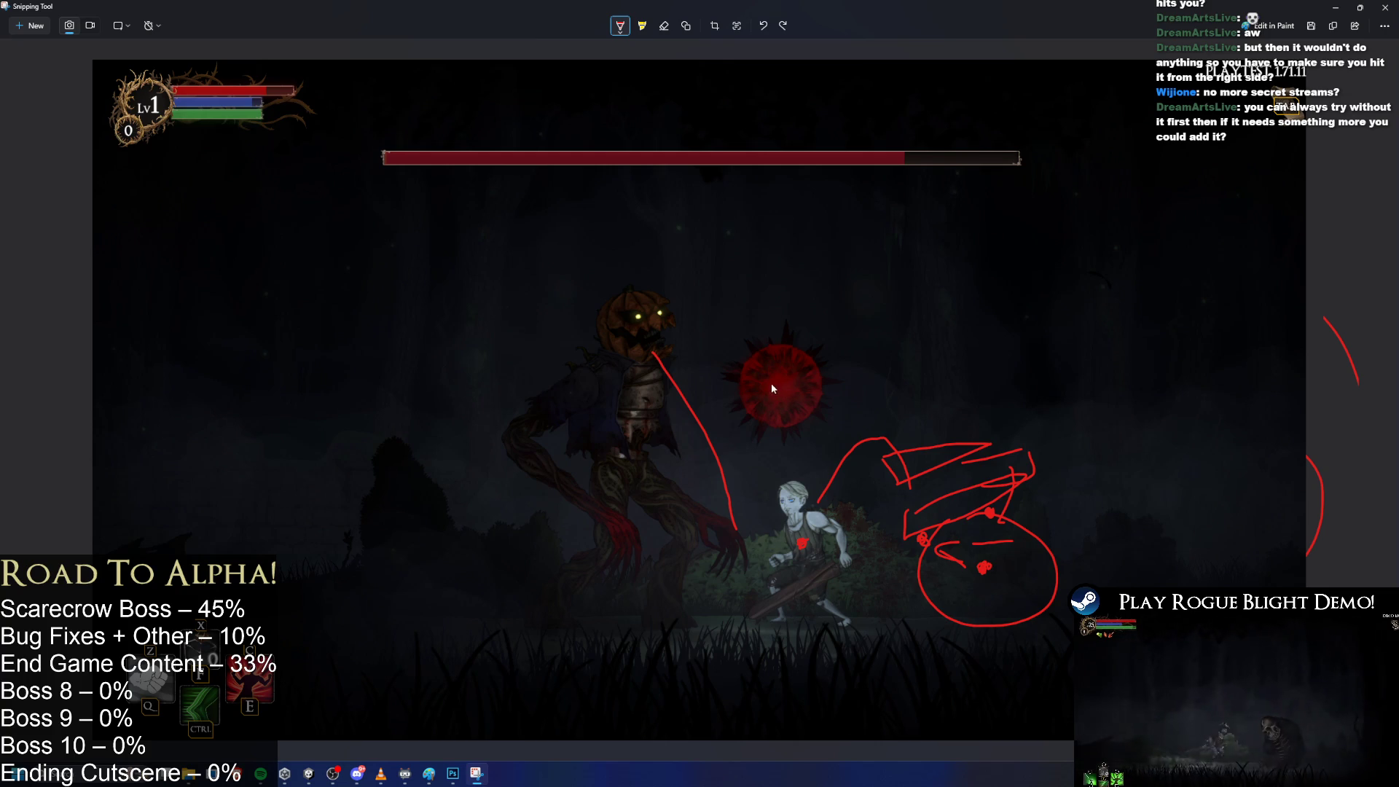
pyautogui.moveTo(884, 309); pyautogui.dragTo(728, 403)
pyautogui.hotkey('ctrl', 'z')
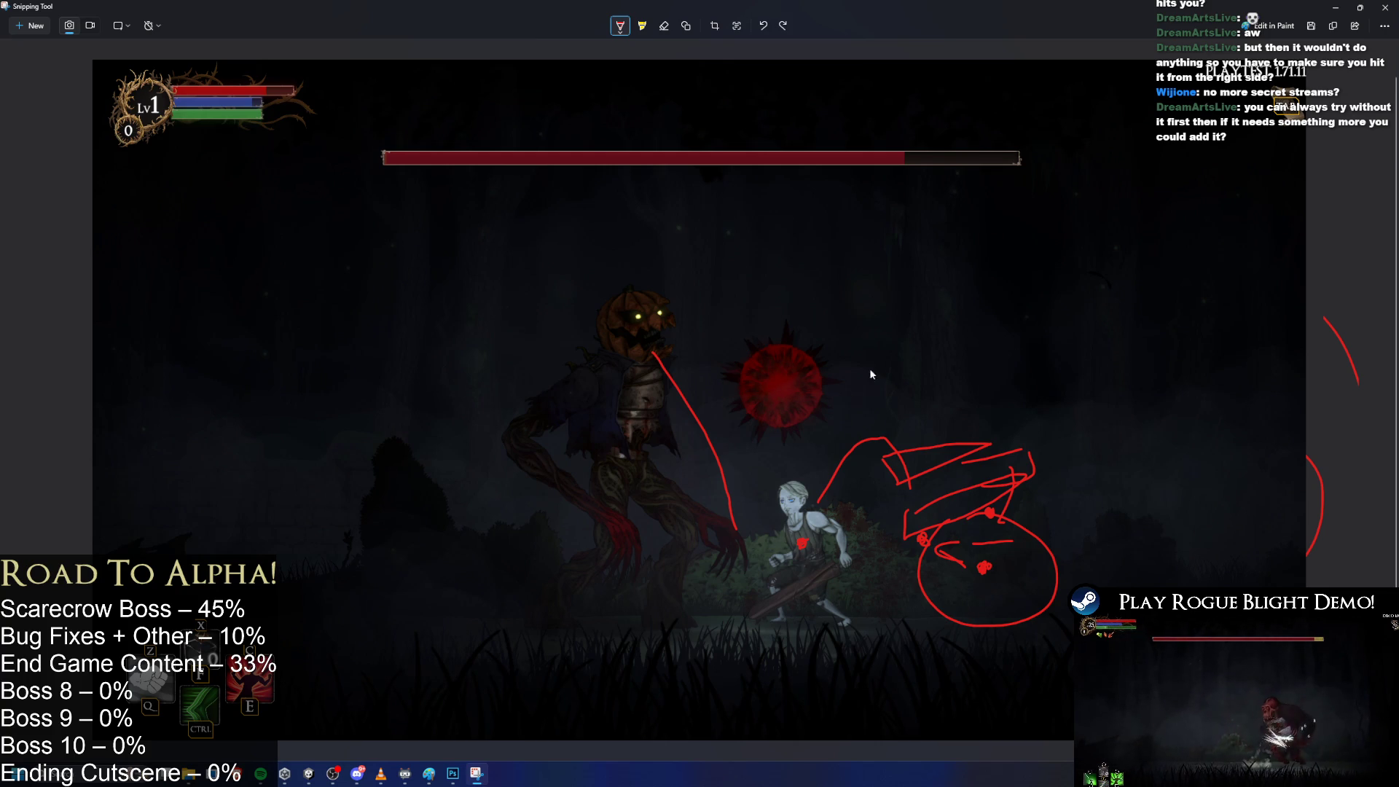
pyautogui.moveTo(865, 330); pyautogui.dragTo(789, 383)
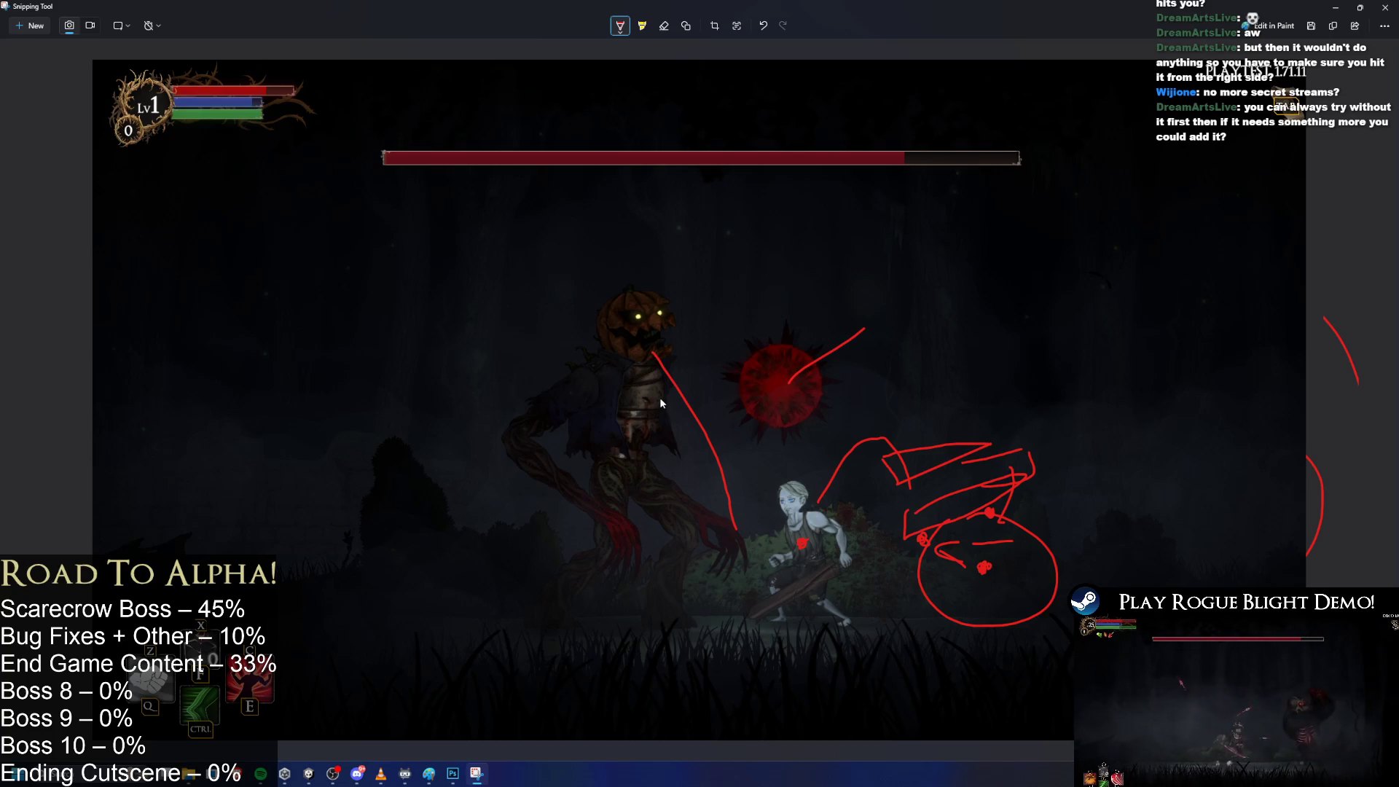
pyautogui.hotkey('alt', 'Tab')
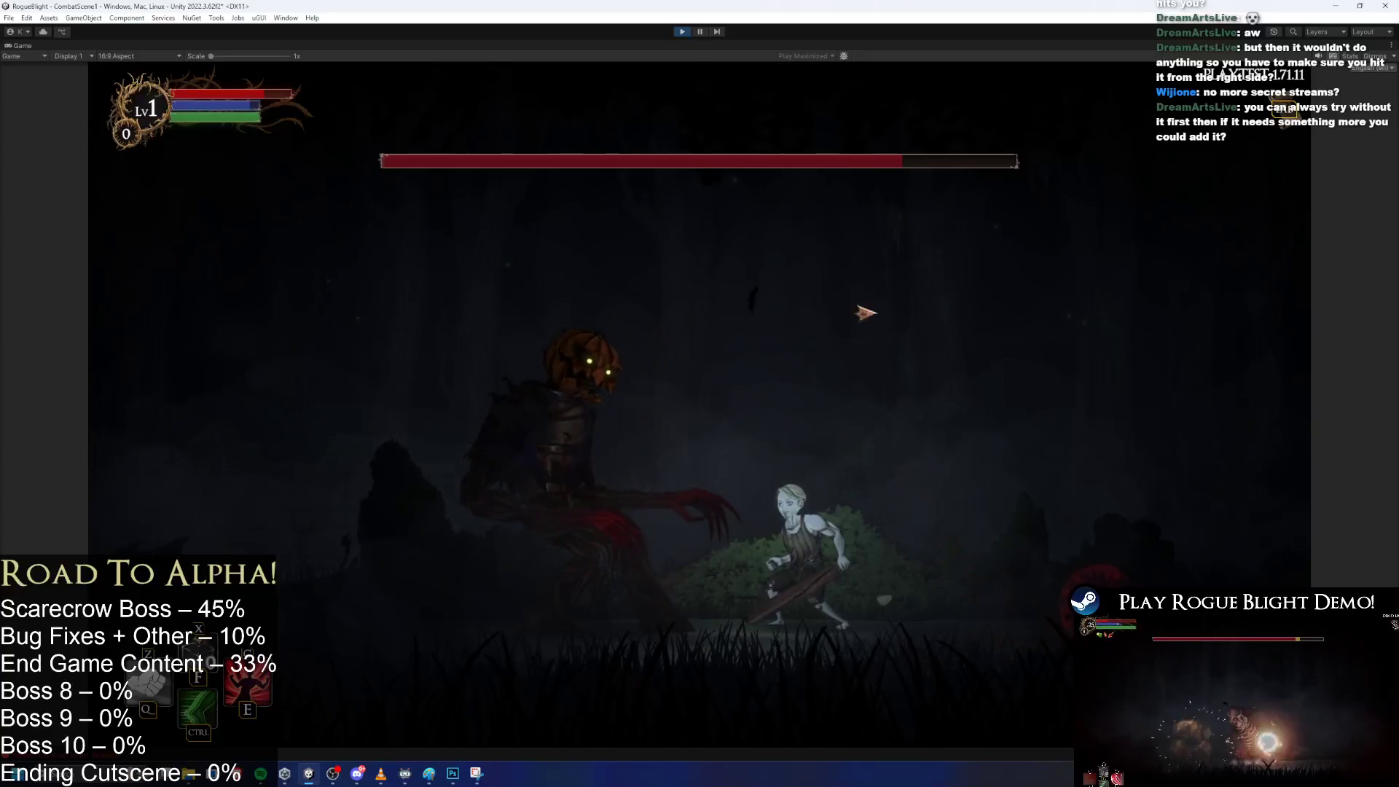
# Stop the game, search the project for 'DO', and open TODO.txt in Visual Studio.
pyautogui.hotkey('ctrl', 'p')
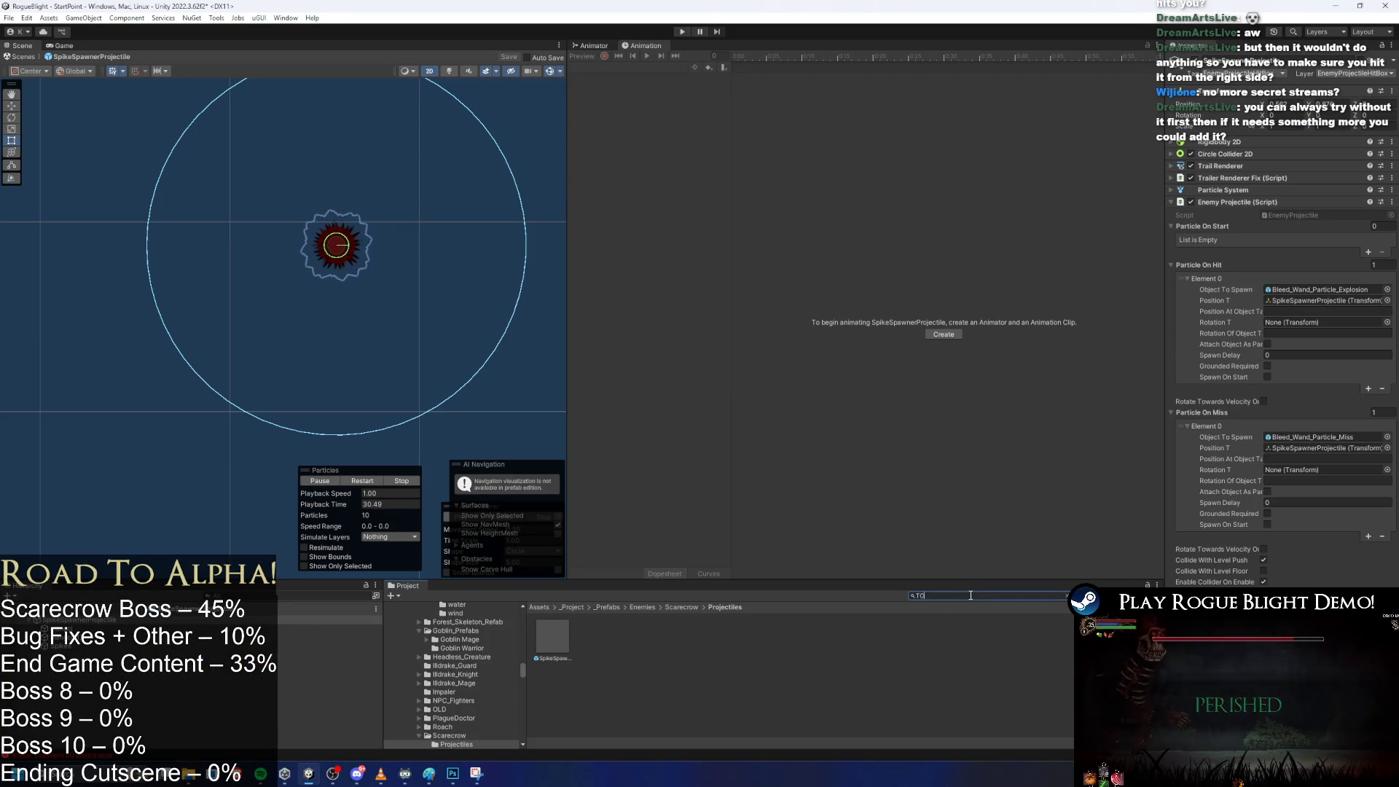
pyautogui.write('DO')
pyautogui.click(558, 647)
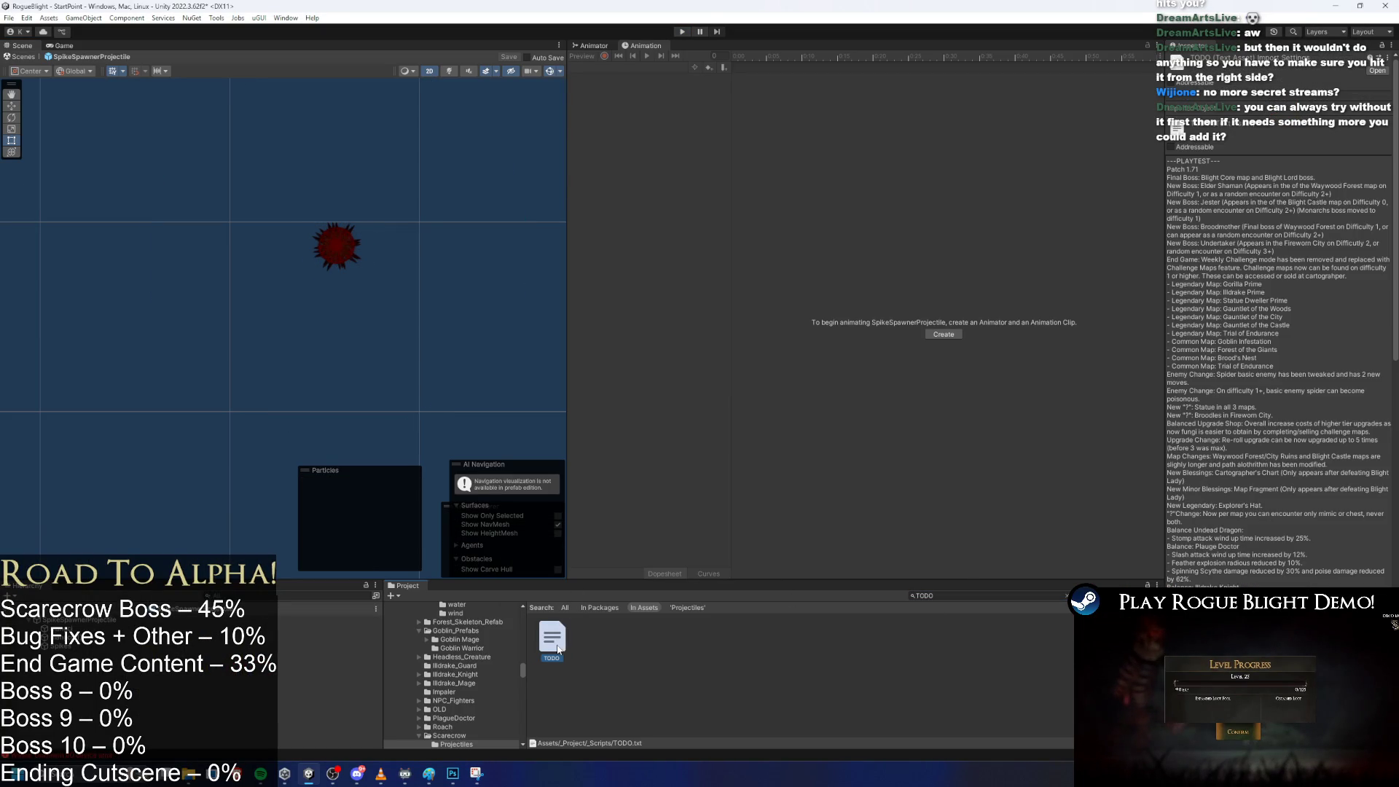
pyautogui.doubleClick(554, 638)
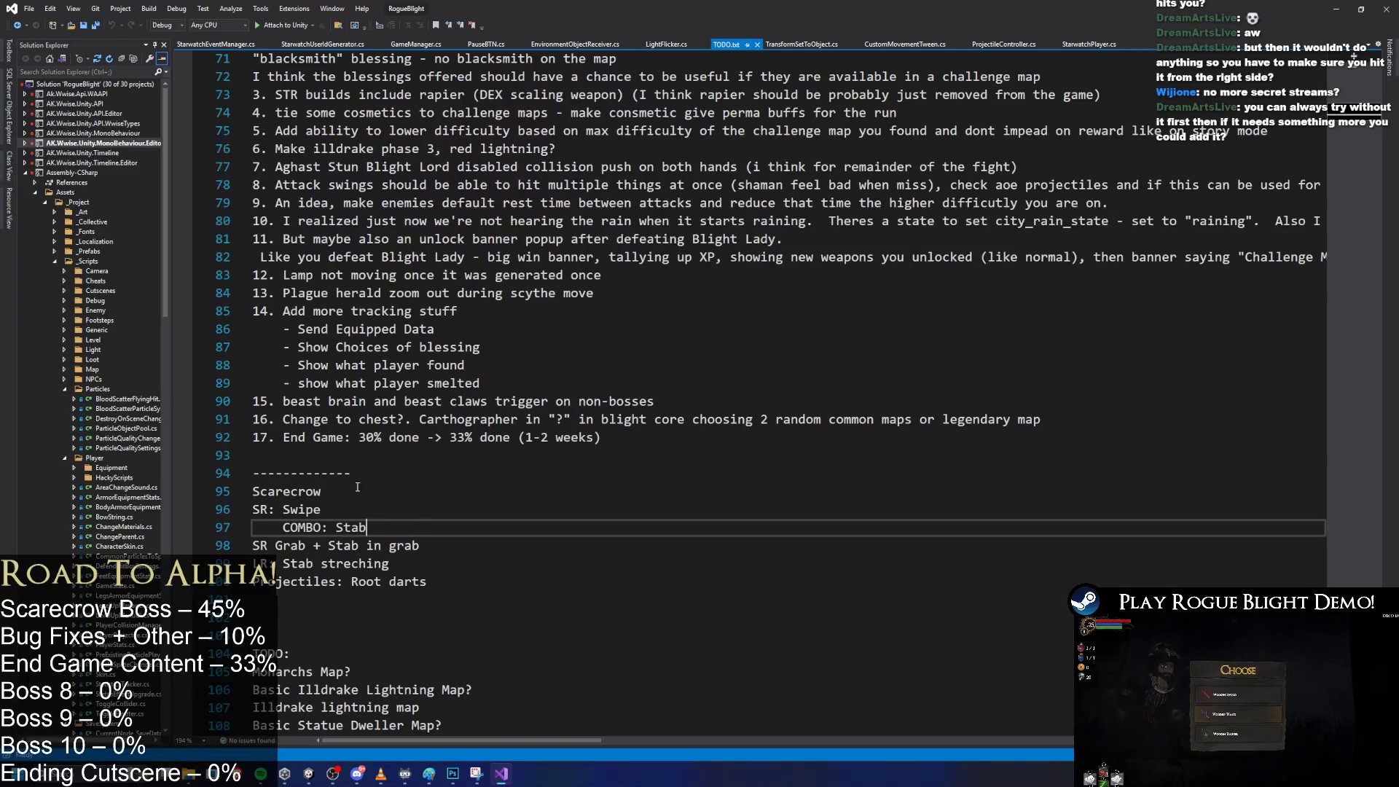
# Add the note '- hitting spiky ball, reverse direction of velocity' below the divider, save, and minimize Visual Studio.
pyautogui.click(431, 437)
pyautogui.click(417, 312)
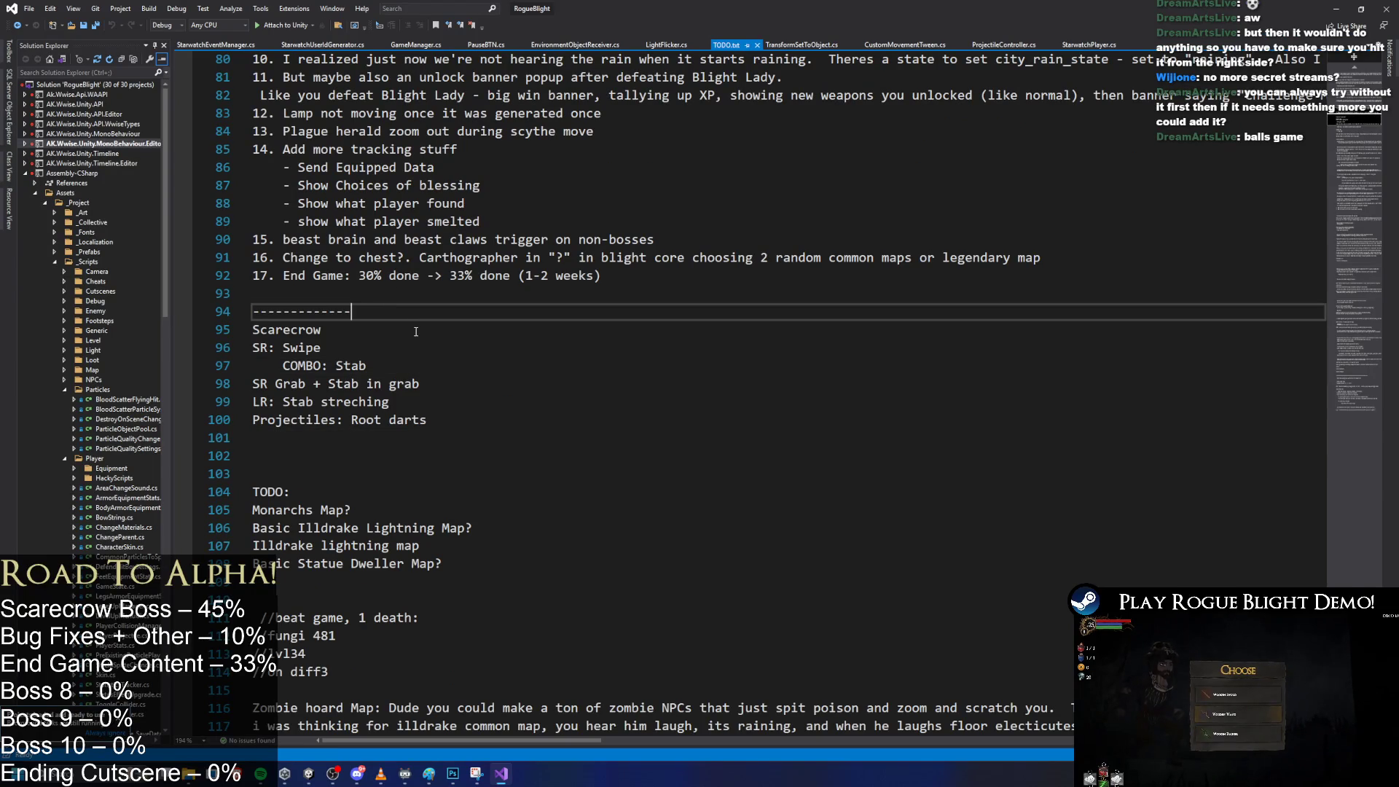
pyautogui.press('Return')
pyautogui.press('Return')
pyautogui.press('Up')
pyautogui.write('- hi')
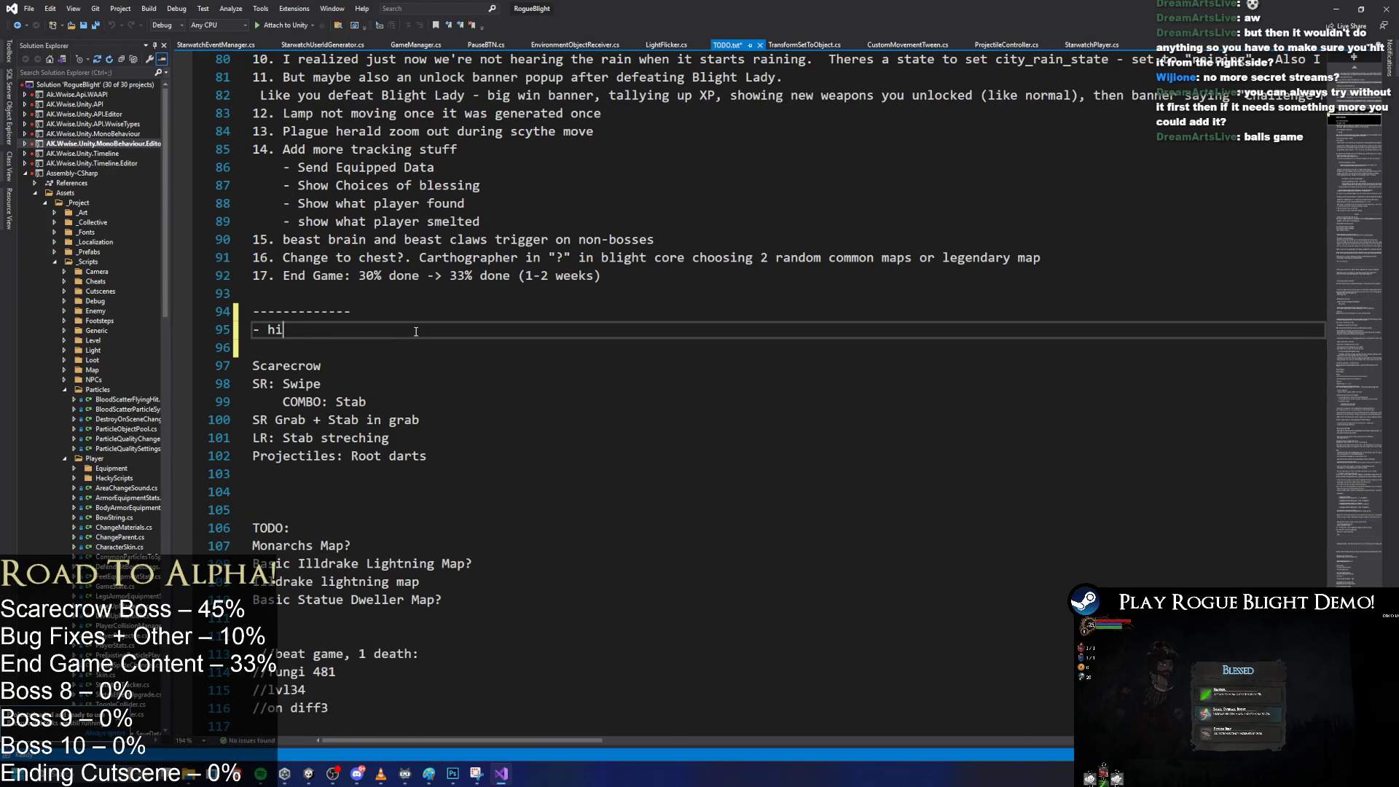
pyautogui.write('tting spiky ball')
pyautogui.write(', reverse ')
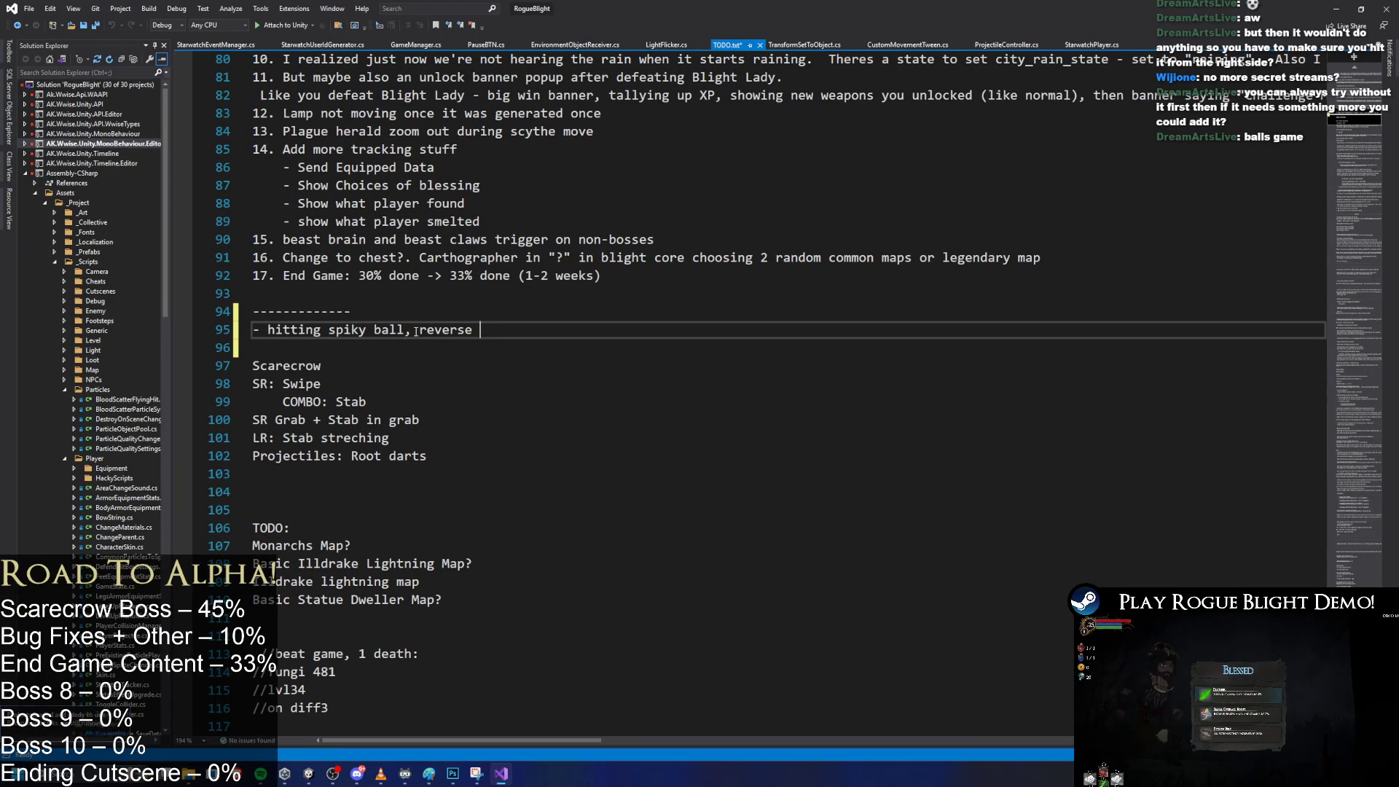
pyautogui.write('directi')
pyautogui.write('on of ')
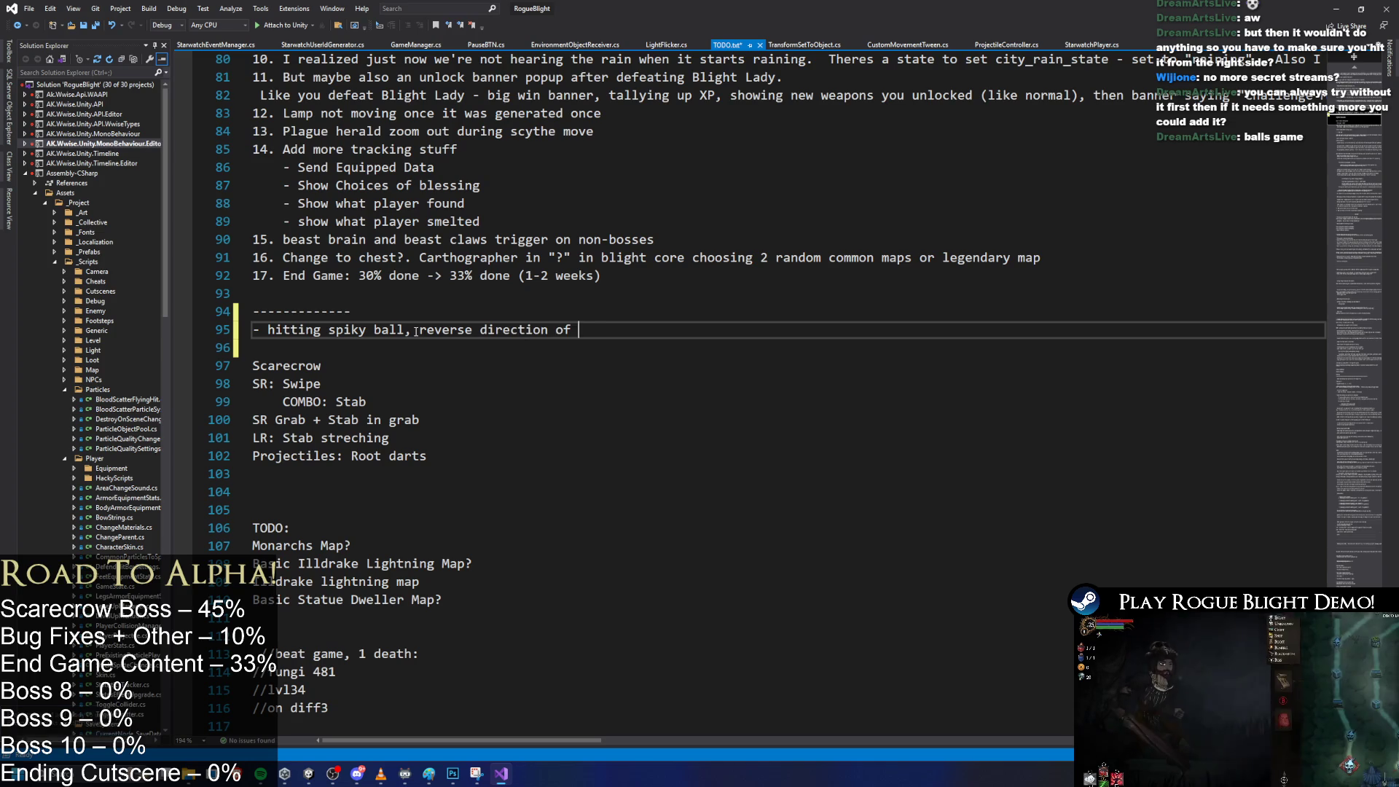
pyautogui.write('velocity X Implement')
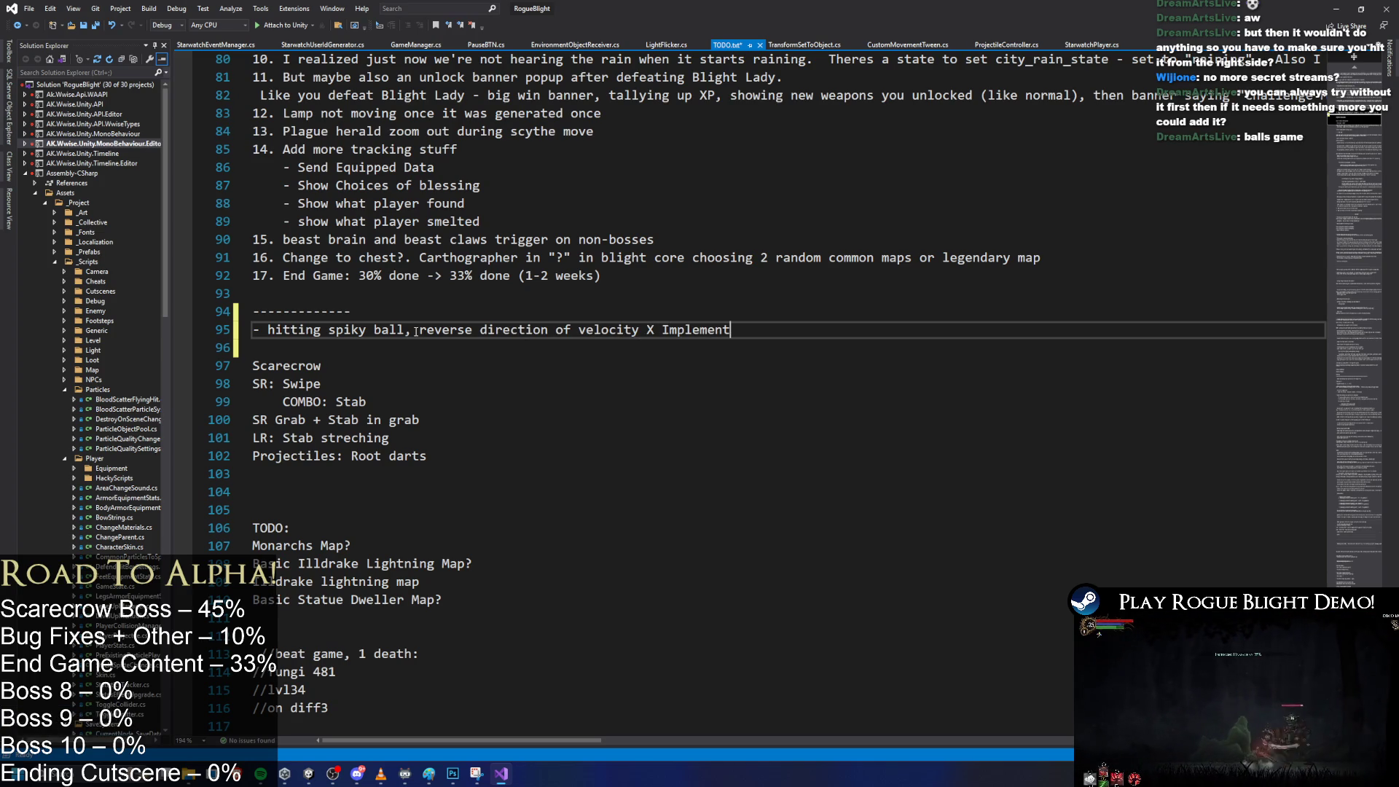
pyautogui.hotkey('ctrl', 's')
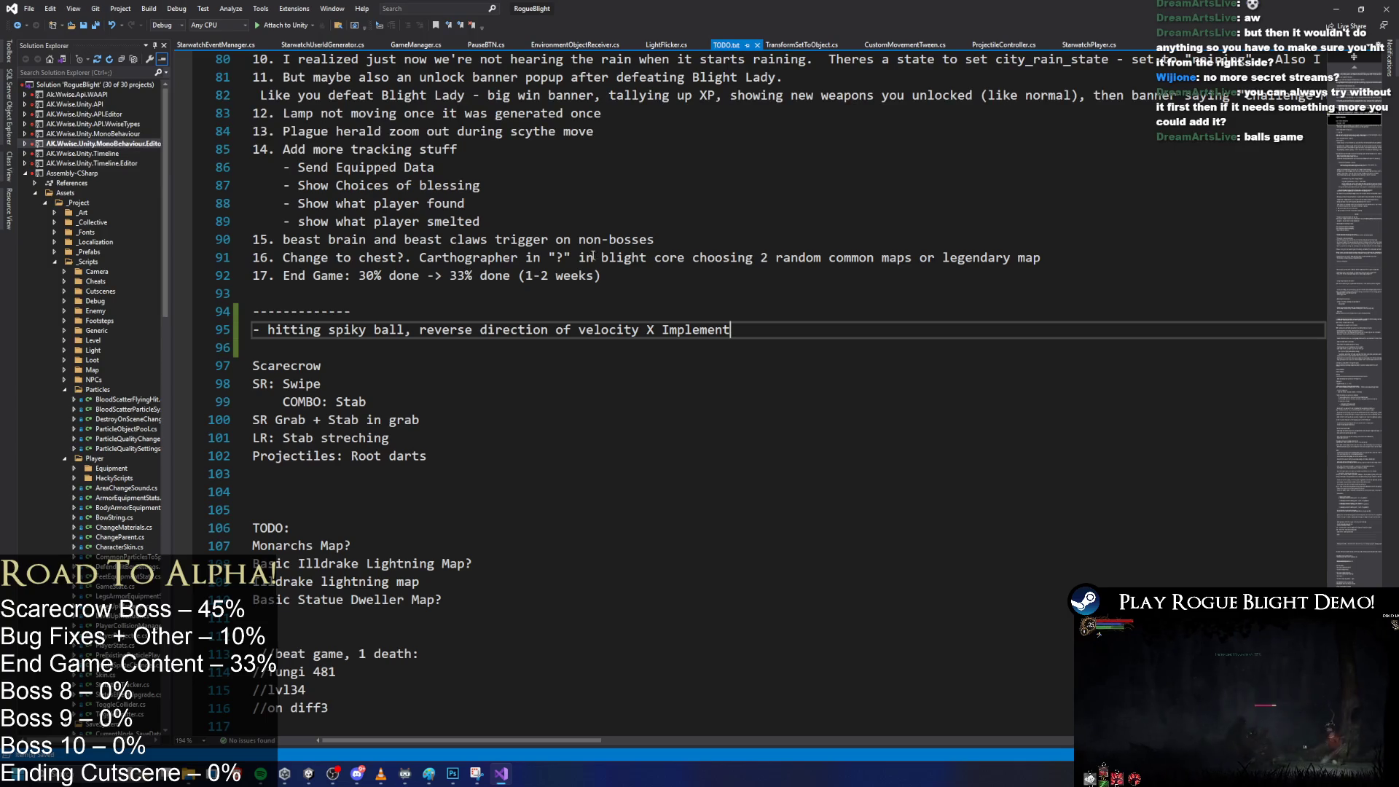
pyautogui.doubleClick(606, 239)
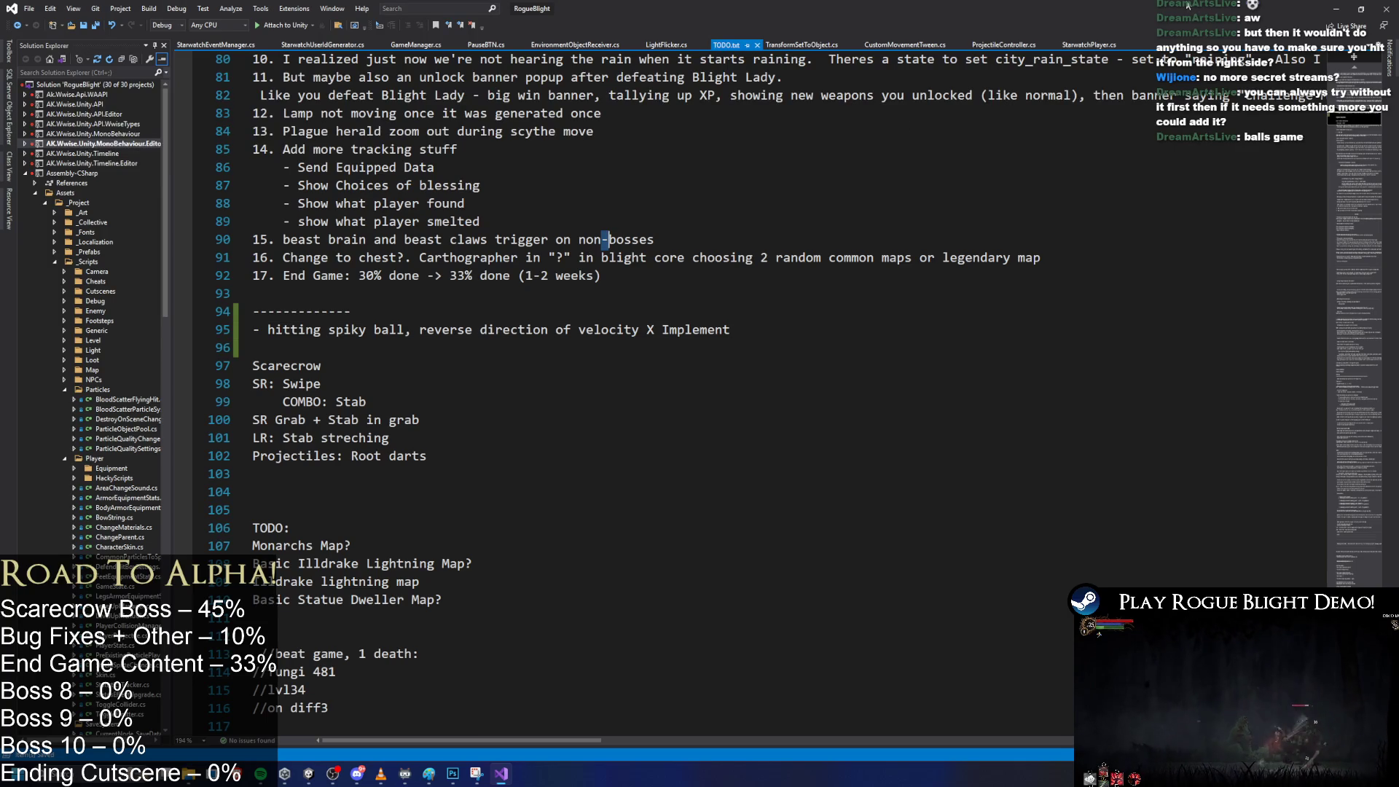
pyautogui.click(1338, 8)
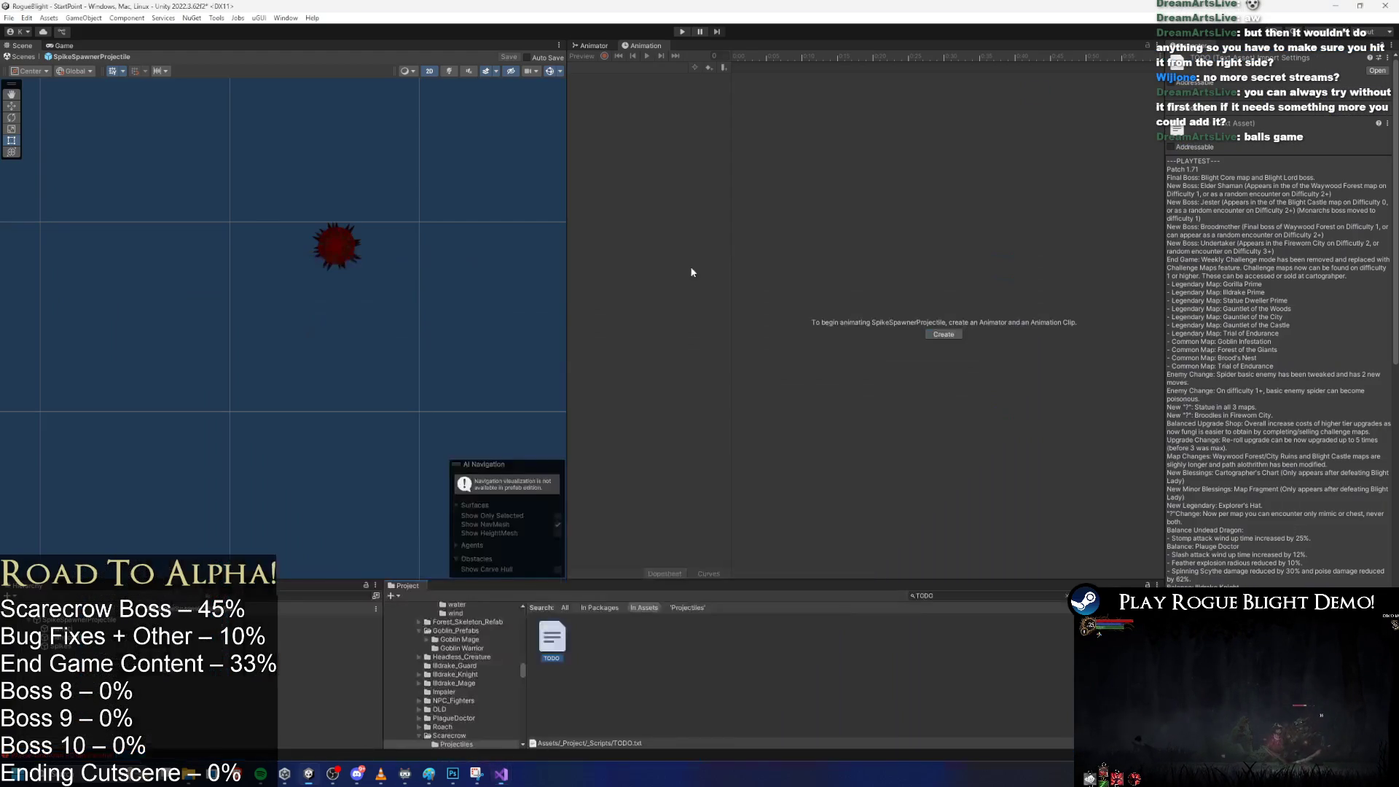
# Select the SpikeSpawnerProjectile root object and search the project for 'scarecrow prefab'.
pyautogui.click(340, 235)
pyautogui.scroll(4, 294, 241)
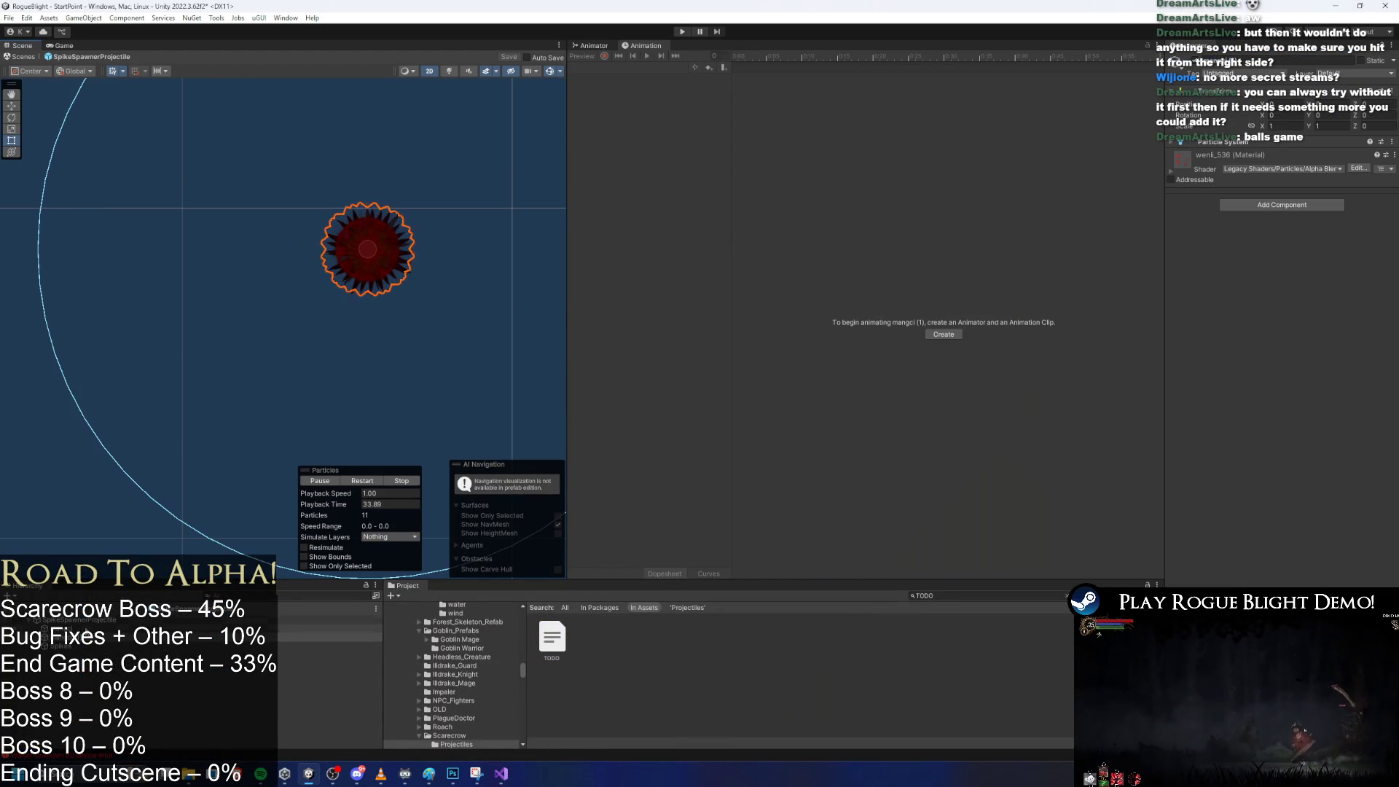
pyautogui.click(320, 619)
pyautogui.click(962, 596)
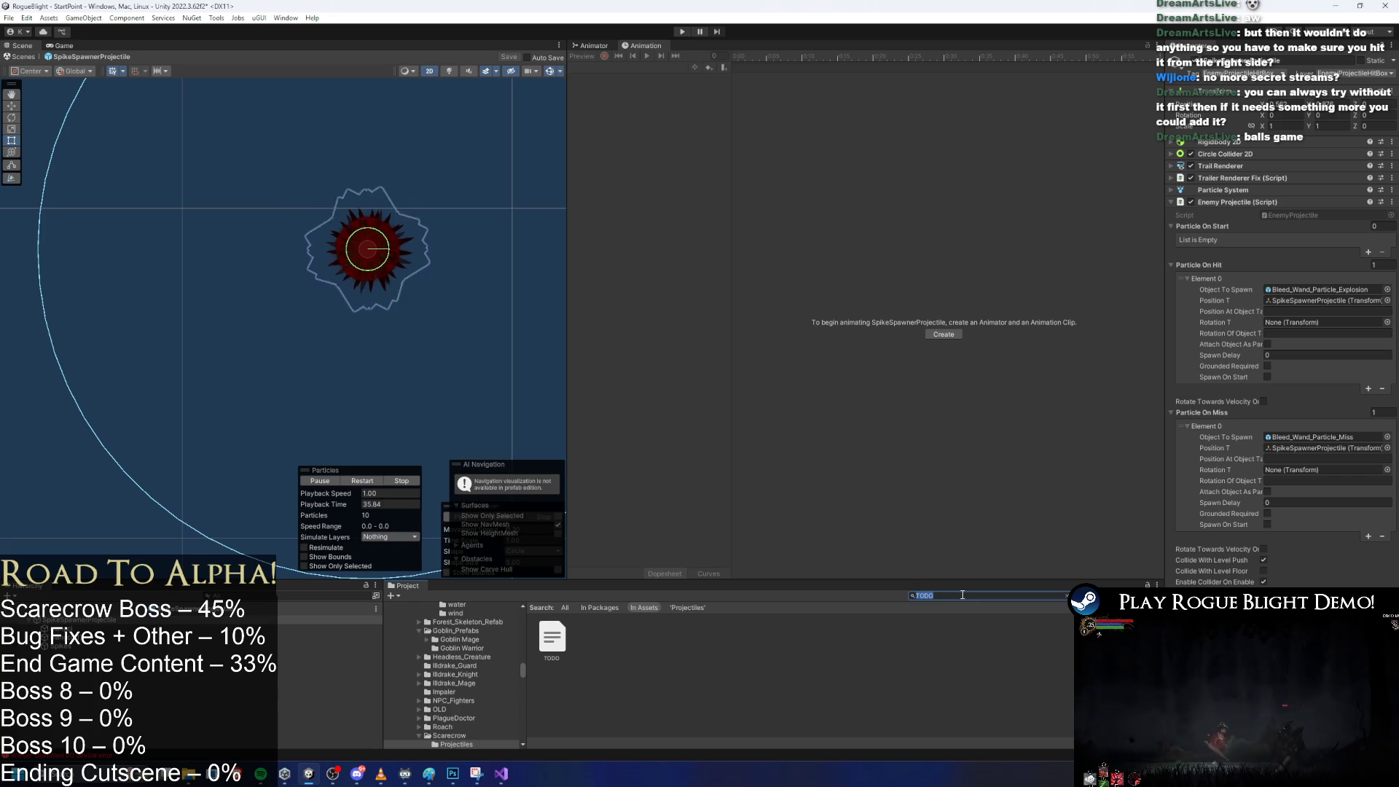
pyautogui.write('scaercr')
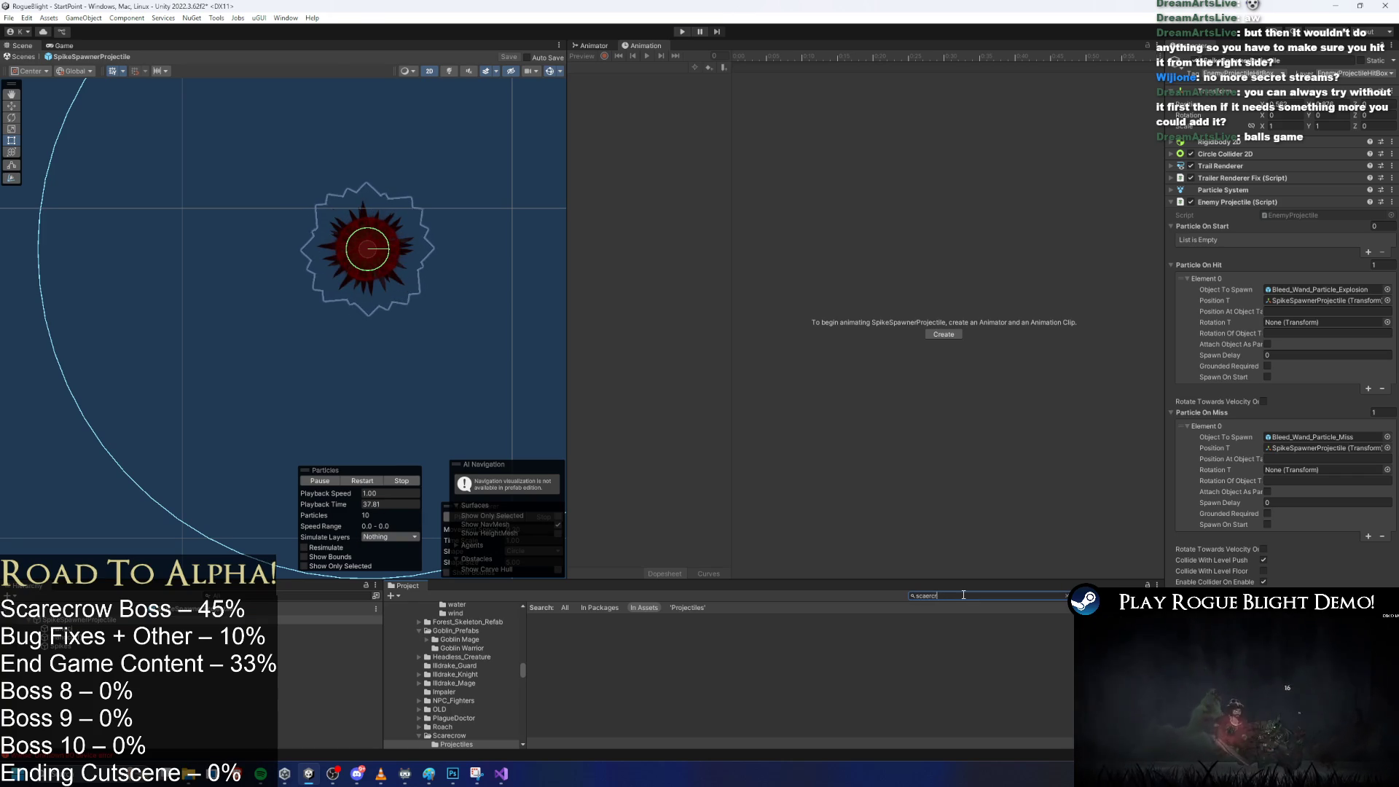
pyautogui.press('BackSpace')
pyautogui.press('BackSpace')
pyautogui.press('BackSpace')
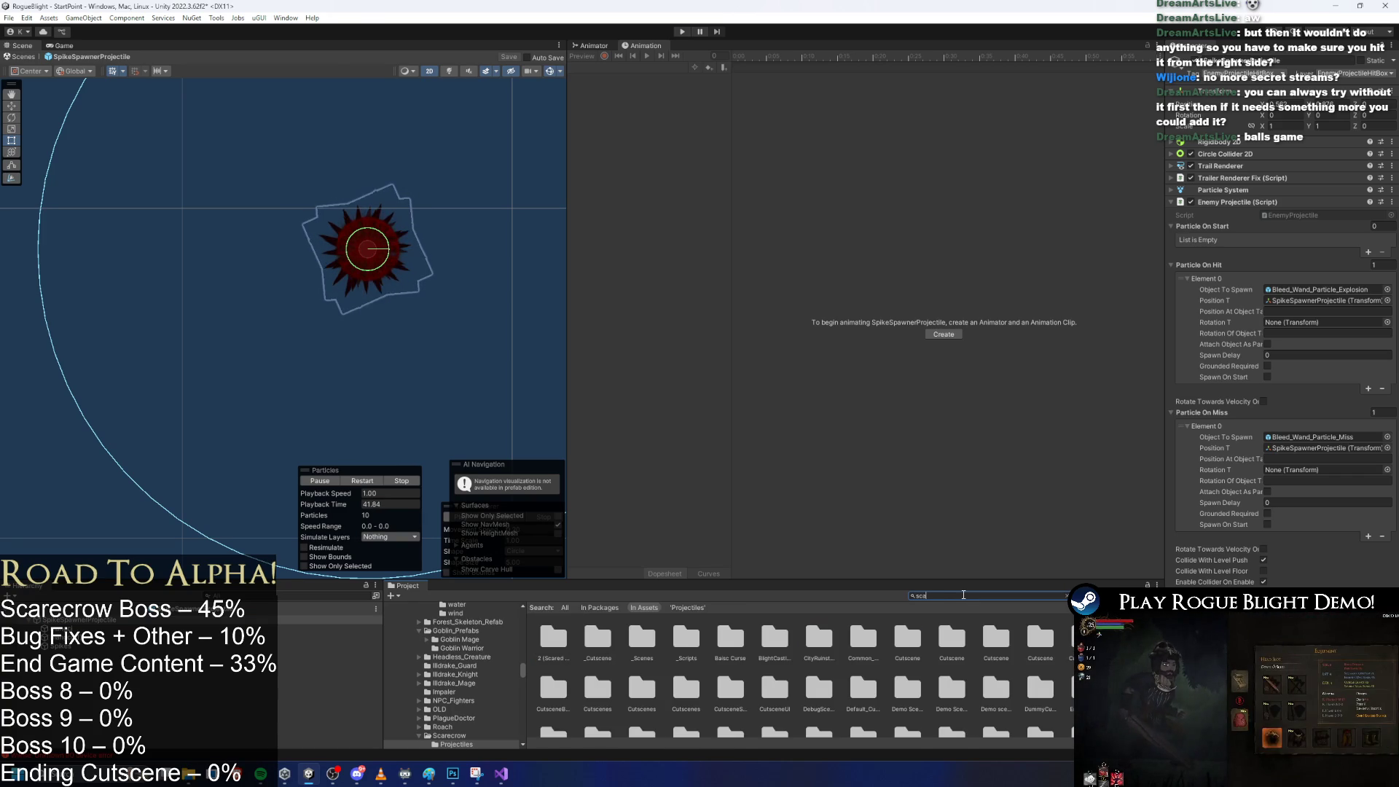
pyautogui.write('recrow prefa')
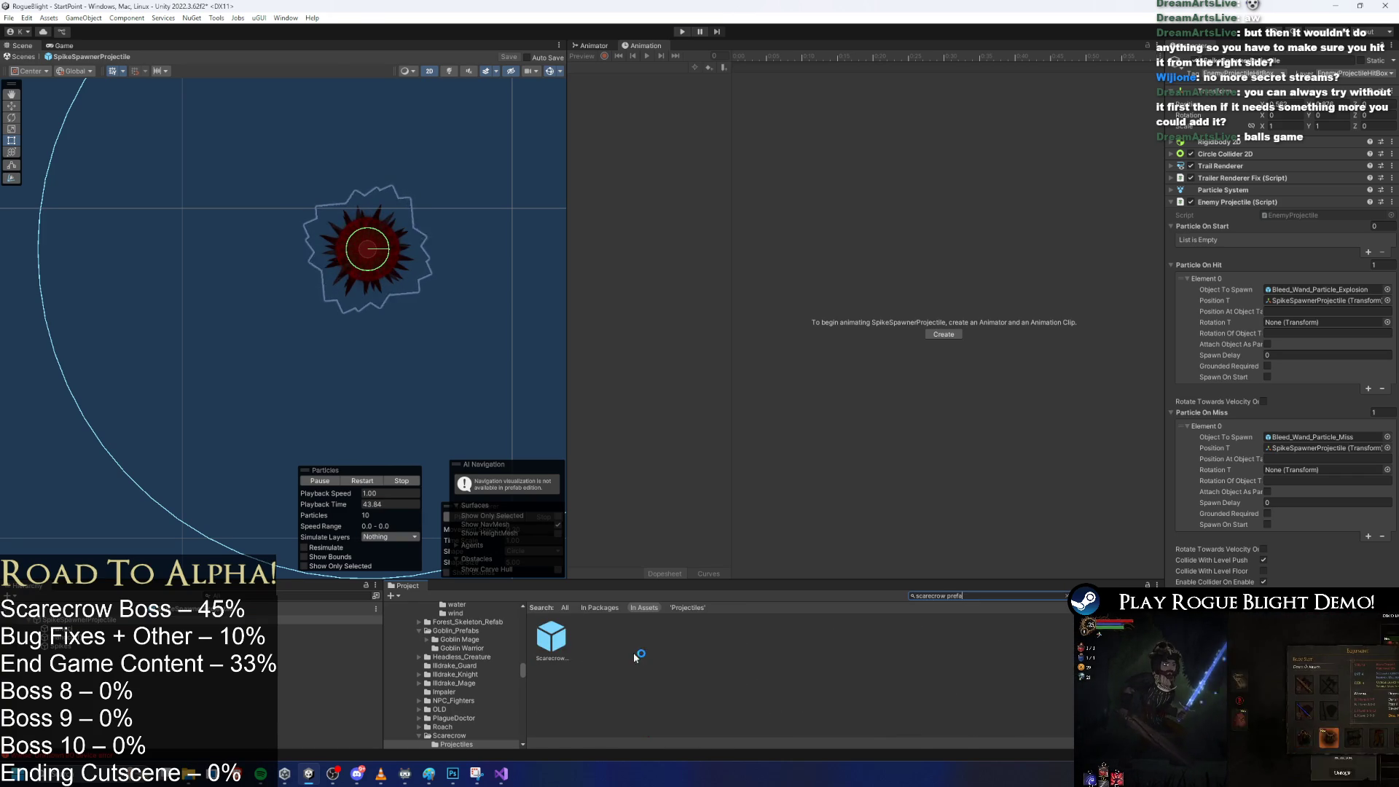
pyautogui.scroll(1, 1247, 291)
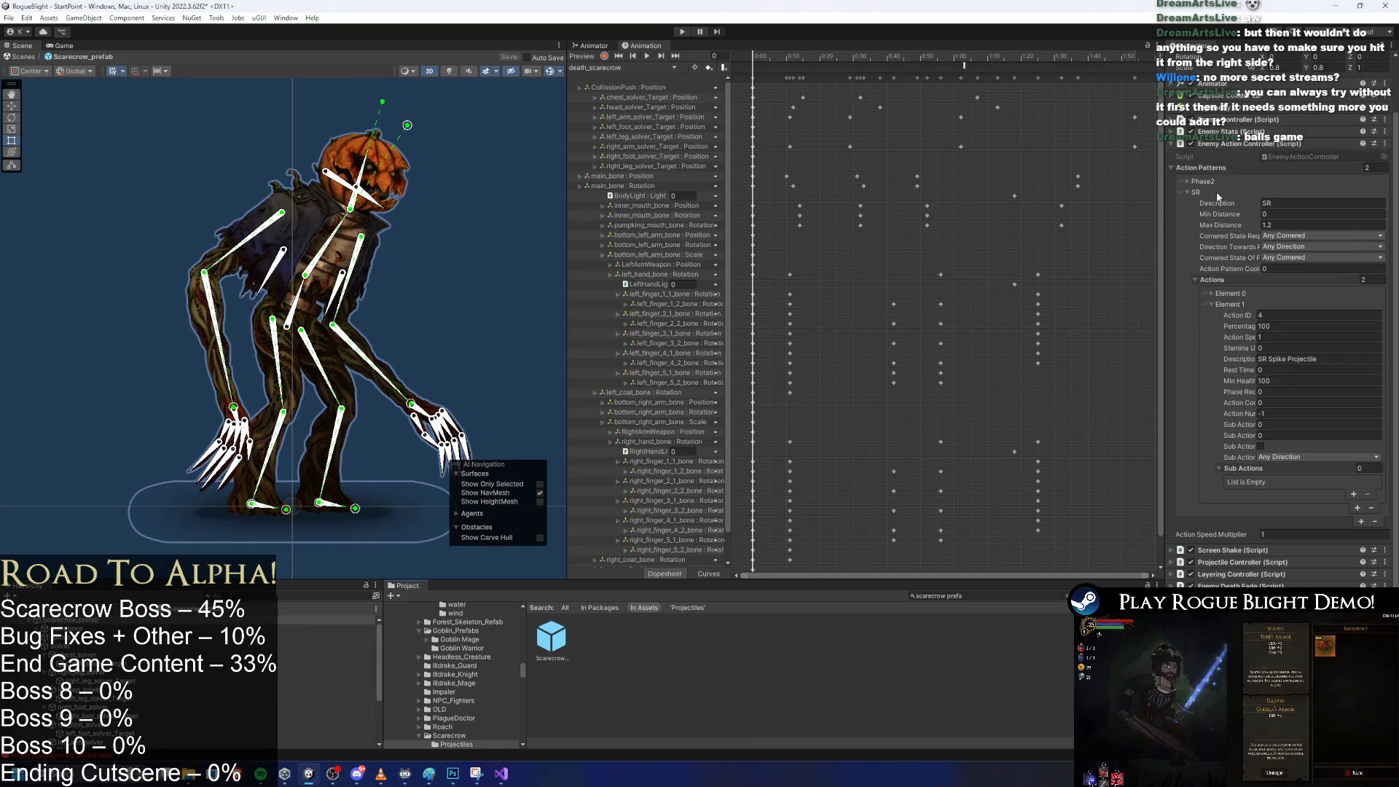
# Collapse Enemy Action Controller, expand Projectile Controller, and widen the Inspector.
pyautogui.click(1261, 251)
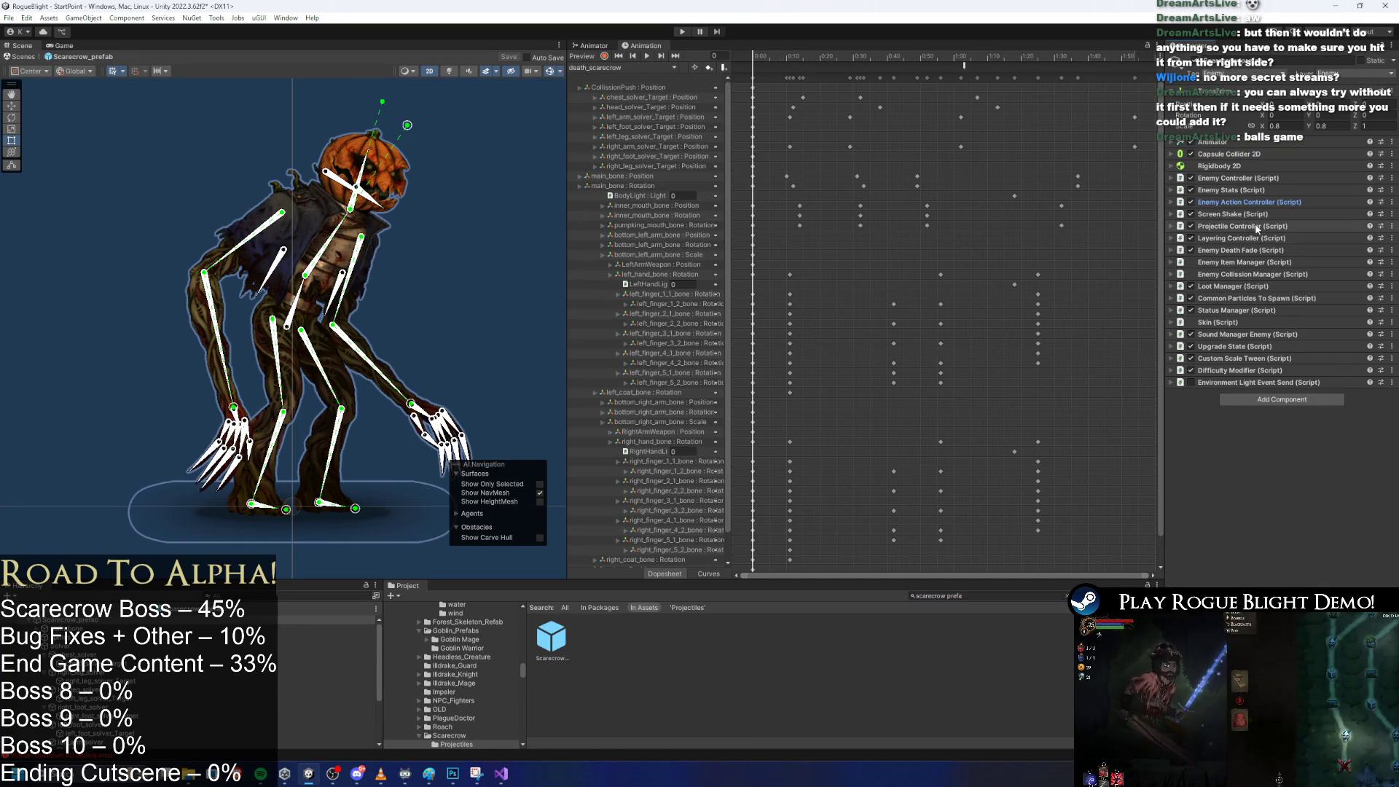
pyautogui.click(1281, 293)
pyautogui.scroll(-10, 1312, 328)
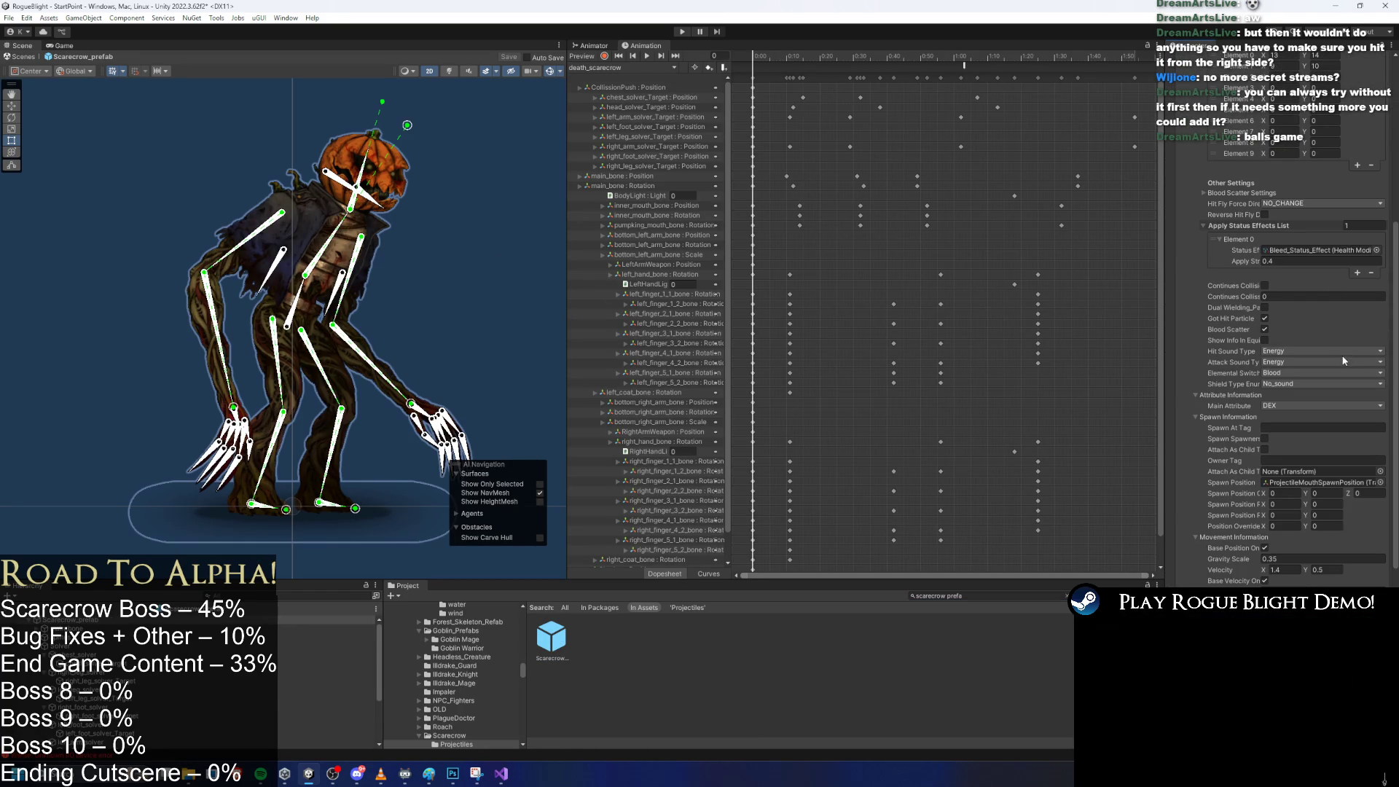
pyautogui.scroll(-5, 1347, 364)
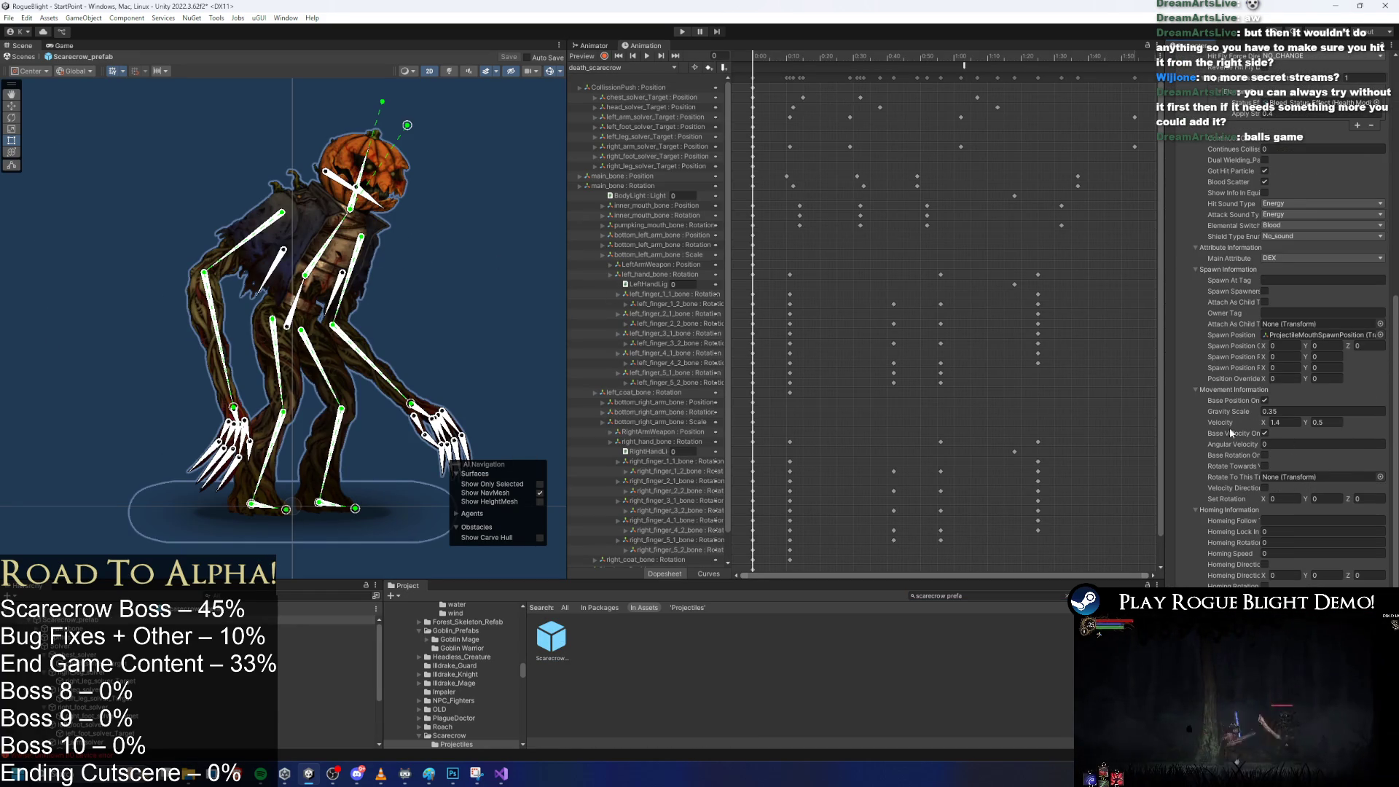
pyautogui.moveTo(1167, 414); pyautogui.dragTo(953, 419)
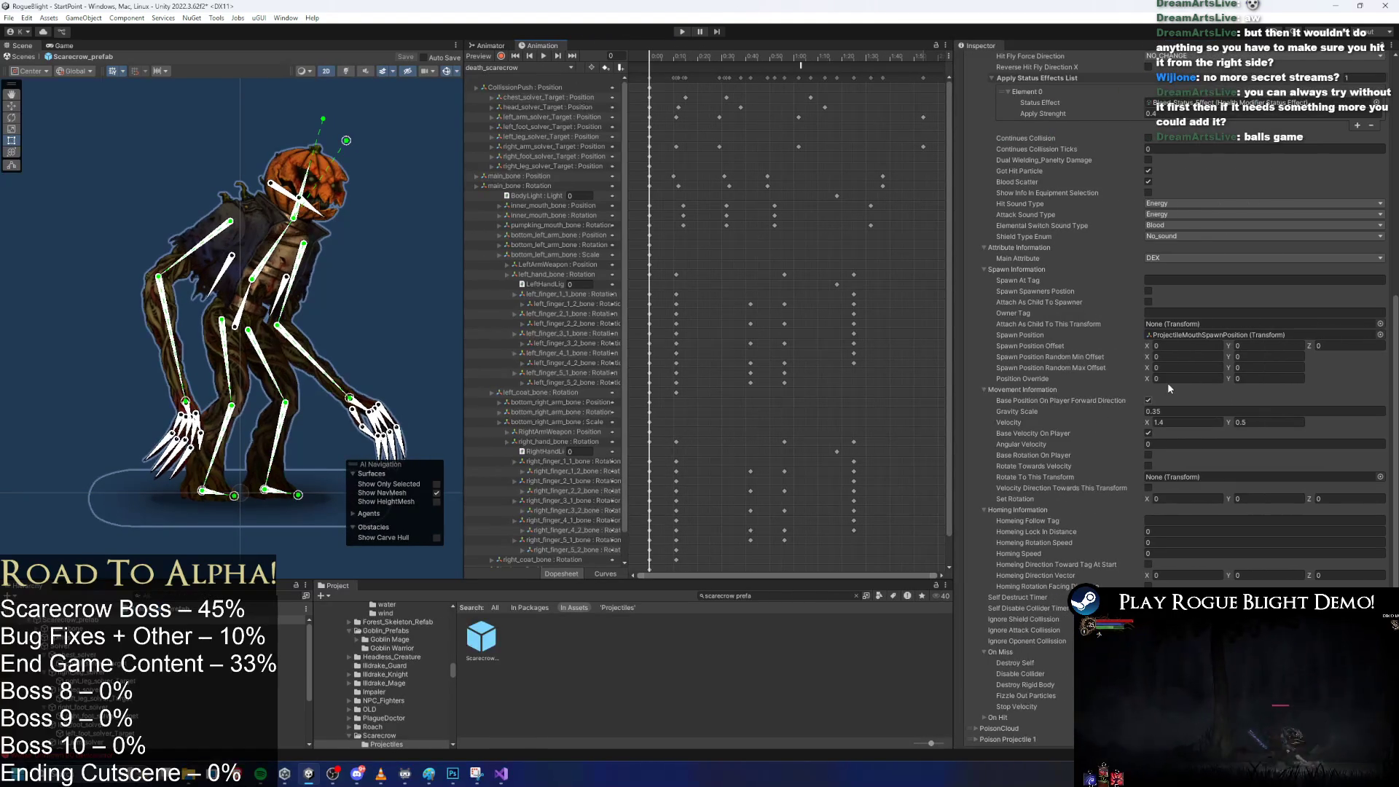
# Set Angular Velocity 45, enable Base Rotation On Player, set Velocity 0.8 by 0.4, and start Play mode.
pyautogui.click(1159, 443)
pyautogui.write('45')
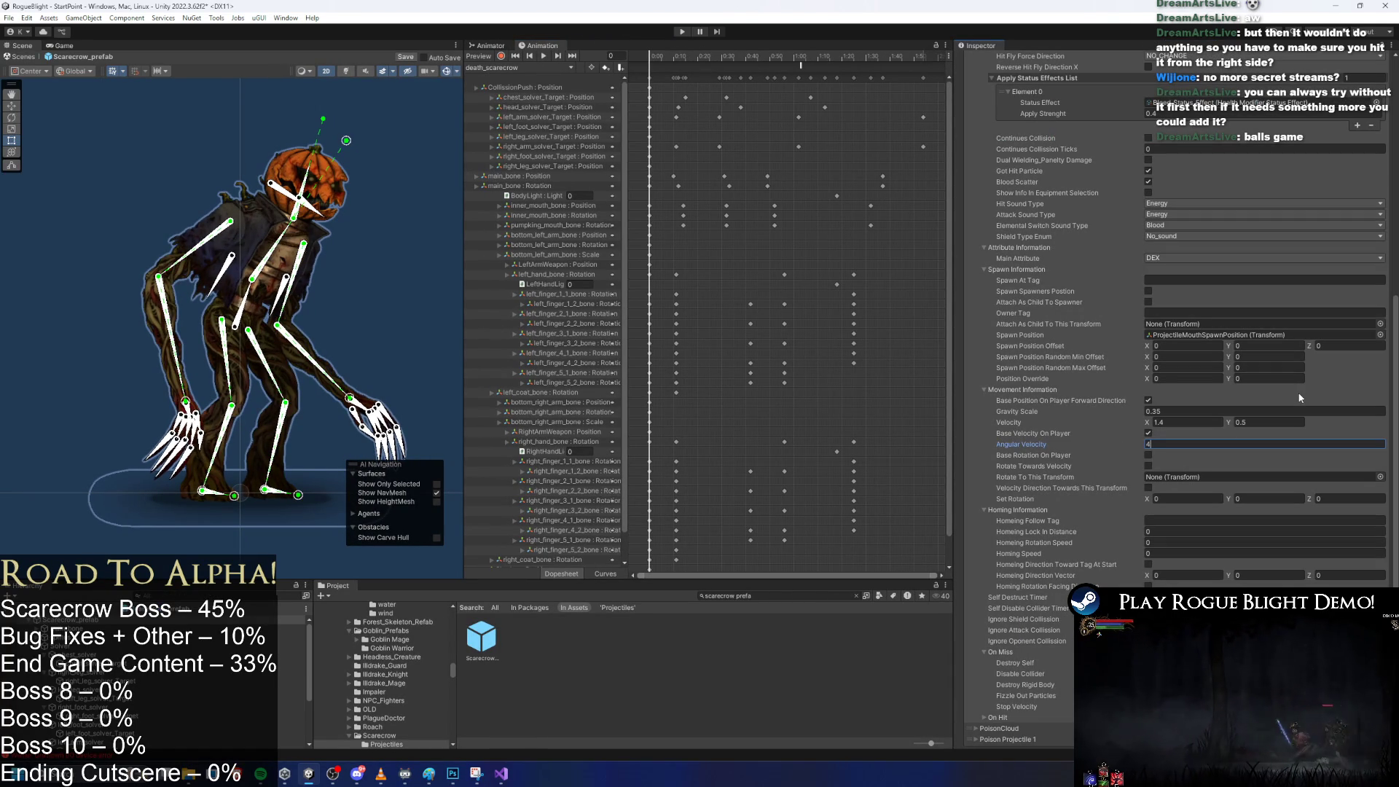
pyautogui.click(1148, 455)
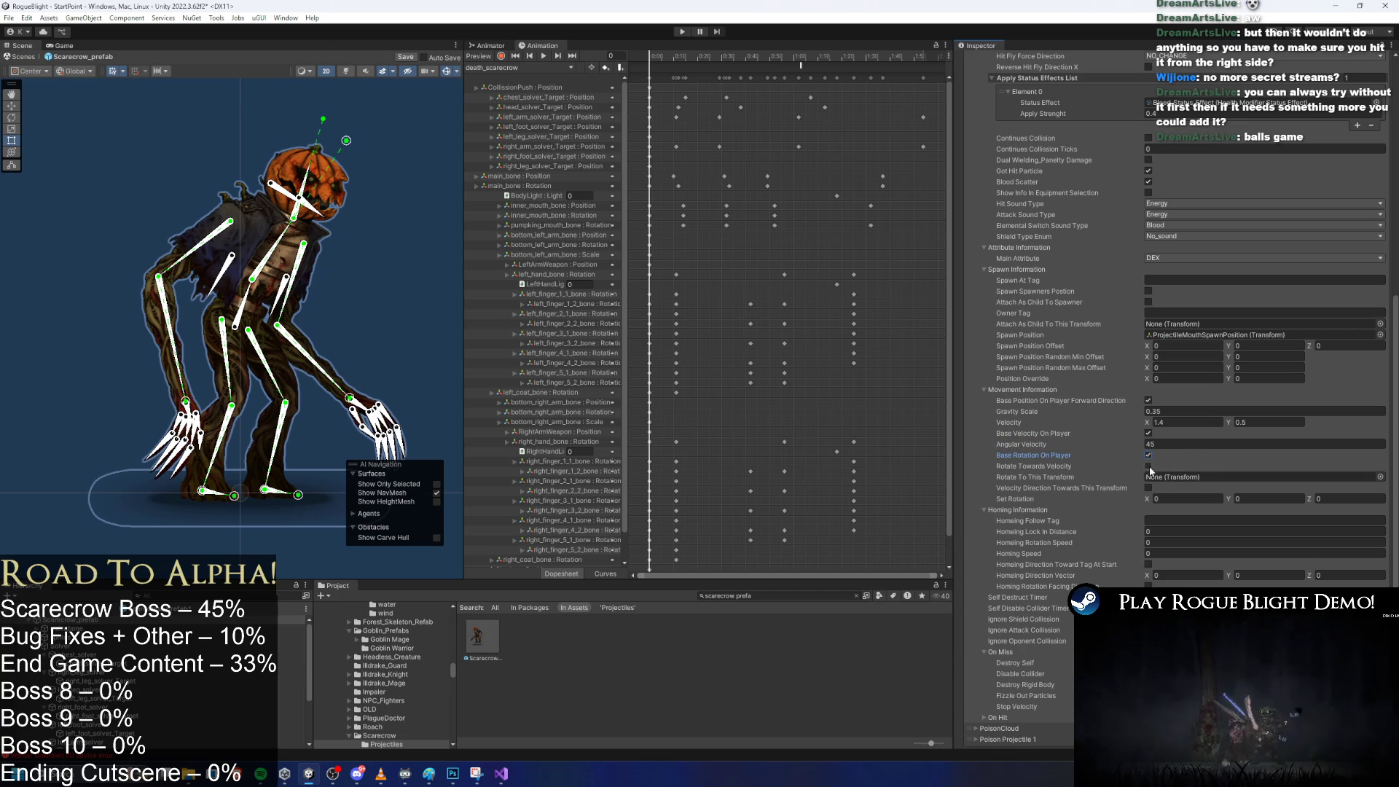
pyautogui.scroll(3, 1188, 419)
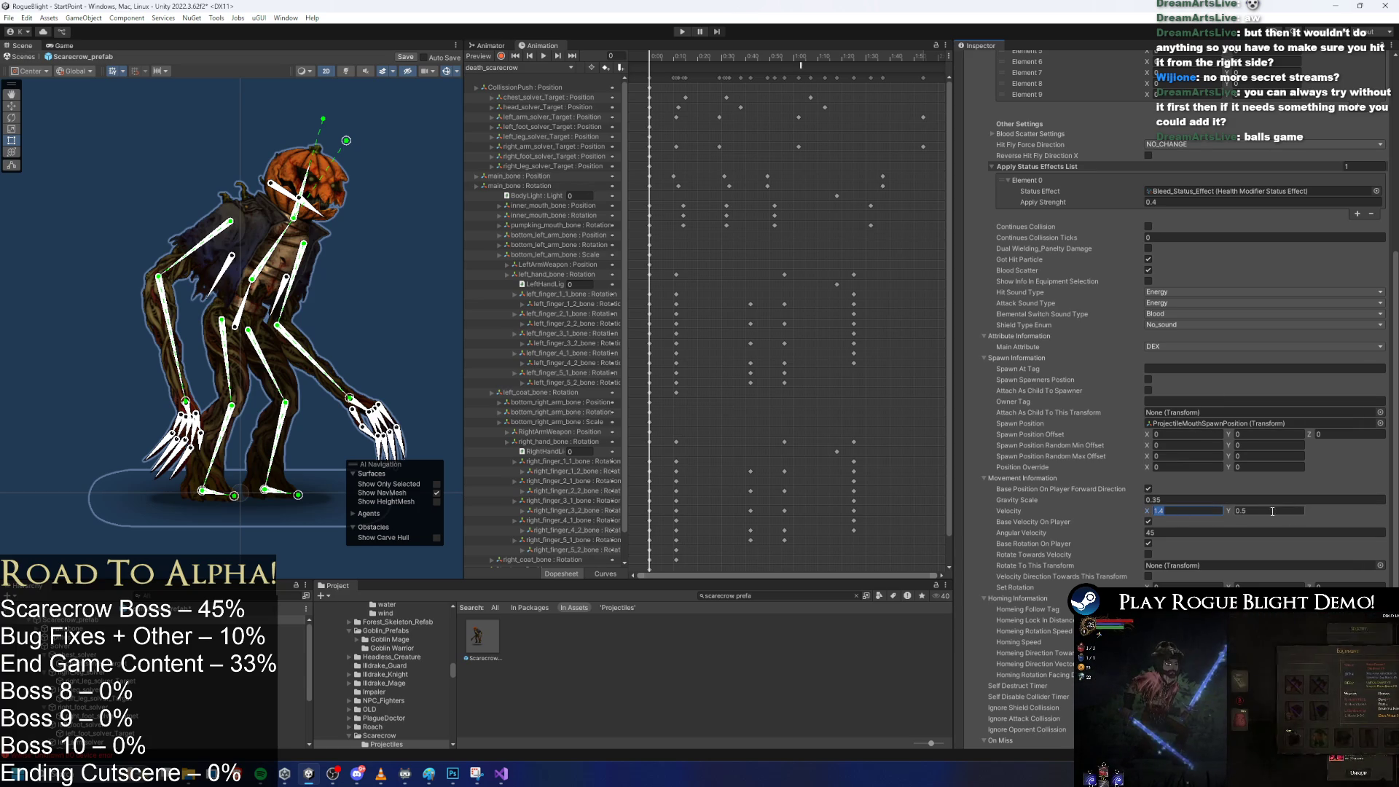
pyautogui.write('0.7')
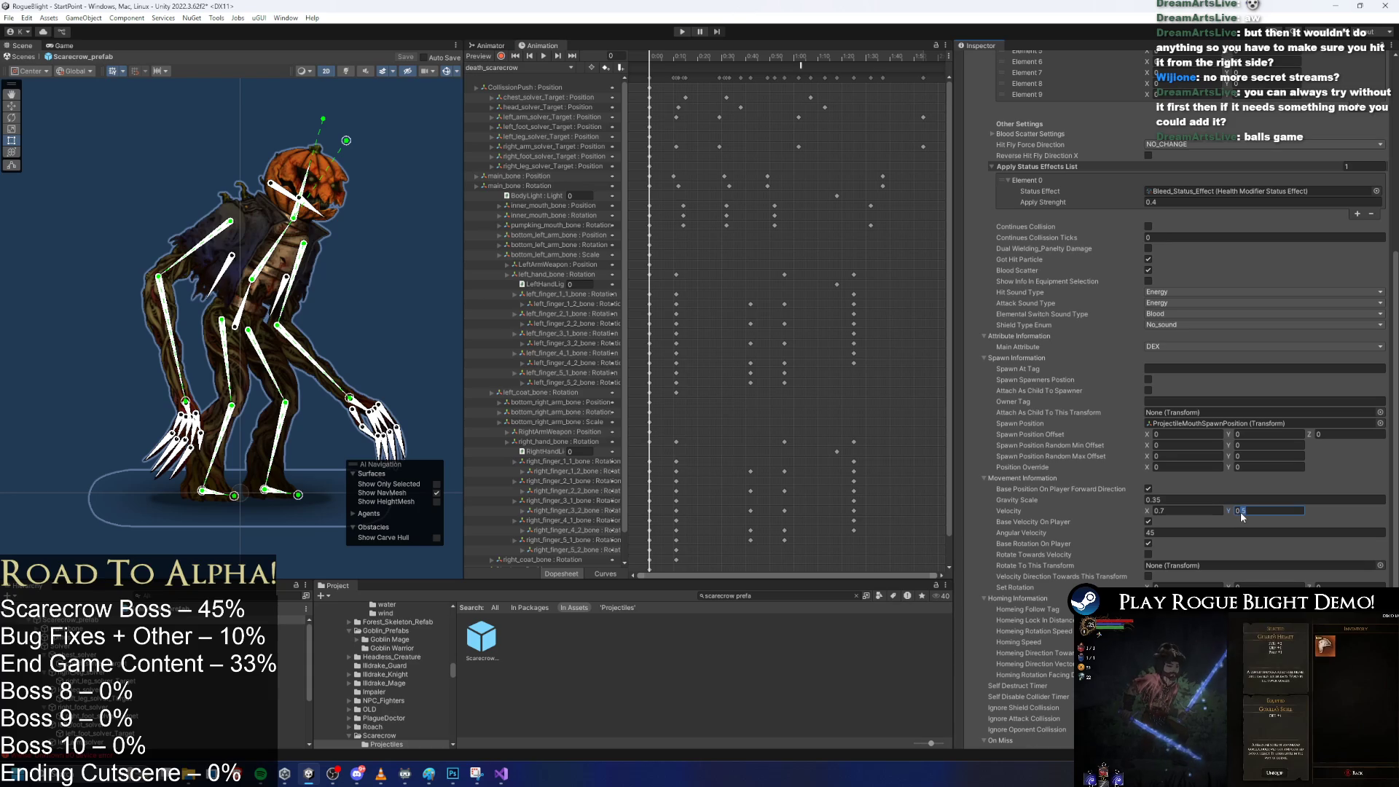
pyautogui.write('0.4')
pyautogui.click(1159, 512)
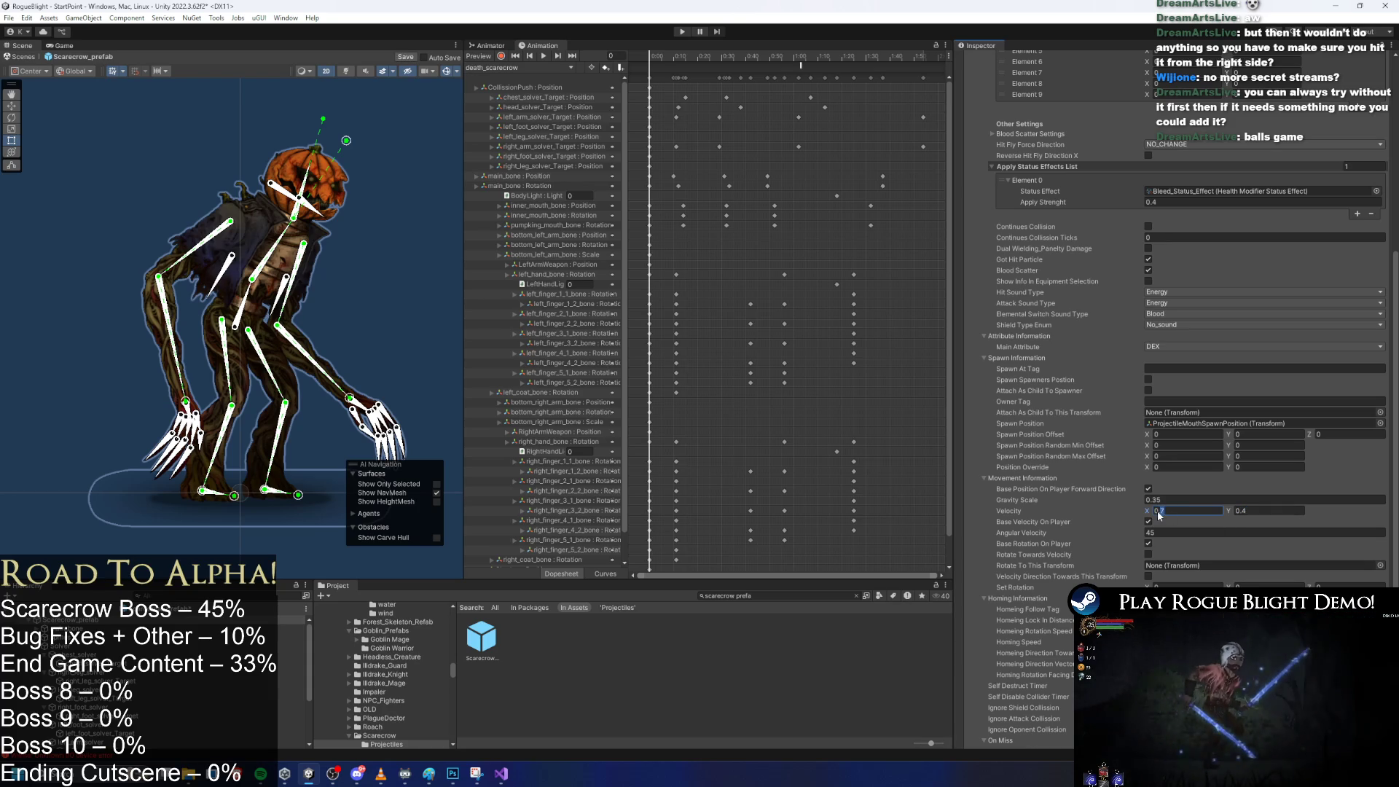
pyautogui.press('BackSpace')
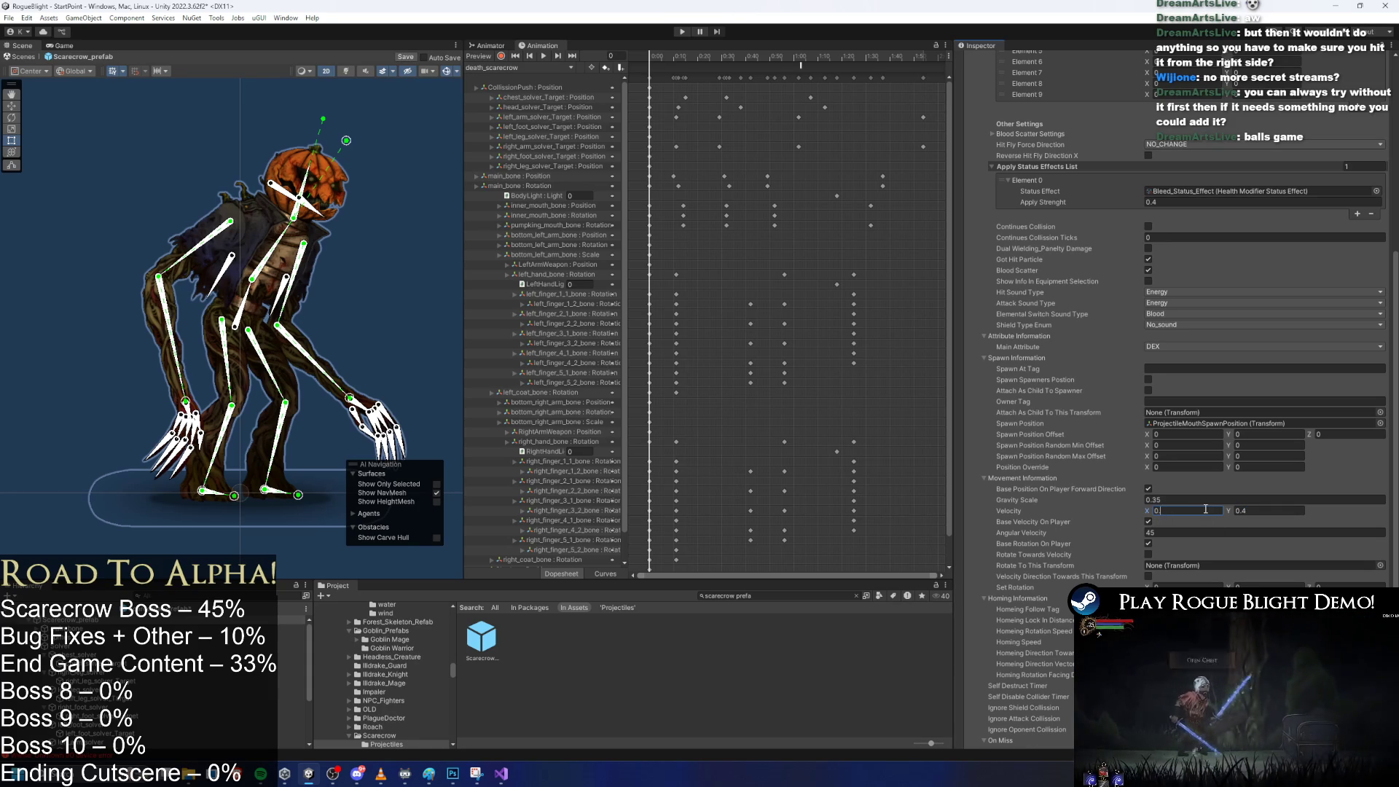
pyautogui.write('.8')
pyautogui.click(683, 32)
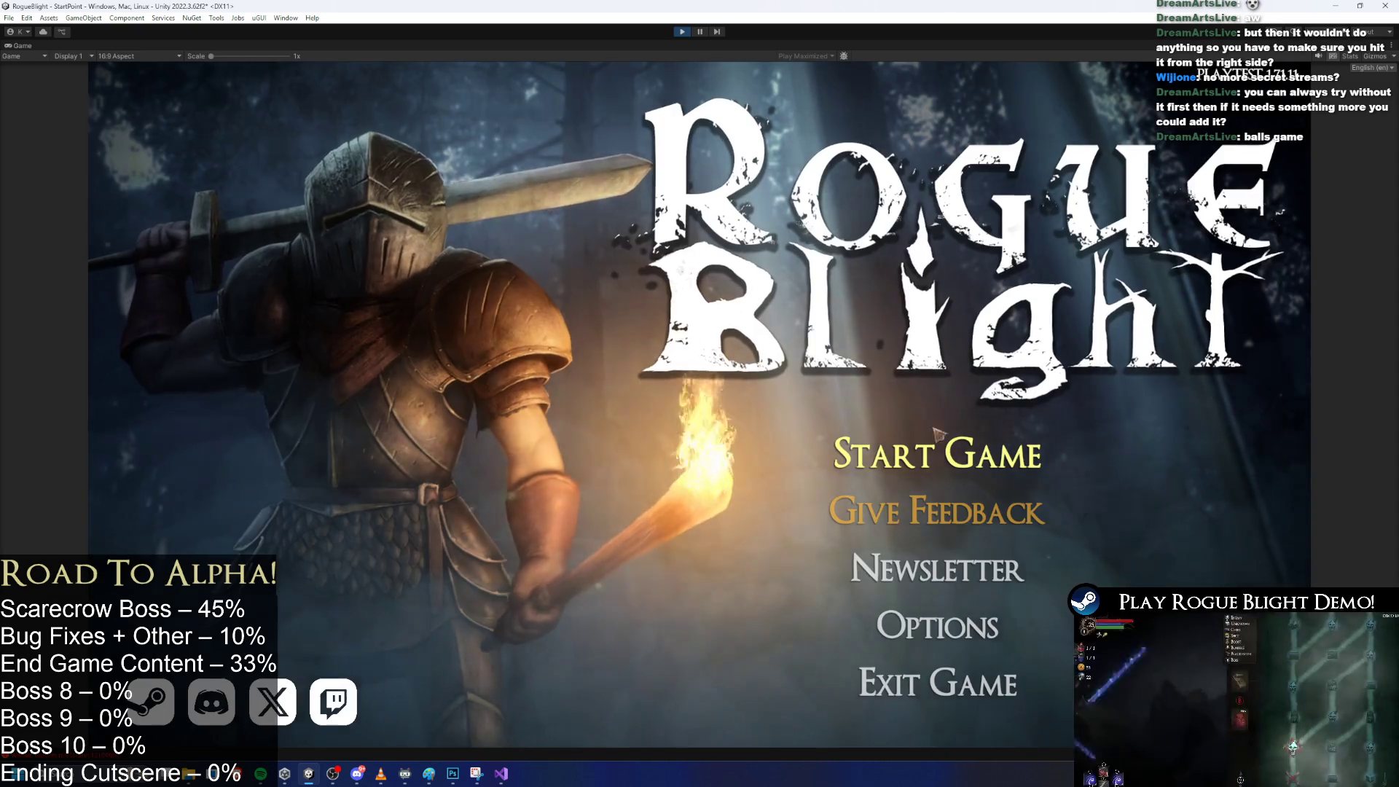
# Load the first save slot, dodge around the scarecrow boss with moves and a jump, then stop play.
pyautogui.click(938, 452)
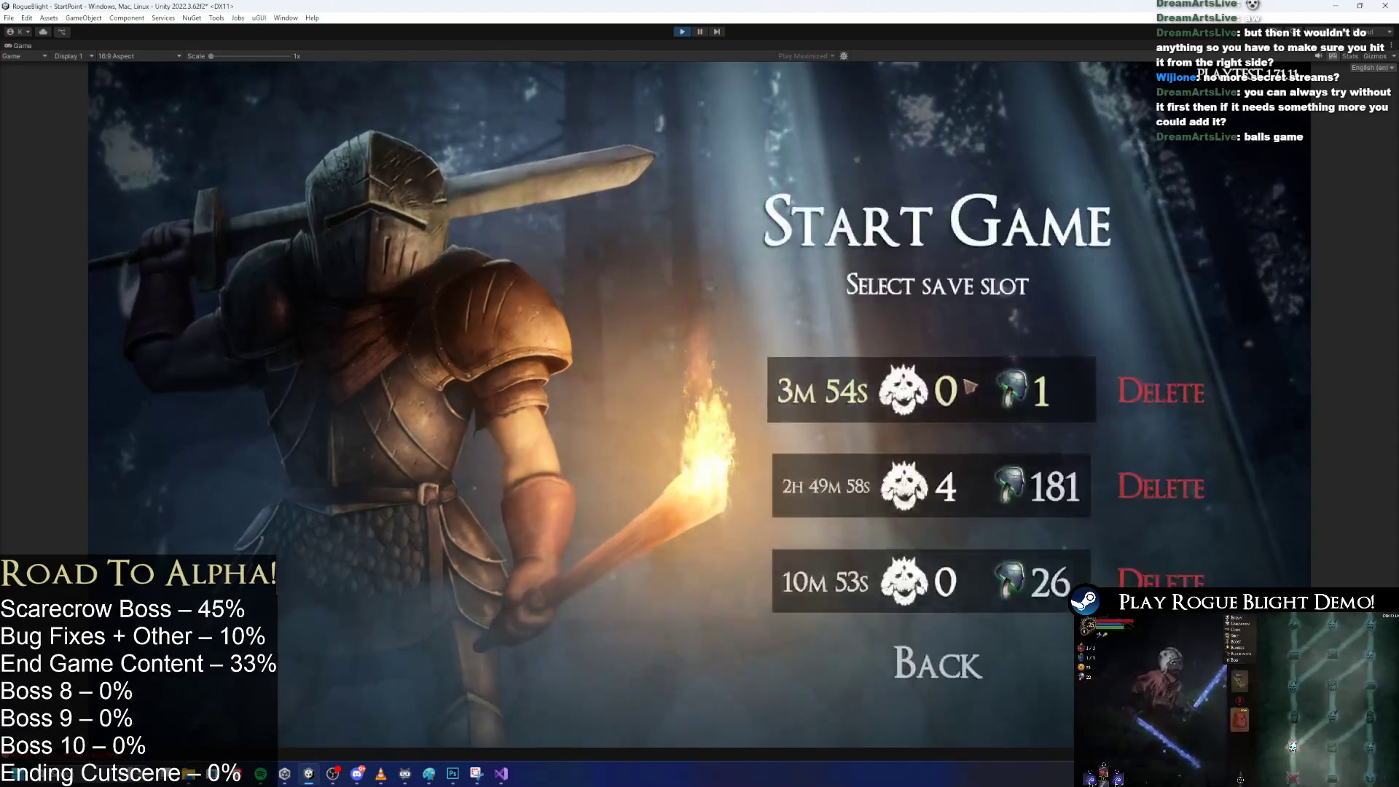
pyautogui.click(955, 475)
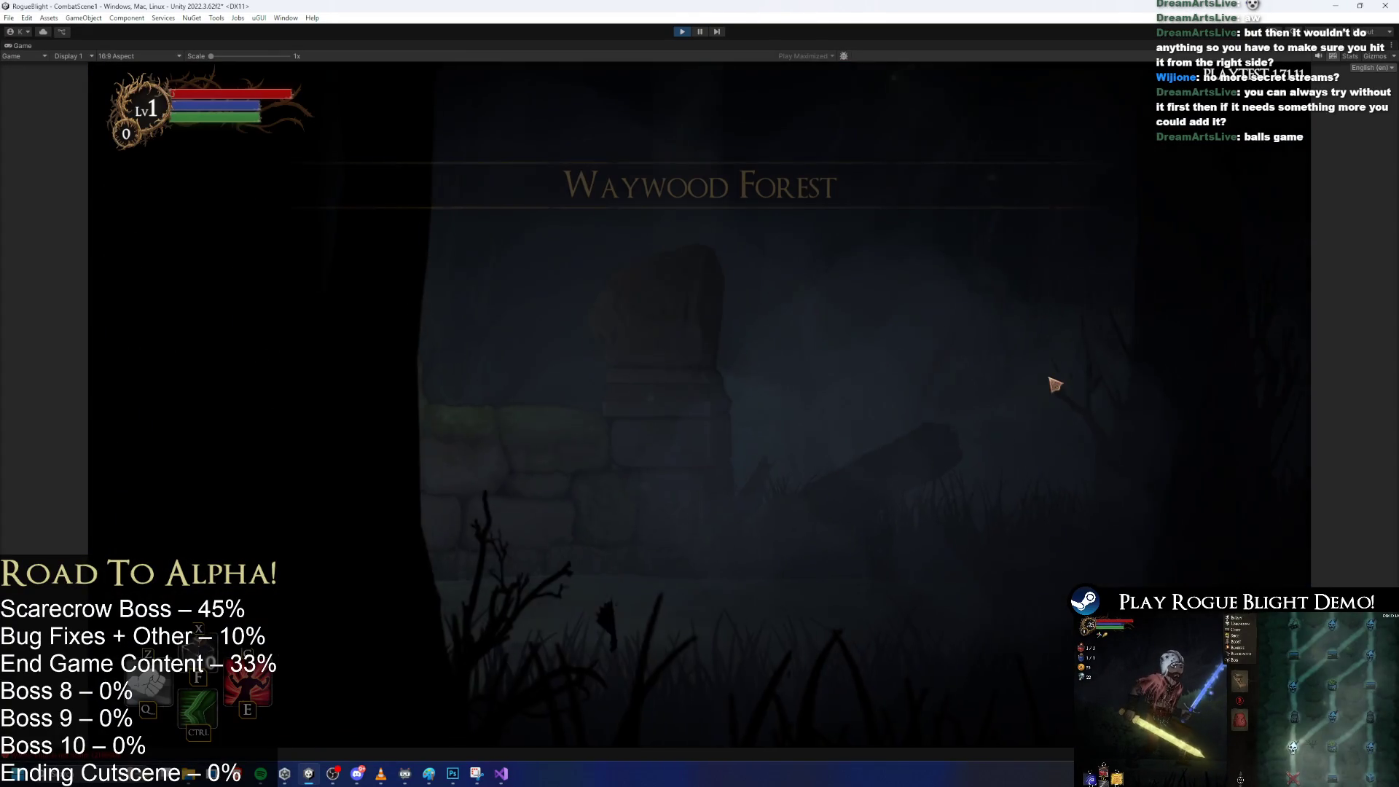
pyautogui.press('d')
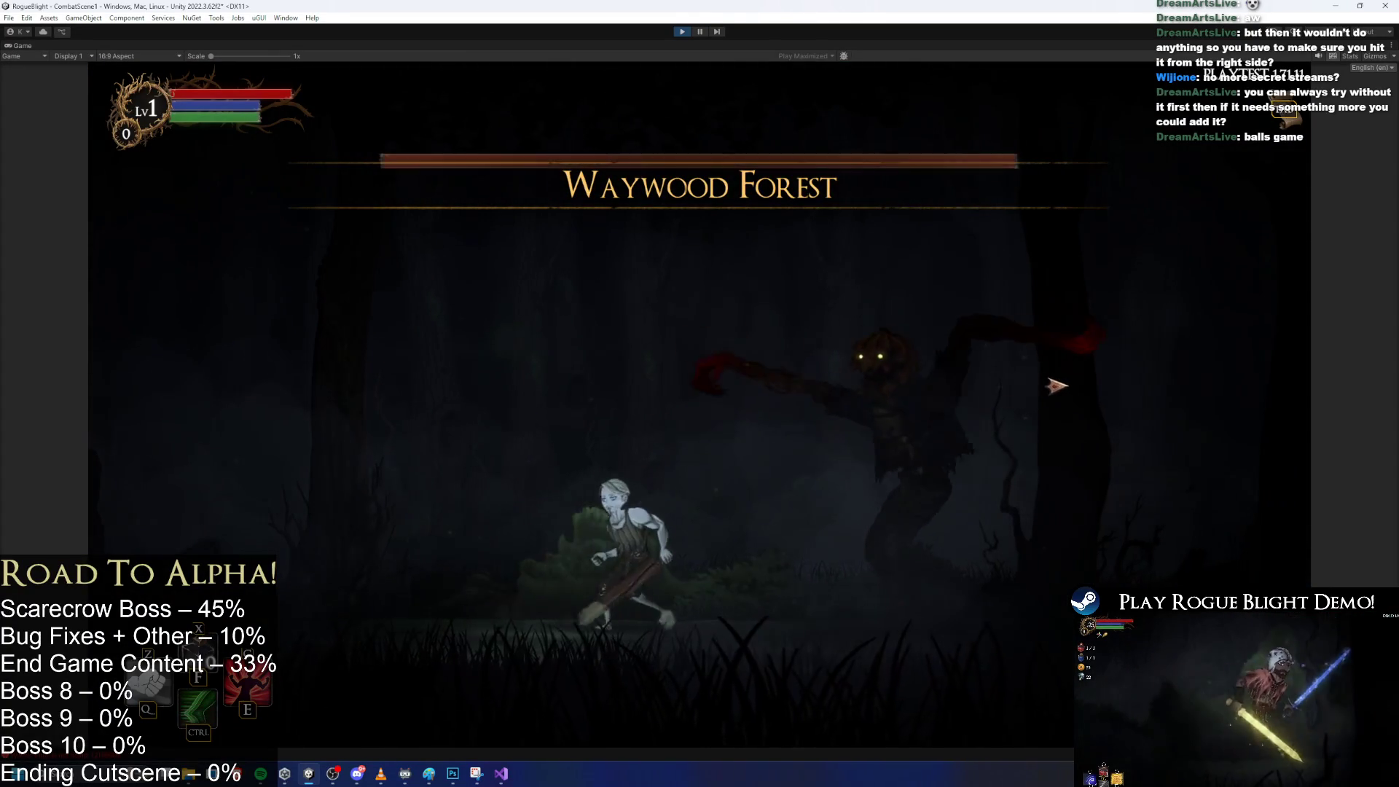
pyautogui.press('a')
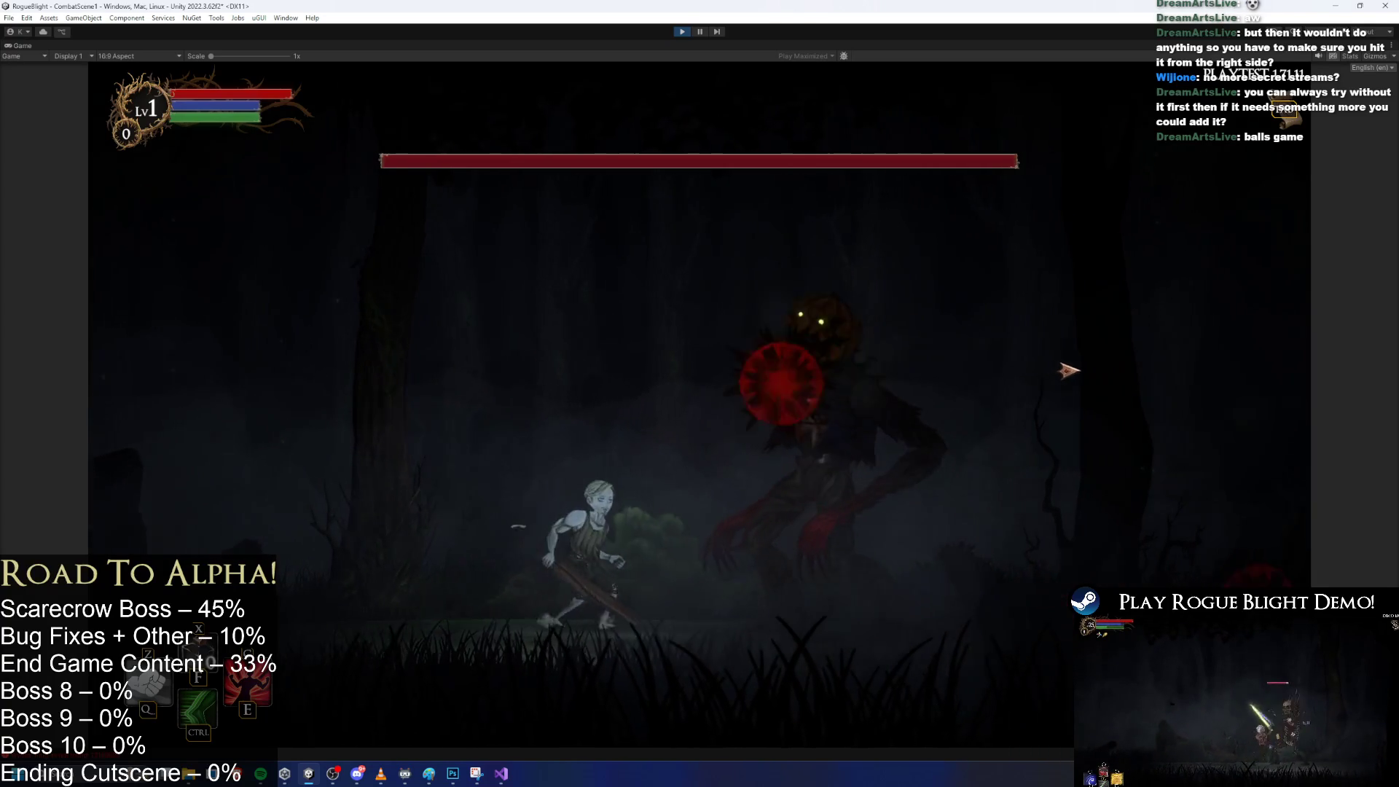
pyautogui.press('a')
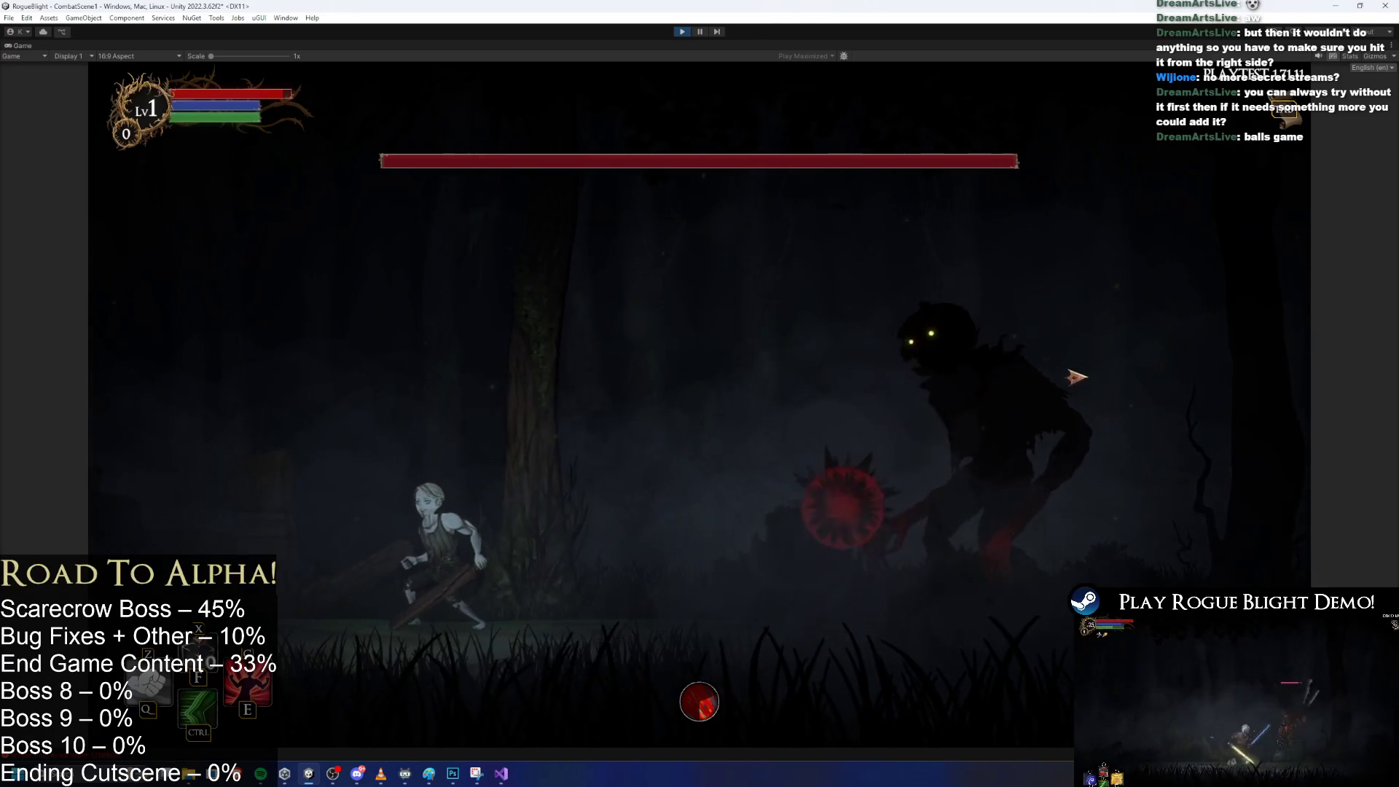
pyautogui.press('d')
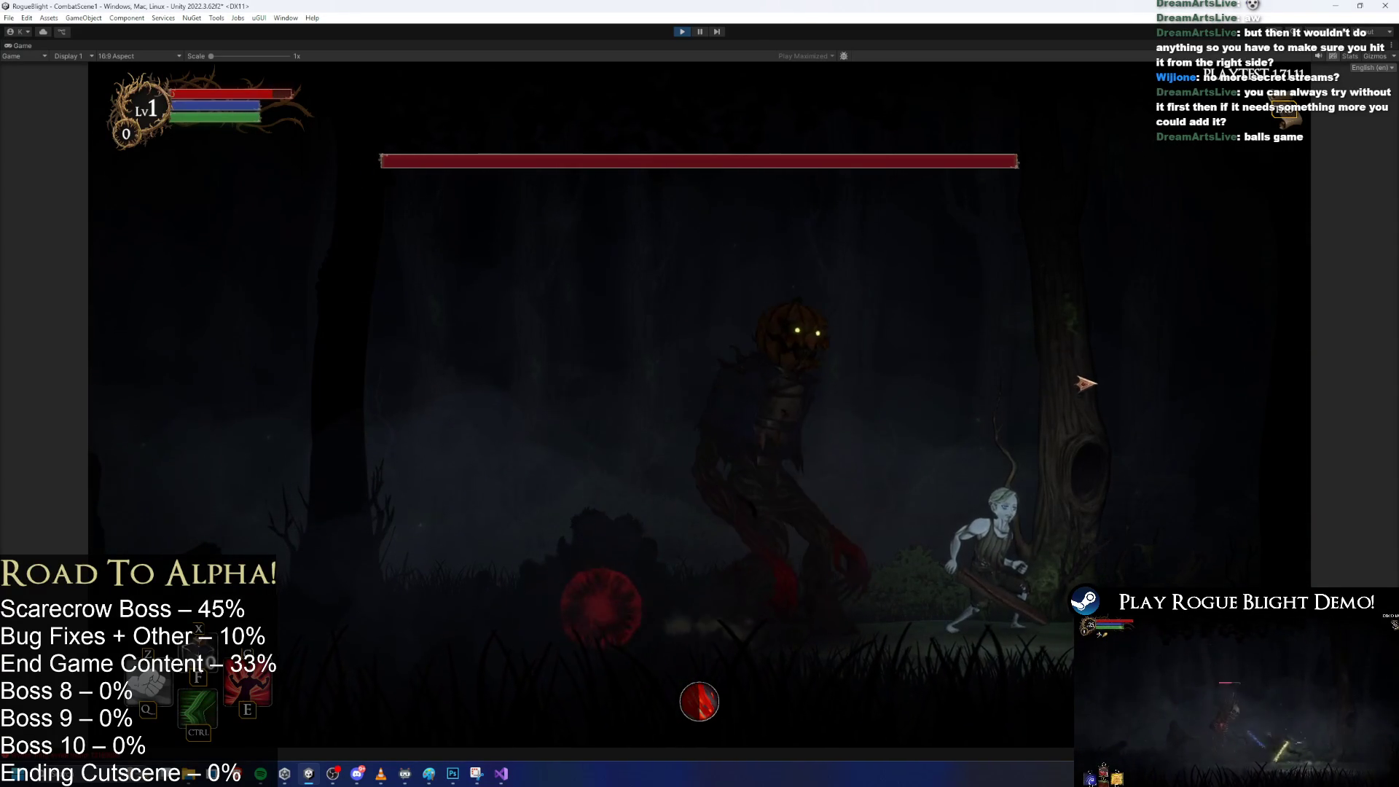
pyautogui.press('a')
pyautogui.press('a')
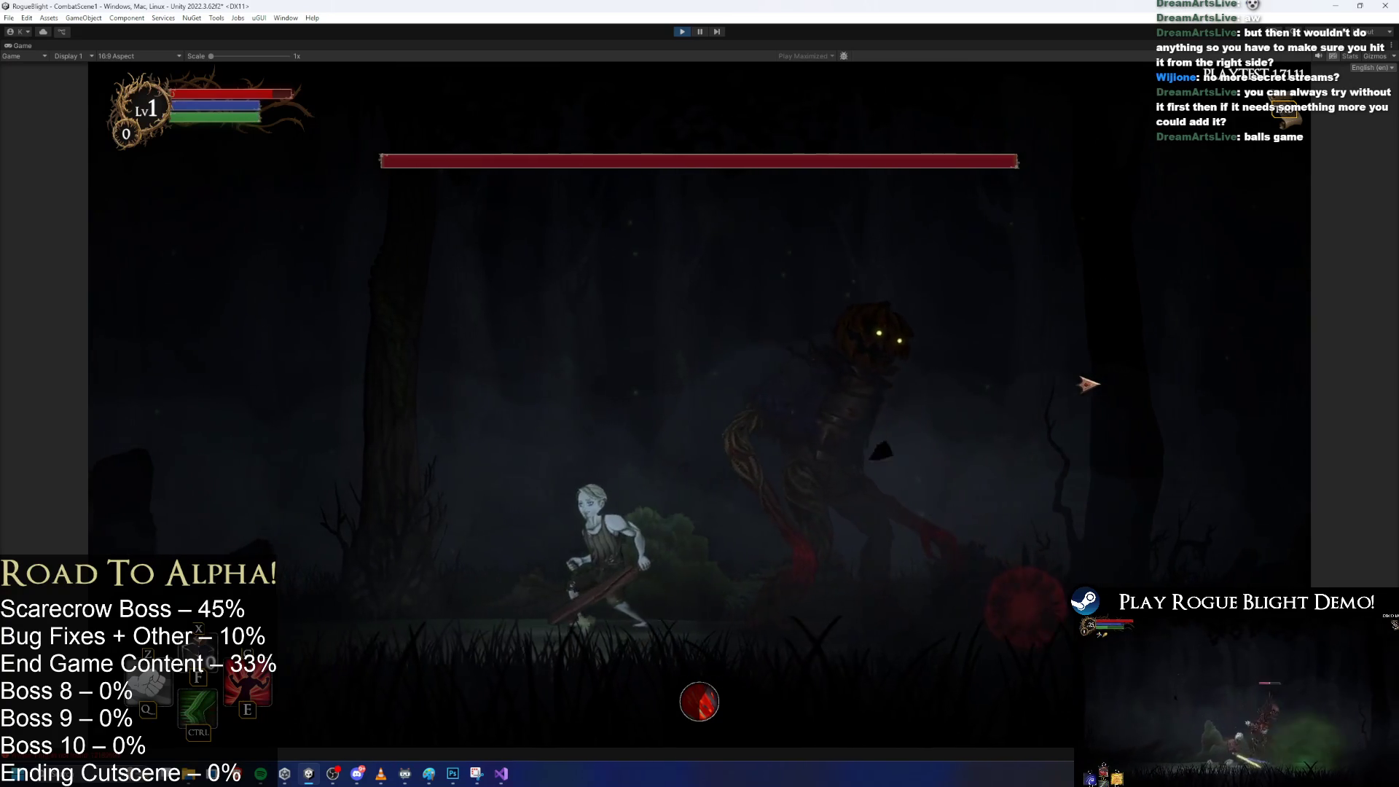
pyautogui.press('space')
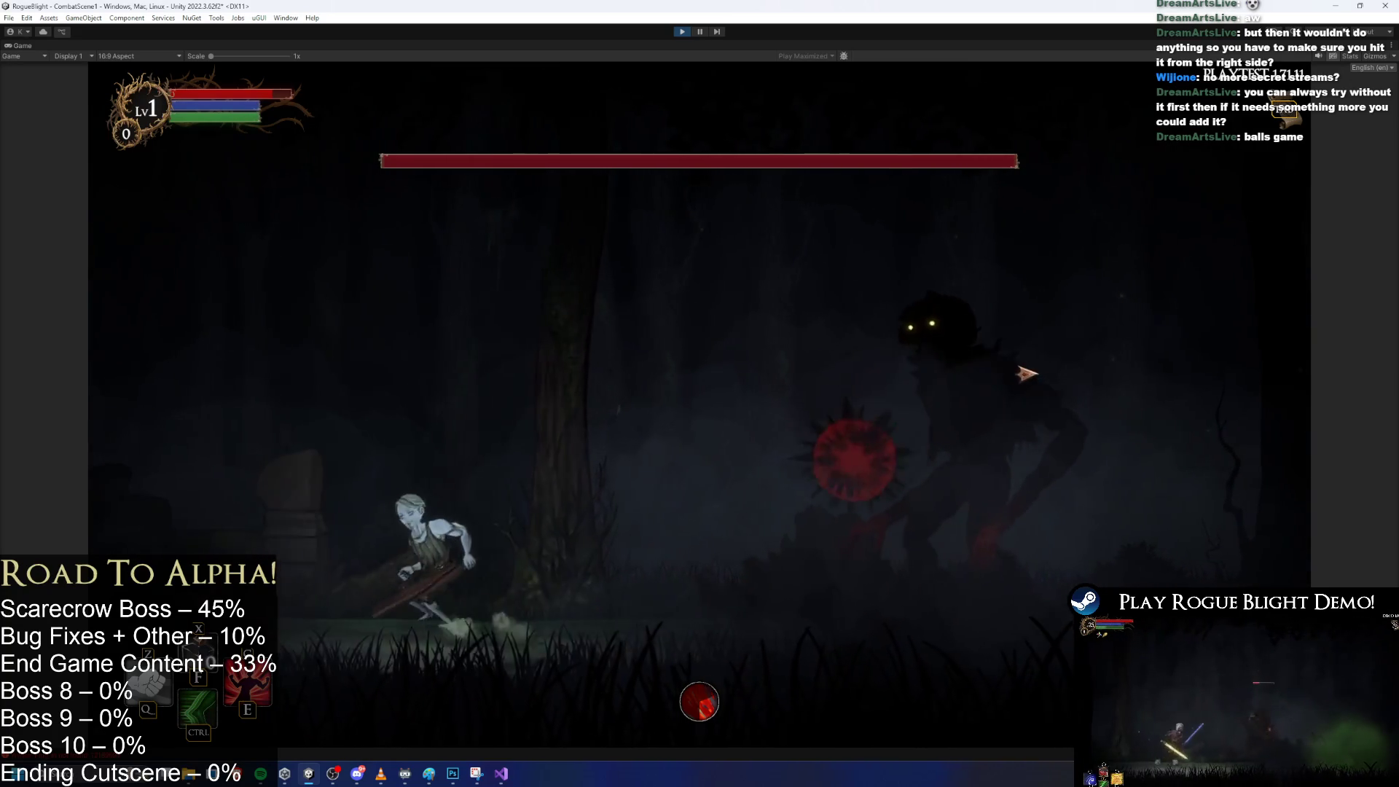
pyautogui.press('d')
pyautogui.press('d')
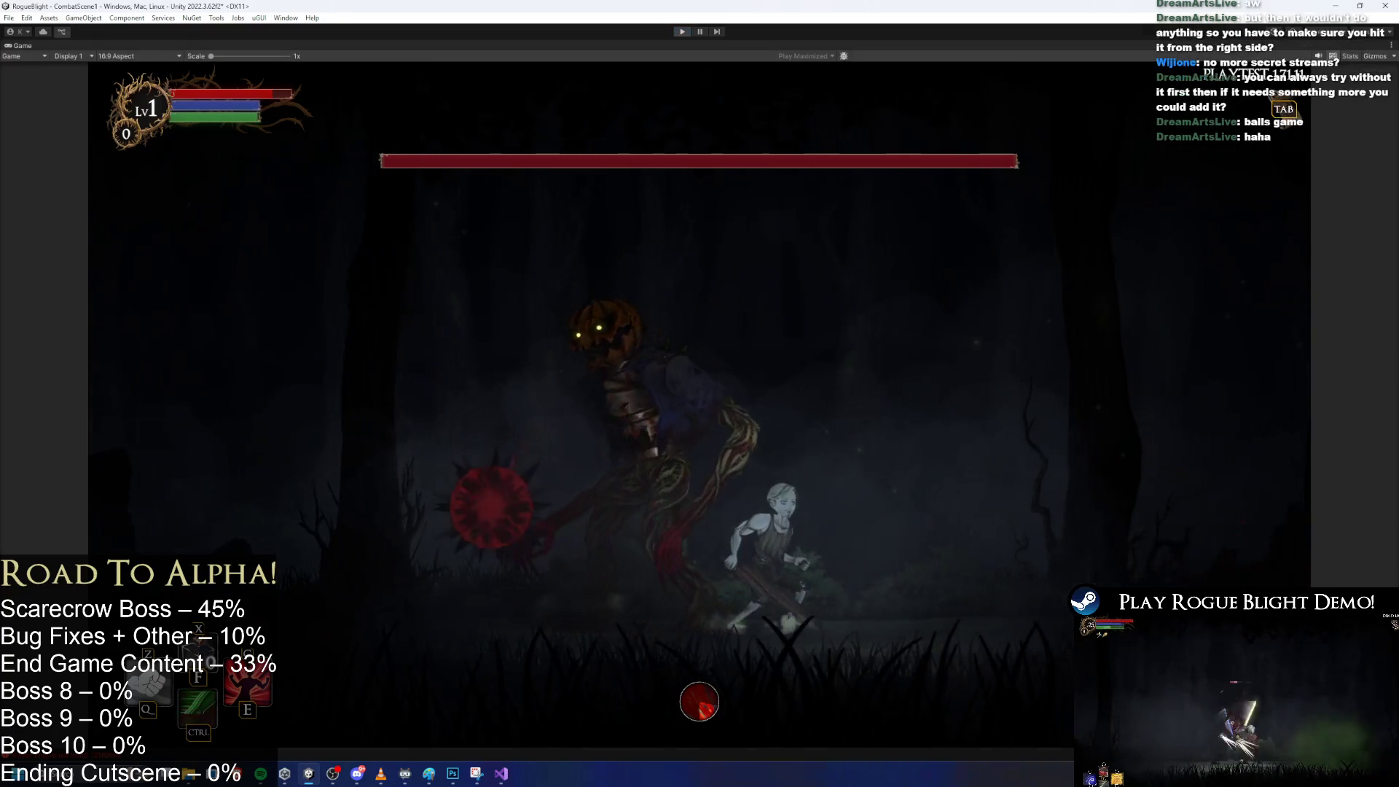
pyautogui.hotkey('ctrl', 'p')
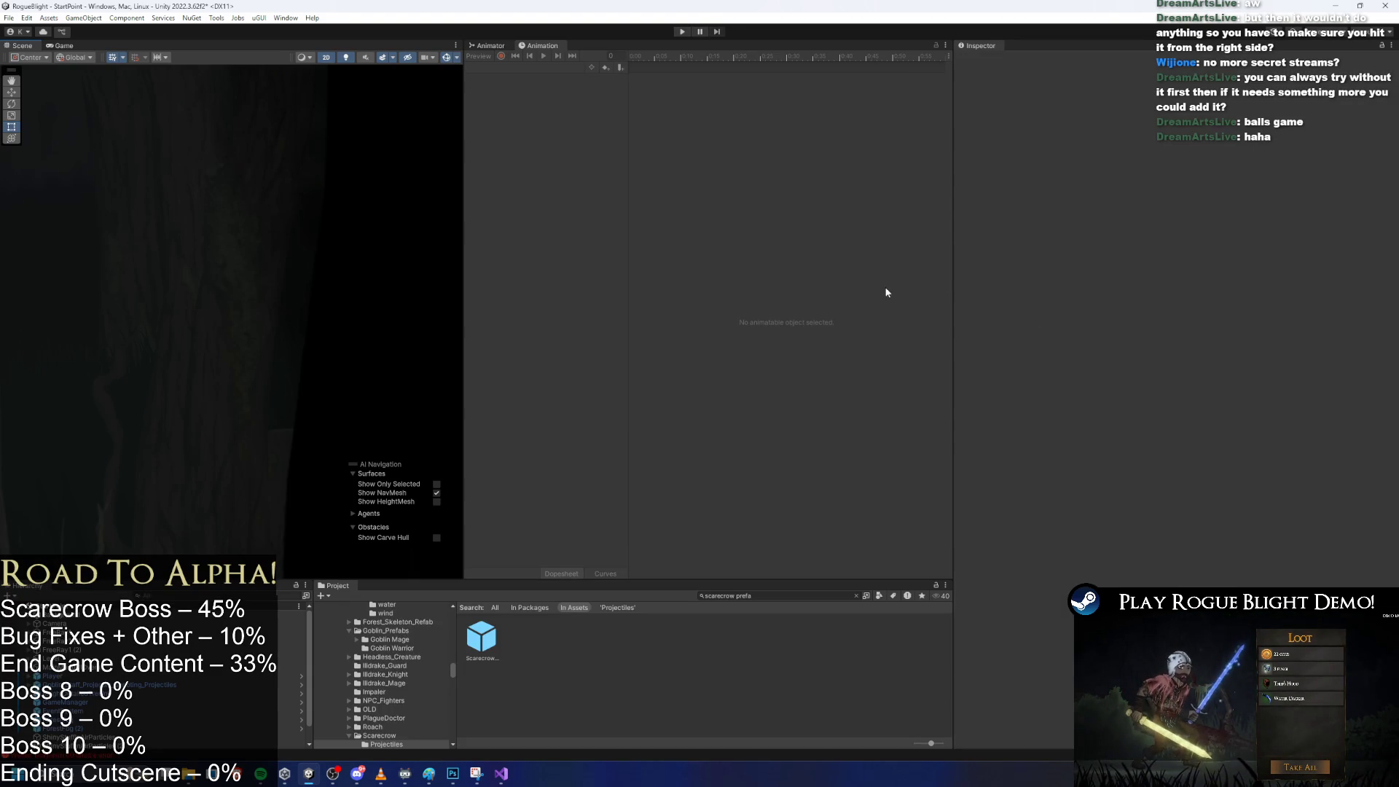
# Open the Scarecrow prefab and check its Velocity, Angular Velocity and rotation fields, leaving Rotate Towards Velocity off.
pyautogui.doubleClick(487, 645)
pyautogui.scroll(-5, 1232, 291)
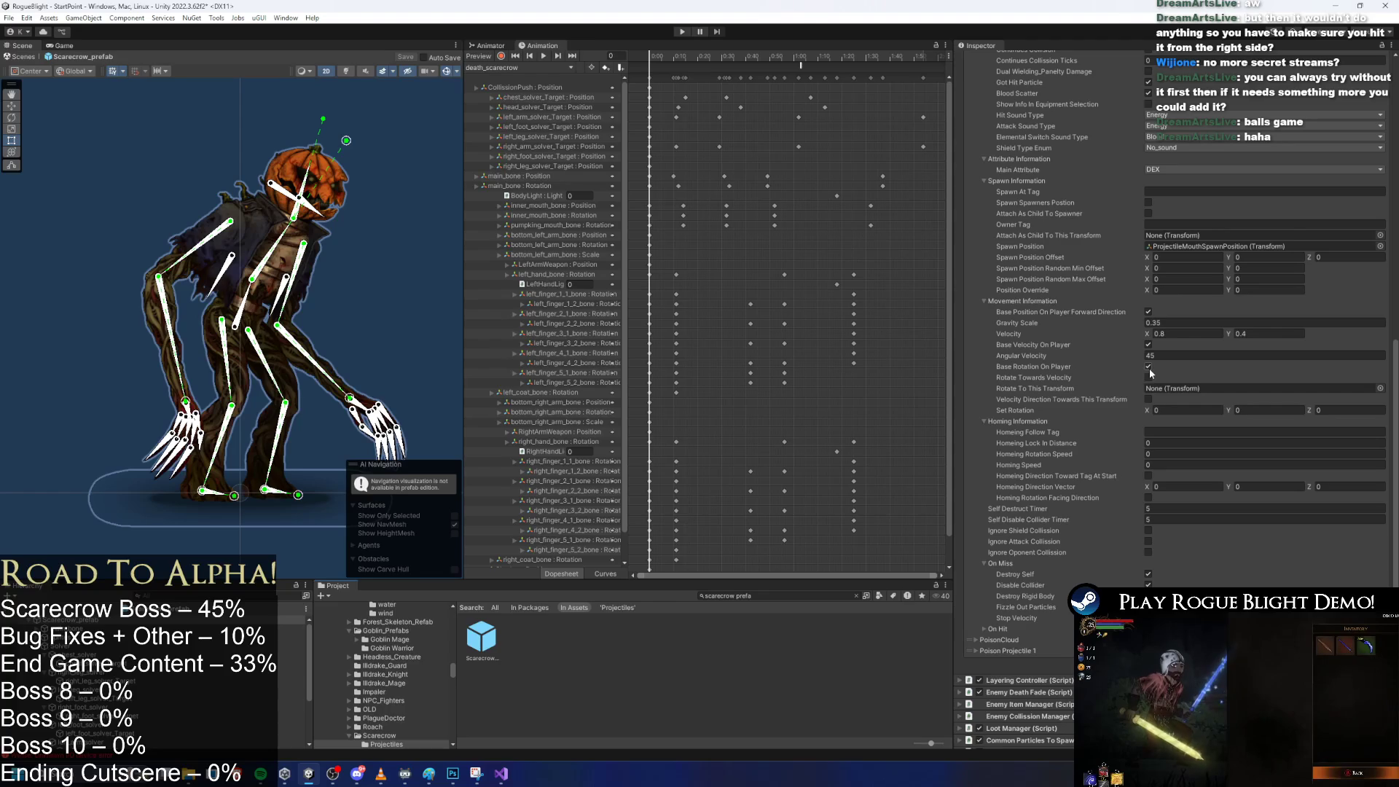
pyautogui.click(1174, 334)
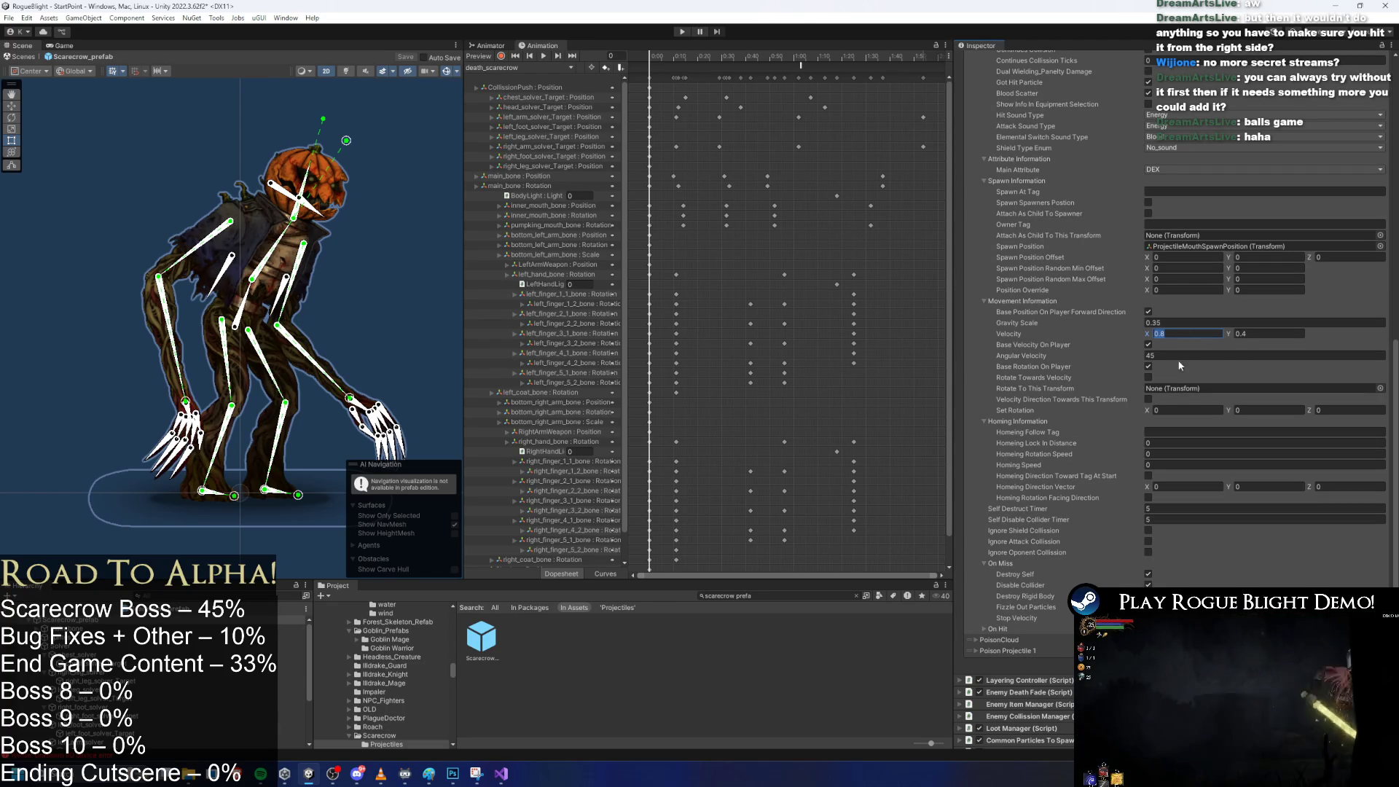
pyautogui.click(1181, 356)
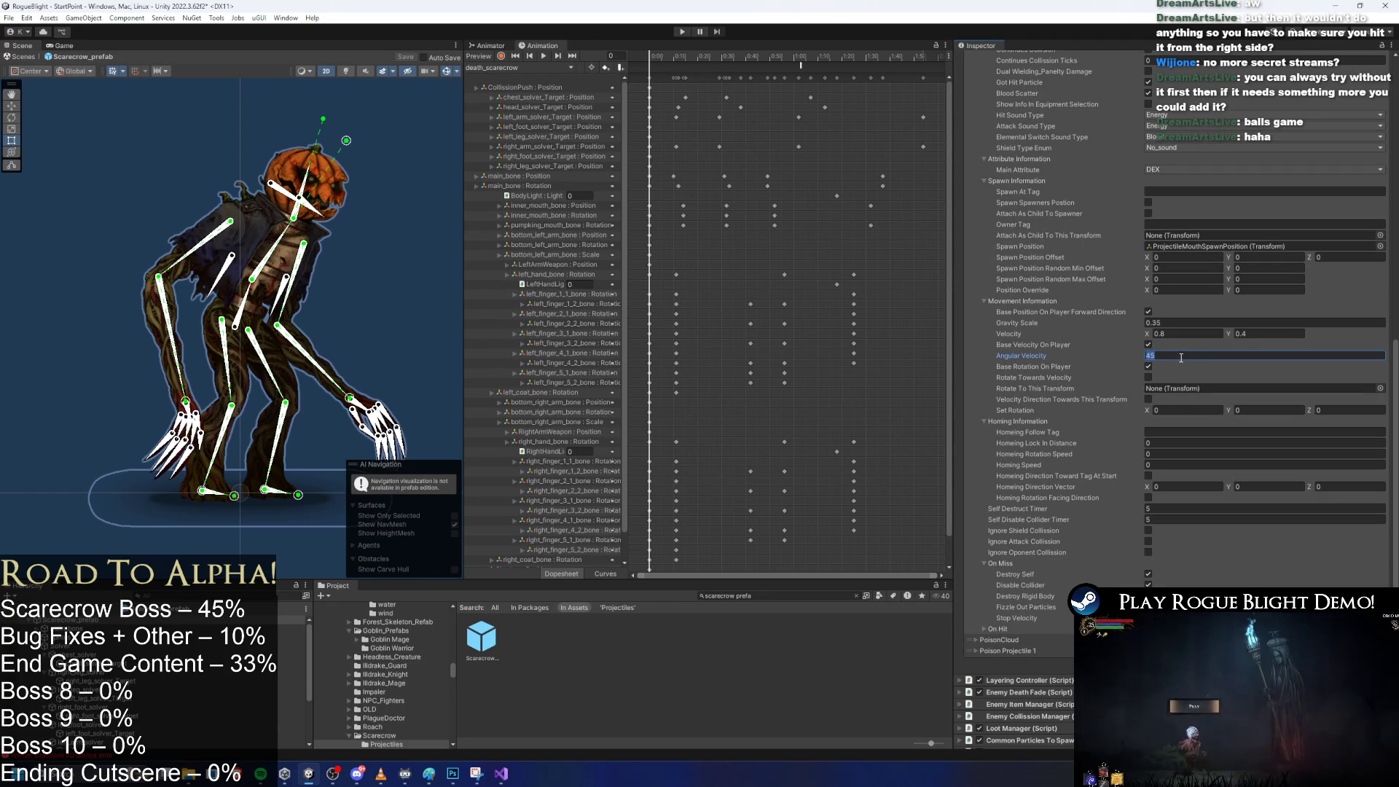
pyautogui.click(1150, 377)
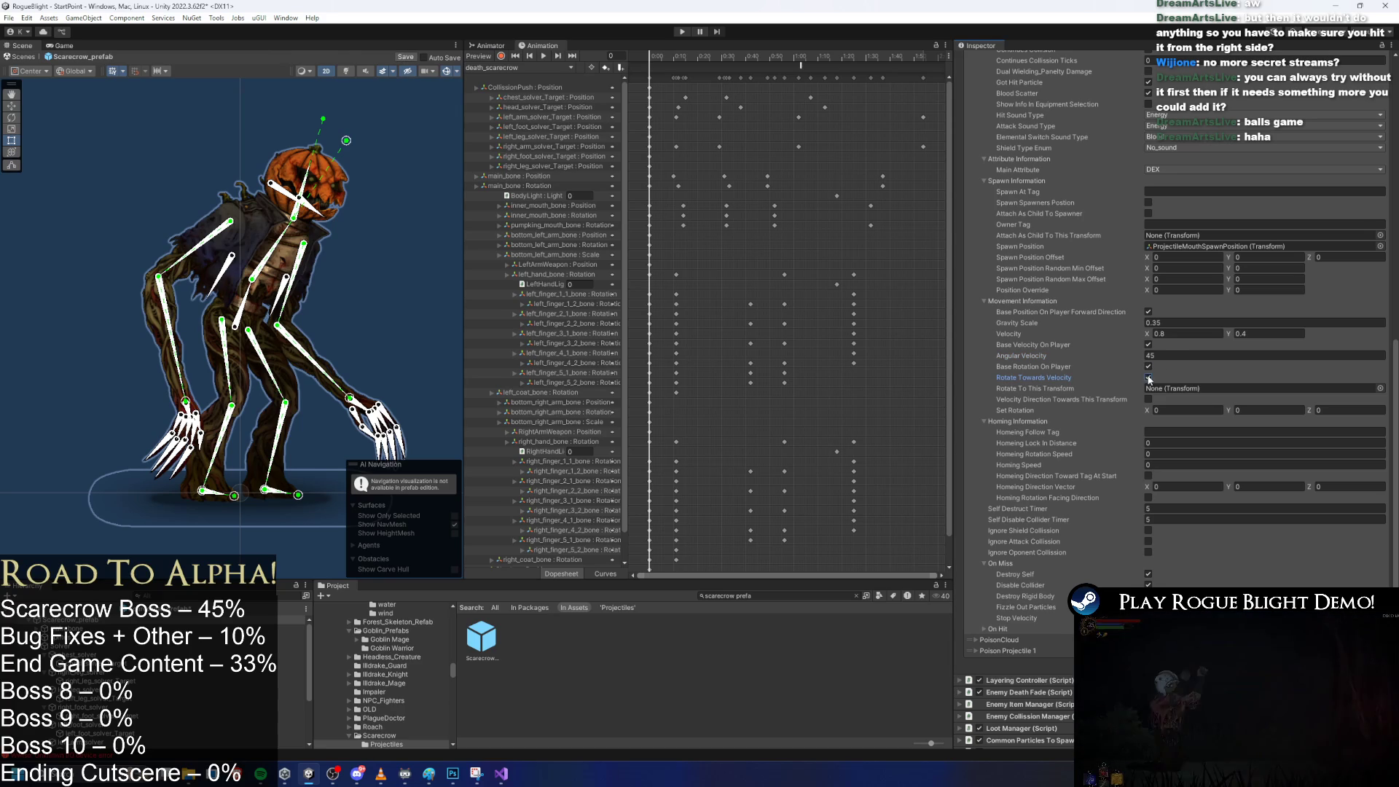
pyautogui.click(1150, 377)
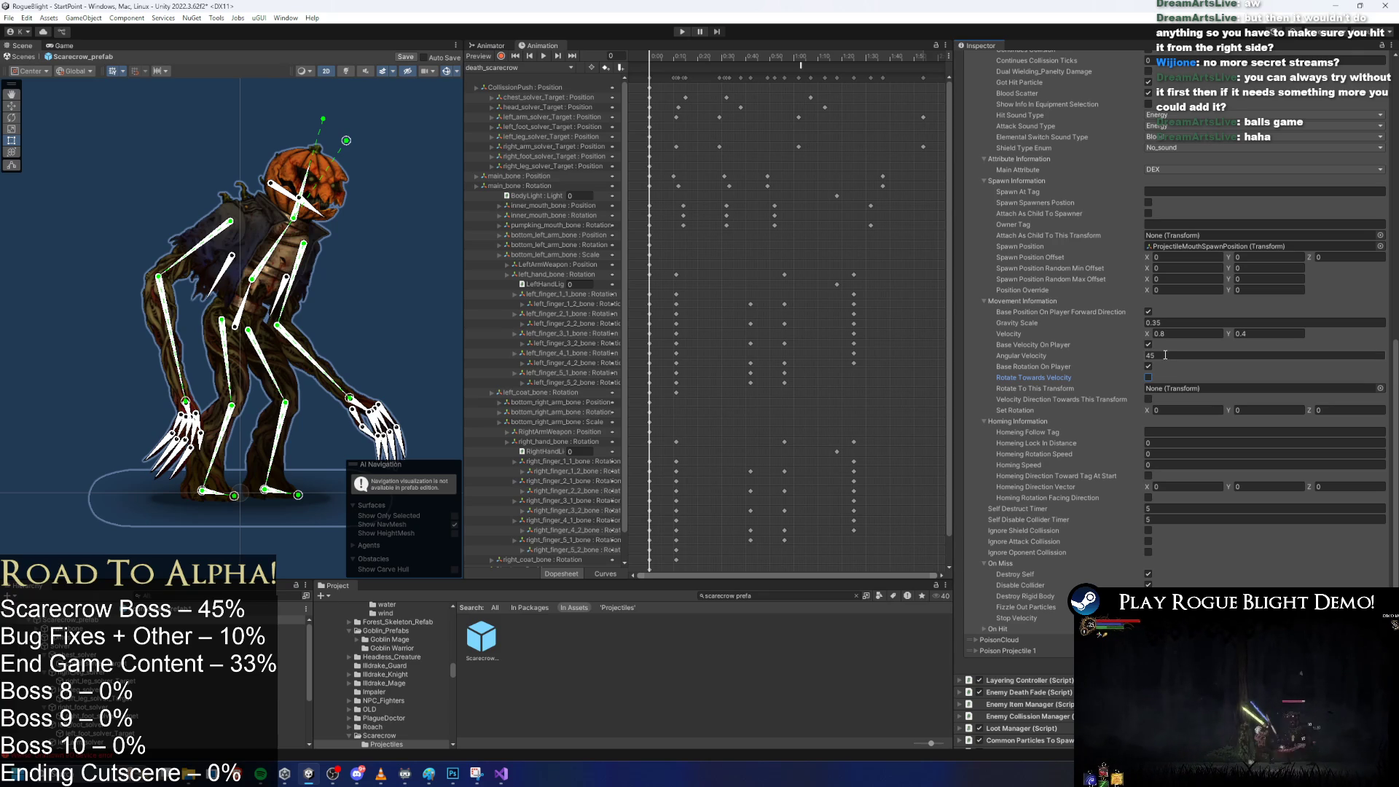
pyautogui.click(1174, 409)
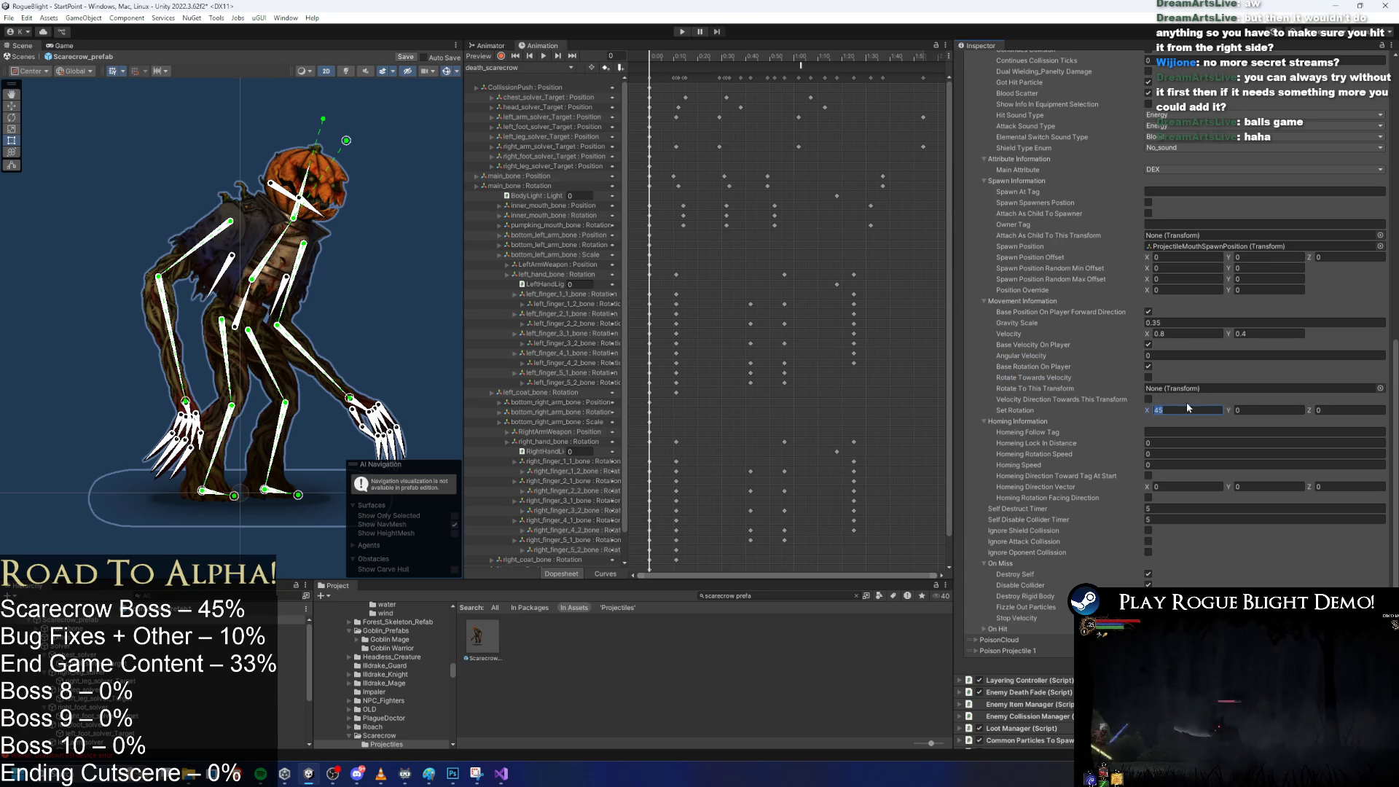
# Make Velocity X -0.8 with Angular Velocity 45, save the prefab, and start Play mode.
pyautogui.click(1174, 356)
pyautogui.write('45')
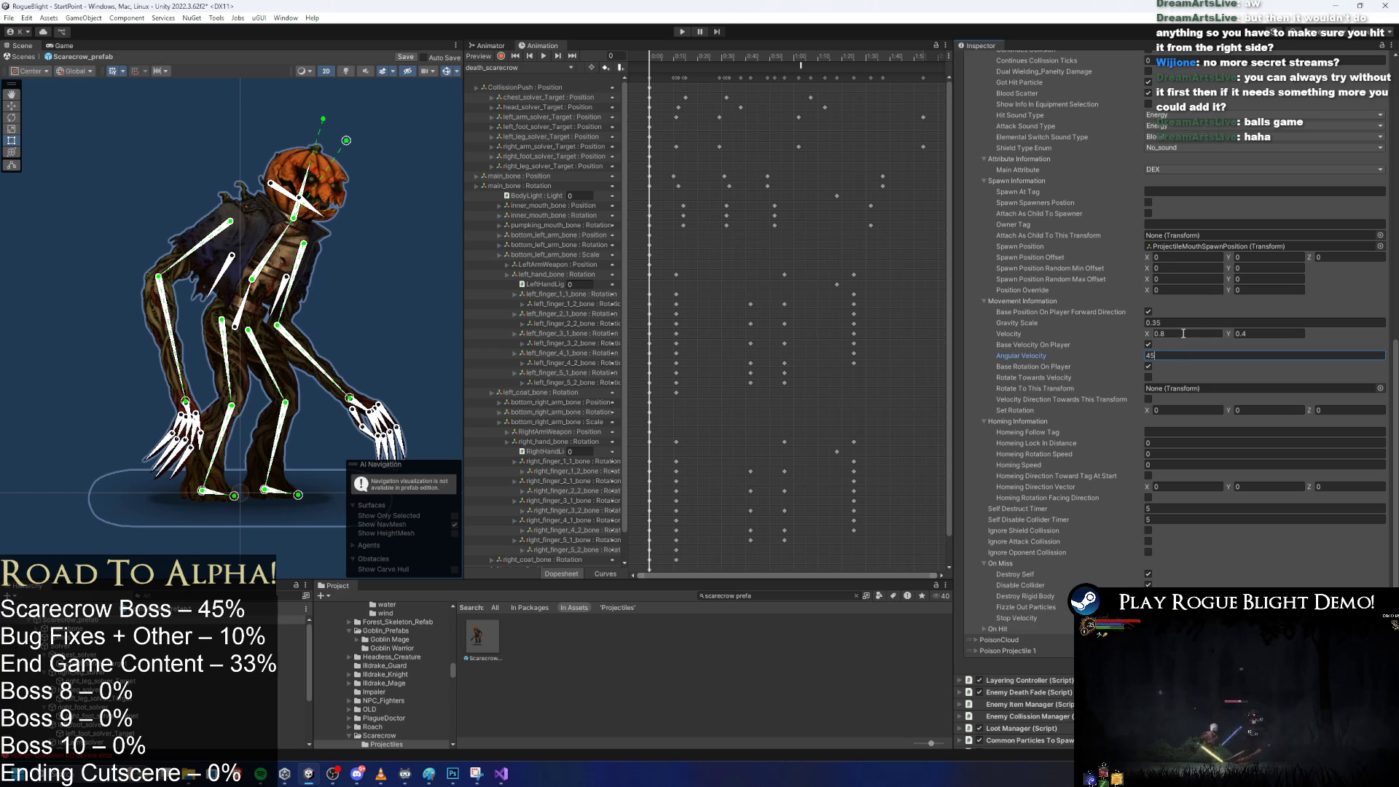
pyautogui.click(1184, 333)
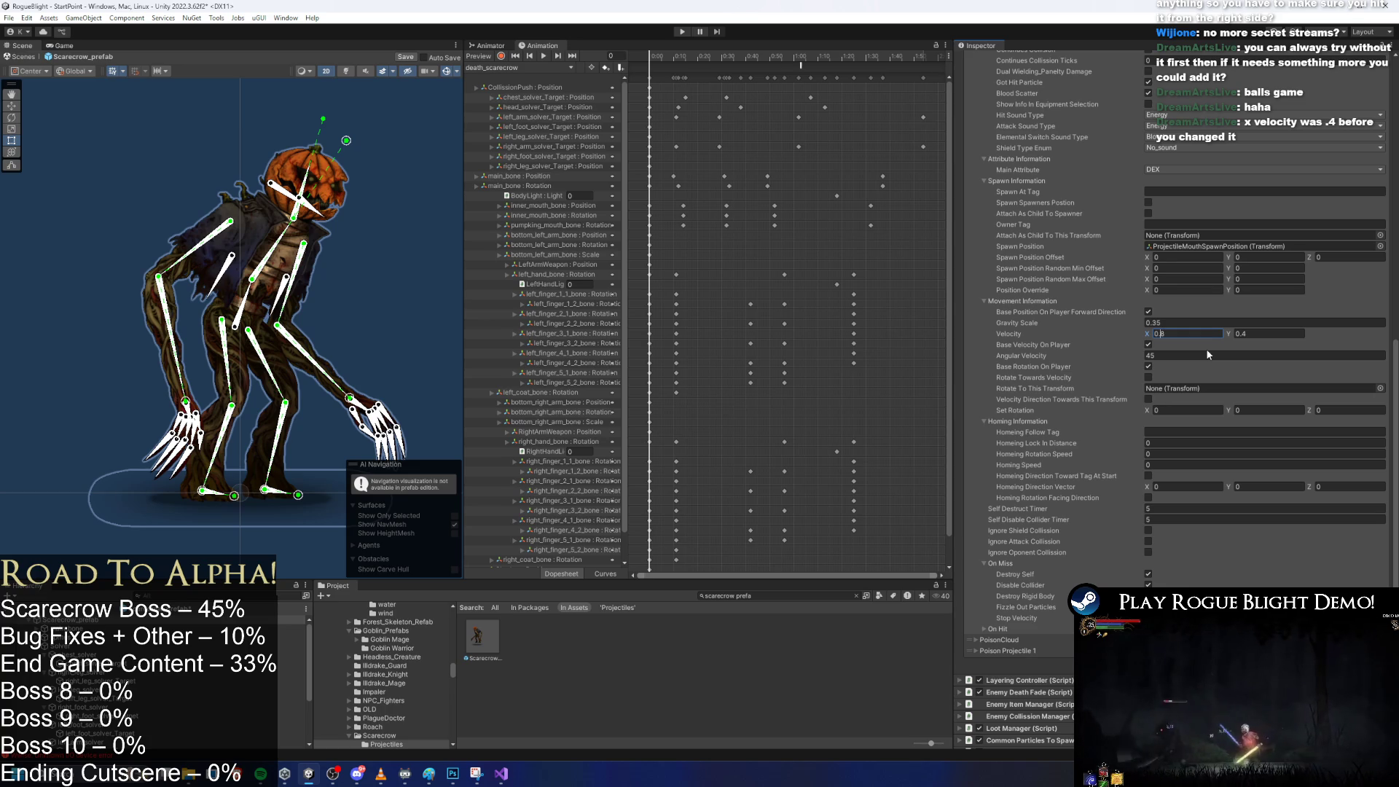
pyautogui.write('-')
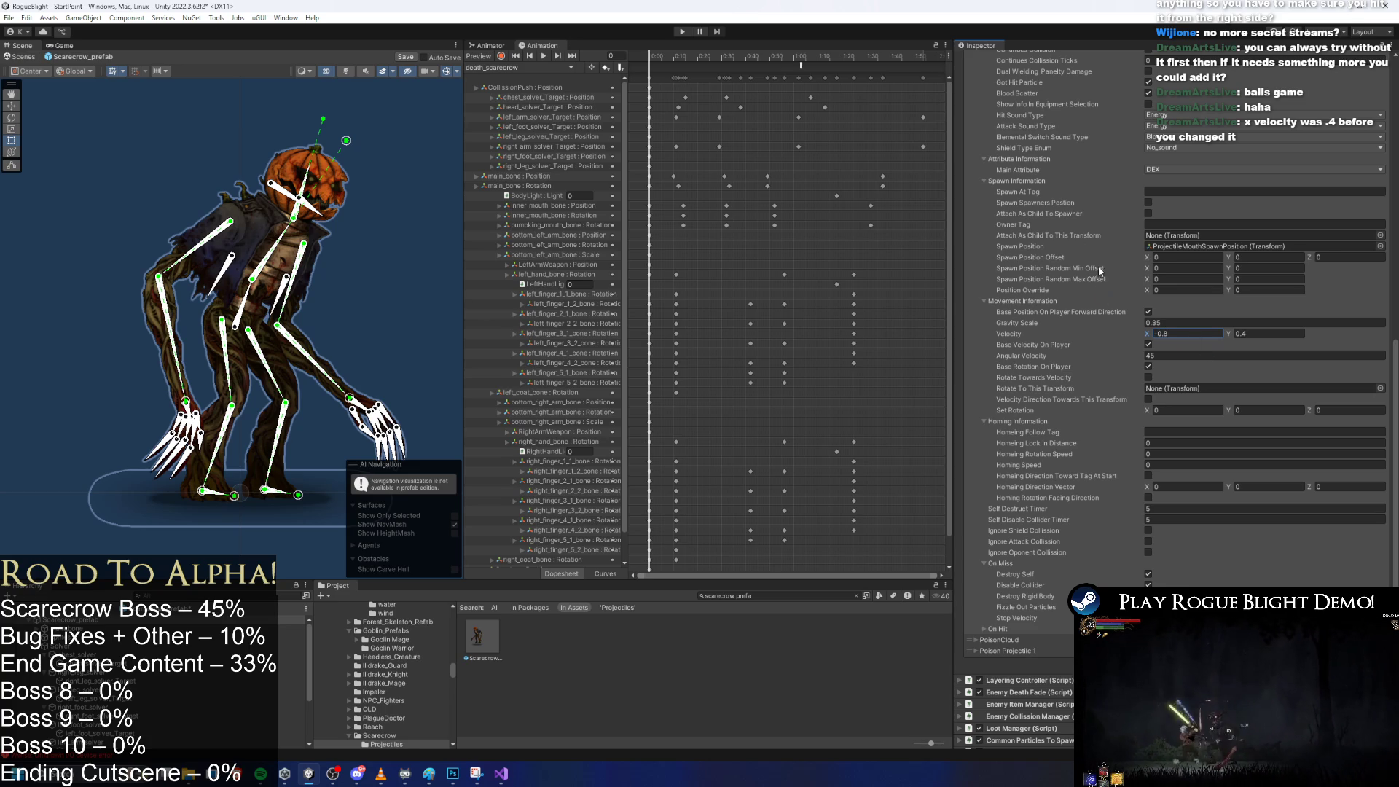
pyautogui.hotkey('ctrl', 's')
pyautogui.click(688, 29)
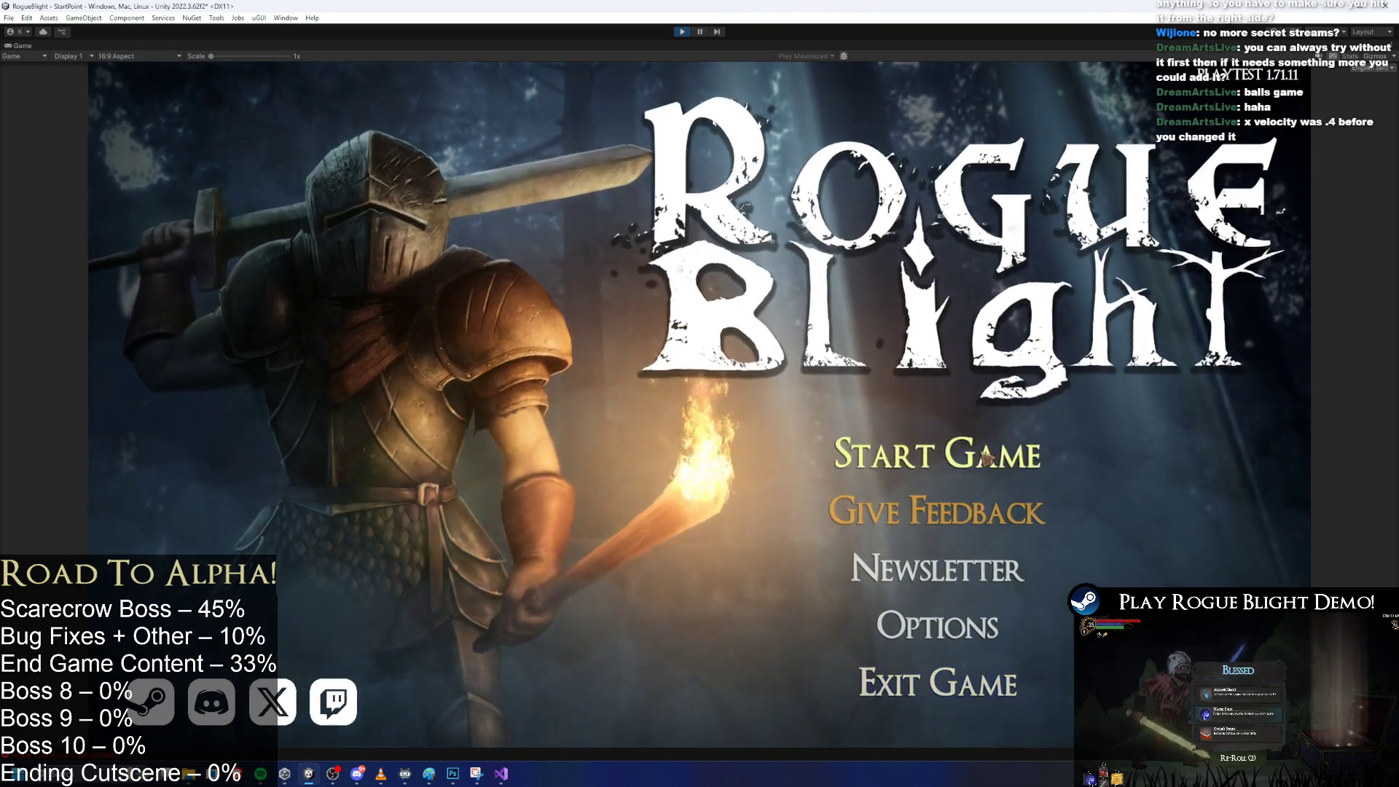
# Start a new game, dash toward the scarecrow and swing the sword, then stop play.
pyautogui.click(947, 456)
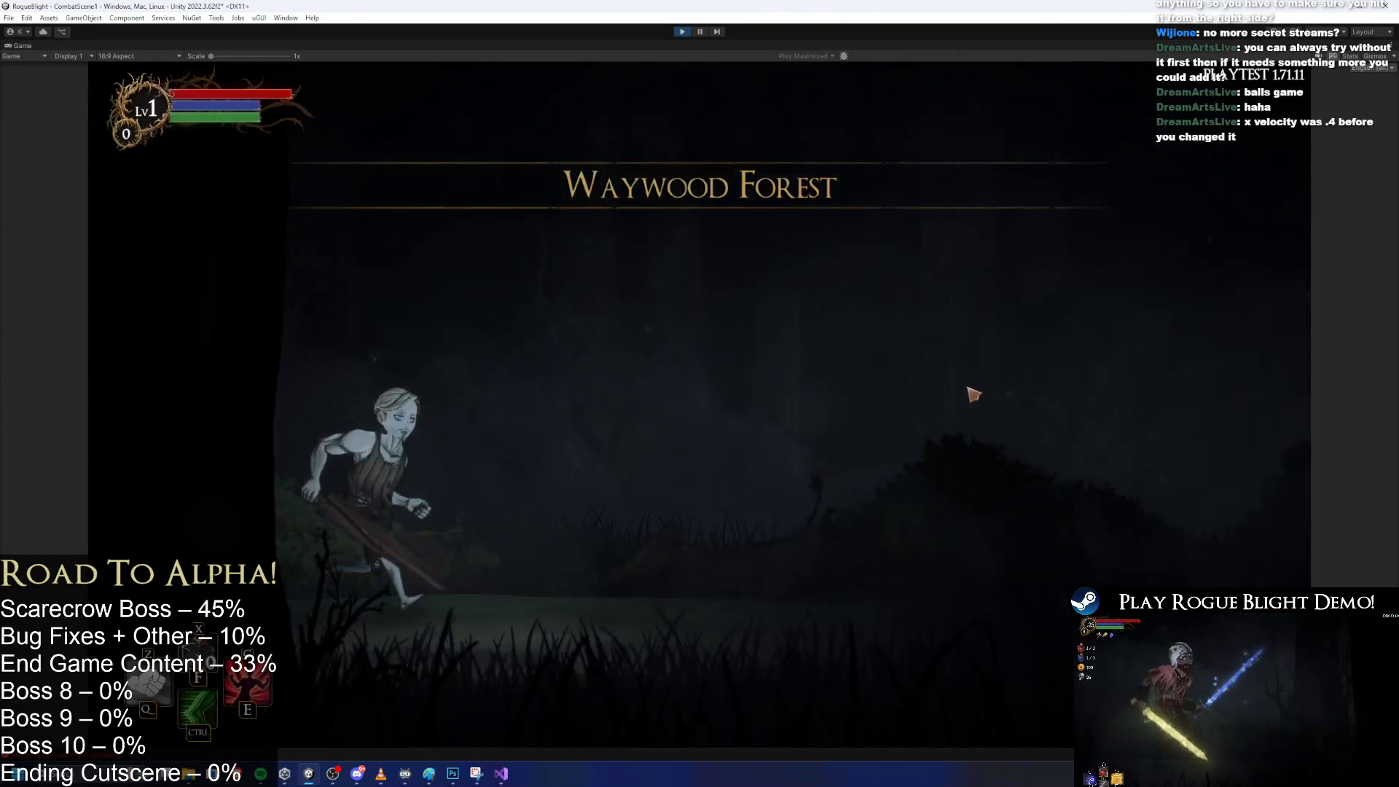
pyautogui.press('Tab')
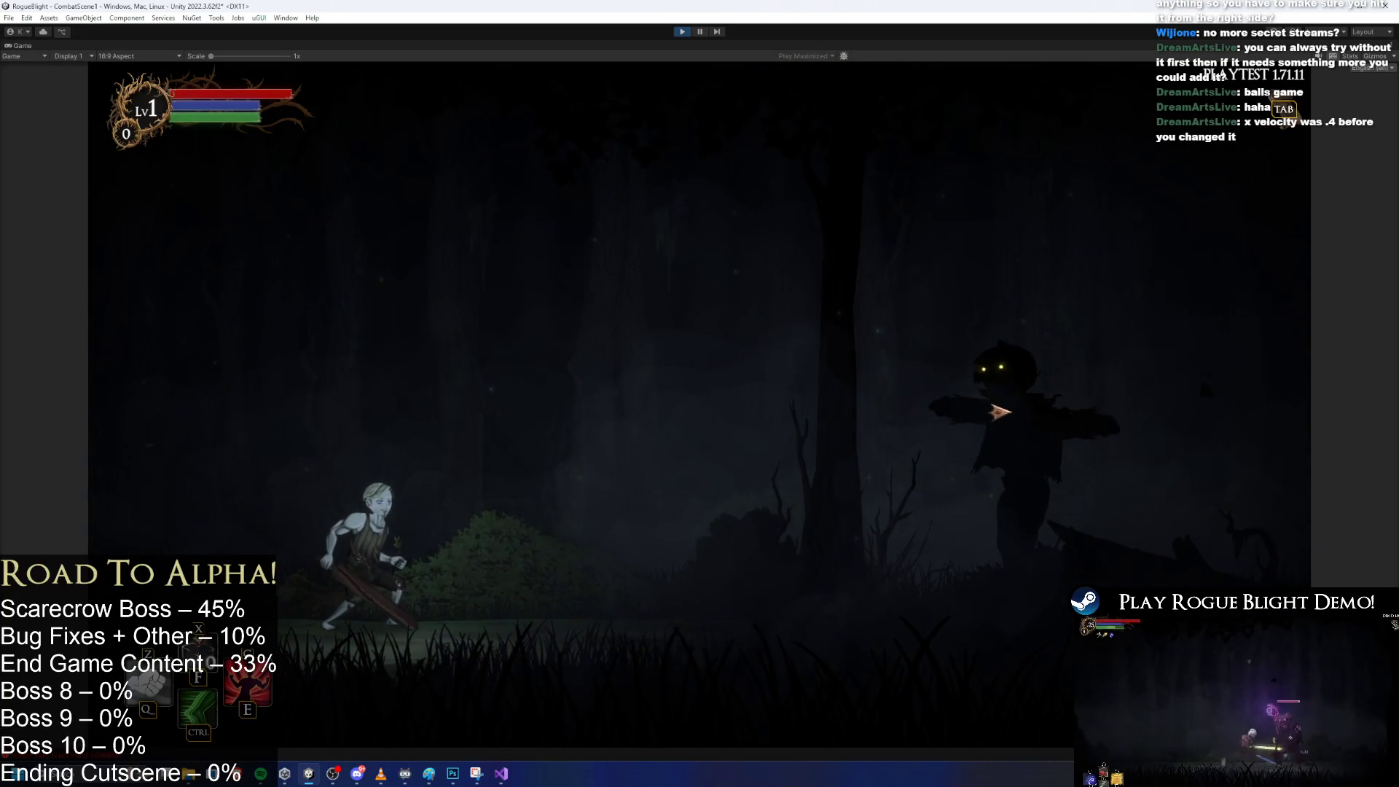
pyautogui.click(1004, 437)
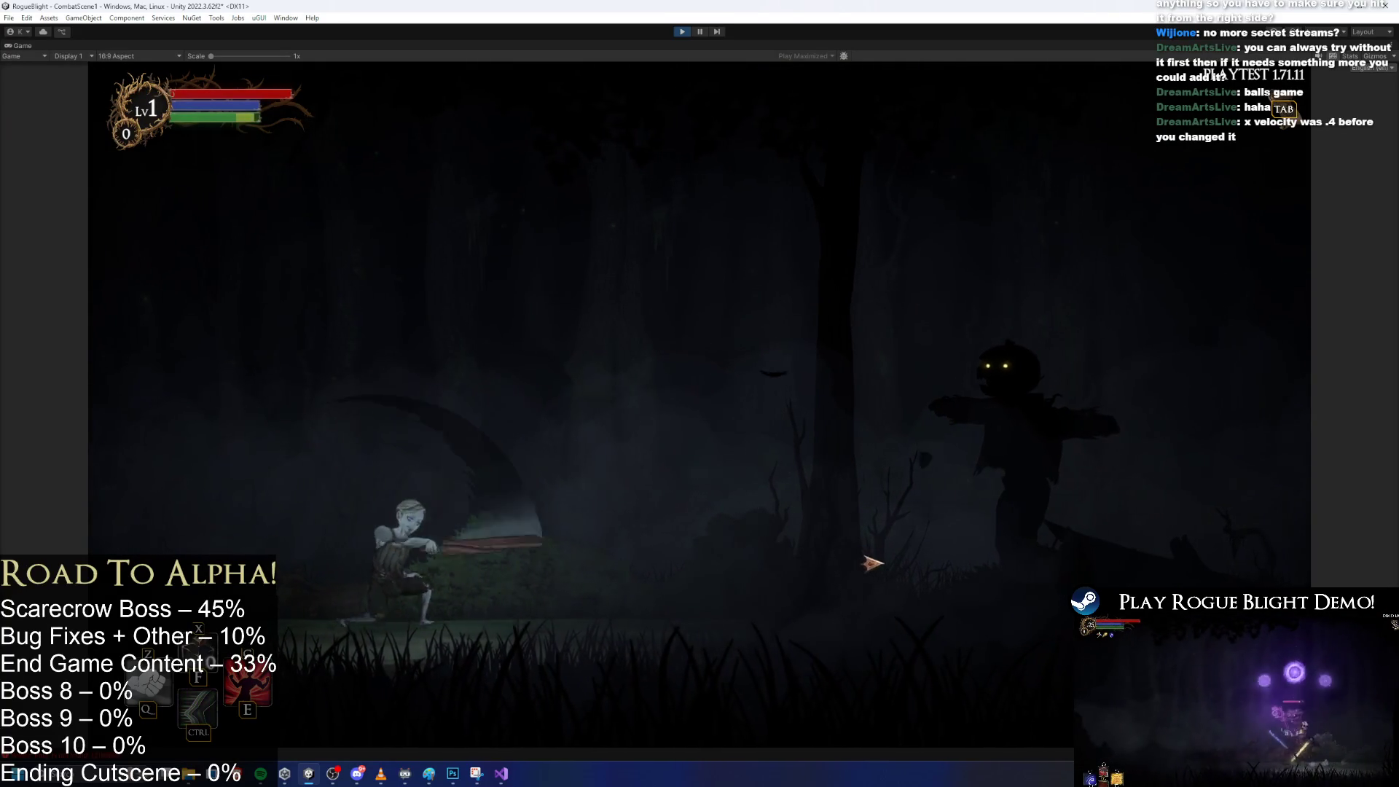
pyautogui.press('shift')
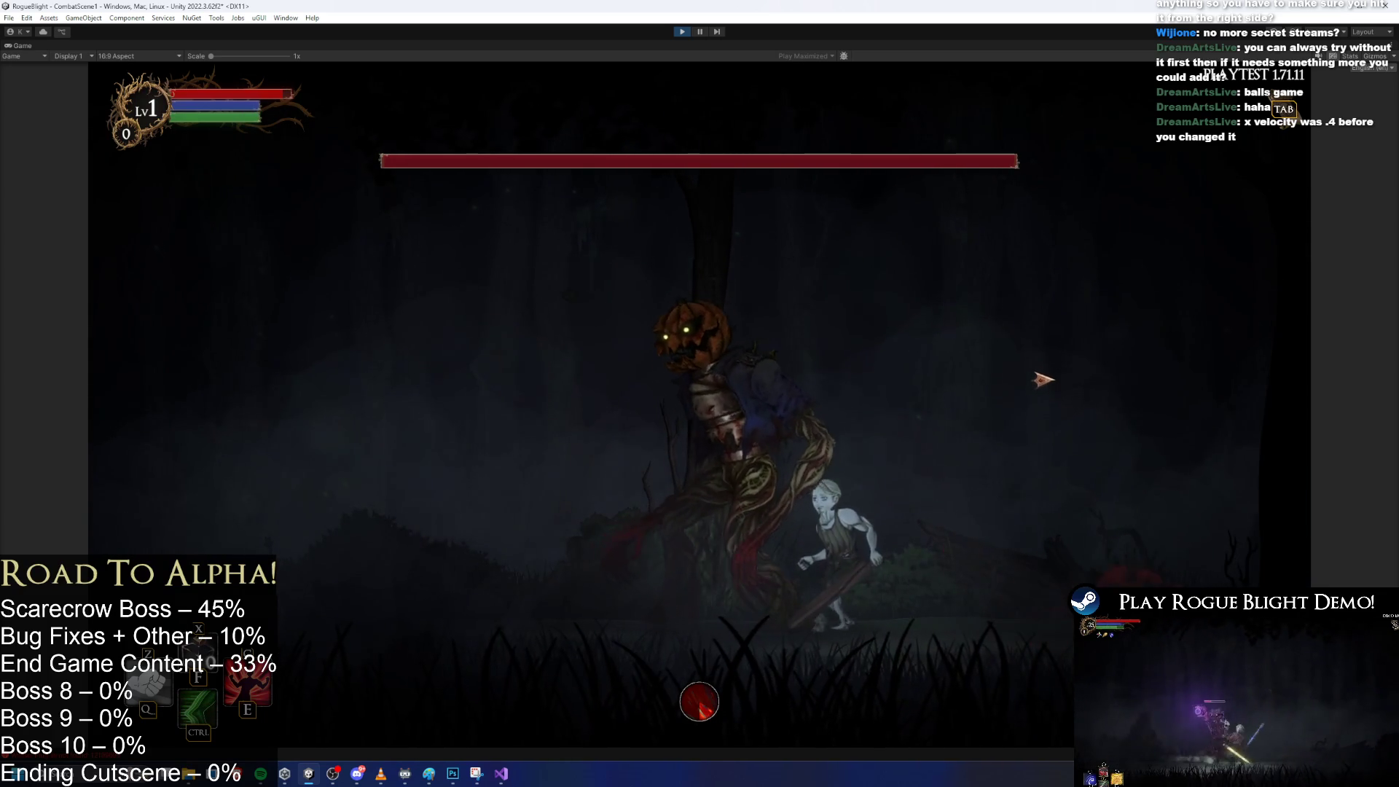
pyautogui.click(685, 32)
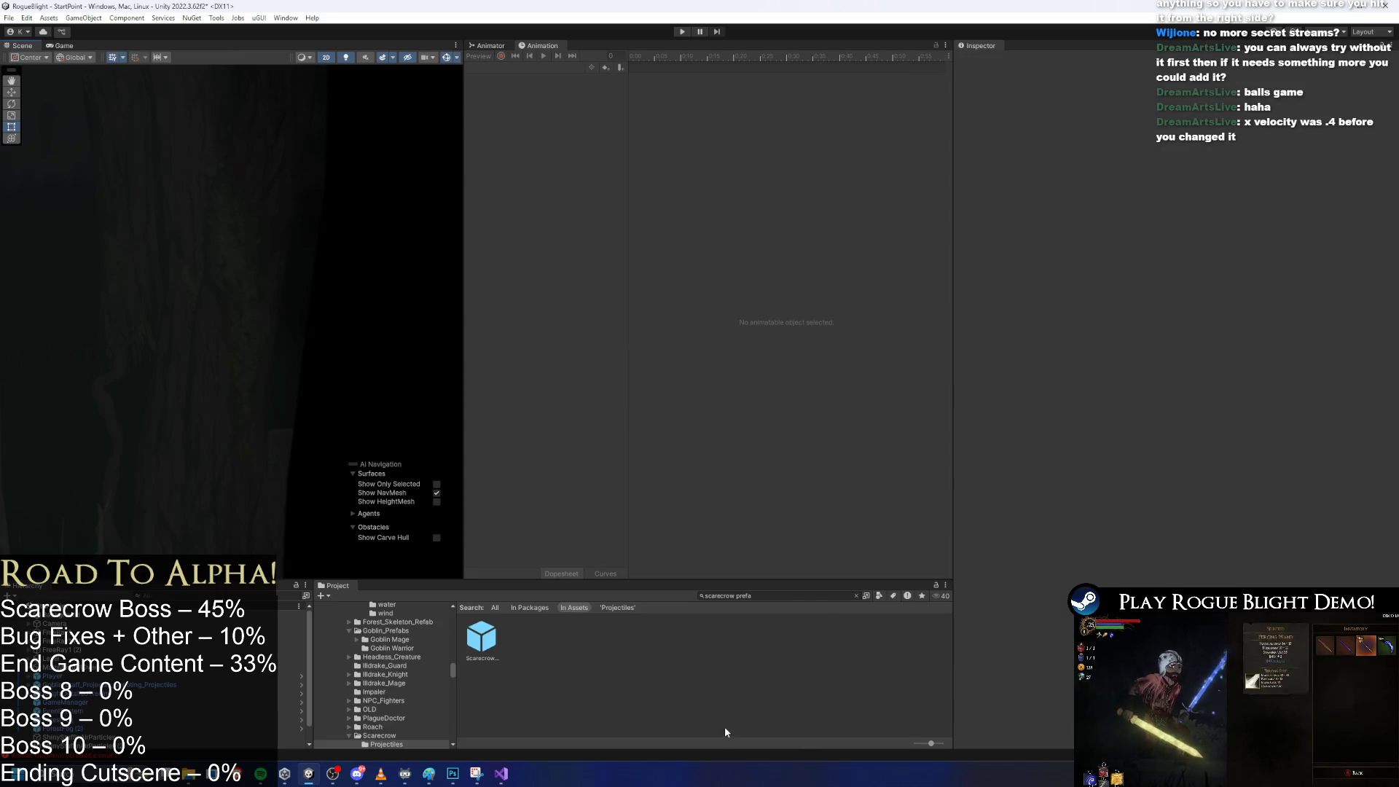
# Change Velocity X to 0.8 and Angular Velocity to 0, start Play, and dismiss the prefab-mode warning.
pyautogui.scroll(-10, 1239, 460)
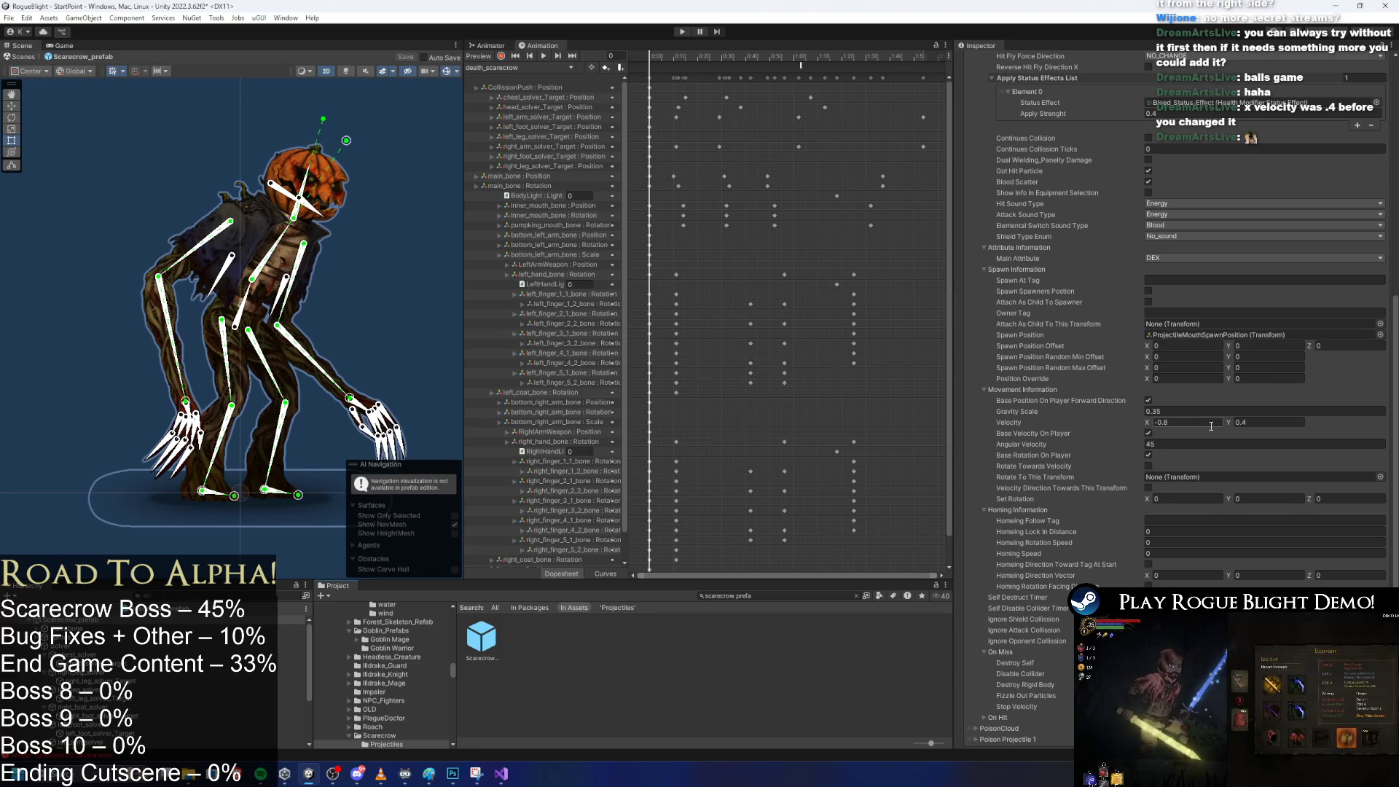
pyautogui.click(1208, 424)
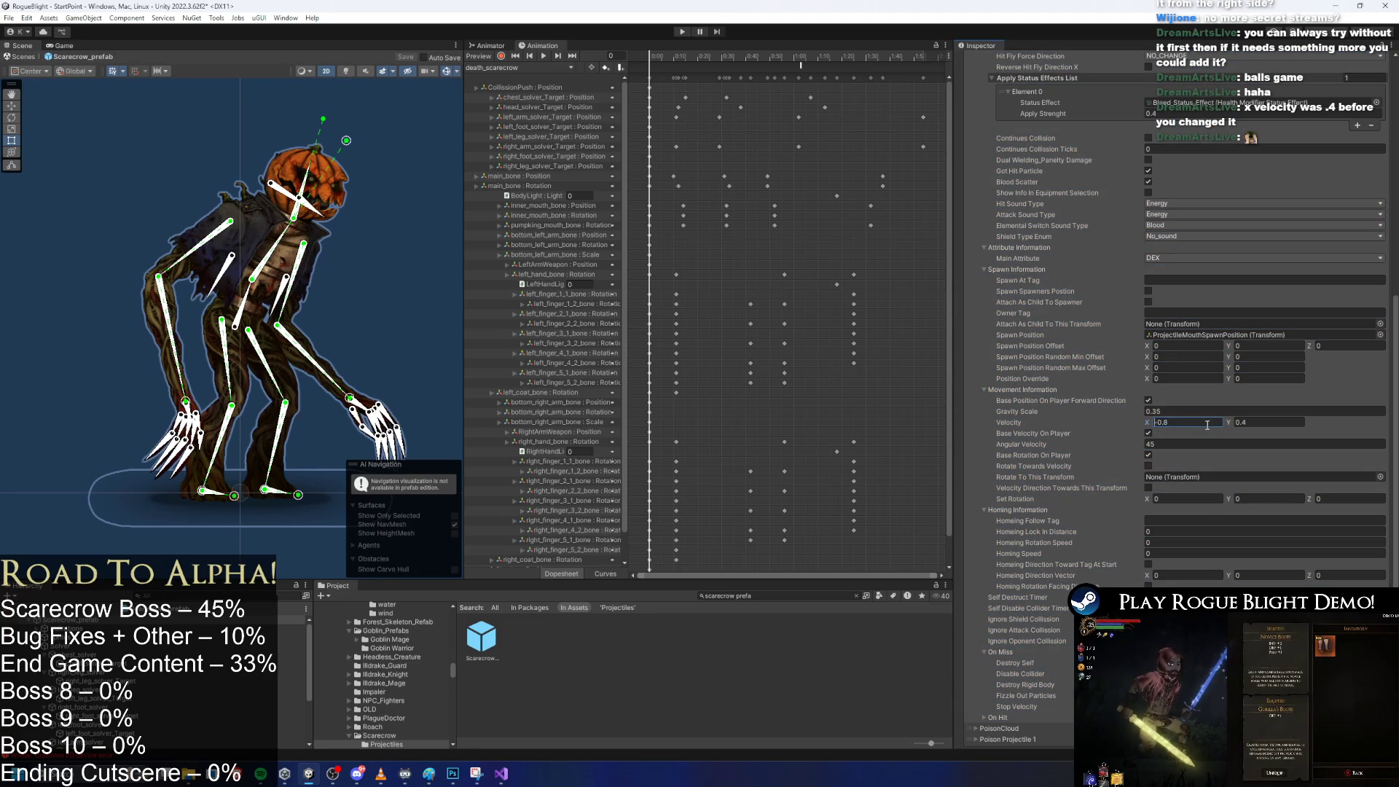
pyautogui.press('Delete')
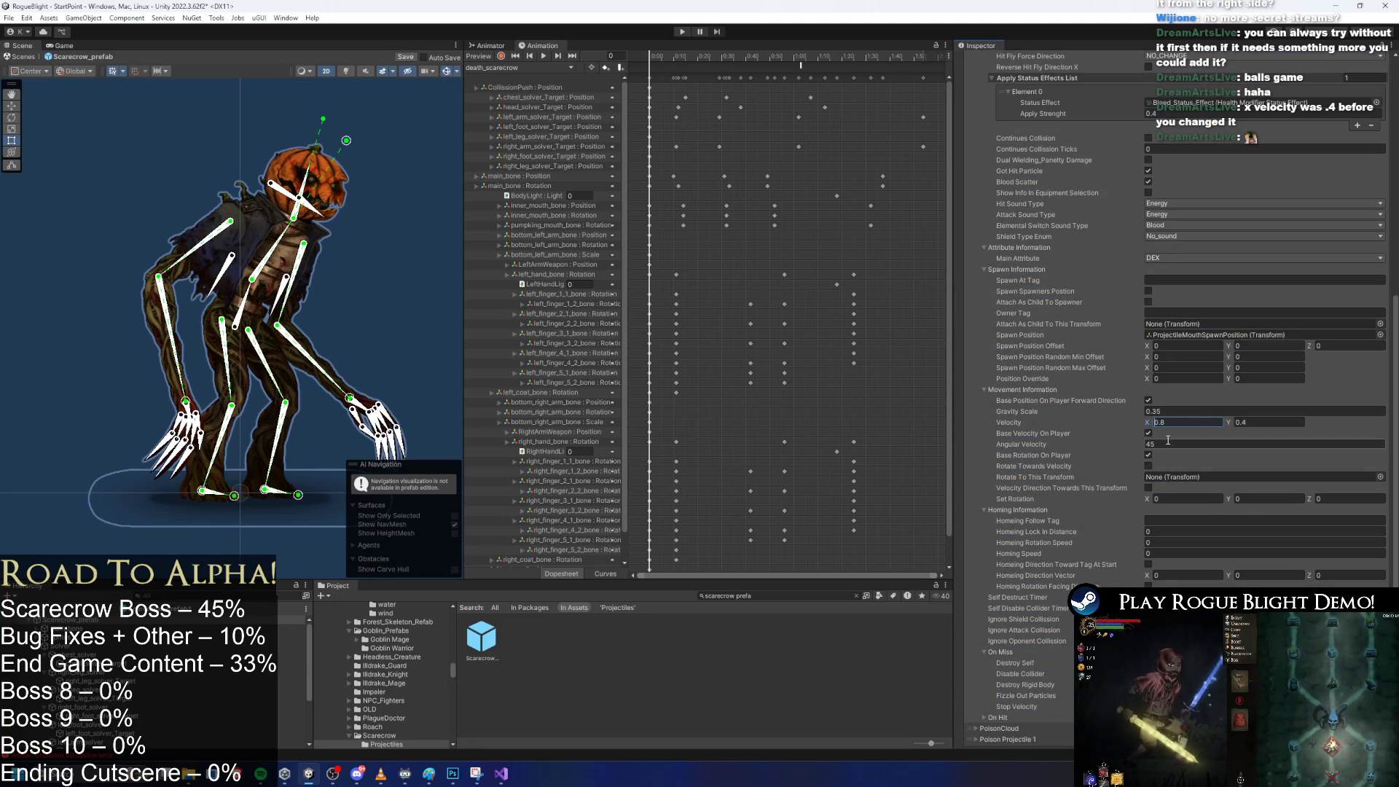
pyautogui.click(1171, 443)
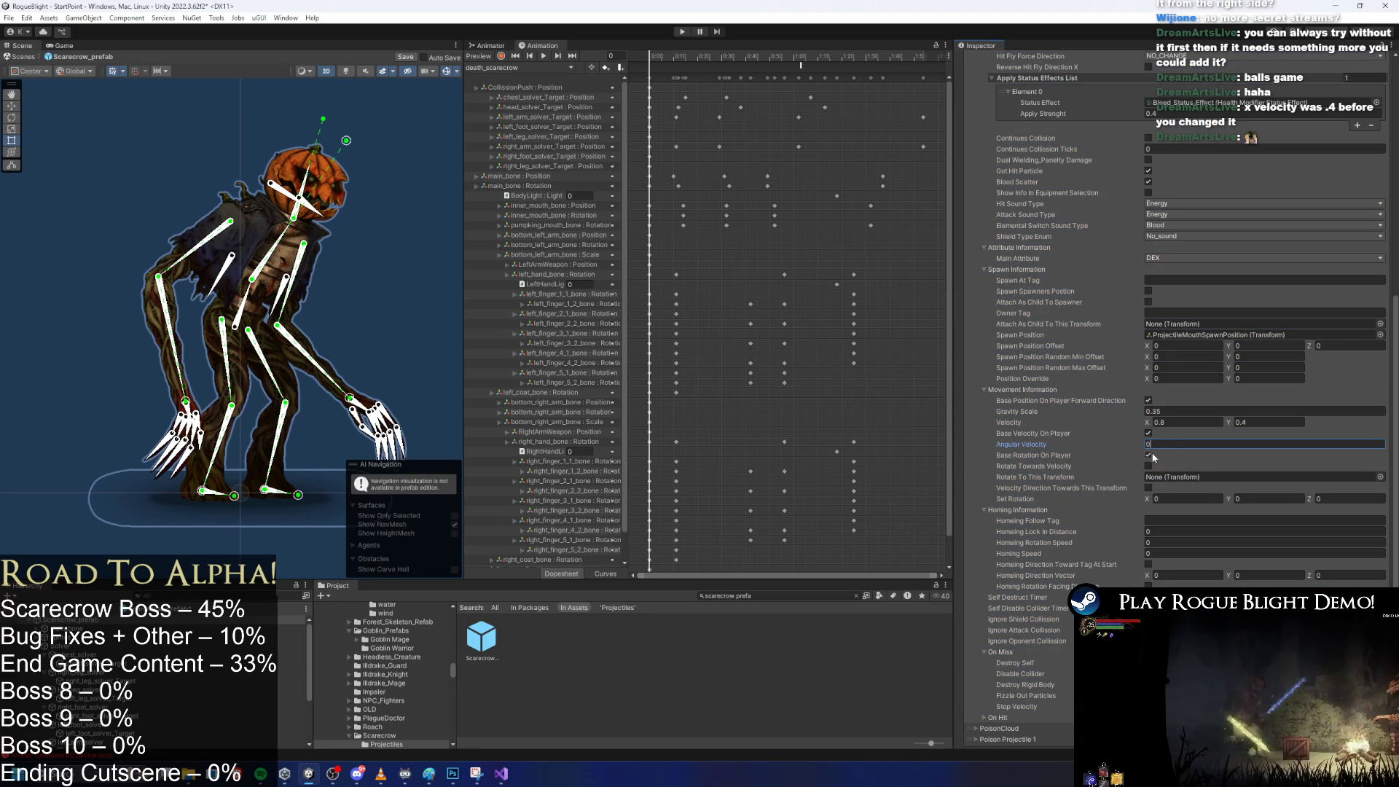
pyautogui.press('Tab')
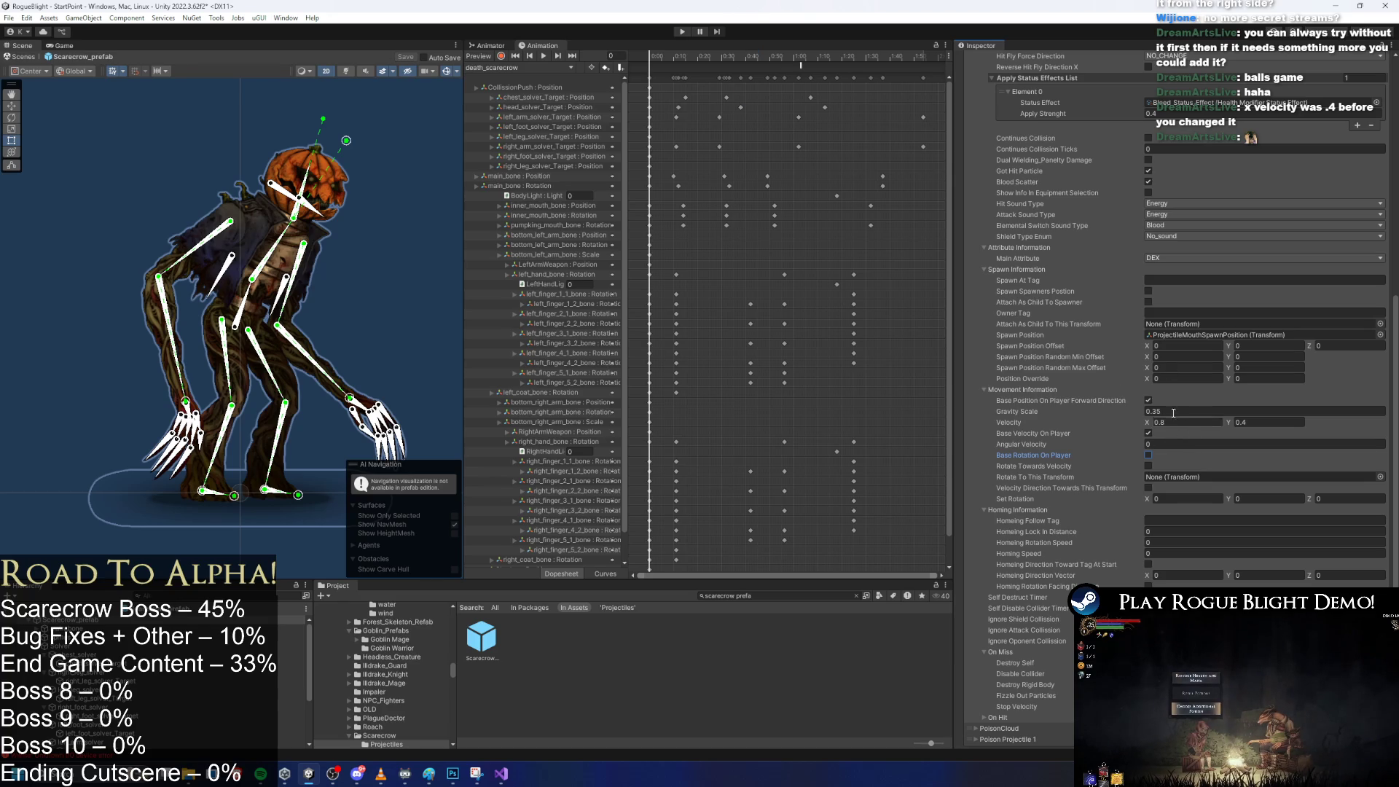
pyautogui.click(683, 32)
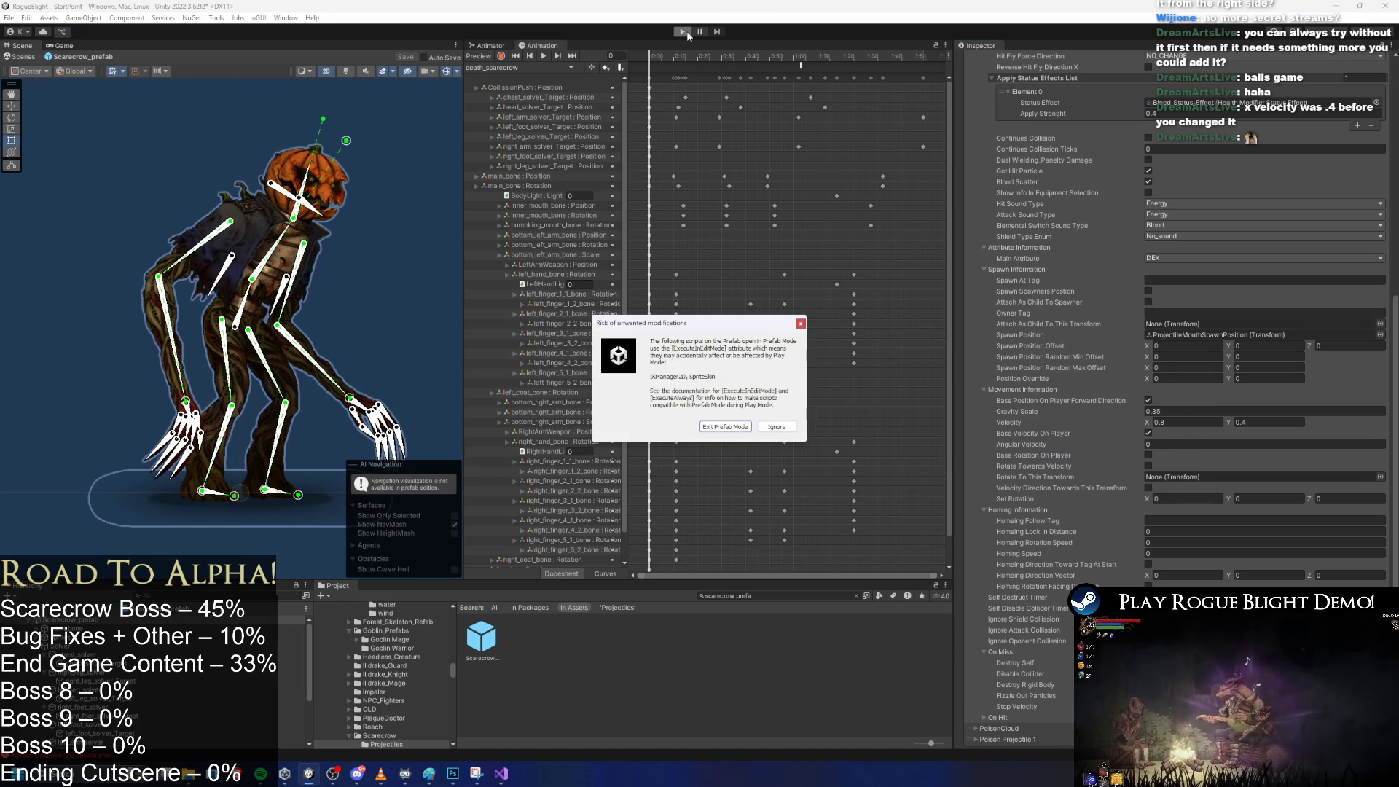
pyautogui.press('Return')
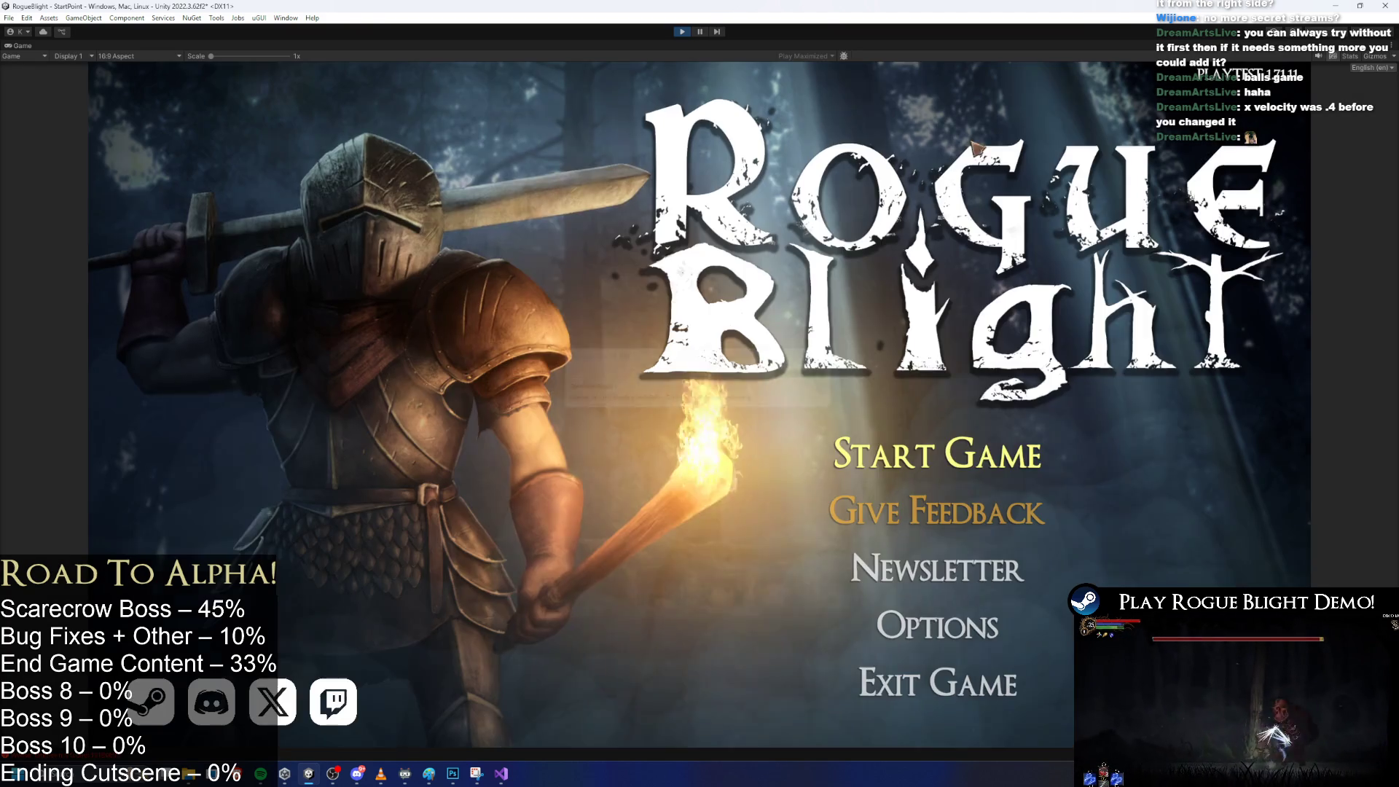
# Start a new game in the first save slot, dodge the Scarecrow's spike balls, then stop playing.
pyautogui.click(918, 448)
pyautogui.click(1020, 305)
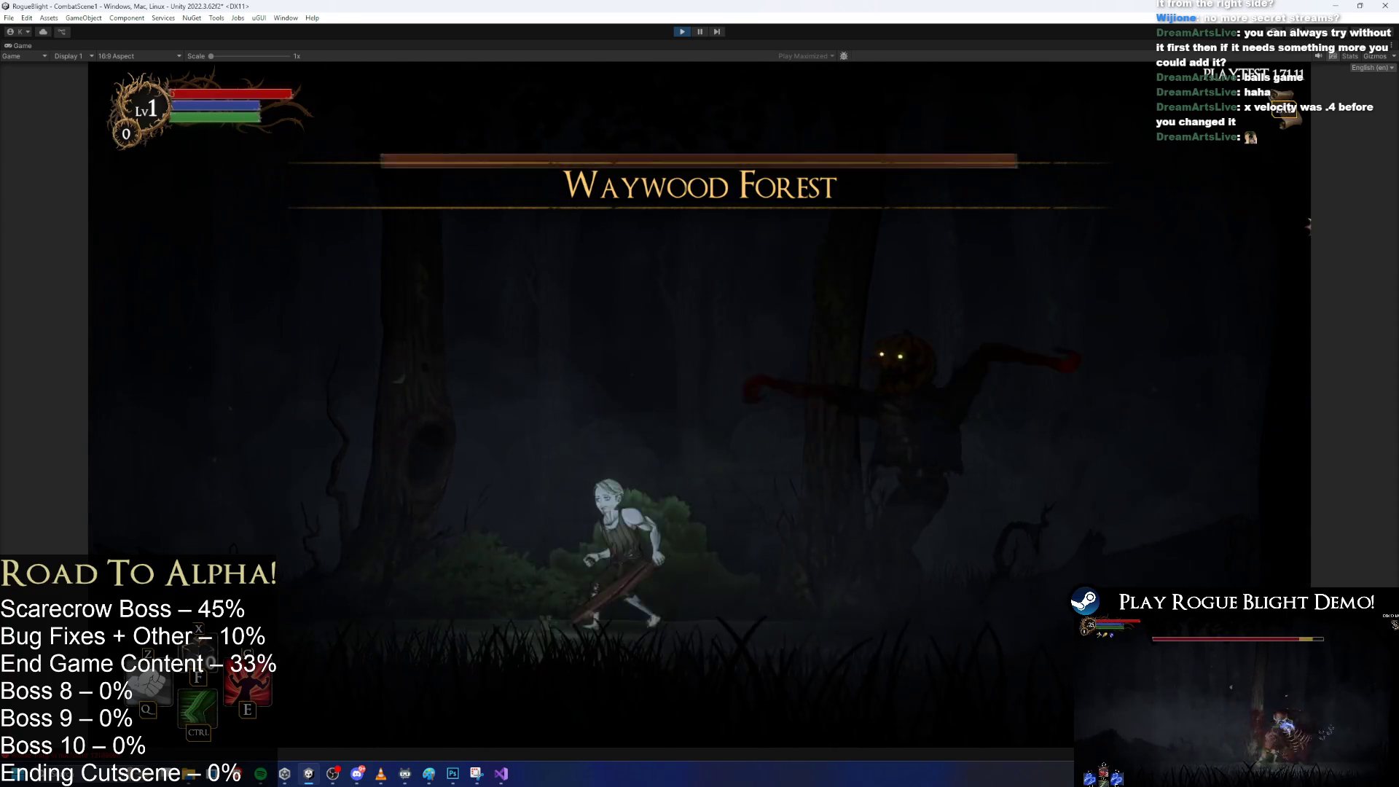
pyautogui.press('a')
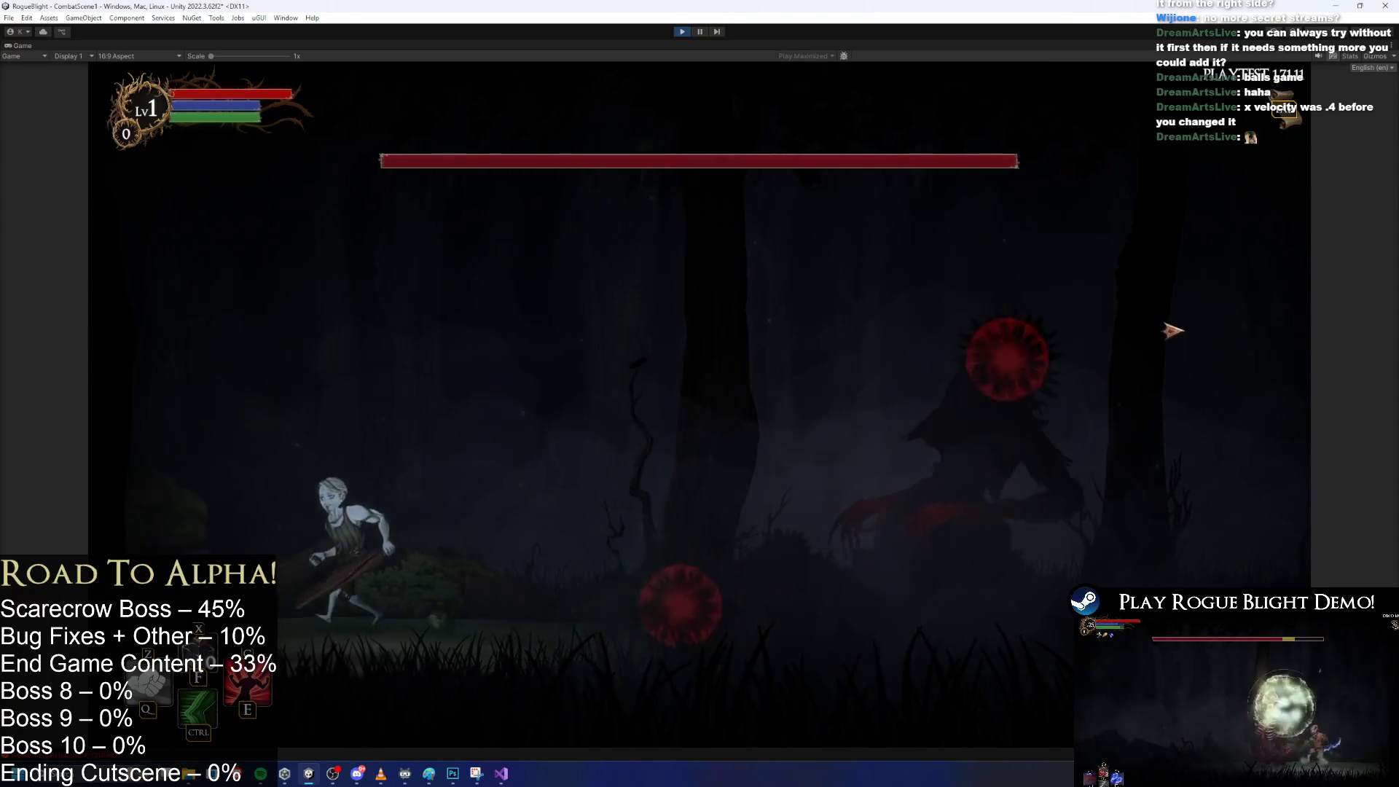
pyautogui.press('d')
pyautogui.press('space')
pyautogui.press('d')
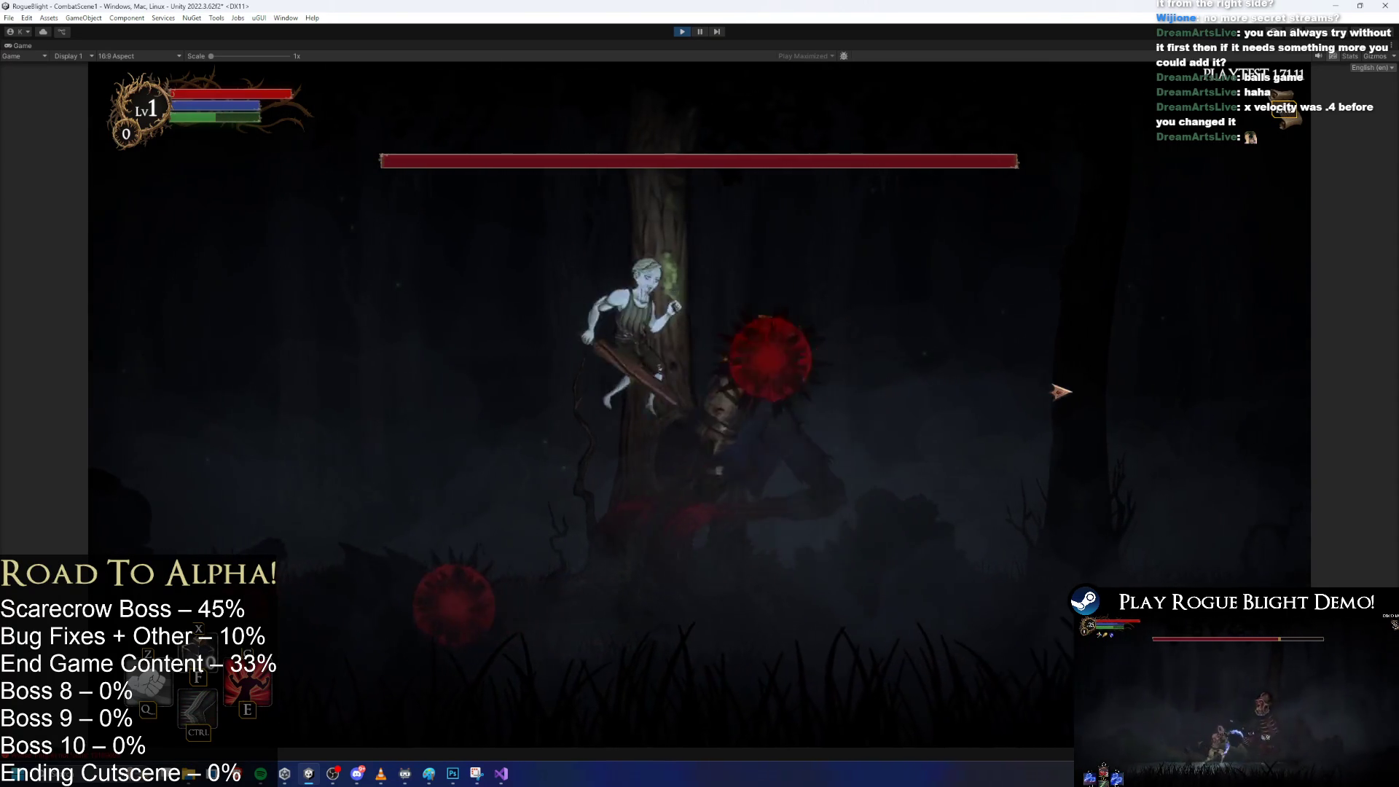
pyautogui.press('d')
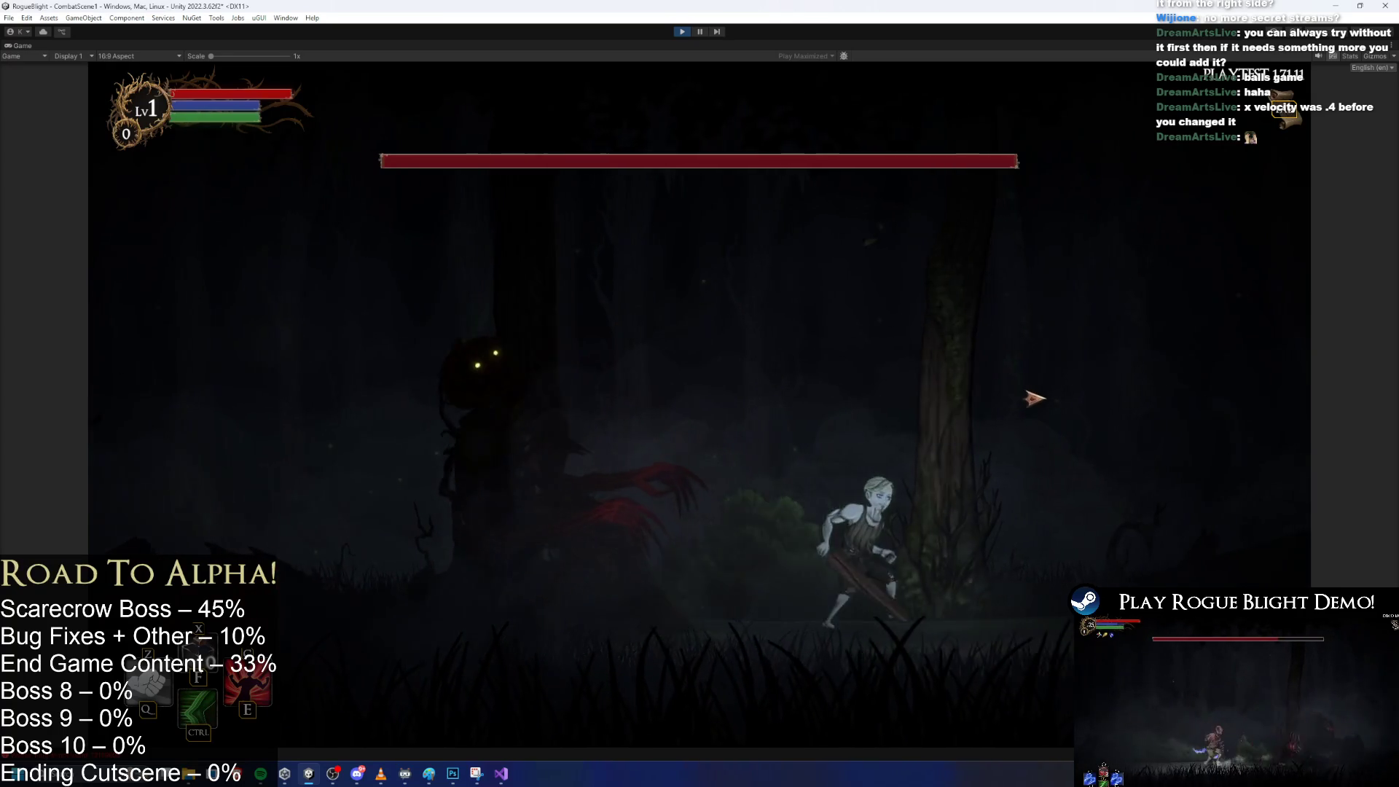
pyautogui.press('space')
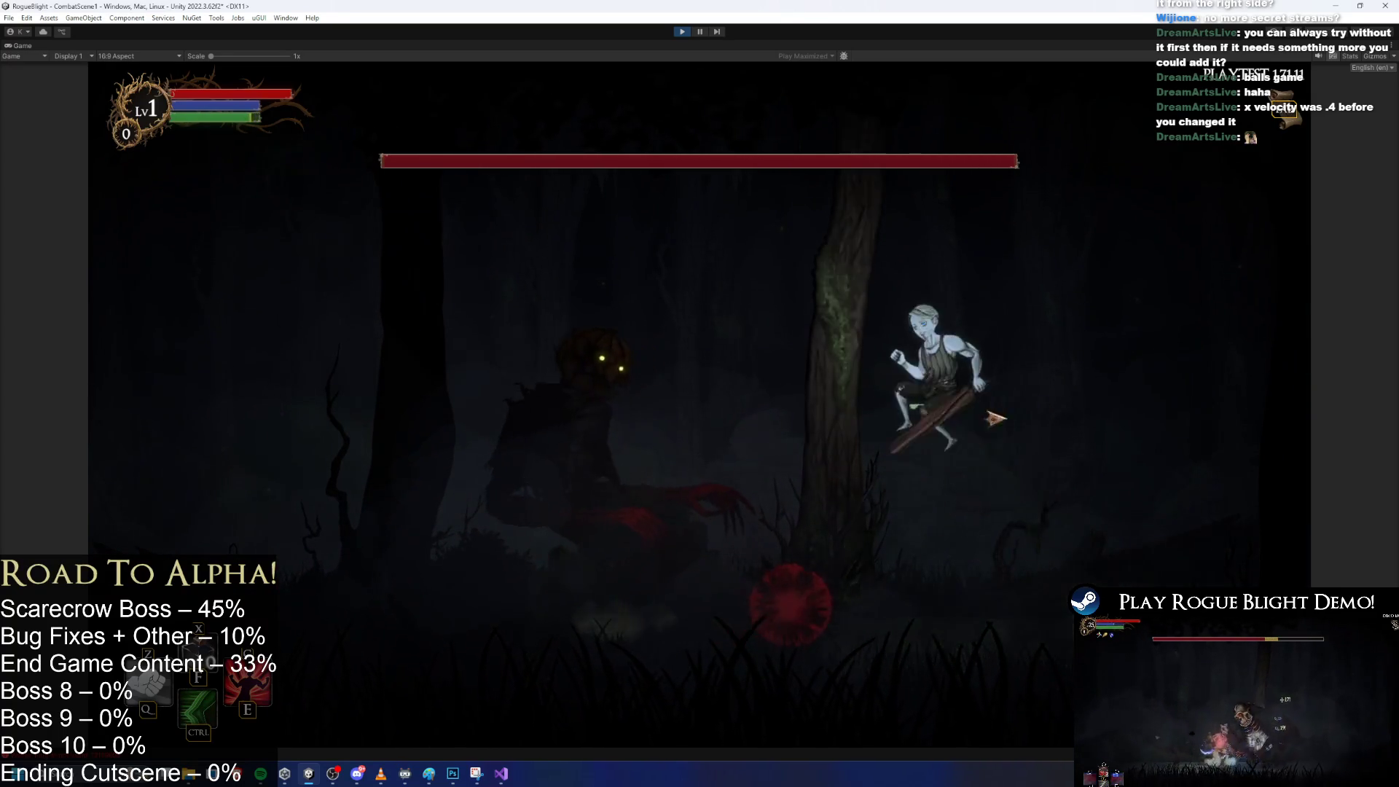
pyautogui.press('a')
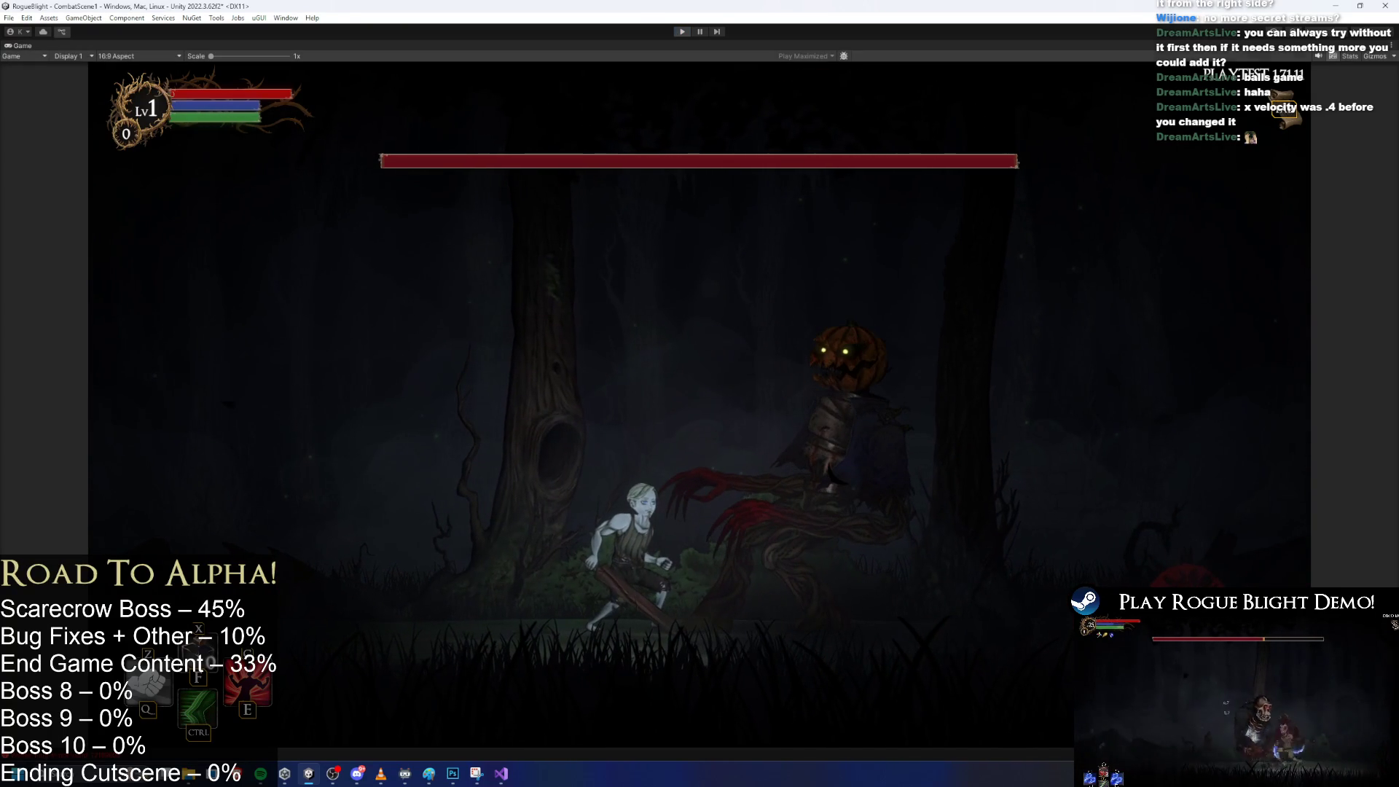
pyautogui.hotkey('ctrl', 'p')
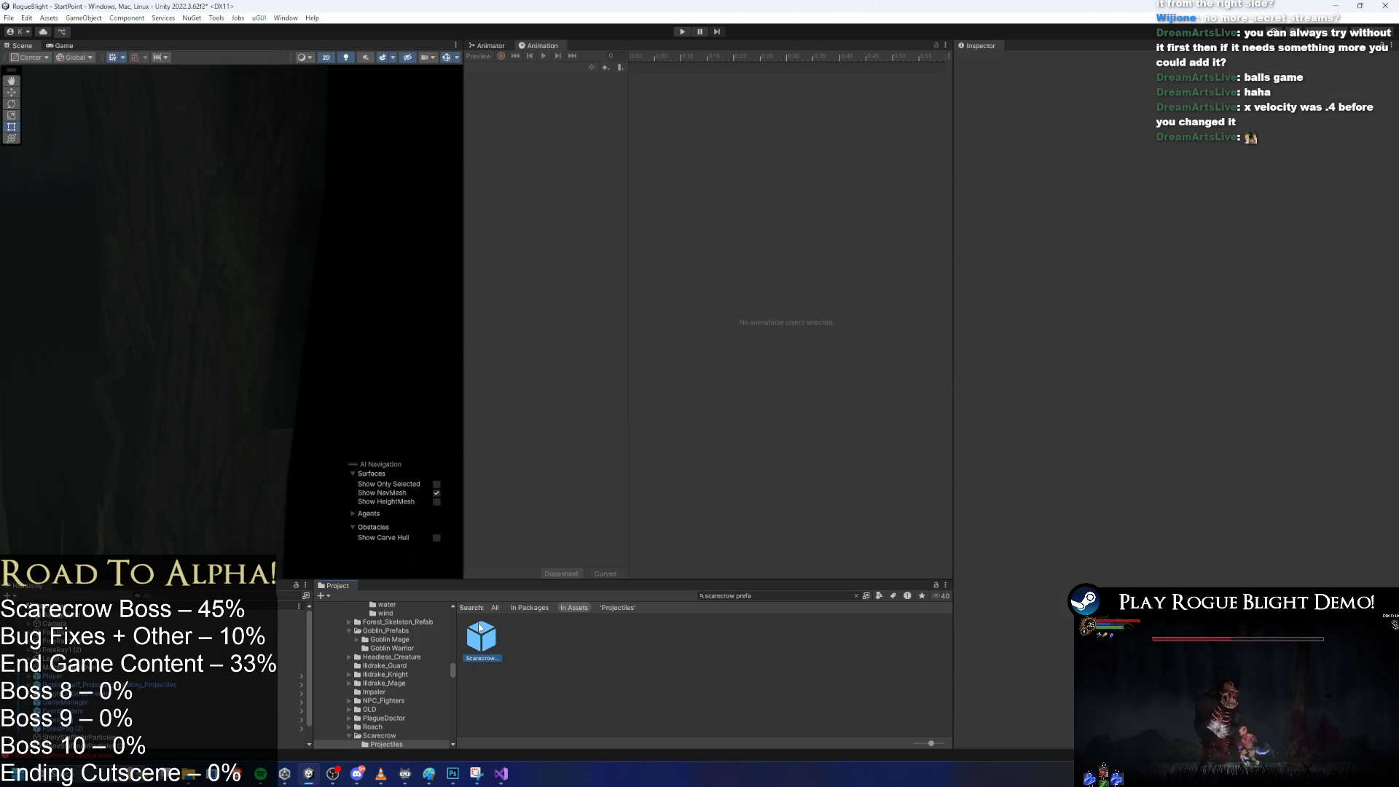
# Open Scarecrow_prefab, locate its Spike Spawner Thrown projectile asset, and open SpikeSpawnerProjectile.
pyautogui.doubleClick(480, 629)
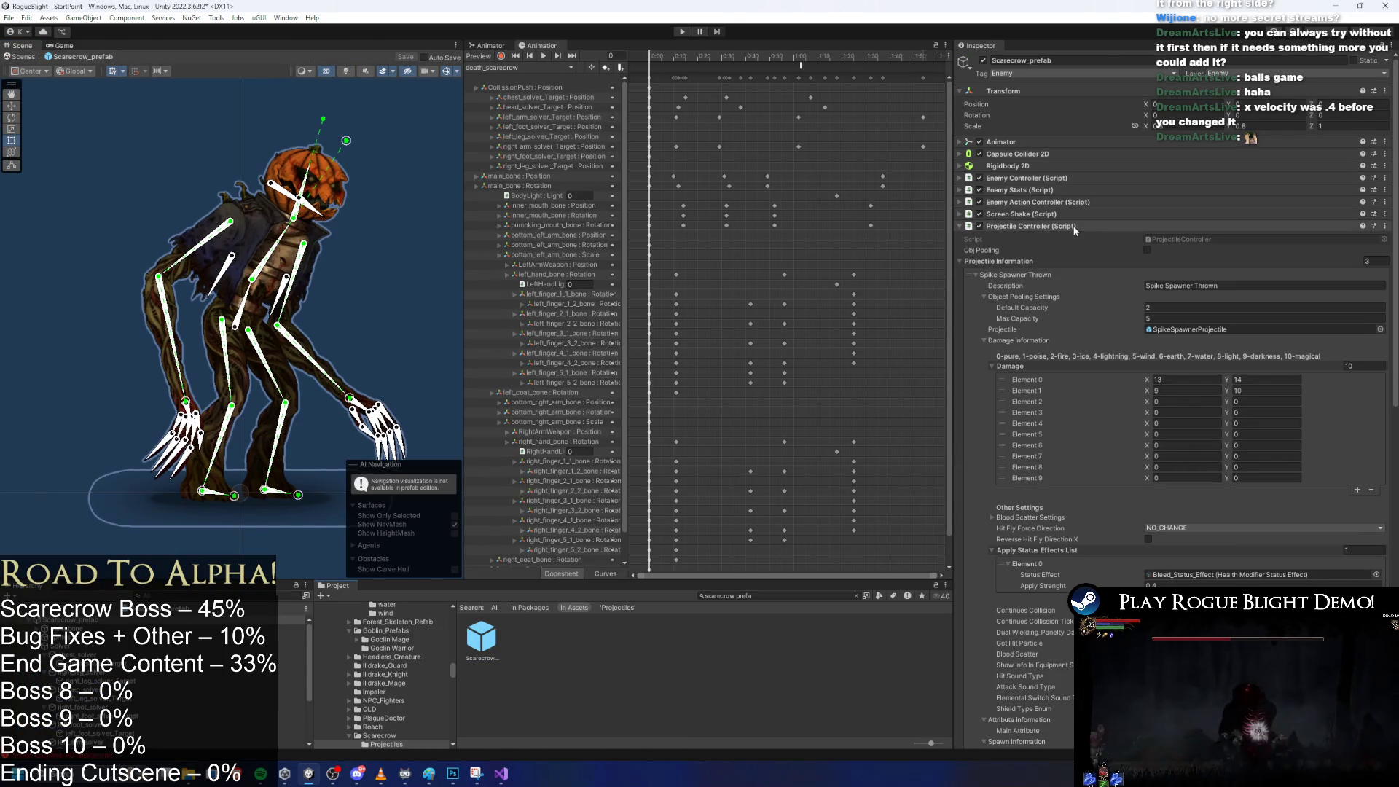
pyautogui.scroll(-10, 1210, 270)
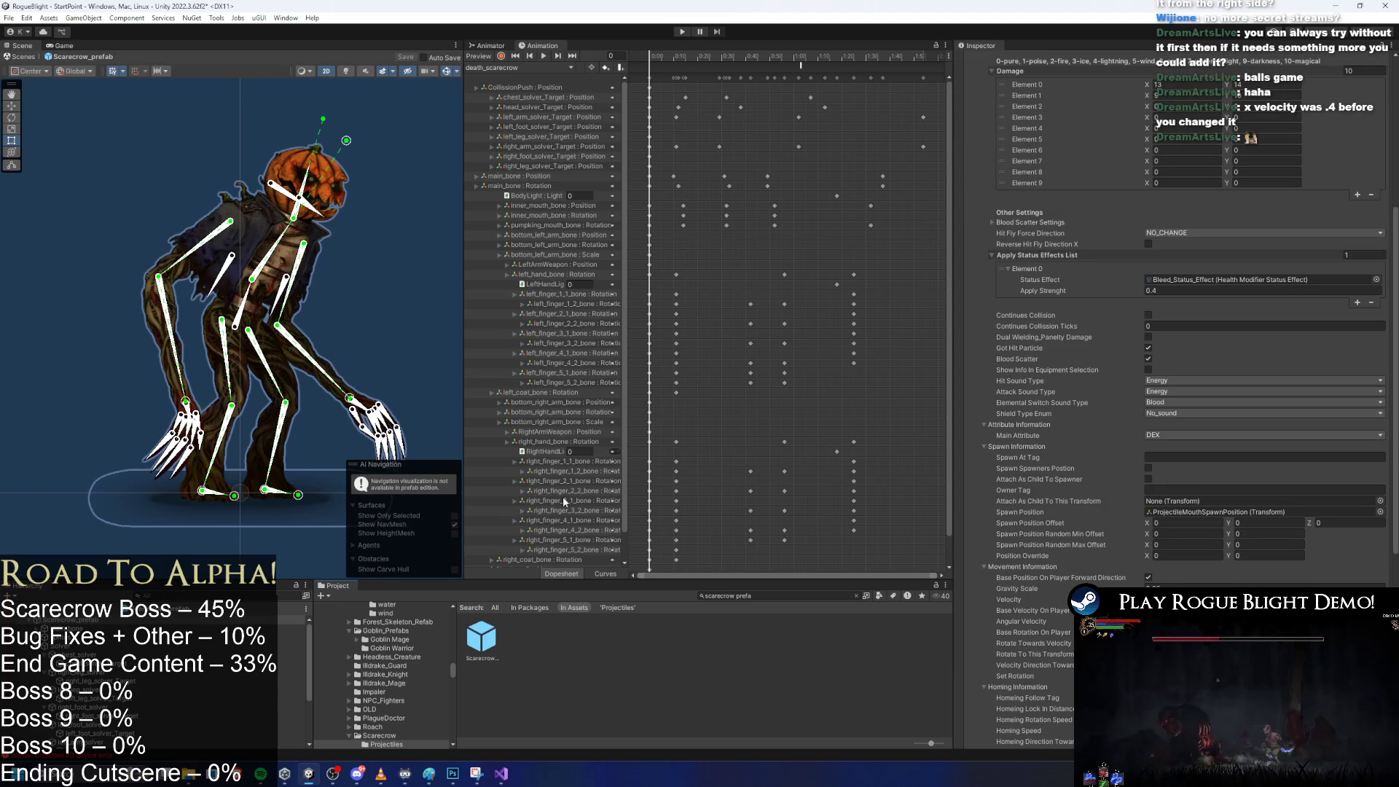
pyautogui.click(473, 638)
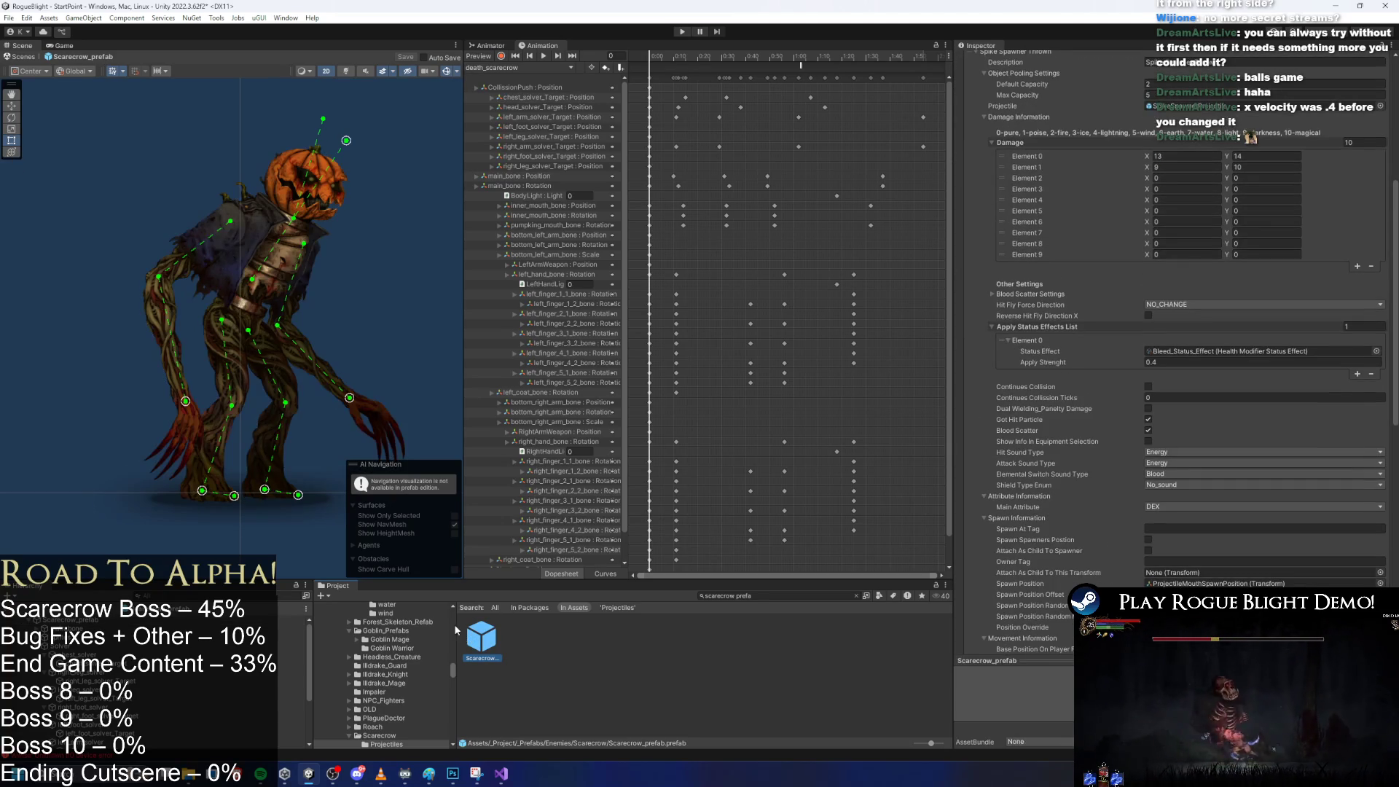
pyautogui.scroll(5, 1164, 375)
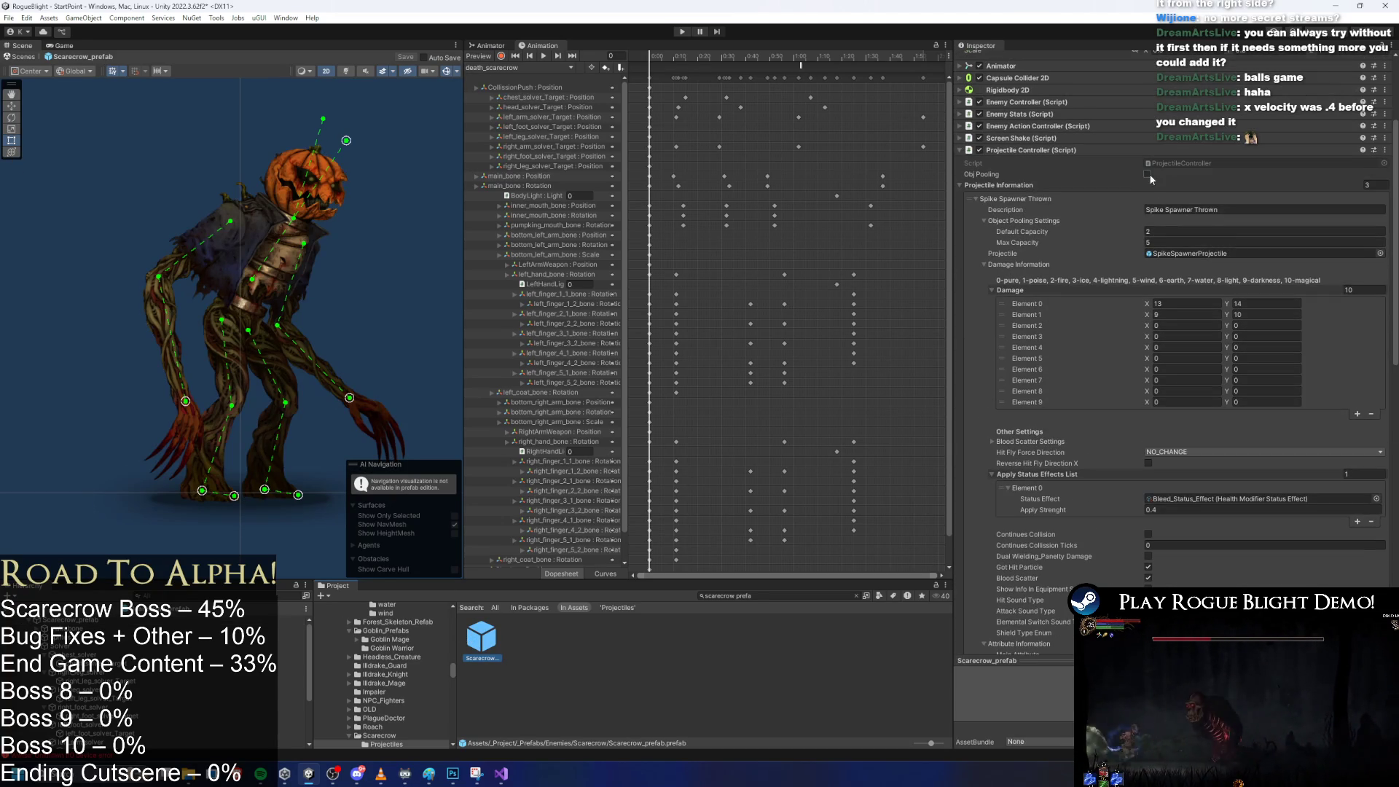
pyautogui.click(1186, 255)
pyautogui.doubleClick(480, 635)
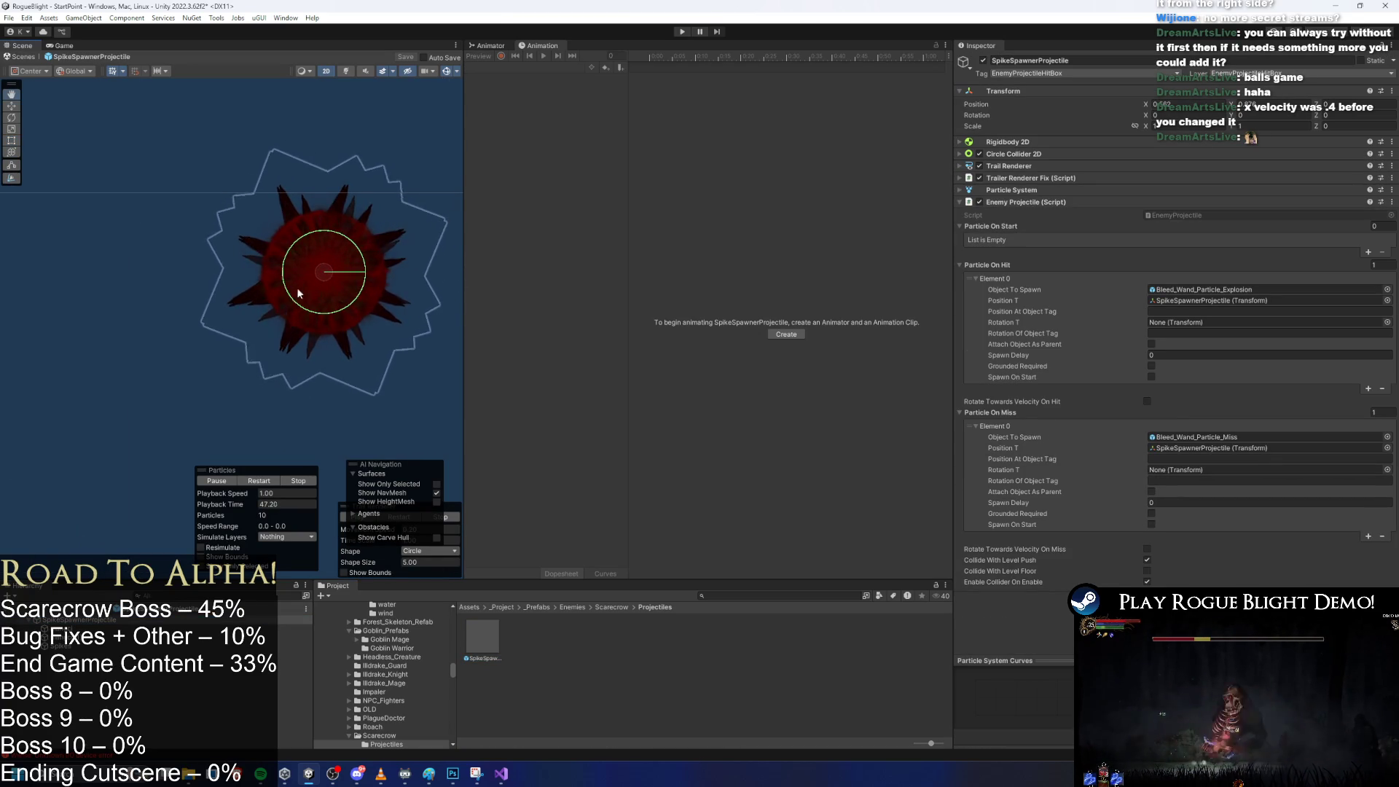
# Review the projectile's Circle Collider and Enemy Projectile settings, then show the Particle System modules.
pyautogui.click(1051, 202)
pyautogui.click(1043, 268)
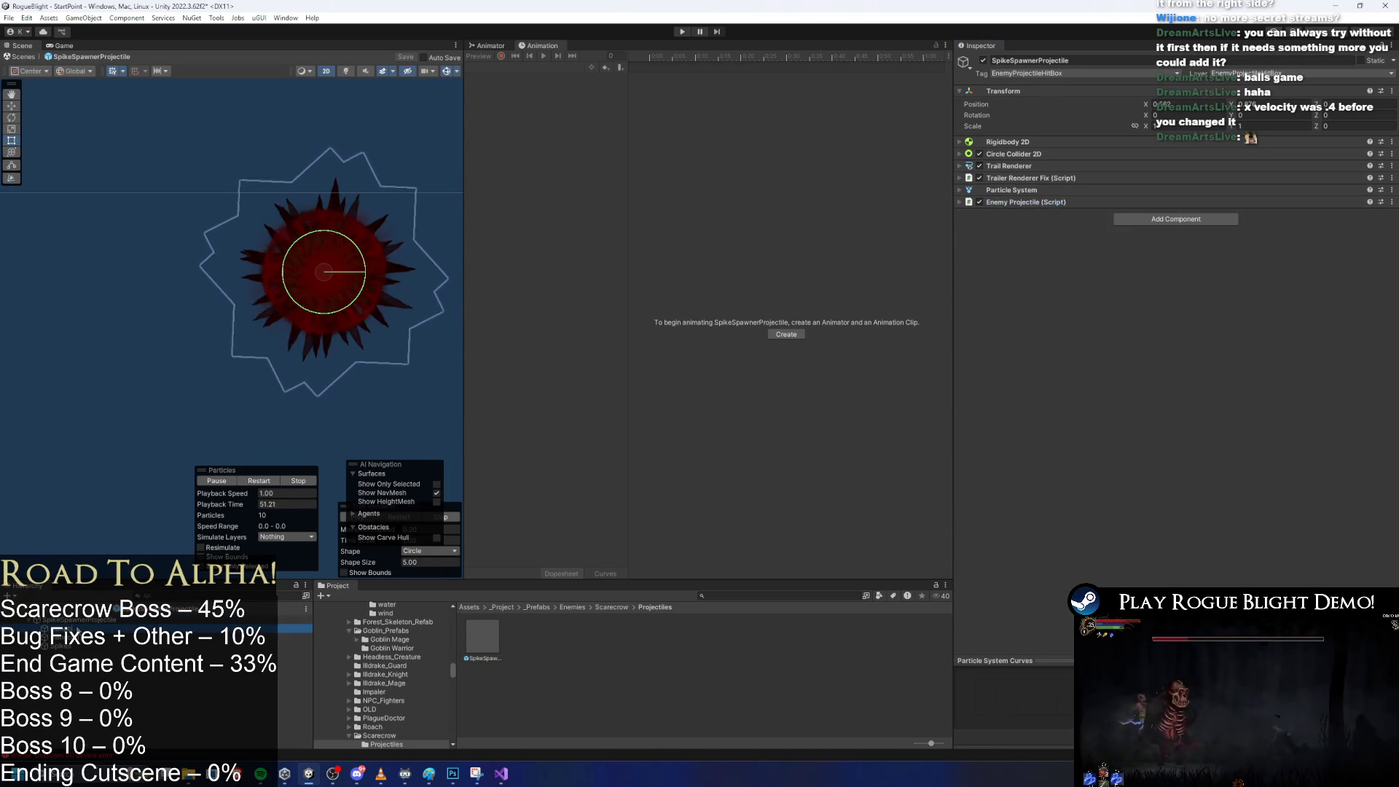
pyautogui.click(1049, 153)
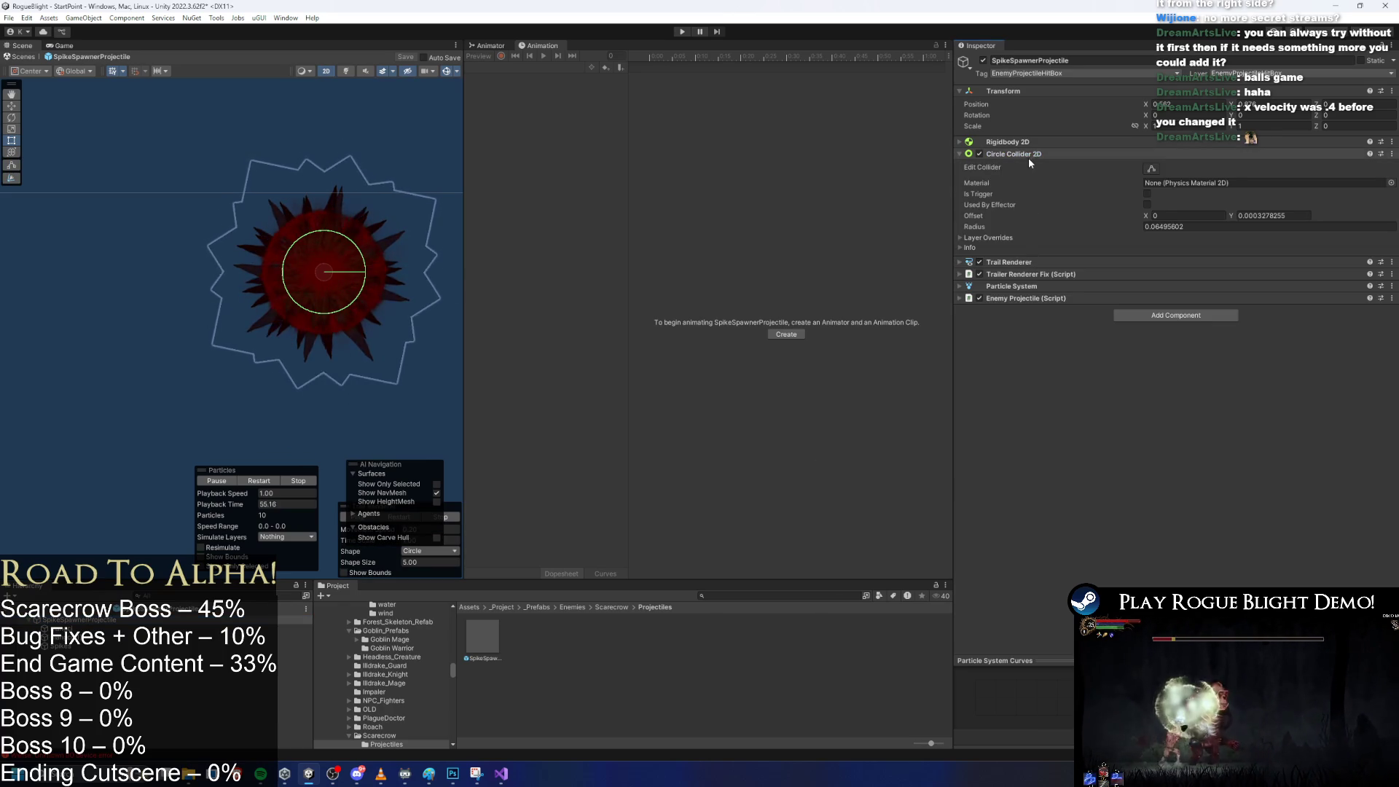
pyautogui.click(1029, 155)
pyautogui.click(1037, 203)
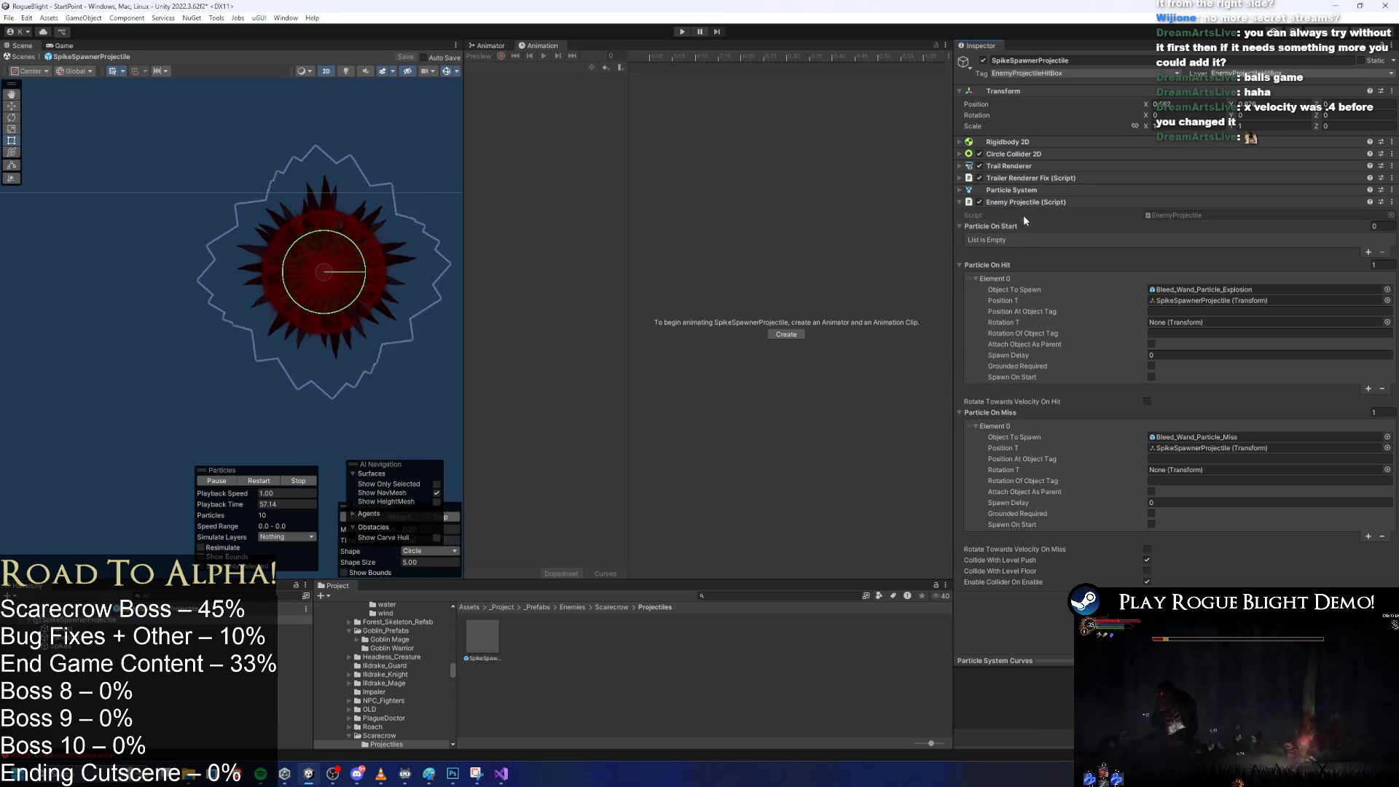
pyautogui.click(1024, 203)
pyautogui.click(1064, 189)
# Enable Rotation over Lifetime on the spike ball with angular velocity 45.
pyautogui.scroll(-1, 1082, 212)
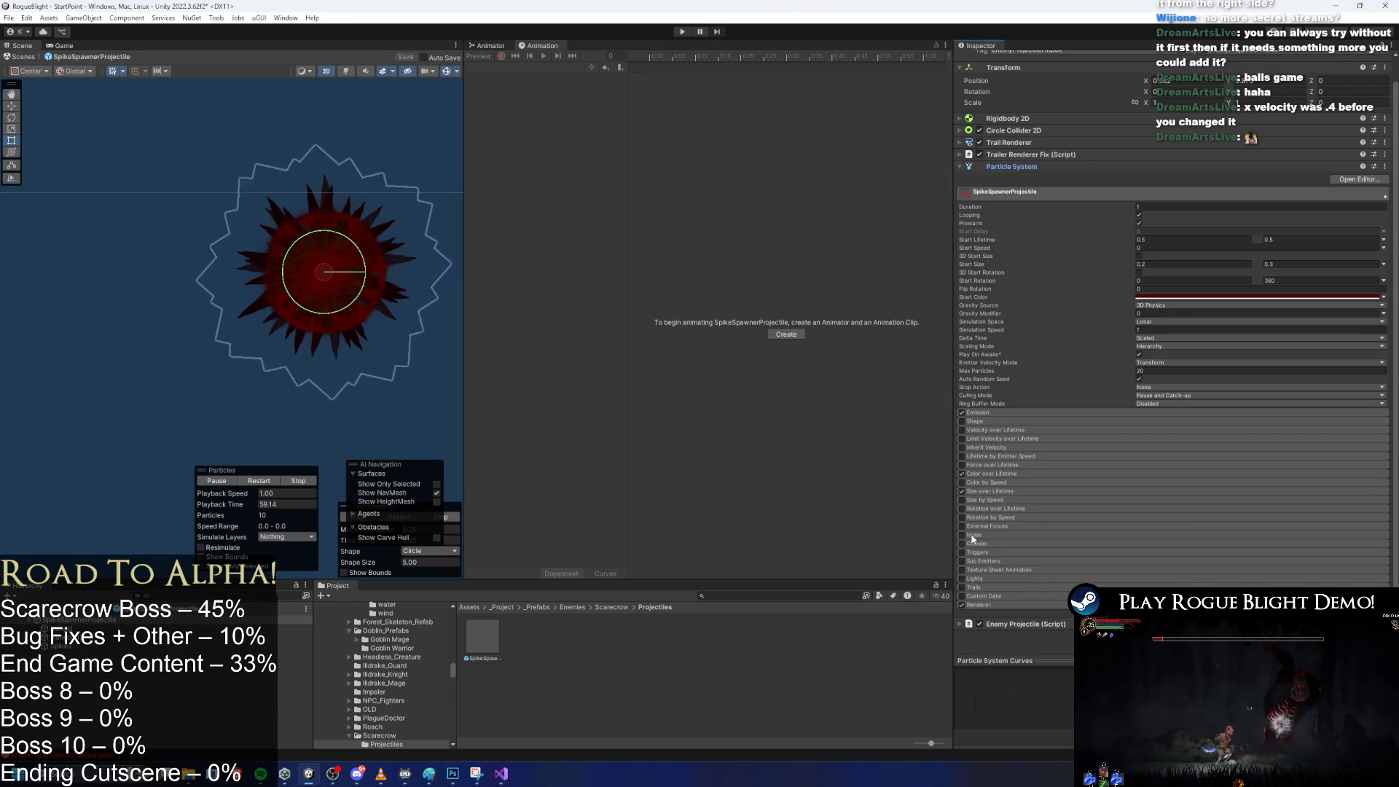
pyautogui.click(1008, 510)
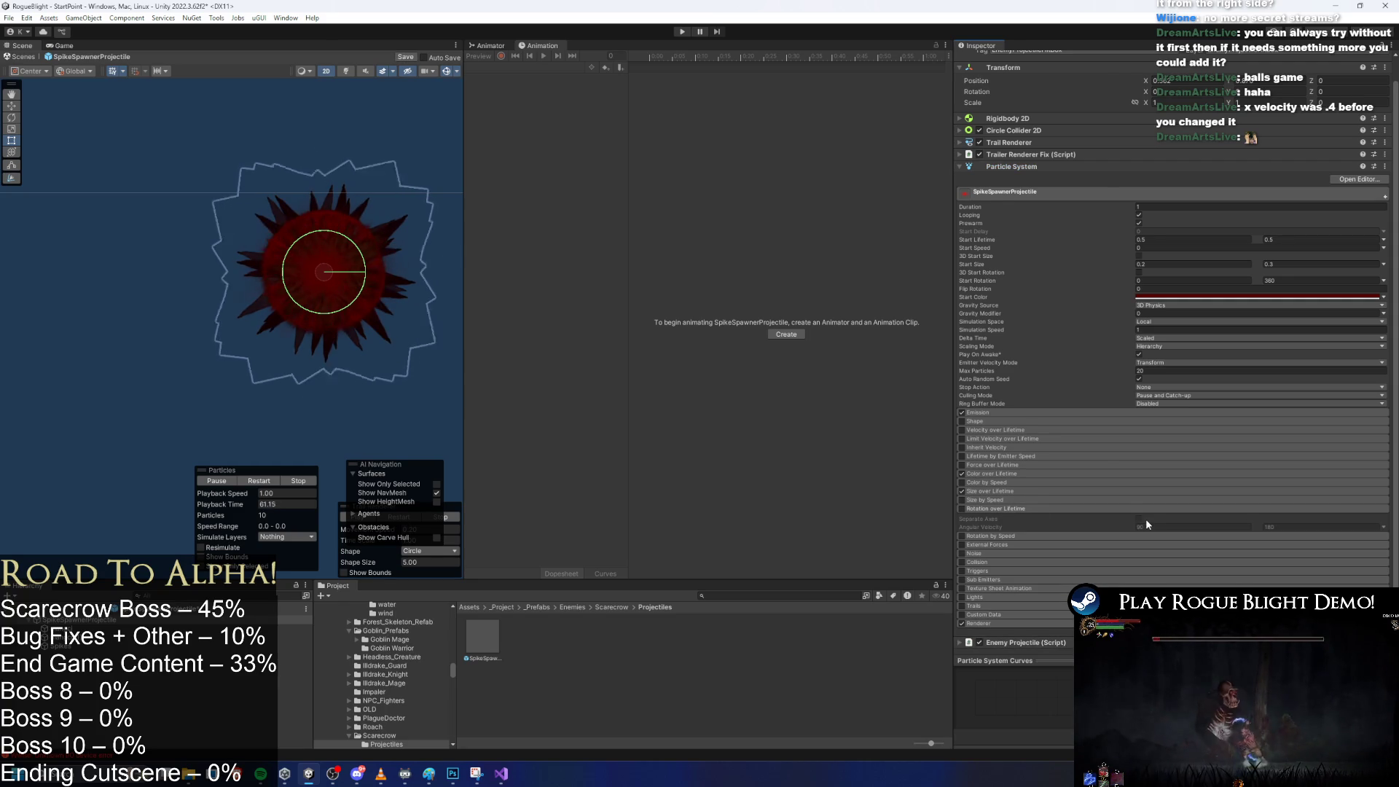
pyautogui.click(1006, 508)
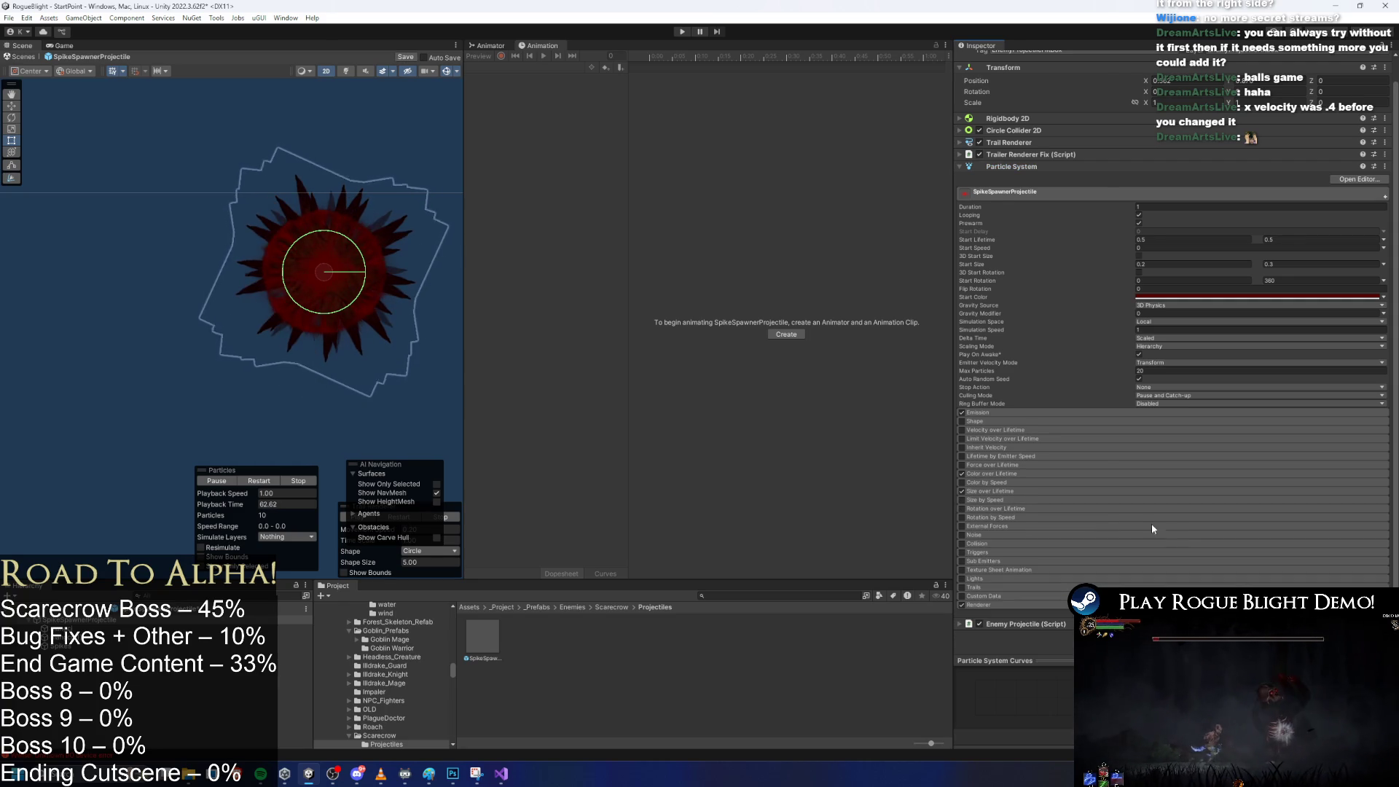
pyautogui.click(1065, 509)
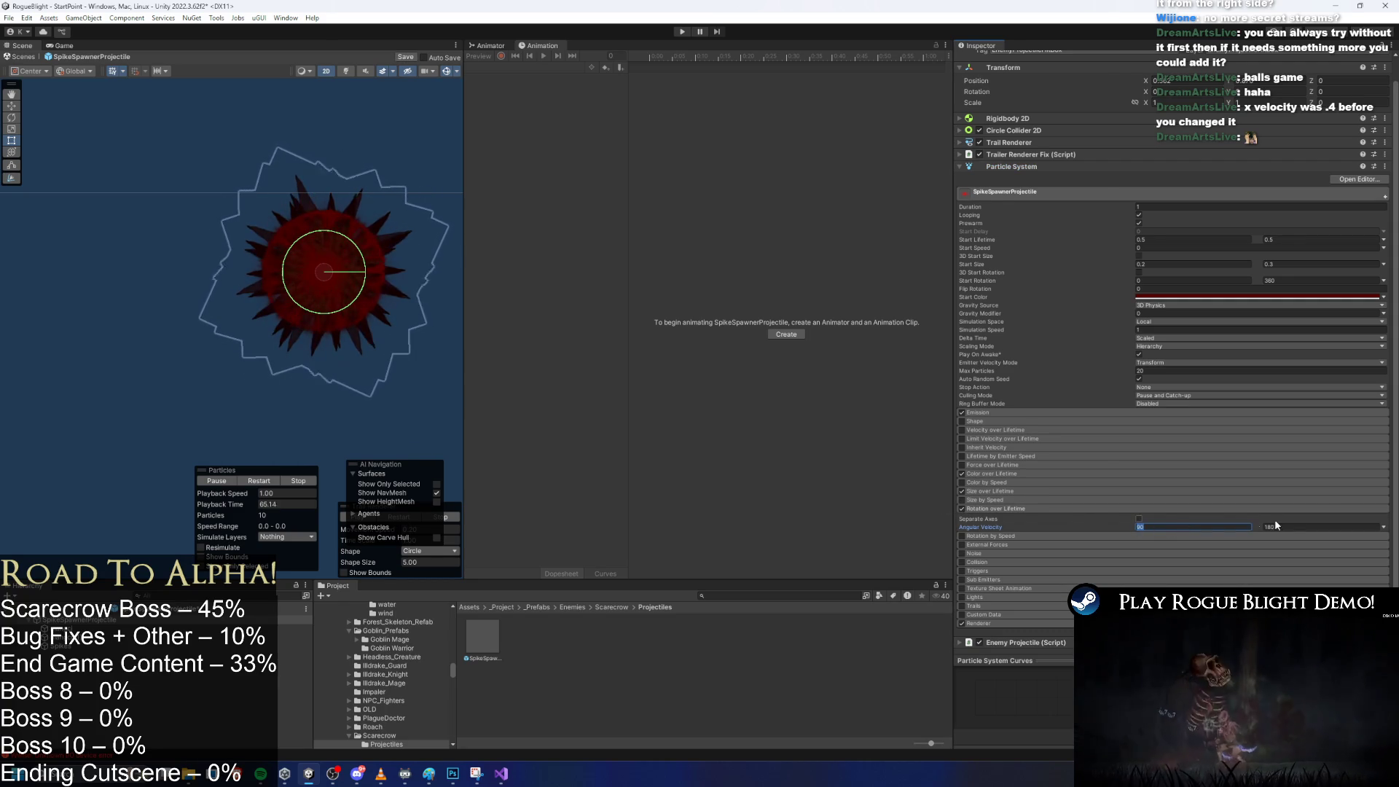
pyautogui.press('Tab')
pyautogui.write('45')
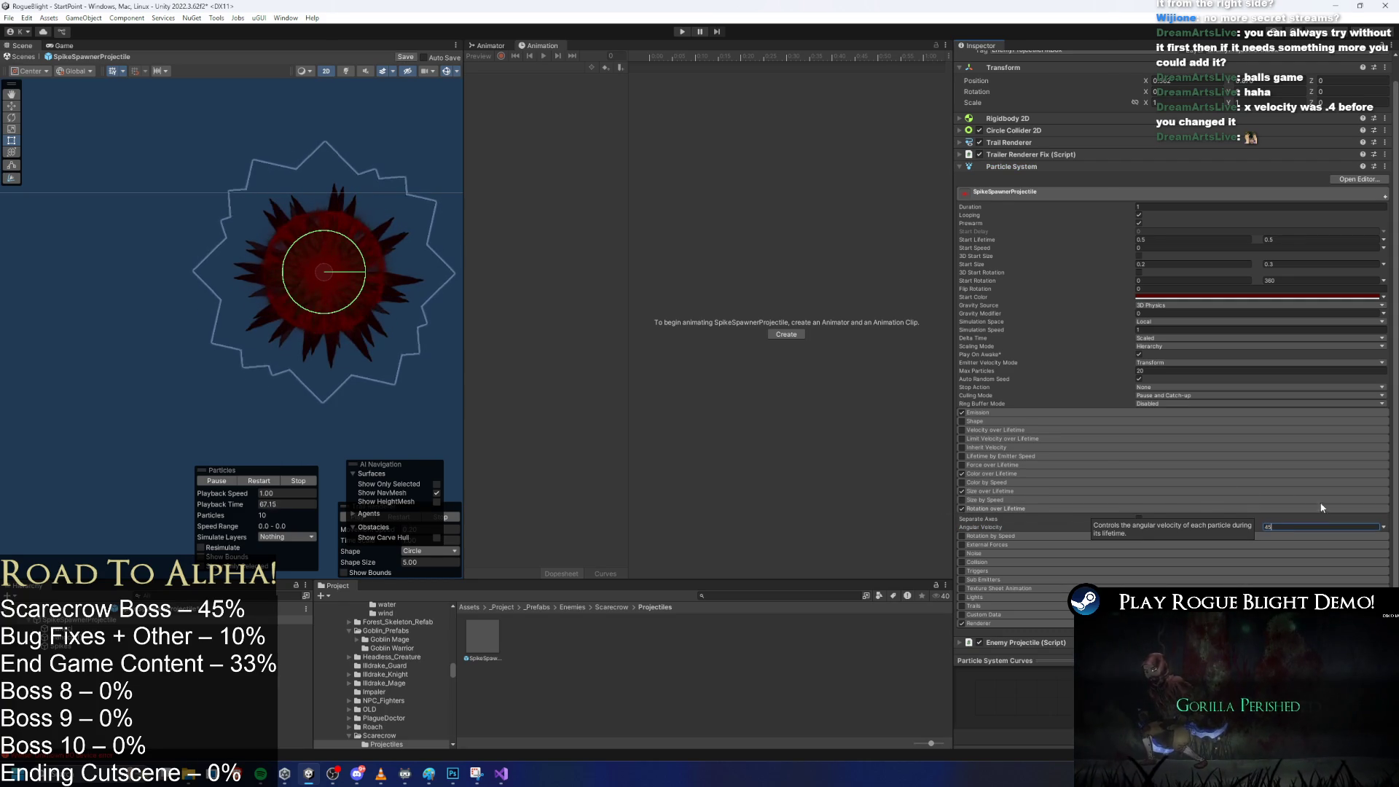
pyautogui.hotkey('shift', 'Tab')
pyautogui.click(87, 628)
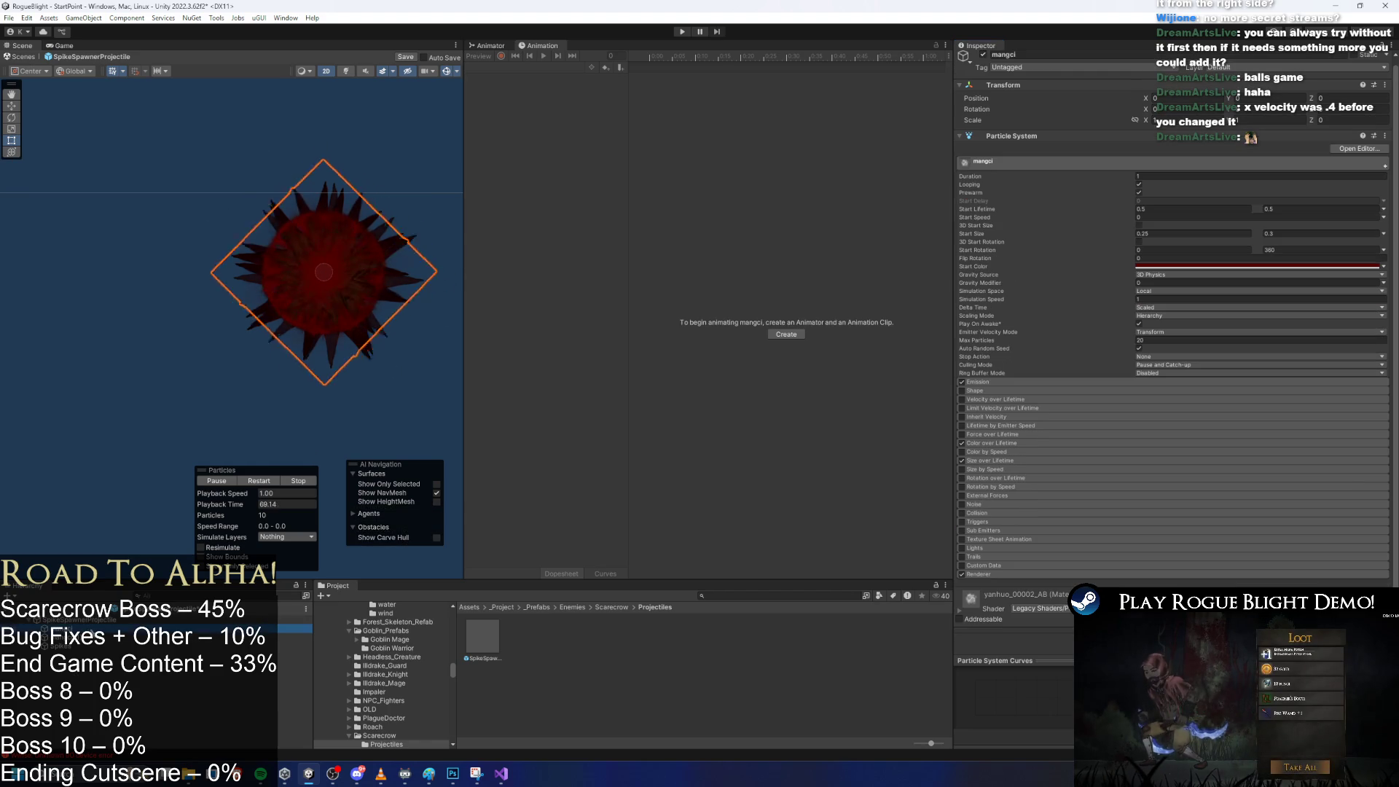
# Enable rotation on the mangci layer and Rotation over Lifetime on mangci (1), entering 0 angular velocity.
pyautogui.click(999, 487)
pyautogui.click(961, 487)
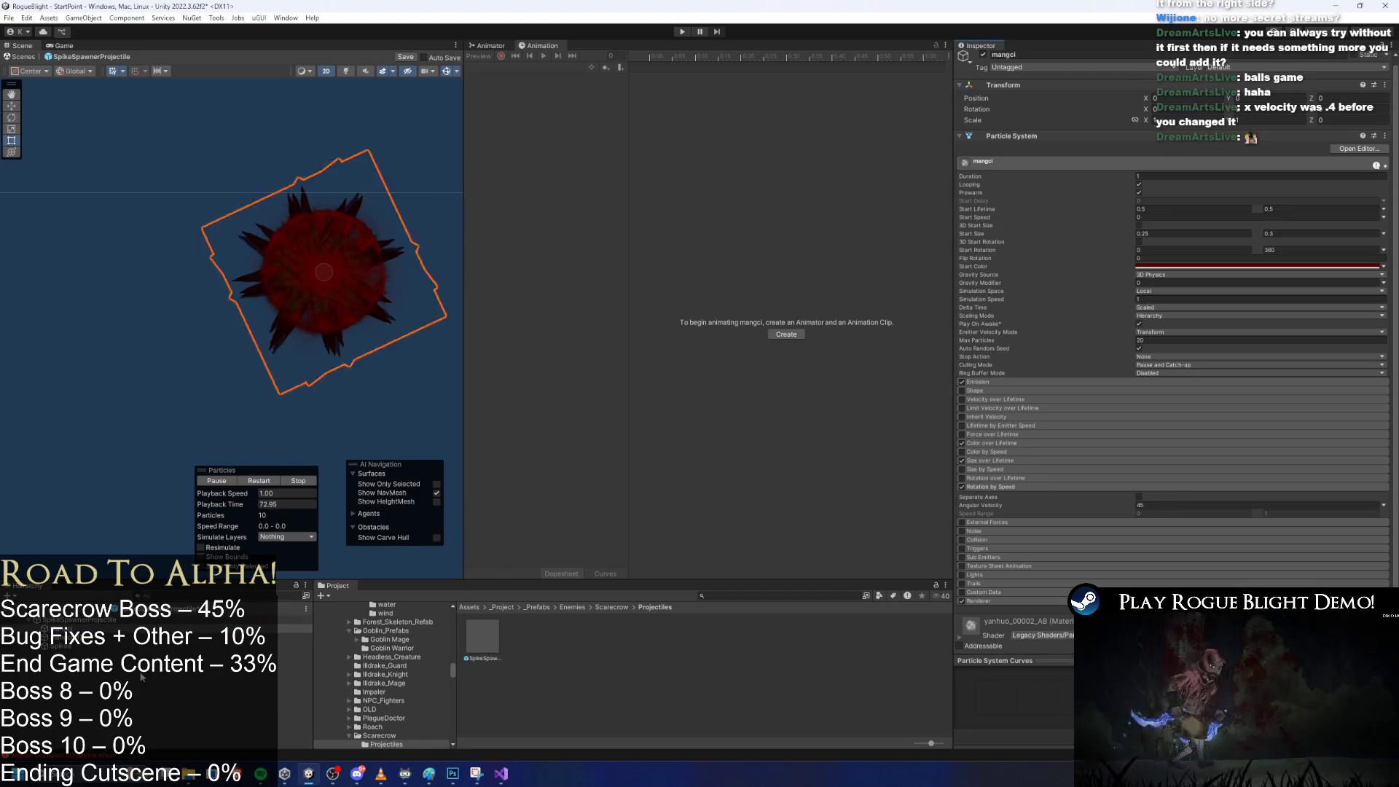
pyautogui.click(87, 637)
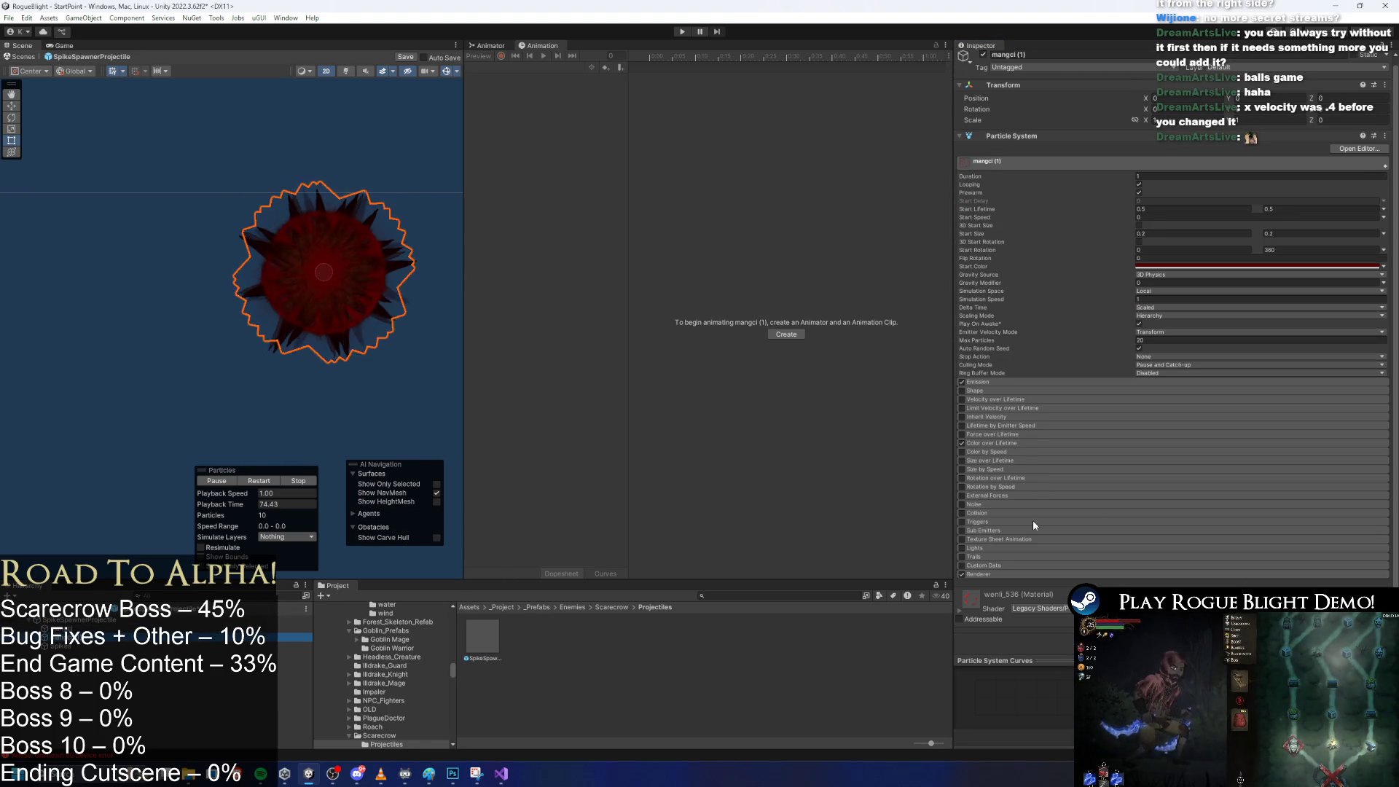
pyautogui.click(962, 478)
pyautogui.click(1232, 497)
pyautogui.click(1297, 496)
pyautogui.write('0')
pyautogui.press('BackSpace')
pyautogui.press('BackSpace')
pyautogui.press('BackSpace')
pyautogui.write('0')
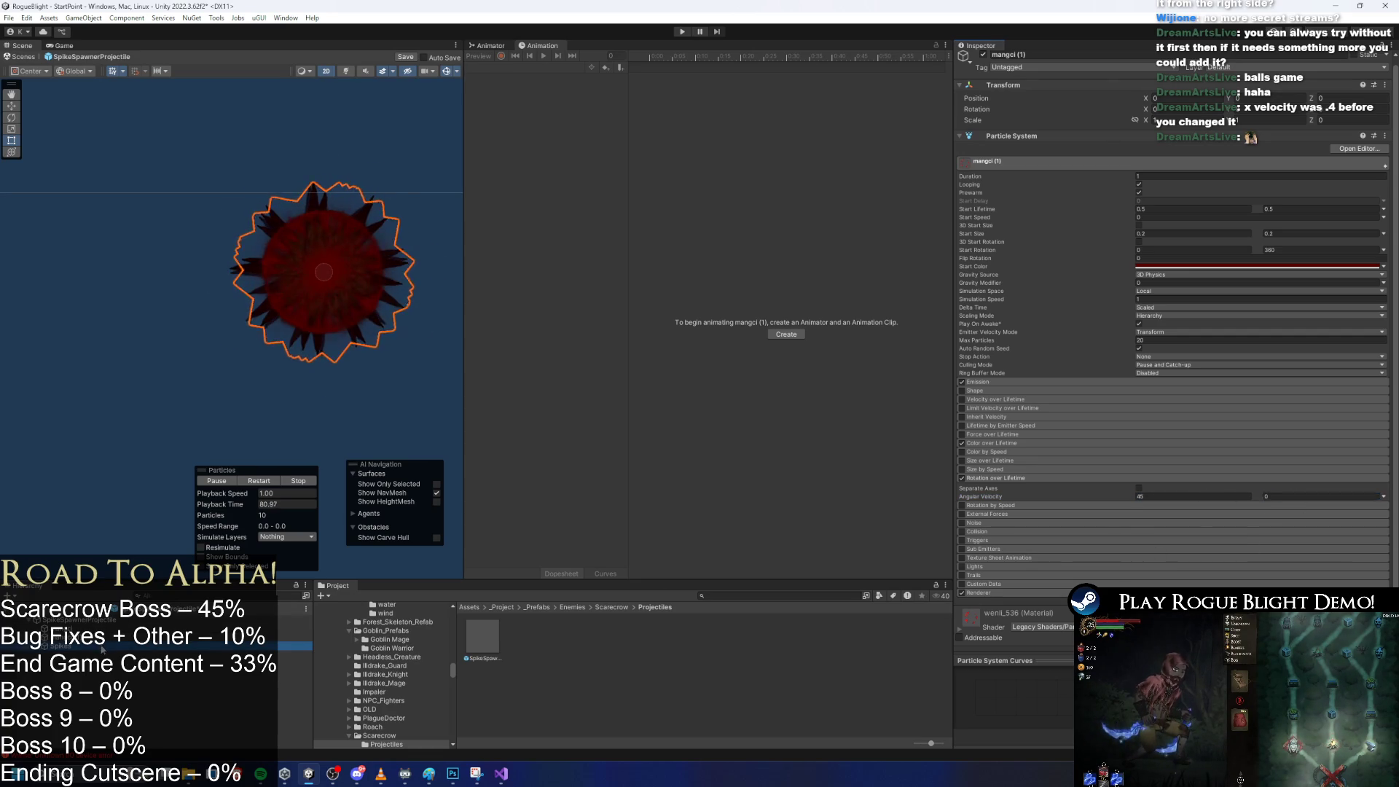
# Give the Spikes layer Rotation over Lifetime angular velocity of 45 to 45.
pyautogui.click(102, 647)
pyautogui.click(980, 479)
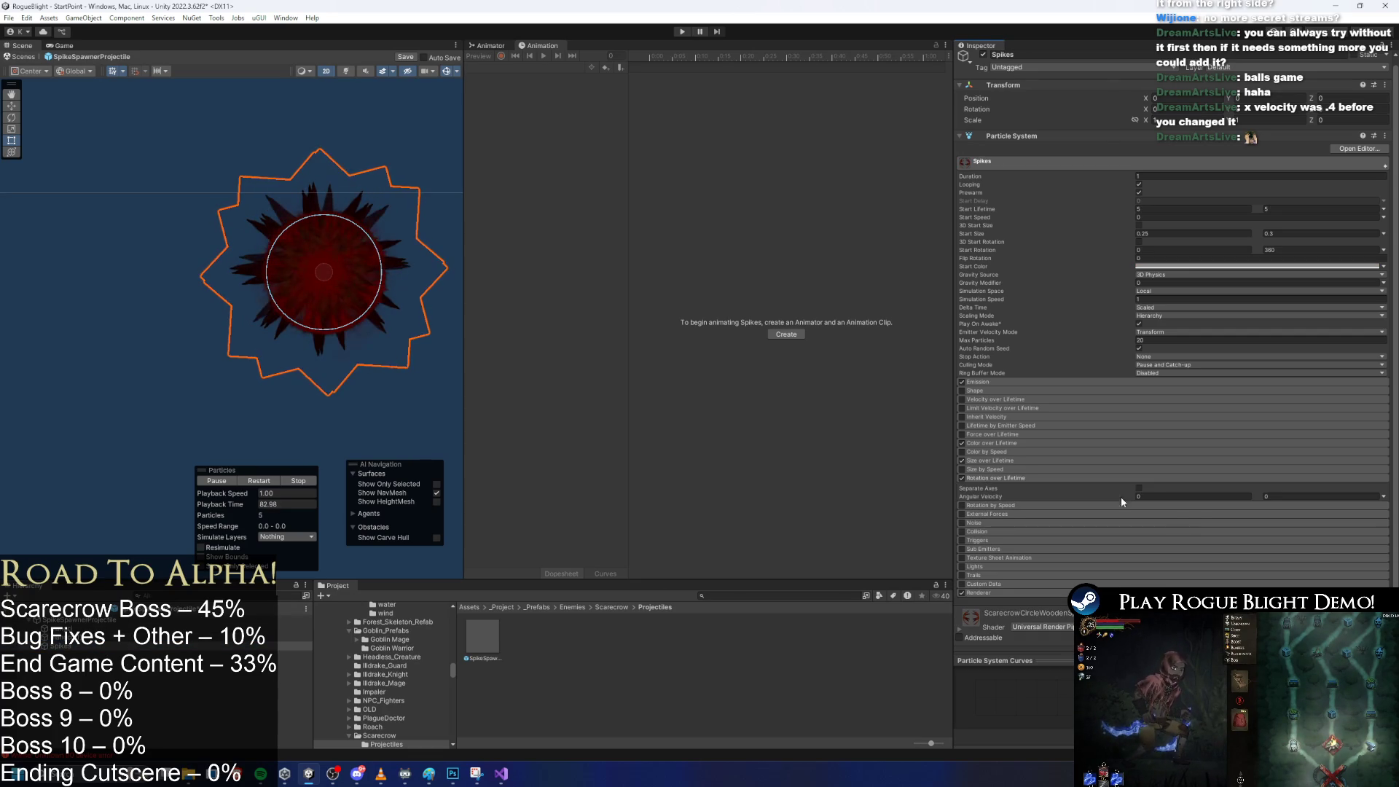
pyautogui.click(1217, 496)
pyautogui.write('45')
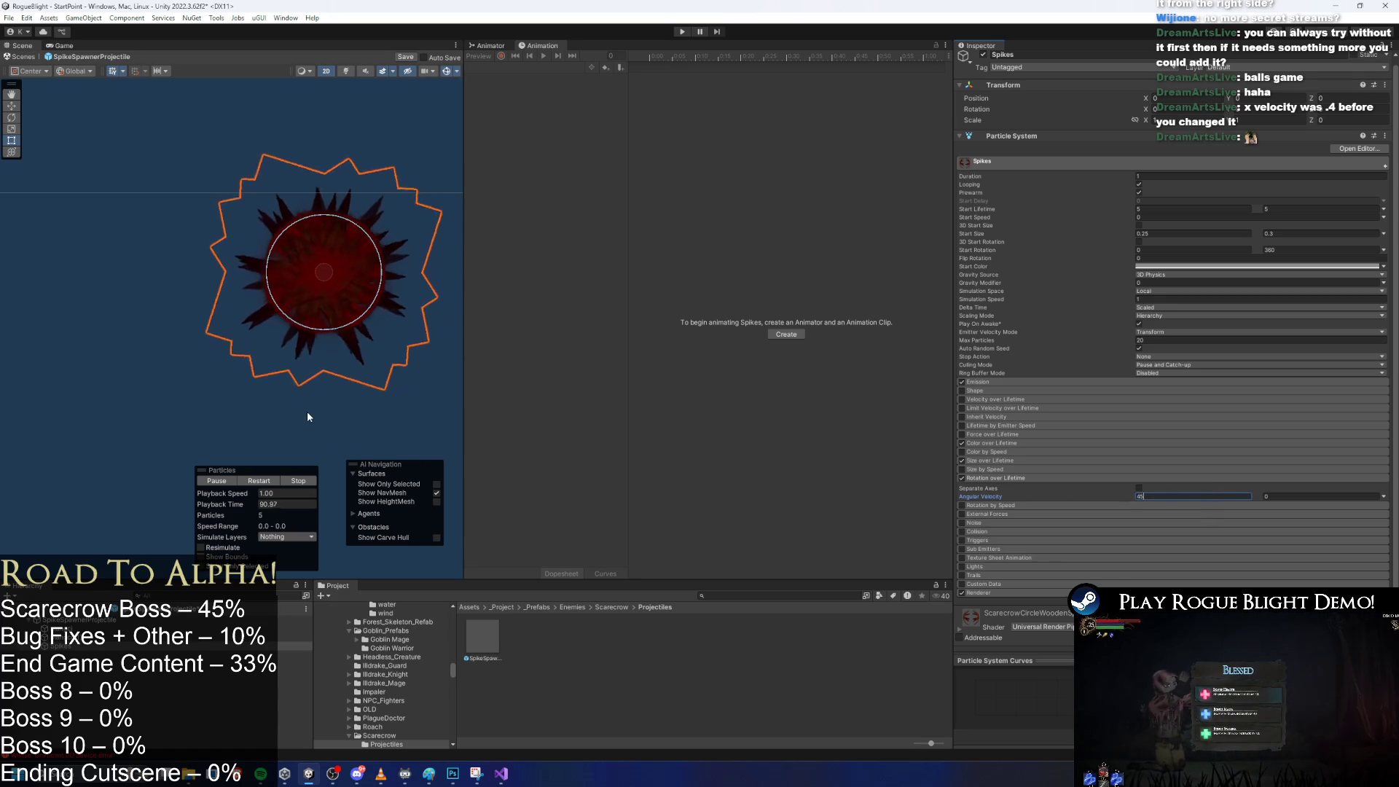
pyautogui.click(1283, 495)
pyautogui.write('45')
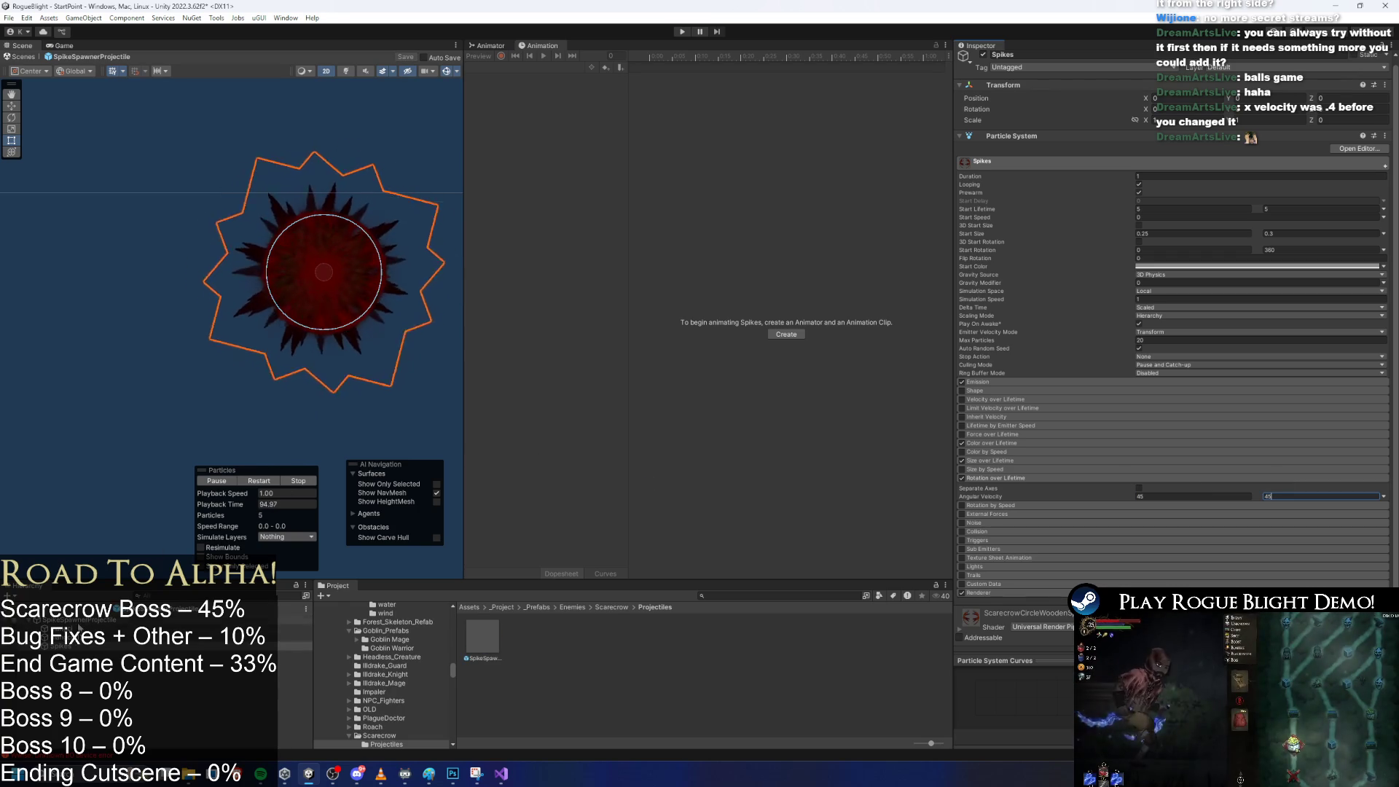
# Set all four particle systems' angular velocity to 120 / 120, then search the project for 'scarecrow'.
pyautogui.keyDown('shift'); pyautogui.click(296, 645); pyautogui.keyUp('shift')
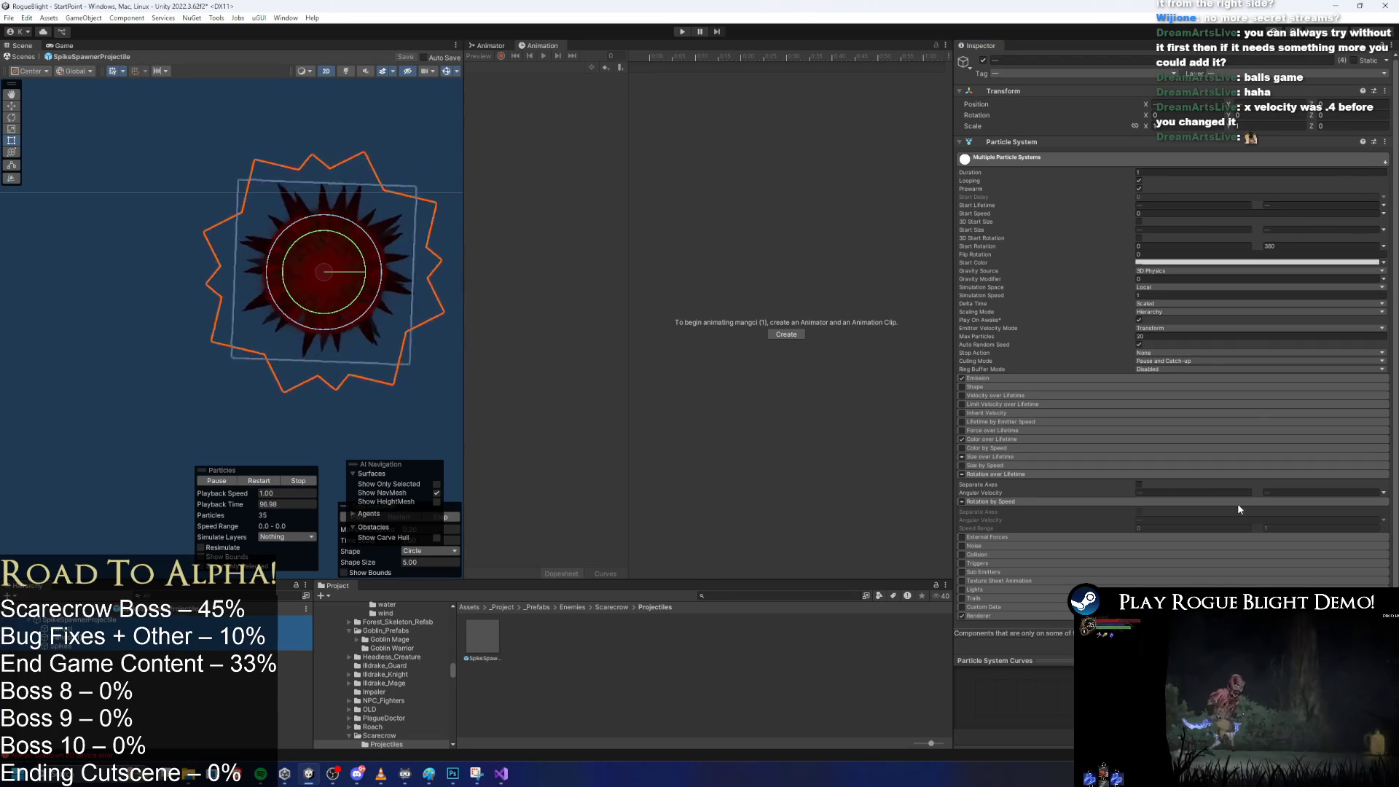
pyautogui.click(1213, 494)
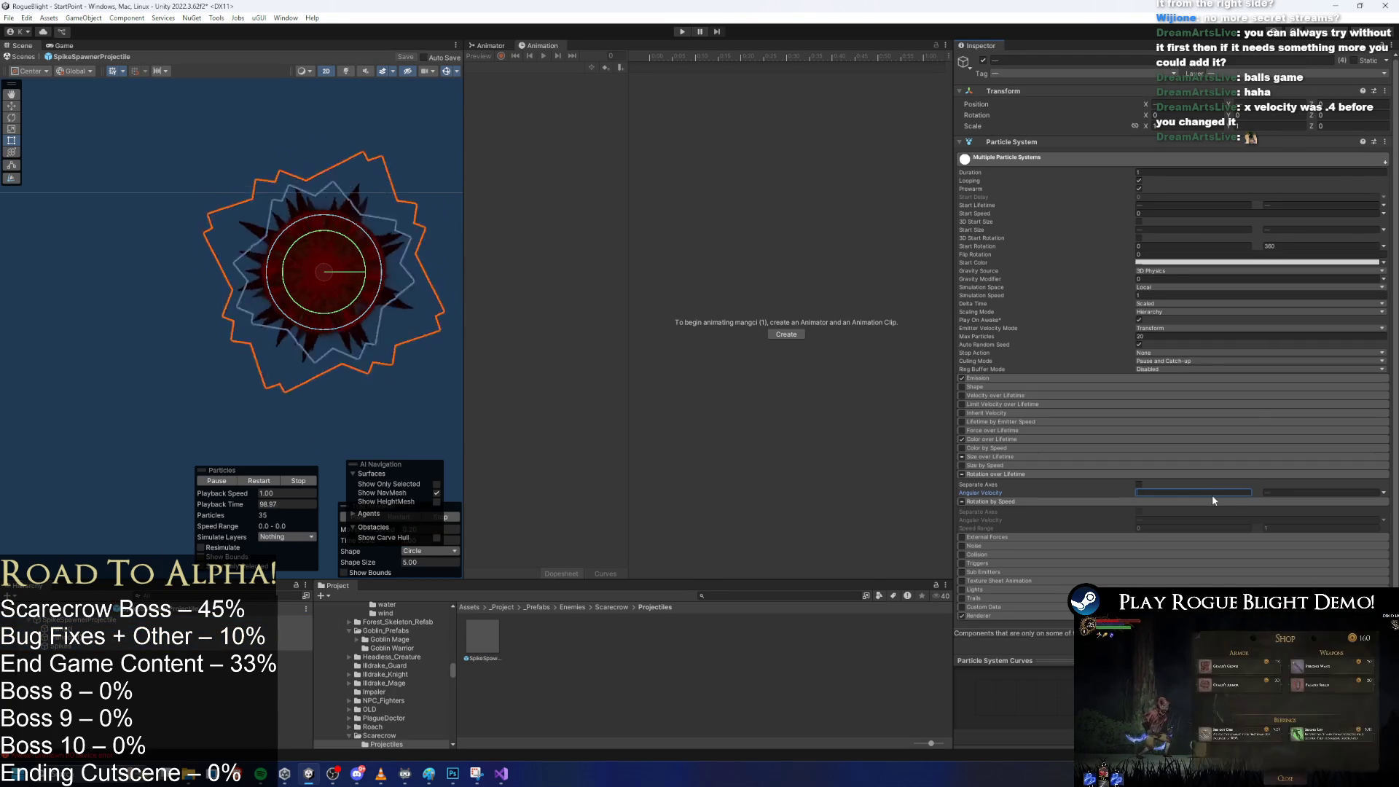
pyautogui.write('50')
pyautogui.press('Tab')
pyautogui.write('50')
pyautogui.write('120')
pyautogui.hotkey('shift', 'Tab')
pyautogui.write('120')
pyautogui.click(733, 596)
pyautogui.write('scarecrow')
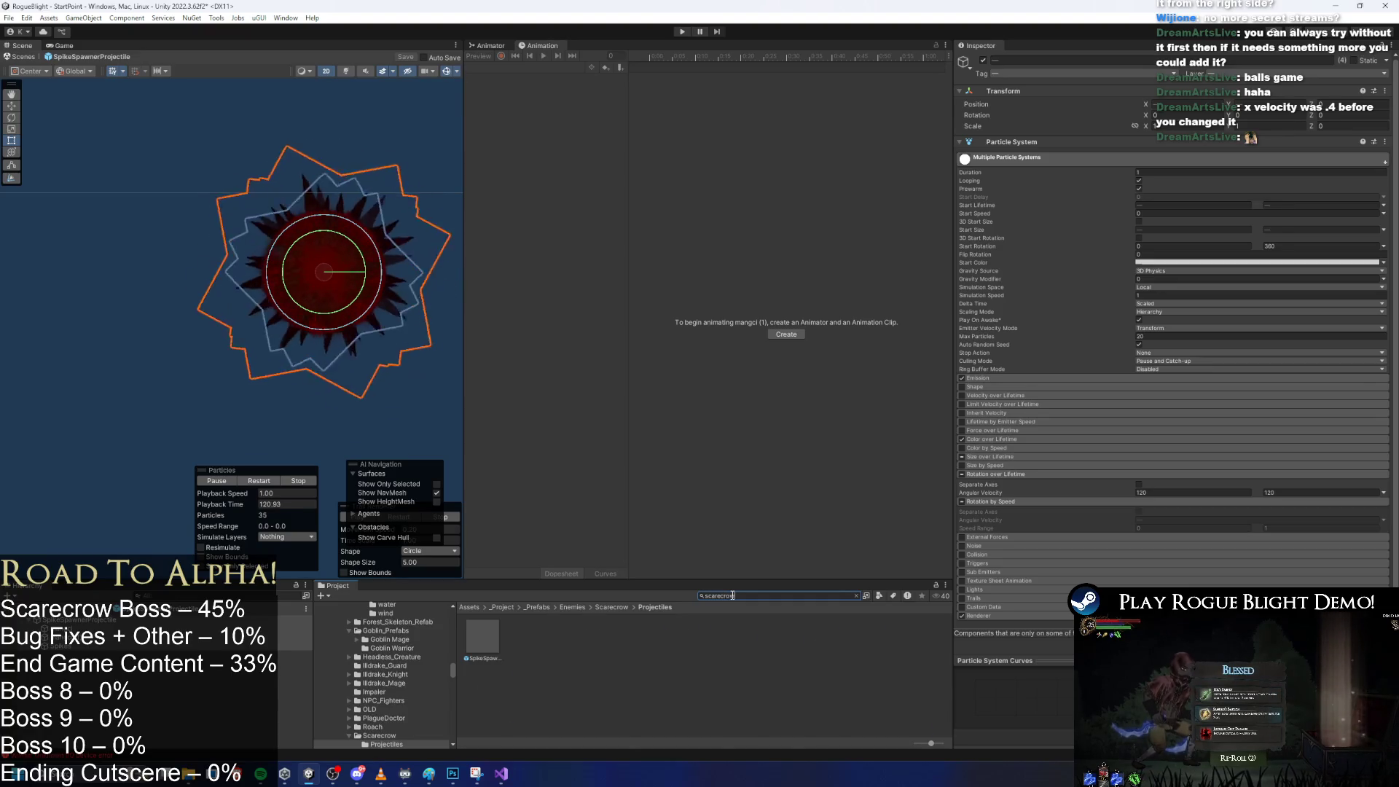
# Set the Scarecrow projectile's Velocity X to 1.25 and Gravity Scale to 0.6, then start play mode.
pyautogui.click(830, 687)
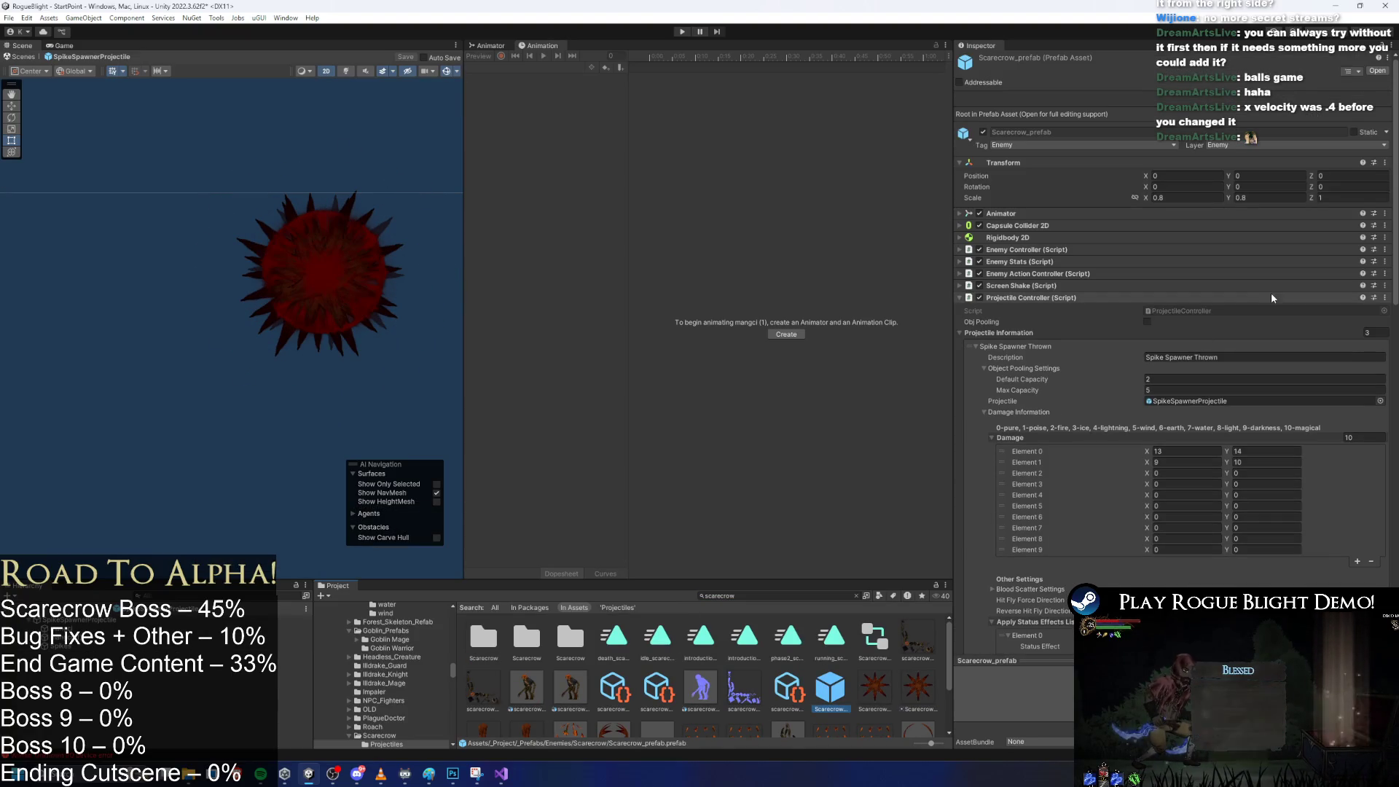
pyautogui.scroll(-5, 1120, 471)
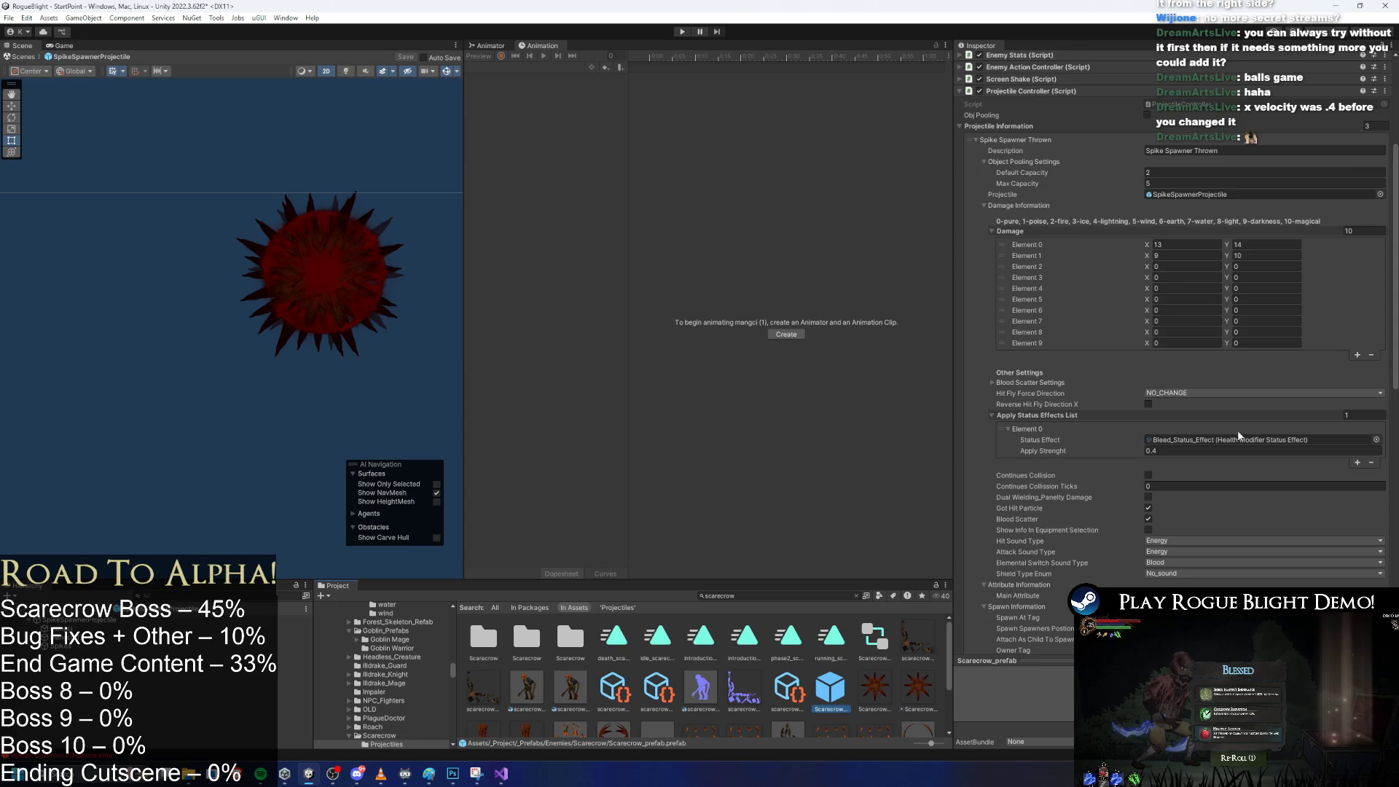
pyautogui.scroll(-4, 1239, 435)
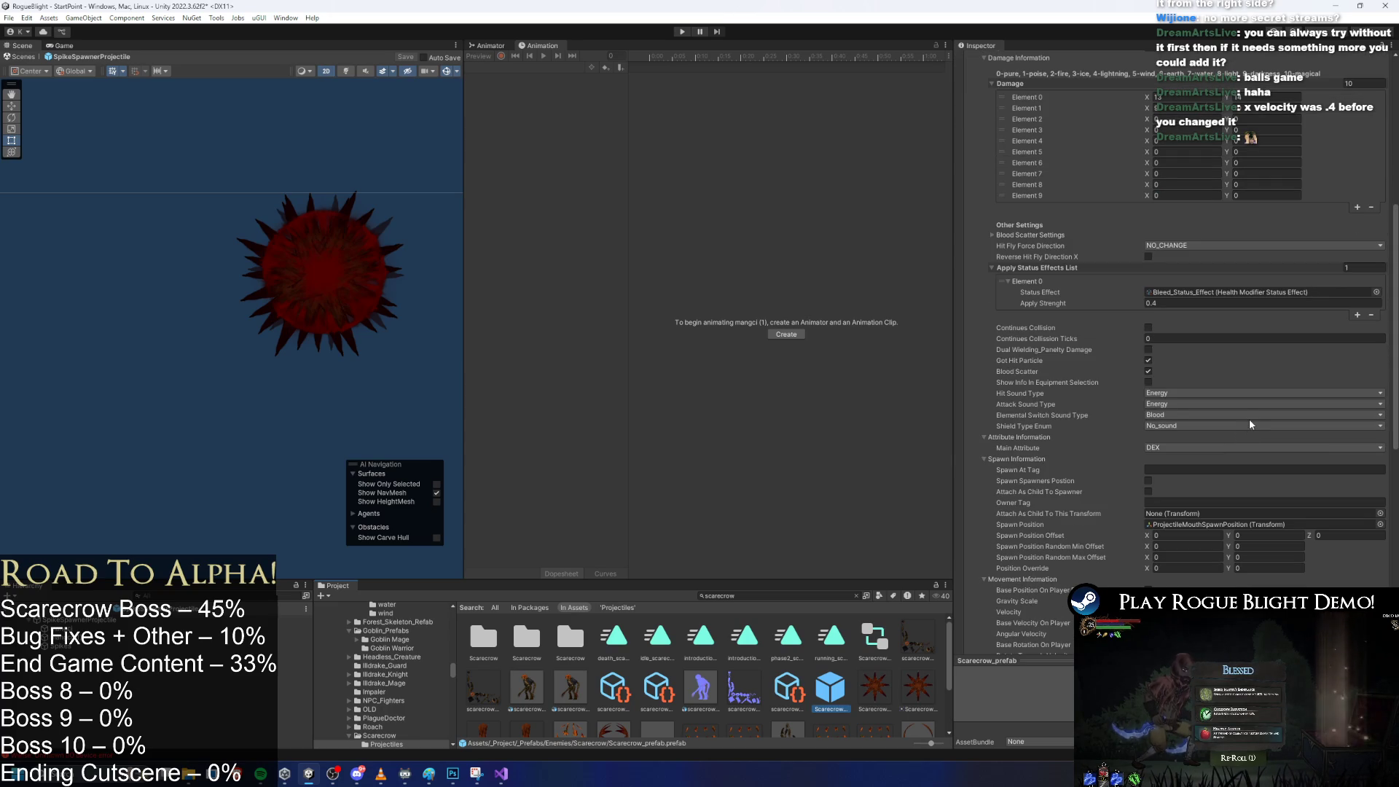
pyautogui.scroll(-3, 1251, 424)
pyautogui.click(1206, 499)
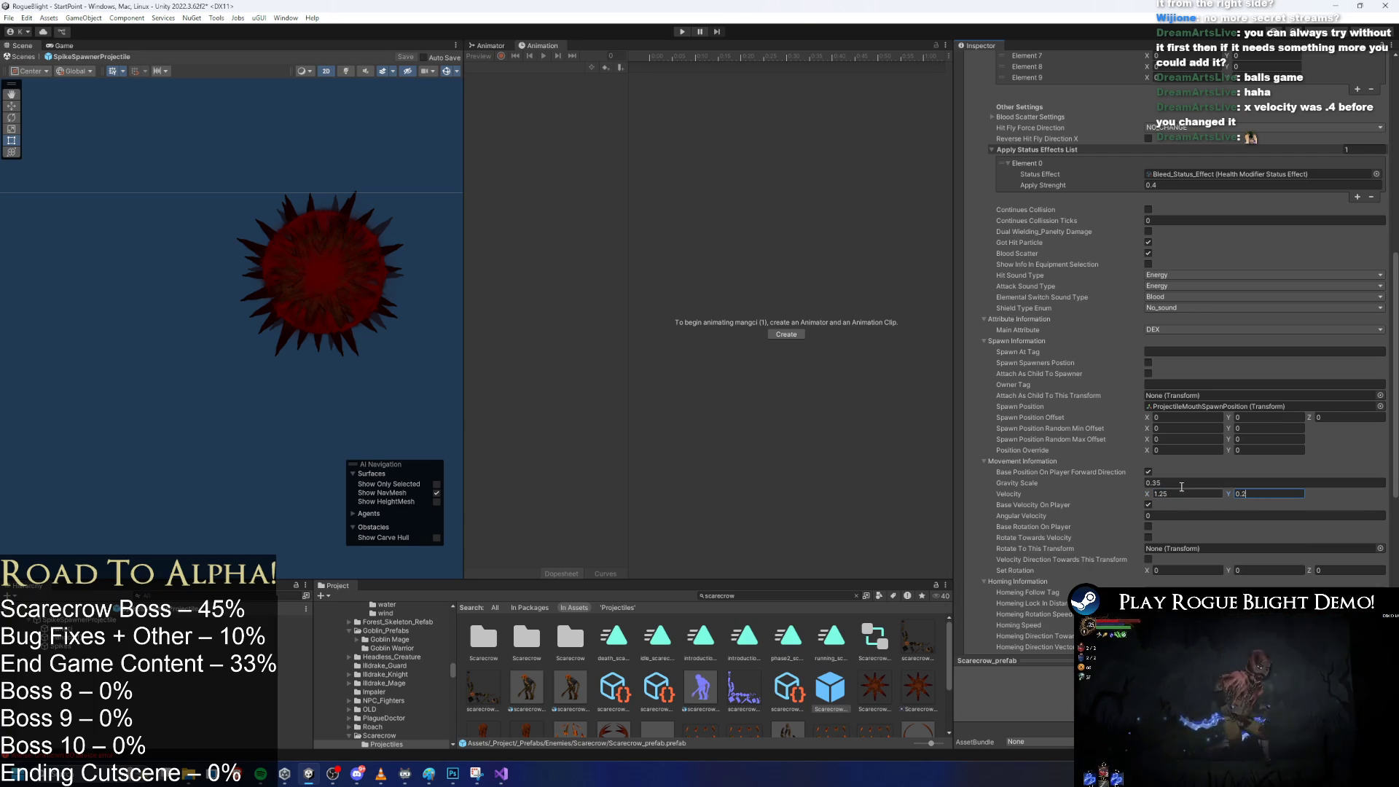
pyautogui.click(1183, 484)
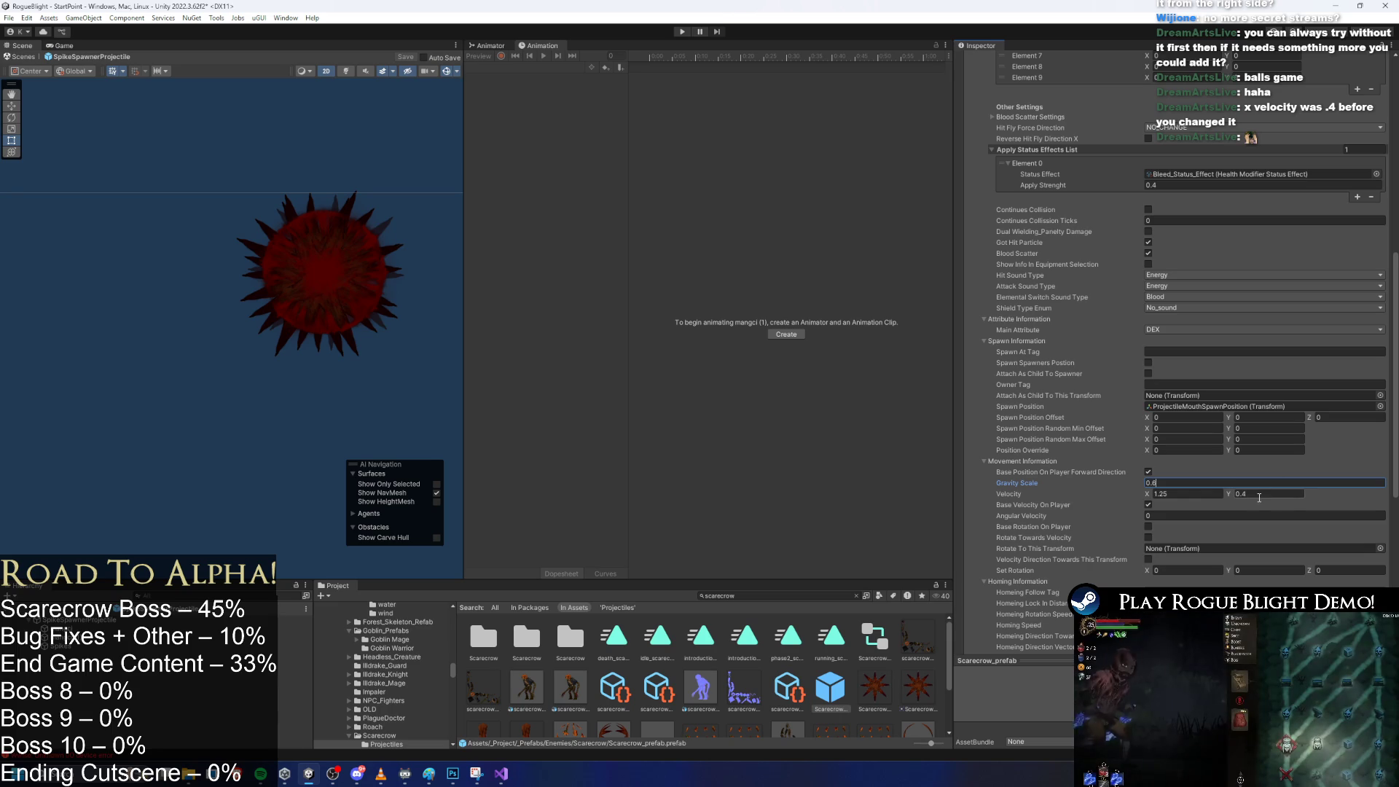
pyautogui.write('0.4')
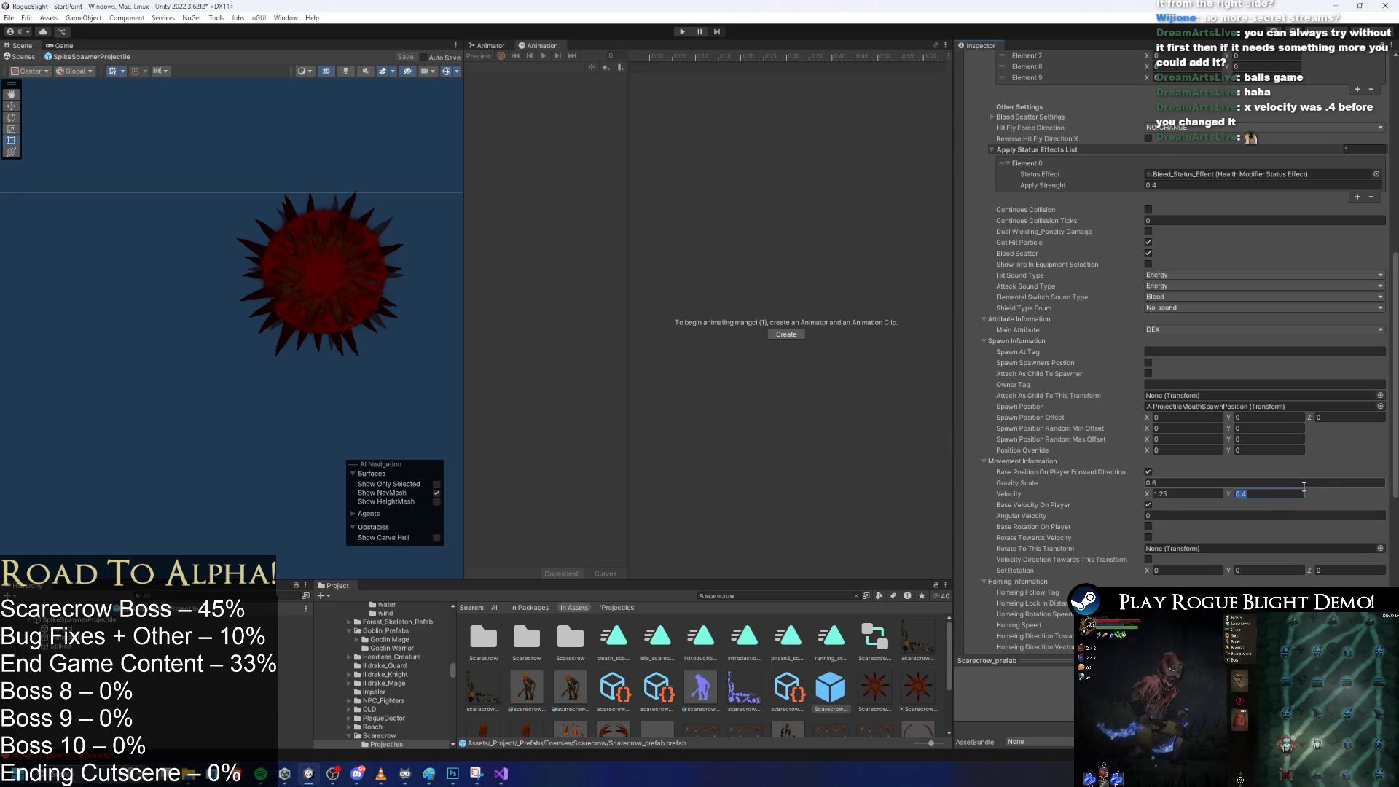
pyautogui.click(682, 33)
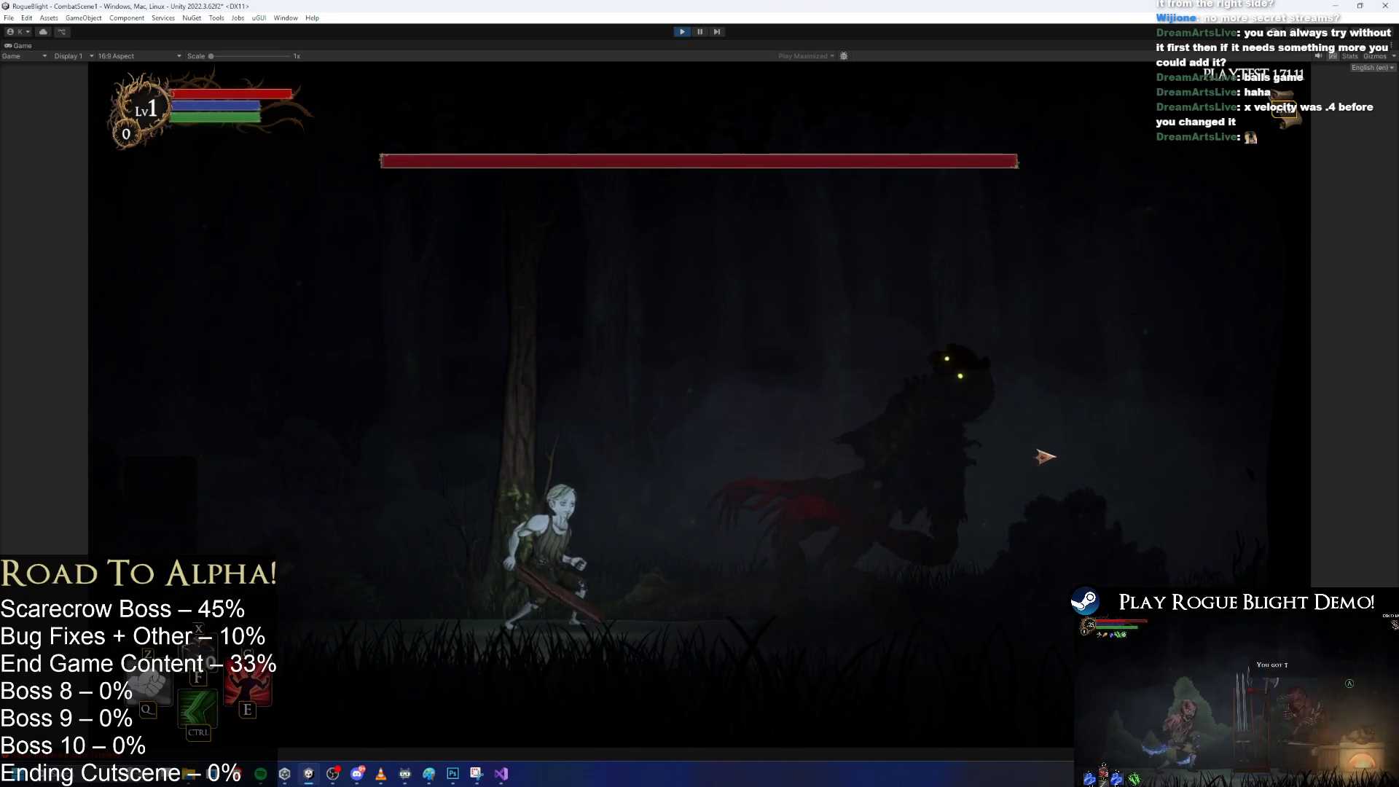
# Dodge the boss's spike balls by running, jumping and dashing around the arena.
pyautogui.press('a')
pyautogui.press('space')
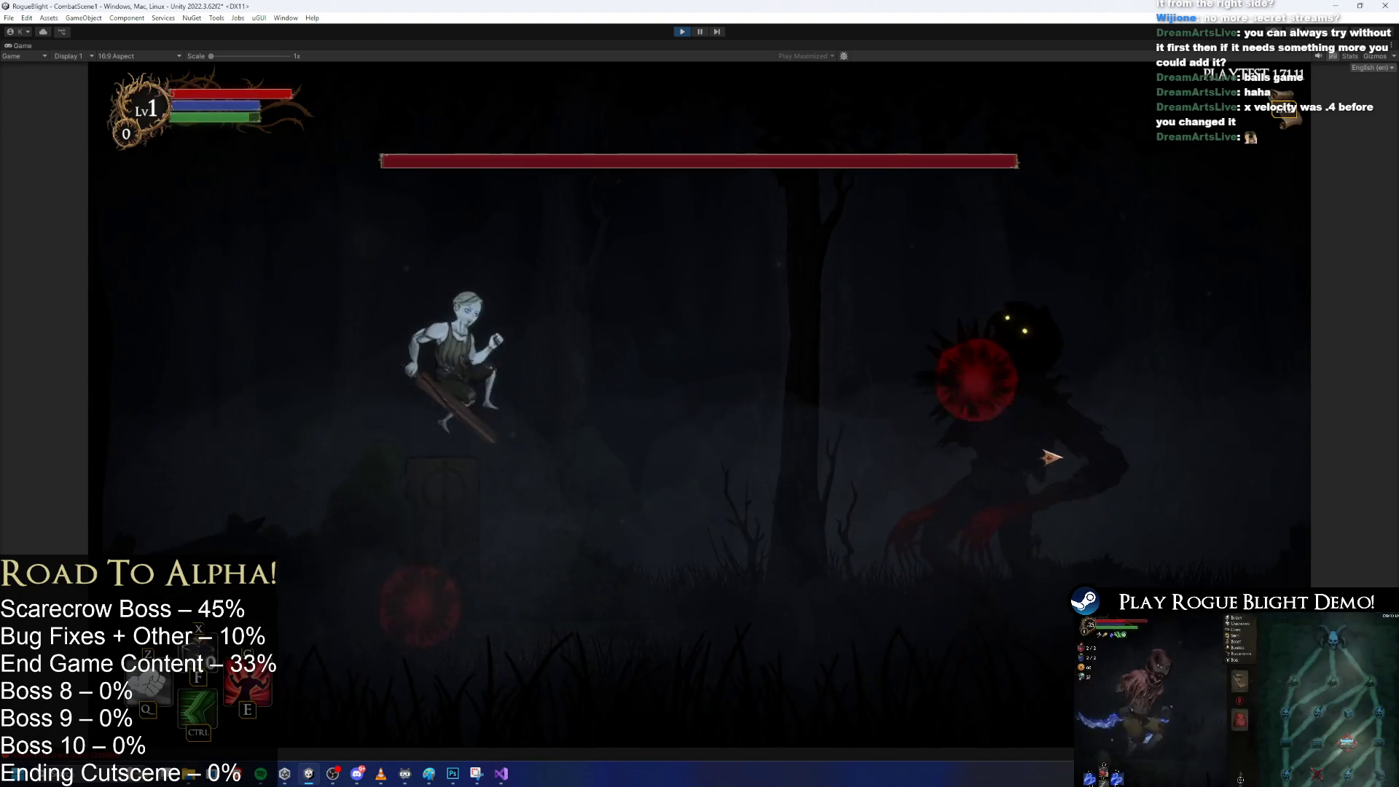
pyautogui.press('a')
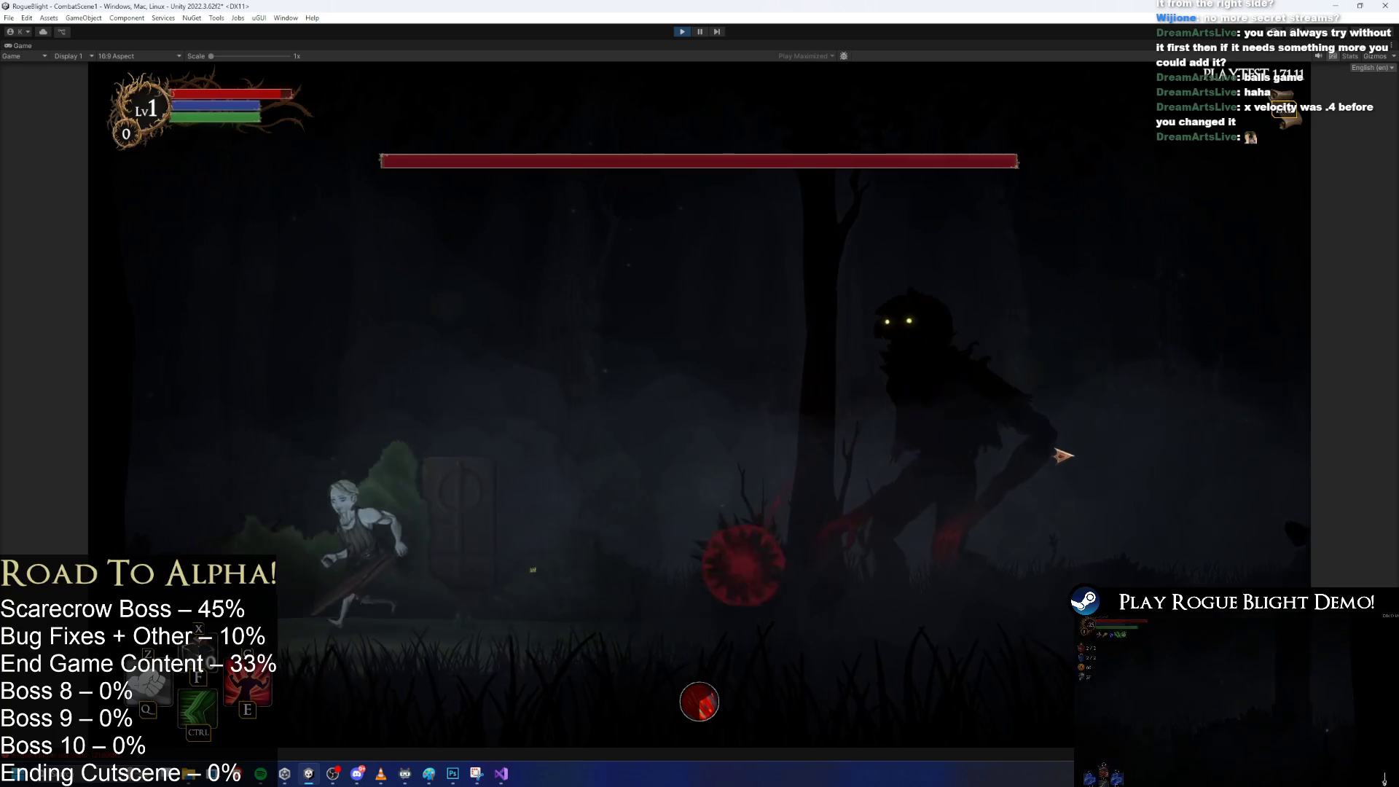
pyautogui.press('space')
pyautogui.press('d')
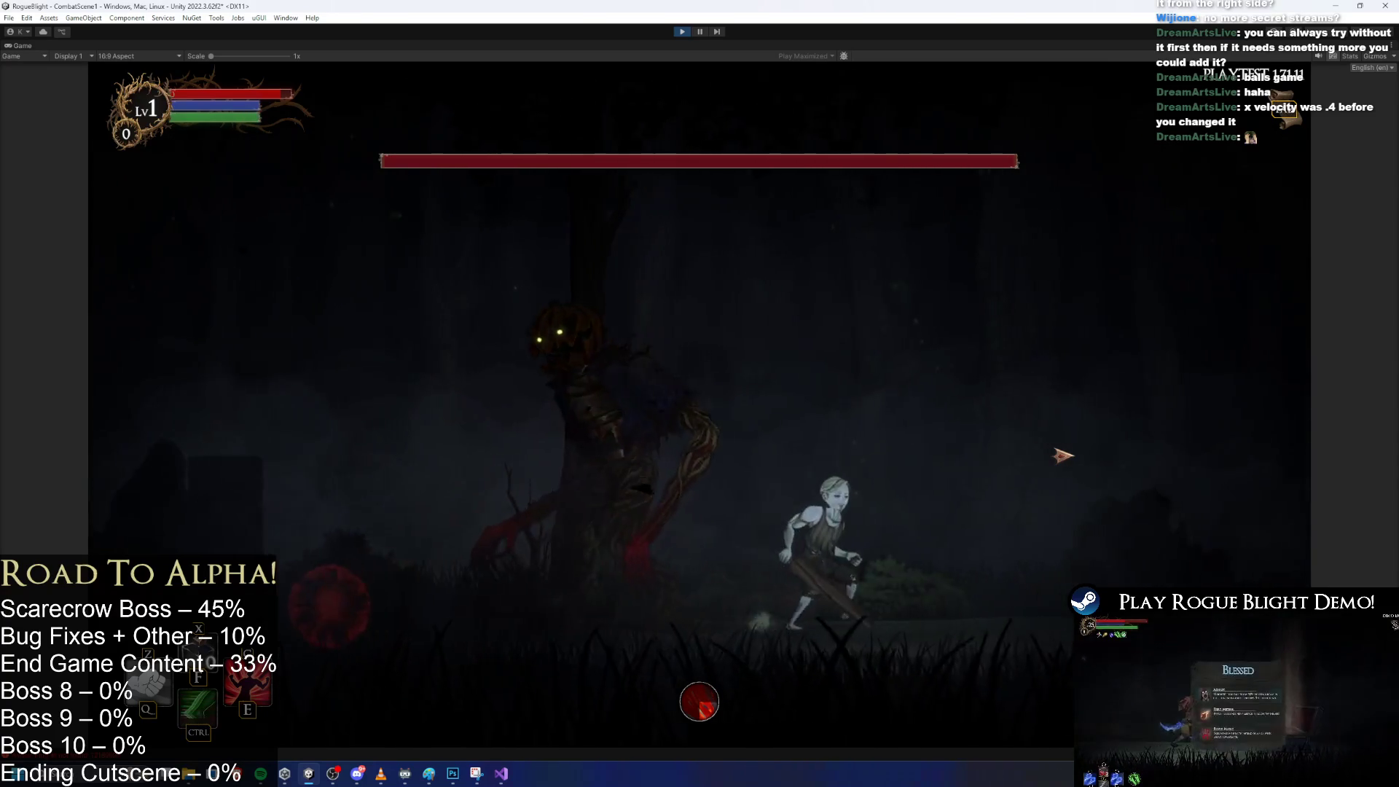
pyautogui.press('d')
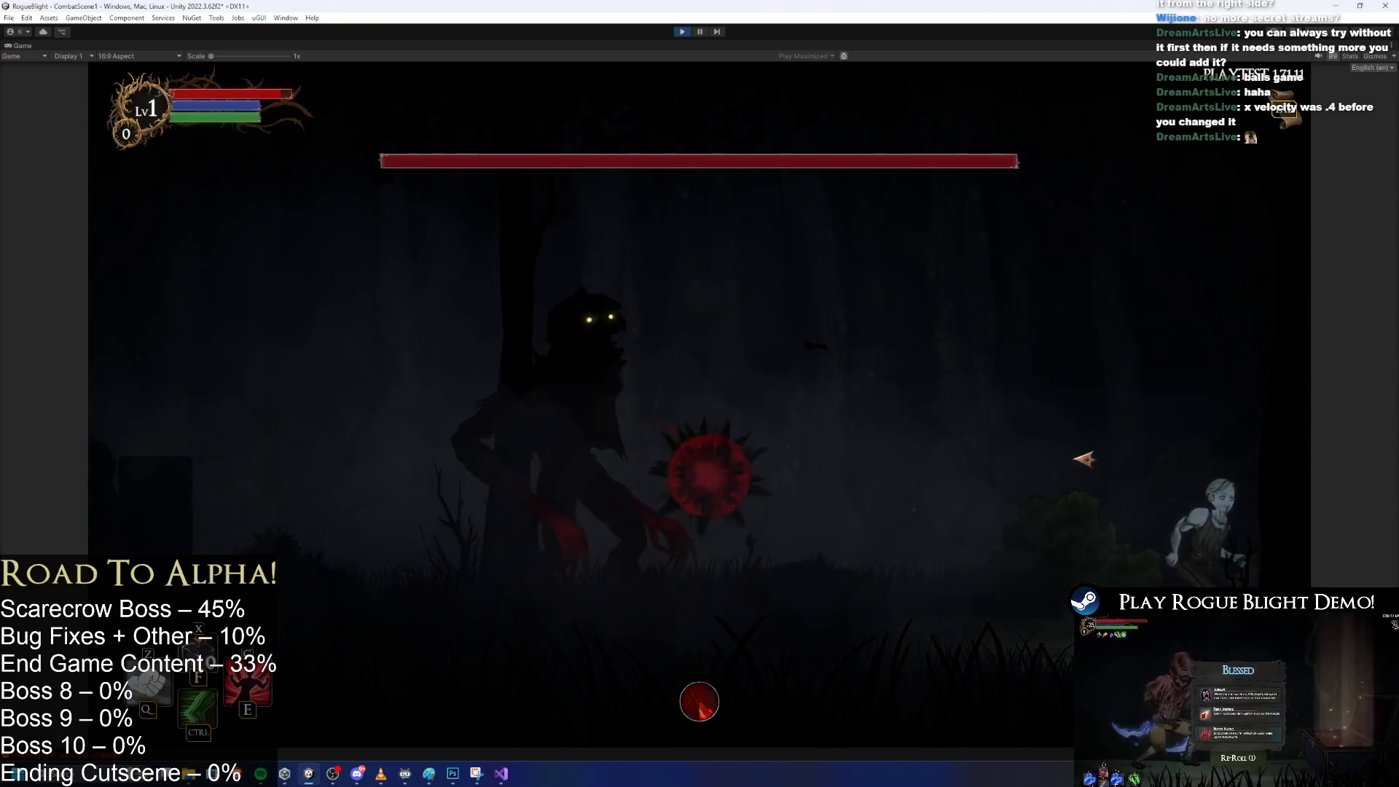
pyautogui.press('space')
pyautogui.press('a')
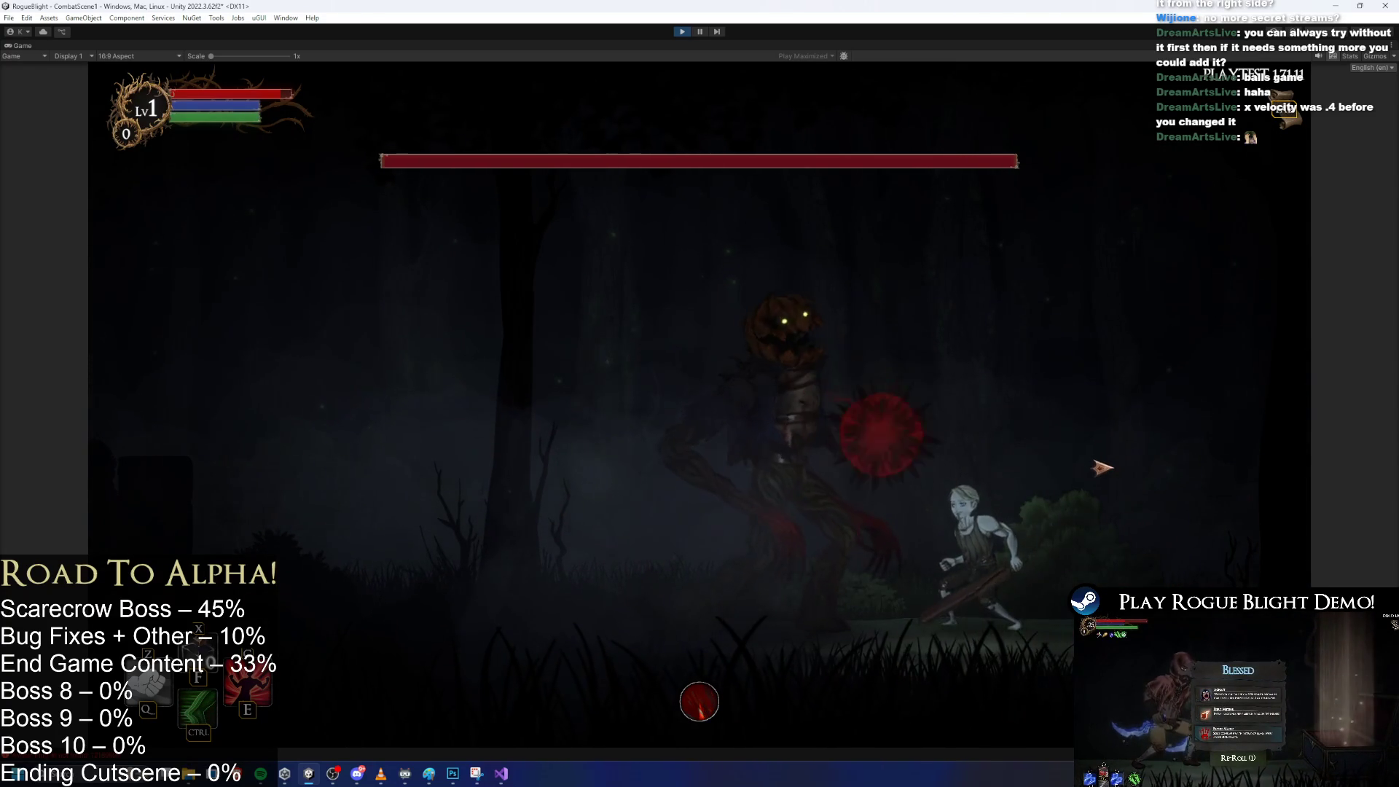
pyautogui.press('a')
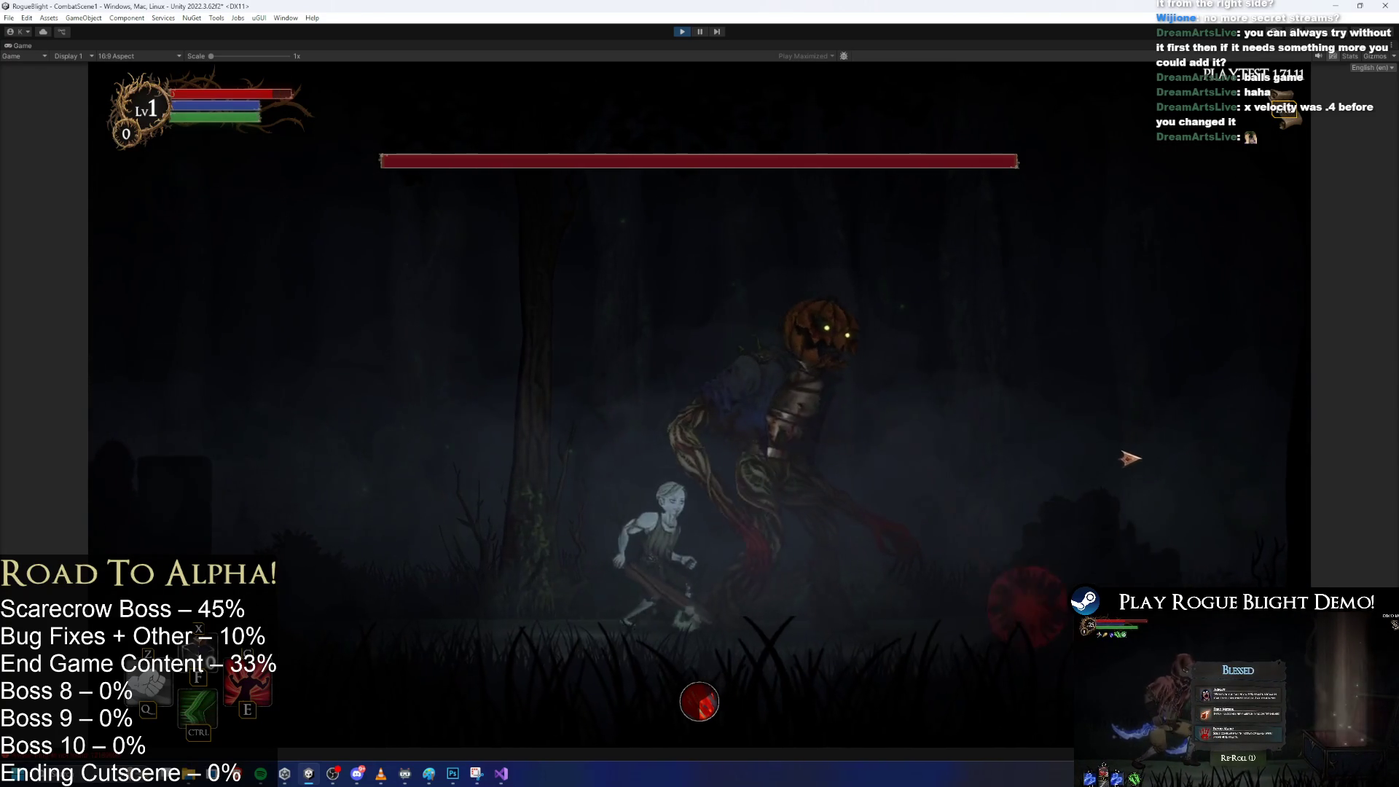
pyautogui.press('d')
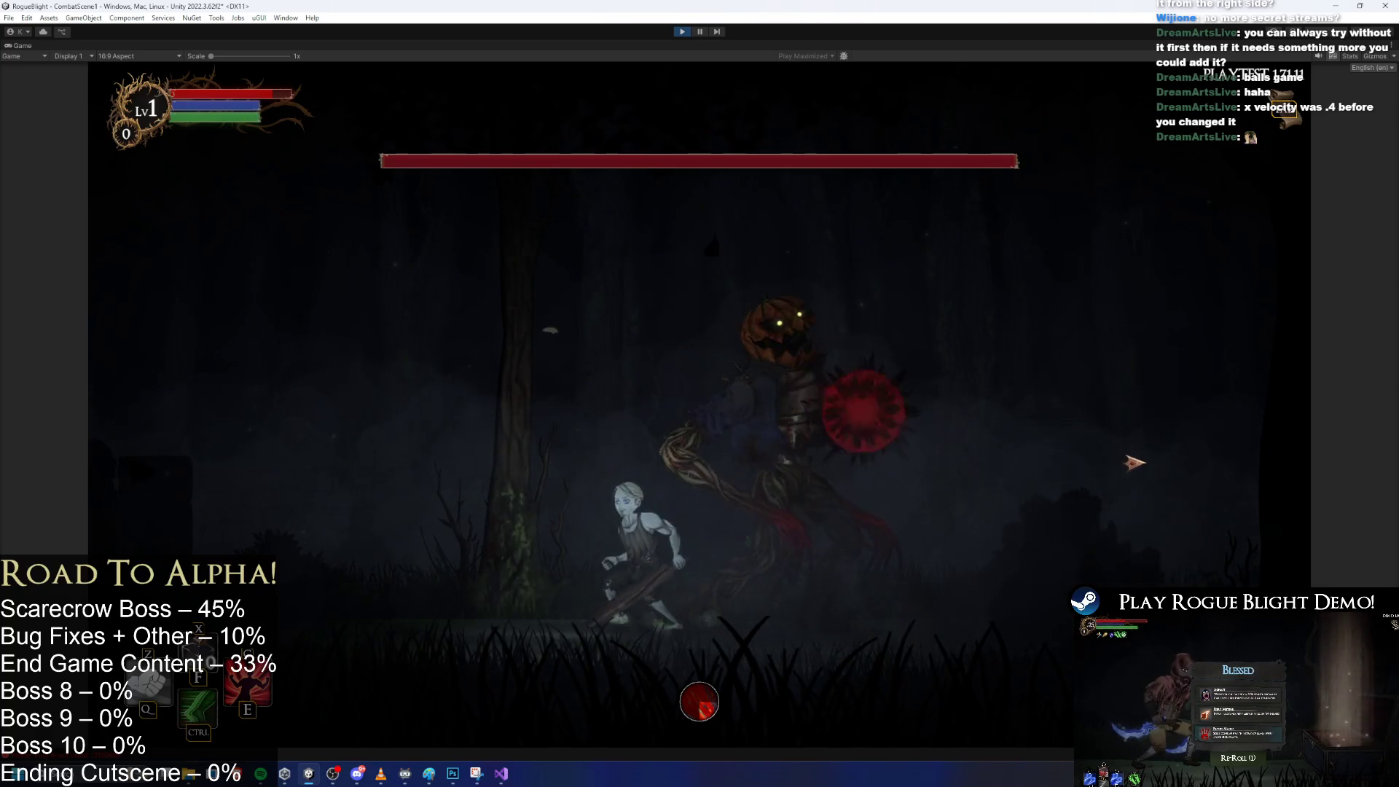
pyautogui.press('shift')
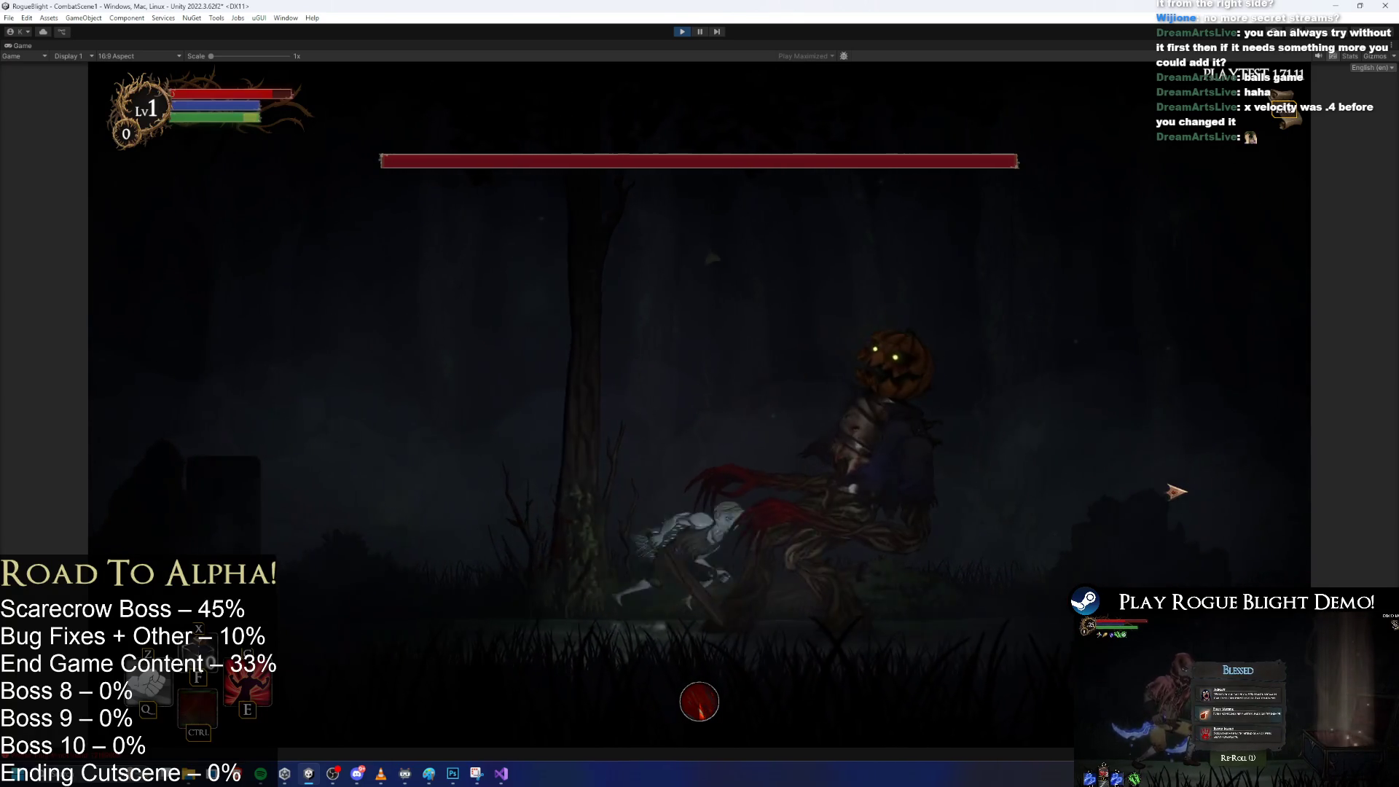
pyautogui.press('d')
pyautogui.press('a')
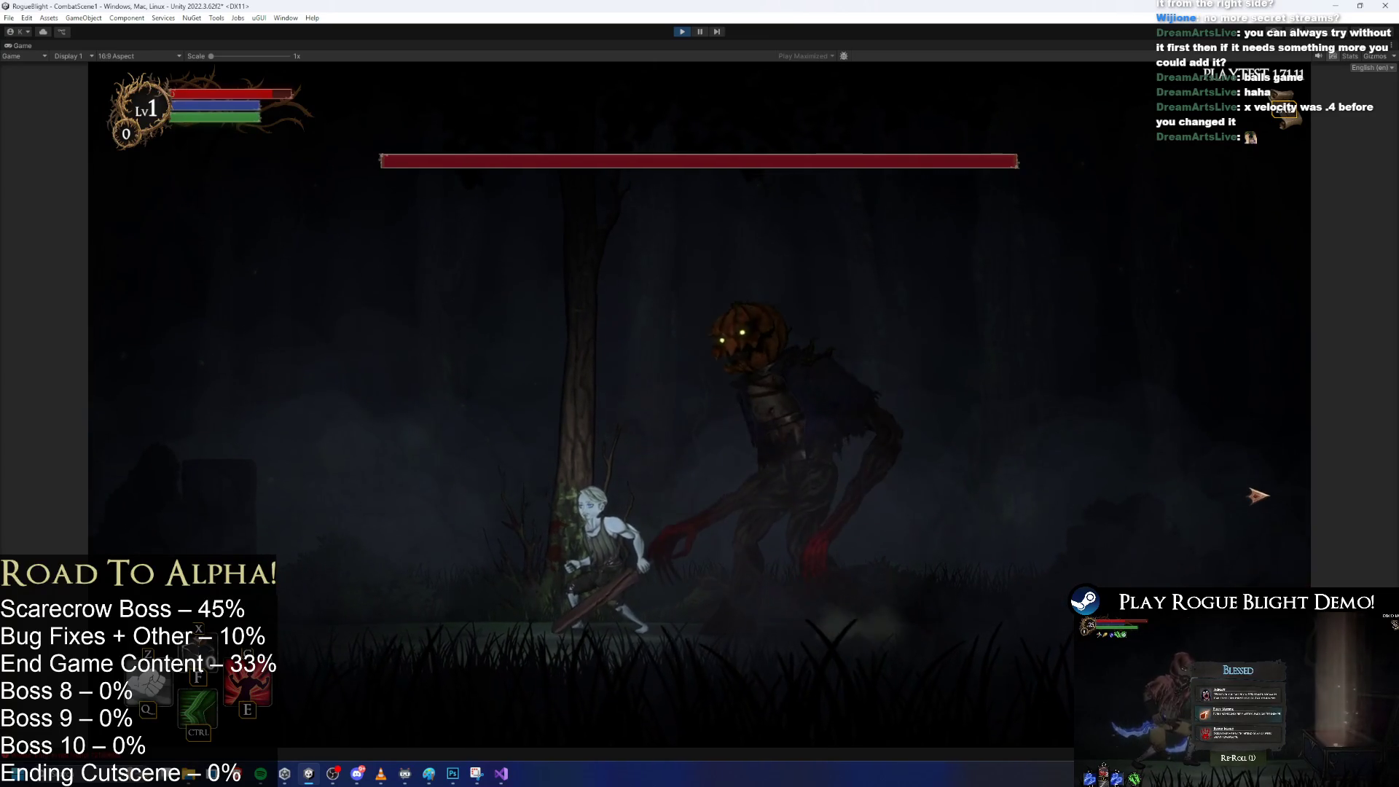
# Keep evading the retuned spike balls around the Scarecrow, then stop the play test.
pyautogui.press('a')
pyautogui.press('space')
pyautogui.press('d')
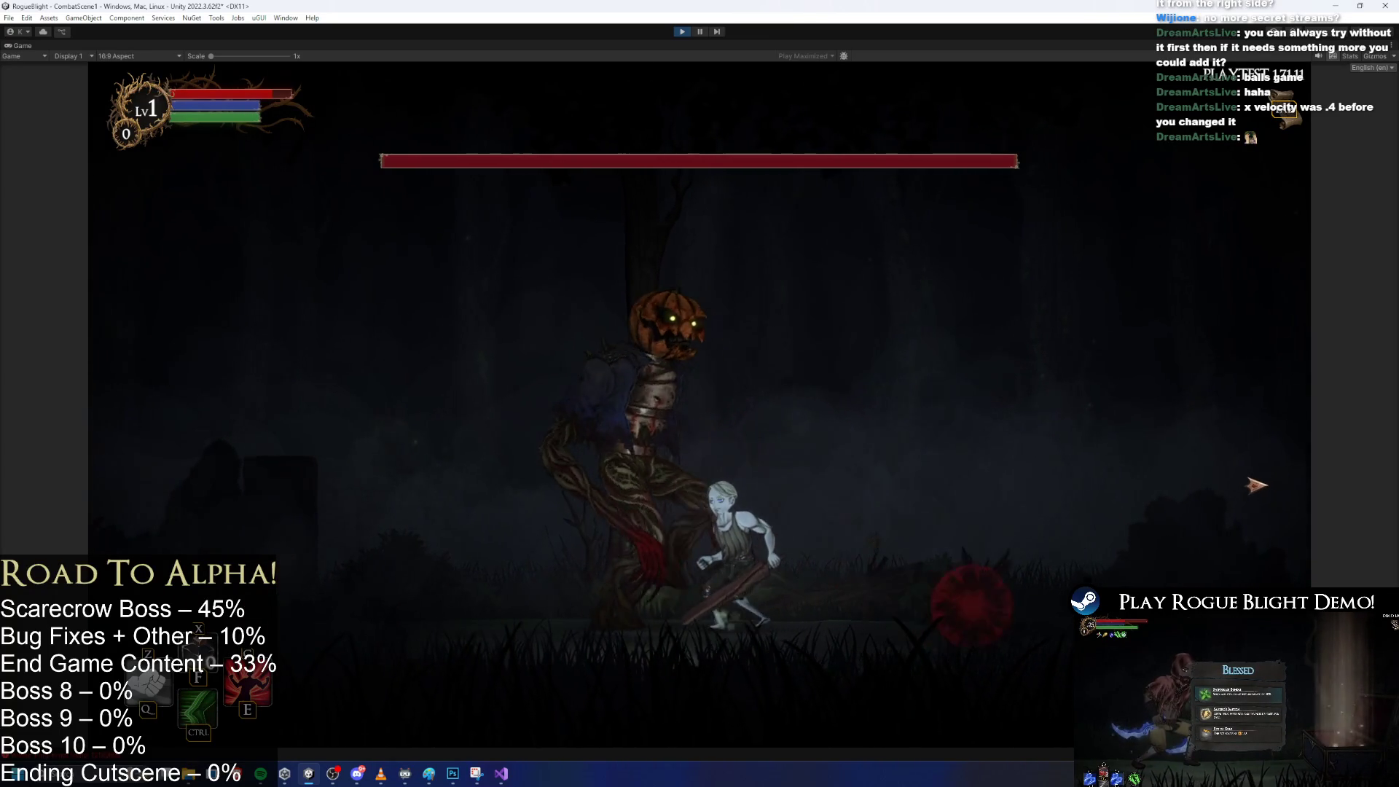
pyautogui.press('a')
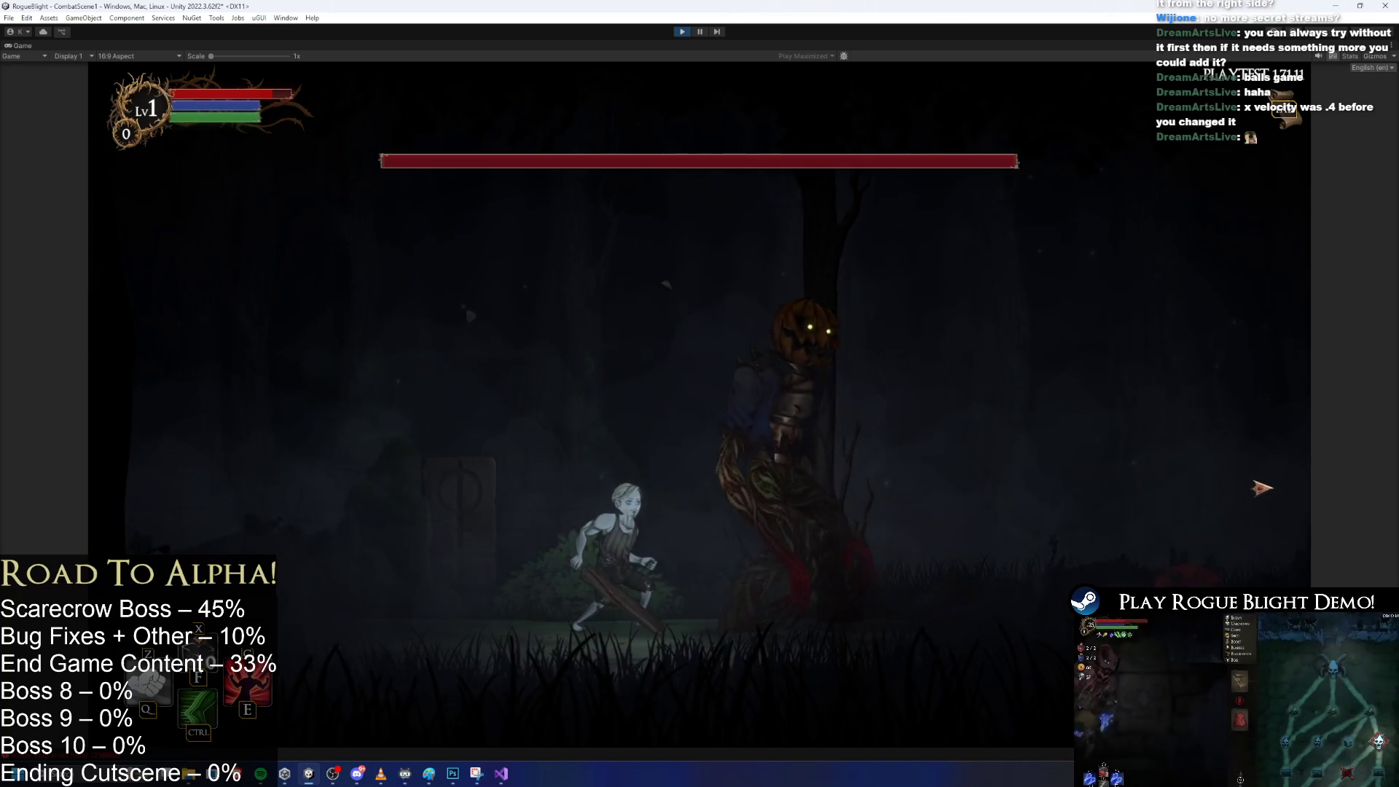
pyautogui.press('a')
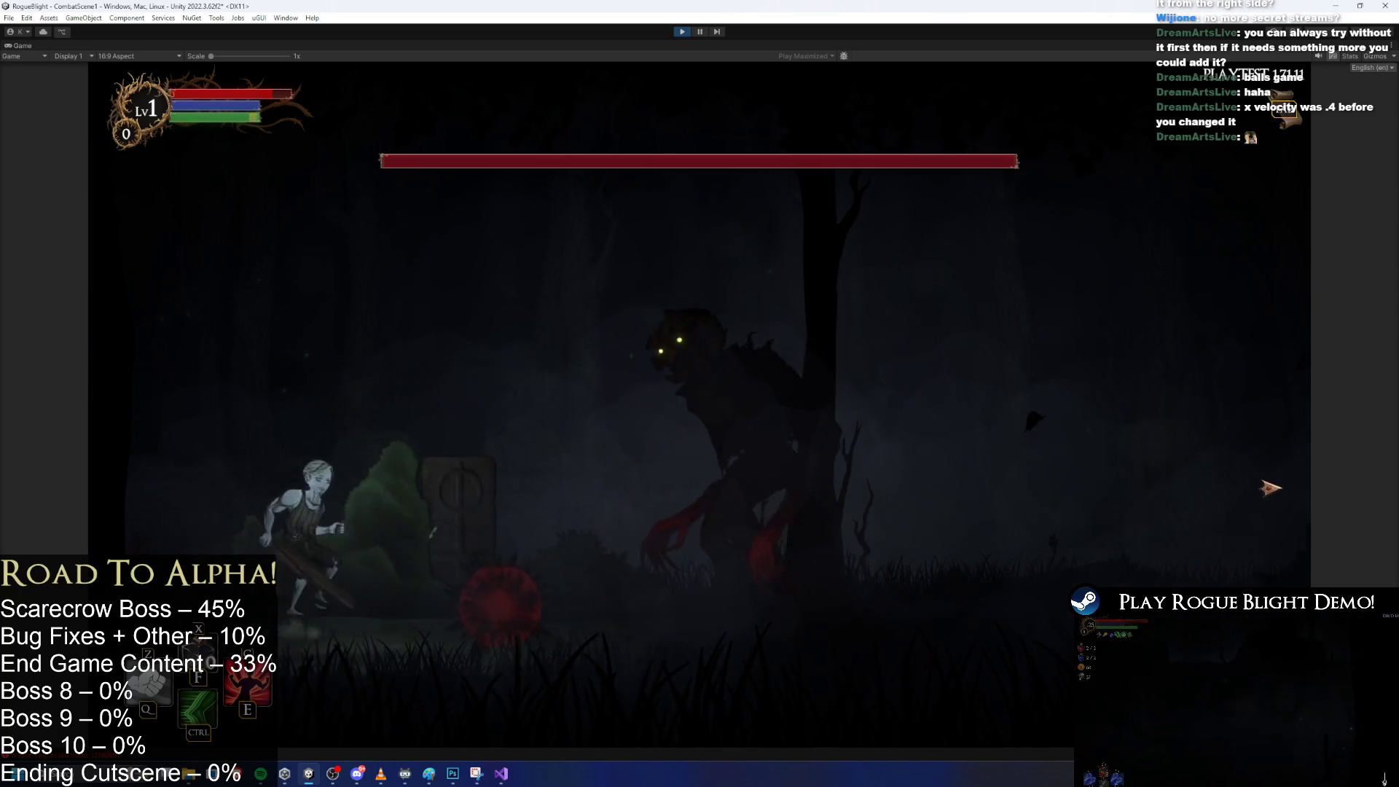
pyautogui.press('d')
pyautogui.press('d')
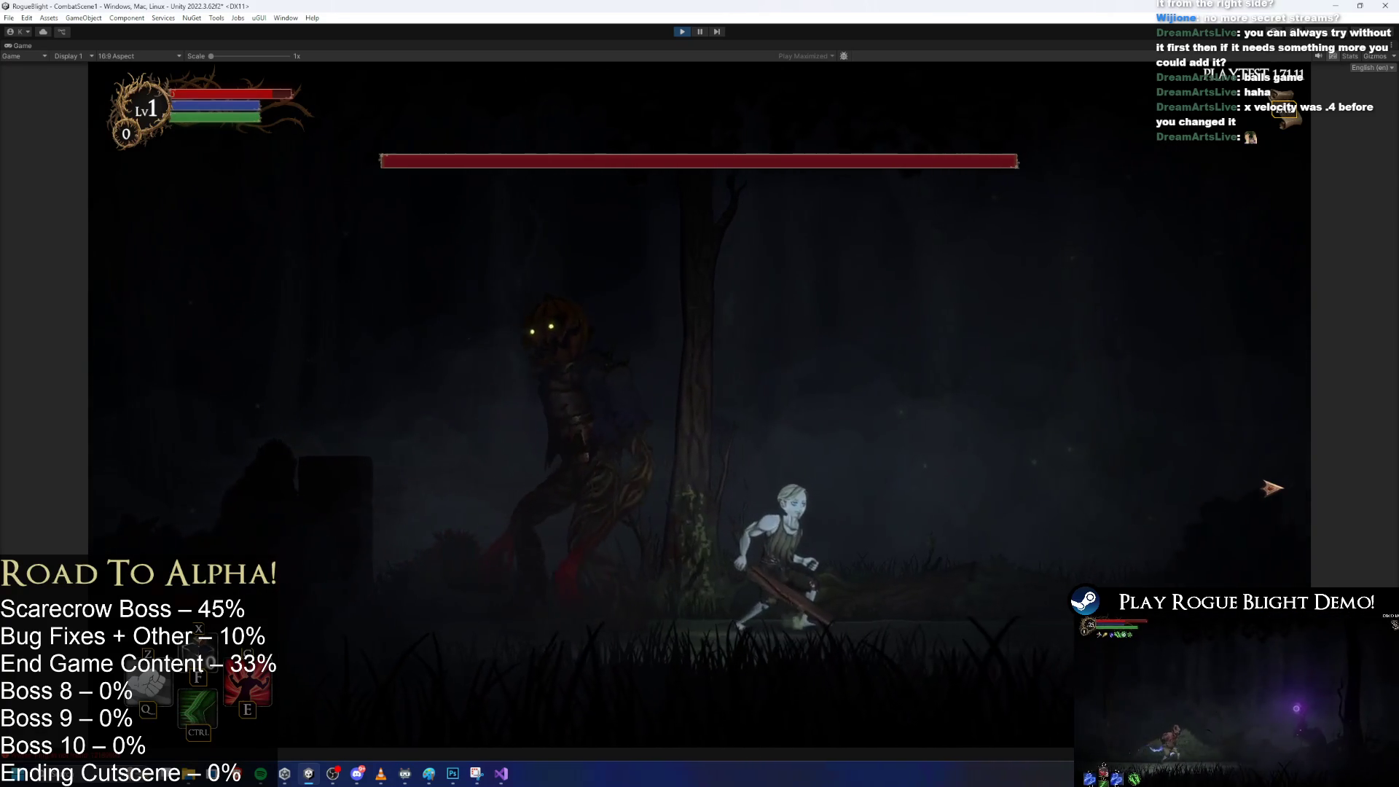
pyautogui.press('d')
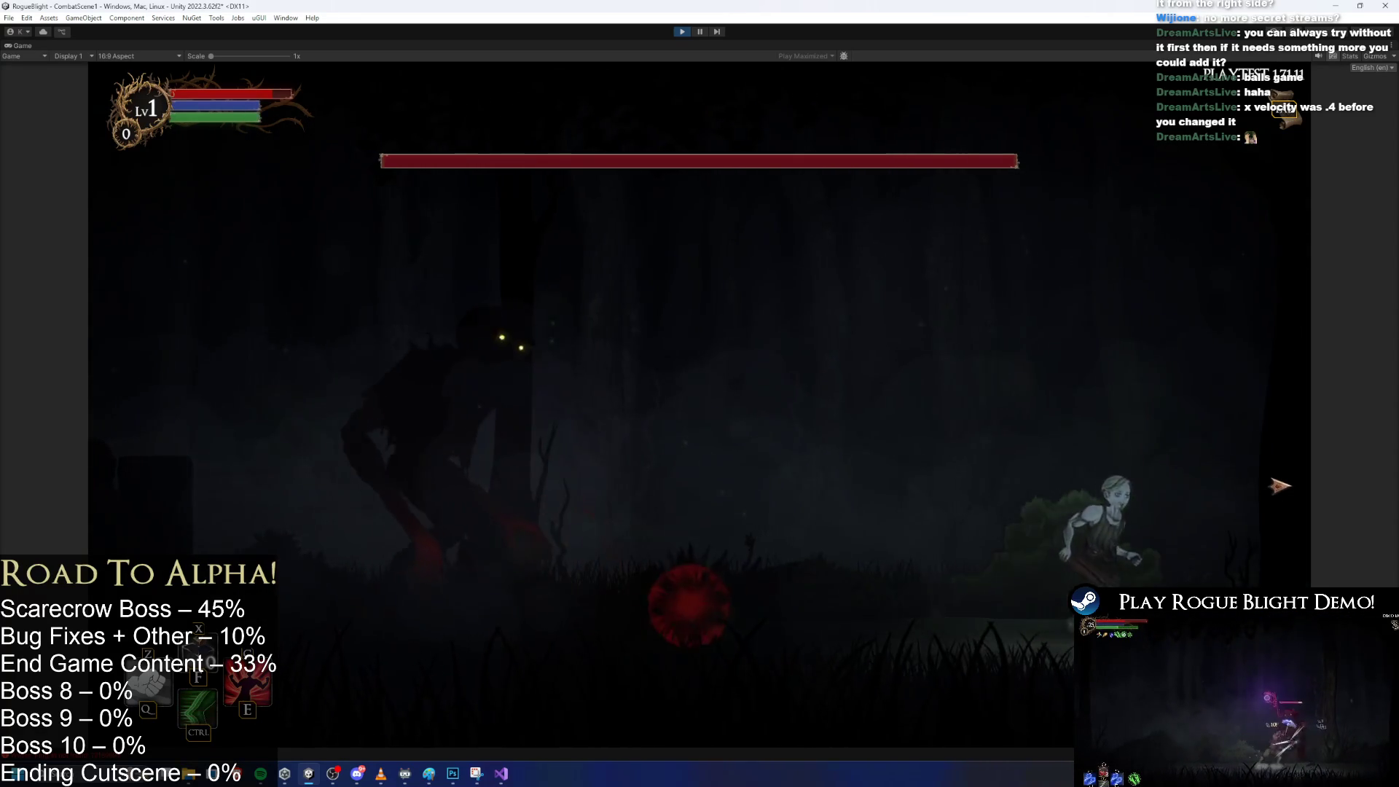
pyautogui.press('space')
pyautogui.press('a')
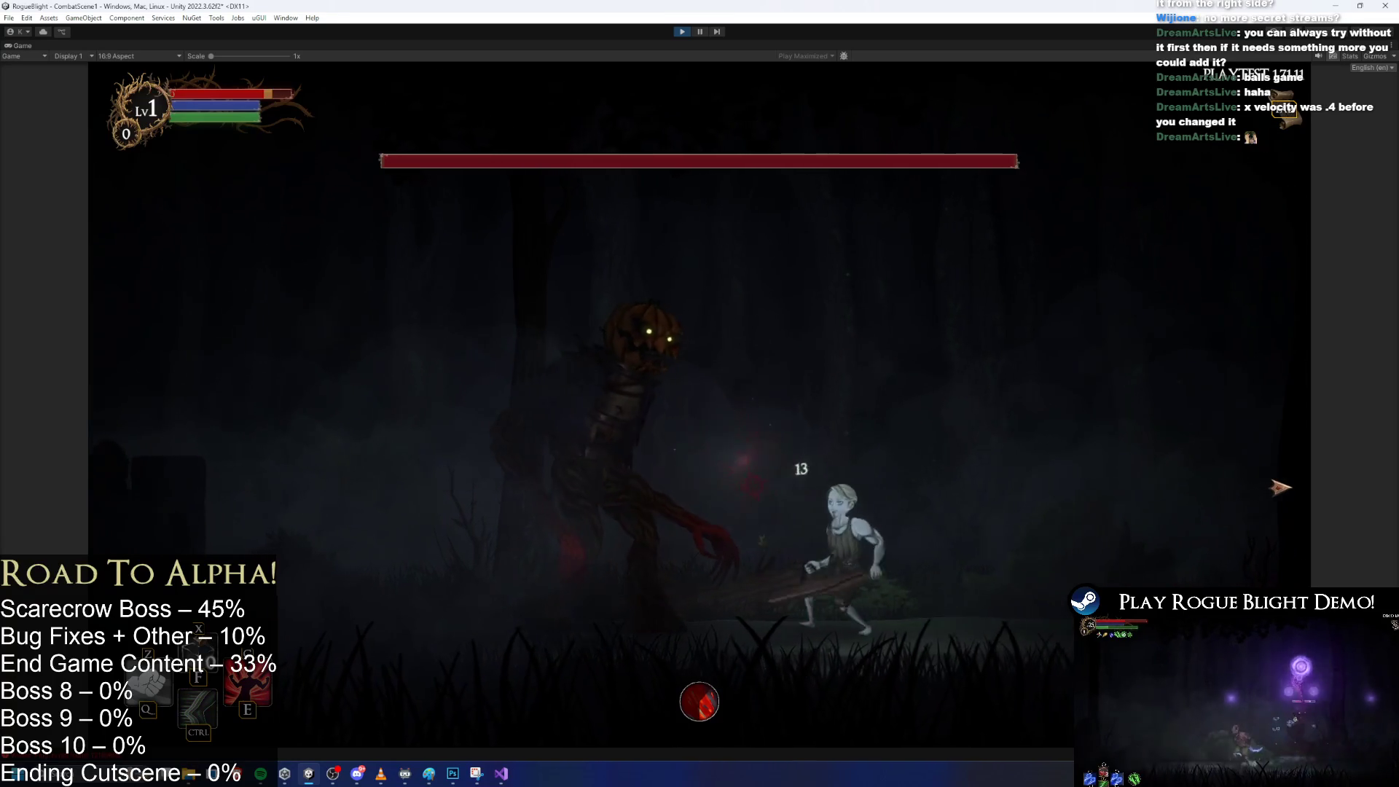
pyautogui.press('d')
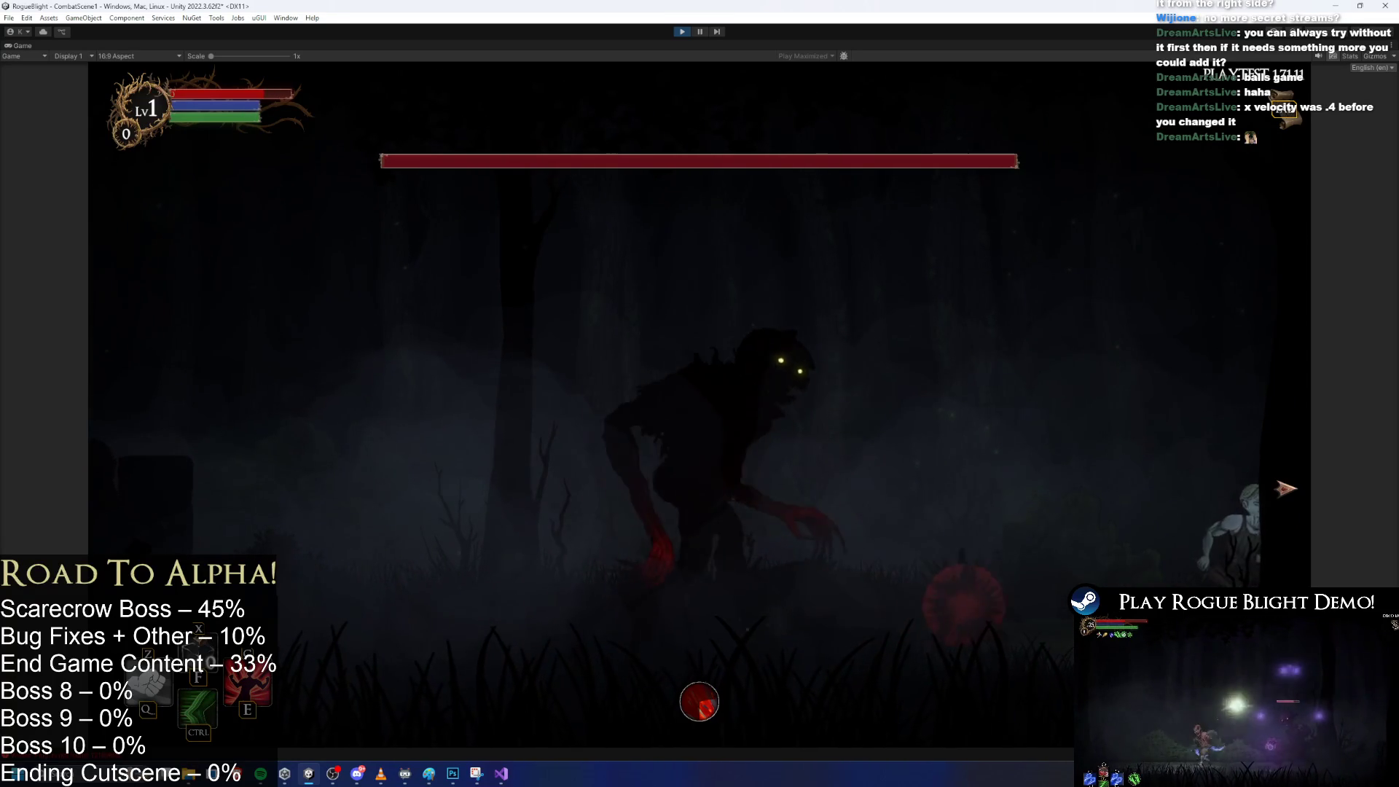
pyautogui.press('space')
pyautogui.press('a')
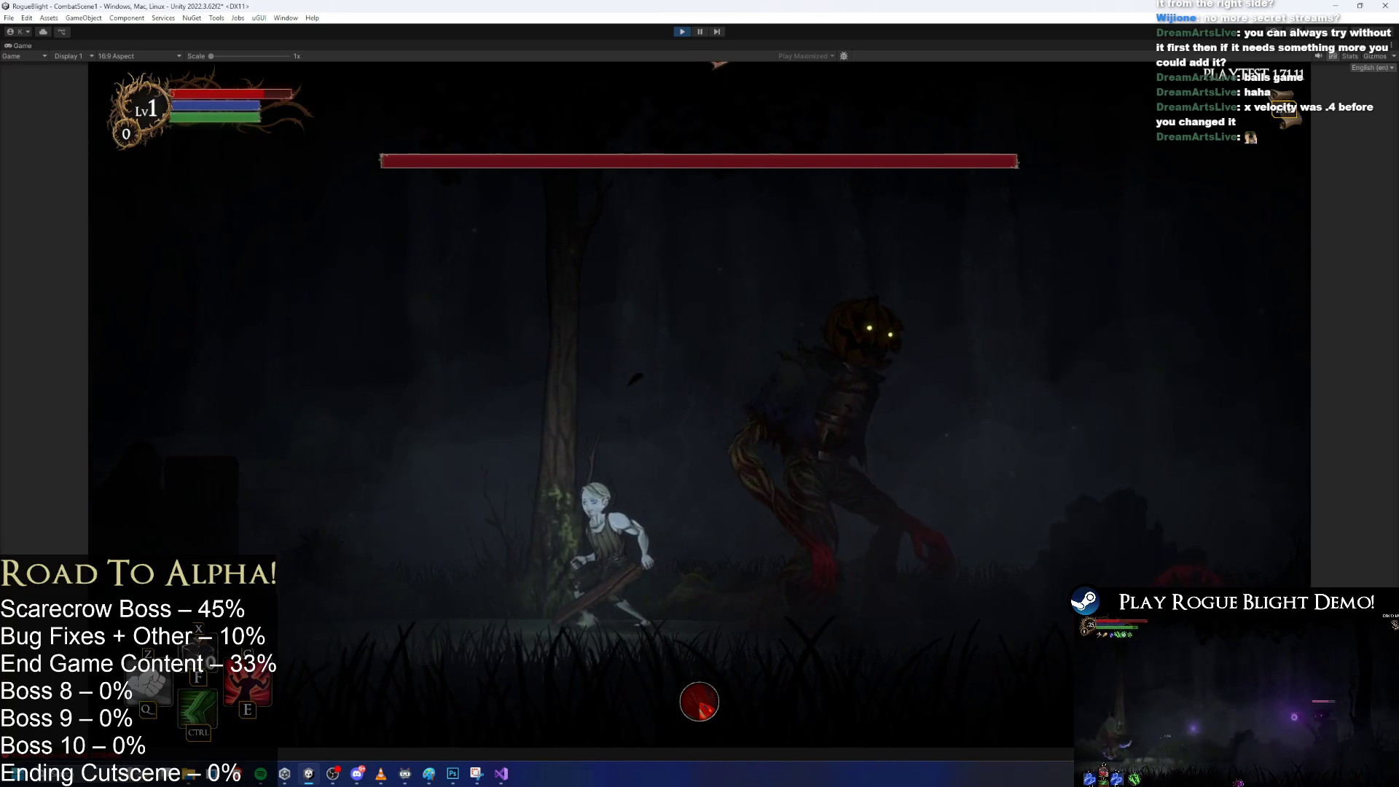
pyautogui.click(689, 32)
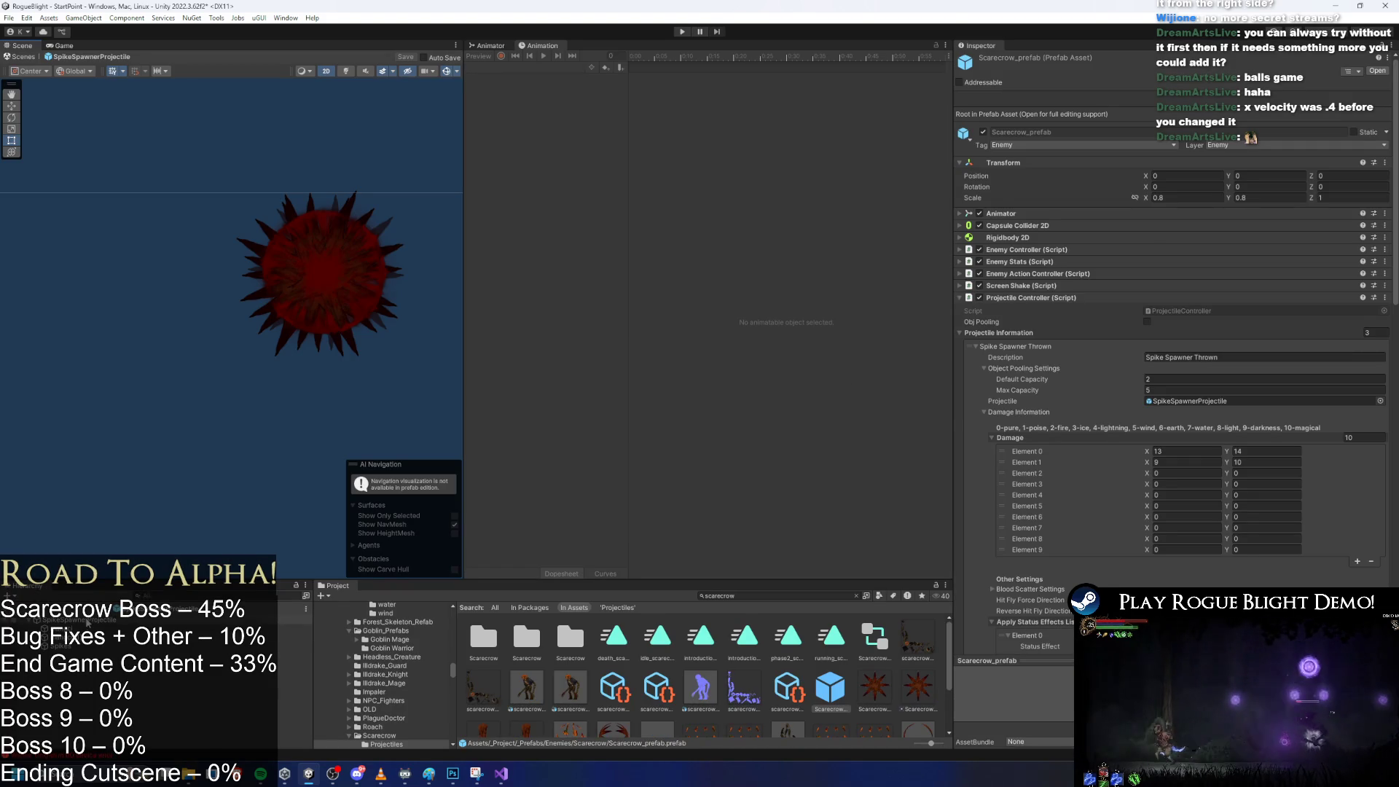
# Turn off Rotation by Speed and Rotation over Lifetime on all spike particle objects and save the prefab.
pyautogui.click(86, 622)
pyautogui.keyDown('shift'); pyautogui.click(80, 646); pyautogui.keyUp('shift')
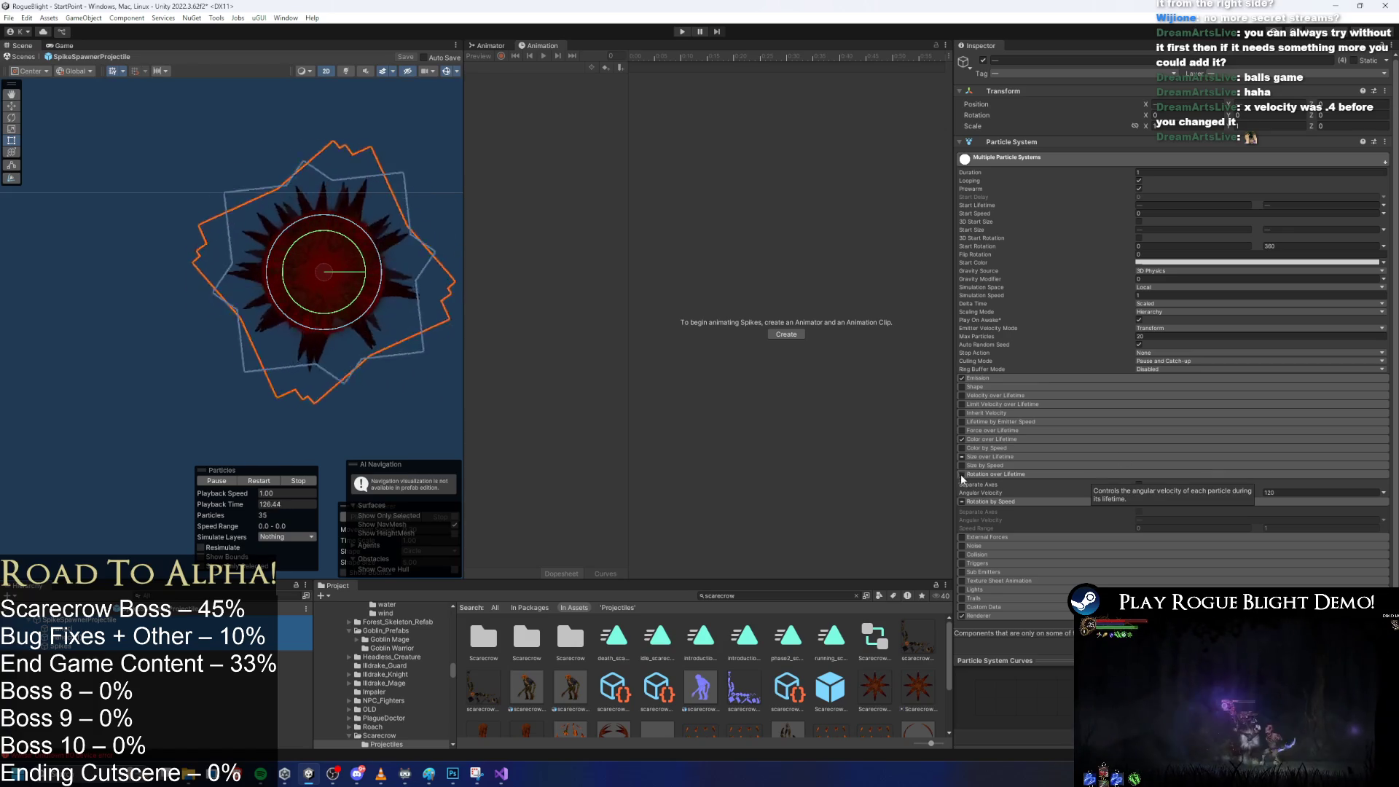
pyautogui.click(963, 503)
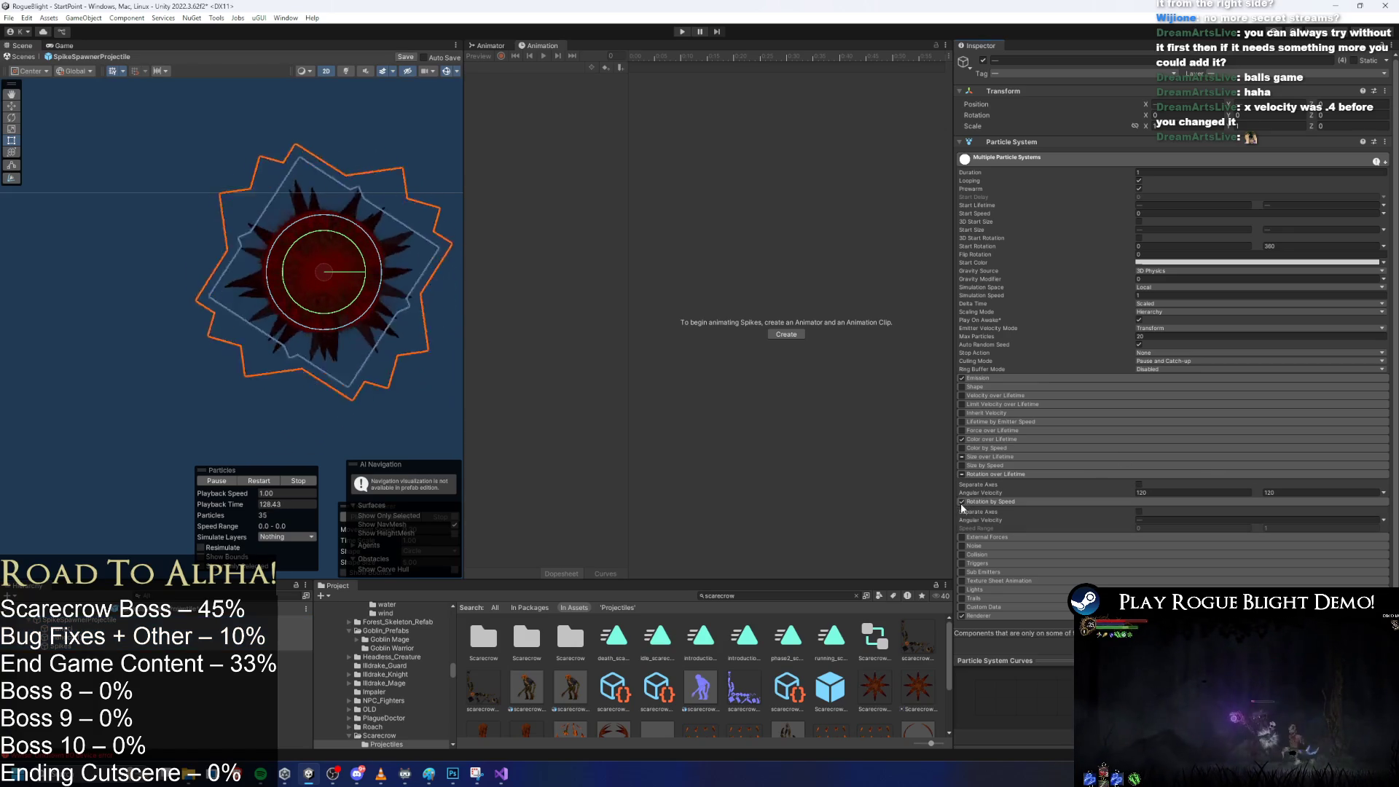
pyautogui.click(962, 503)
pyautogui.click(962, 475)
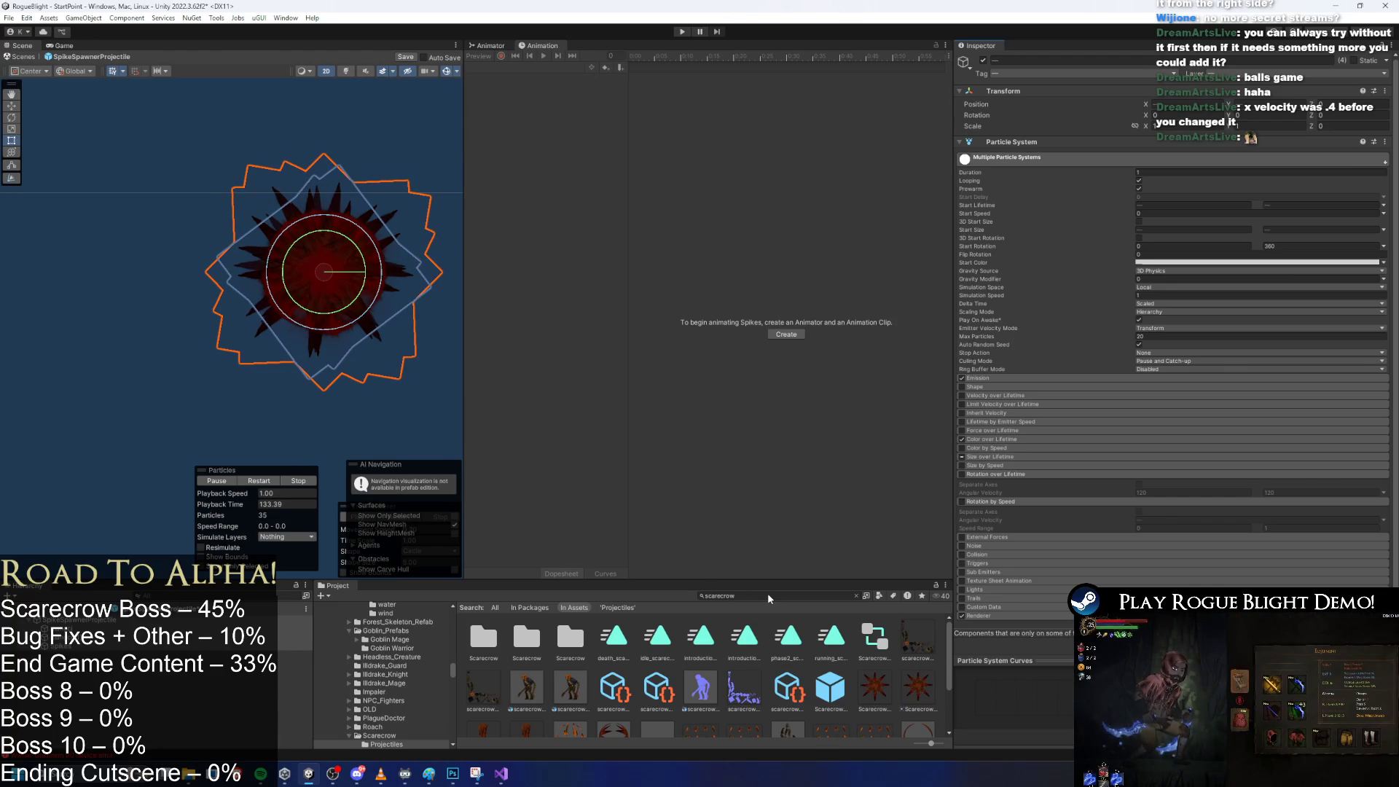
pyautogui.hotkey('ctrl', 's')
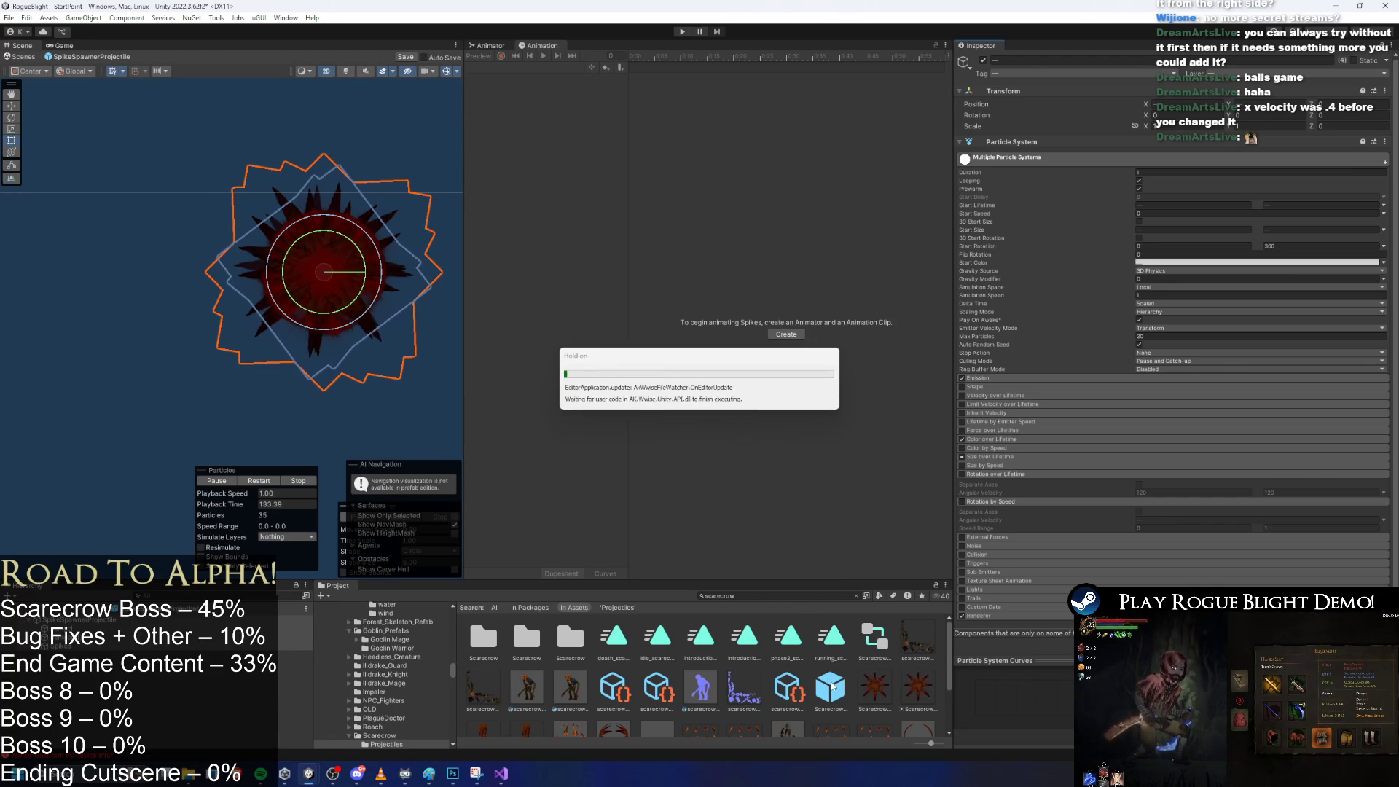
# Edit the Scarecrow projectile's Set Rotation X, save the prefab, and start play despite the prefab-mode warning.
pyautogui.doubleClick(833, 685)
pyautogui.scroll(-10, 1205, 504)
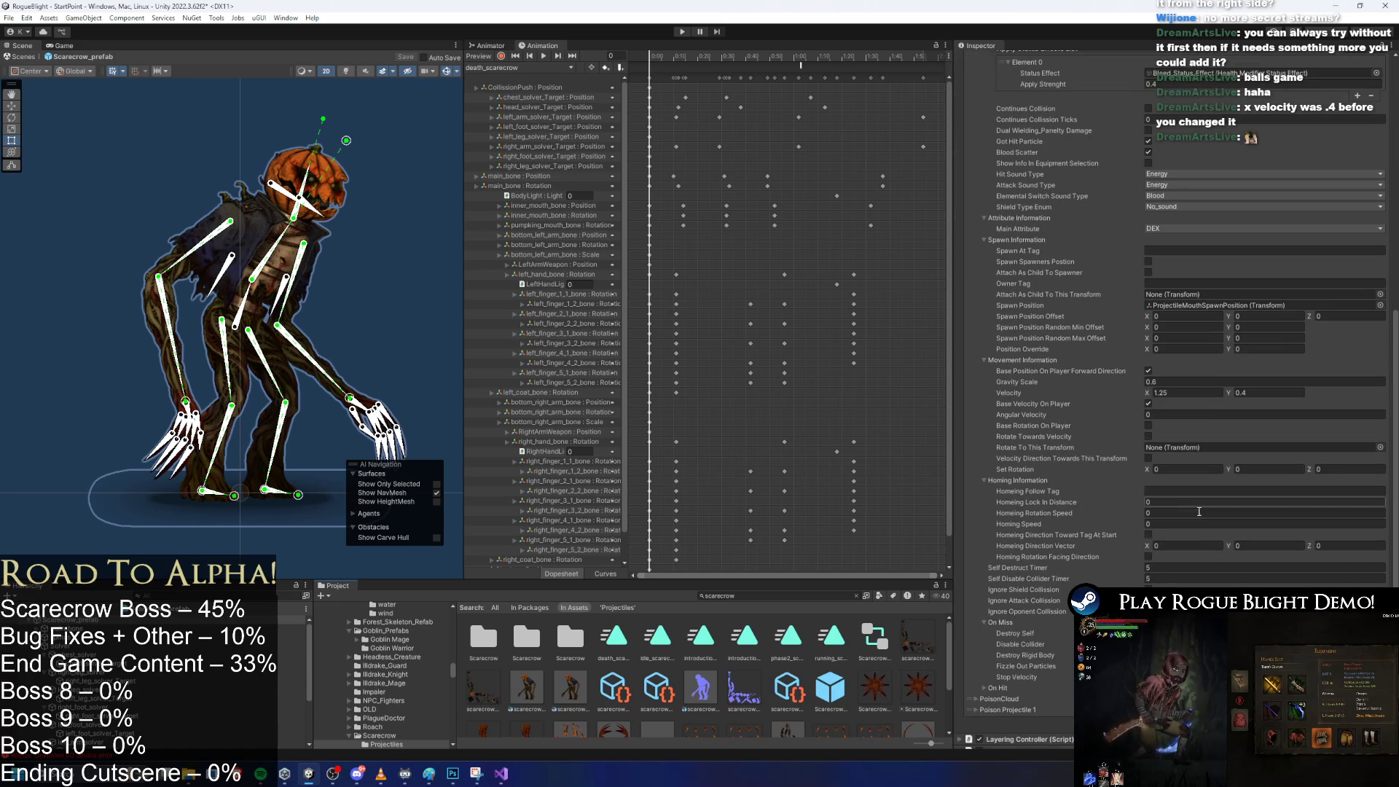
pyautogui.click(1188, 467)
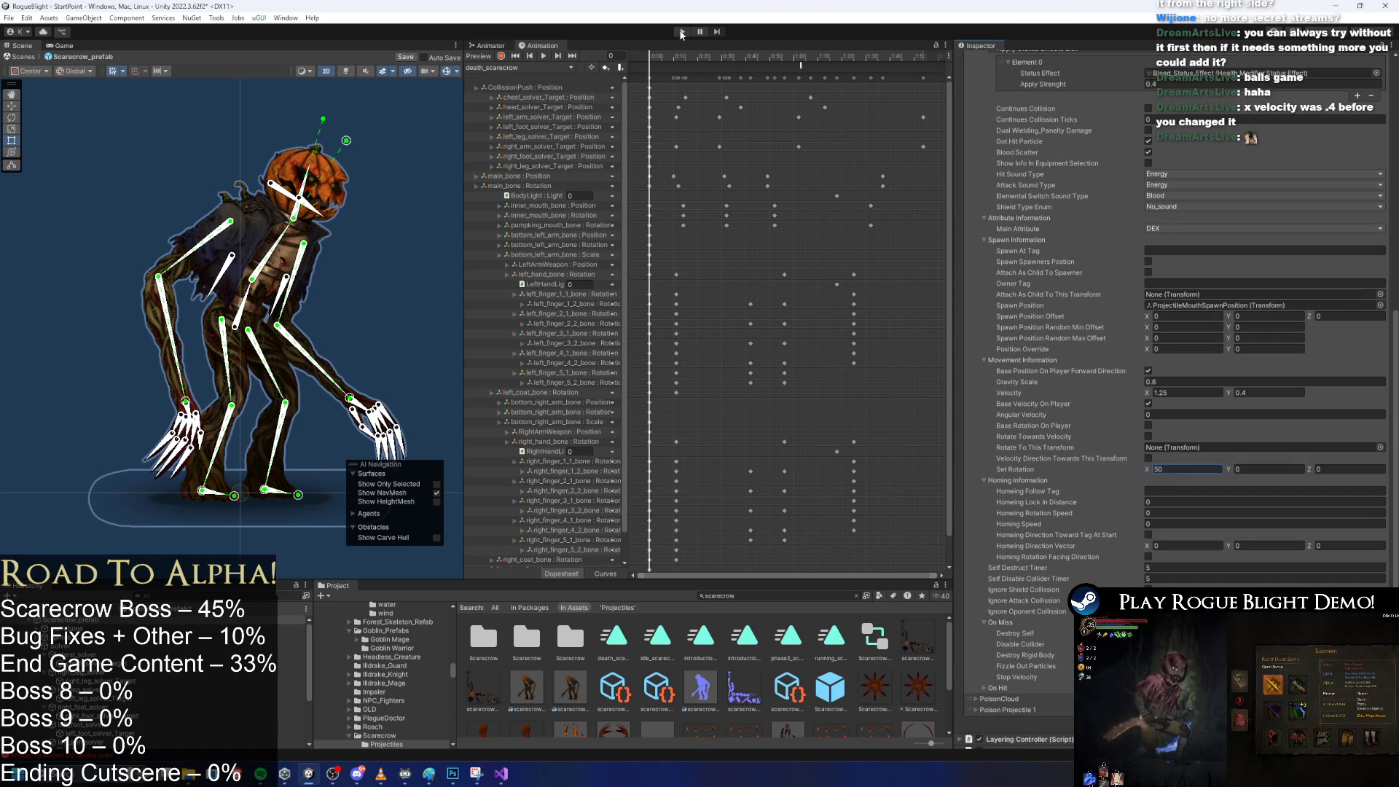
pyautogui.hotkey('ctrl', 's')
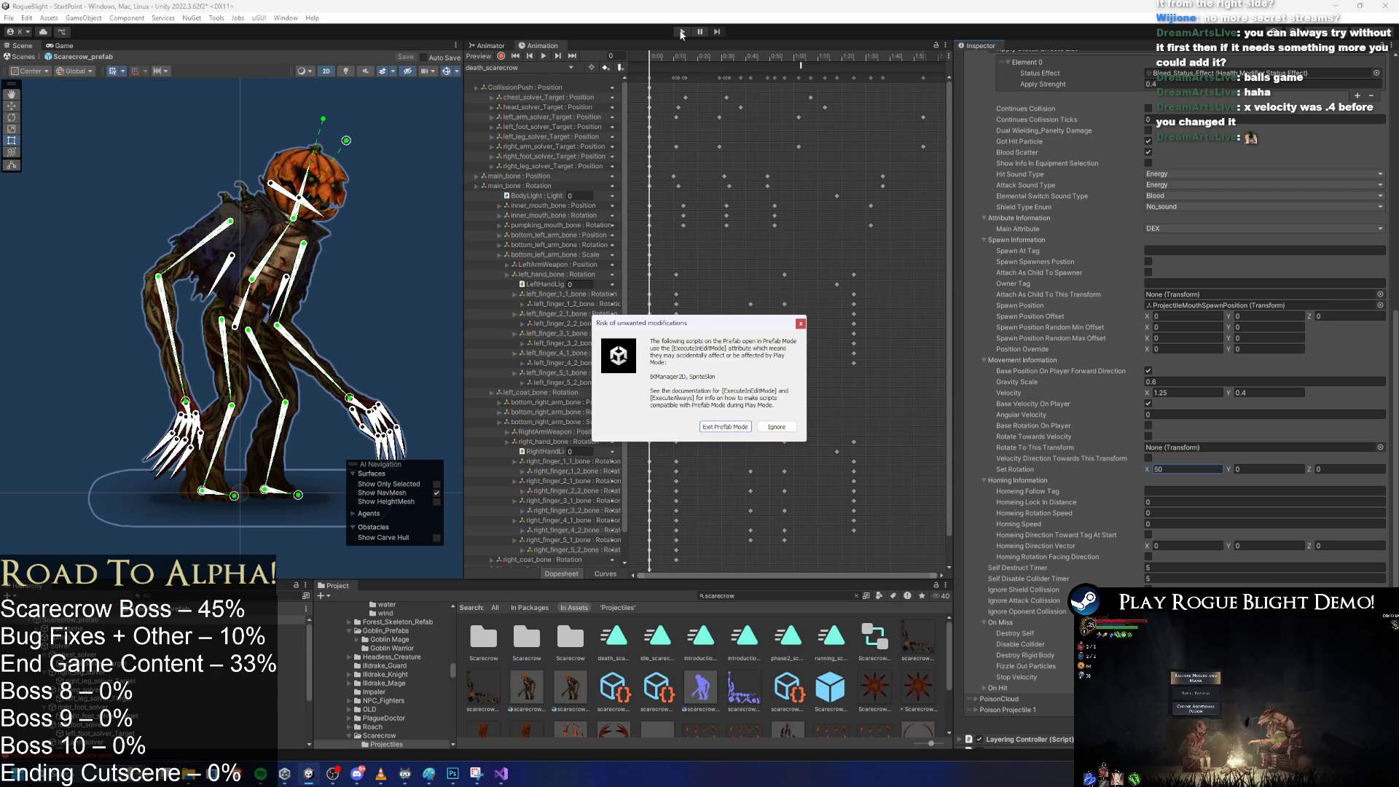
pyautogui.press('Return')
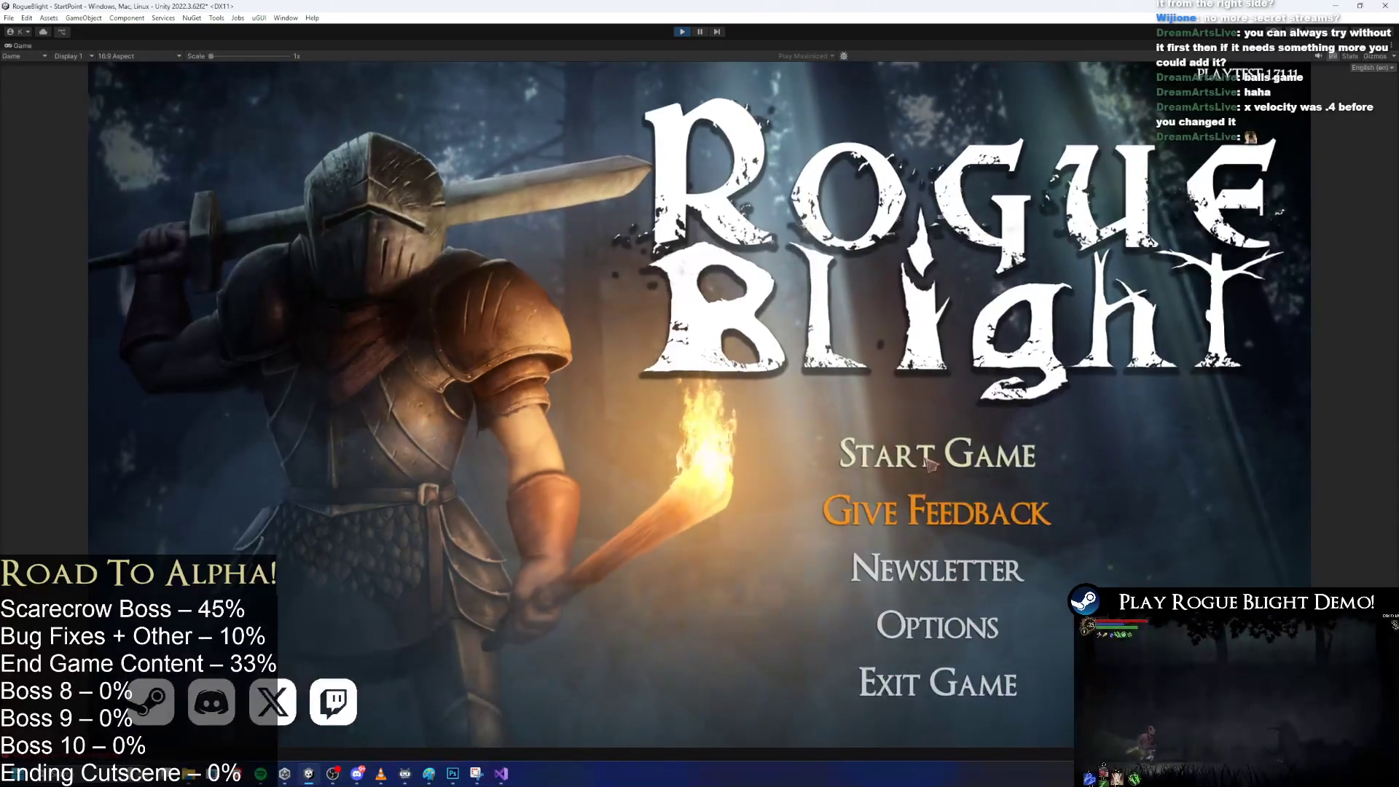
# Start a game in the first save slot, dodge the red spiky balls with jumps and dashes, then pause.
pyautogui.click(938, 453)
pyautogui.click(977, 387)
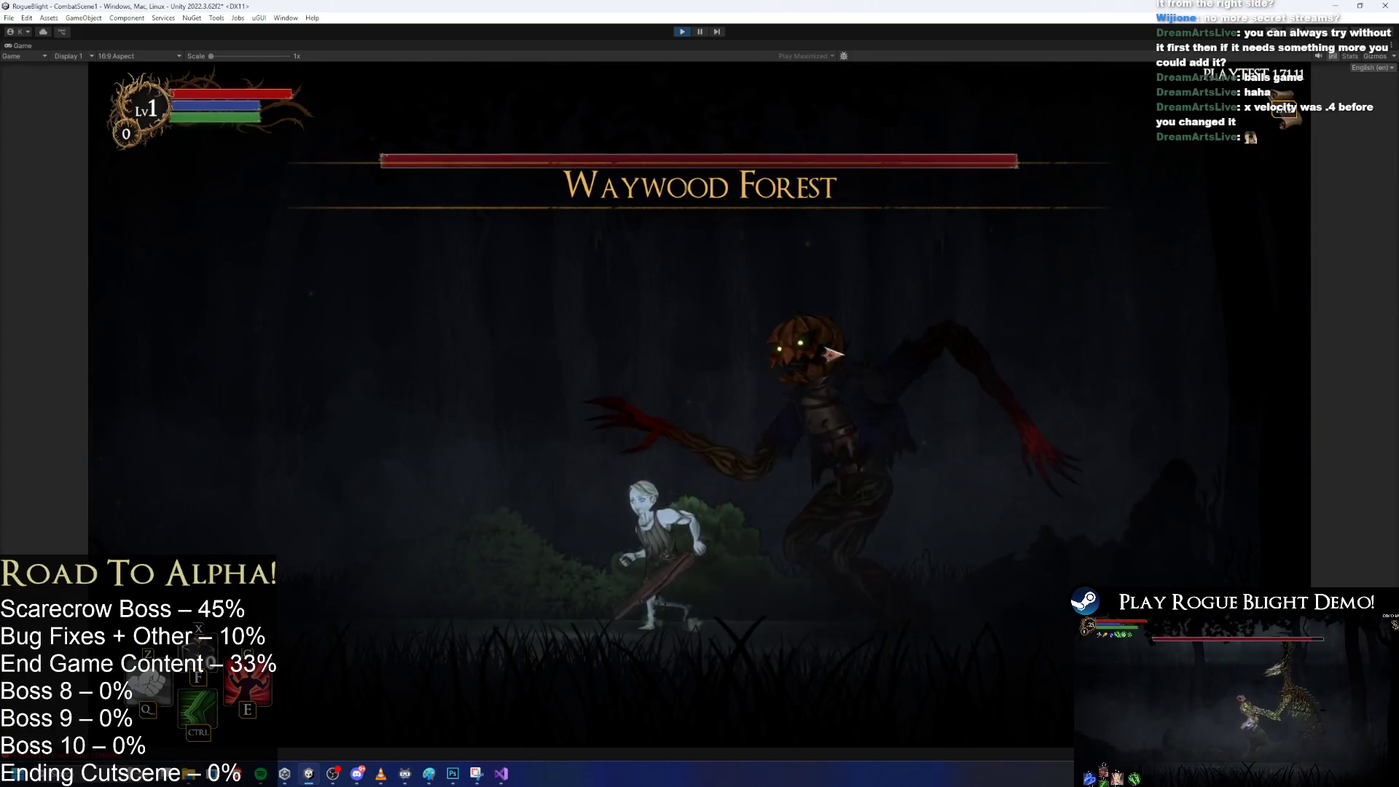
pyautogui.press('a')
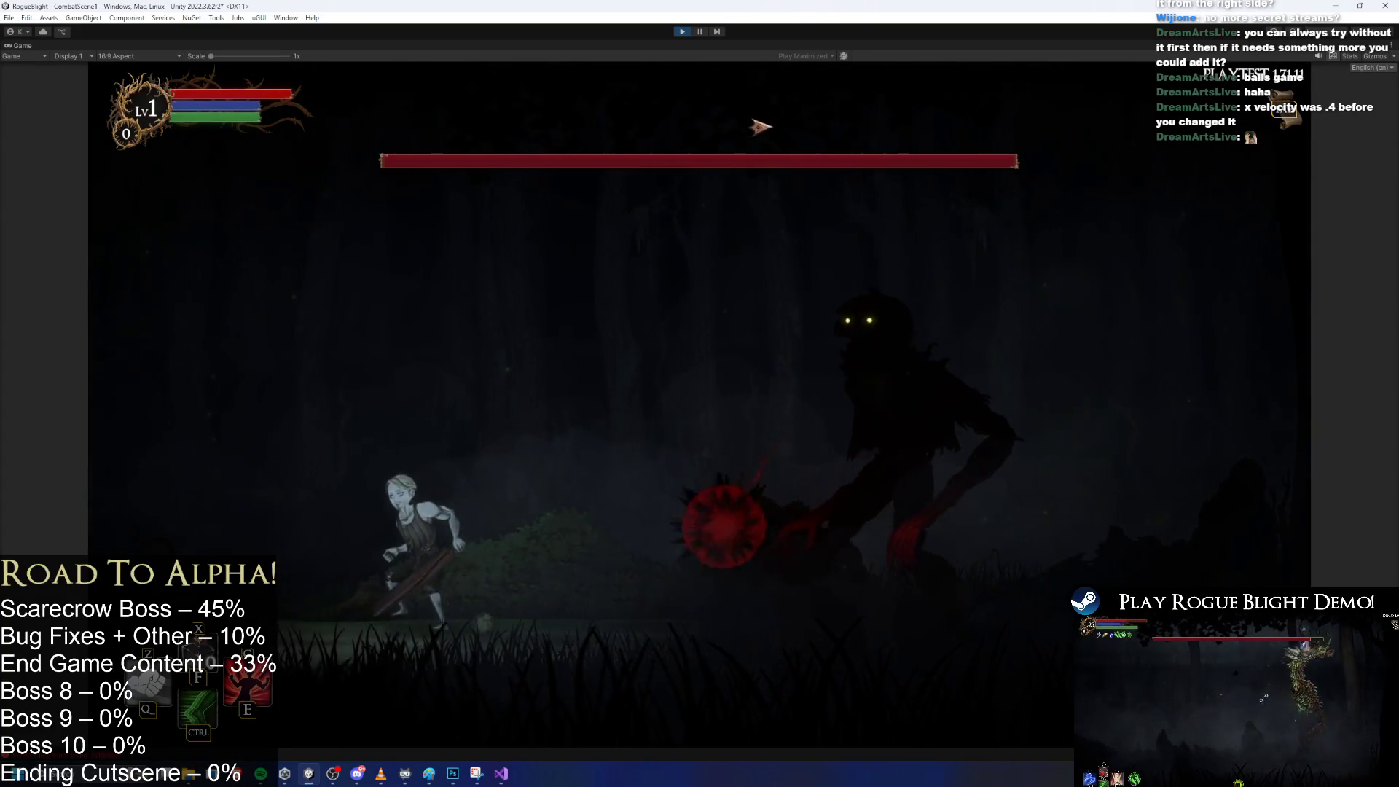
pyautogui.press('space')
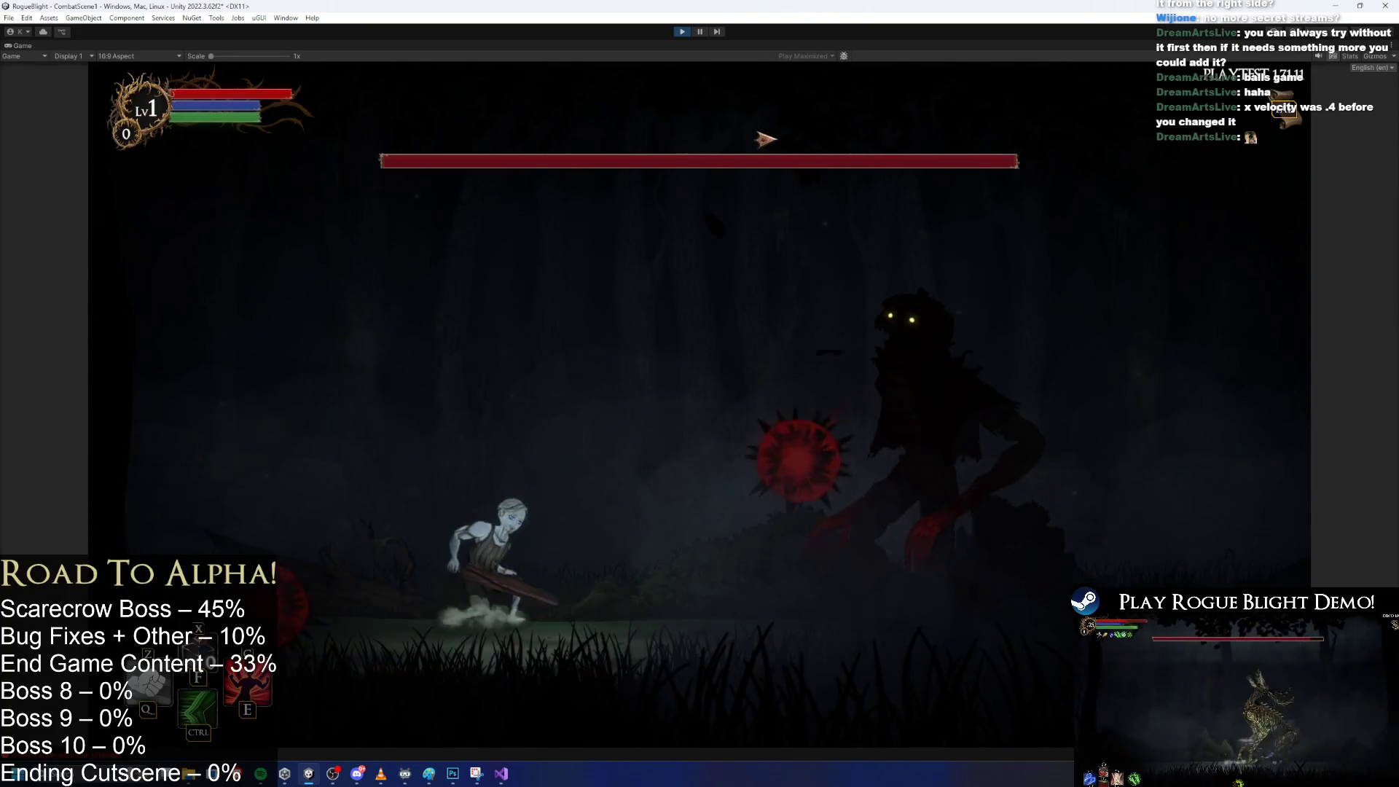
pyautogui.press('space')
pyautogui.press('ctrl')
pyautogui.press('d')
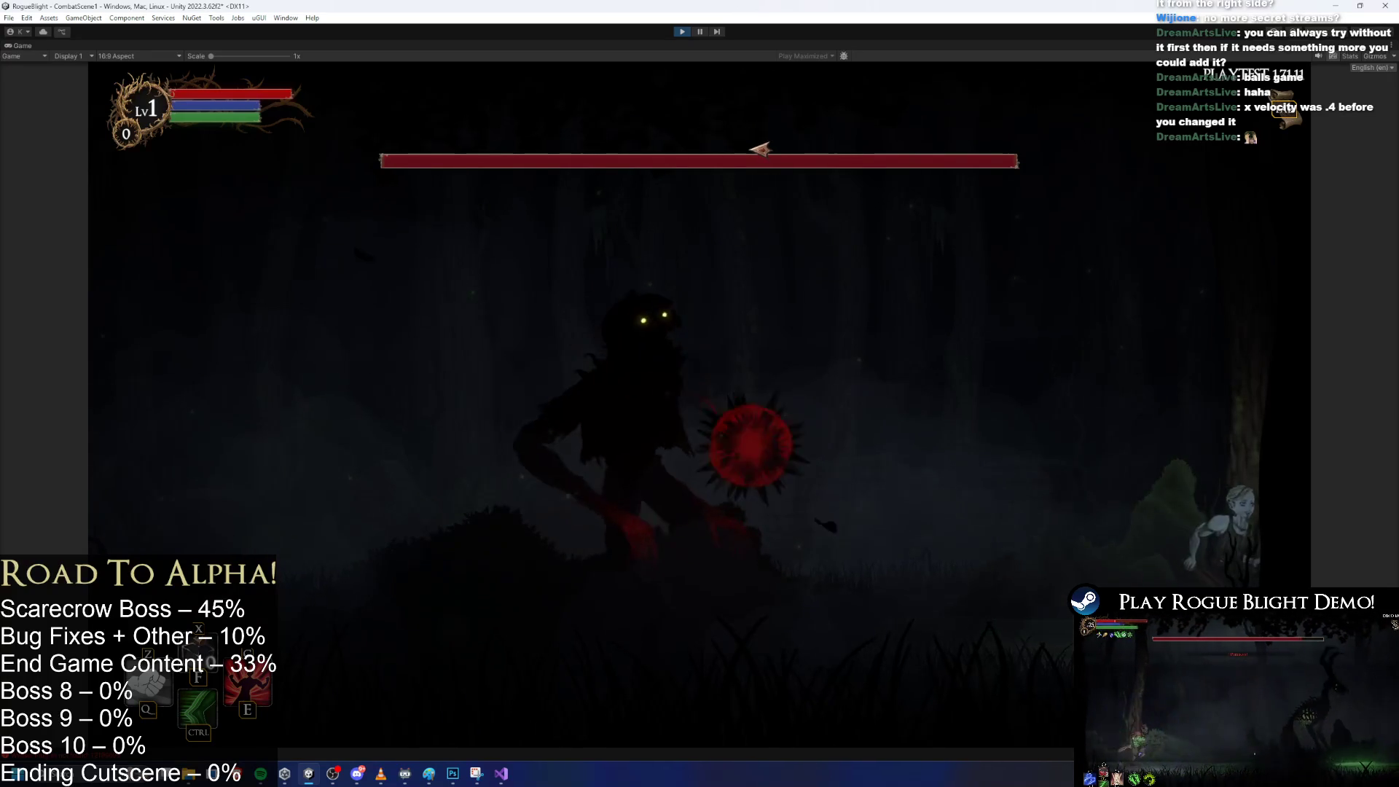
pyautogui.press('space')
pyautogui.press('a')
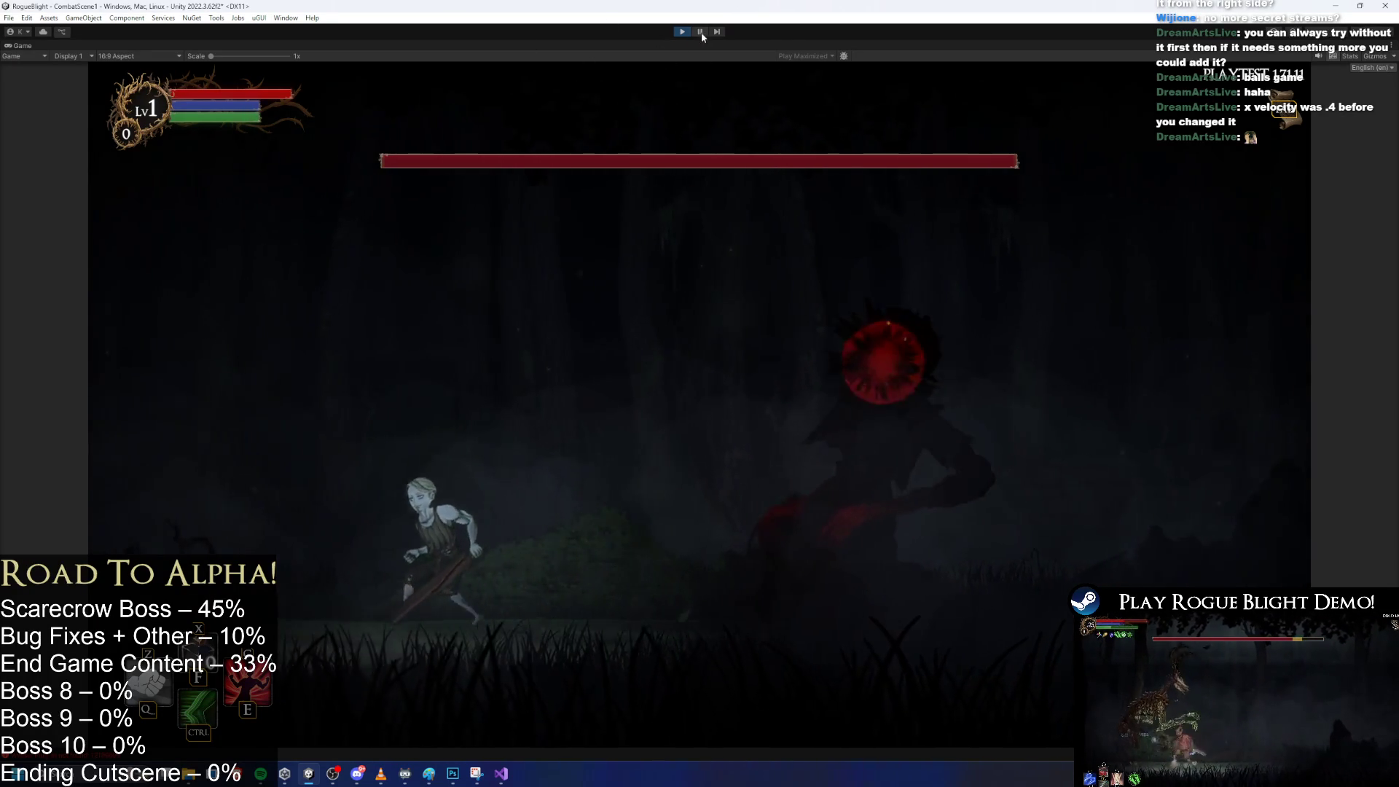
pyautogui.hotkey('ctrl', 'shift', 'p')
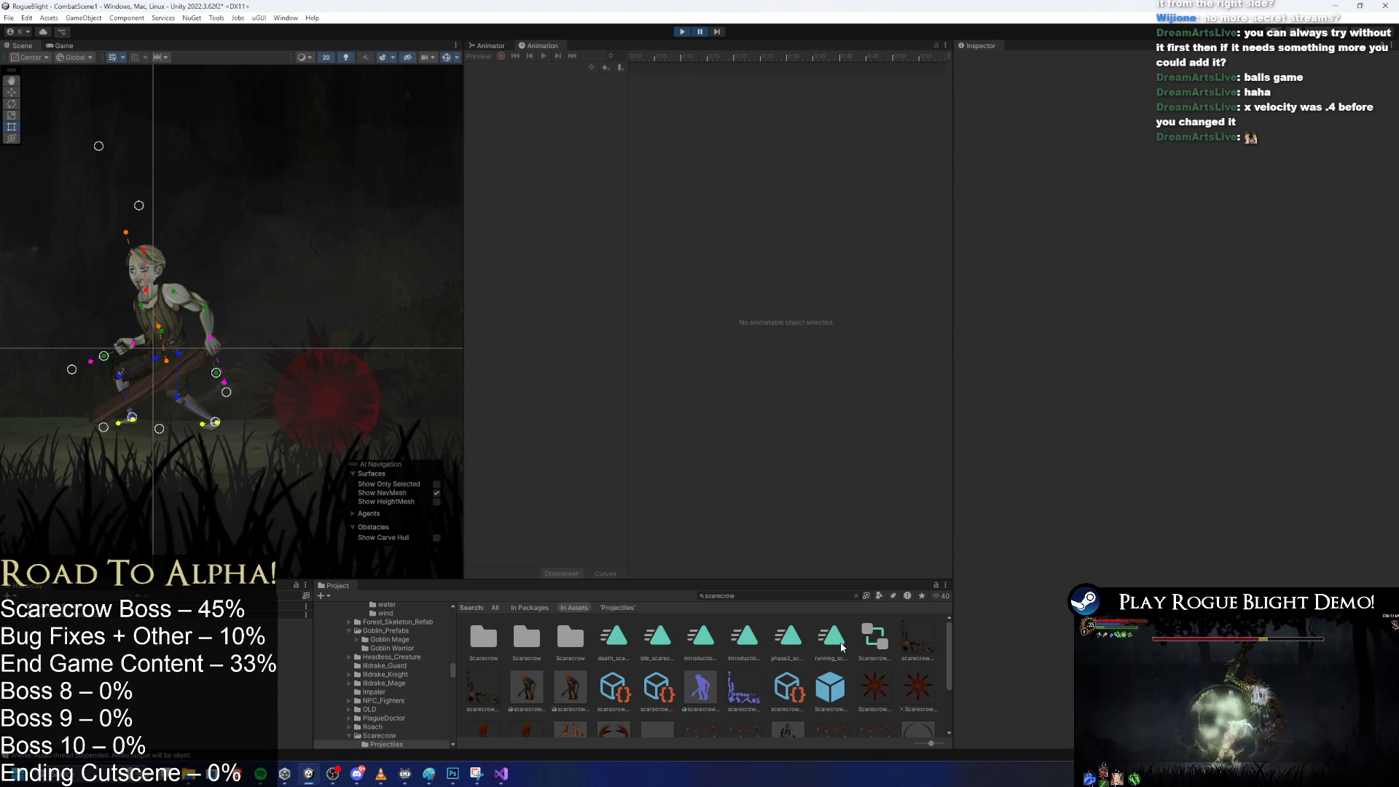
# Exit play mode, open SpikeSpawnerProjectile via Scarecrow_prefab, and rotate the projectile around Z.
pyautogui.click(685, 32)
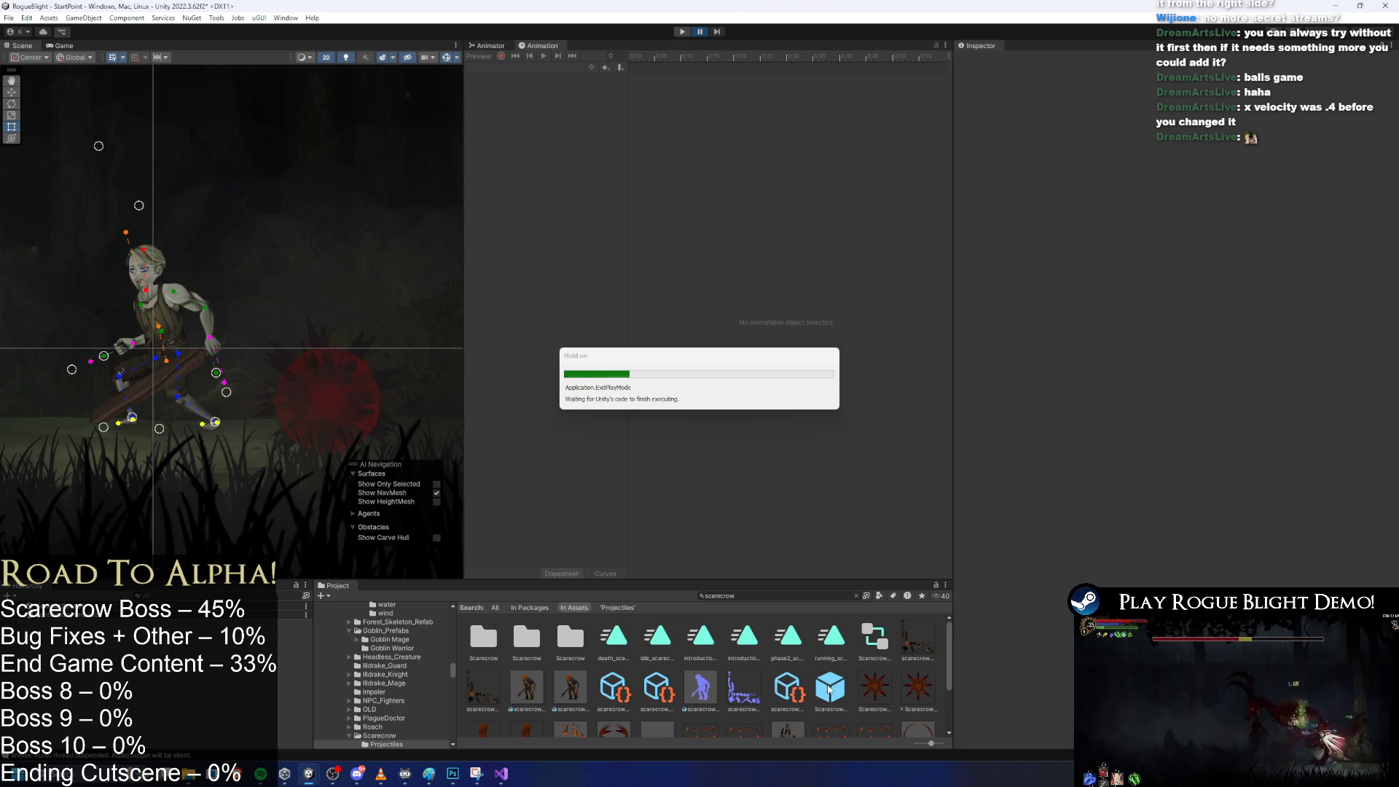
pyautogui.doubleClick(839, 685)
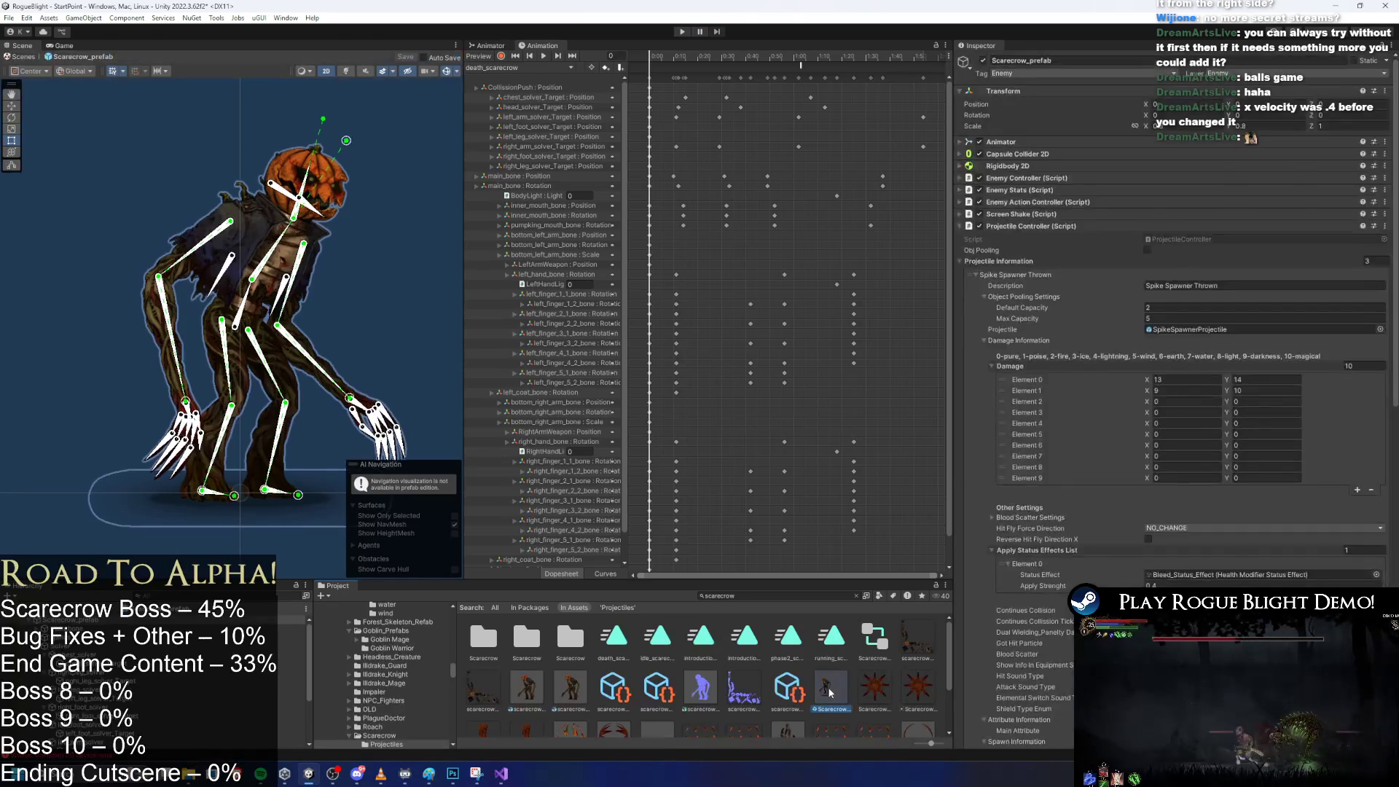
pyautogui.click(1155, 330)
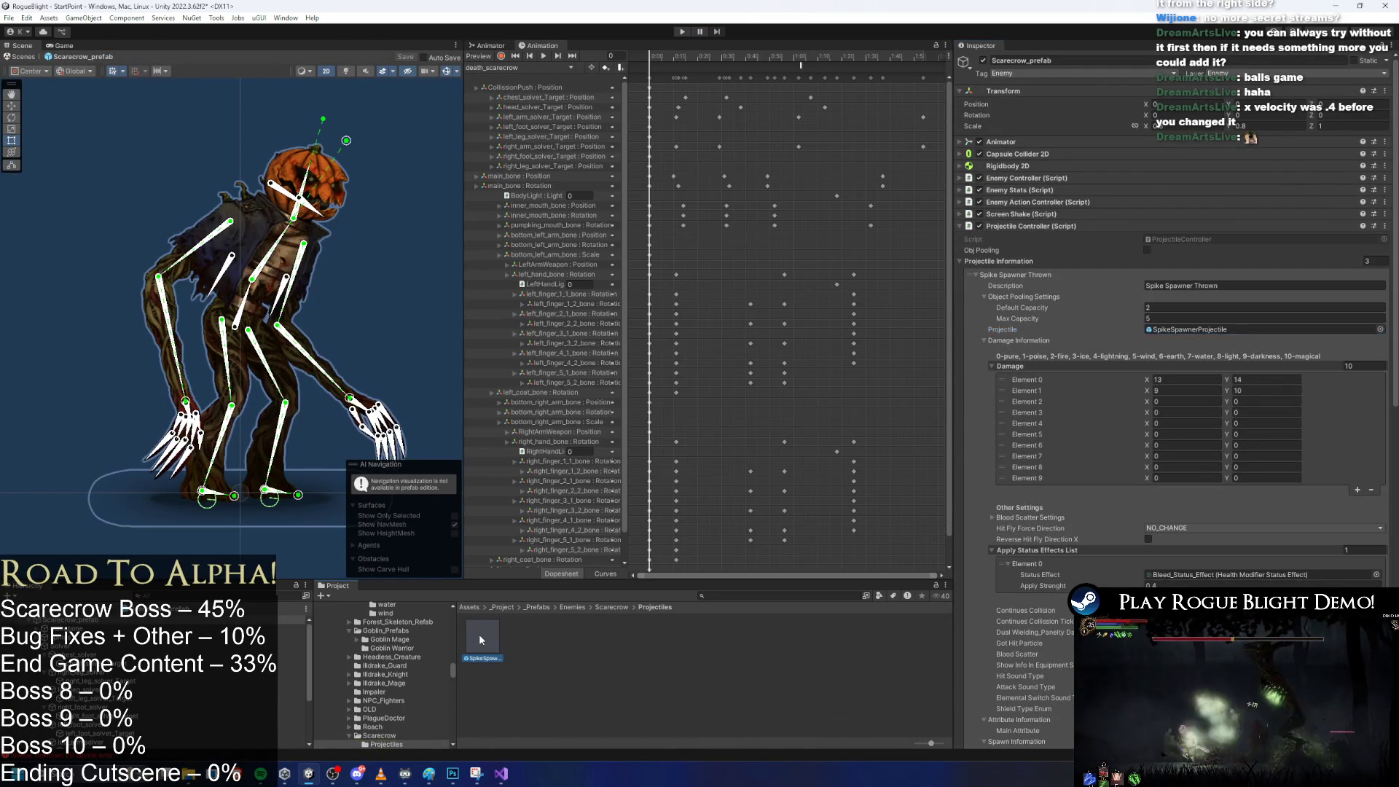
pyautogui.doubleClick(479, 638)
pyautogui.press('e')
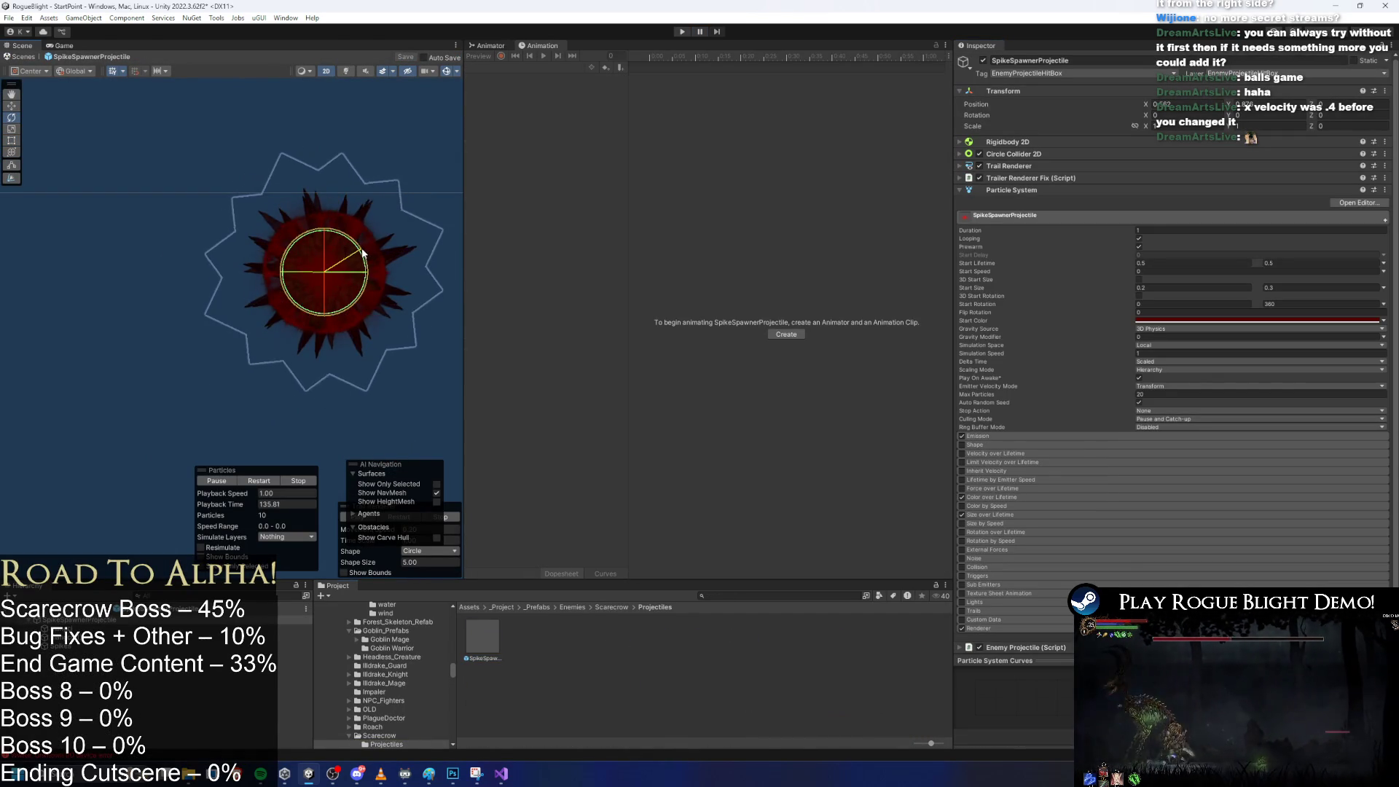
pyautogui.moveTo(343, 353)
pyautogui.mouseDown()
pyautogui.moveTo(382, 274)
pyautogui.moveTo(361, 306)
pyautogui.mouseUp()
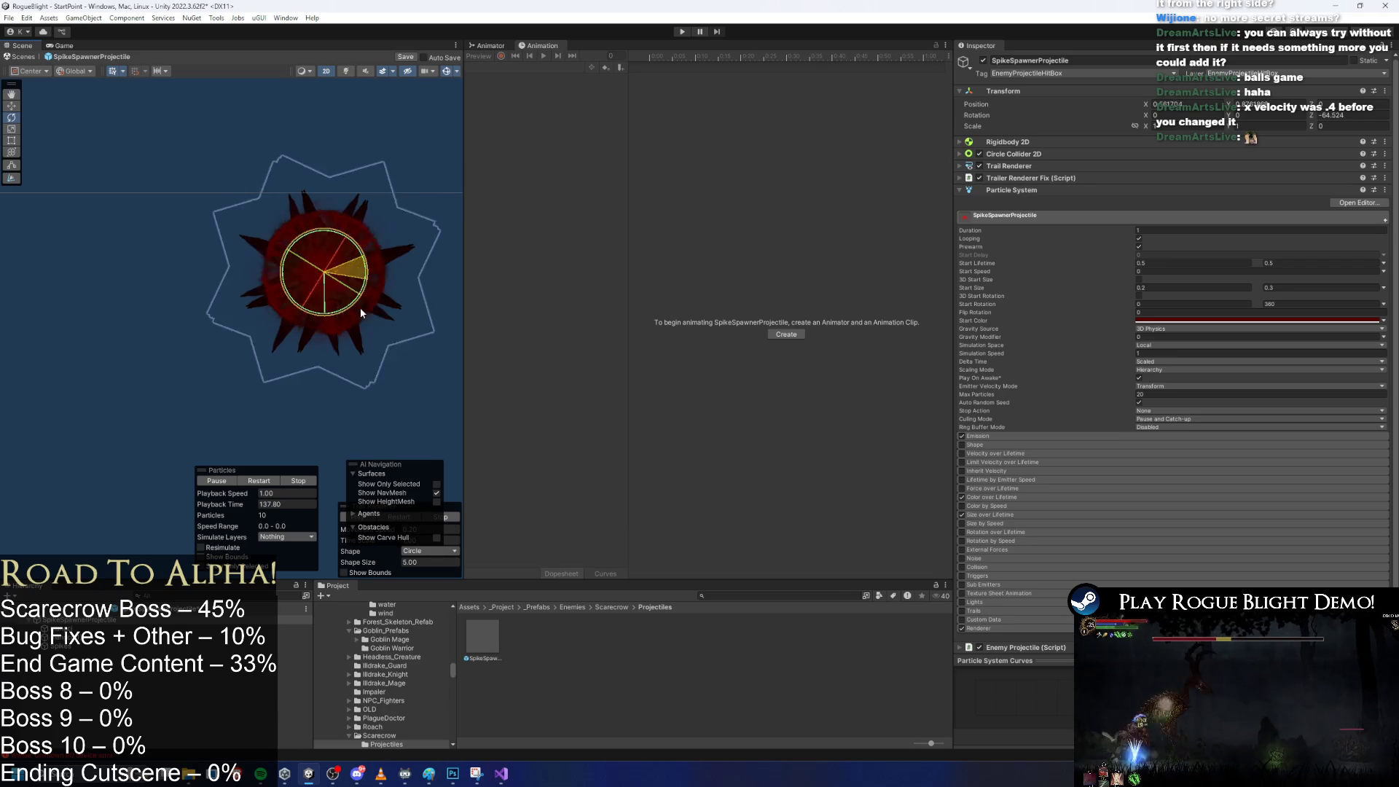
# Set the mangci particle system's emitter velocity mode to Rigidbody, keeping delta time Scaled.
pyautogui.click(125, 626)
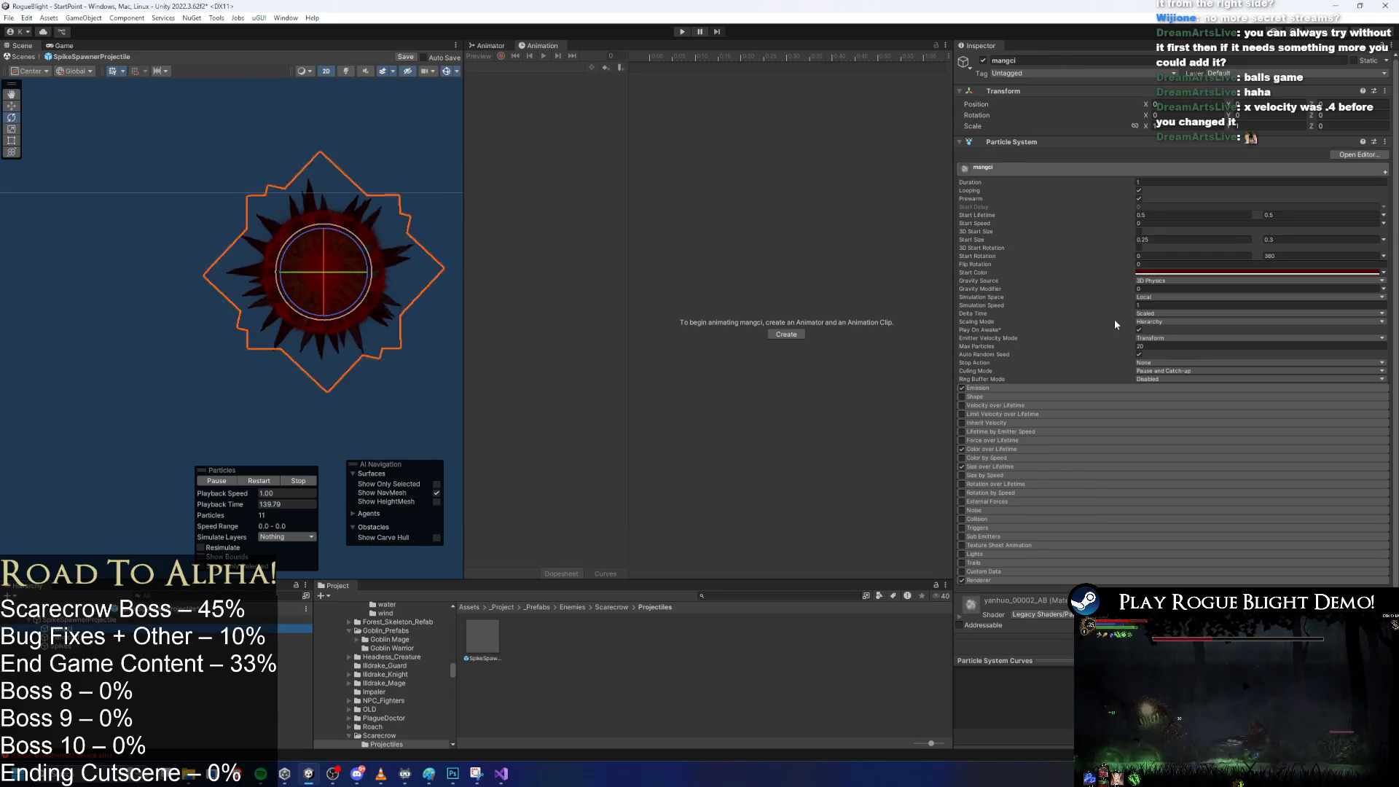
pyautogui.click(1160, 337)
pyautogui.click(1168, 361)
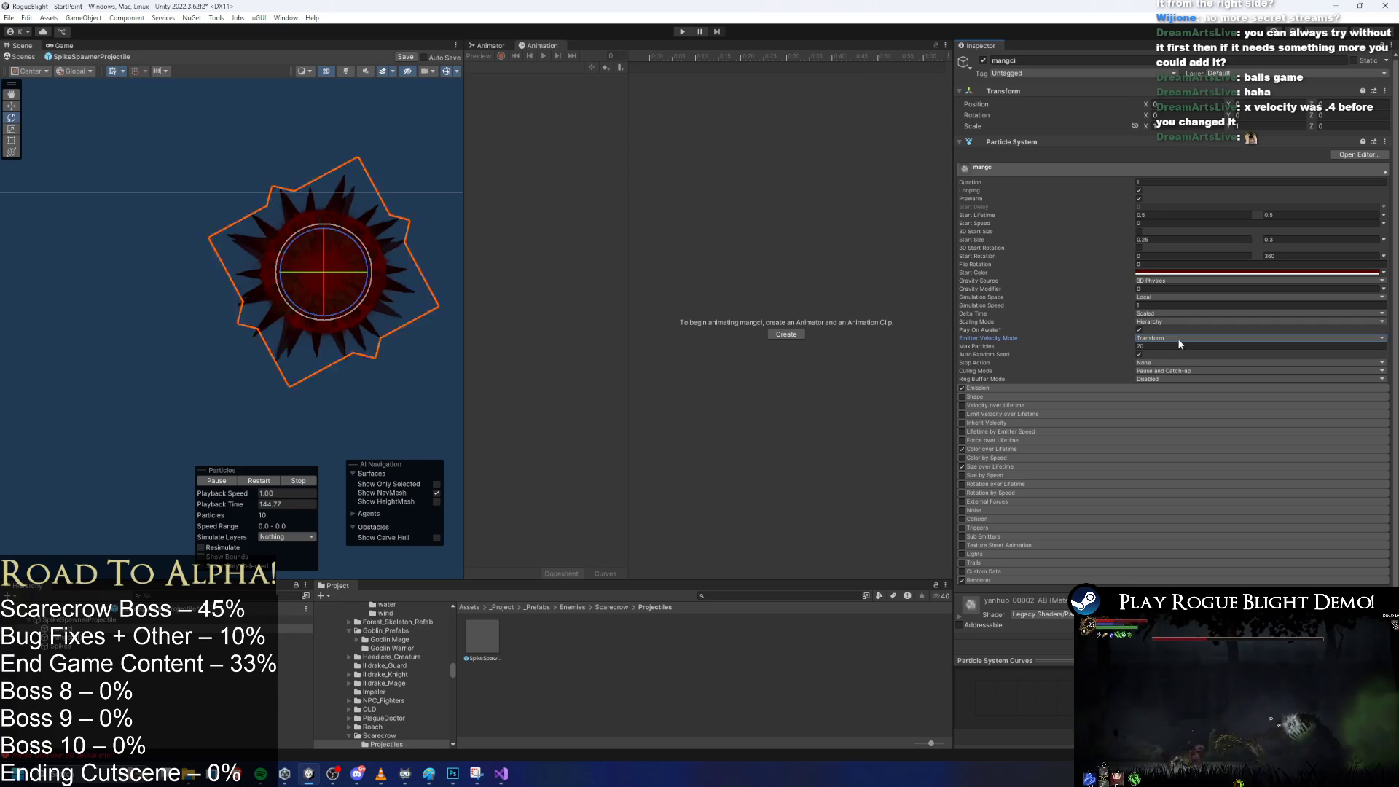
pyautogui.click(1146, 314)
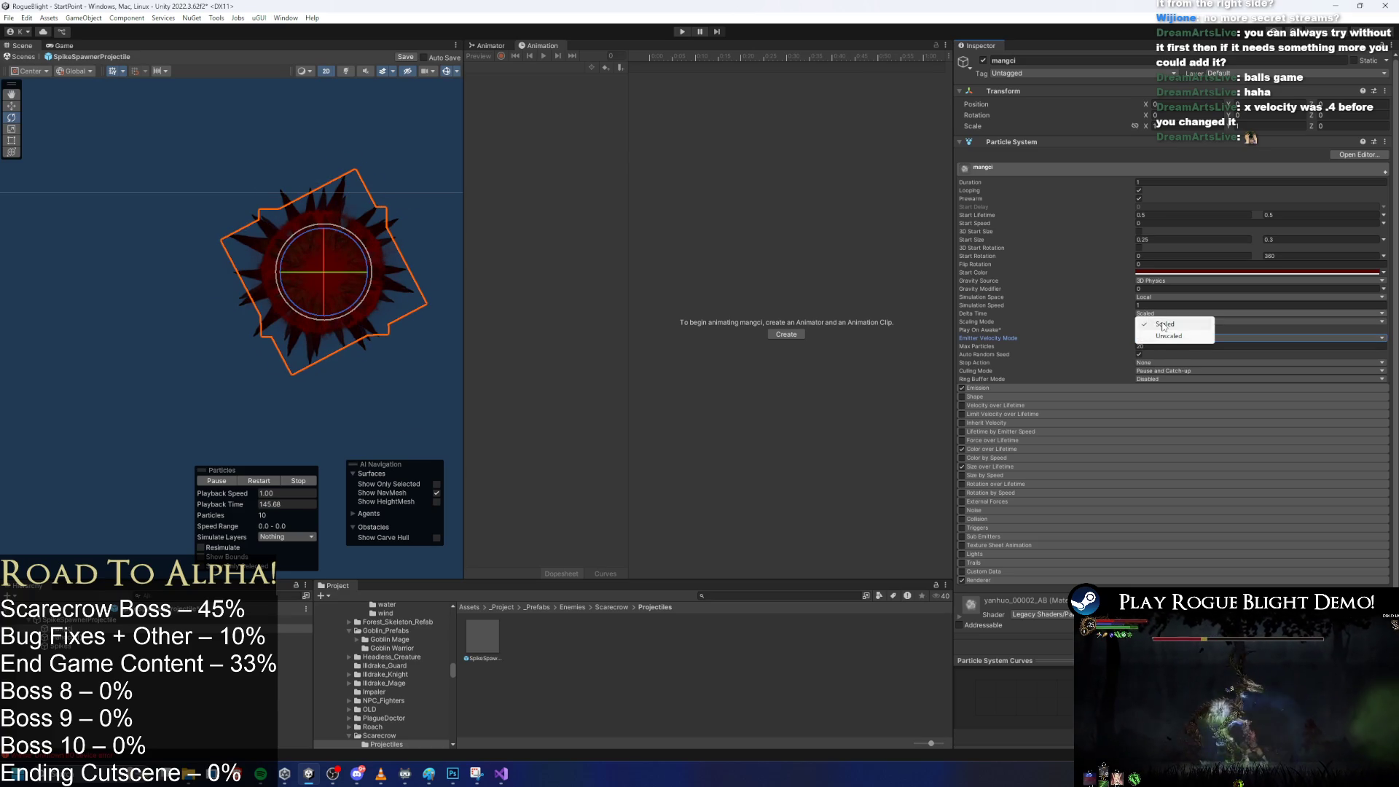
pyautogui.click(1164, 327)
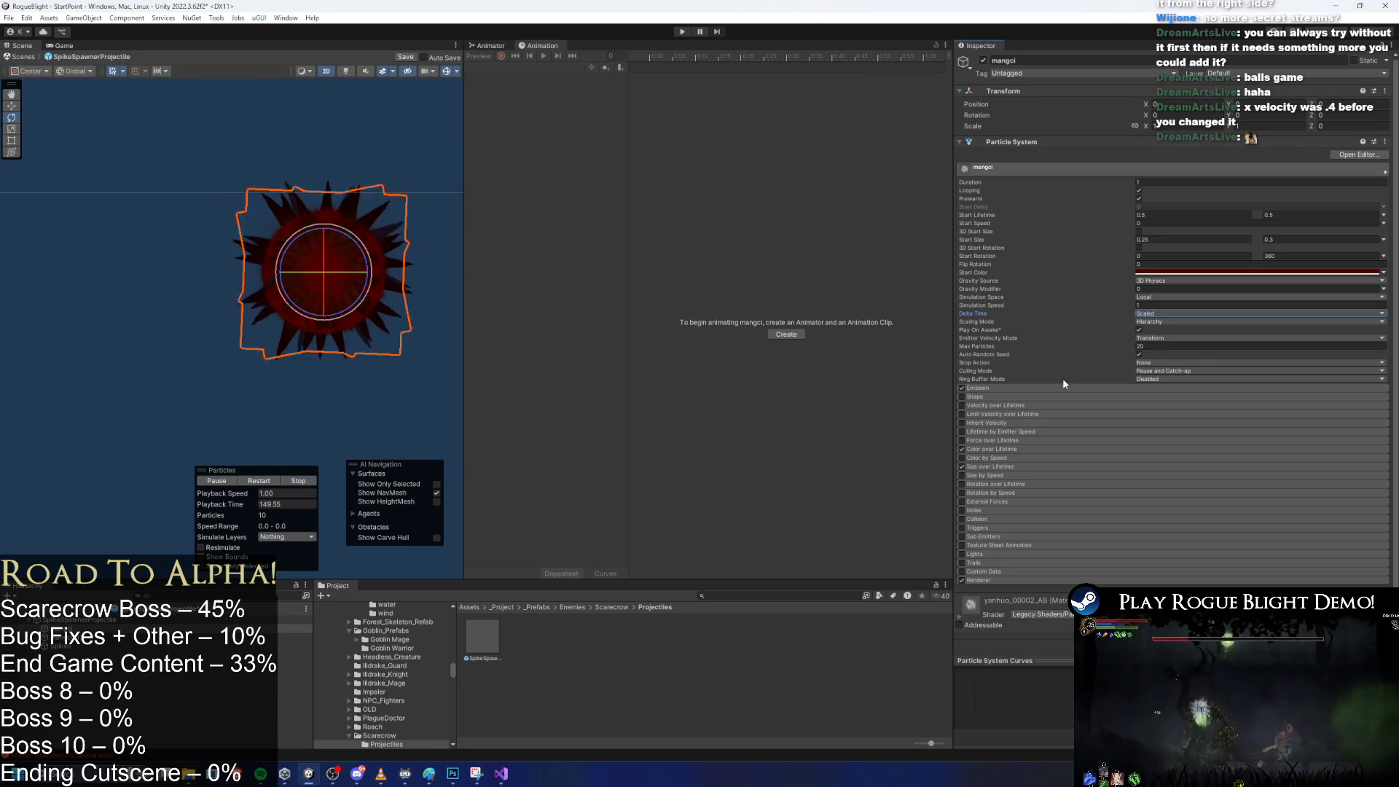
# Check the Renderer's render alignment options, then select the root together with Spikes.
pyautogui.click(999, 580)
pyautogui.scroll(-5, 1093, 554)
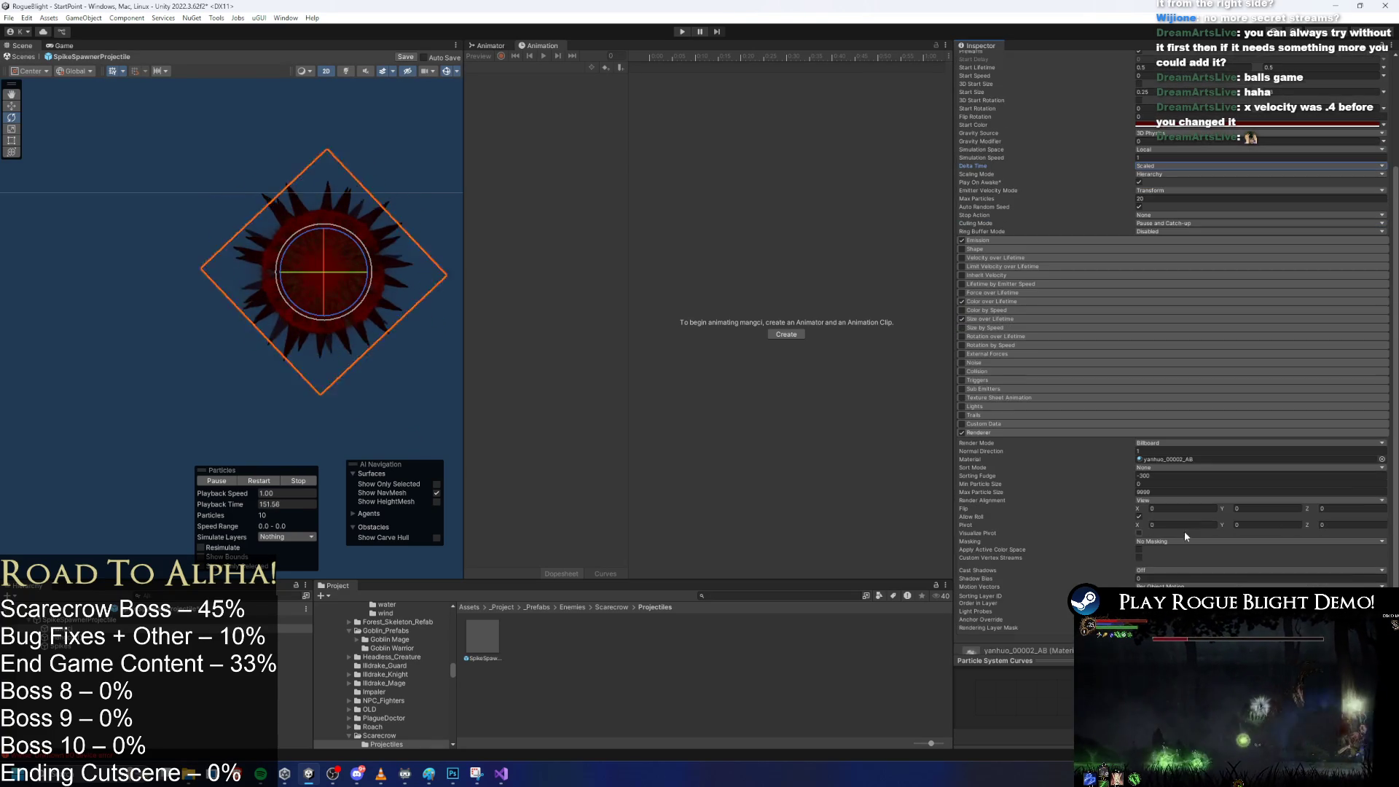
pyautogui.click(1166, 501)
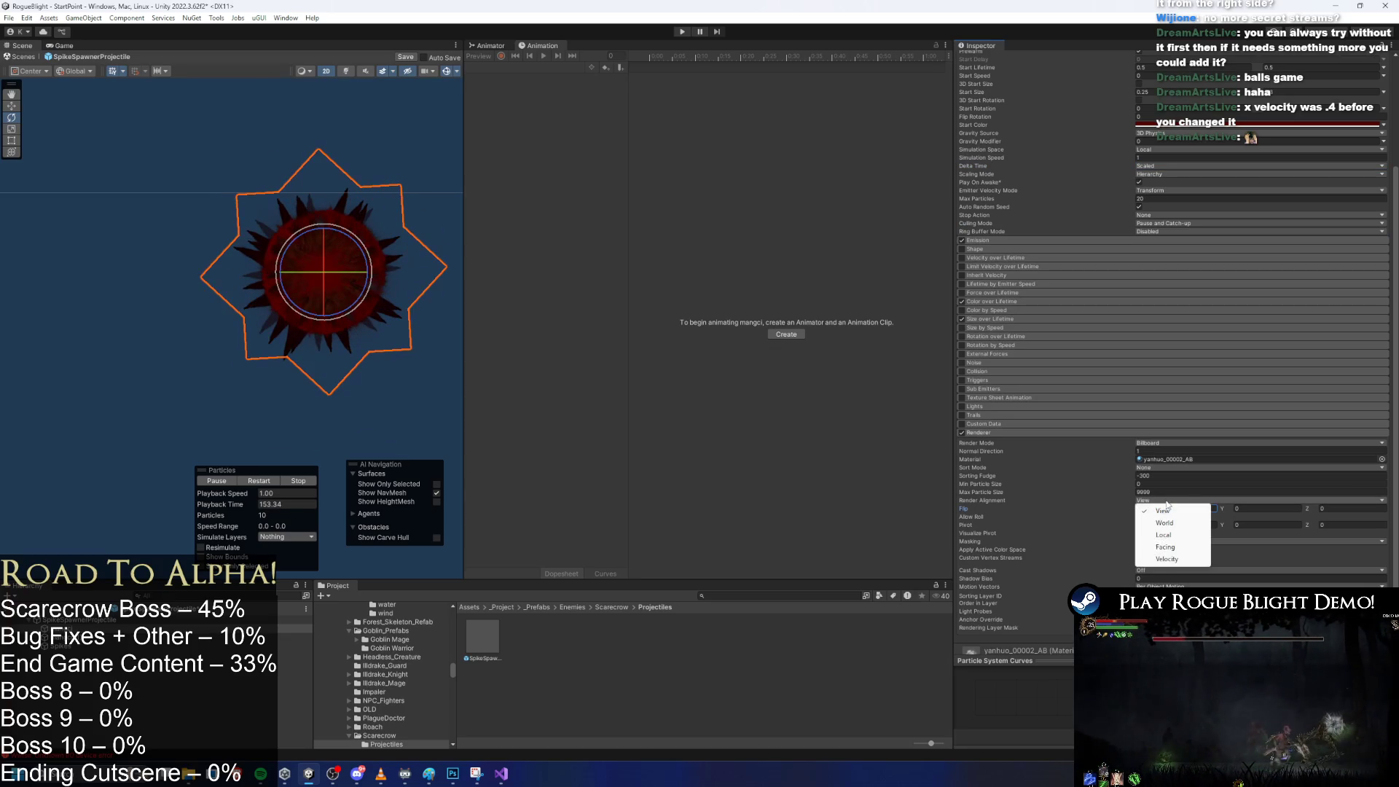
pyautogui.click(103, 622)
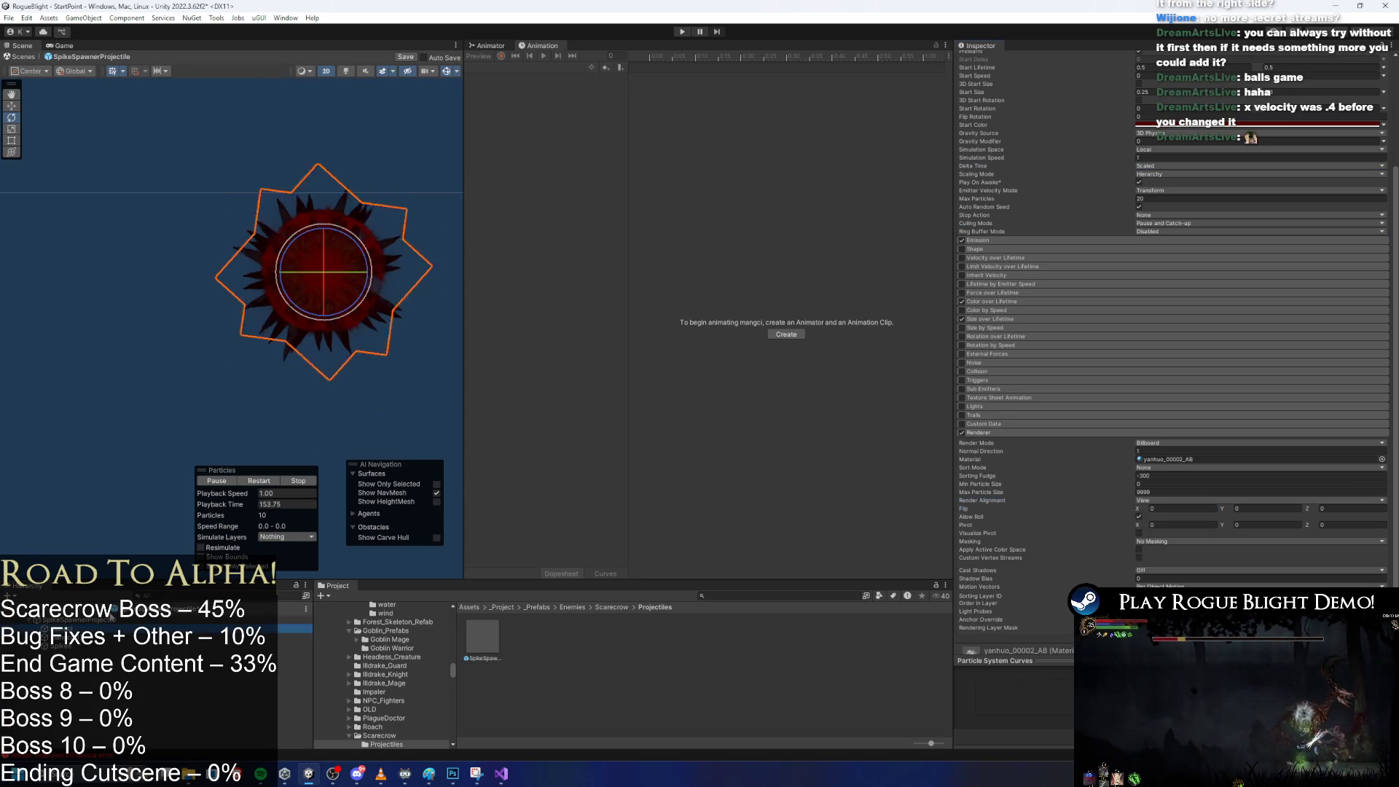
pyautogui.click(103, 622)
pyautogui.keyDown('shift'); pyautogui.click(79, 646); pyautogui.keyUp('shift')
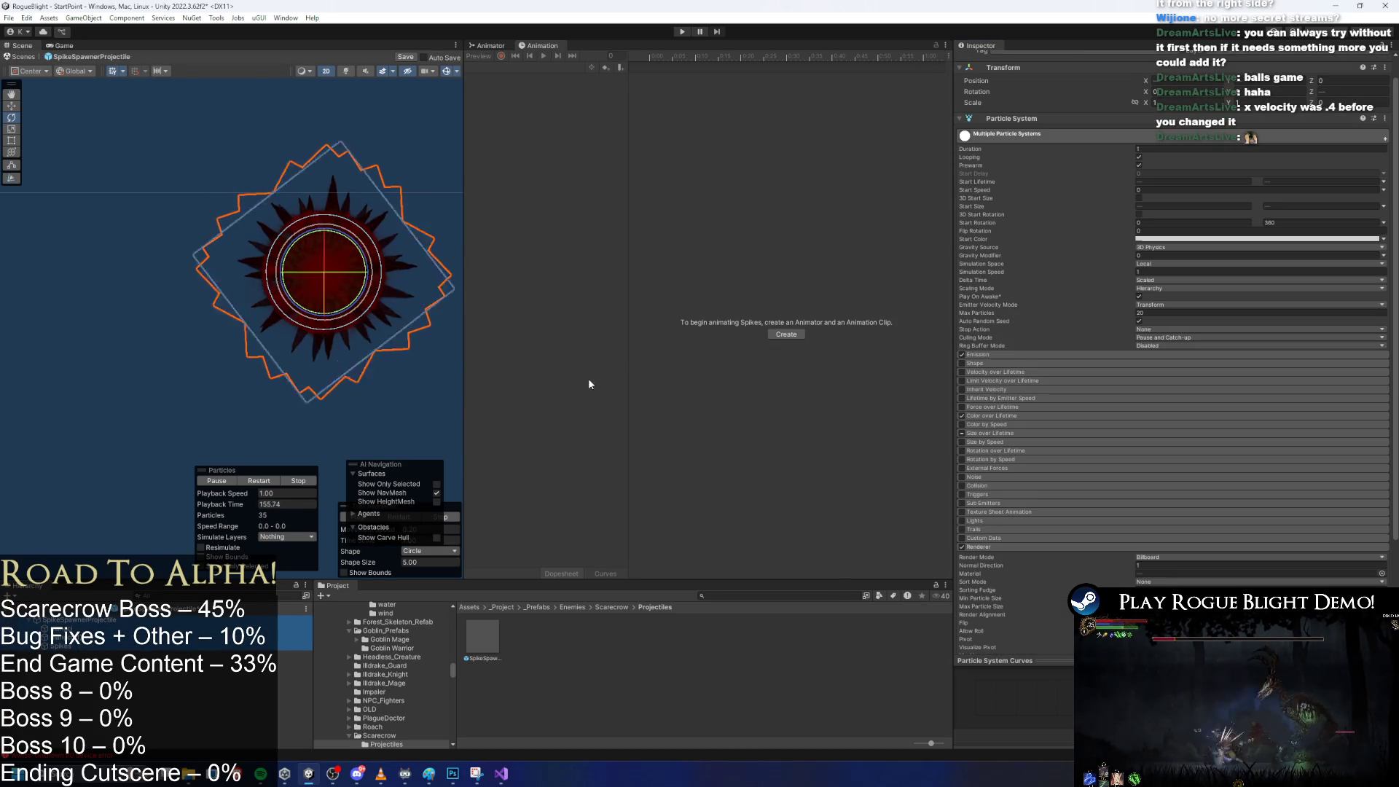
# Rotate the spike effect to -23.71 on Z and check the Rotation by Speed module.
pyautogui.moveTo(1314, 90)
pyautogui.mouseDown()
pyautogui.moveTo(842, 117)
pyautogui.moveTo(816, 146)
pyautogui.moveTo(859, 172)
pyautogui.moveTo(1091, 118)
pyautogui.moveTo(497, 148)
pyautogui.moveTo(194, 185)
pyautogui.moveTo(908, 165)
pyautogui.moveTo(842, 165)
pyautogui.moveTo(886, 136)
pyautogui.moveTo(1215, 85)
pyautogui.moveTo(120, 101)
pyautogui.moveTo(1093, 182)
pyautogui.moveTo(653, 265)
pyautogui.moveTo(116, 285)
pyautogui.moveTo(283, 222)
pyautogui.mouseUp()
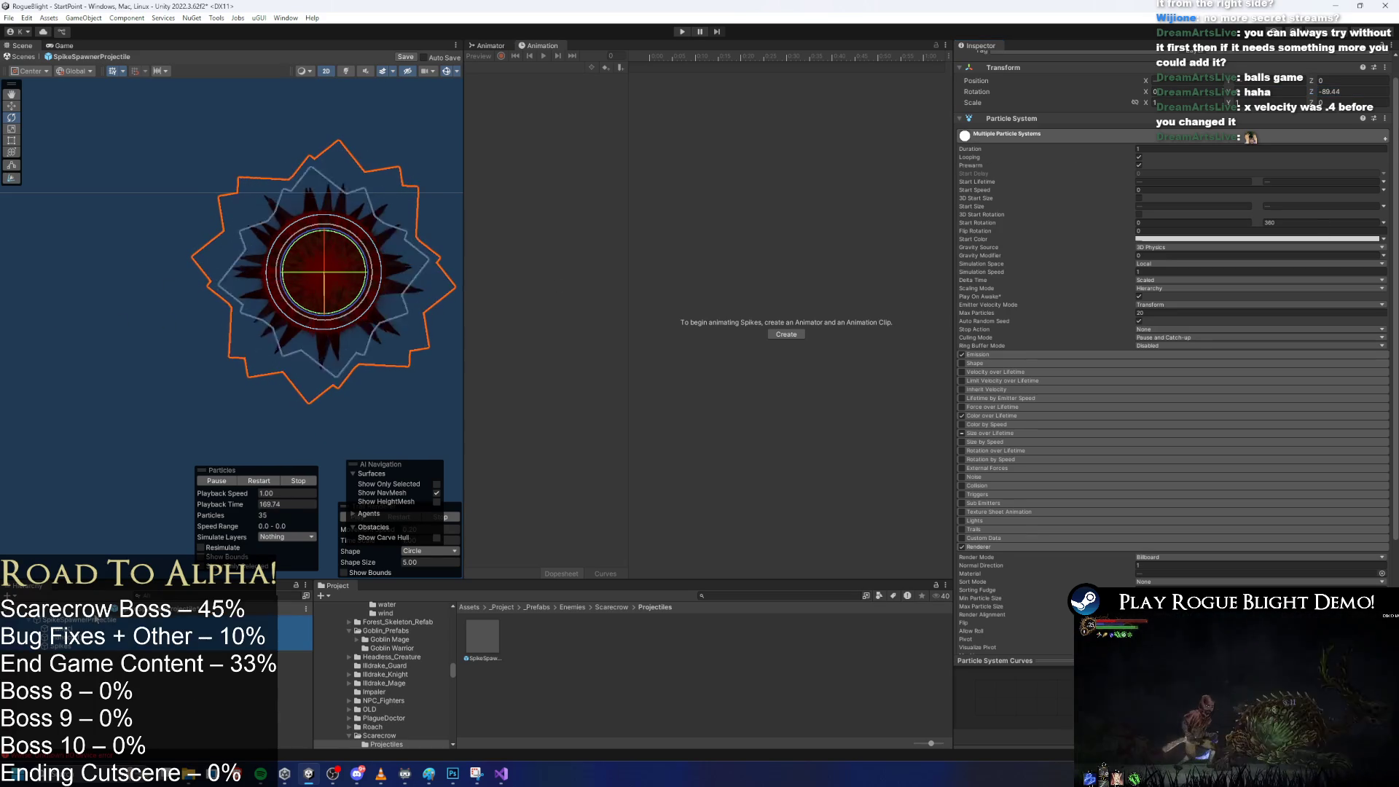
pyautogui.click(995, 459)
pyautogui.click(996, 460)
# Keep Render Mode on Billboard and set the particle Scaling Mode to Local.
pyautogui.scroll(-4, 1192, 557)
pyautogui.click(1160, 421)
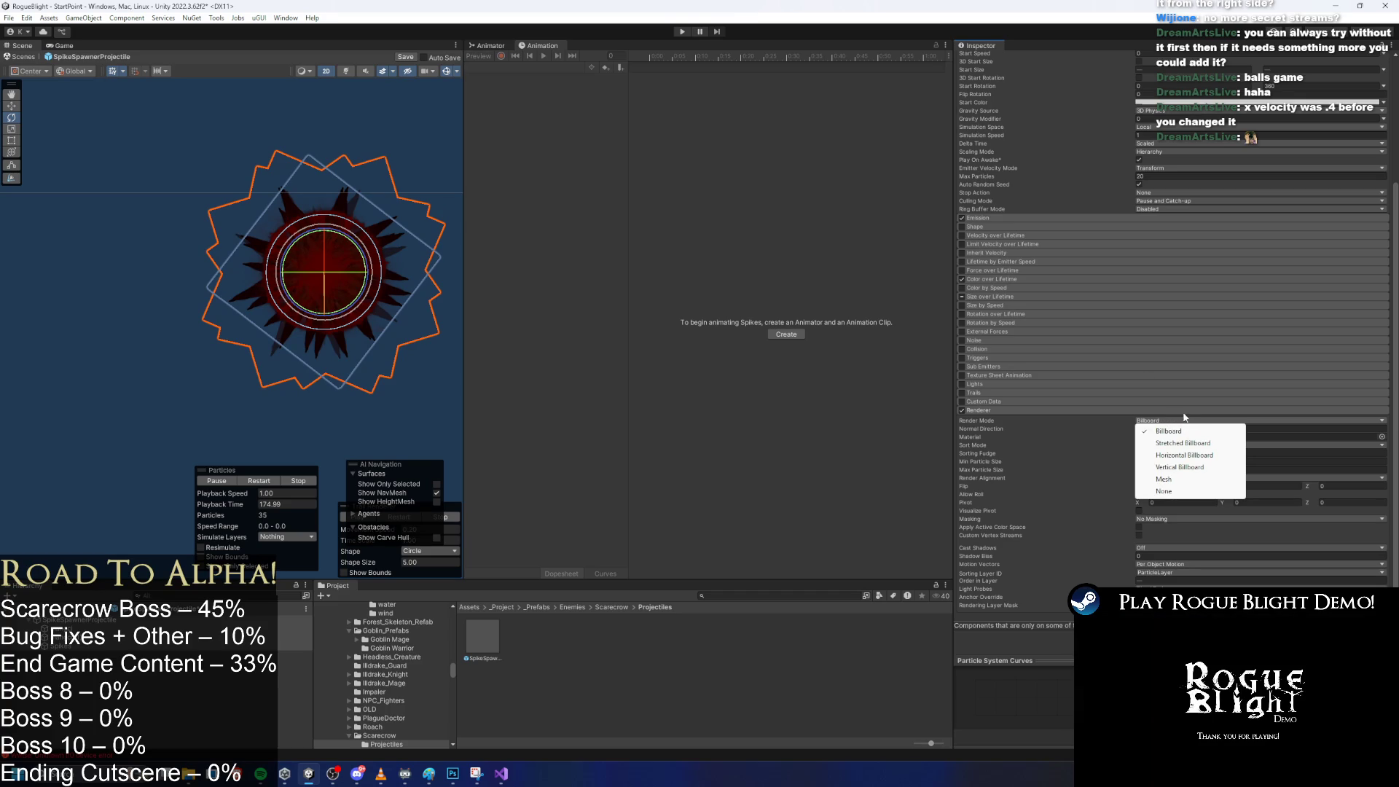
pyautogui.click(1012, 217)
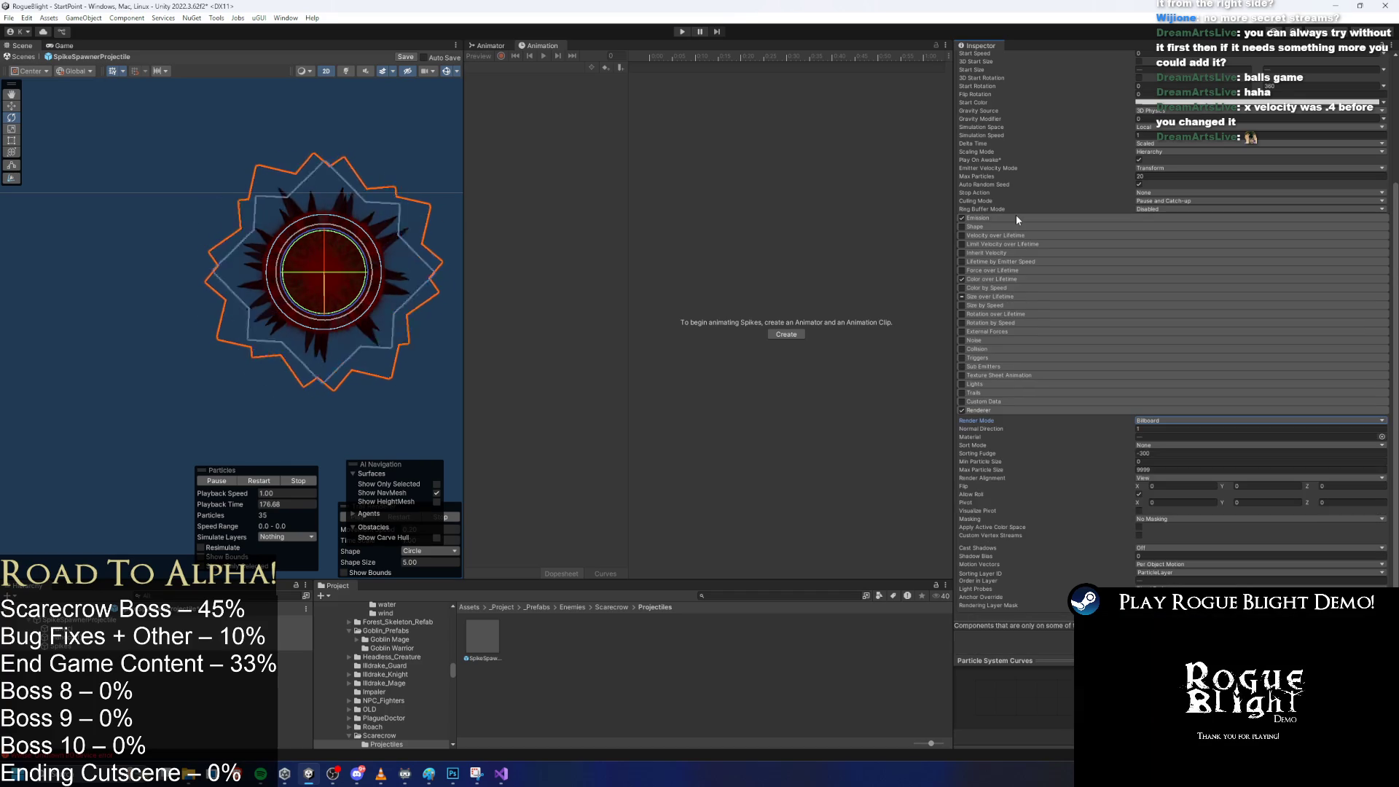
pyautogui.scroll(3, 1169, 194)
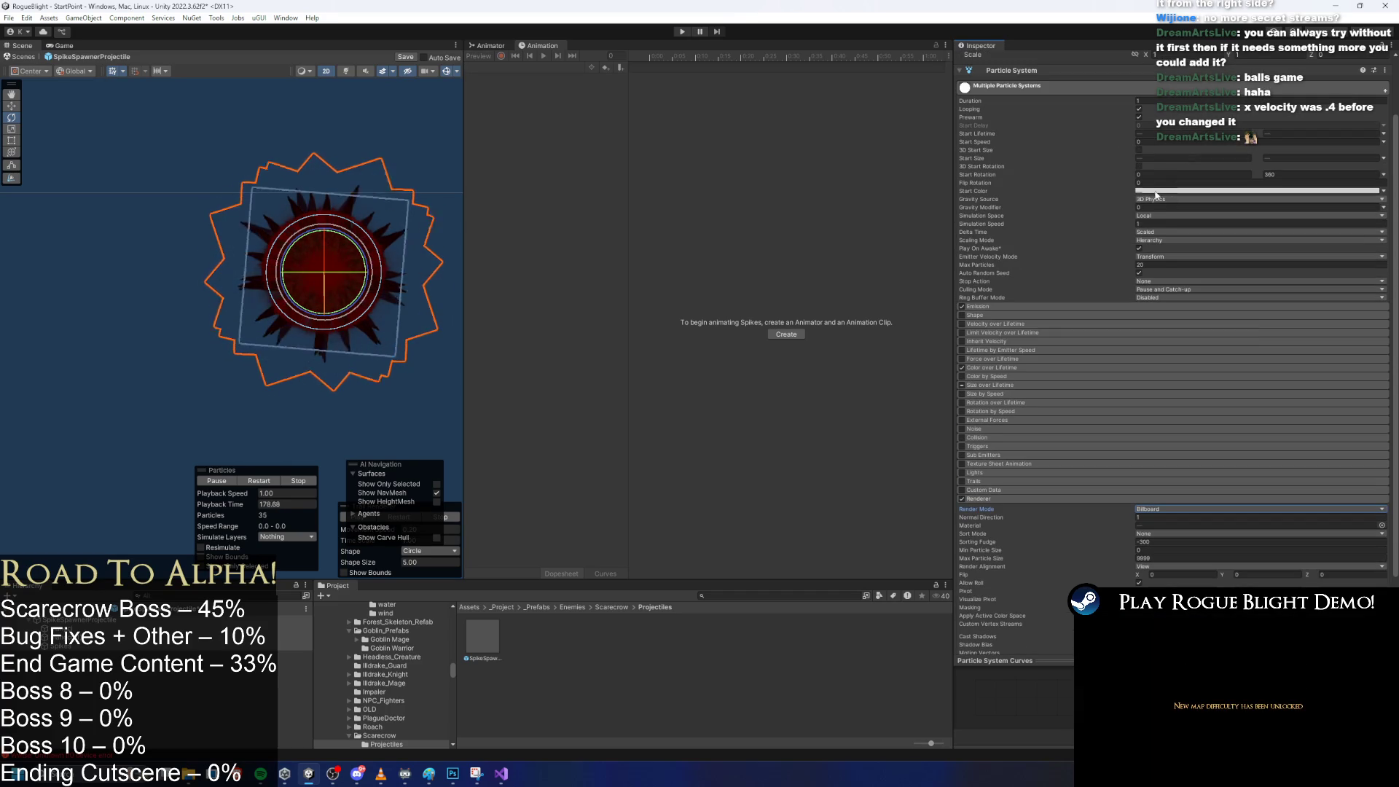
pyautogui.click(1164, 263)
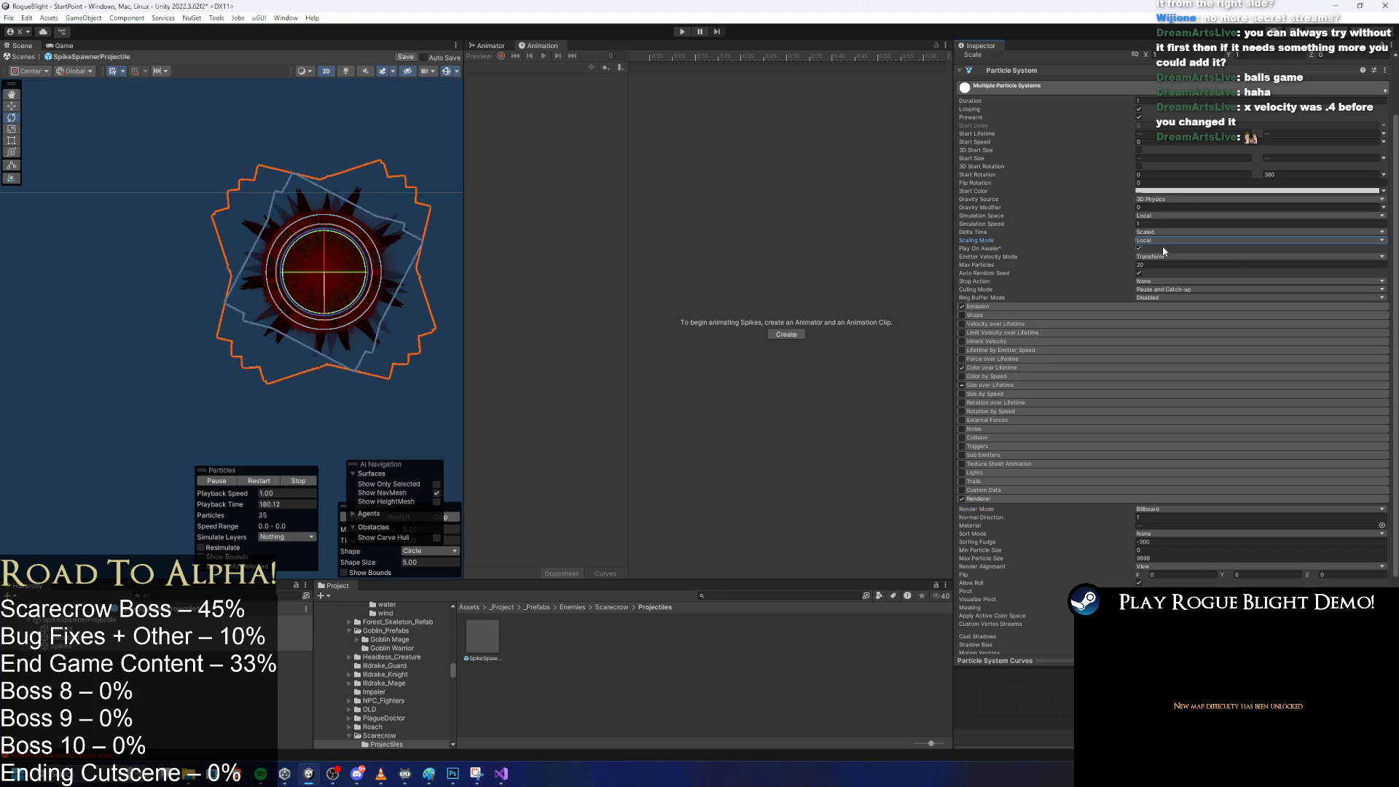
pyautogui.scroll(2, 1289, 65)
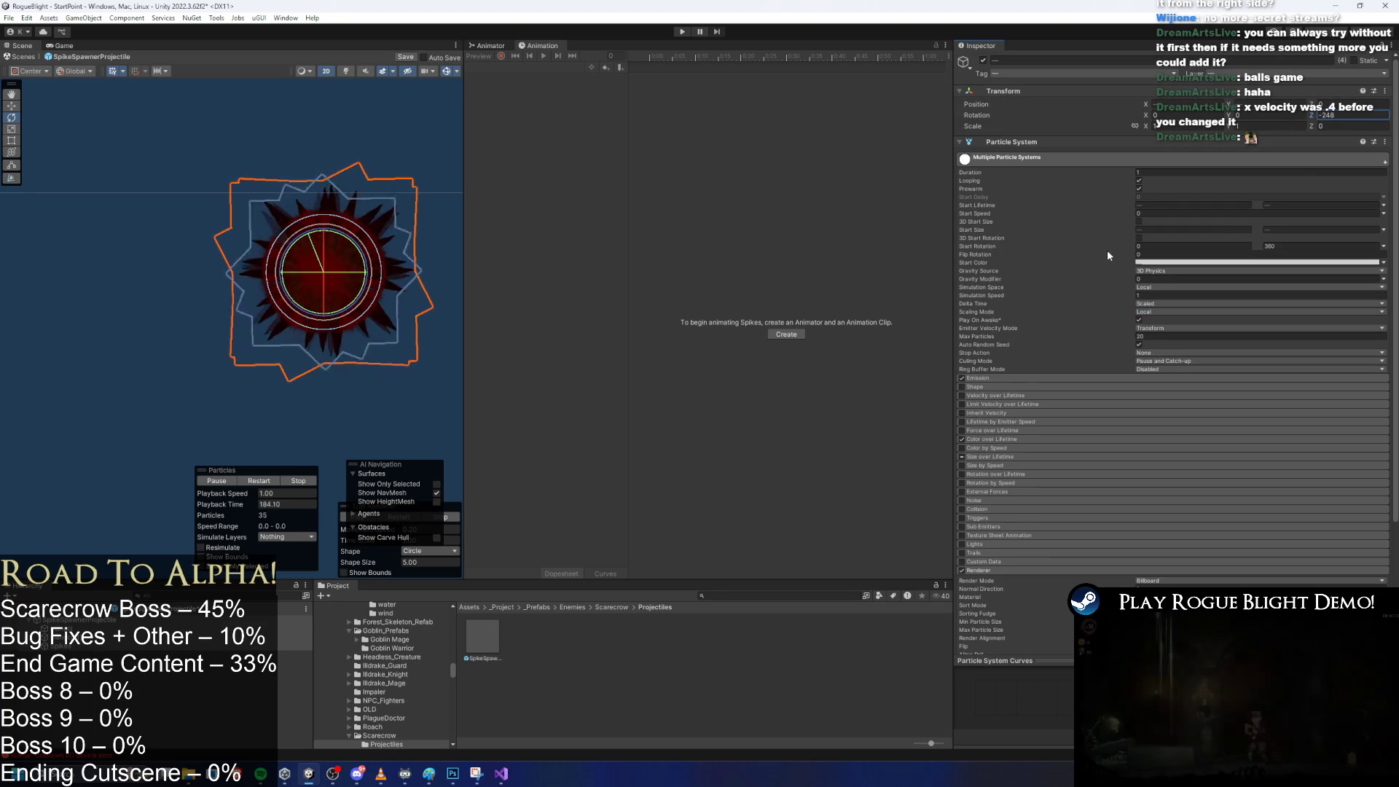
# Set Scaling Mode to Hierarchy, keeping Simulation Space Local and Delta Time Scaled, then spin the projectile on Z.
pyautogui.click(1166, 287)
pyautogui.click(1152, 303)
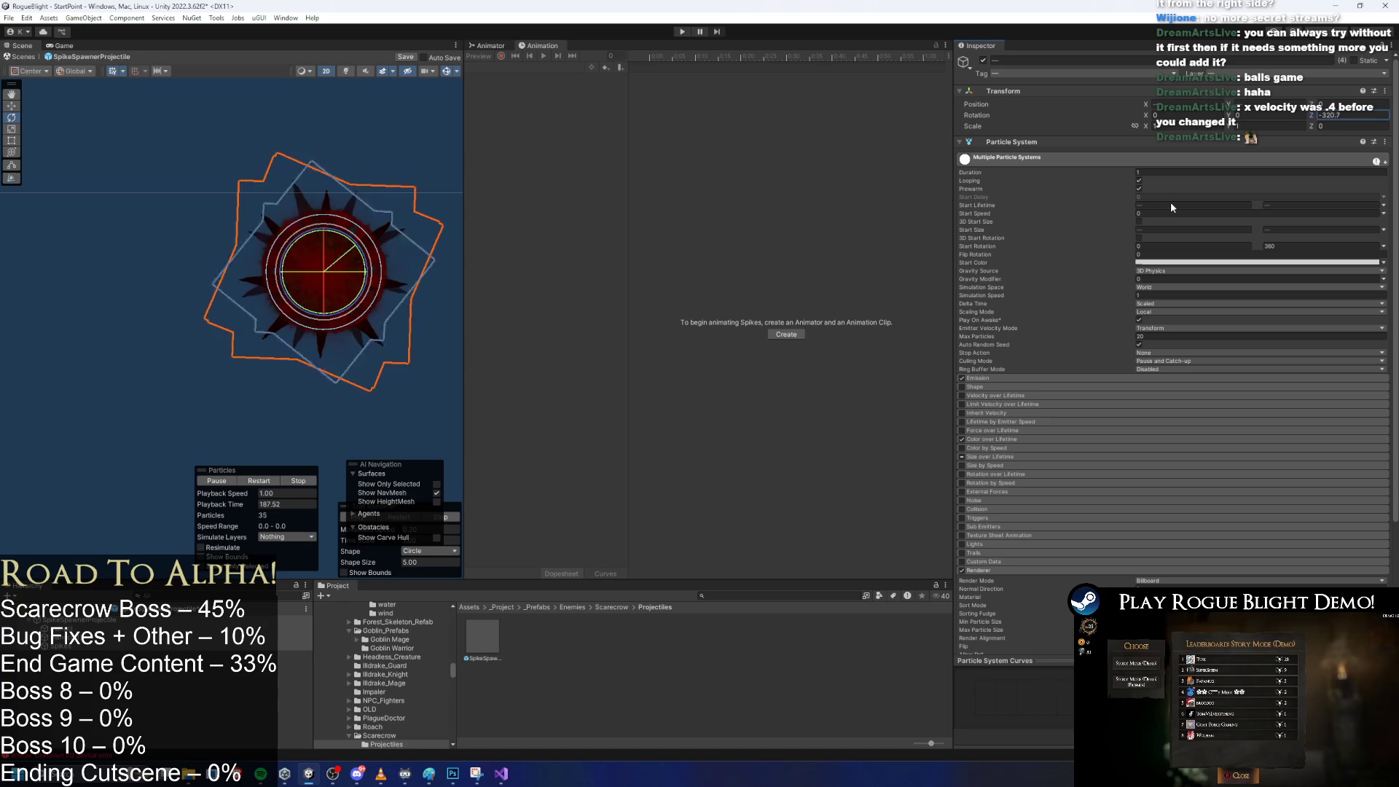
pyautogui.click(1166, 298)
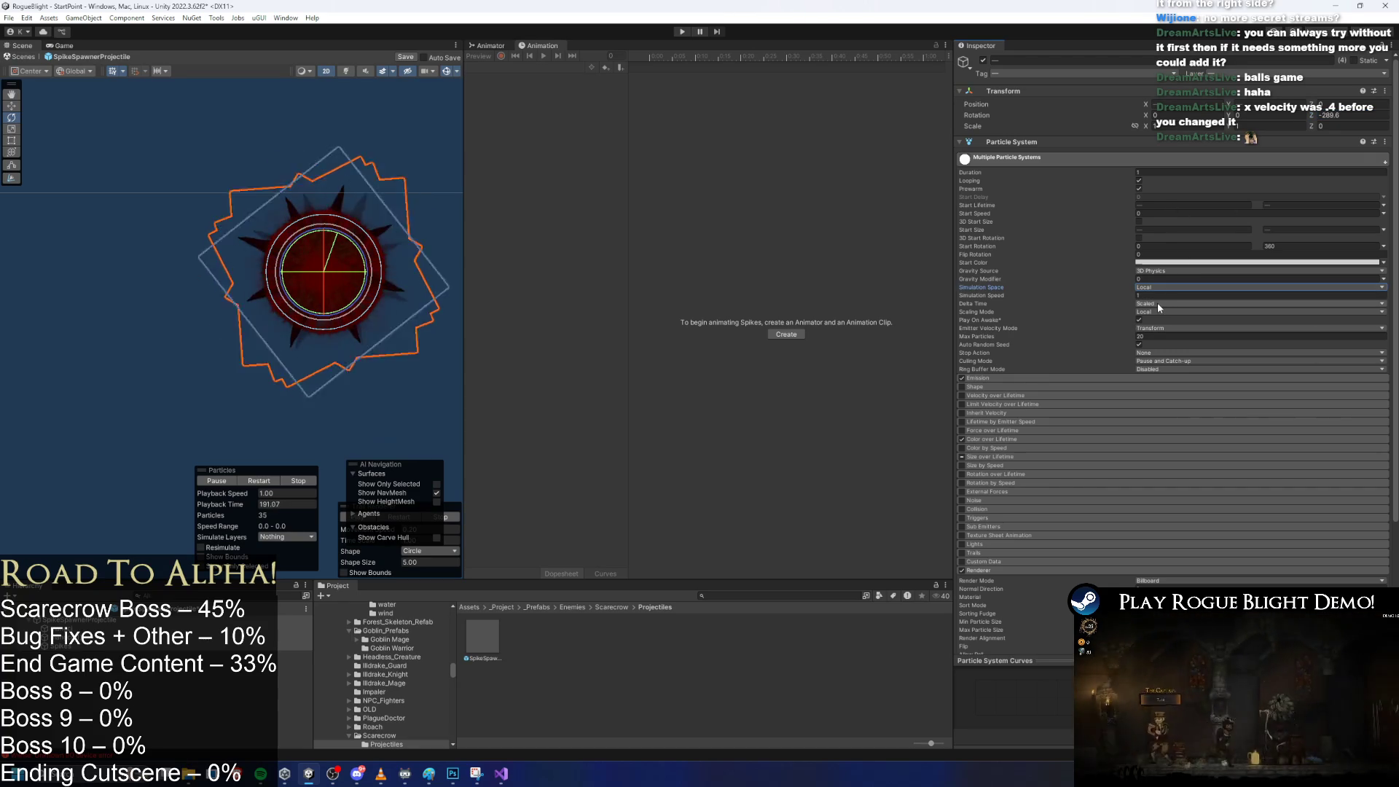
pyautogui.click(1161, 304)
pyautogui.click(1166, 276)
pyautogui.click(1158, 311)
pyautogui.click(1158, 321)
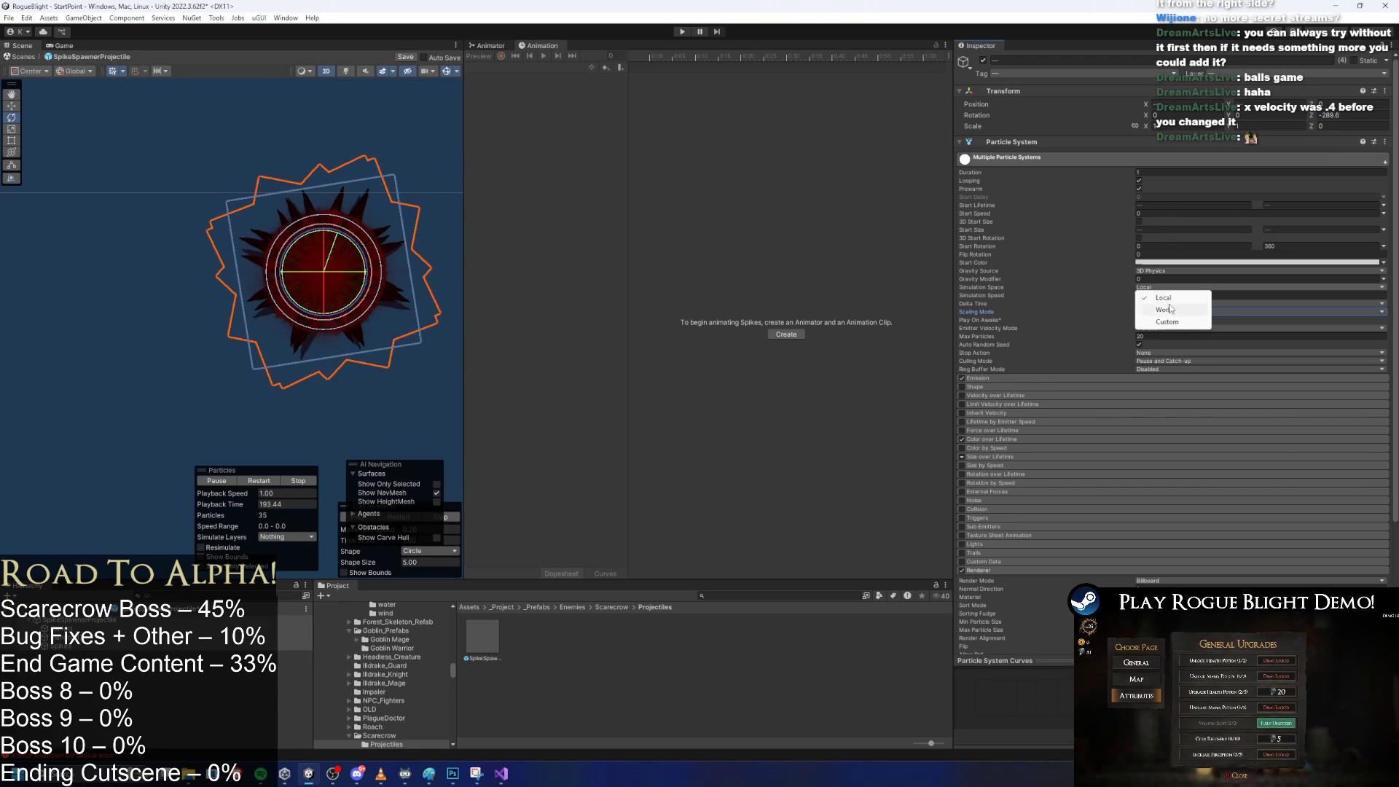
pyautogui.click(1166, 298)
pyautogui.moveTo(1314, 117)
pyautogui.mouseDown()
pyautogui.moveTo(1105, 137)
pyautogui.moveTo(1169, 308)
pyautogui.mouseUp()
# Try Rigidbody and Custom Emitter Velocity Mode, then return it to Transform.
pyautogui.click(1166, 328)
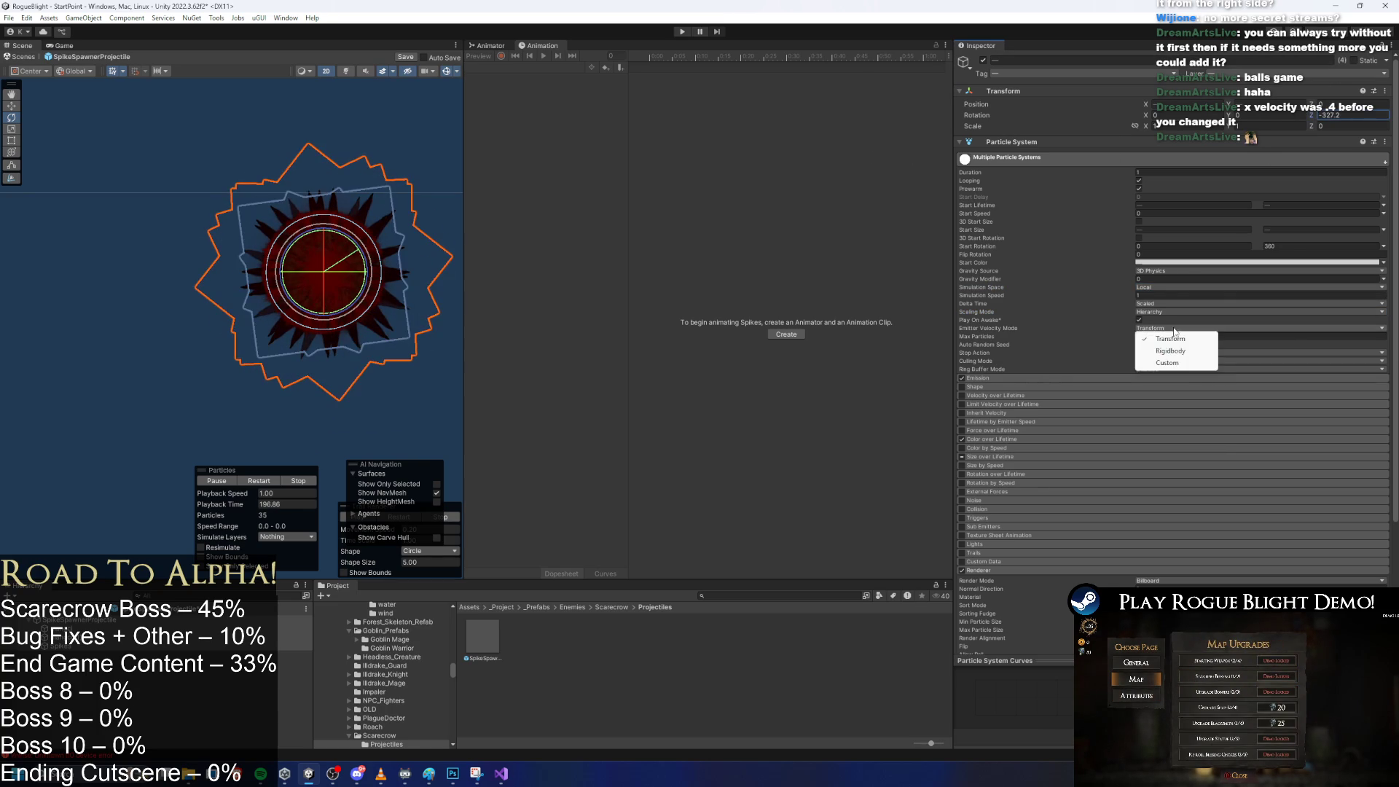
pyautogui.click(1172, 350)
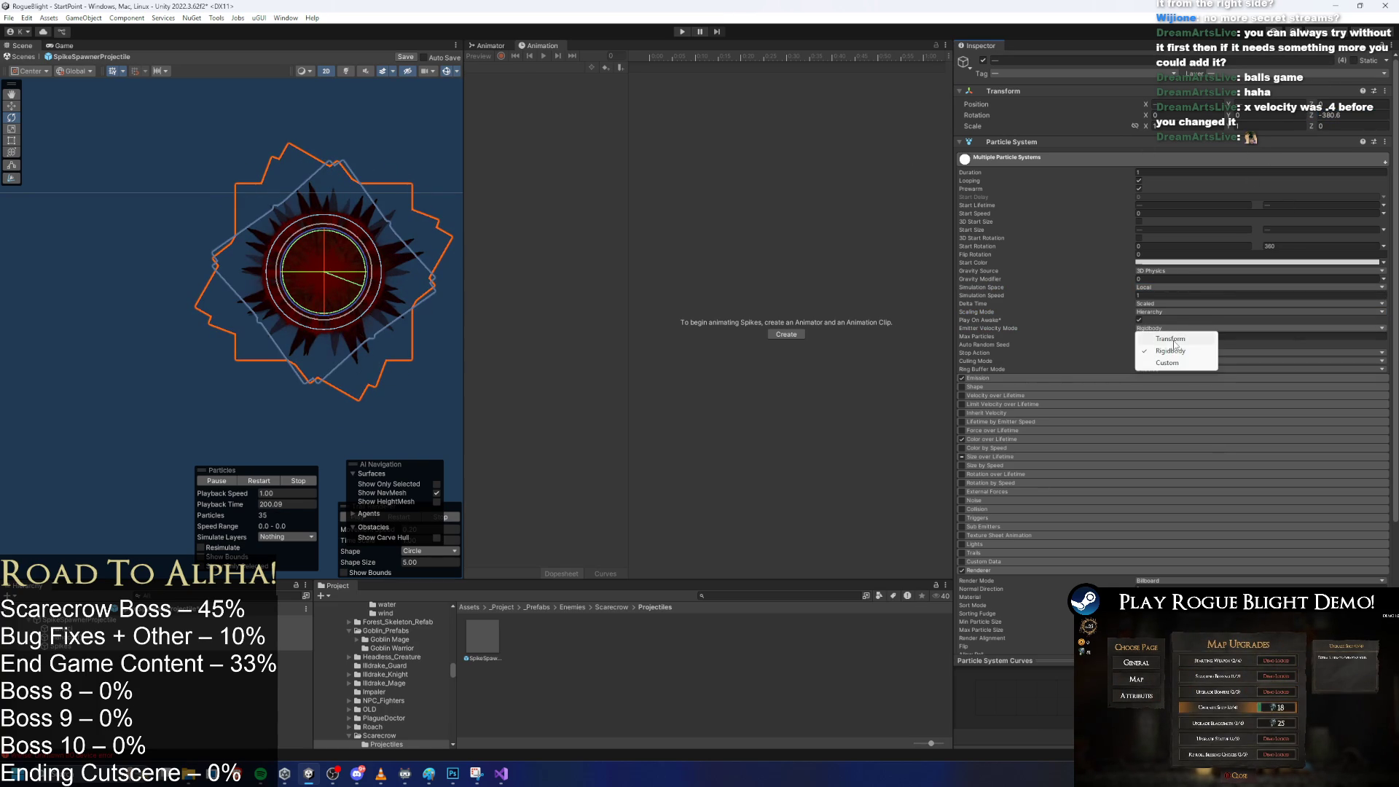
pyautogui.click(1184, 363)
pyautogui.click(1166, 328)
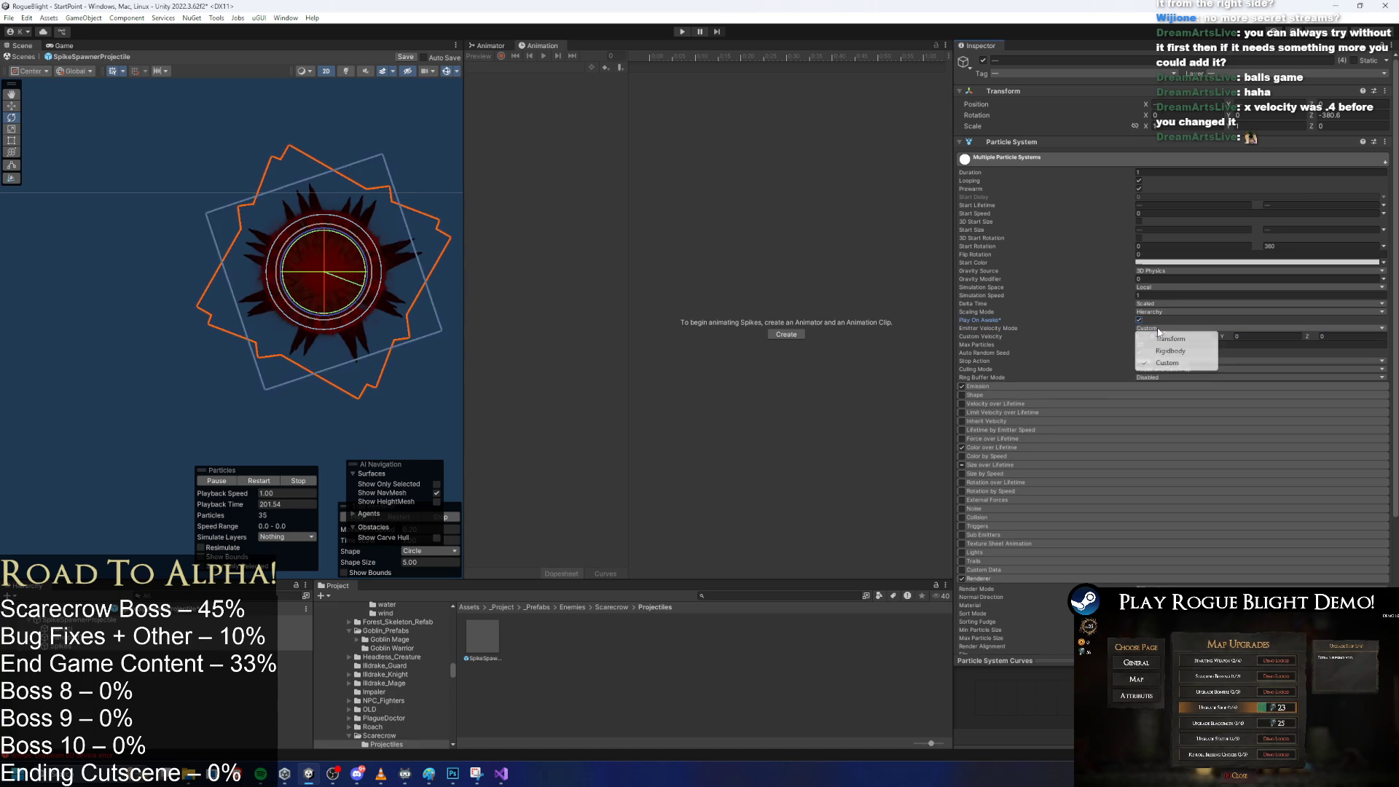
pyautogui.click(1176, 339)
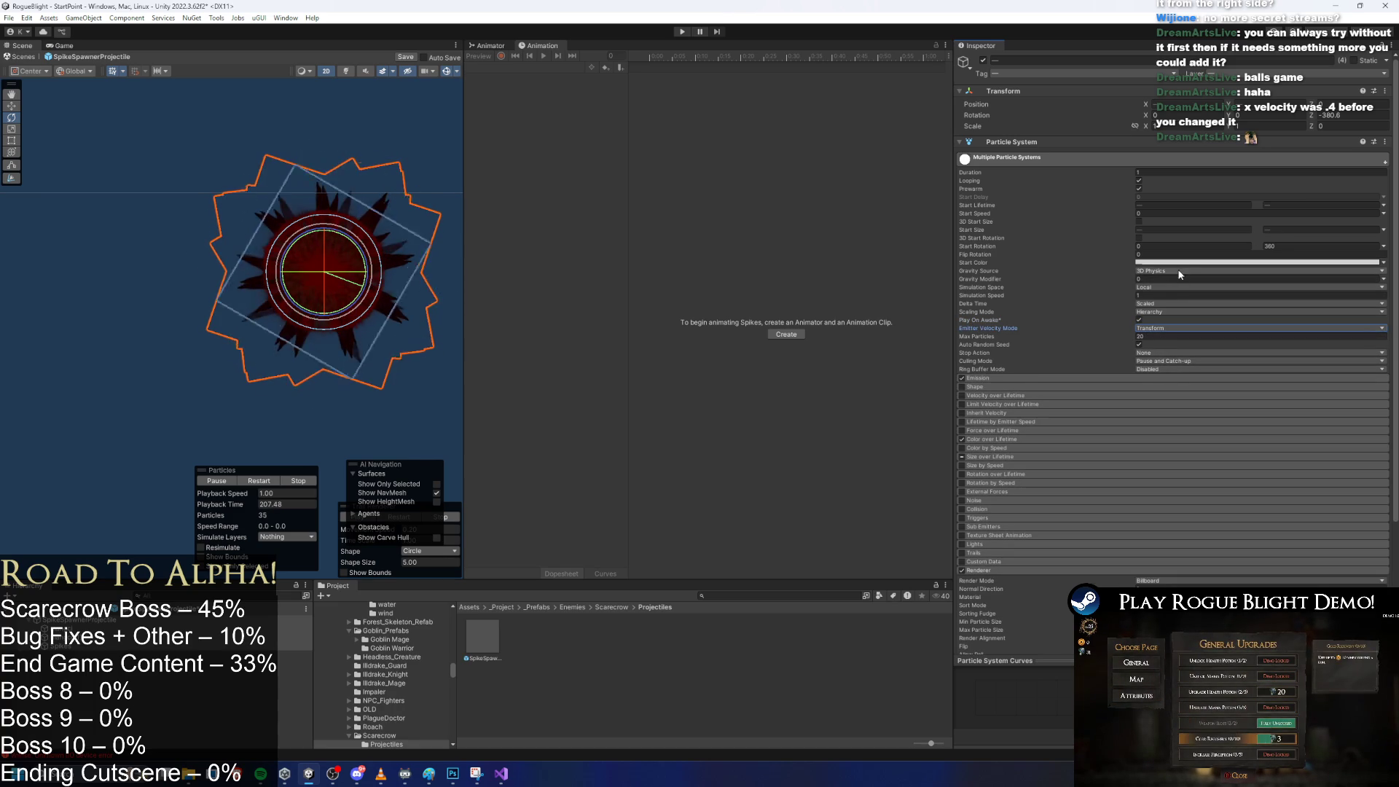
pyautogui.scroll(-5, 1239, 276)
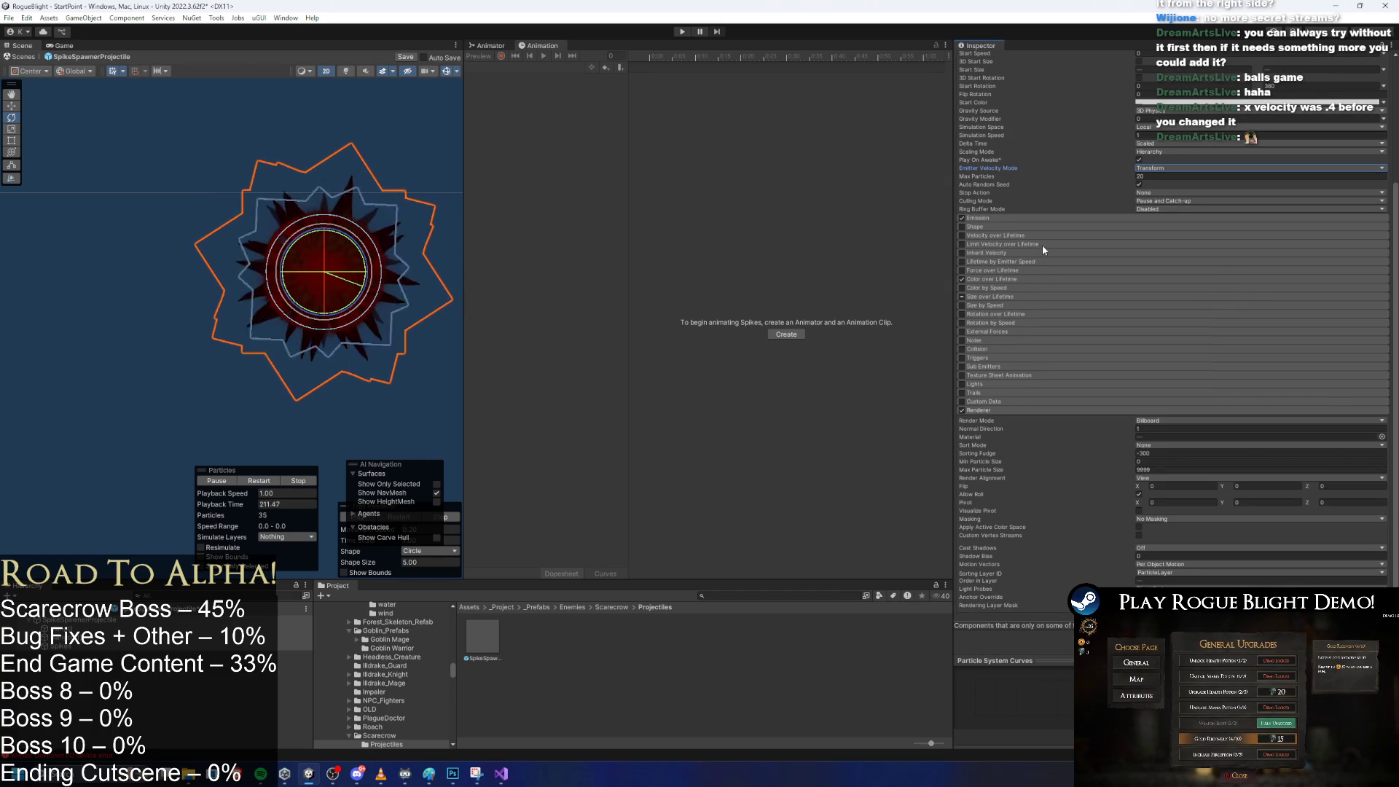
pyautogui.click(1021, 322)
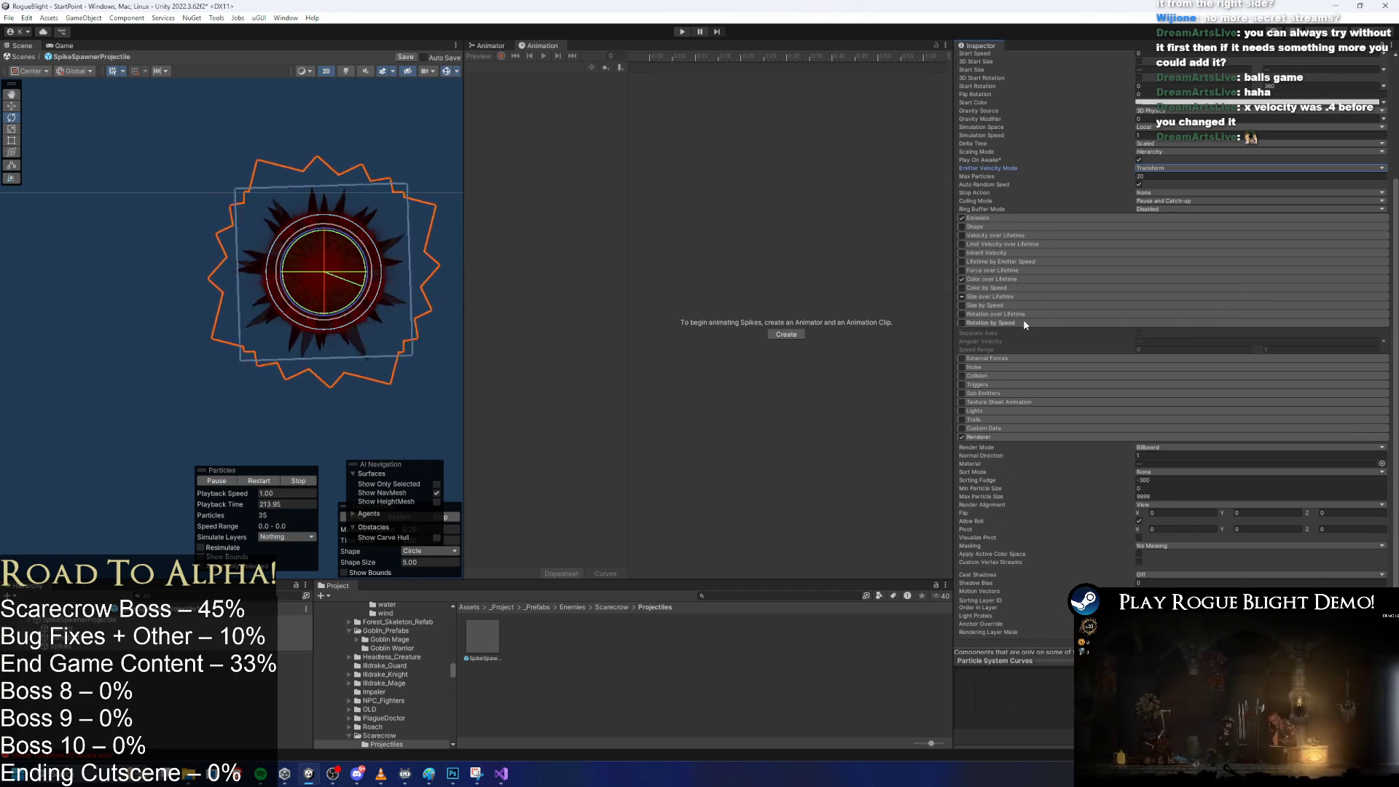
pyautogui.click(962, 323)
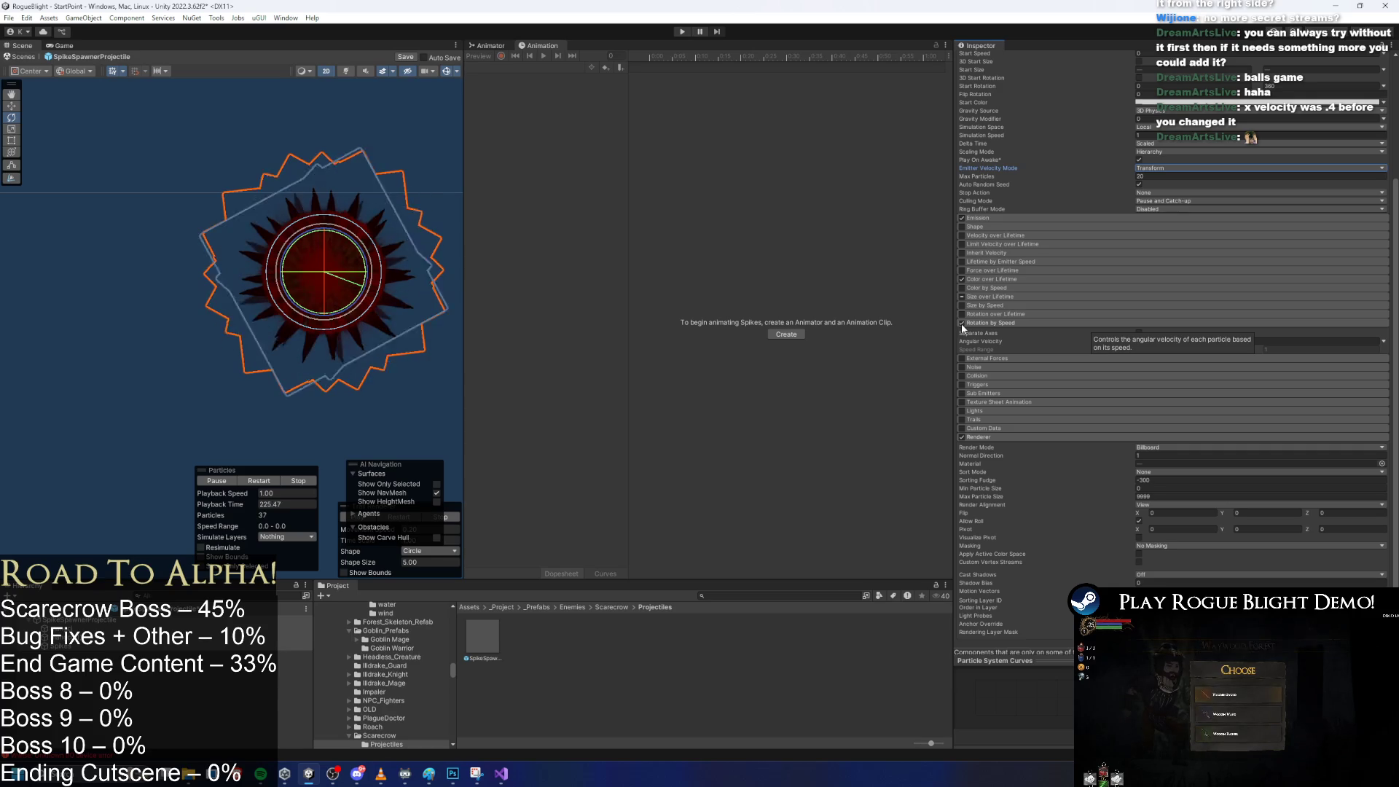
pyautogui.click(961, 323)
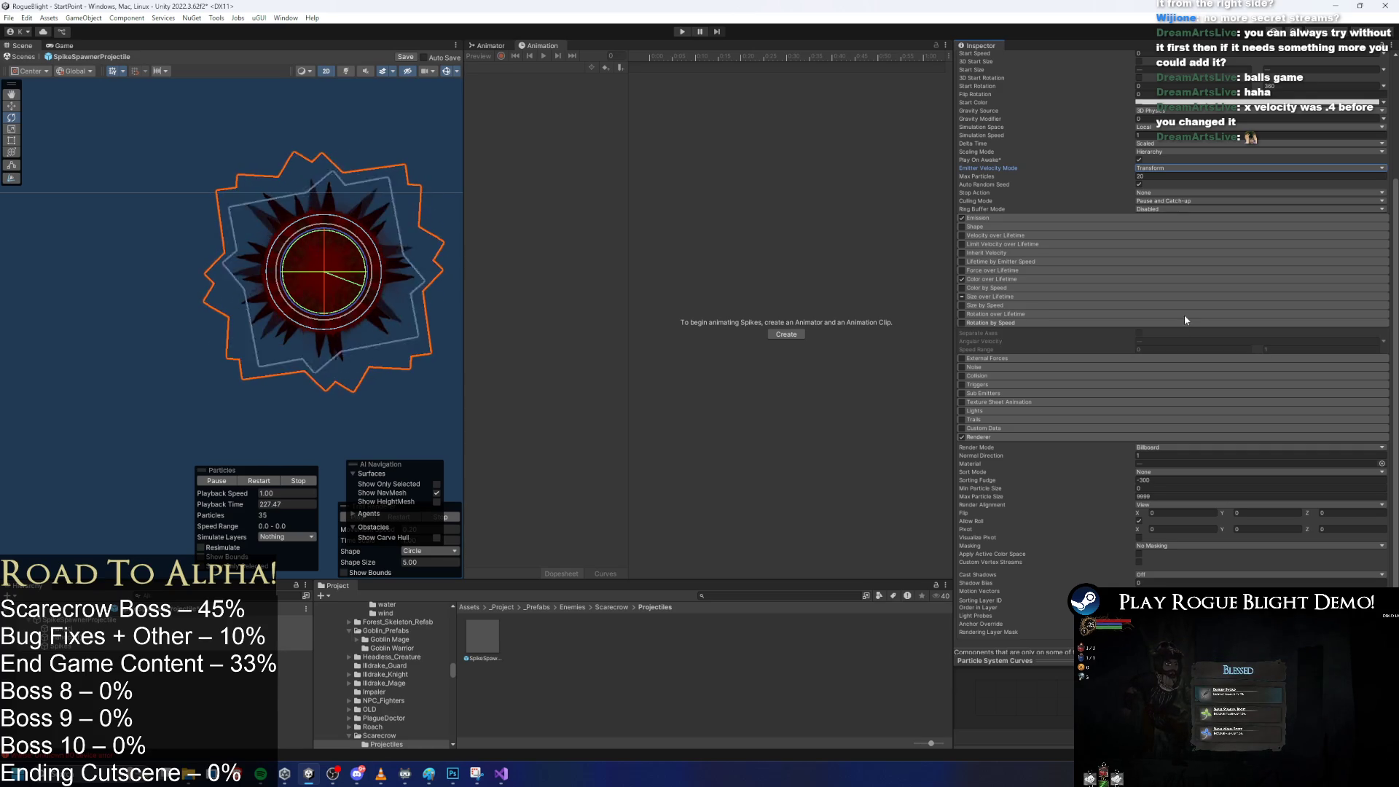
pyautogui.click(1019, 324)
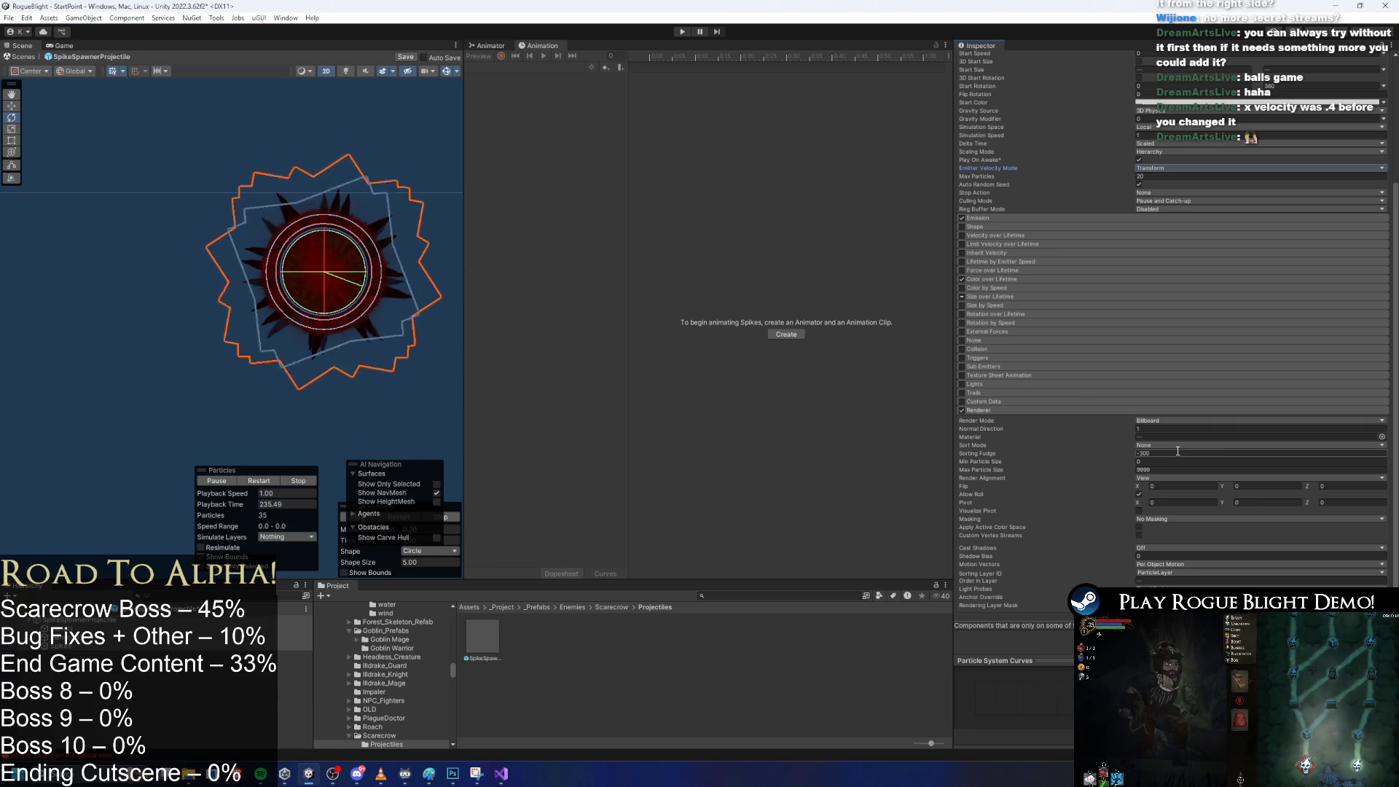
# Try Mesh render mode for the particles and adjust the projectile's Z rotation.
pyautogui.click(1152, 422)
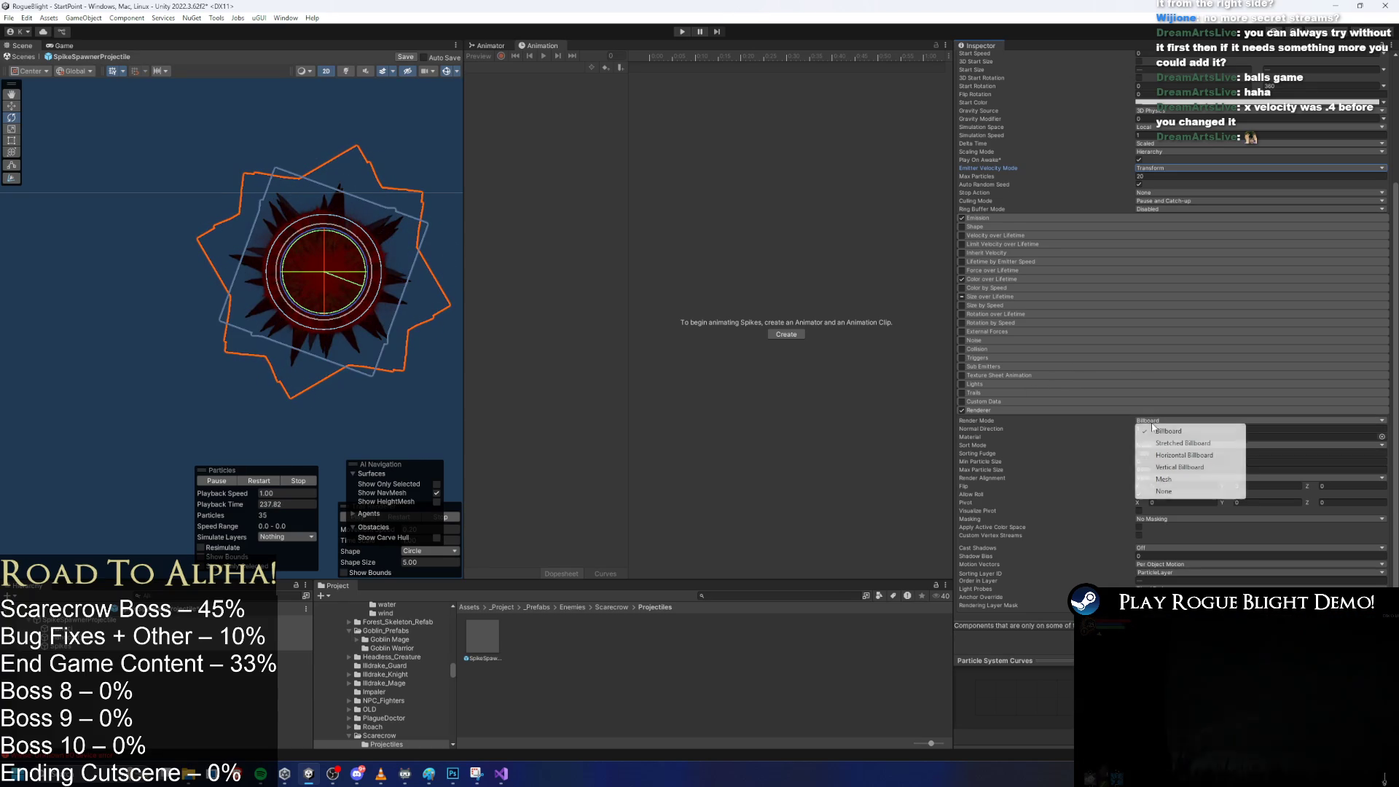
pyautogui.click(1195, 479)
pyautogui.scroll(5, 1258, 219)
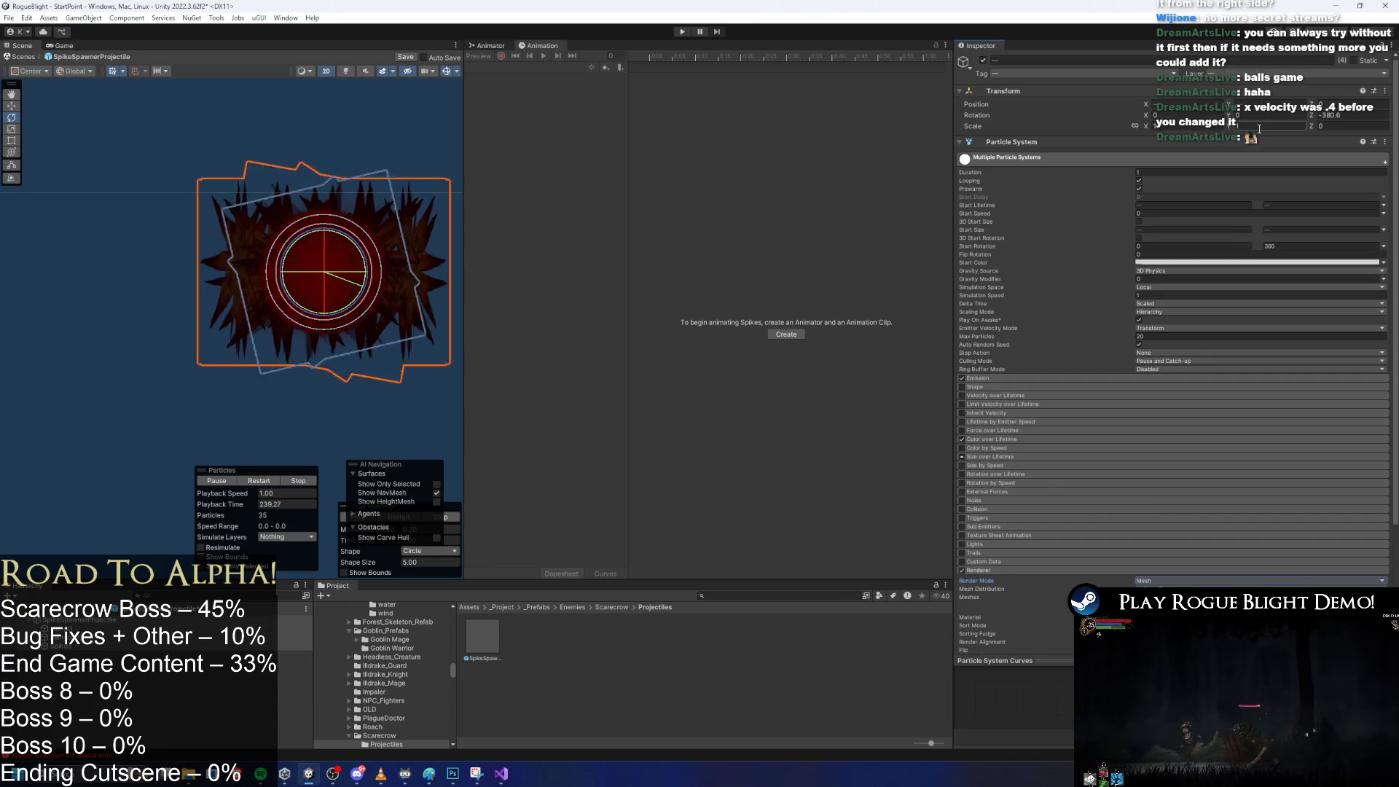
pyautogui.click(1326, 115)
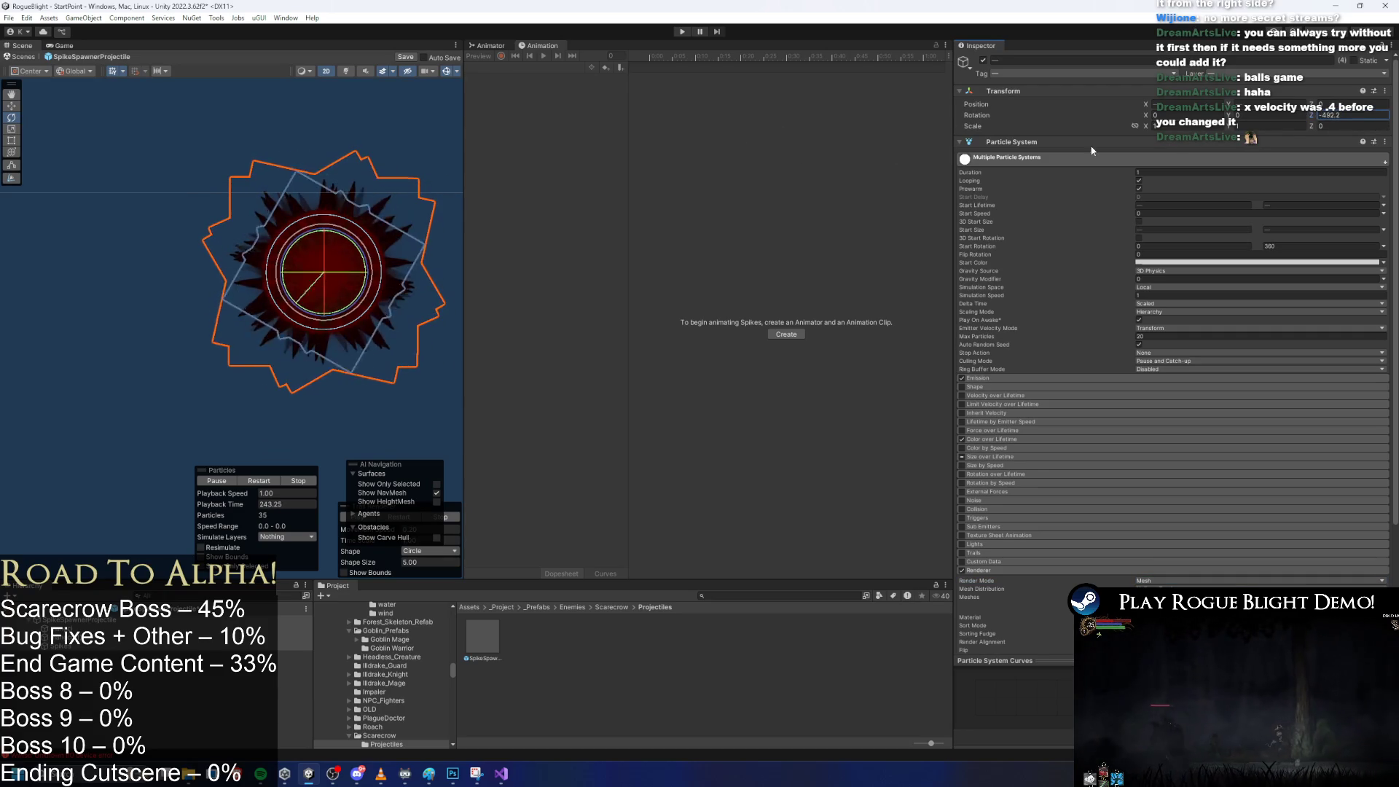
pyautogui.scroll(-4, 1197, 372)
# Try render mode None, then go back to Billboard particles.
pyautogui.click(1155, 425)
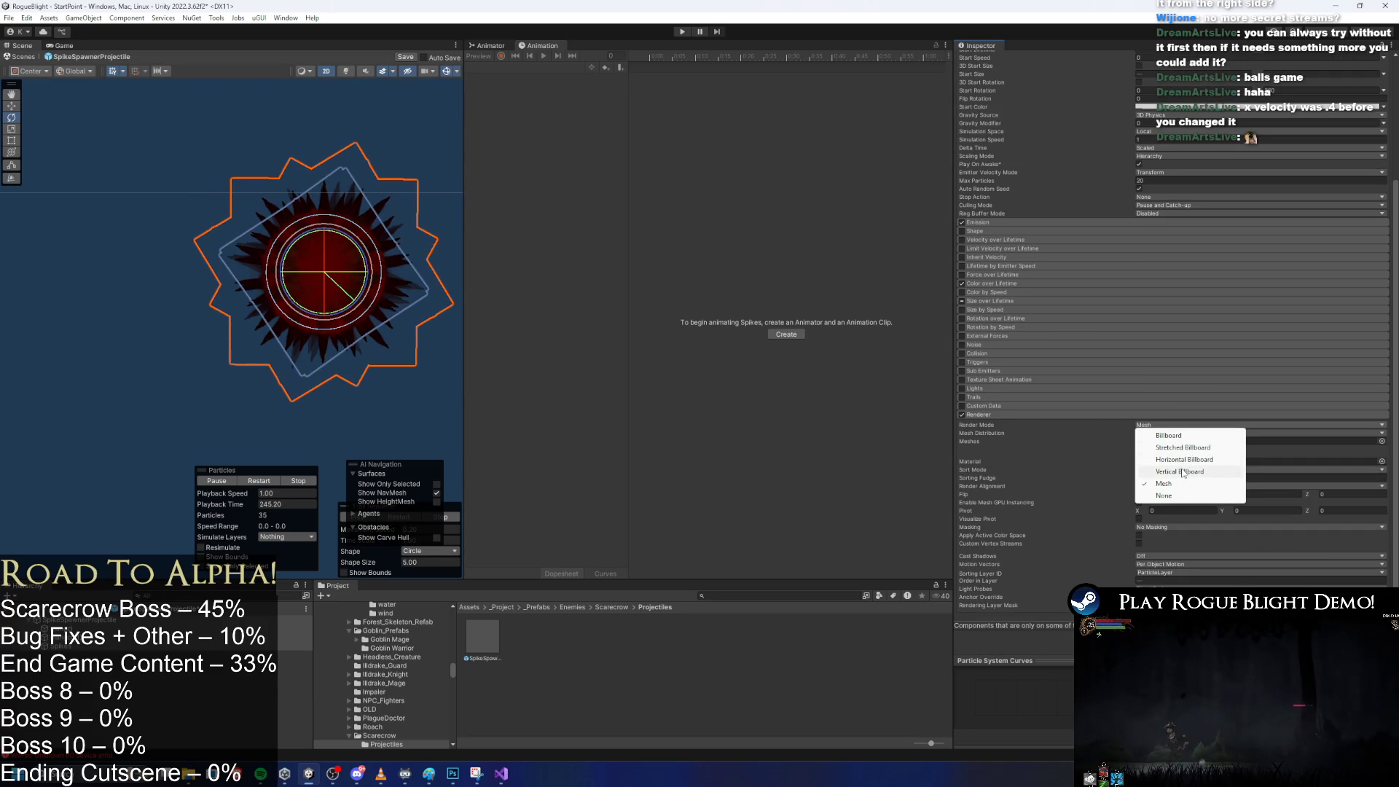
pyautogui.click(1167, 496)
pyautogui.click(1159, 536)
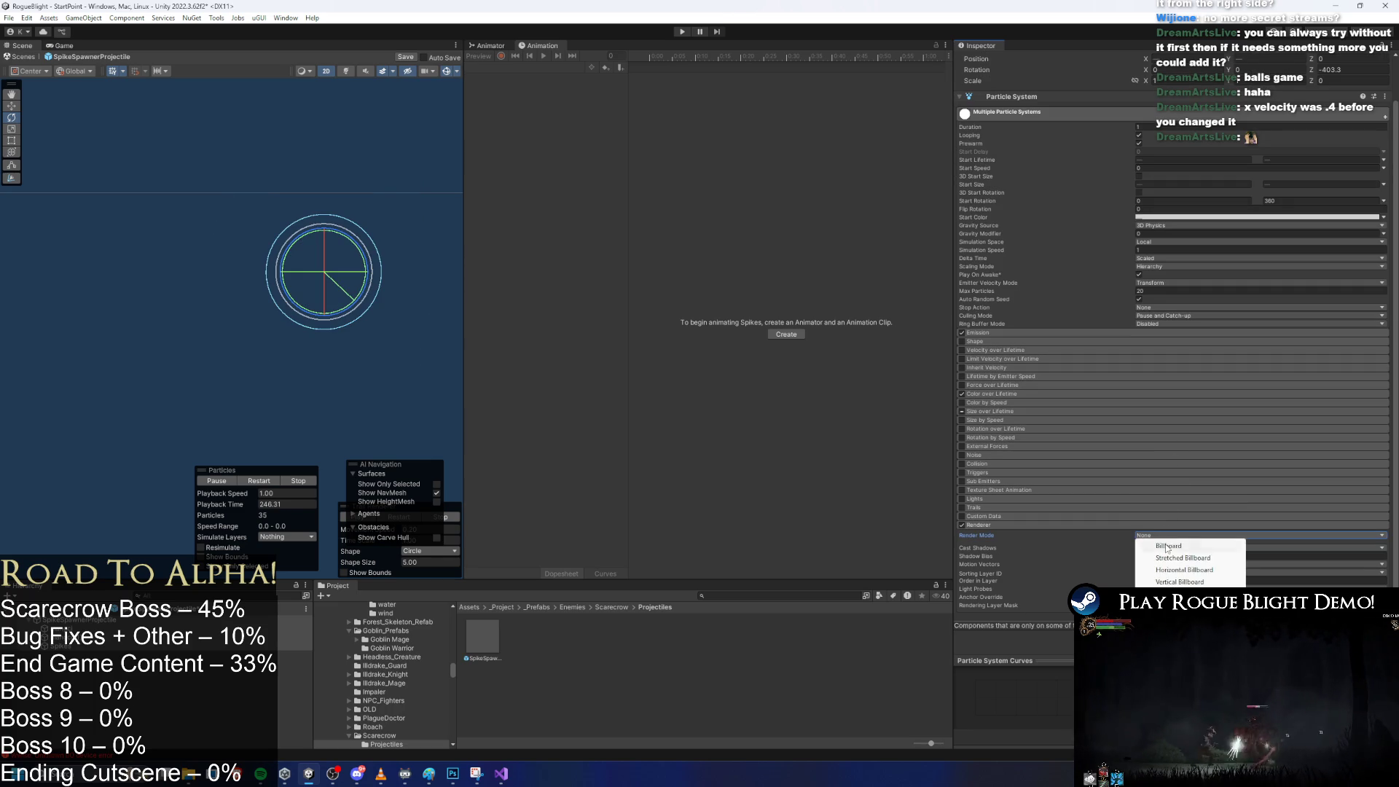
pyautogui.click(1175, 492)
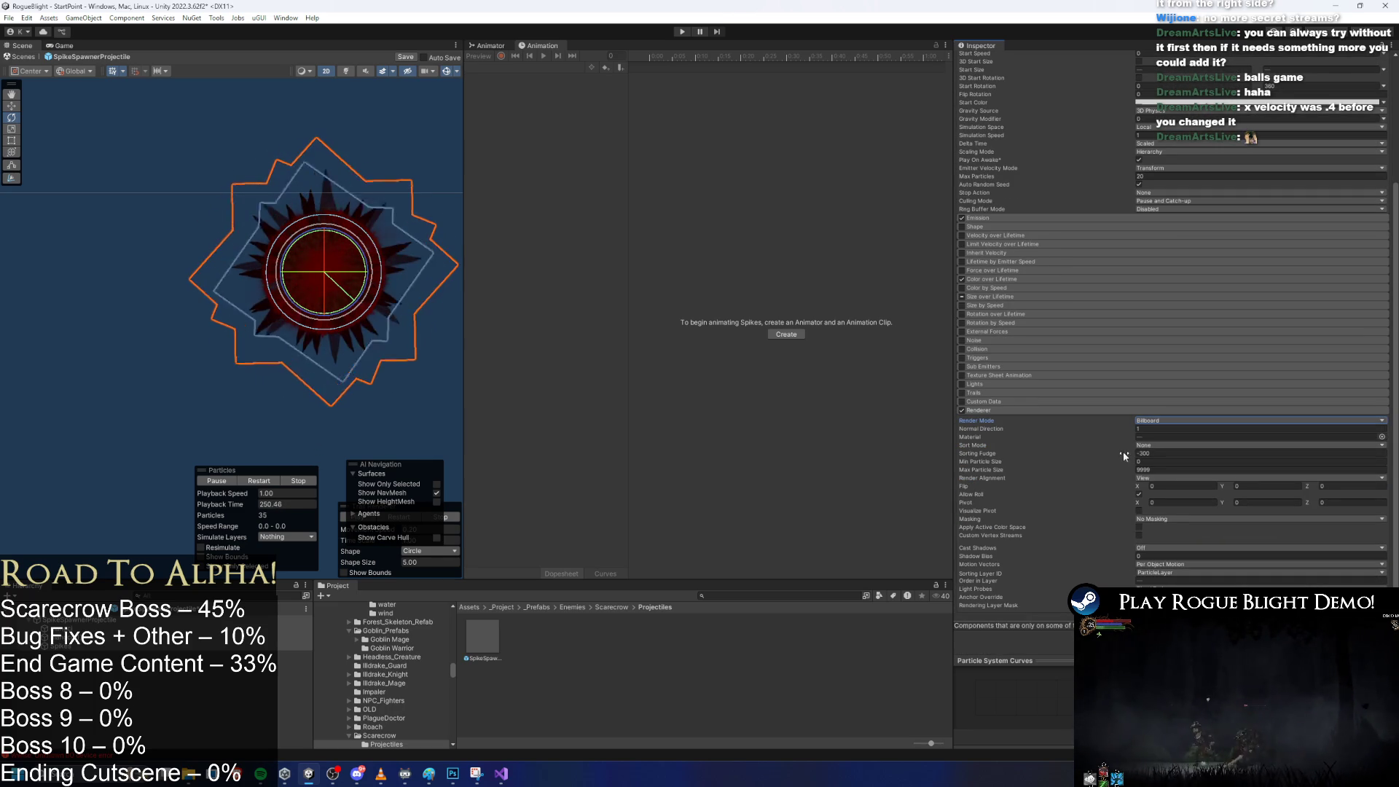
# Set Render Alignment to Local and enter Play mode to test.
pyautogui.click(1170, 477)
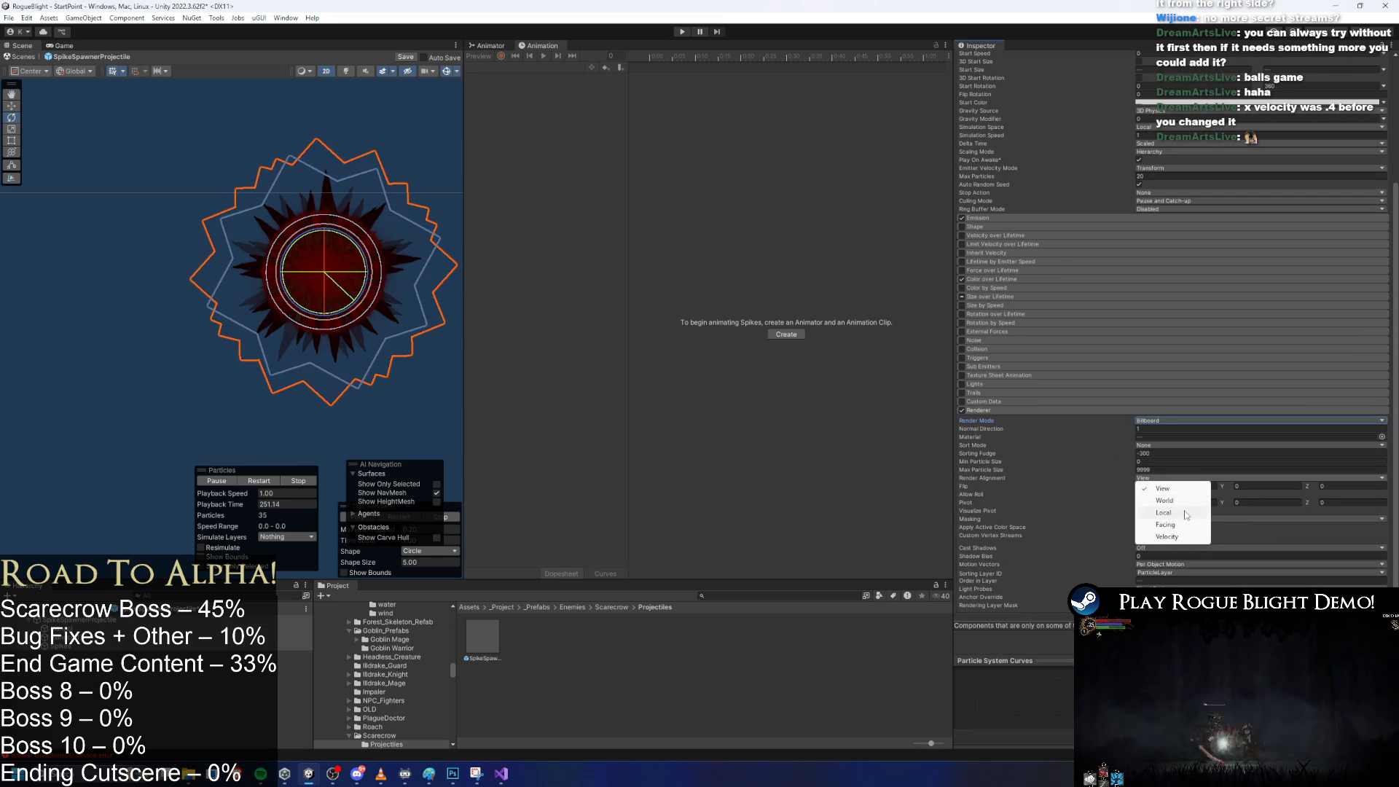
pyautogui.click(1186, 514)
pyautogui.scroll(4, 1257, 116)
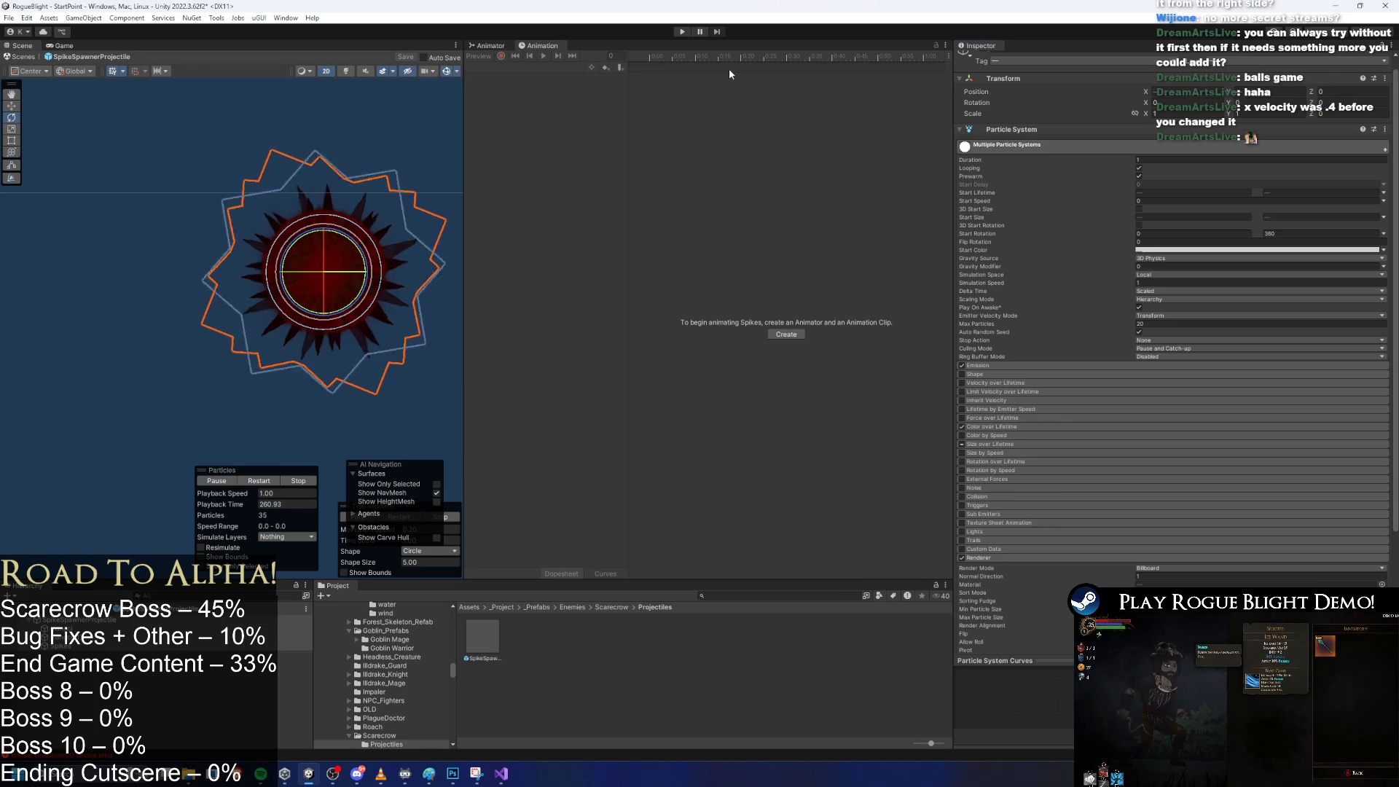
pyautogui.click(682, 32)
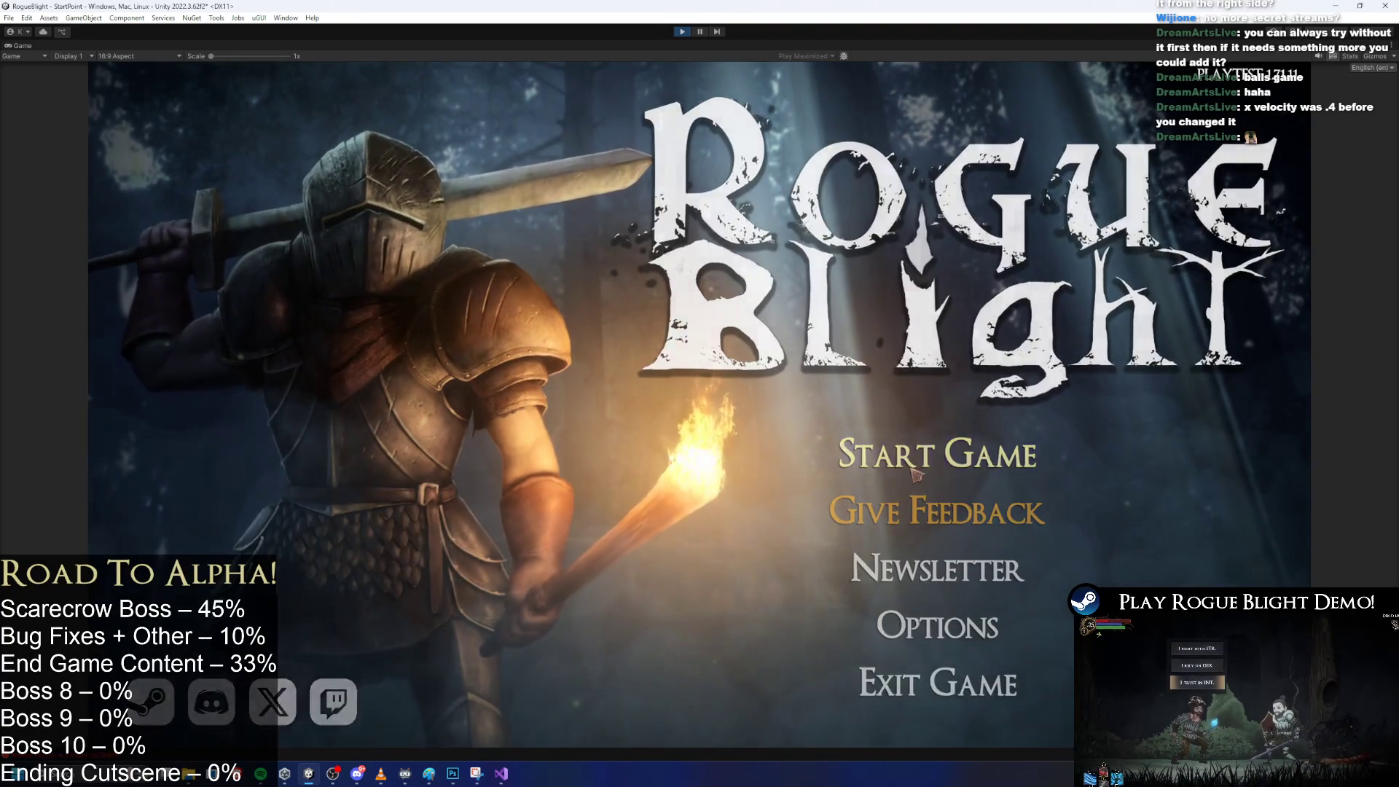
# Start a game and load a save to reach the Scarecrow boss, then stop playing with Ctrl+P.
pyautogui.click(940, 455)
pyautogui.click(977, 422)
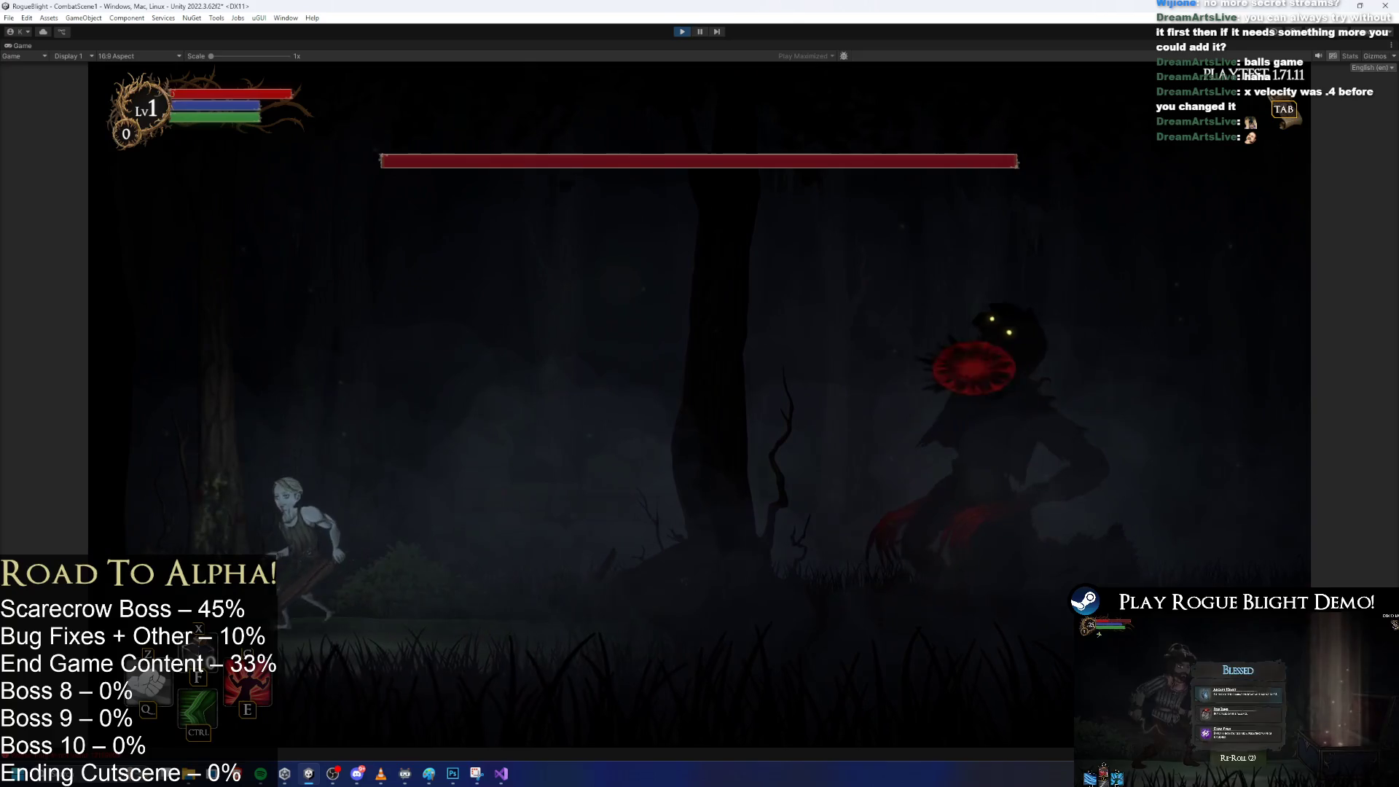
pyautogui.hotkey('ctrl', 'p')
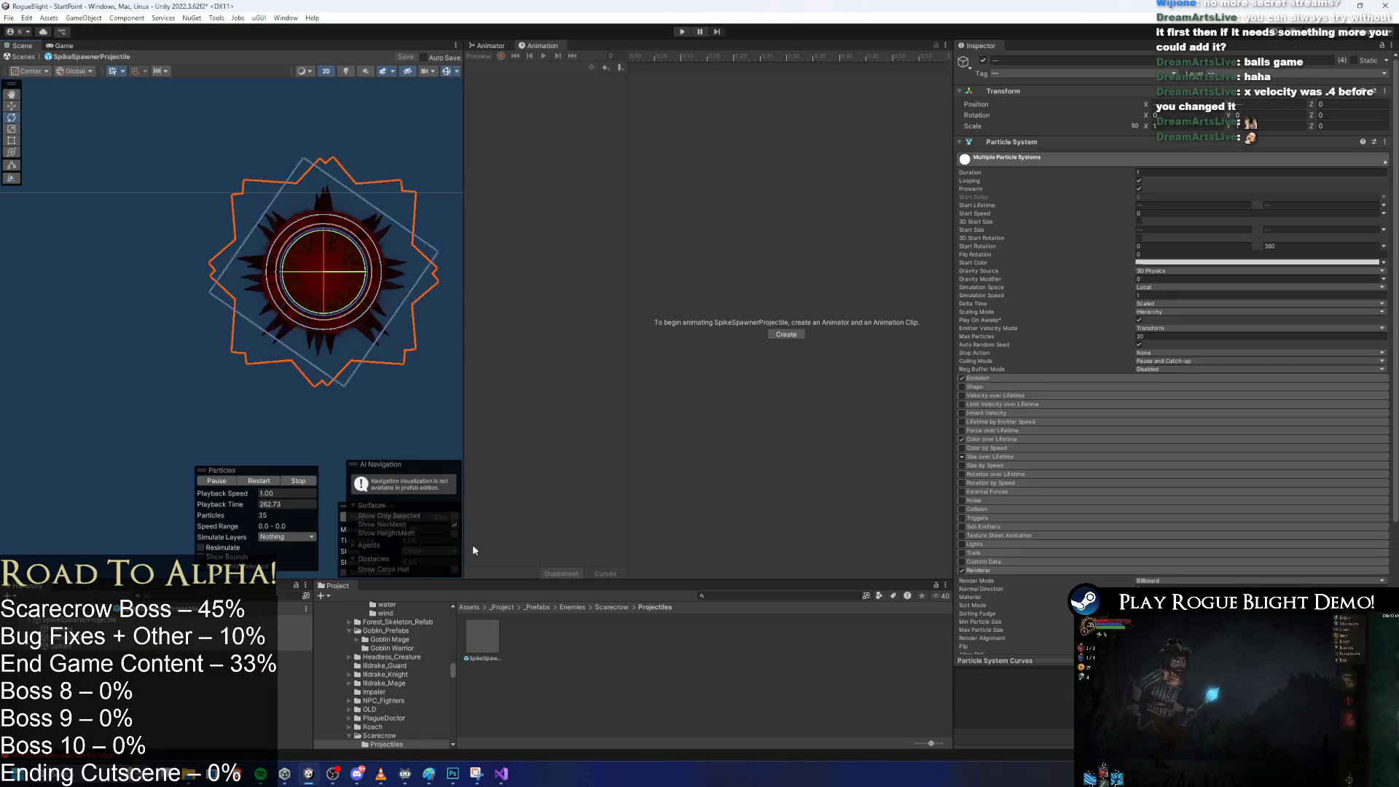
# Try Facing render alignment for the particles and adjust the projectile's Y rotation.
pyautogui.scroll(-5, 1274, 277)
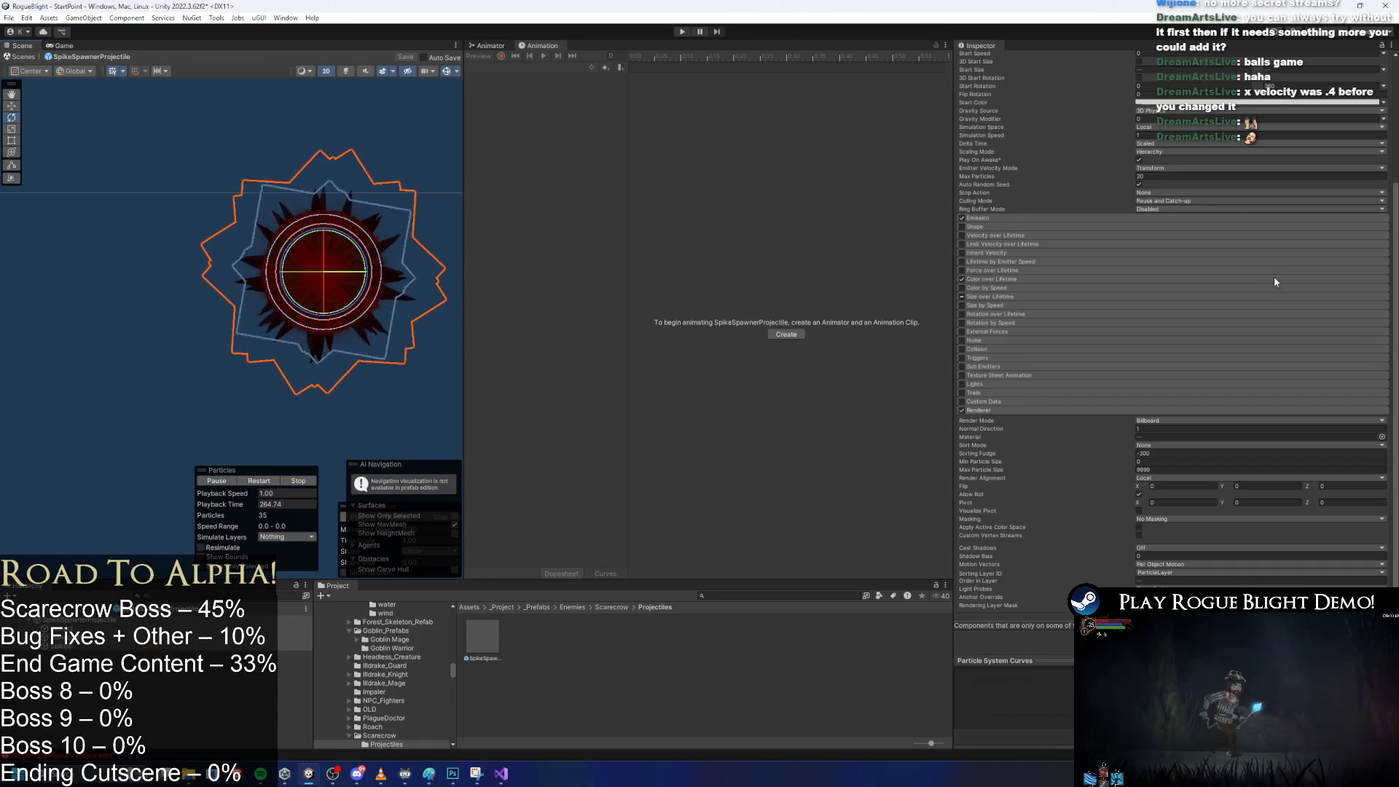
pyautogui.scroll(4, 1263, 228)
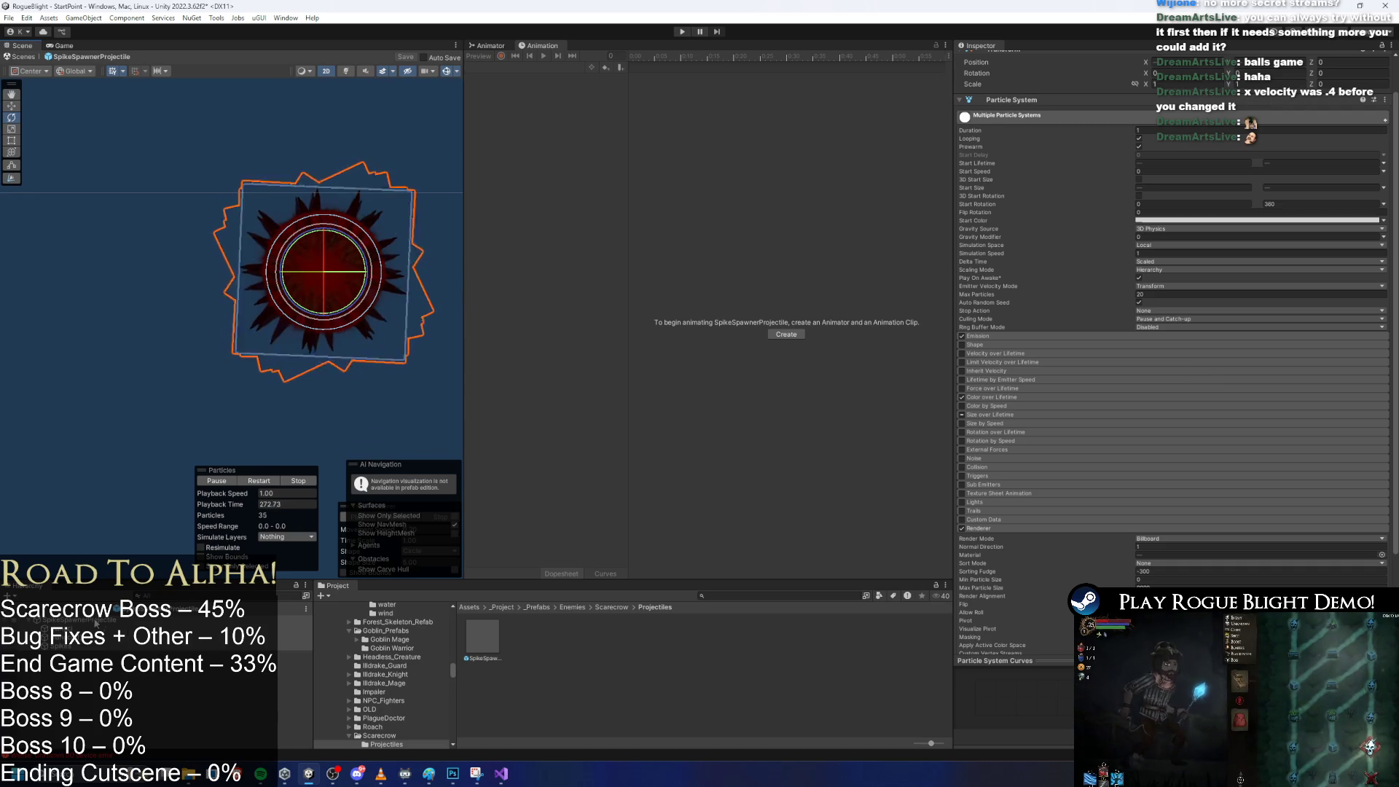
pyautogui.scroll(-4, 1122, 321)
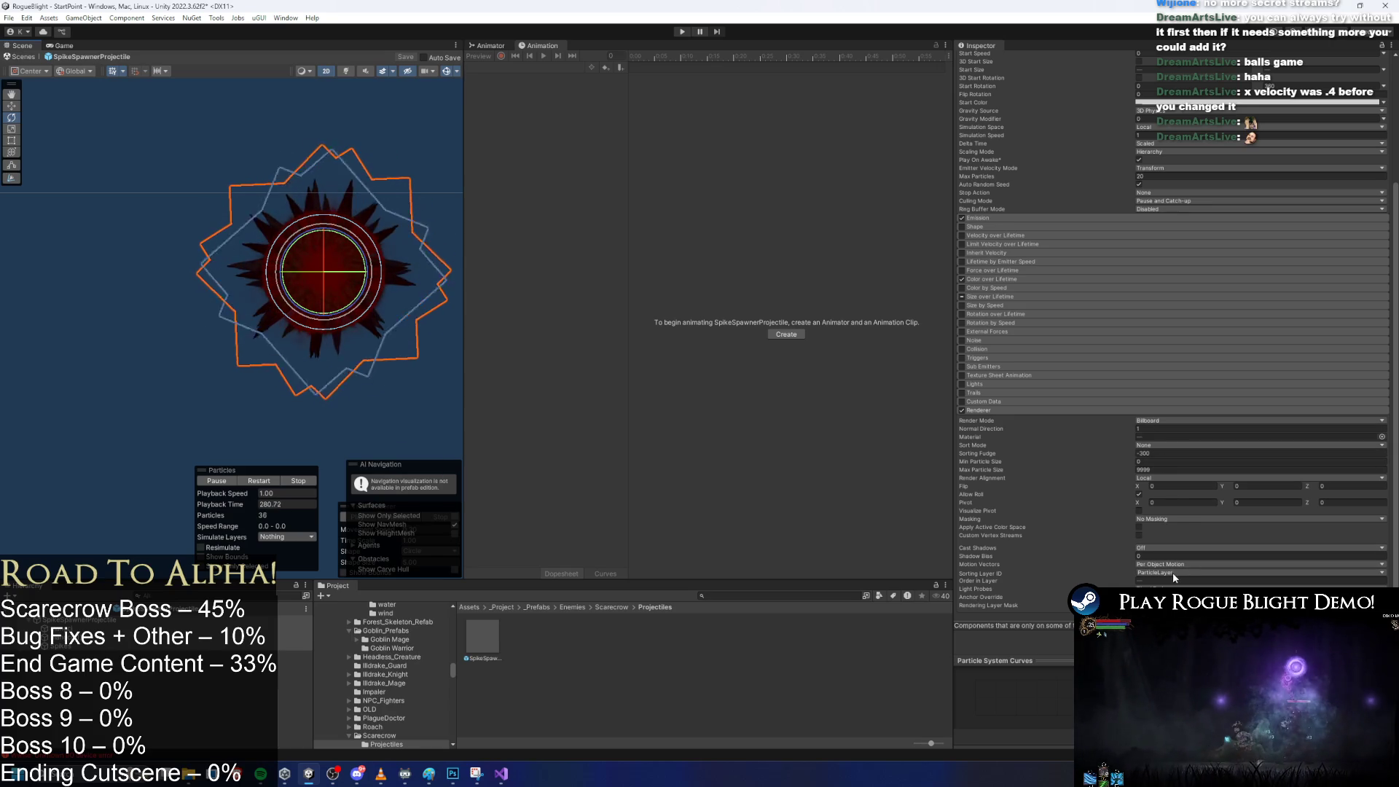
pyautogui.click(1173, 479)
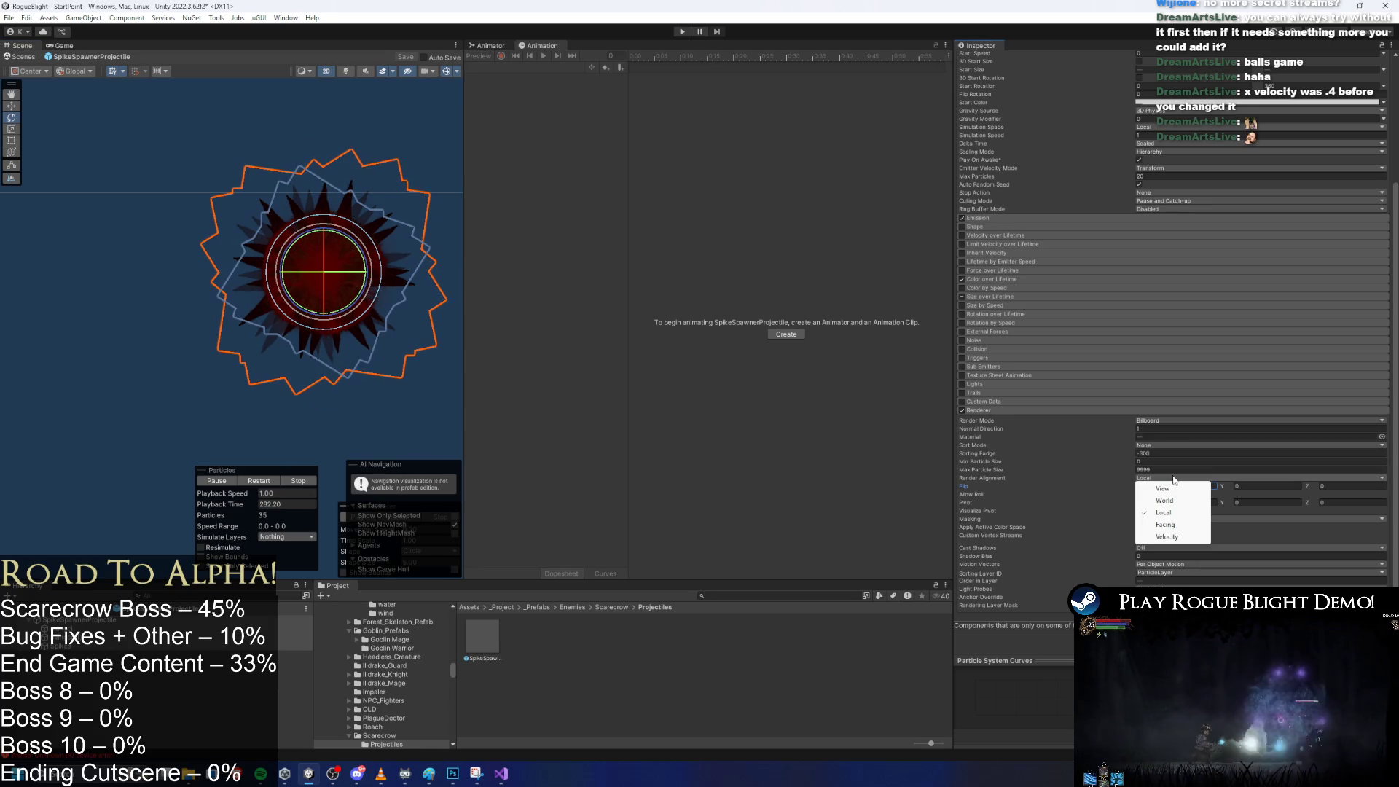
pyautogui.click(1168, 525)
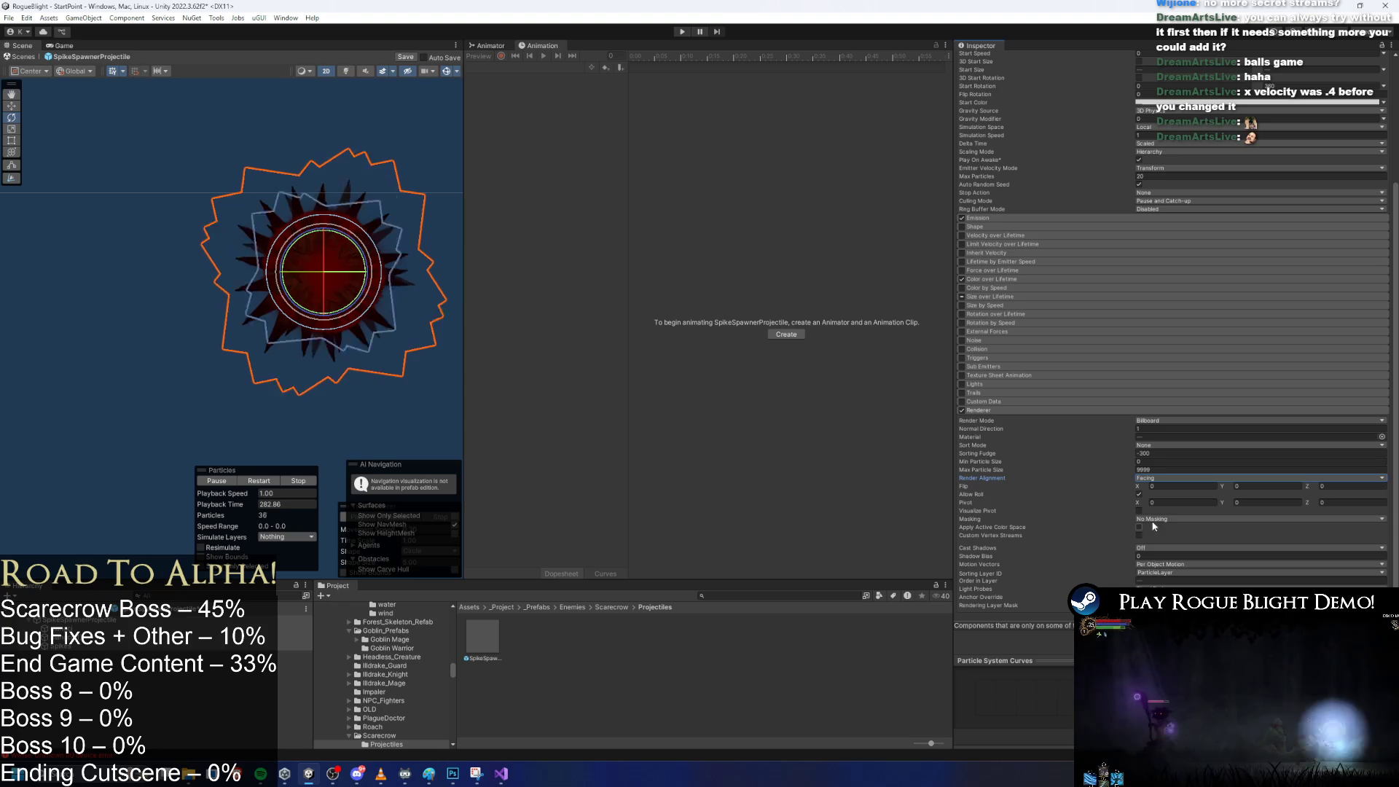
pyautogui.scroll(5, 1312, 105)
pyautogui.click(1304, 103)
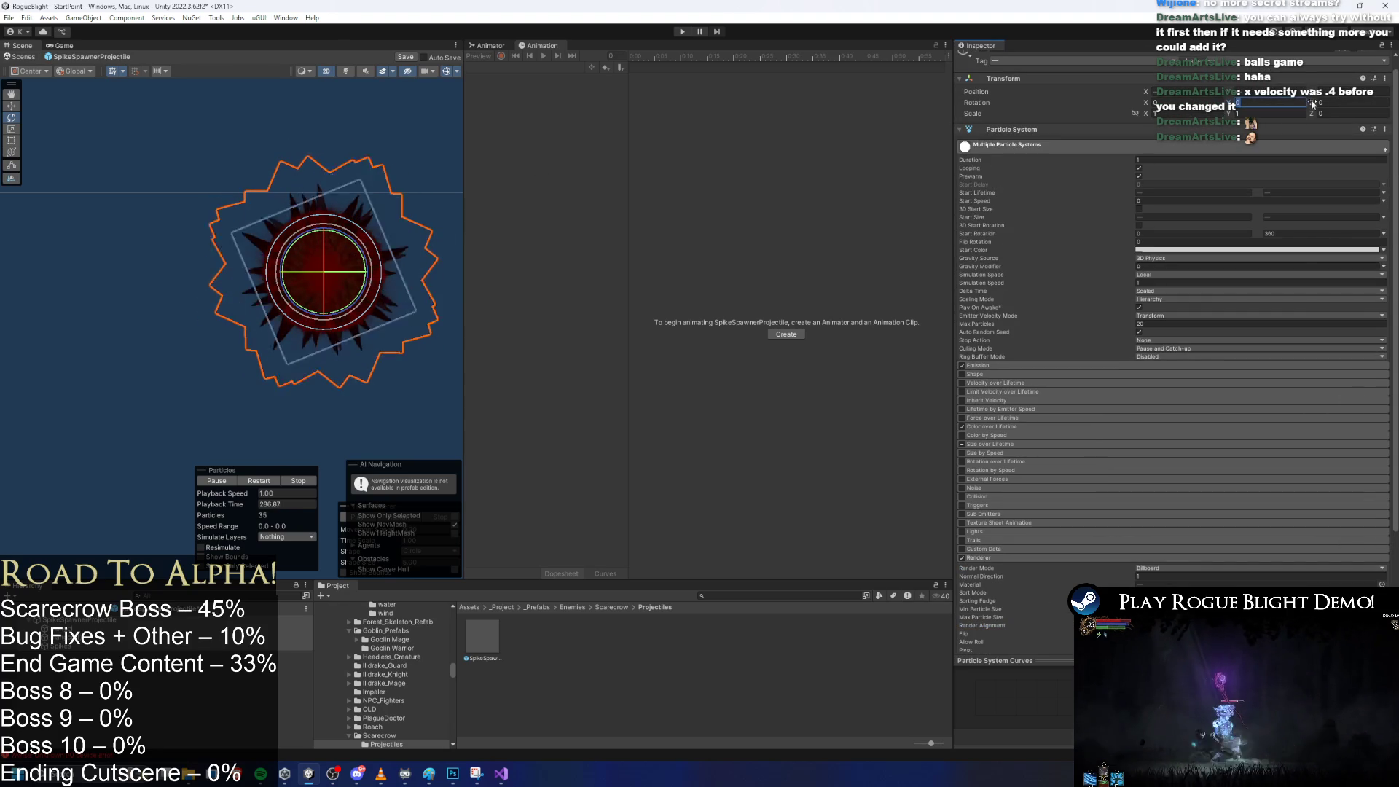
# Settle on Velocity render alignment and select the projectile's Z rotation field.
pyautogui.scroll(-5, 1096, 498)
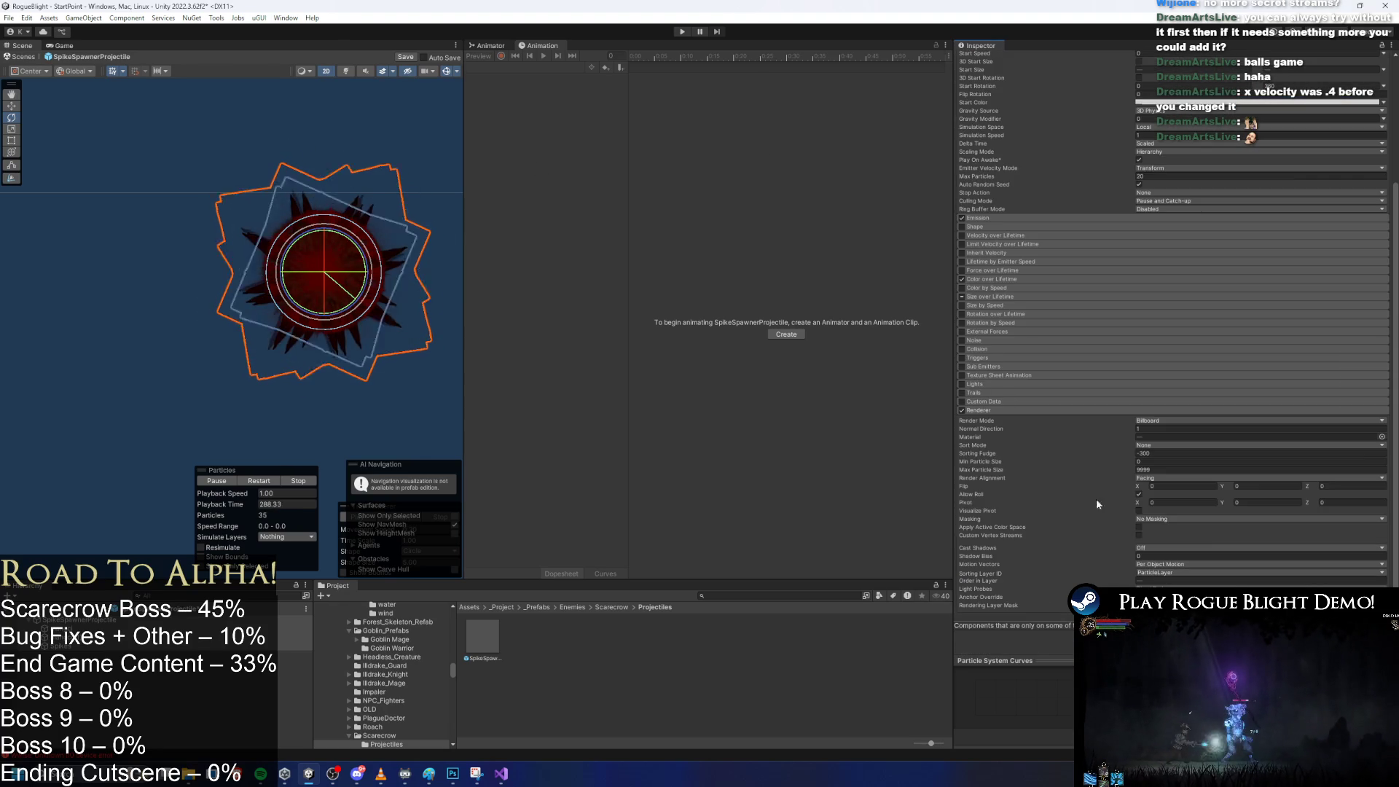
pyautogui.click(1166, 478)
pyautogui.click(1176, 538)
pyautogui.scroll(5, 1327, 174)
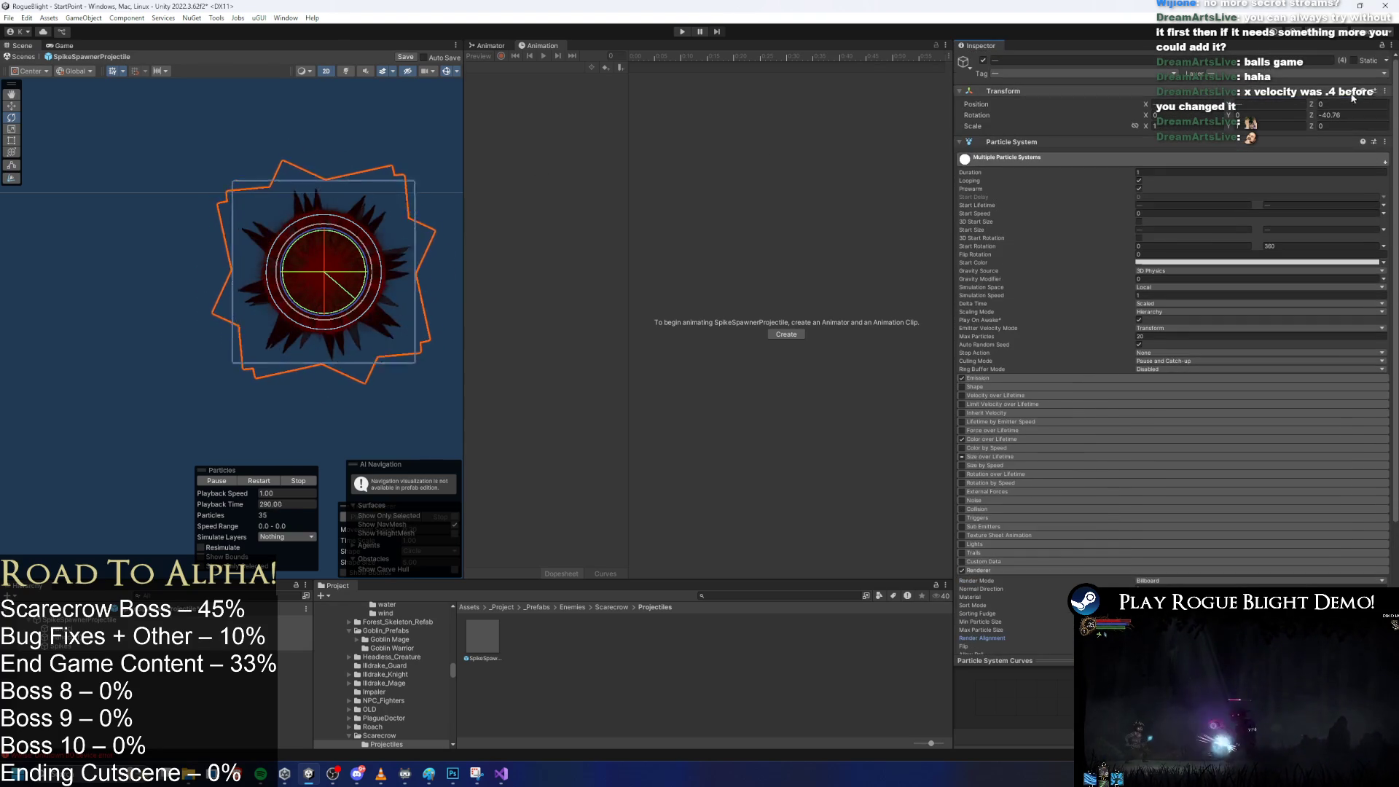
pyautogui.scroll(-5, 1195, 328)
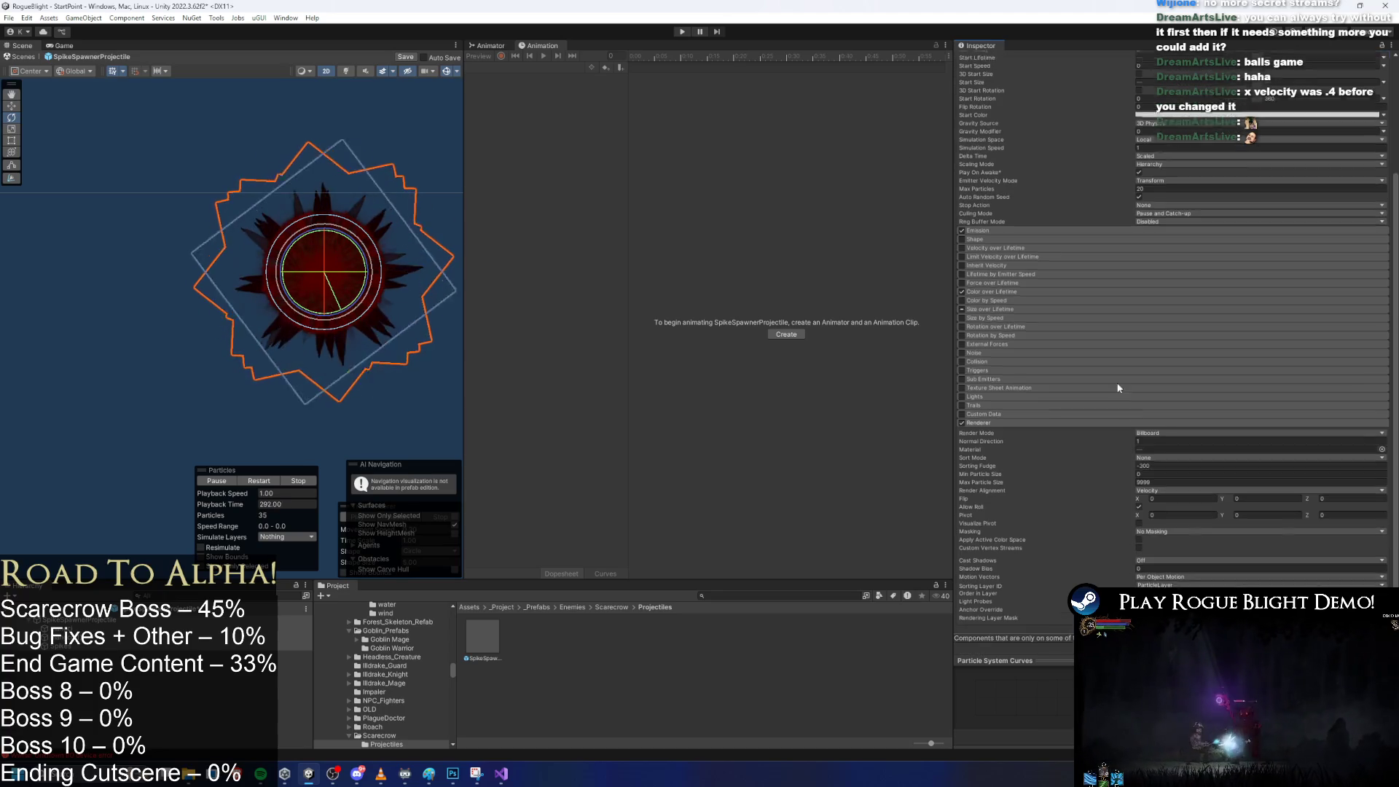
pyautogui.click(1174, 478)
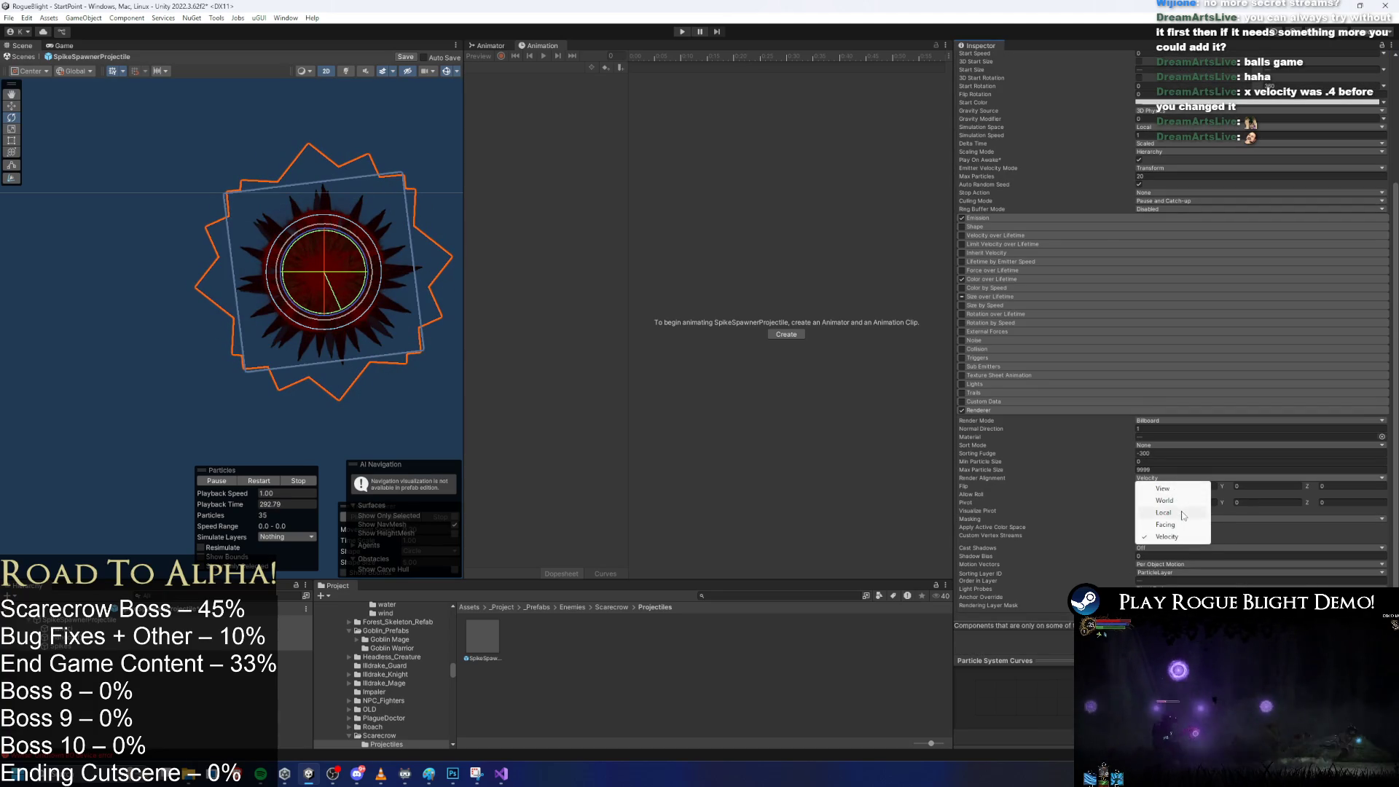
pyautogui.click(1178, 493)
pyautogui.scroll(5, 1205, 158)
pyautogui.click(1341, 115)
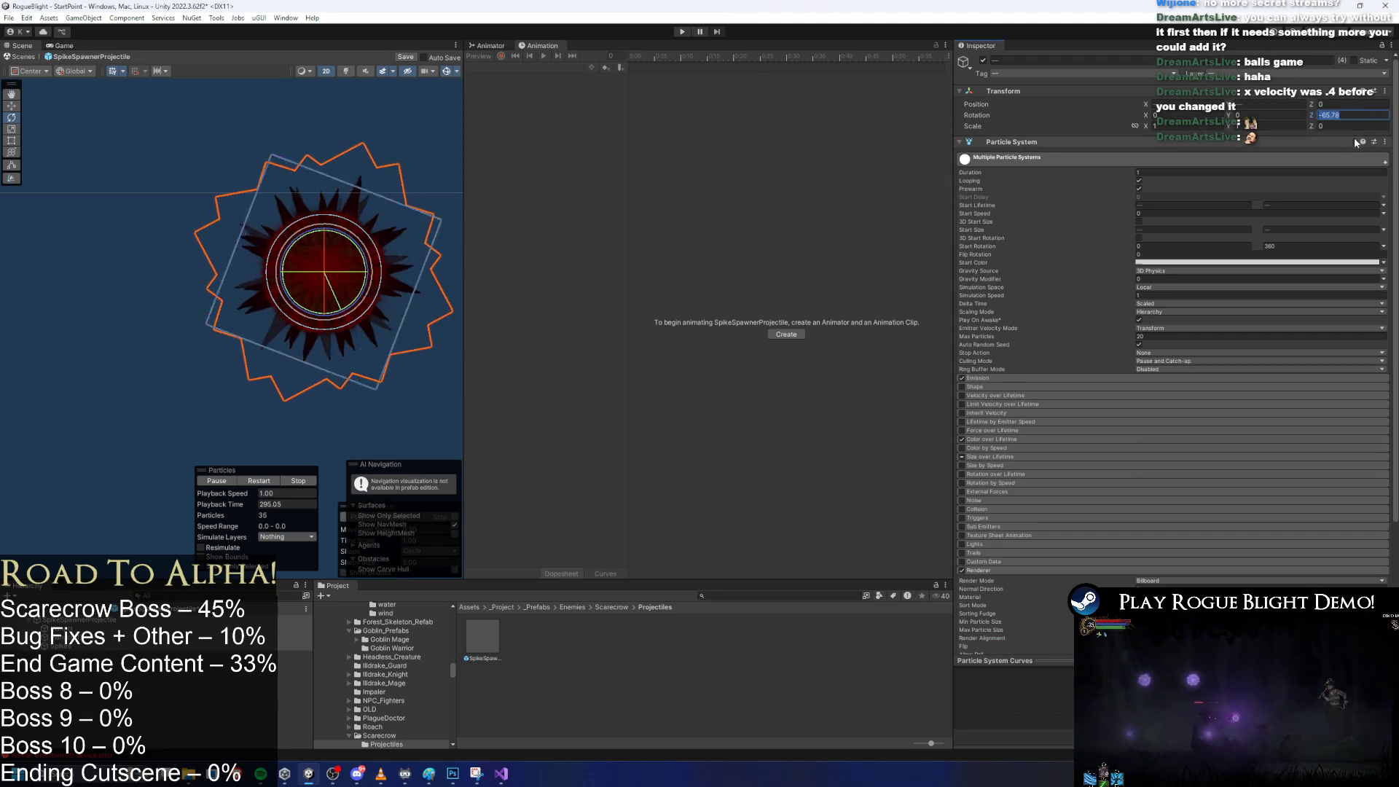
# Set the projectile's Z rotation to 0 and select Scarecrow_prefab in the Scarecrow folder.
pyautogui.write('0')
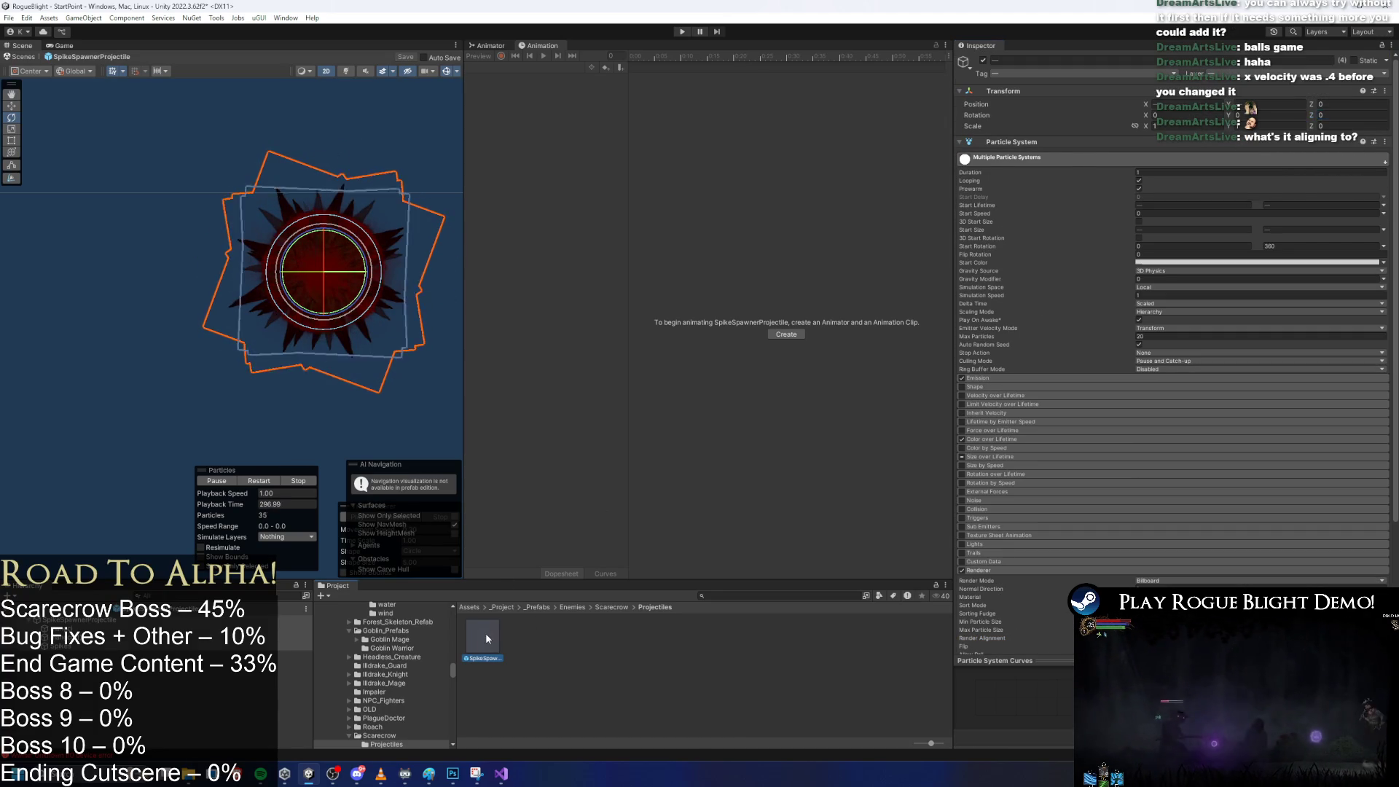
pyautogui.click(484, 633)
pyautogui.click(613, 608)
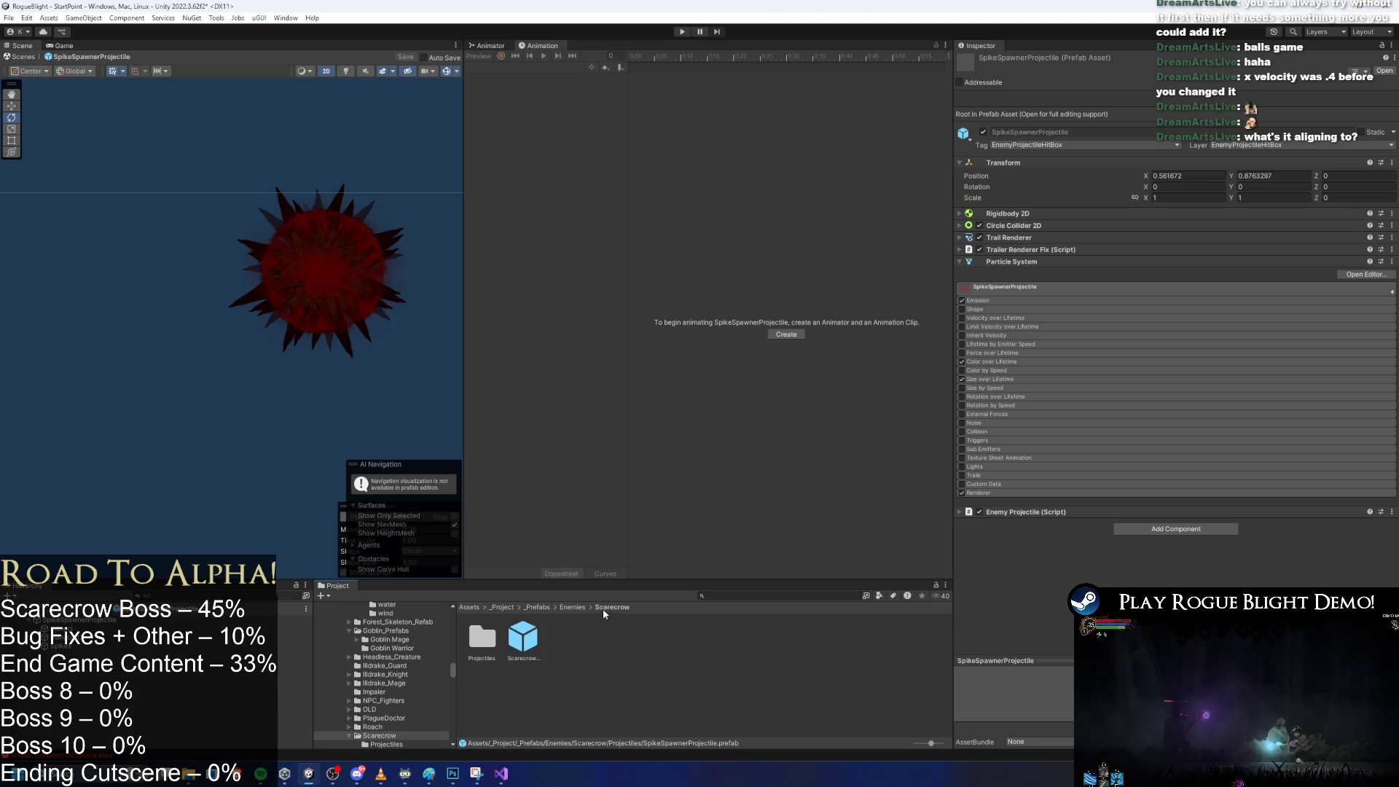
pyautogui.click(523, 638)
# Set Movement Information Set Rotation Z to 550 and enter Play mode.
pyautogui.scroll(-10, 1266, 410)
pyautogui.scroll(-10, 1266, 410)
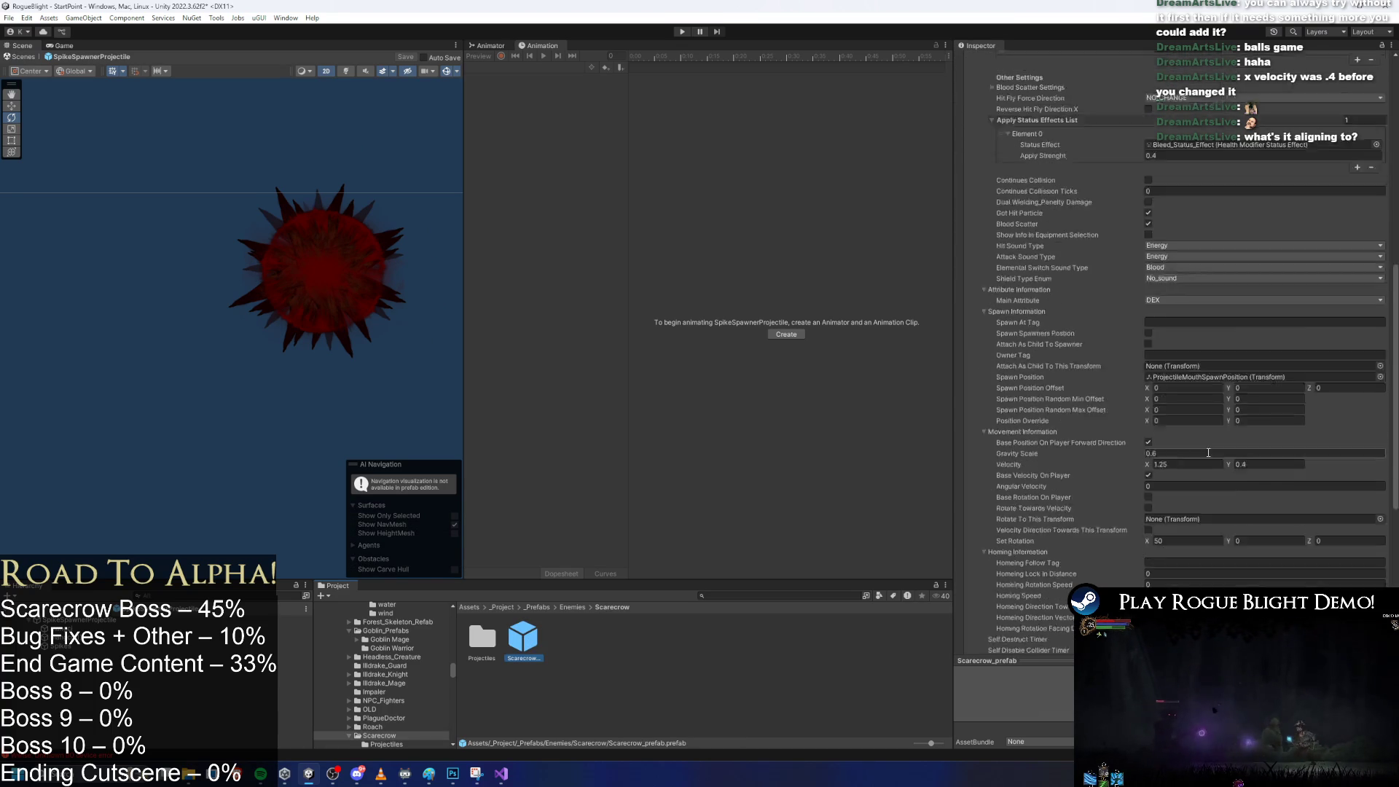
pyautogui.click(1183, 364)
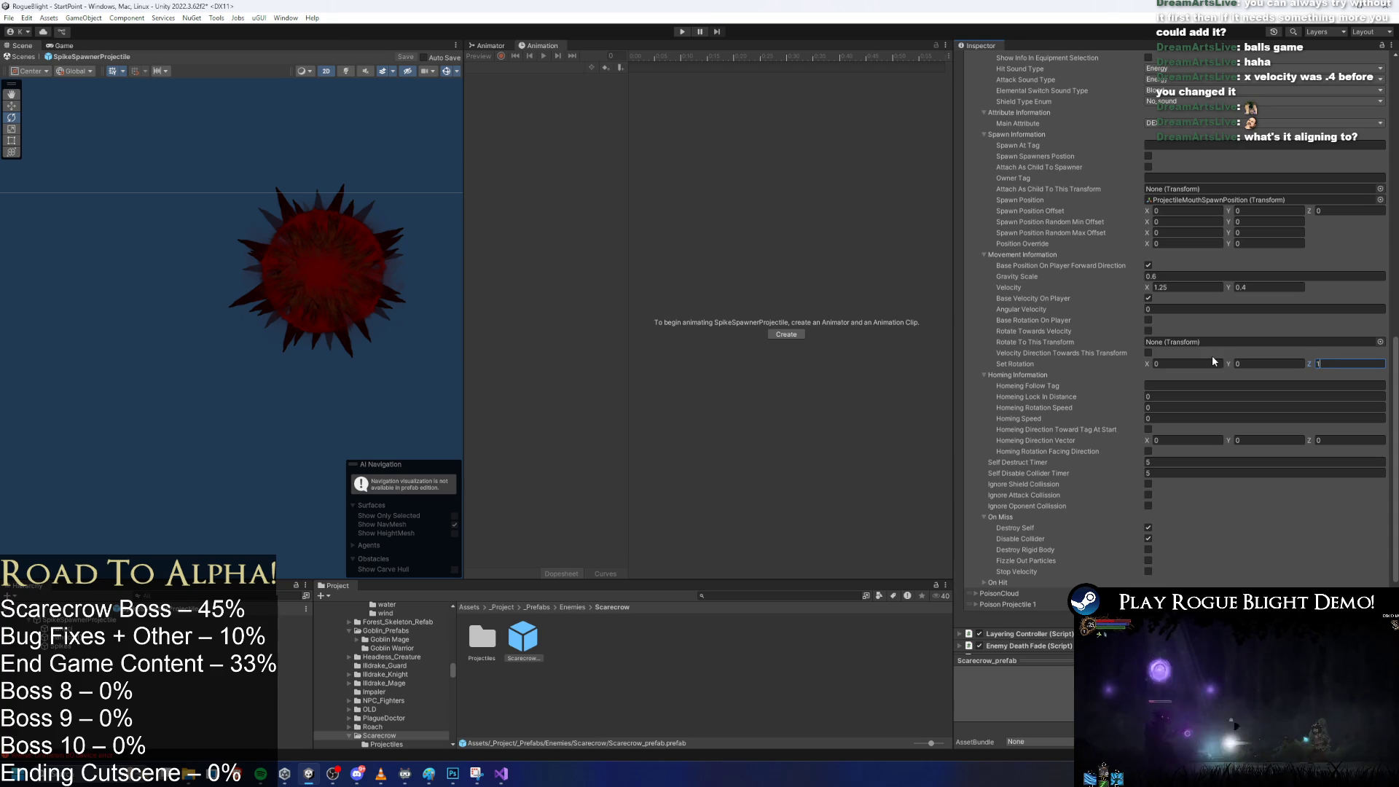
pyautogui.write('50')
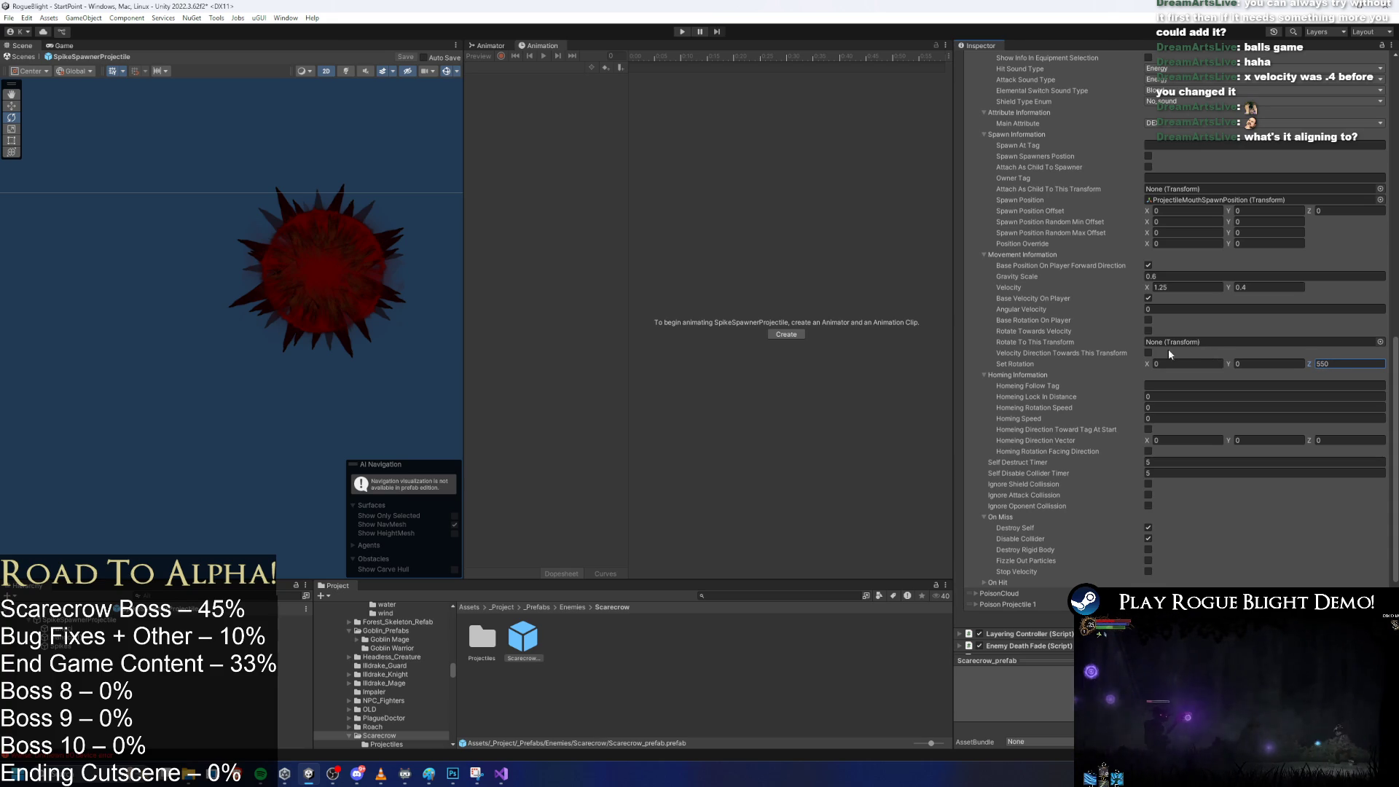
pyautogui.click(679, 33)
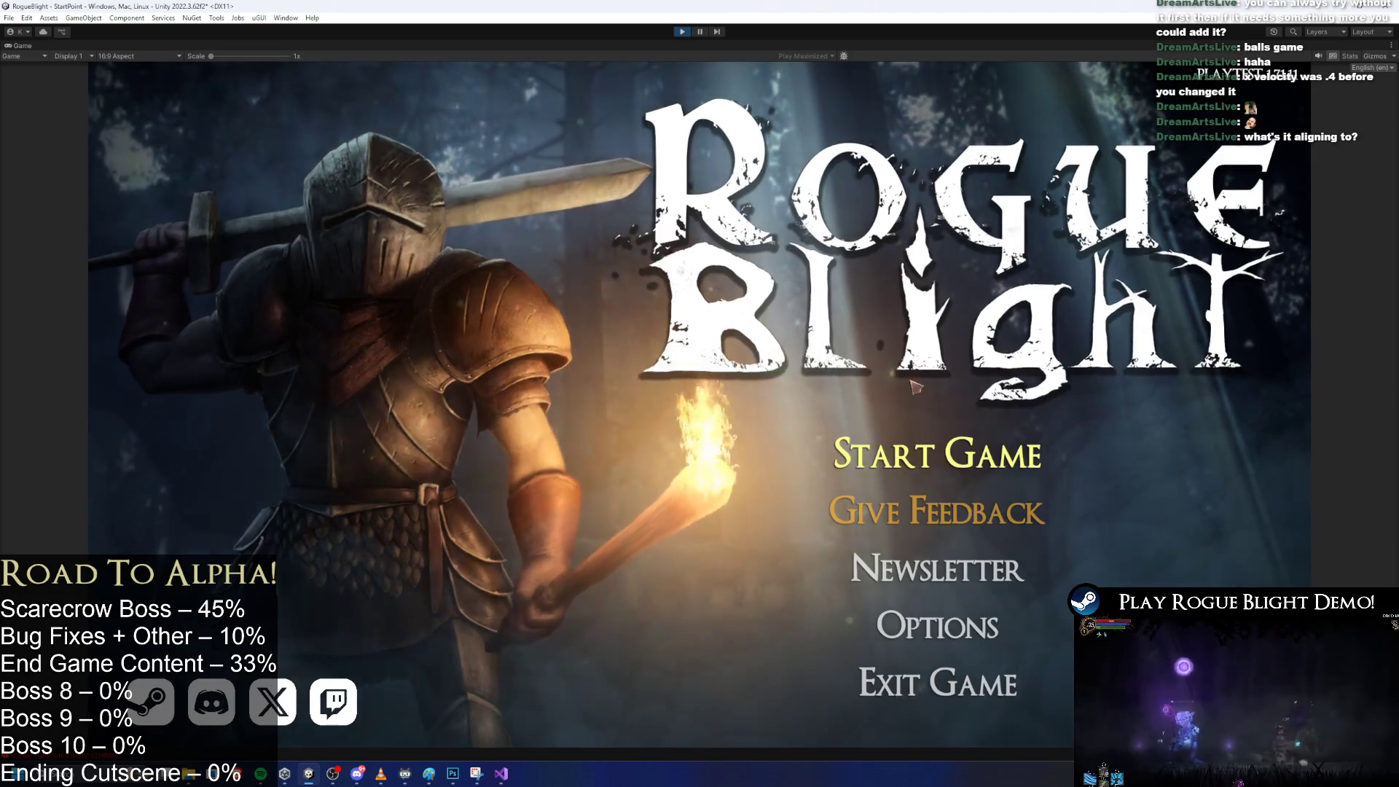
# Load a save slot and run and jump toward the Scarecrow boss.
pyautogui.click(948, 433)
pyautogui.click(953, 458)
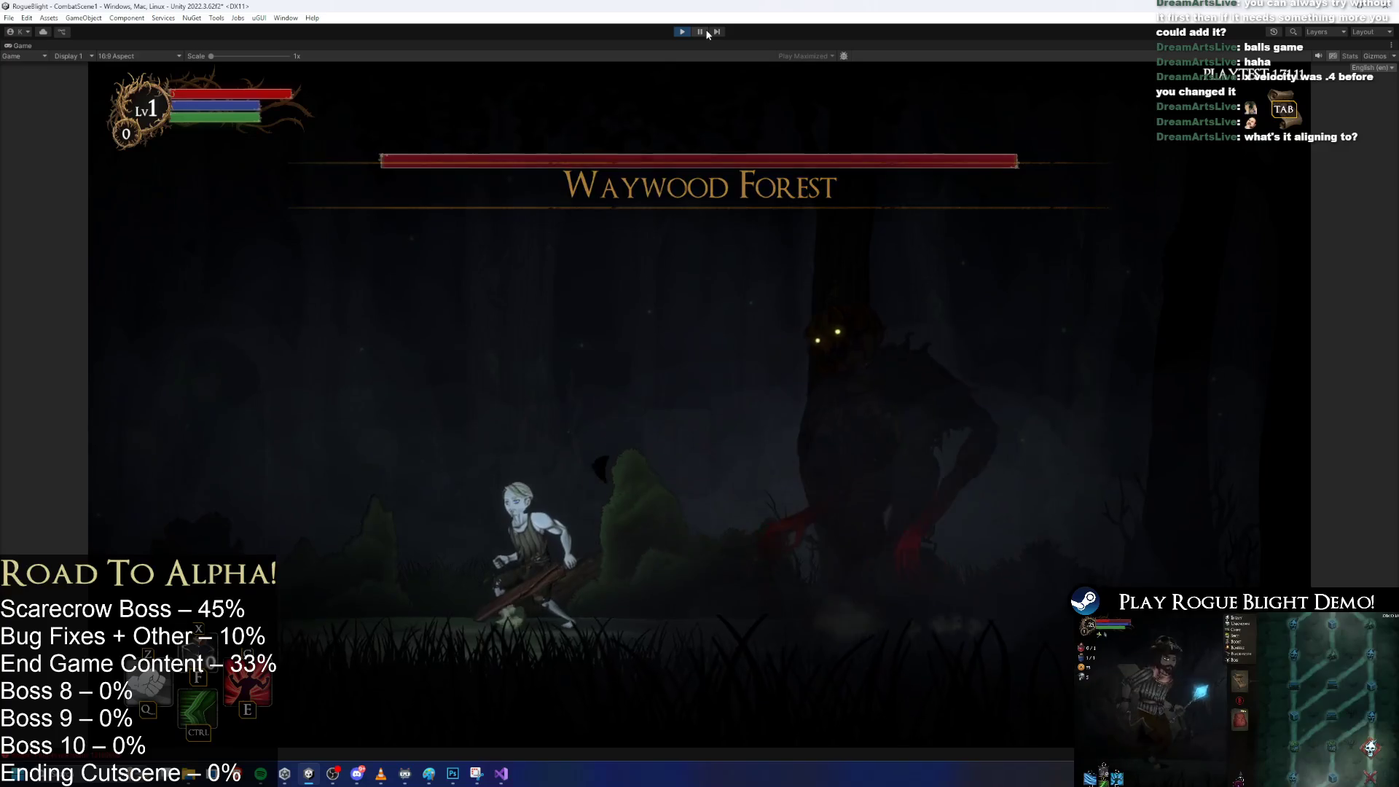
pyautogui.press('a')
pyautogui.press('d')
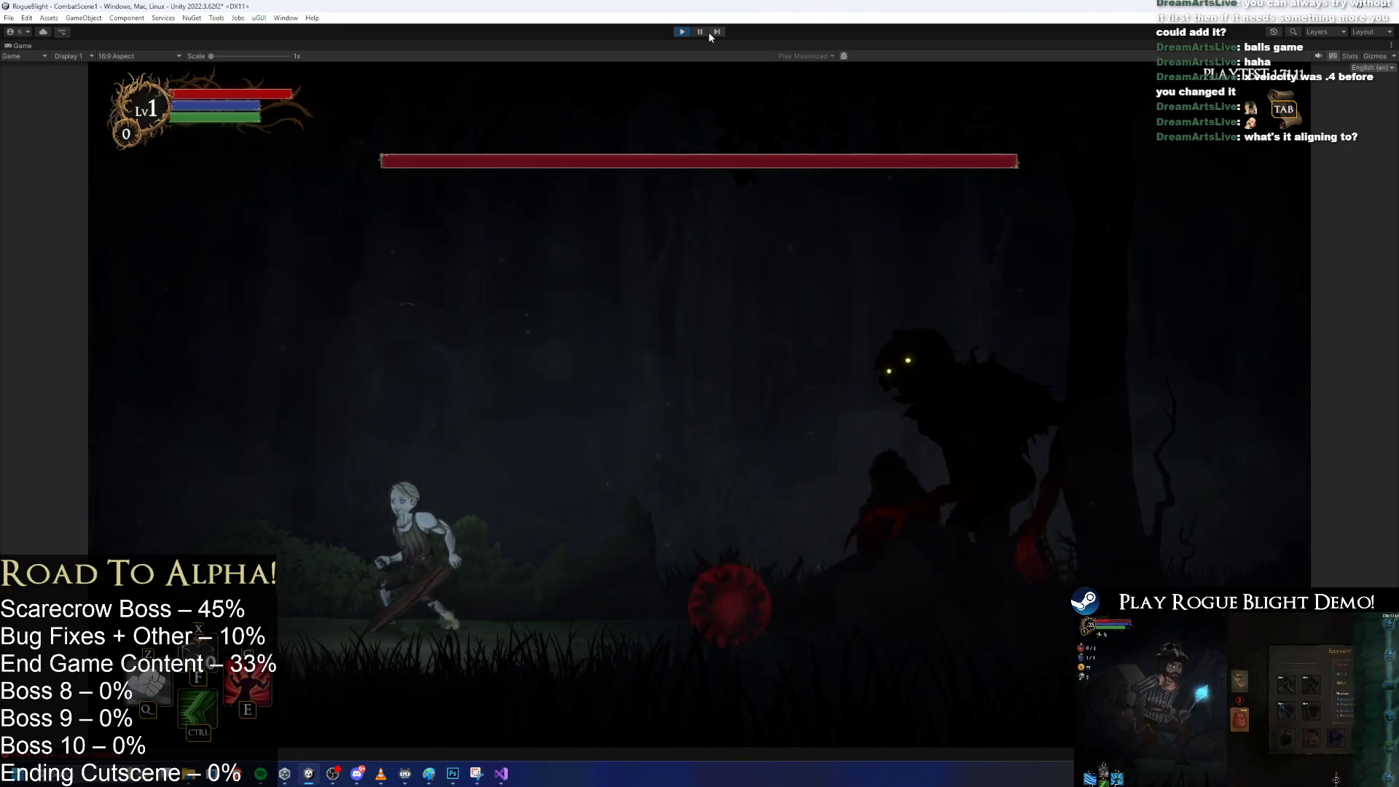
pyautogui.press('a')
pyautogui.press('space')
pyautogui.press('d')
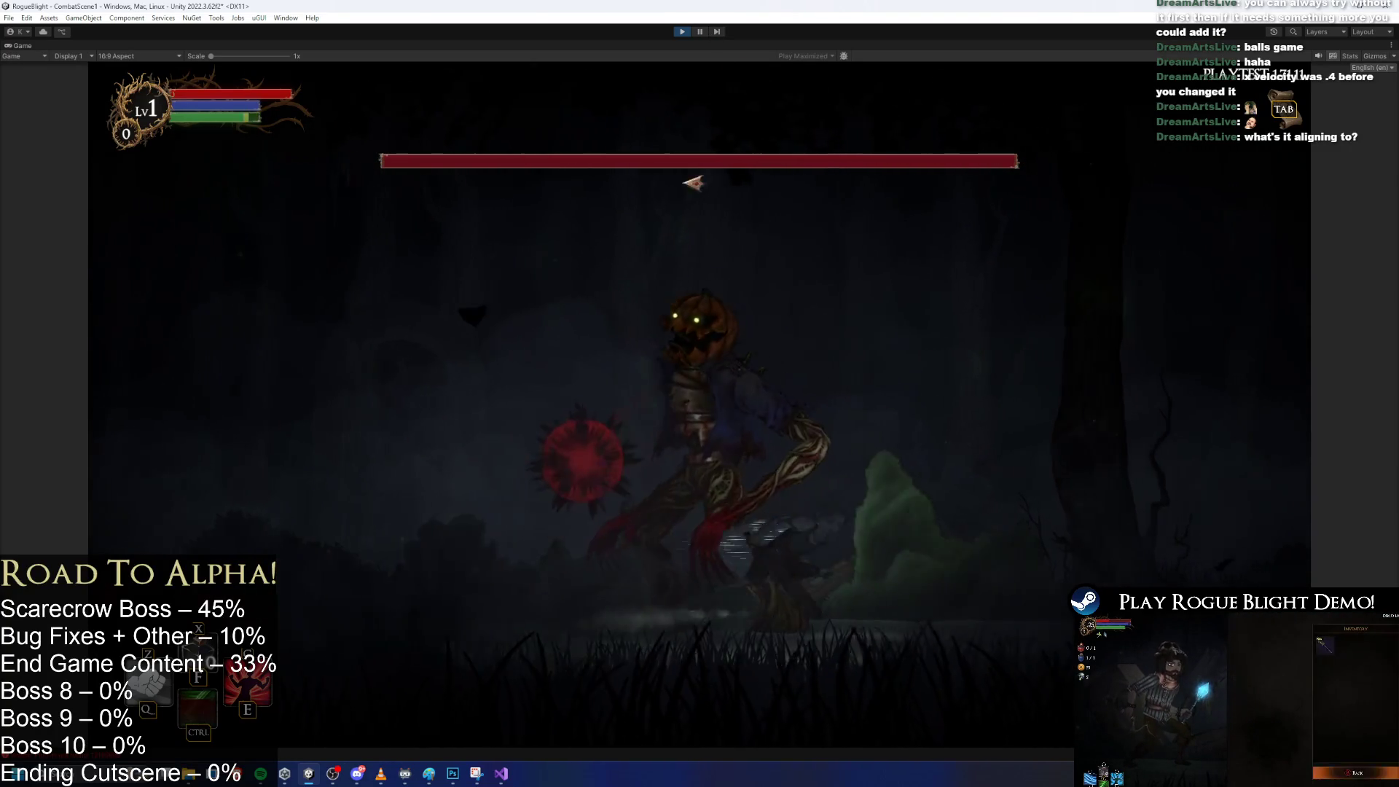
# Dodge the boss's red spiked orbs running left and right, then stop play mode.
pyautogui.press('d')
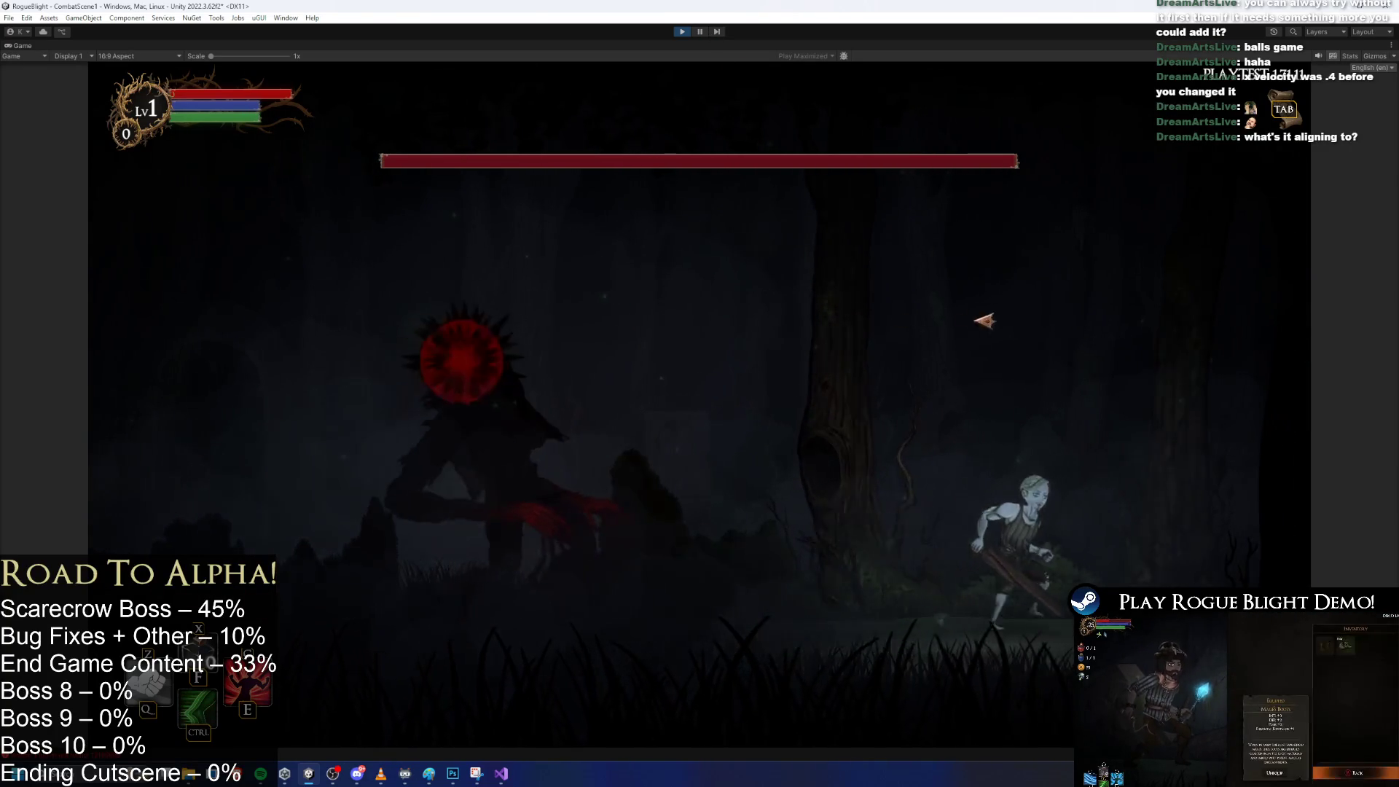
pyautogui.press('d')
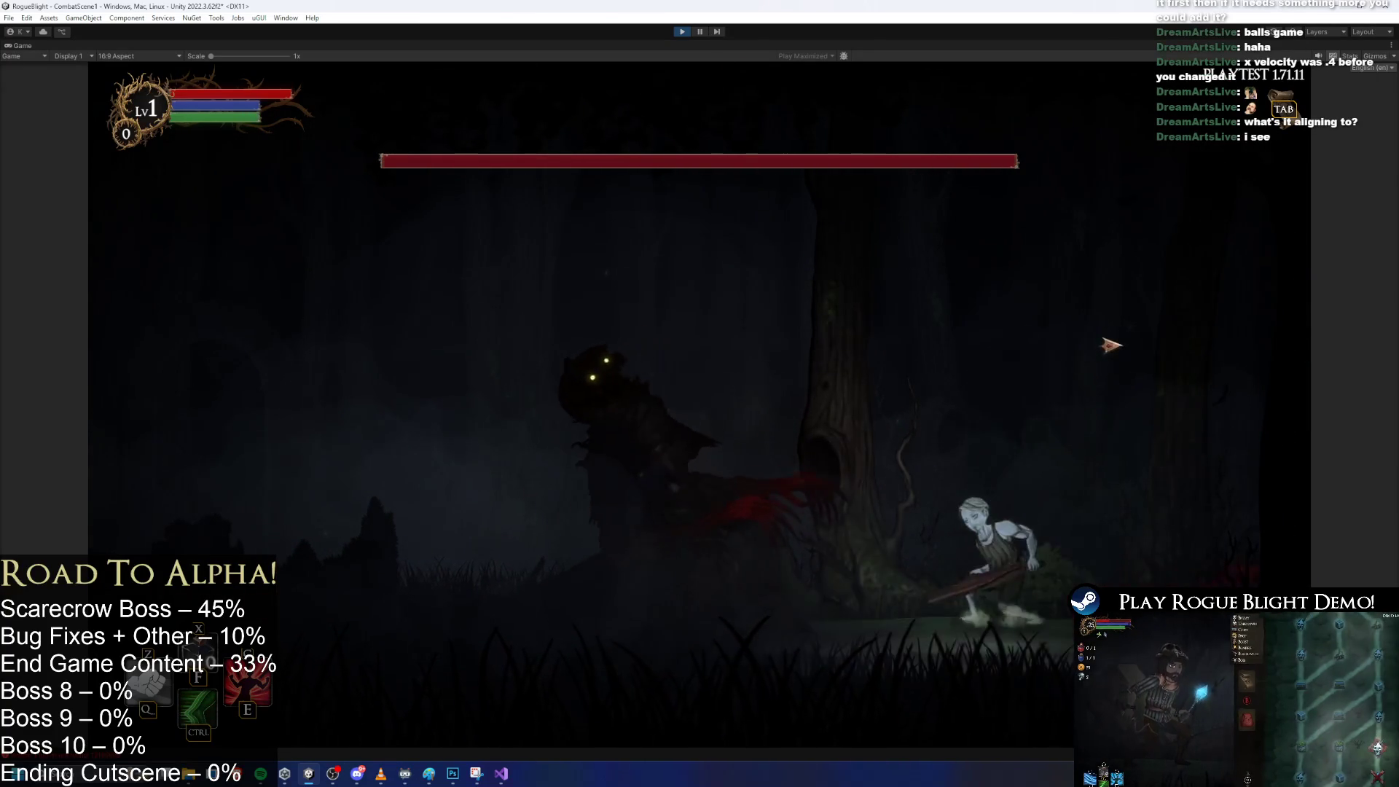
pyautogui.press('a')
pyautogui.press('a')
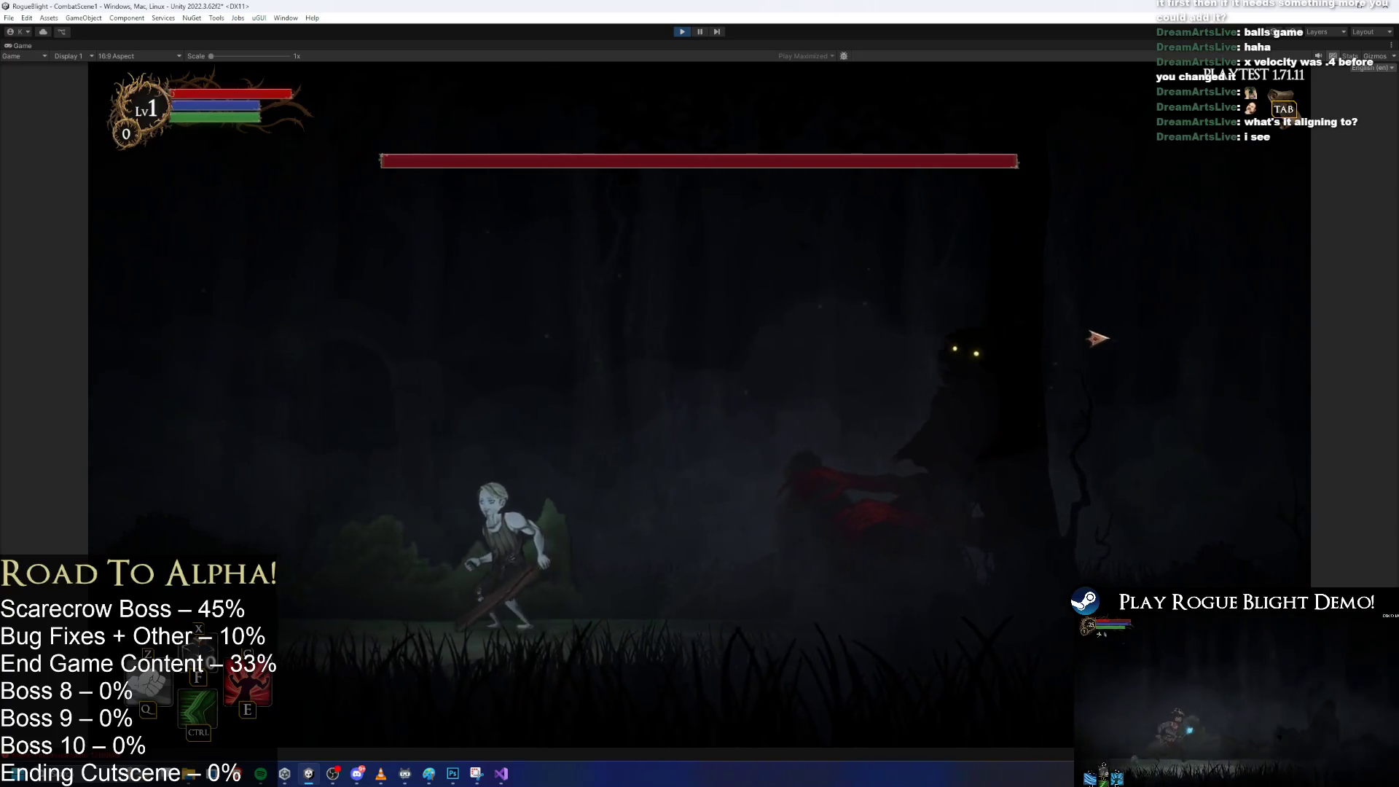
pyautogui.press('d')
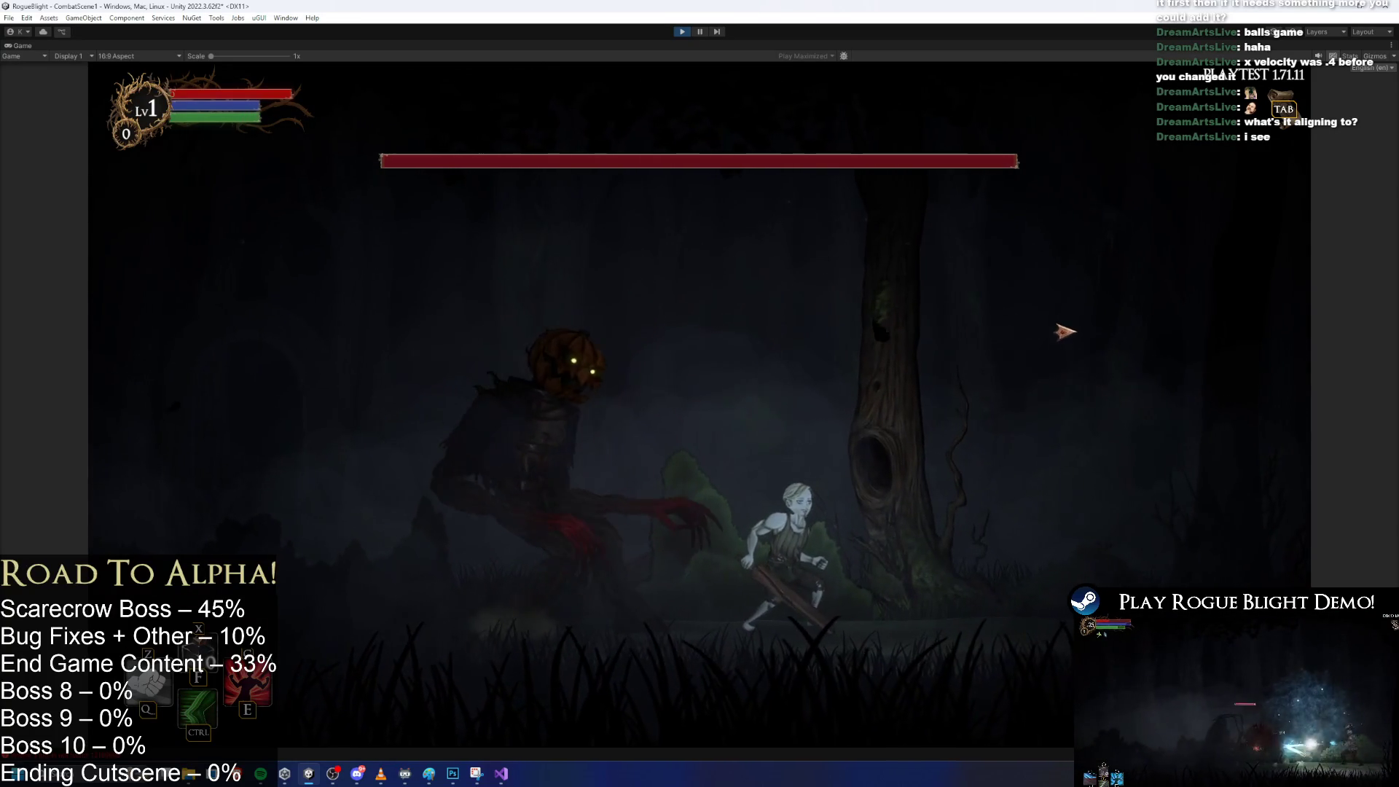
pyautogui.press('d')
pyautogui.press('a')
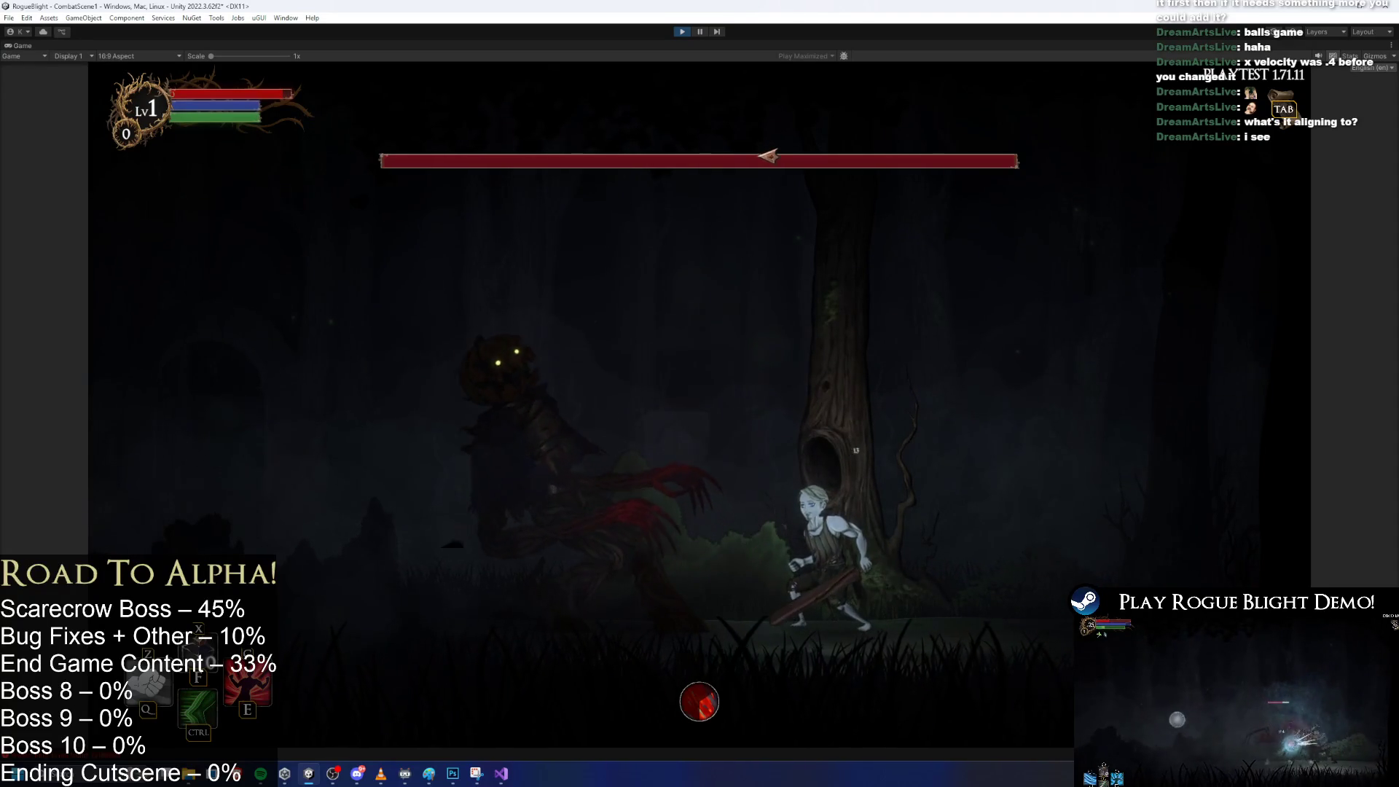
pyautogui.press('a')
pyautogui.press('a')
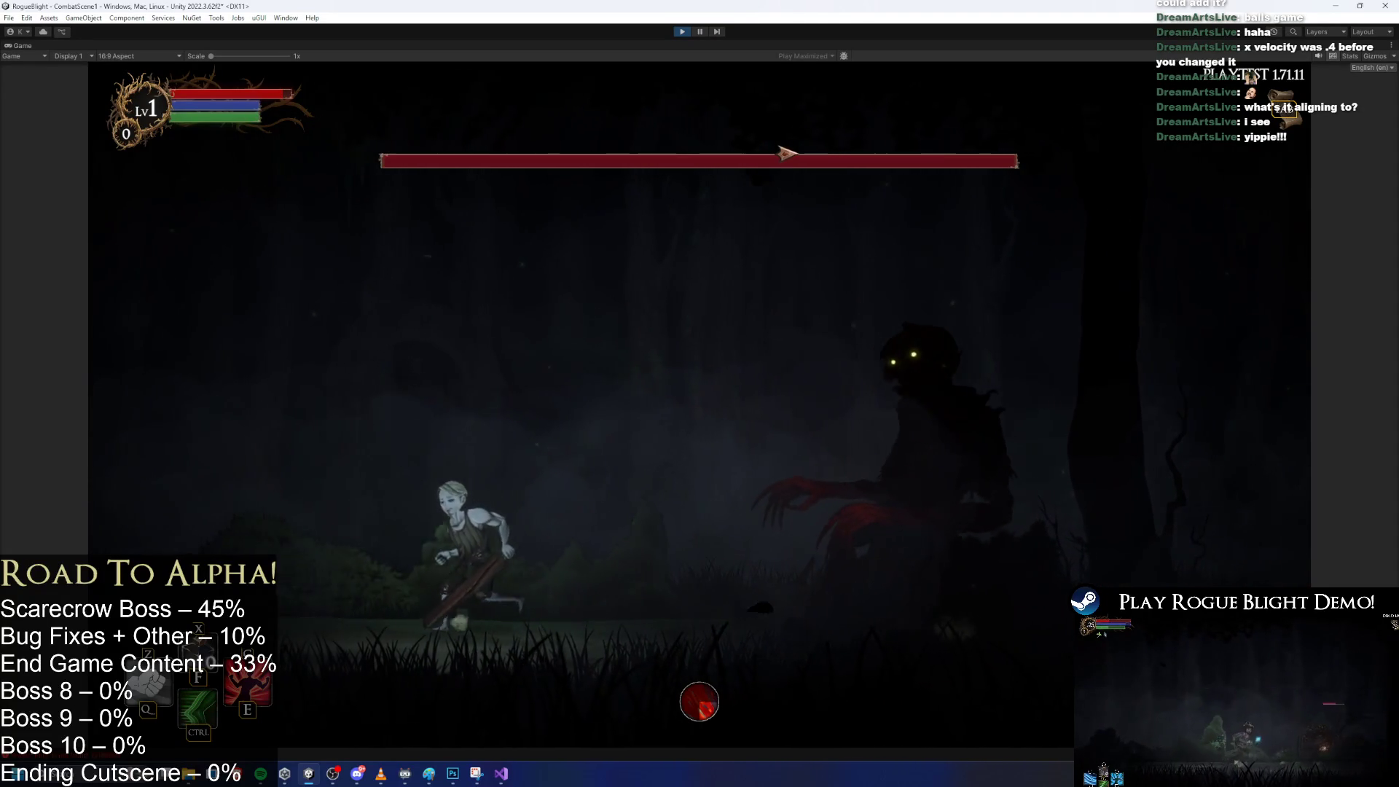
pyautogui.press('d')
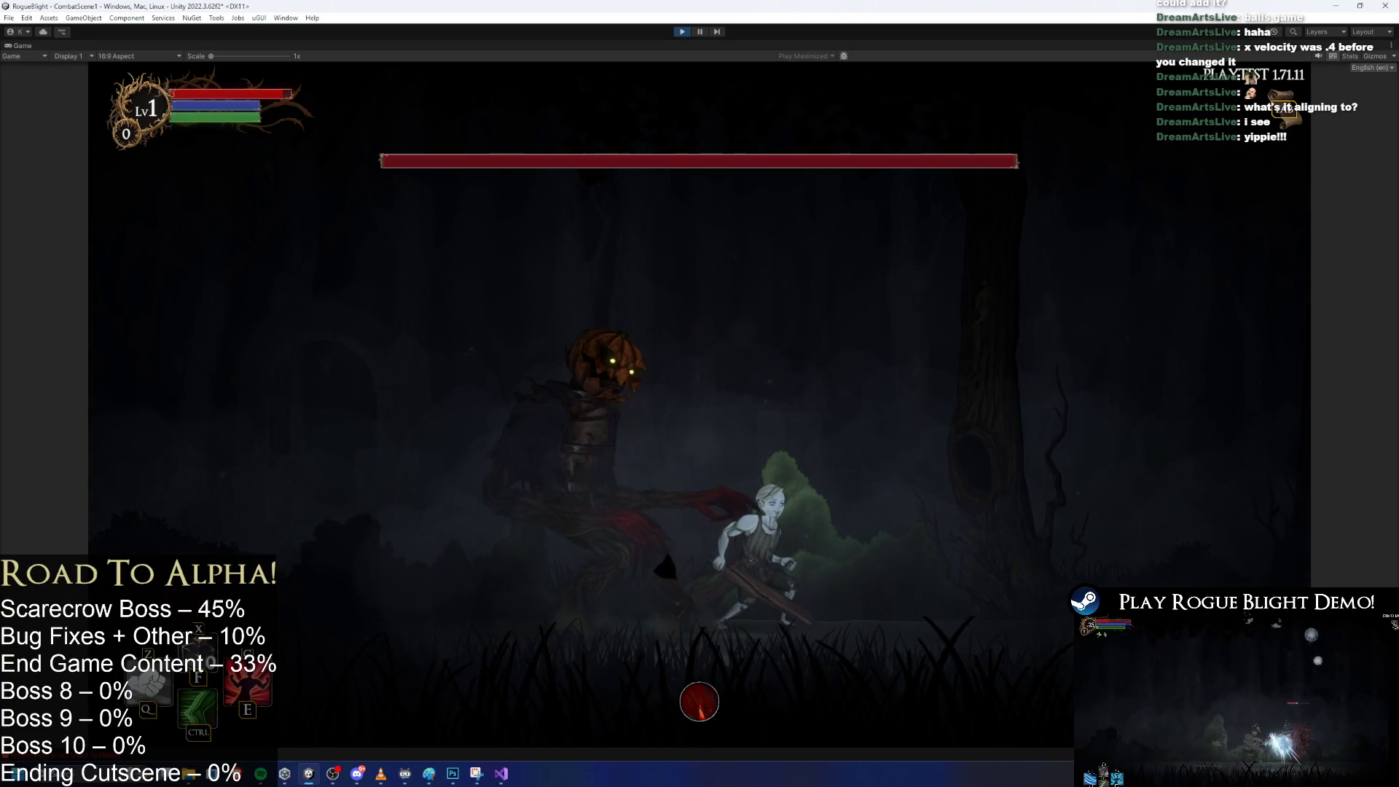
pyautogui.hotkey('ctrl', 'p')
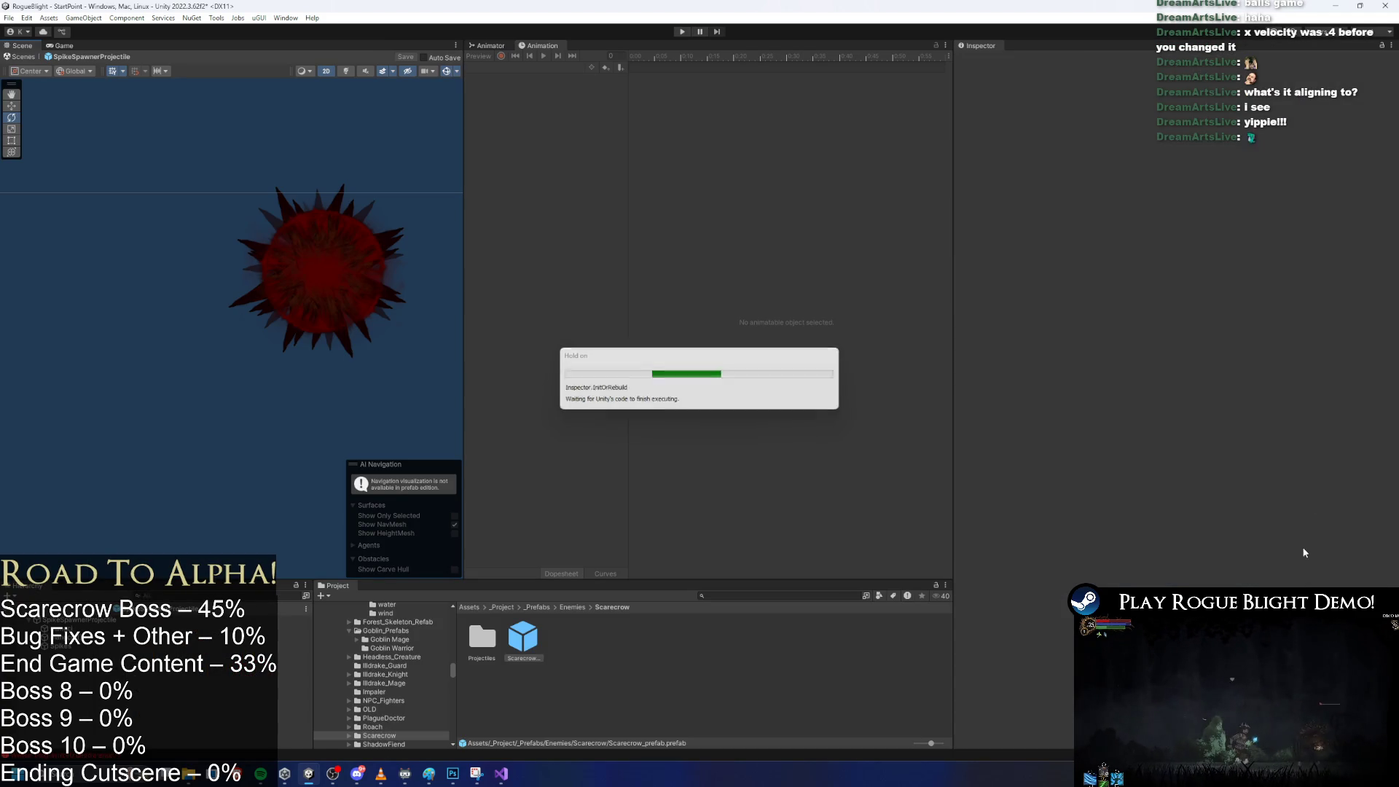
# Change Scarecrow_prefab's Set Rotation Z from 550 to 0 and save with Ctrl+S.
pyautogui.scroll(-9, 1257, 537)
pyautogui.click(1344, 540)
pyautogui.write('0')
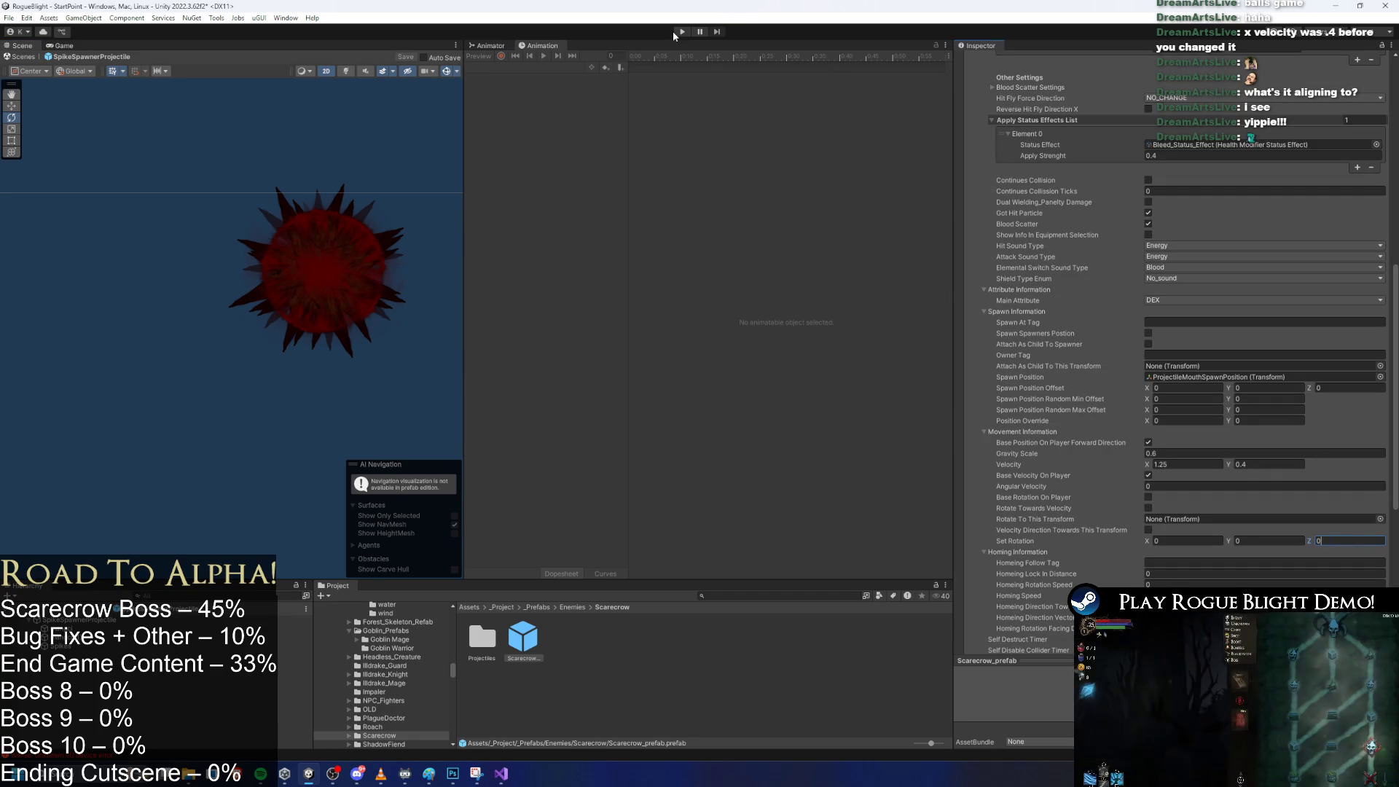
pyautogui.hotkey('ctrl', 's')
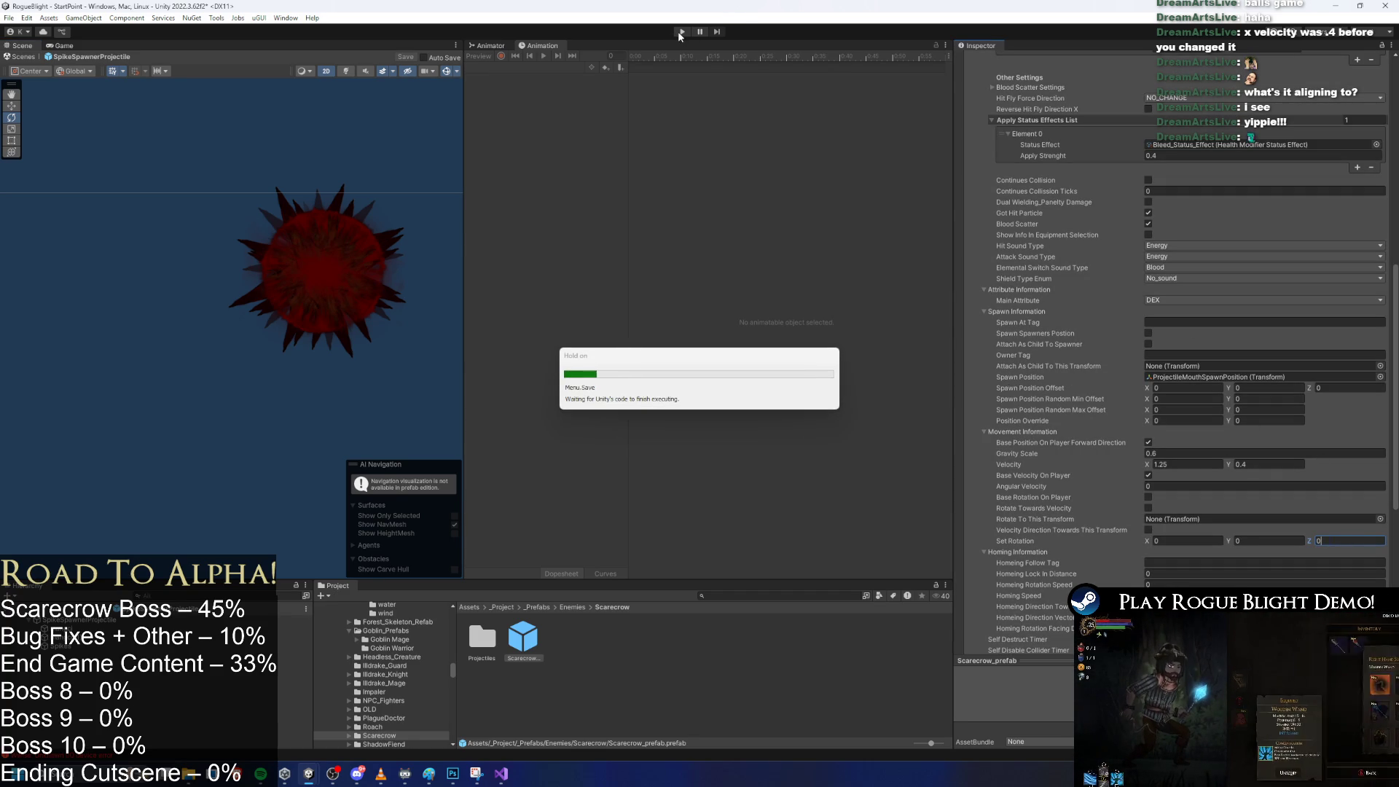
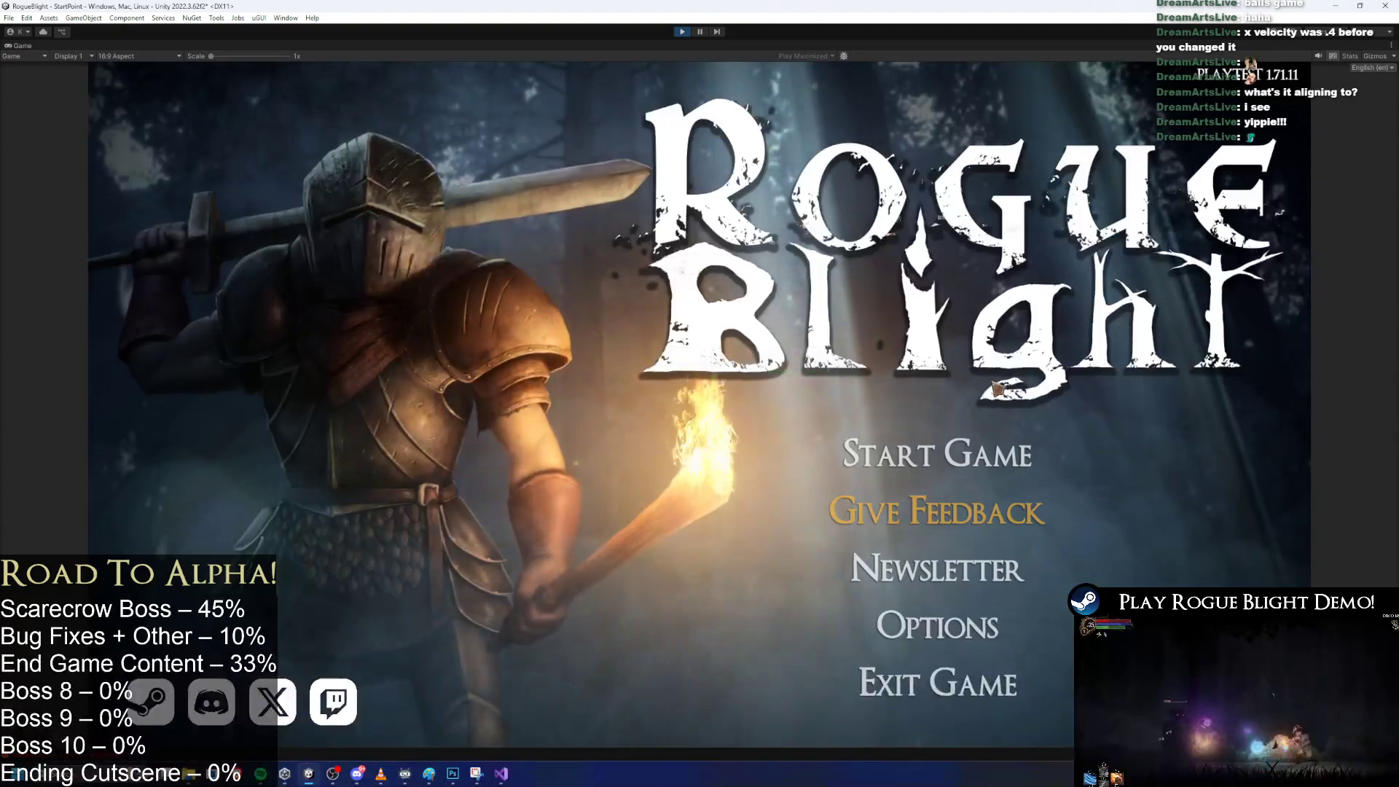
# Start the game, load the first save slot, and run right to trigger the Scarecrow boss.
pyautogui.press('Return')
pyautogui.click(1001, 384)
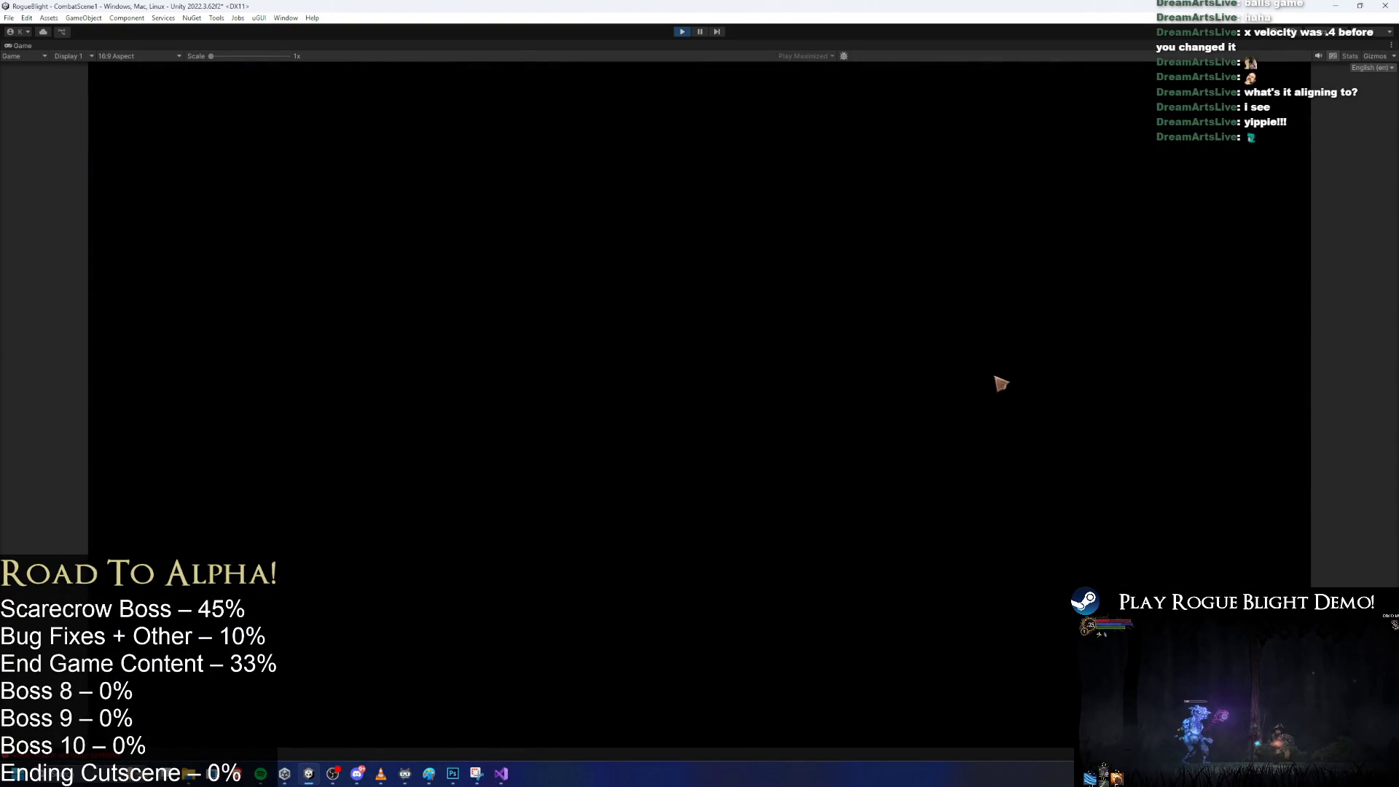
pyautogui.press('d')
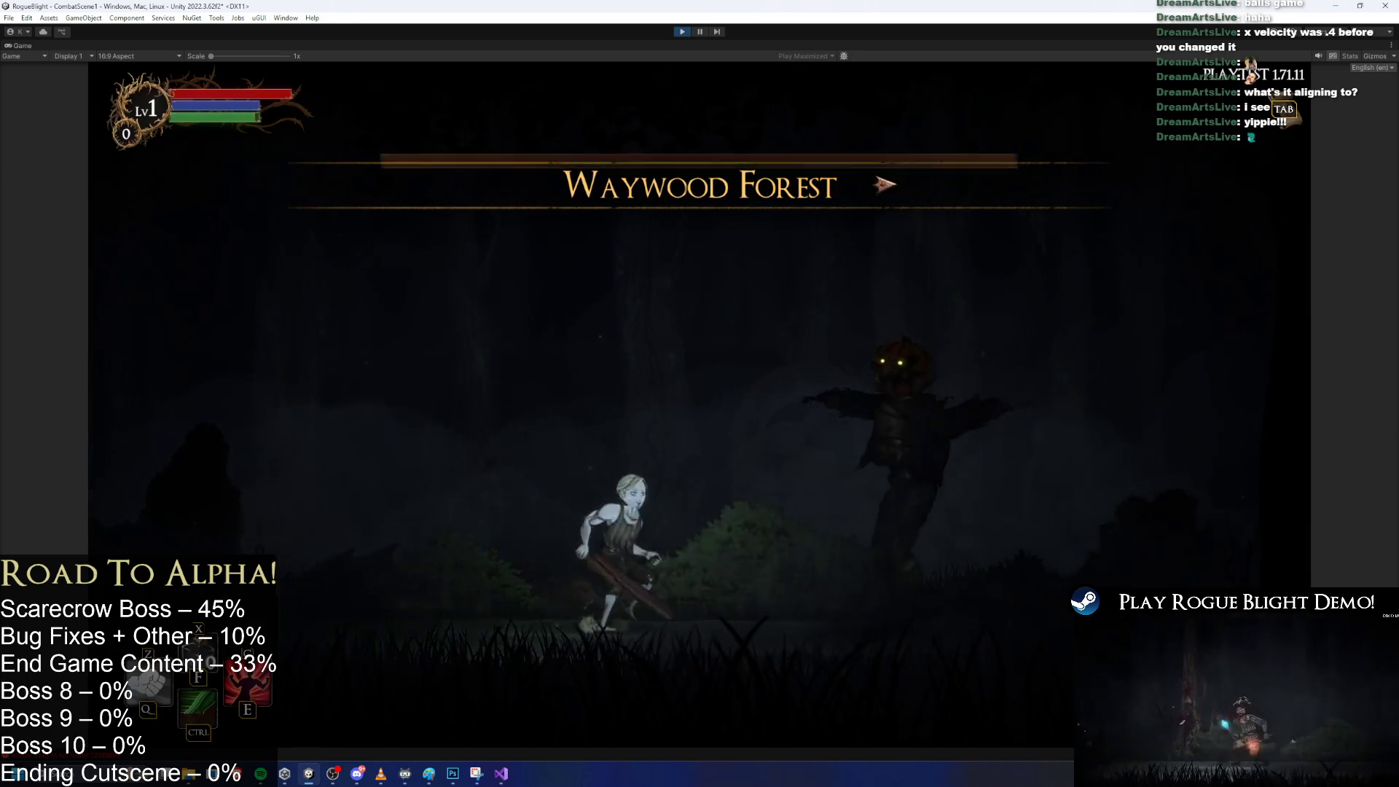
pyautogui.press('a')
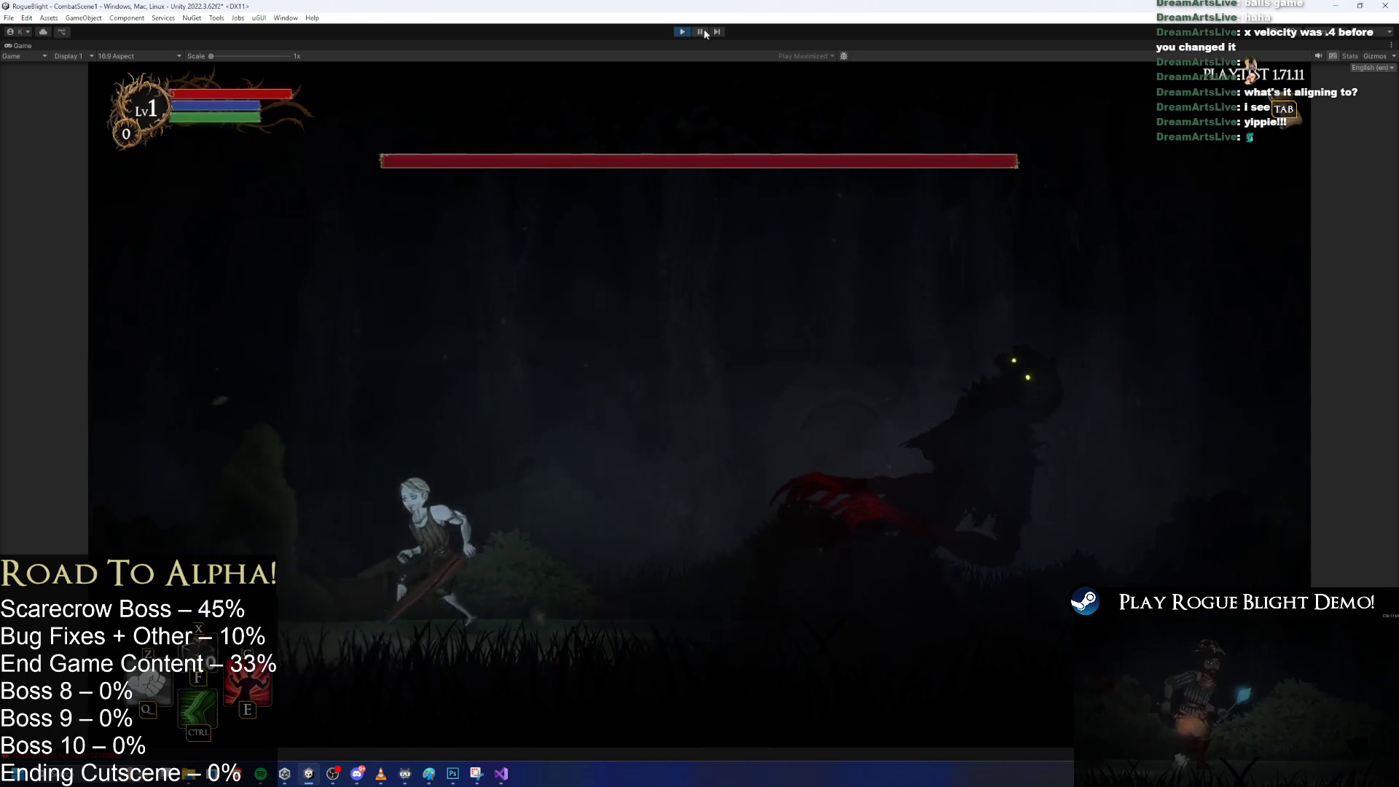
pyautogui.press('d')
pyautogui.press('space')
pyautogui.press('d')
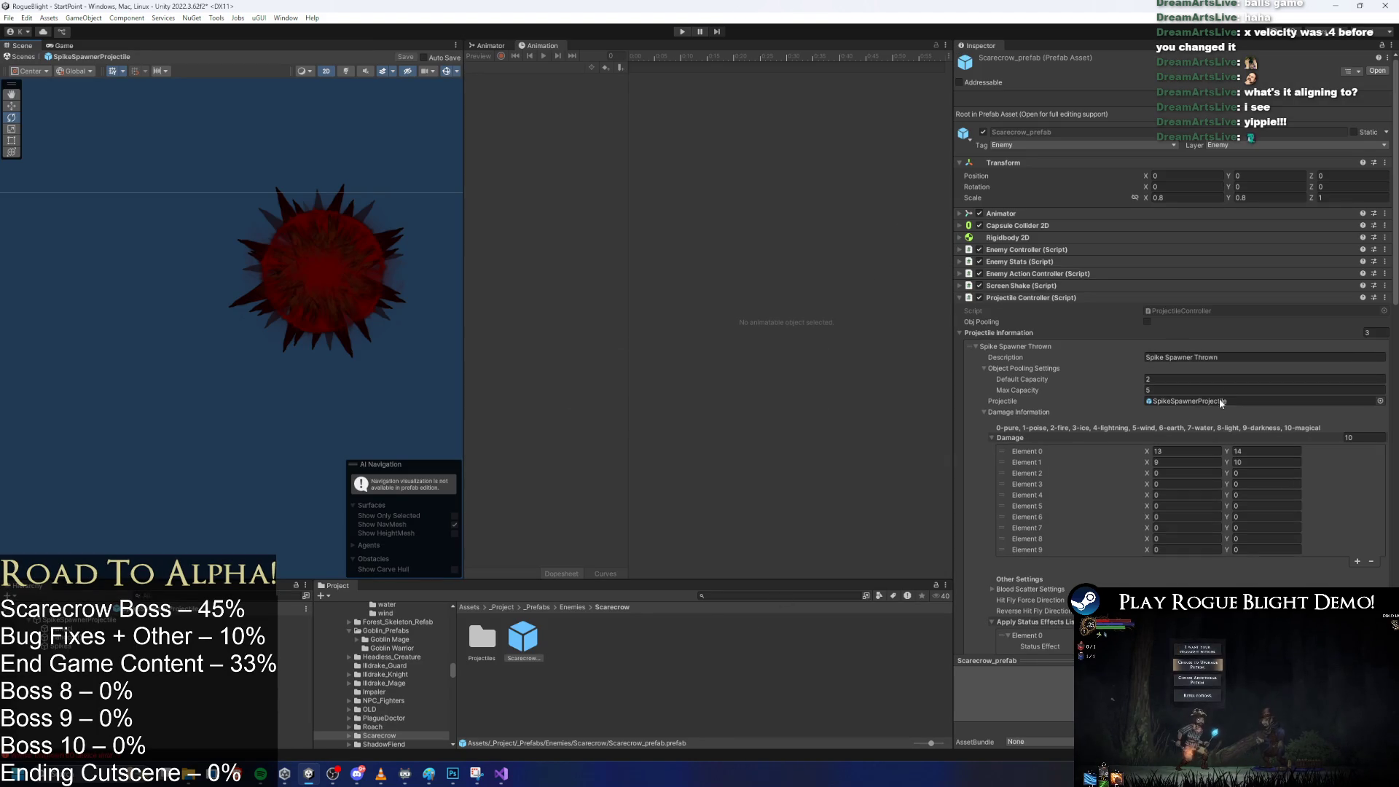
# Set the spike projectile's Angular Velocity to 150 in Movement Information and save.
pyautogui.scroll(-12, 1210, 413)
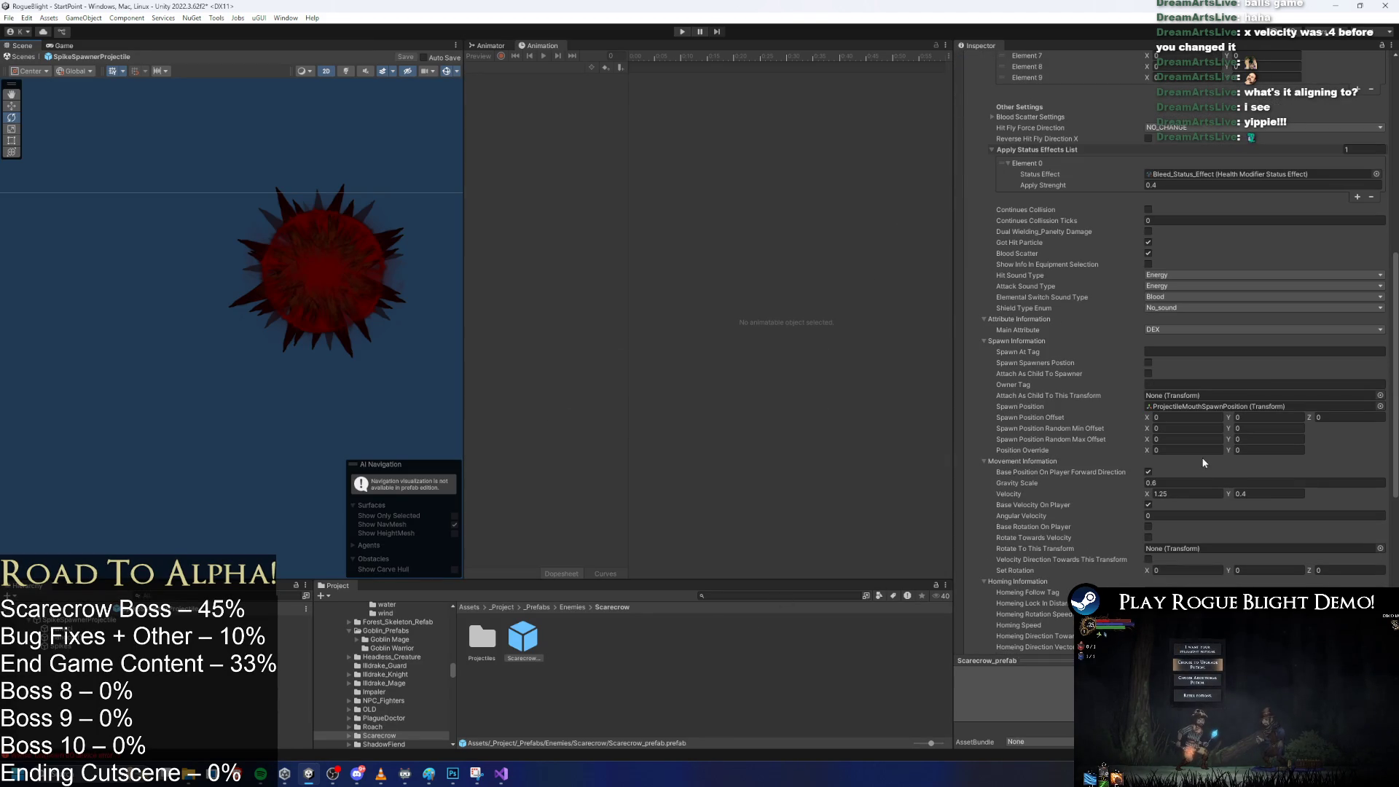
pyautogui.scroll(4, 1223, 425)
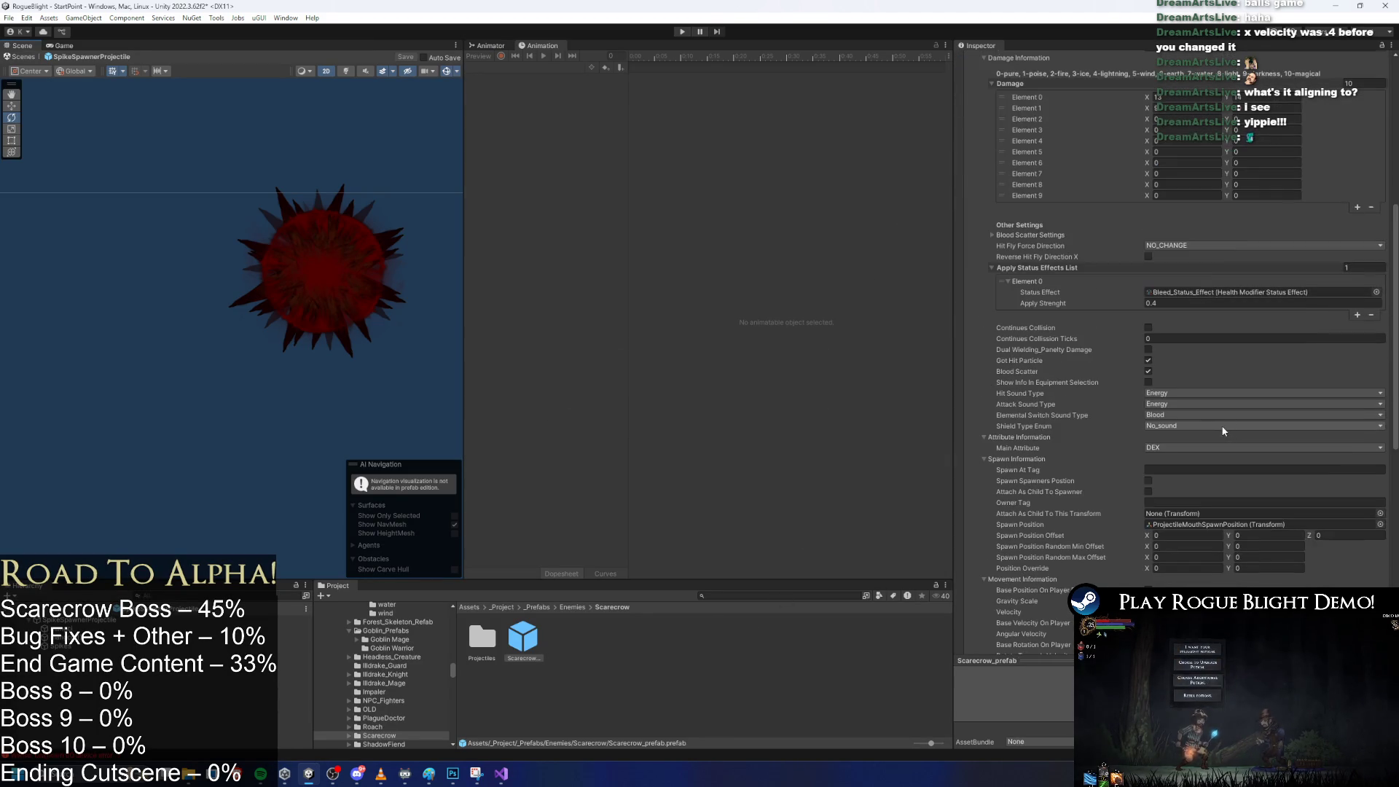
pyautogui.scroll(-2, 1203, 365)
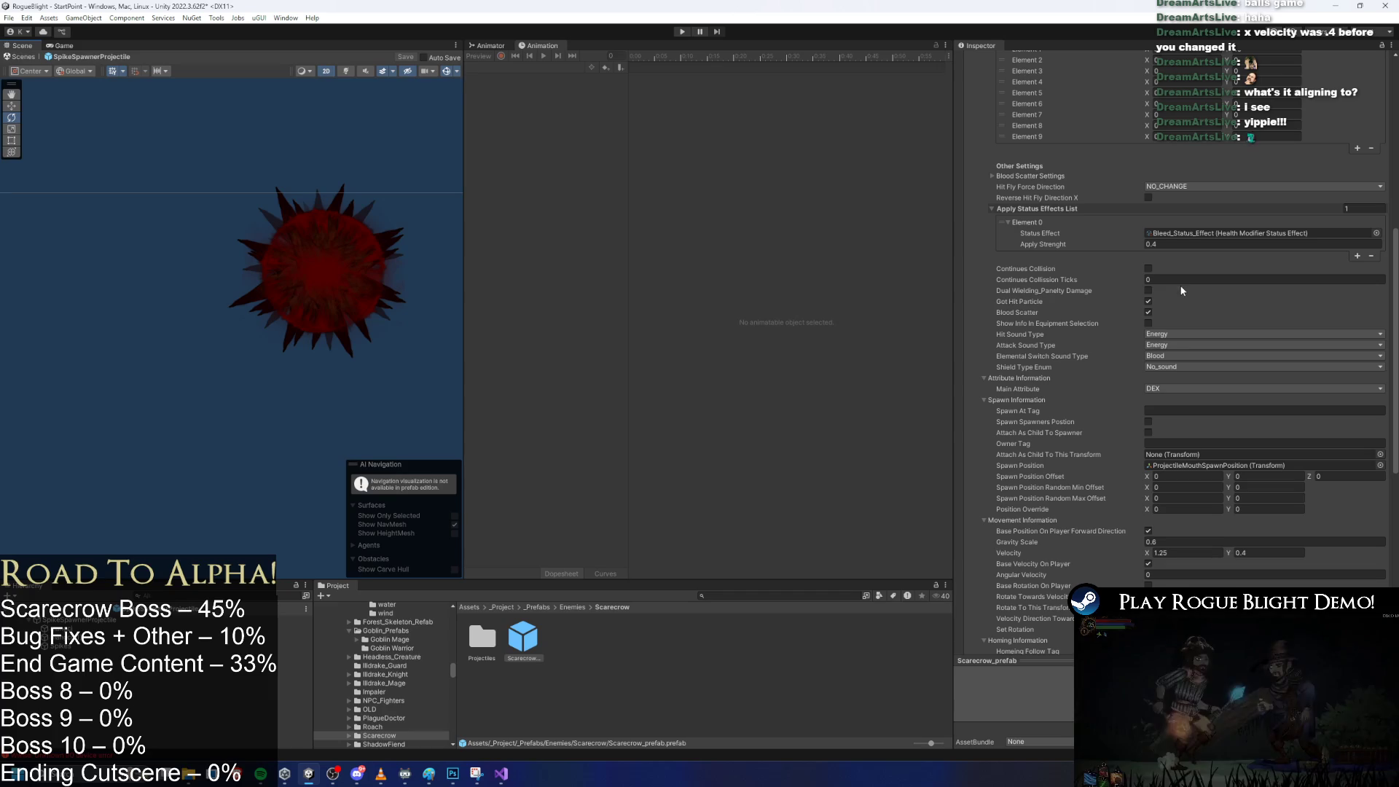
pyautogui.scroll(-4, 1165, 426)
pyautogui.scroll(-2, 1183, 449)
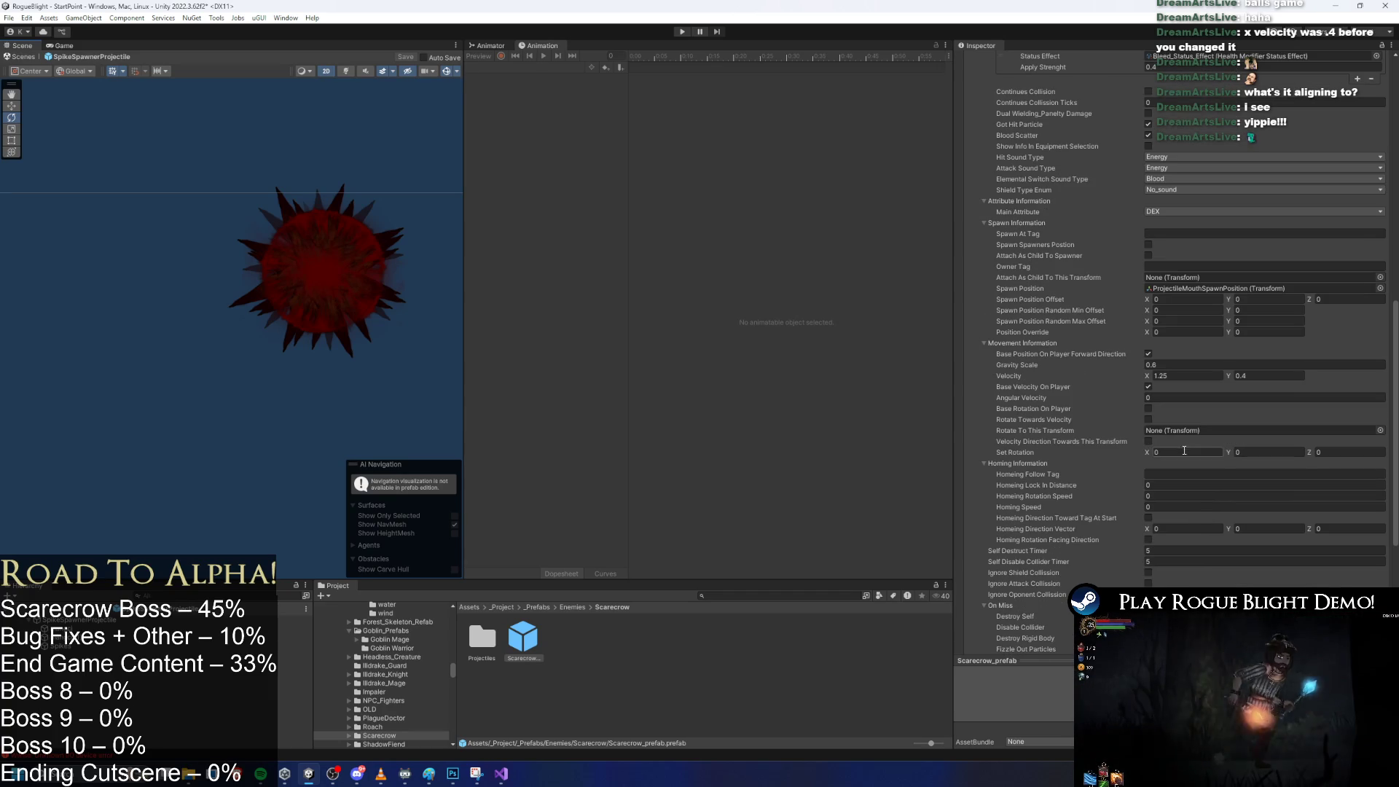
pyautogui.click(1225, 397)
pyautogui.write('150')
pyautogui.press('Return')
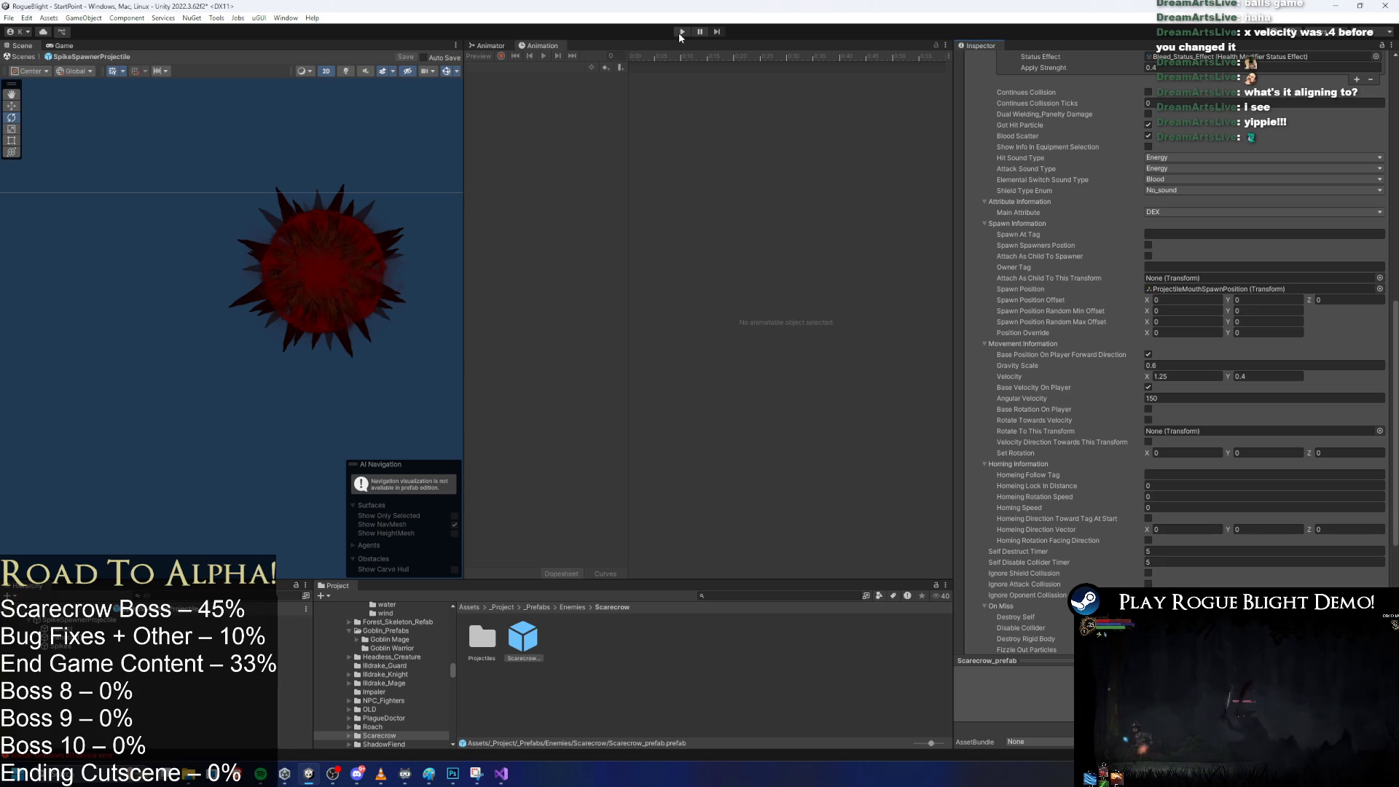
pyautogui.hotkey('ctrl', 's')
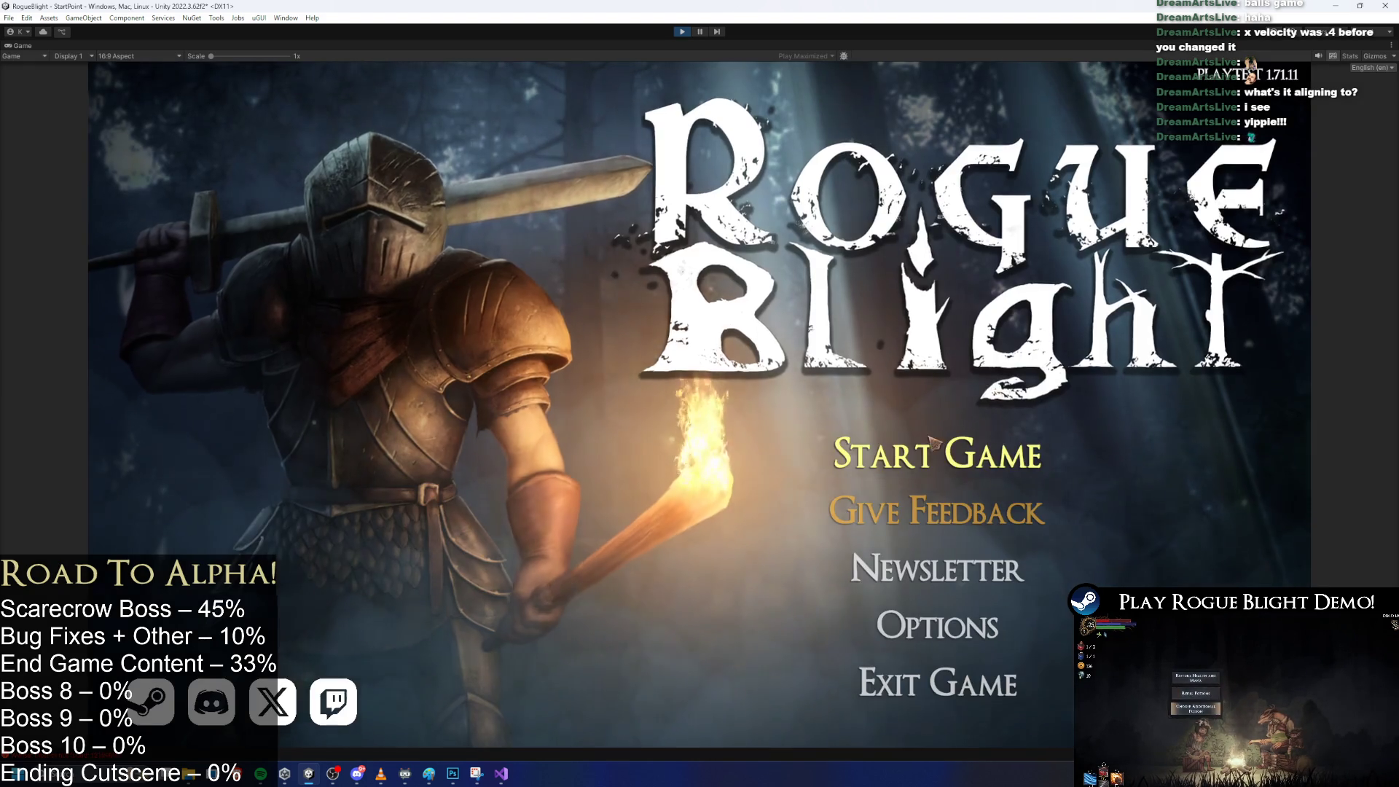
# Start the game from the first save slot and run right to trigger the boss.
pyautogui.click(934, 442)
pyautogui.click(957, 376)
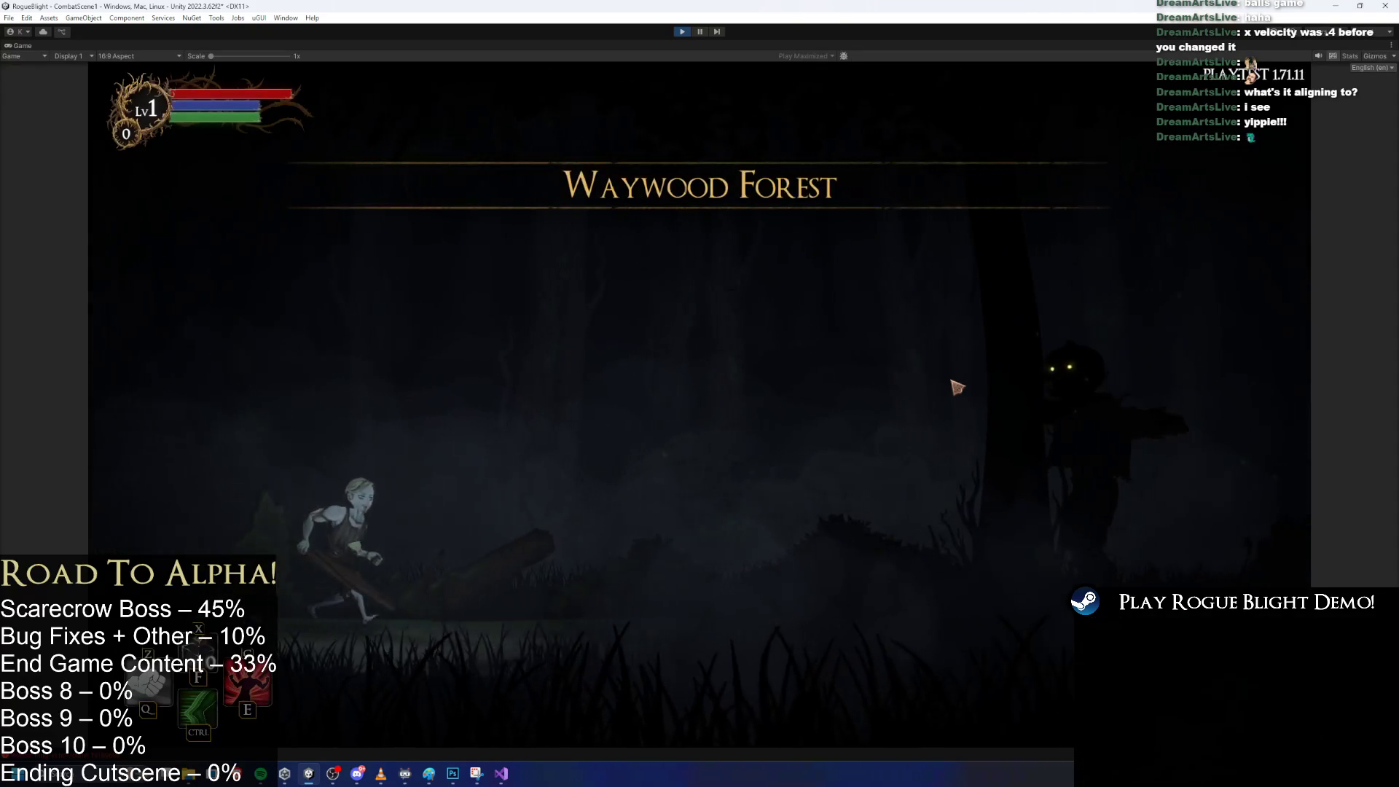
pyautogui.press('d')
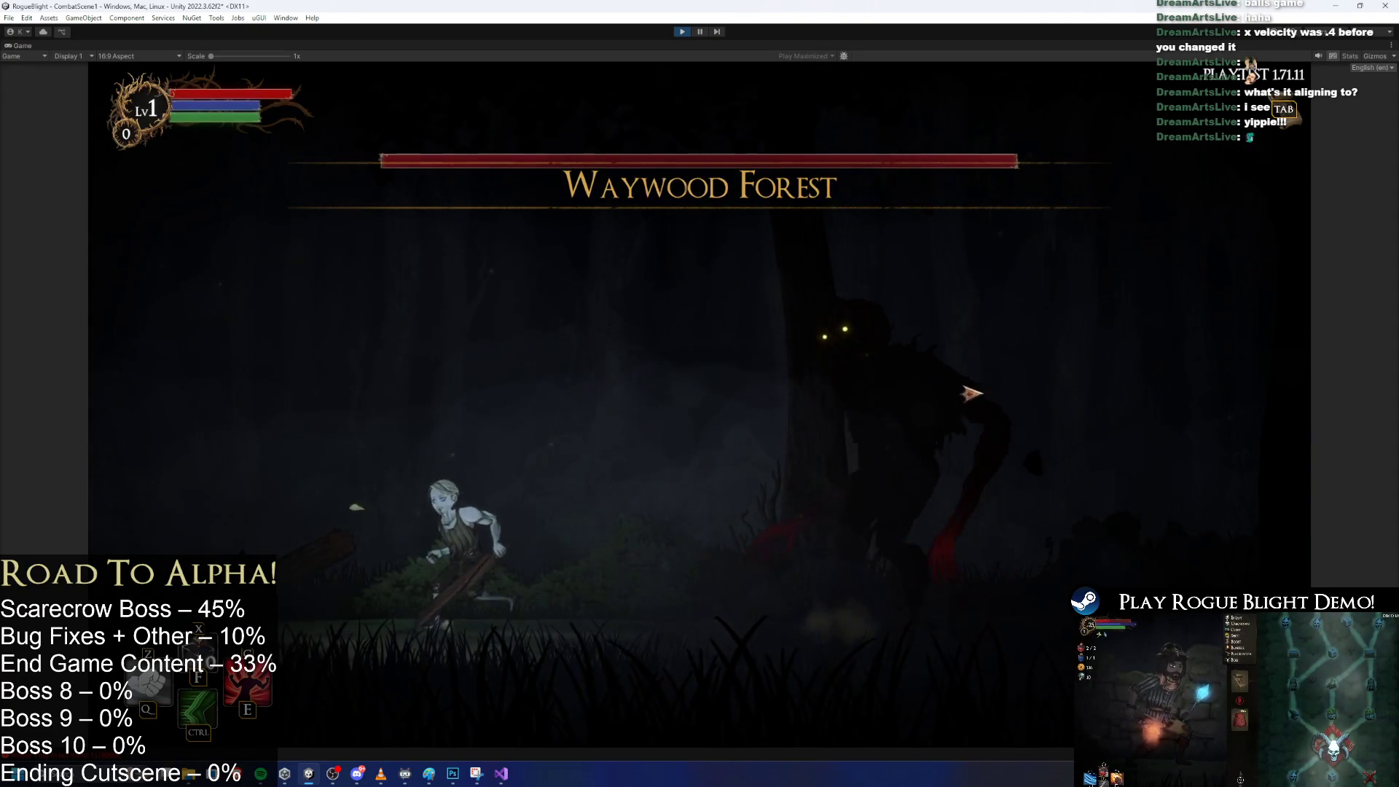
# Dodge the spinning spikes by running and jumping around the boss, then stop with Ctrl+P.
pyautogui.press('a')
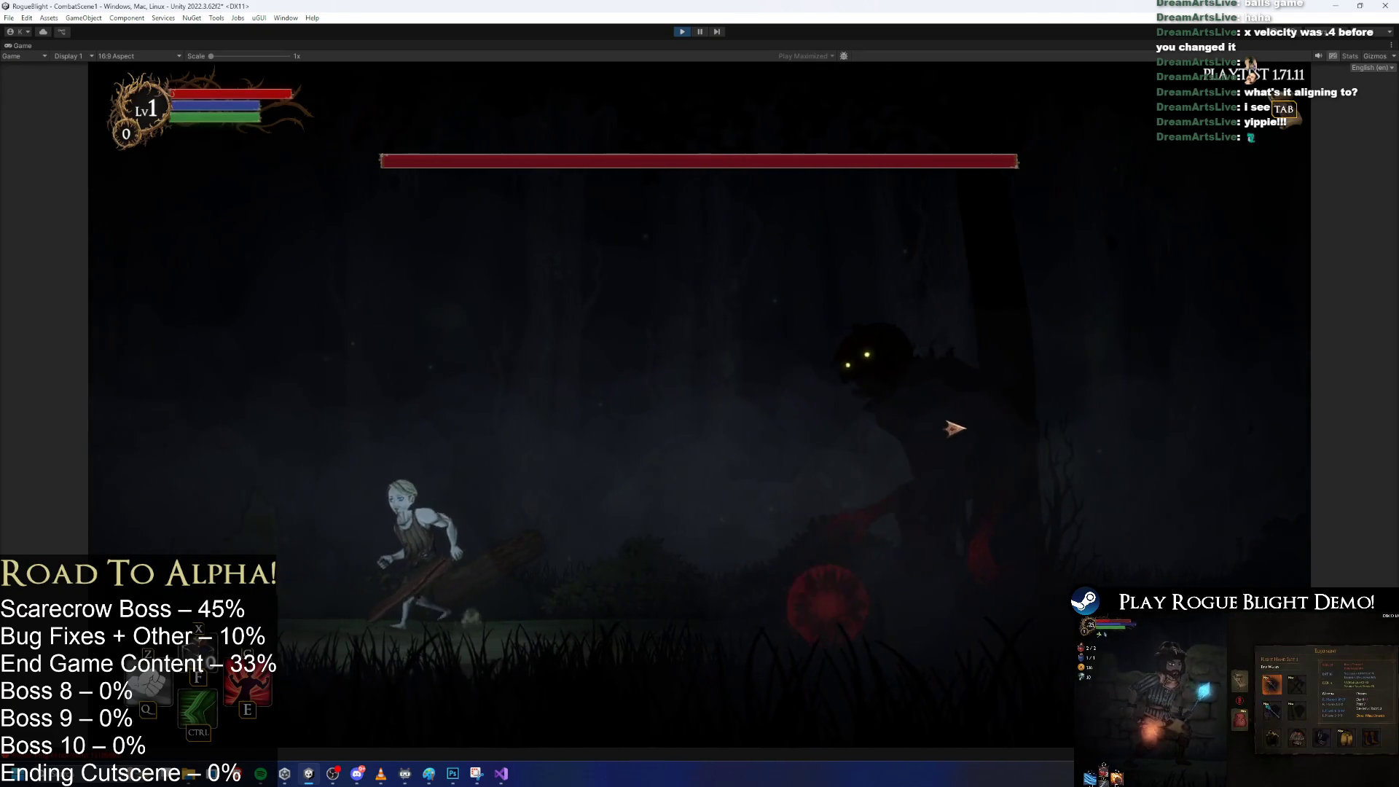
pyautogui.press('a')
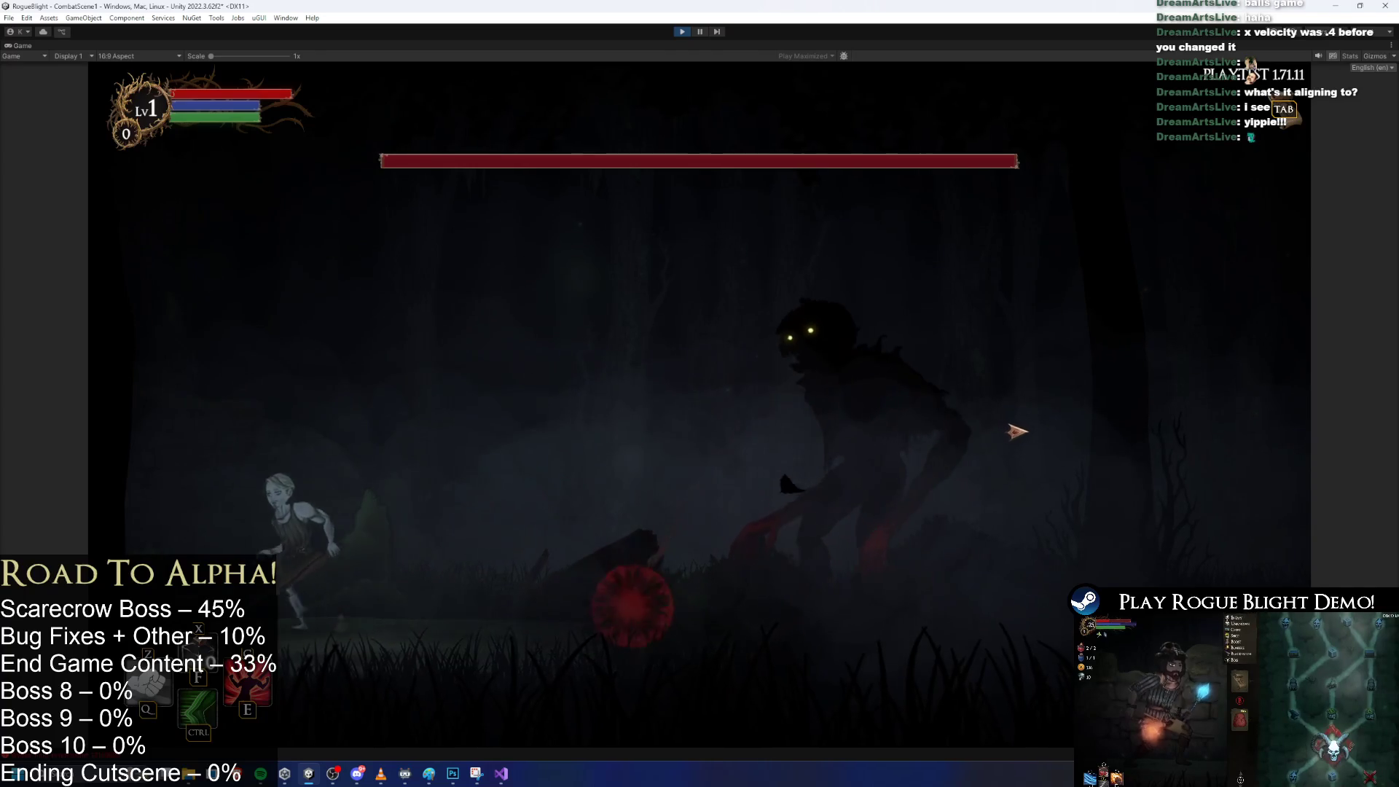
pyautogui.press('a')
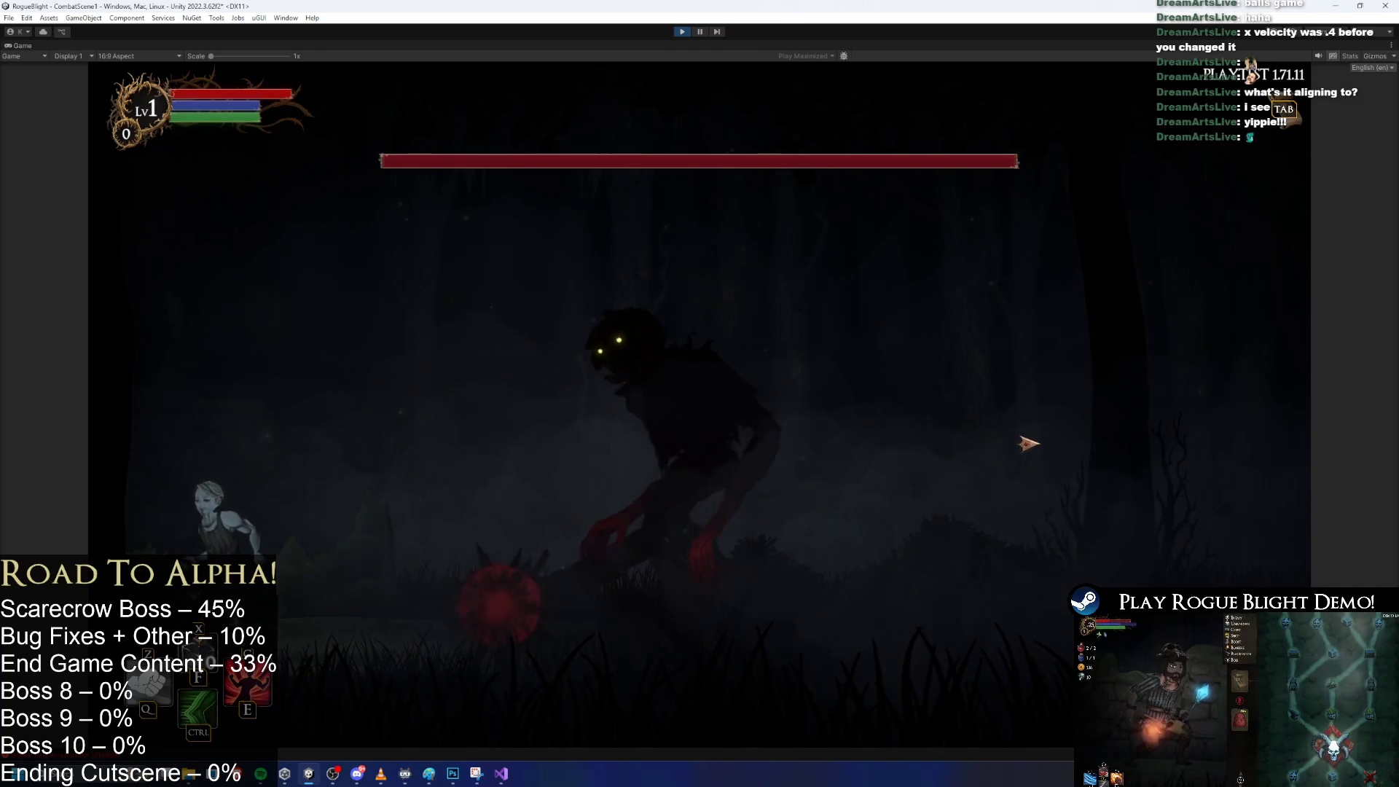
pyautogui.press('d')
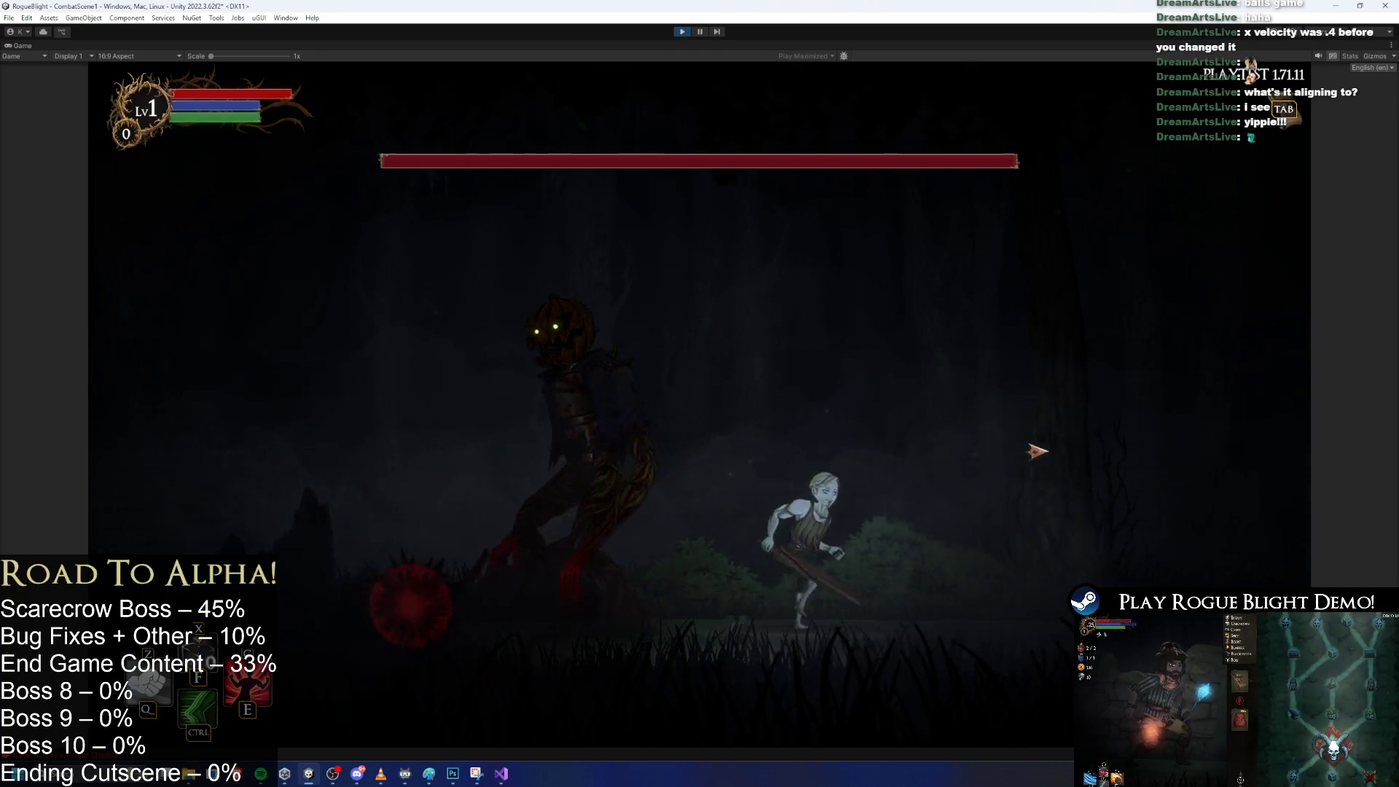
pyautogui.press('space')
pyautogui.press('d')
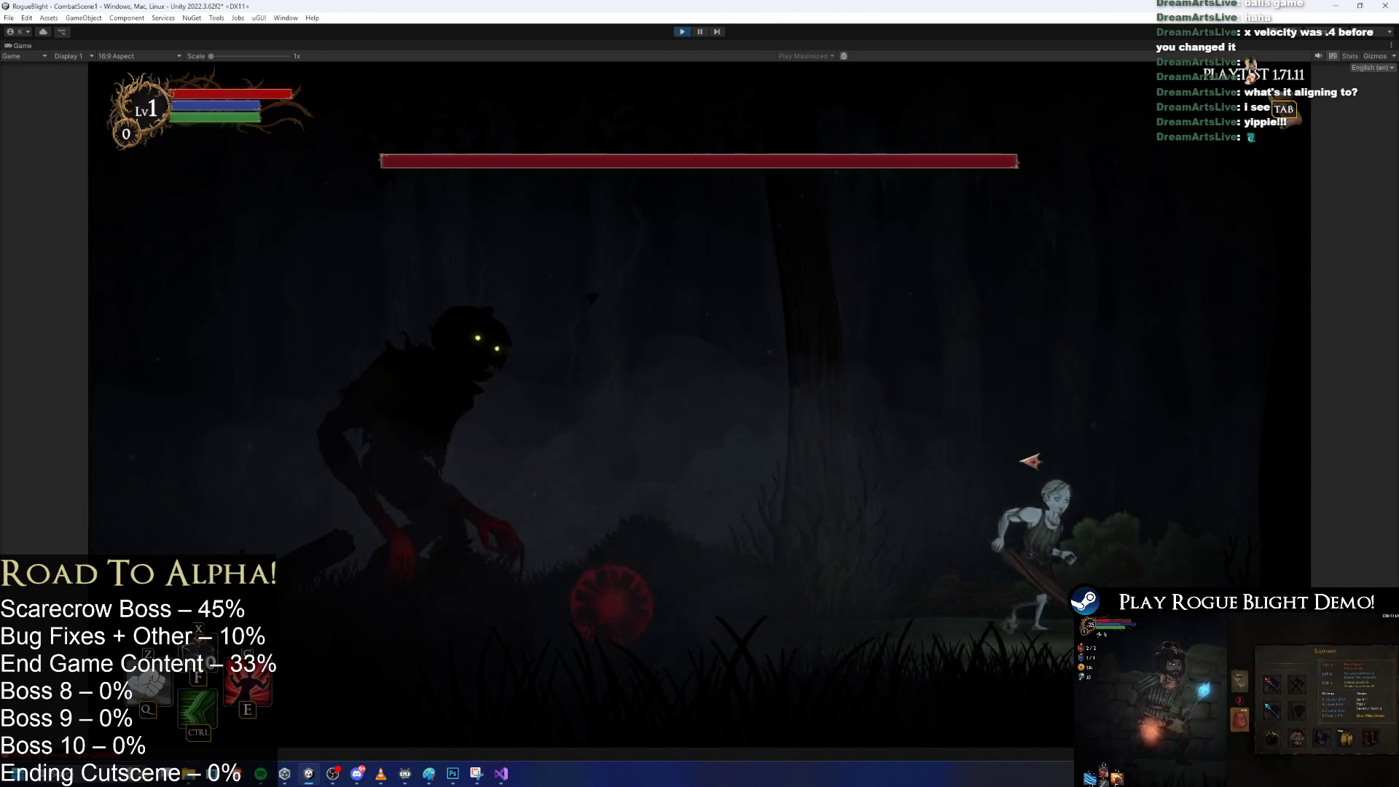
pyautogui.press('a')
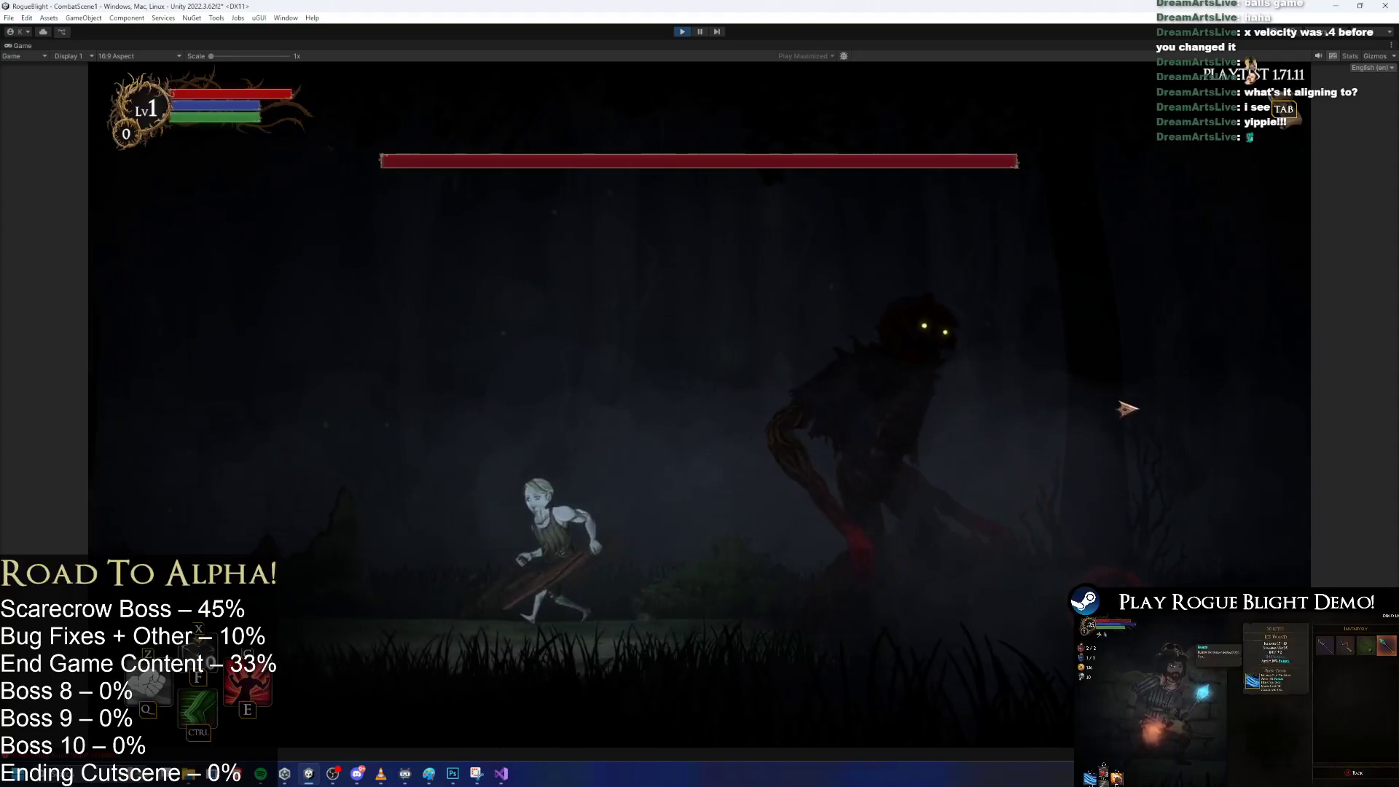
pyautogui.press('d')
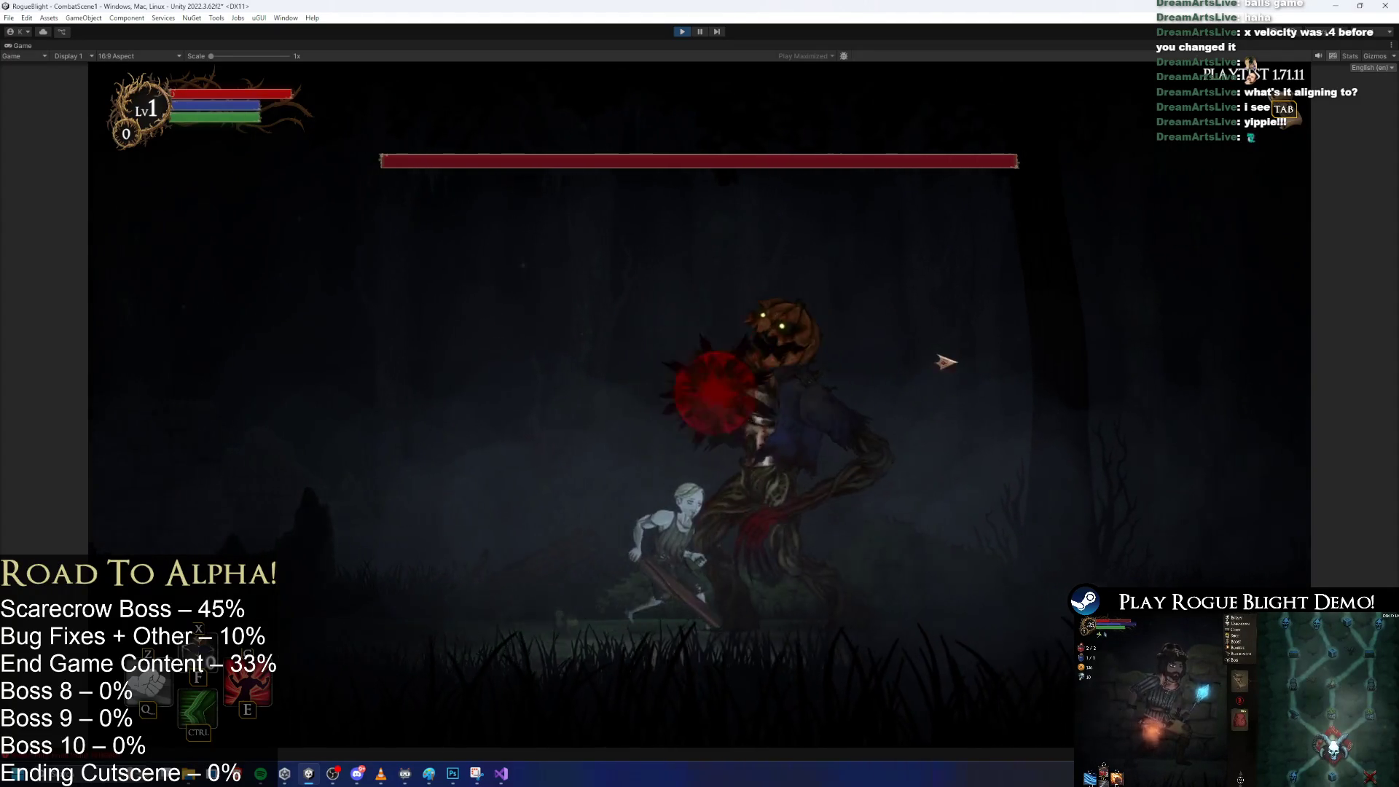
pyautogui.press('space')
pyautogui.press('a')
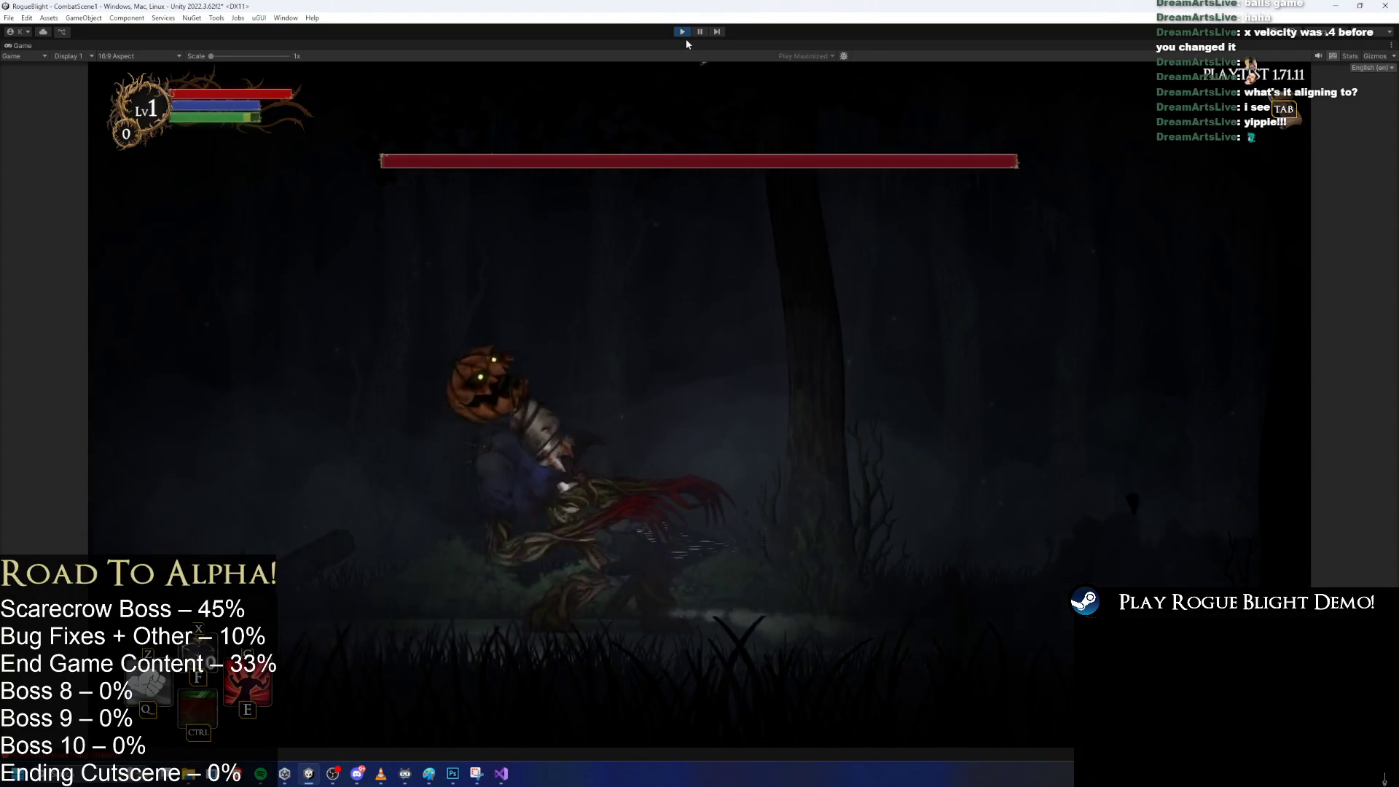
pyautogui.hotkey('ctrl', 'p')
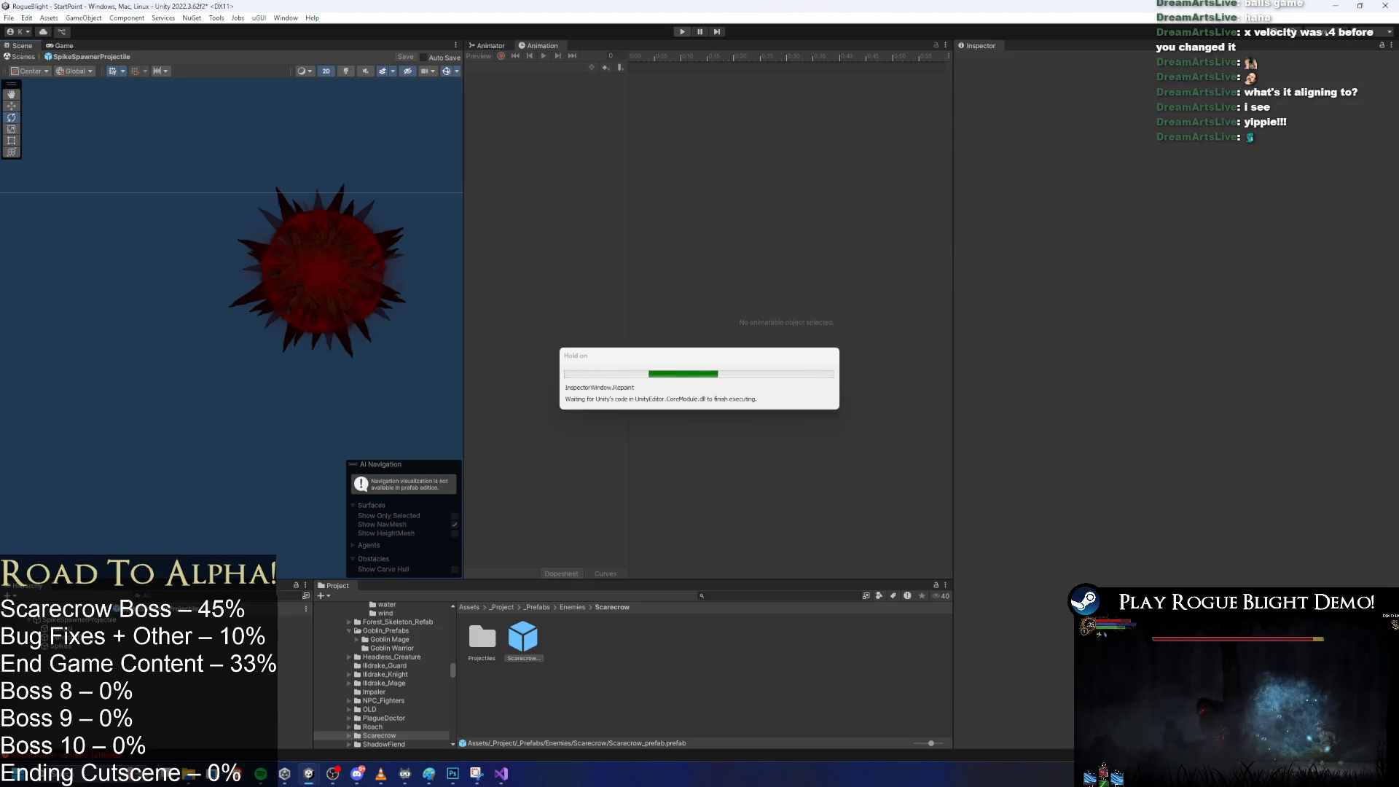
# Reset the spike projectile's Angular Velocity from 150 to 0 and save the prefab.
pyautogui.scroll(-5, 1246, 423)
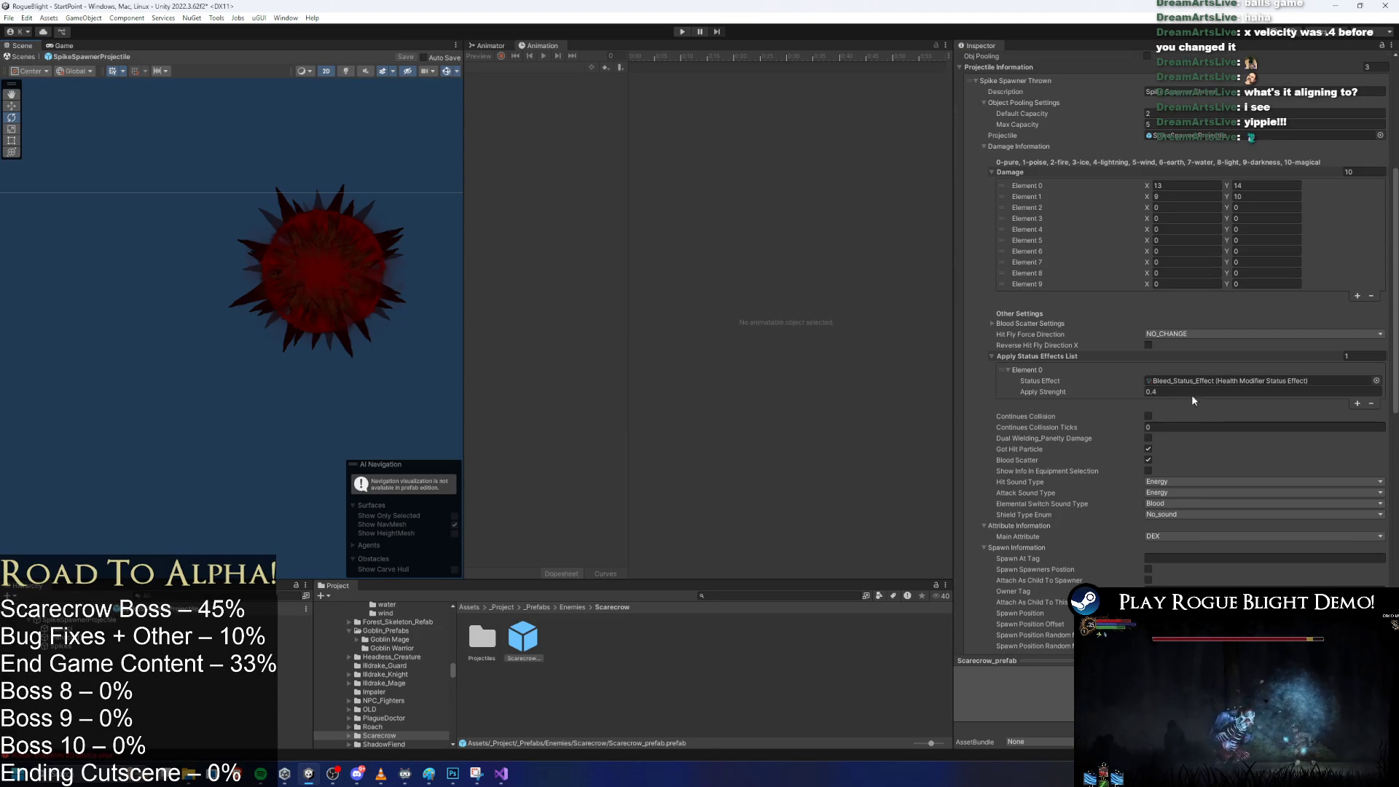
pyautogui.scroll(-4, 1210, 357)
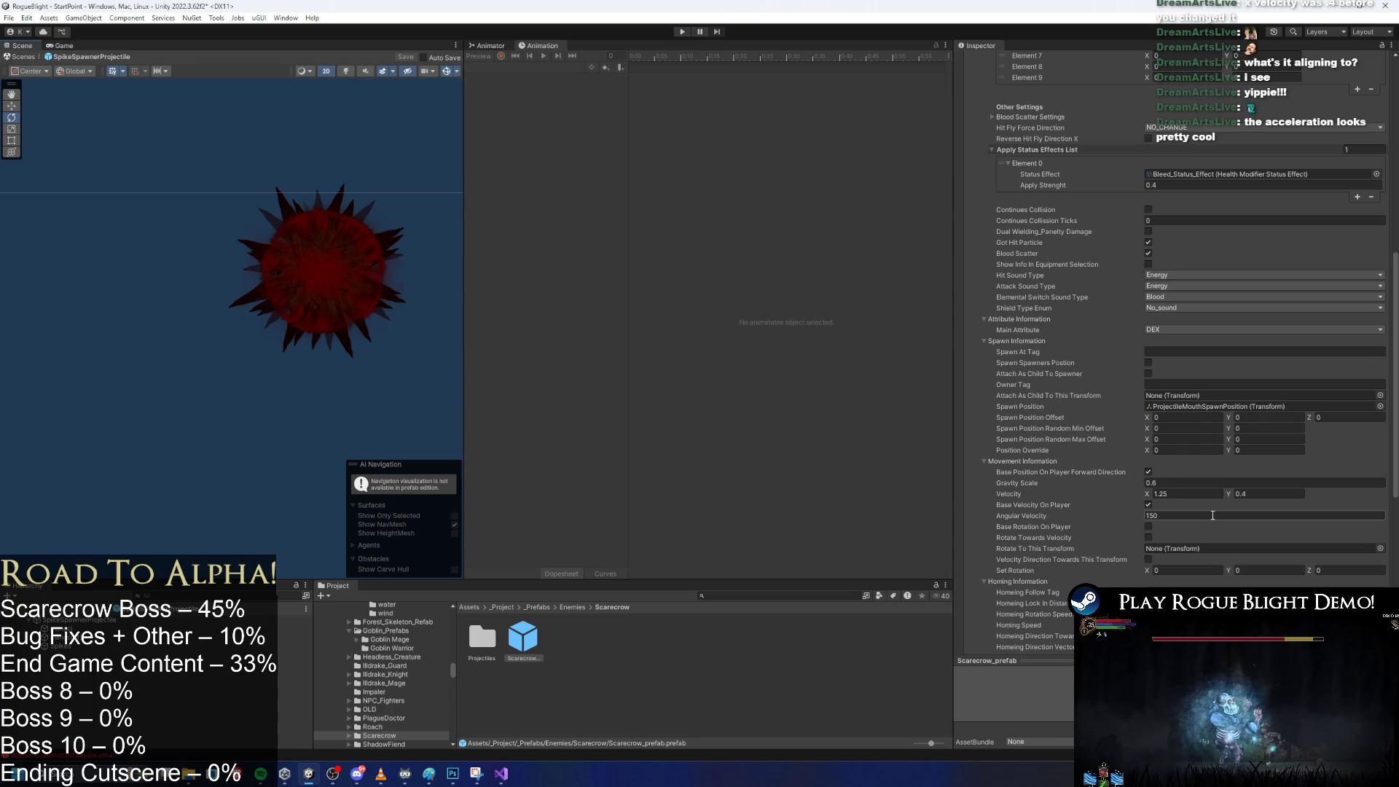
pyautogui.click(1201, 494)
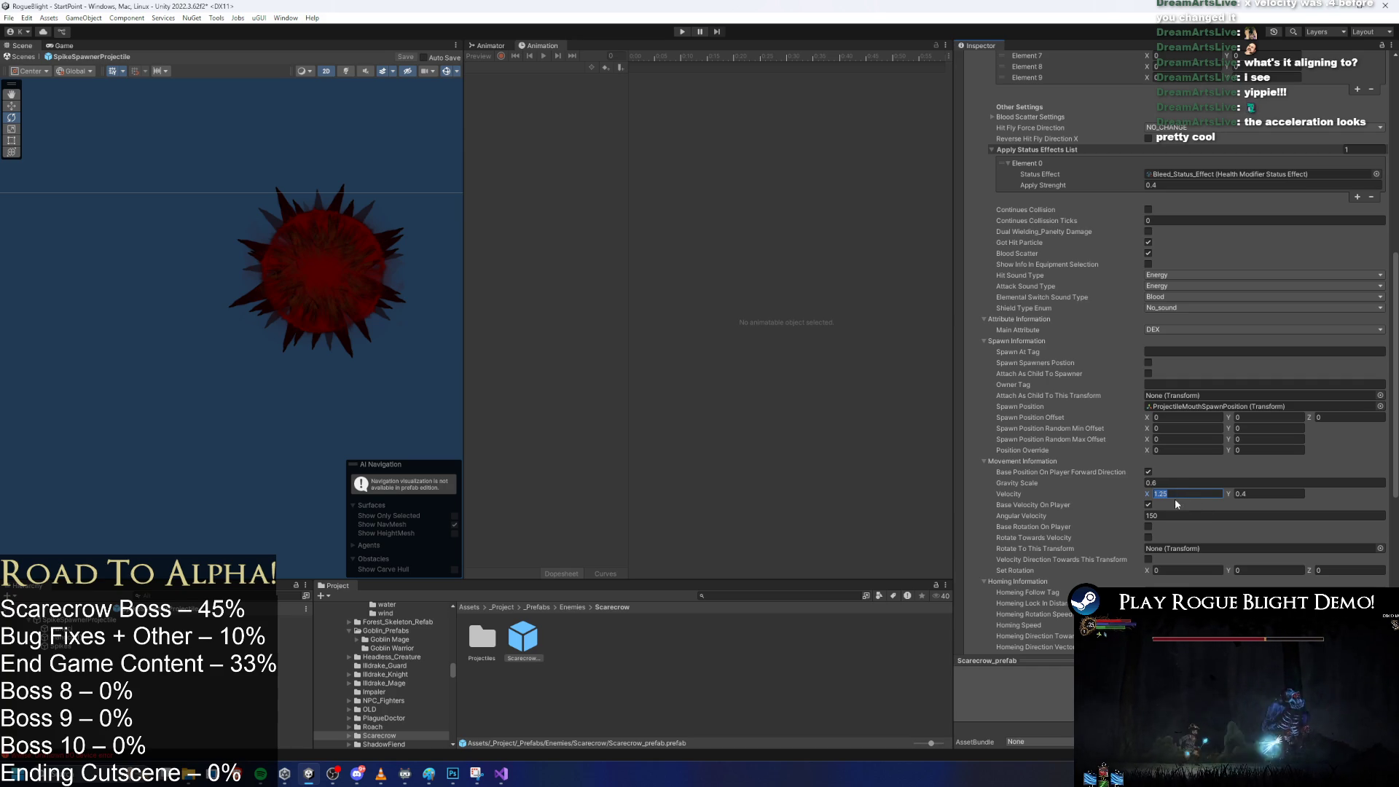
pyautogui.click(1180, 516)
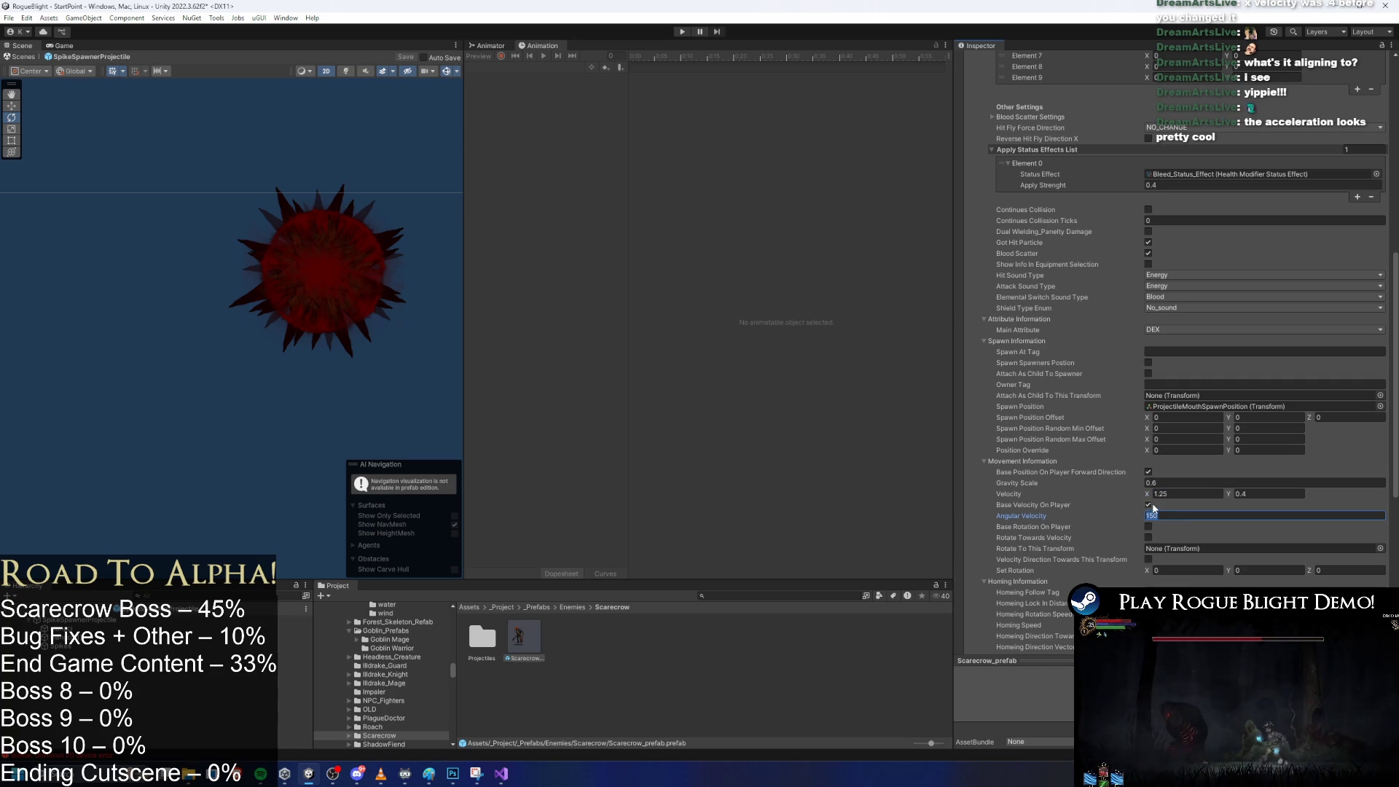
pyautogui.click(1151, 526)
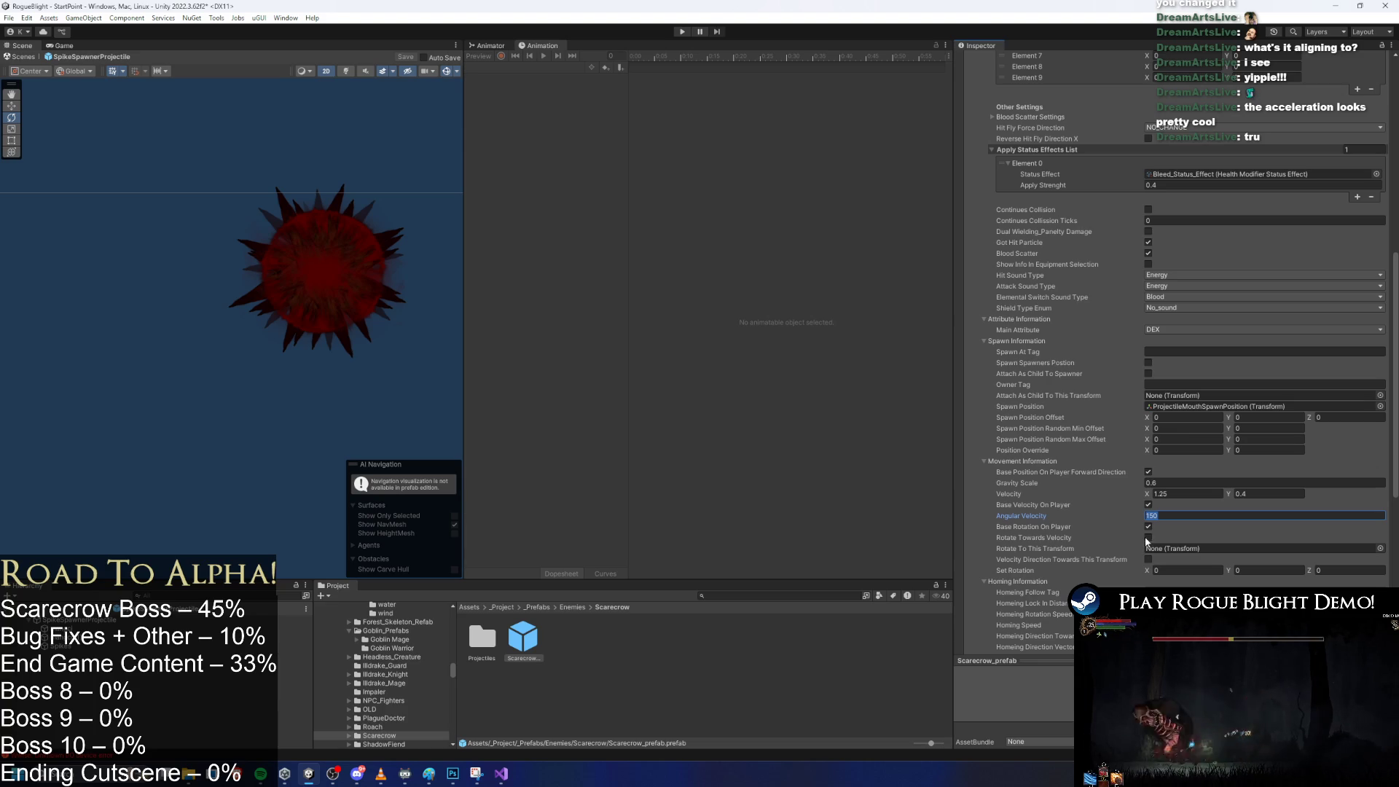
pyautogui.hotkey('ctrl', 's')
pyautogui.write('0')
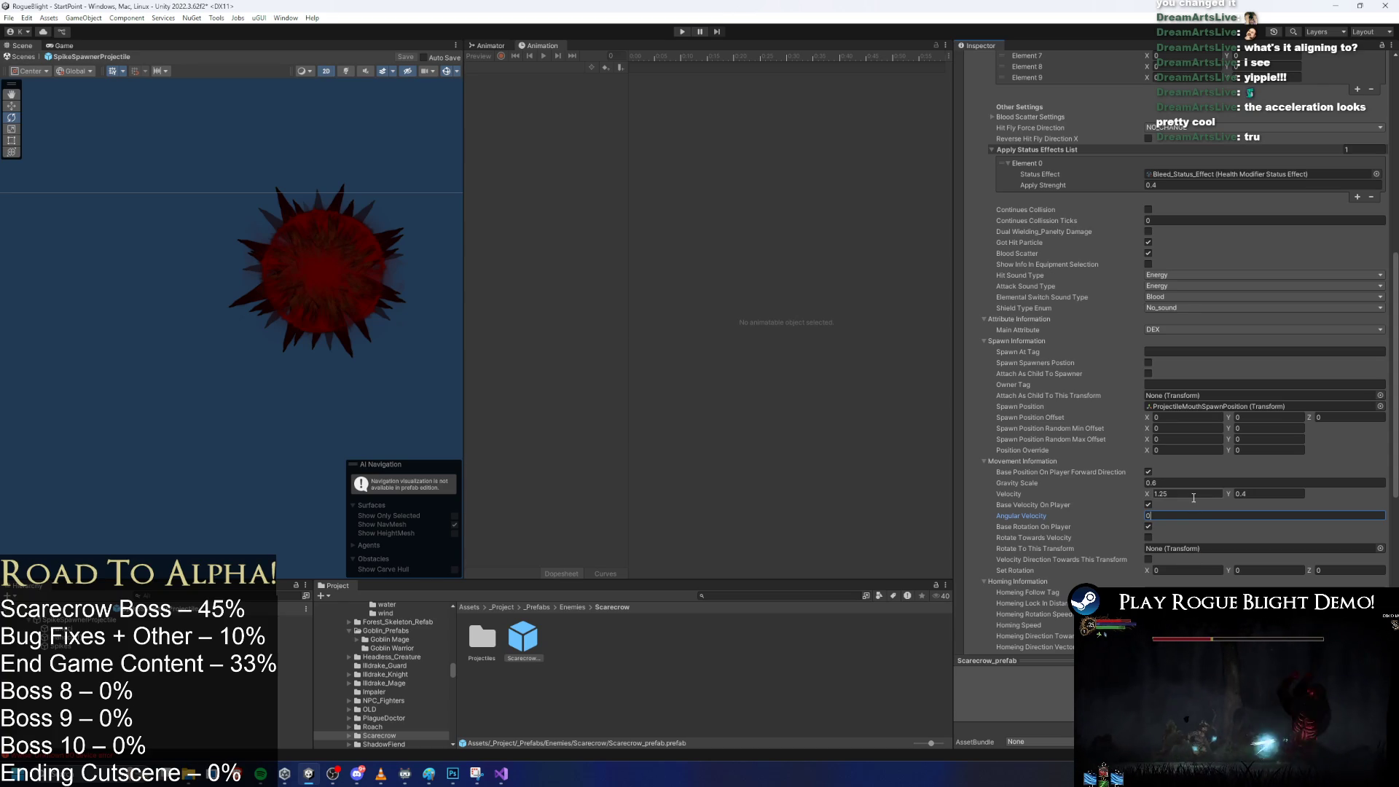
pyautogui.press('Return')
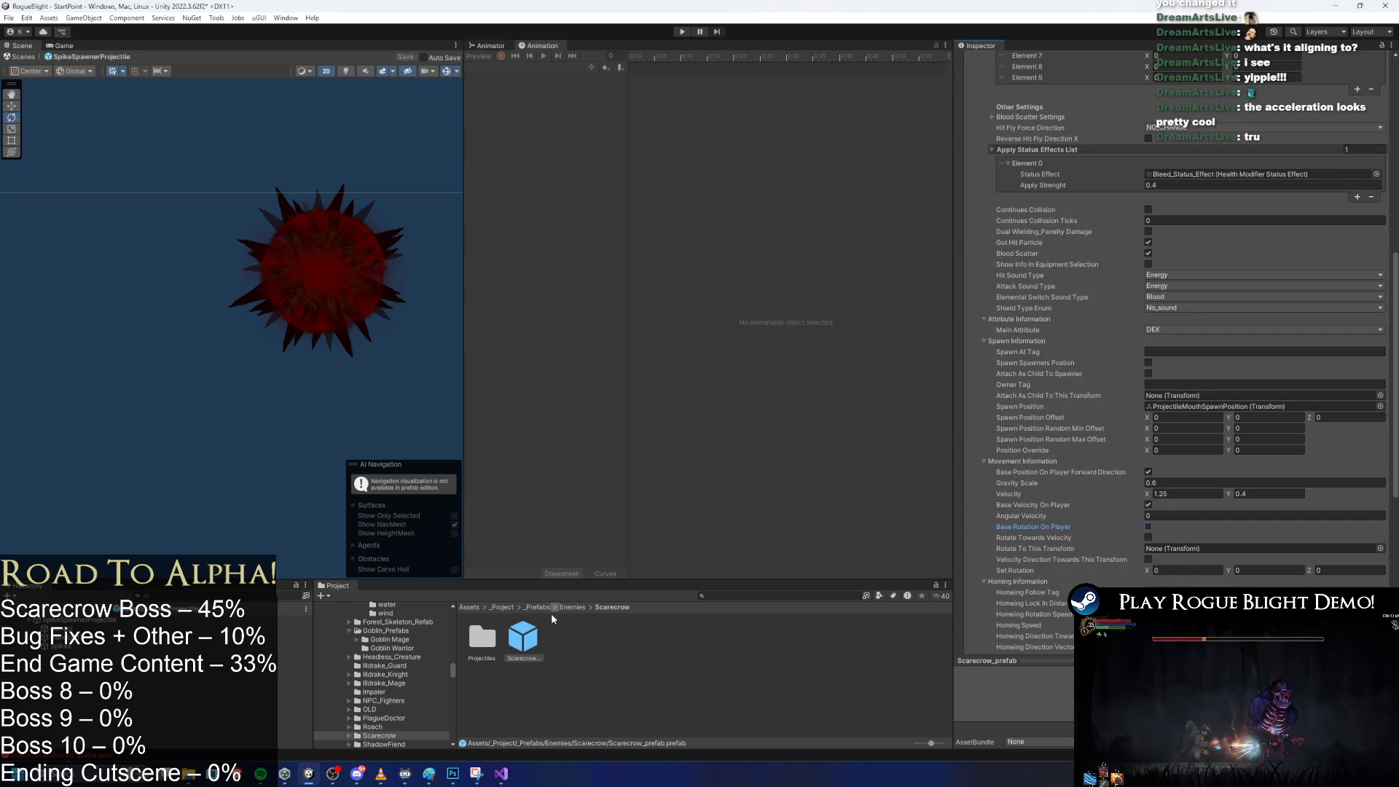
pyautogui.click(115, 620)
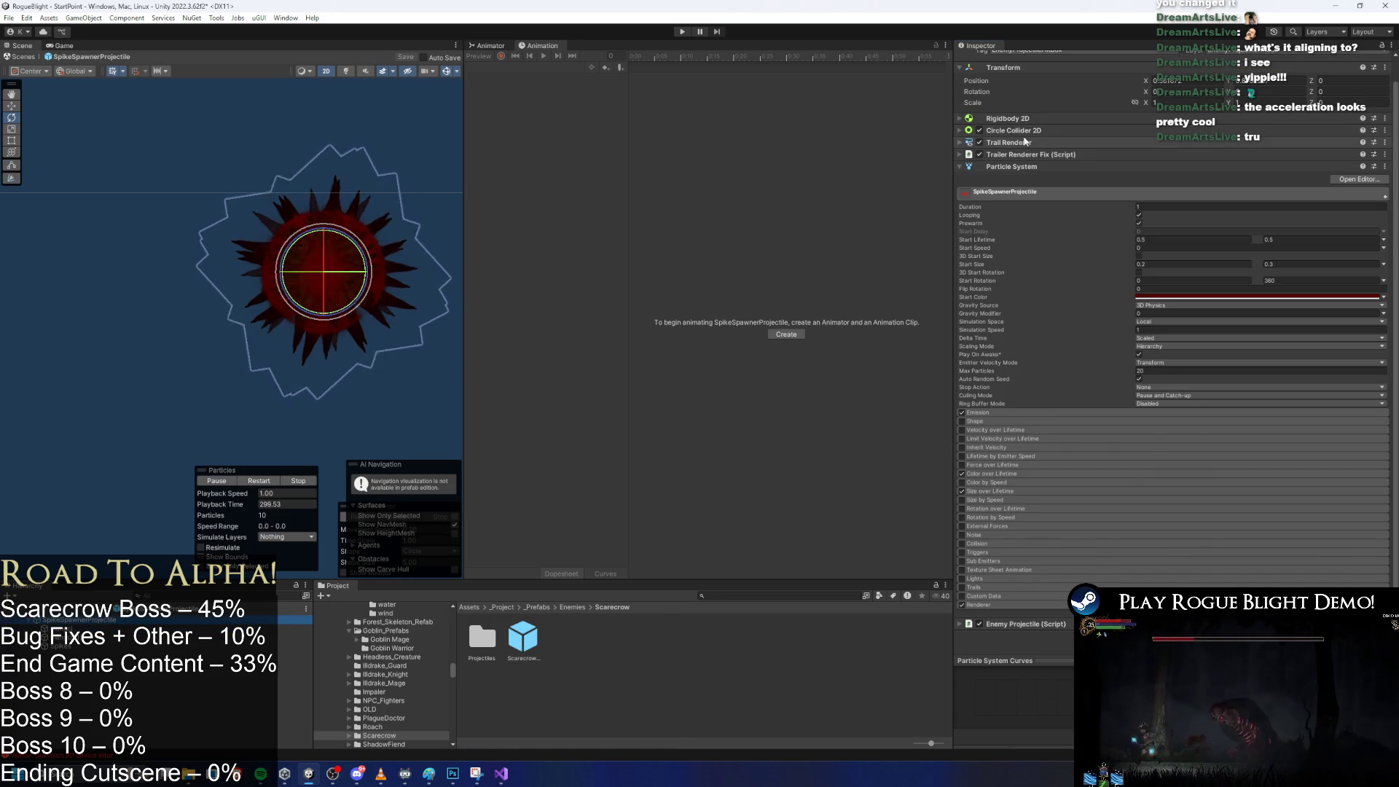
# Expand the Circle Collider 2D and Rigidbody 2D components on SpikeSpawnerProjectile and save.
pyautogui.click(1033, 131)
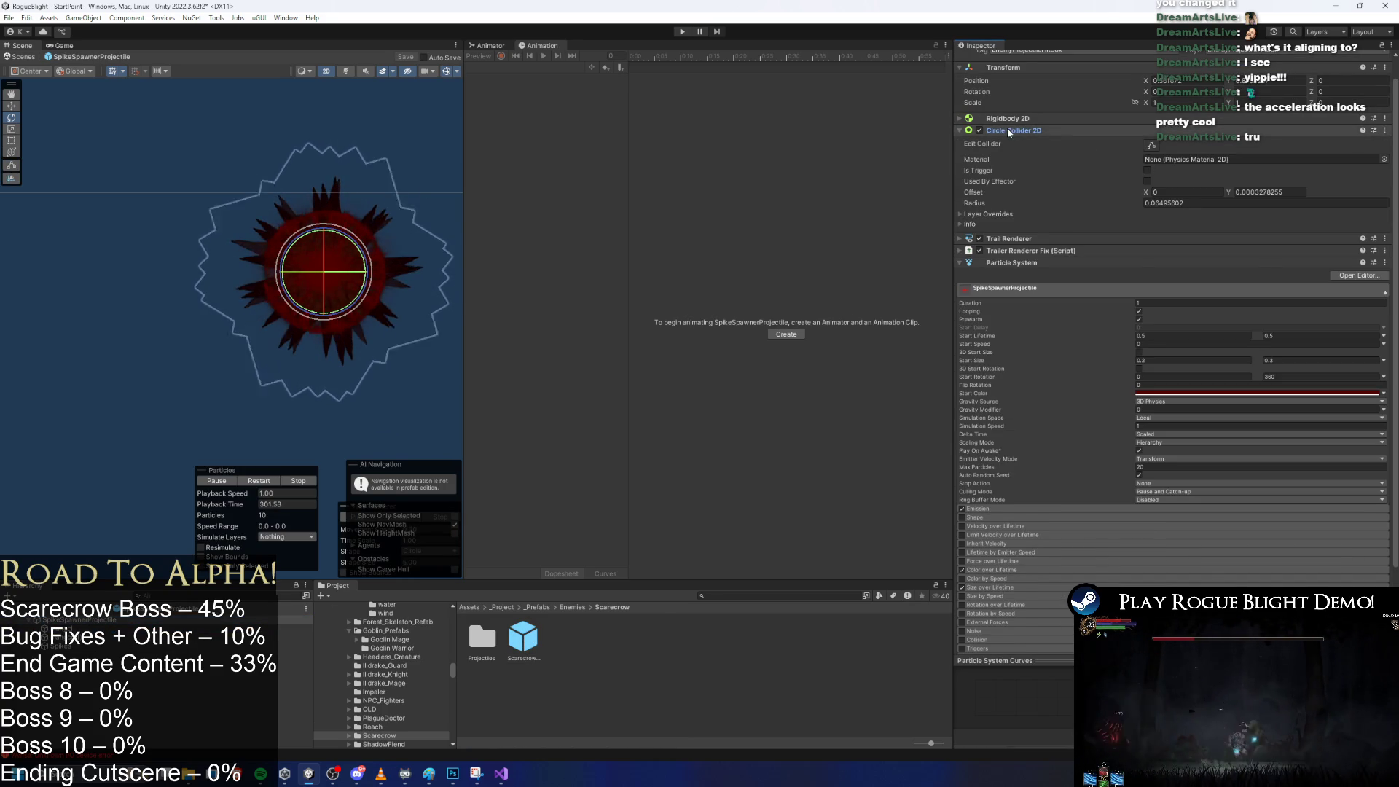
pyautogui.click(1008, 131)
pyautogui.click(1058, 118)
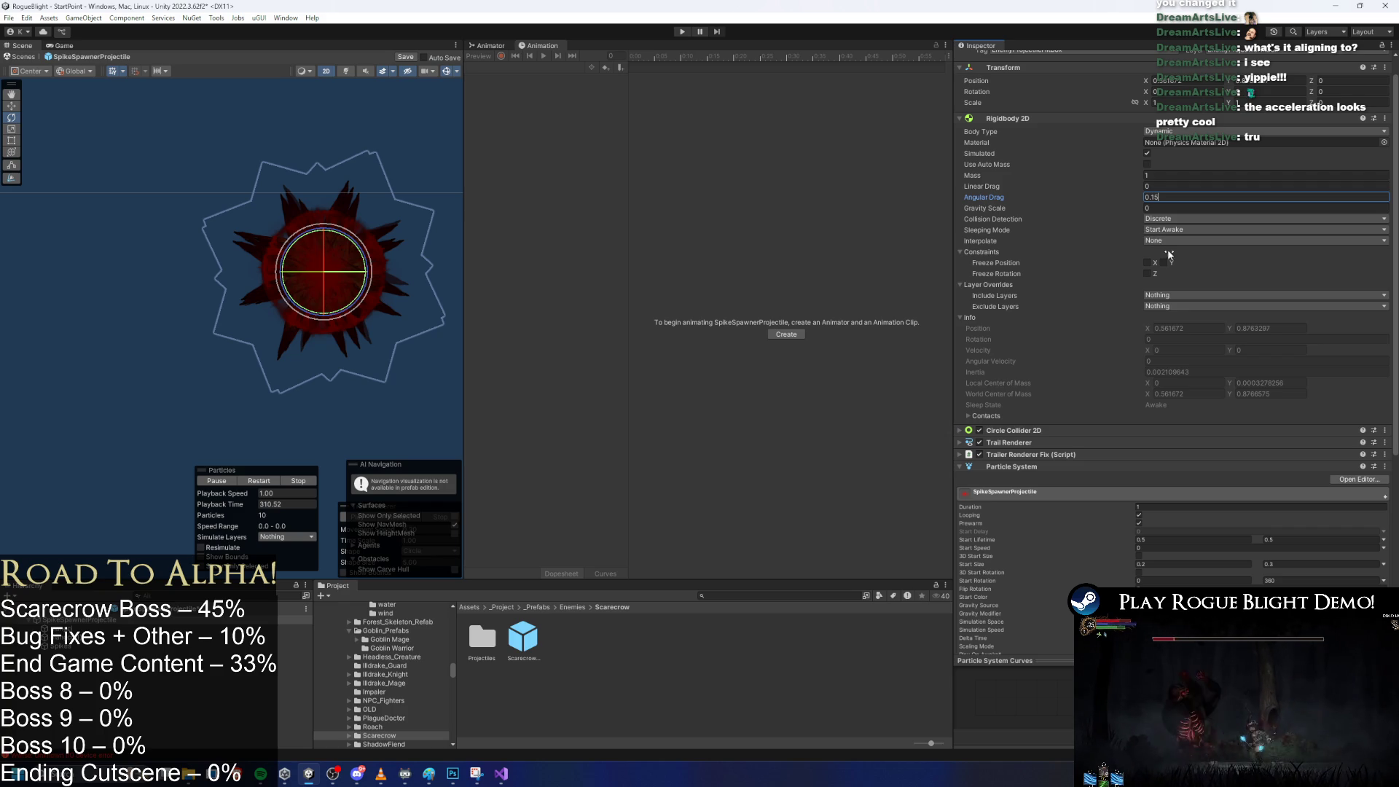
pyautogui.hotkey('ctrl', 's')
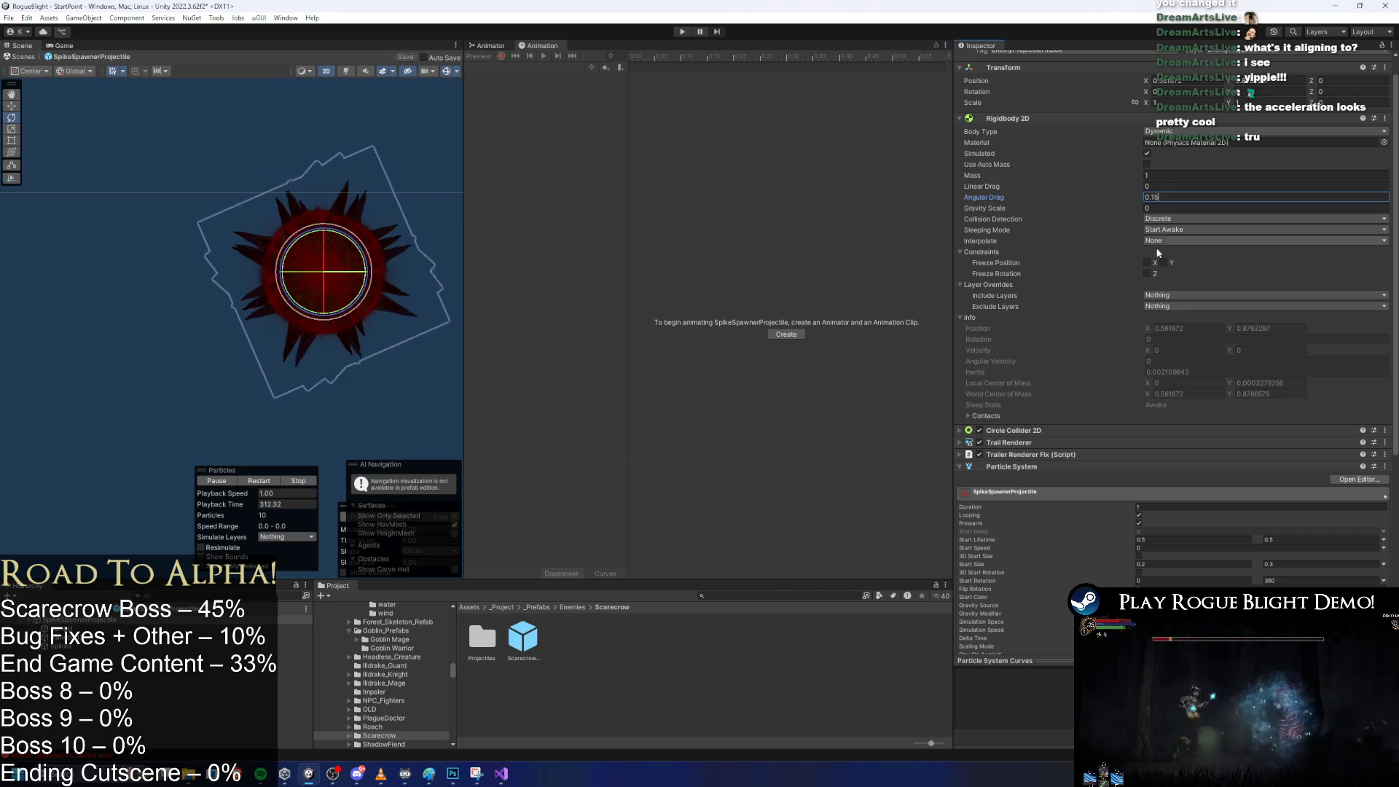
# Try collider Radius values 0.03, 0.09 and 0.15, settle on 0.11, and save.
pyautogui.scroll(-3, 1167, 306)
pyautogui.click(1173, 342)
pyautogui.scroll(4, 347, 268)
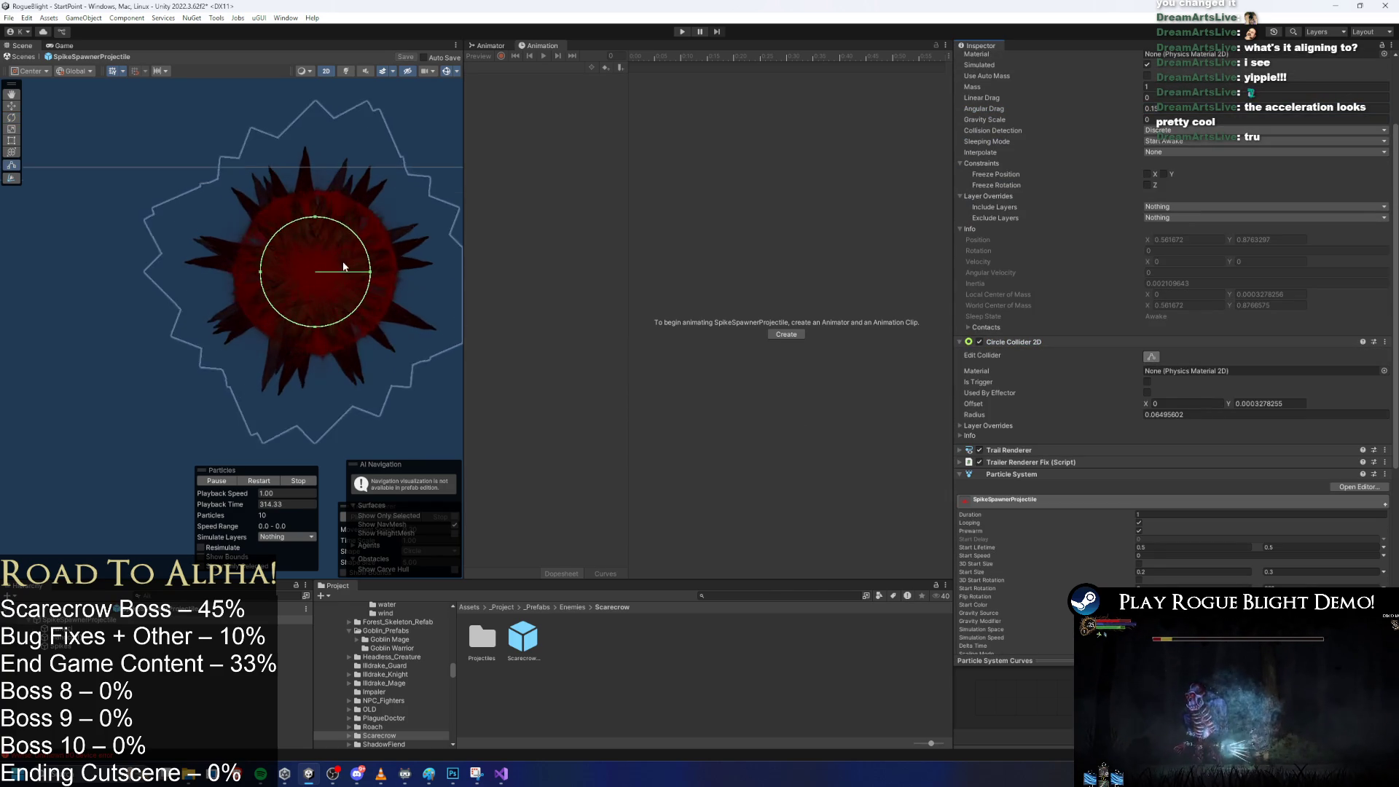
pyautogui.click(1131, 414)
pyautogui.write('0.03')
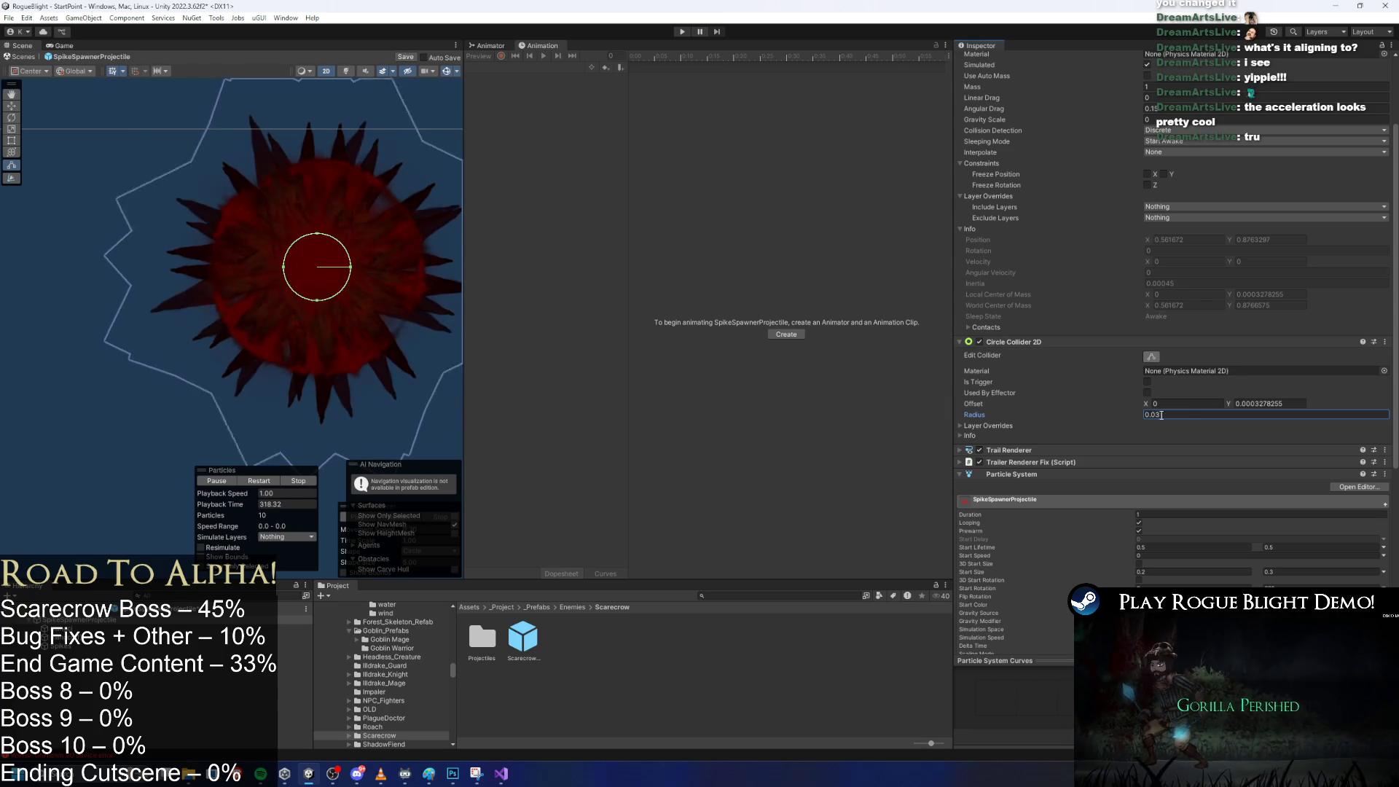
pyautogui.press('BackSpace')
pyautogui.write('9')
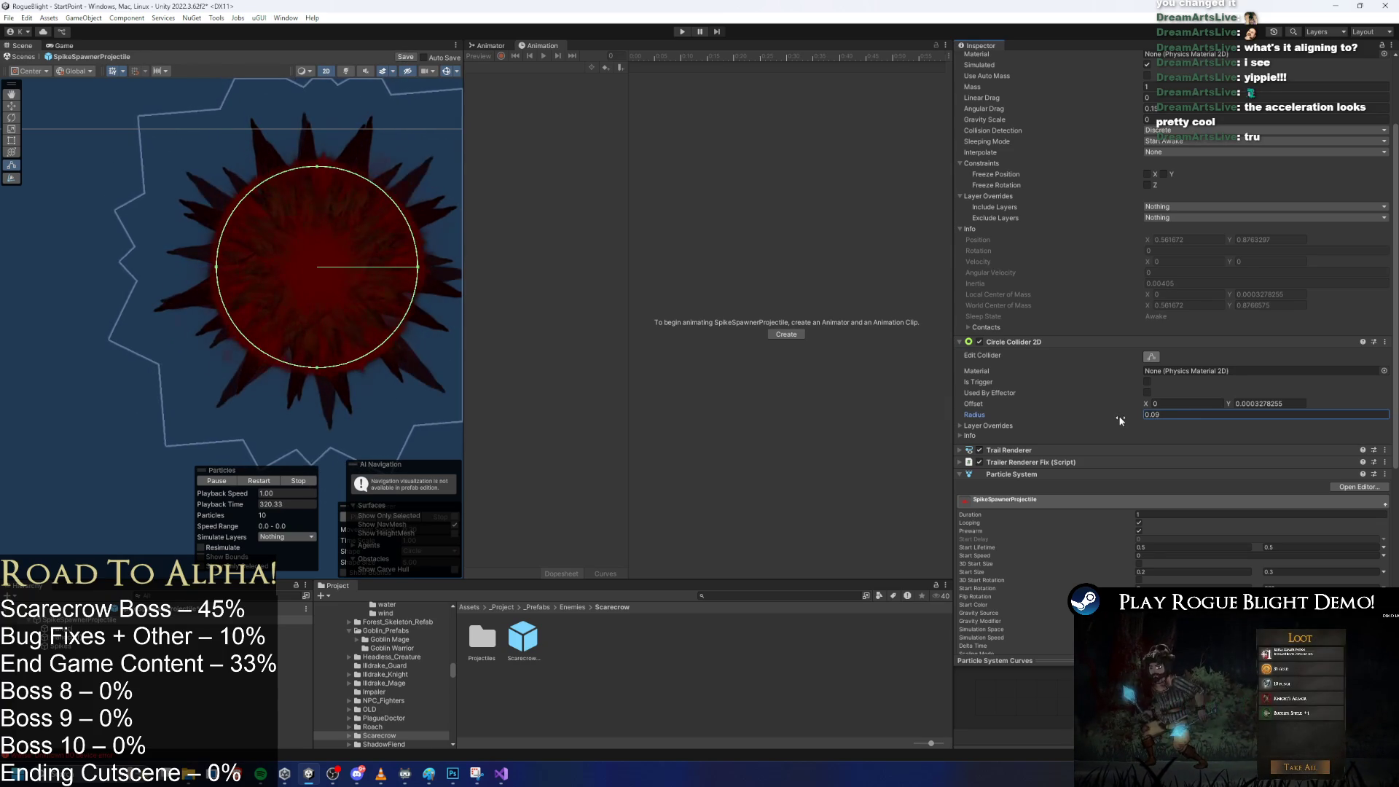
pyautogui.press('BackSpace')
pyautogui.press('BackSpace')
pyautogui.write('15')
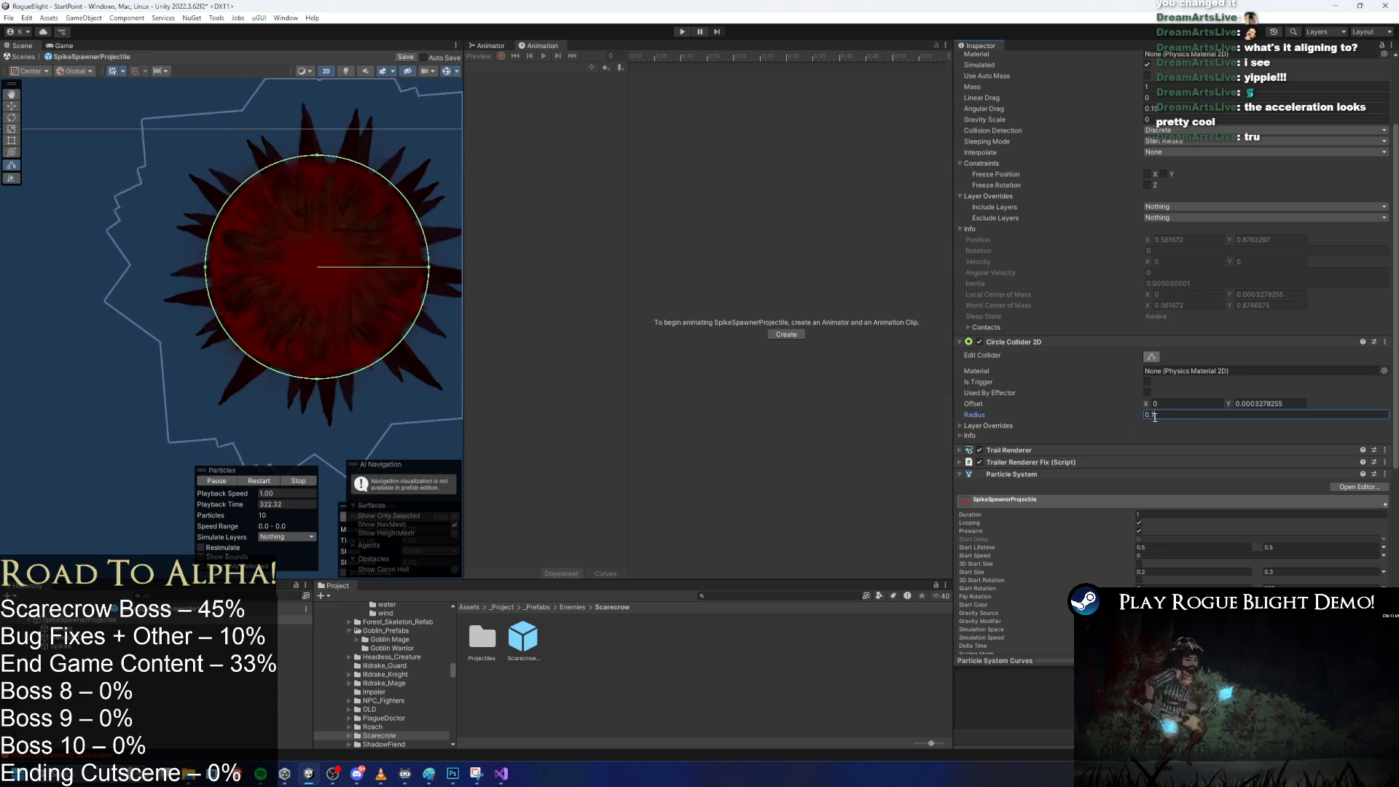
pyautogui.press('BackSpace')
pyautogui.write('1')
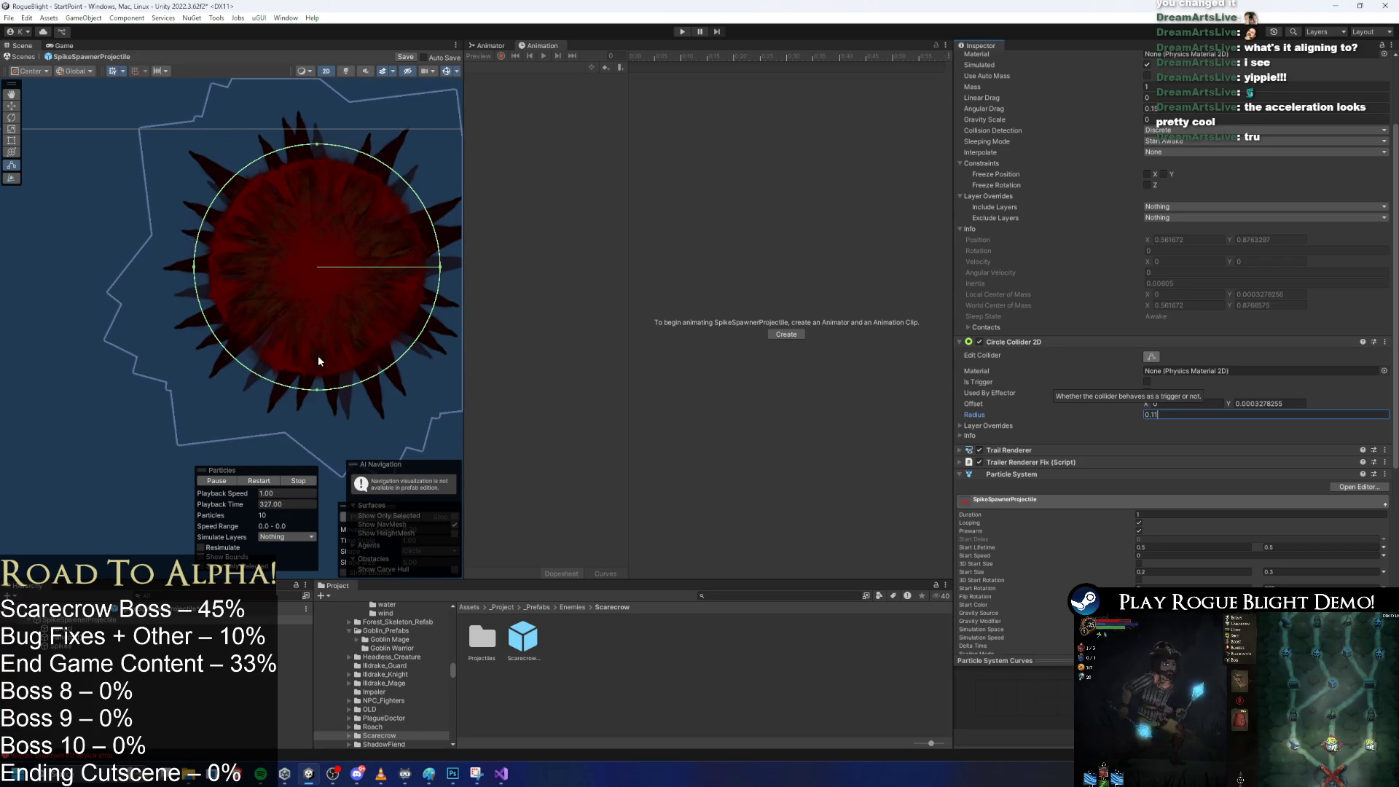
pyautogui.hotkey('ctrl', 's')
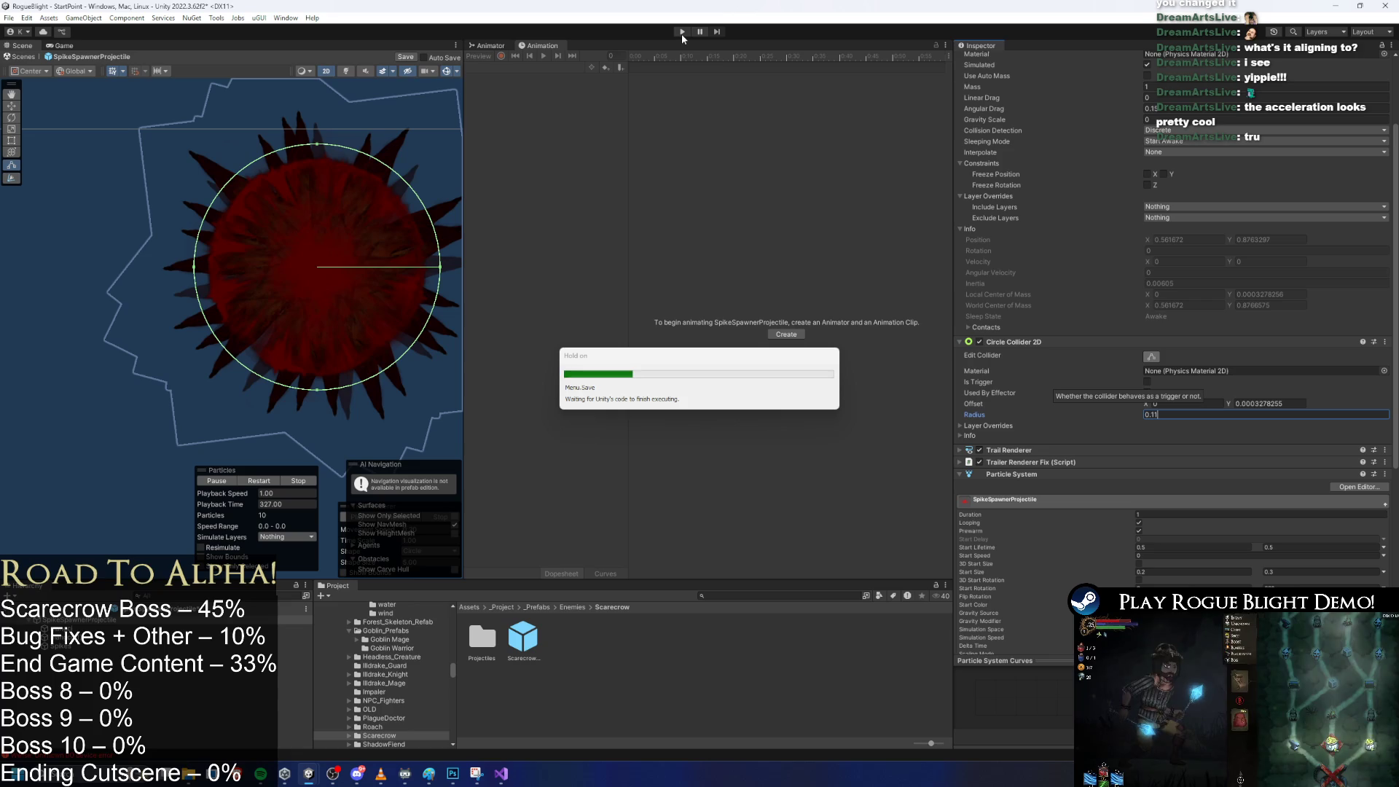
# Enter Play mode, start the game and load a save slot.
pyautogui.click(683, 33)
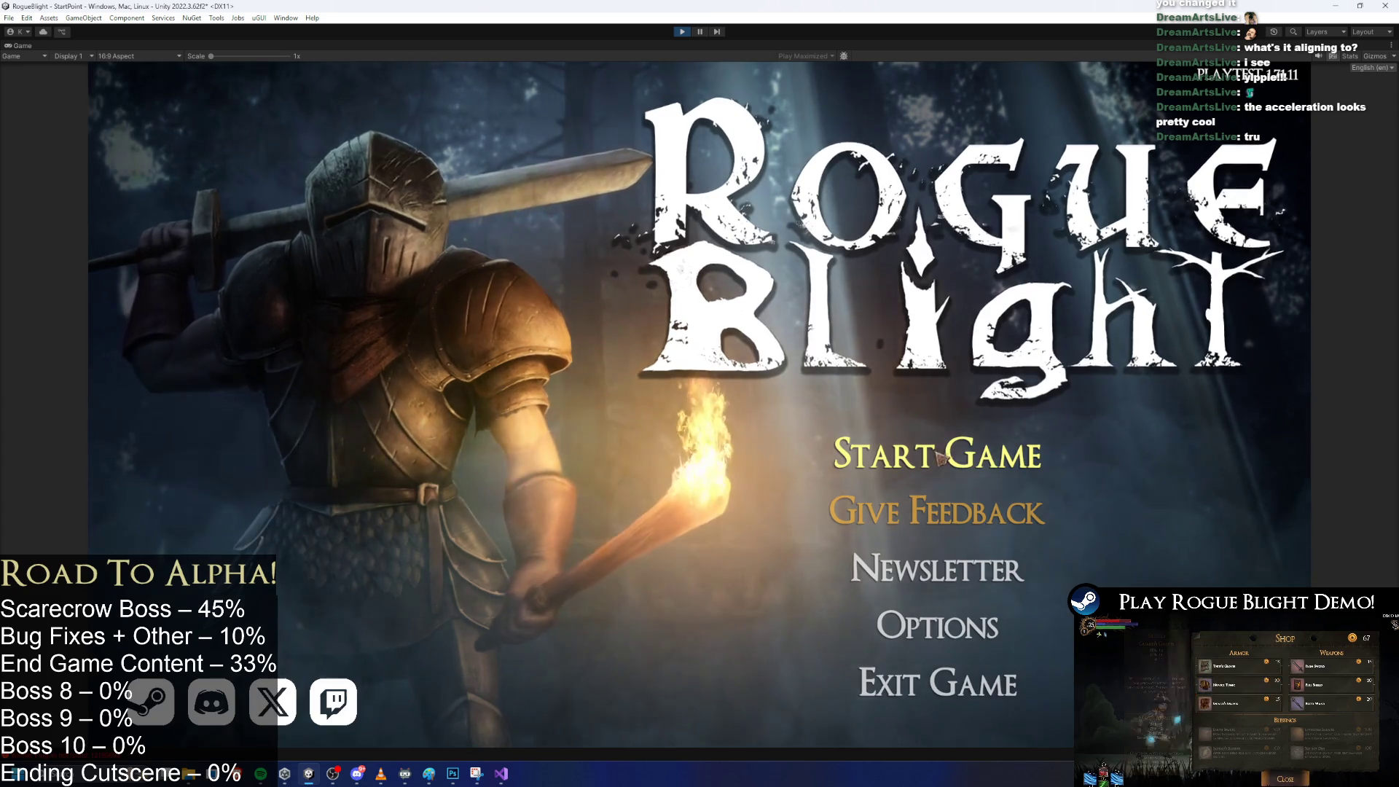
pyautogui.click(941, 450)
pyautogui.click(1006, 485)
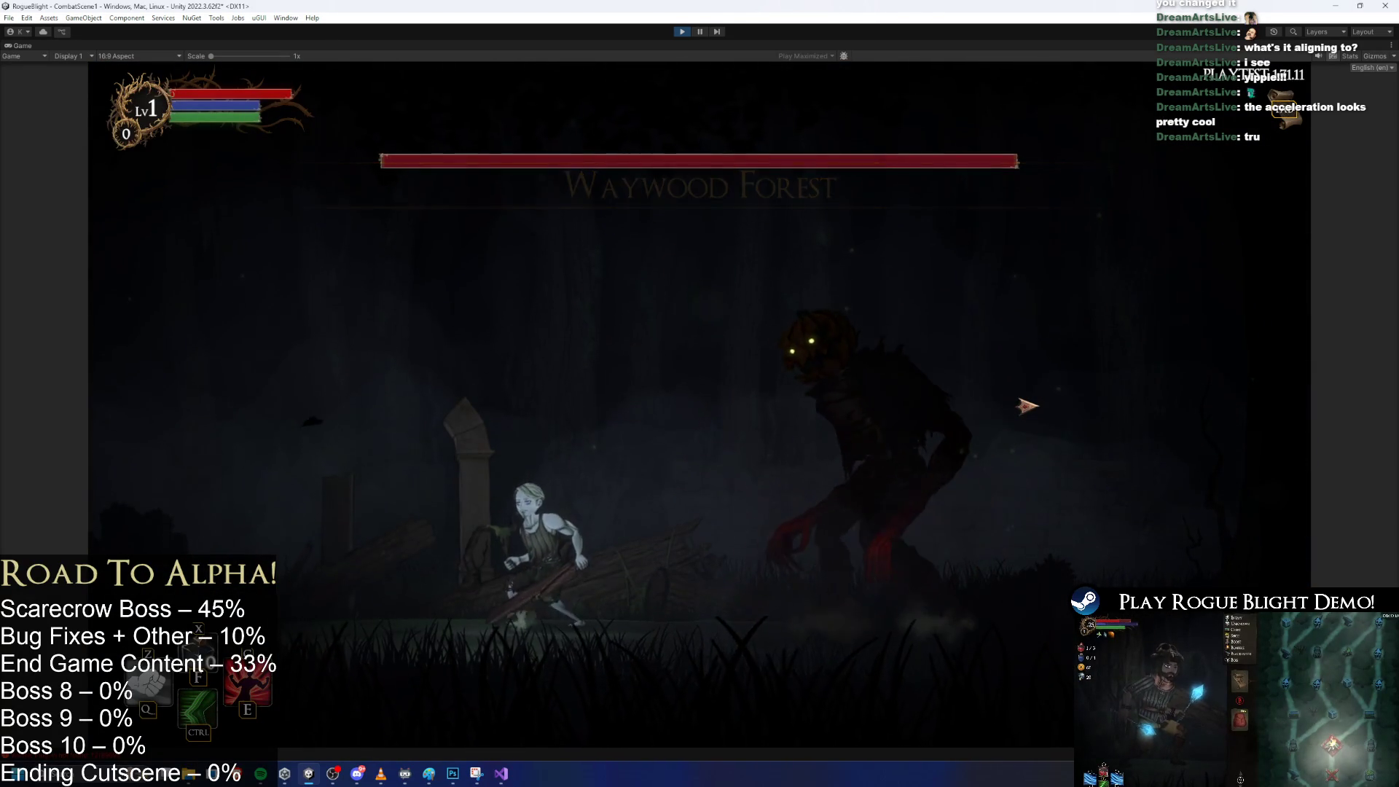
# Run back and forth beneath the scarecrow boss and jump onto the pillar to test spikes.
pyautogui.press('a')
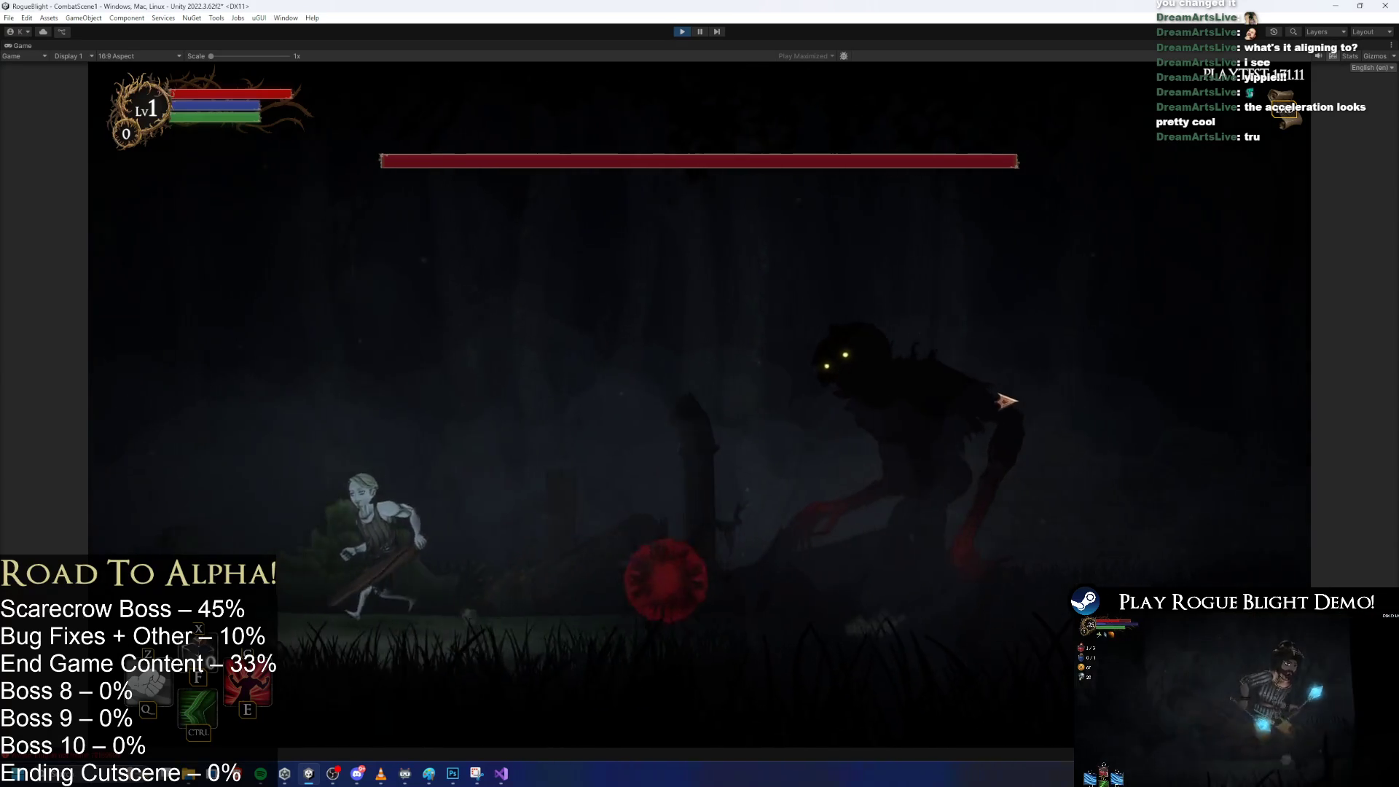
pyautogui.press('d')
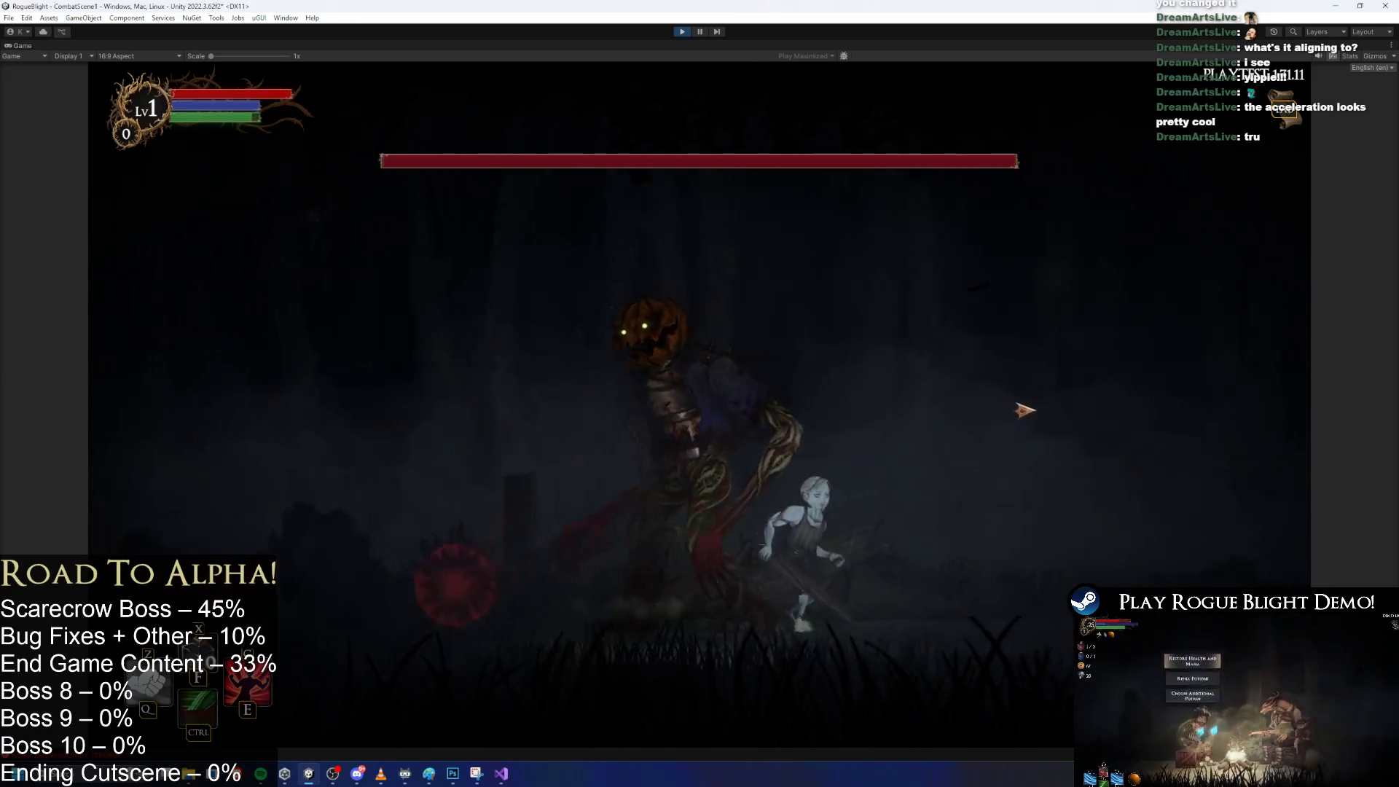
pyautogui.press('a')
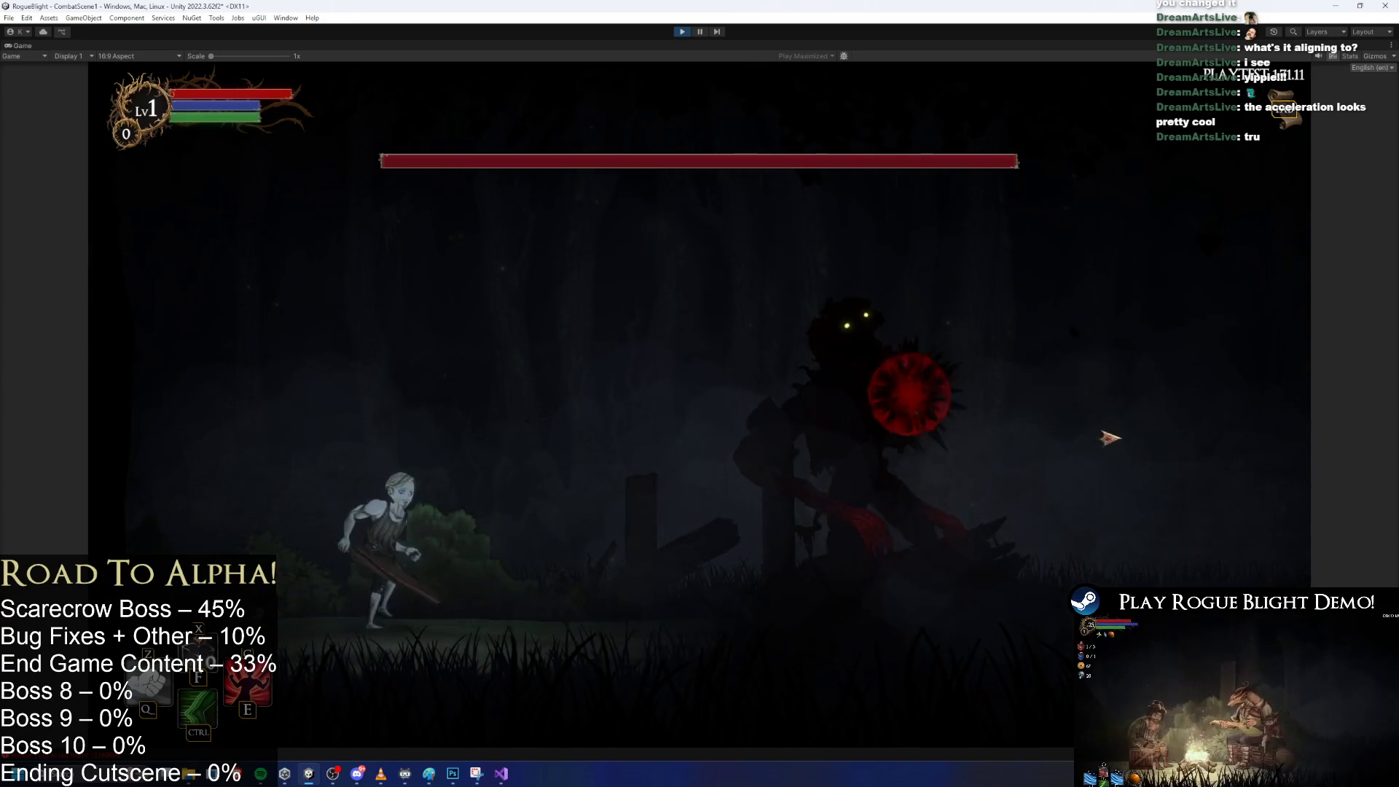
pyautogui.press('d')
pyautogui.press('d')
pyautogui.press('a')
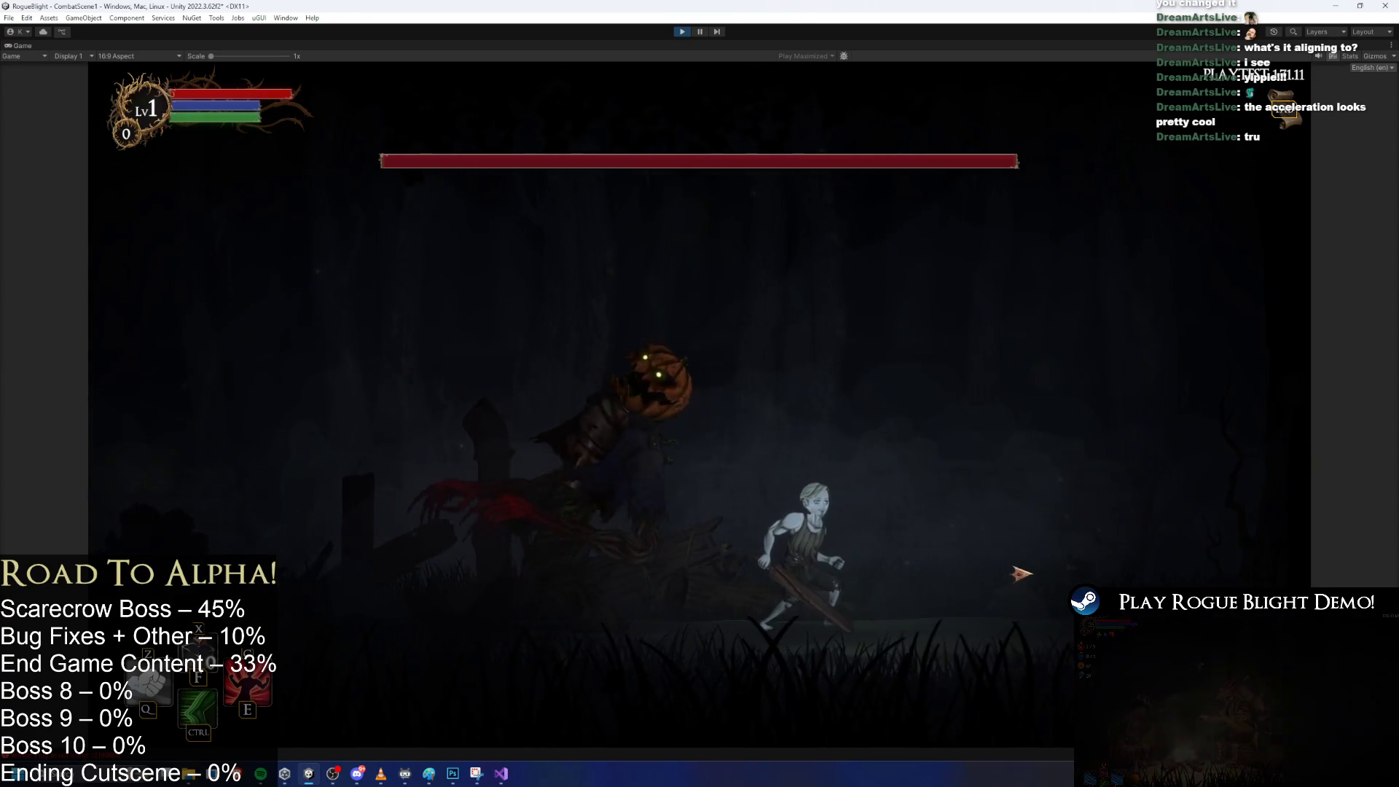
pyautogui.press('a')
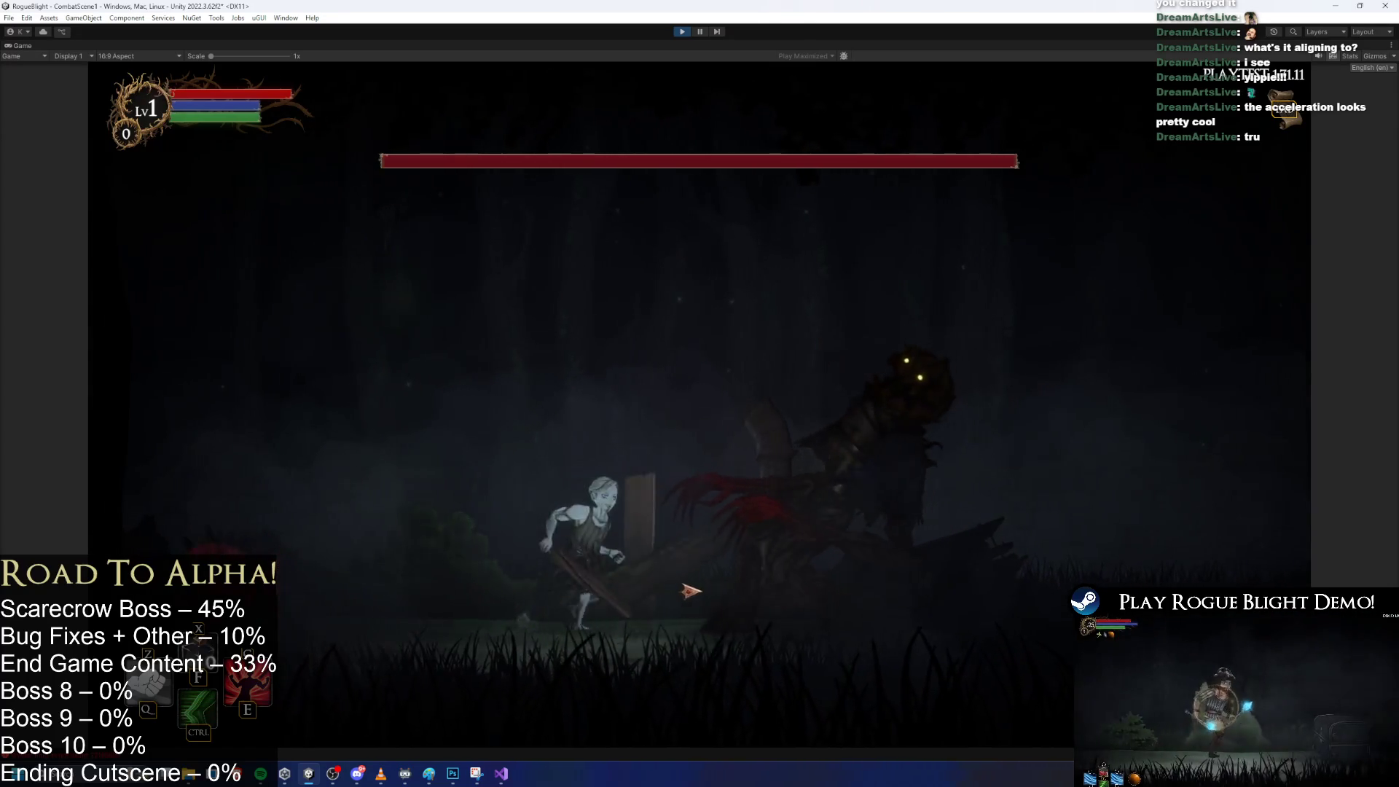
pyautogui.press('d')
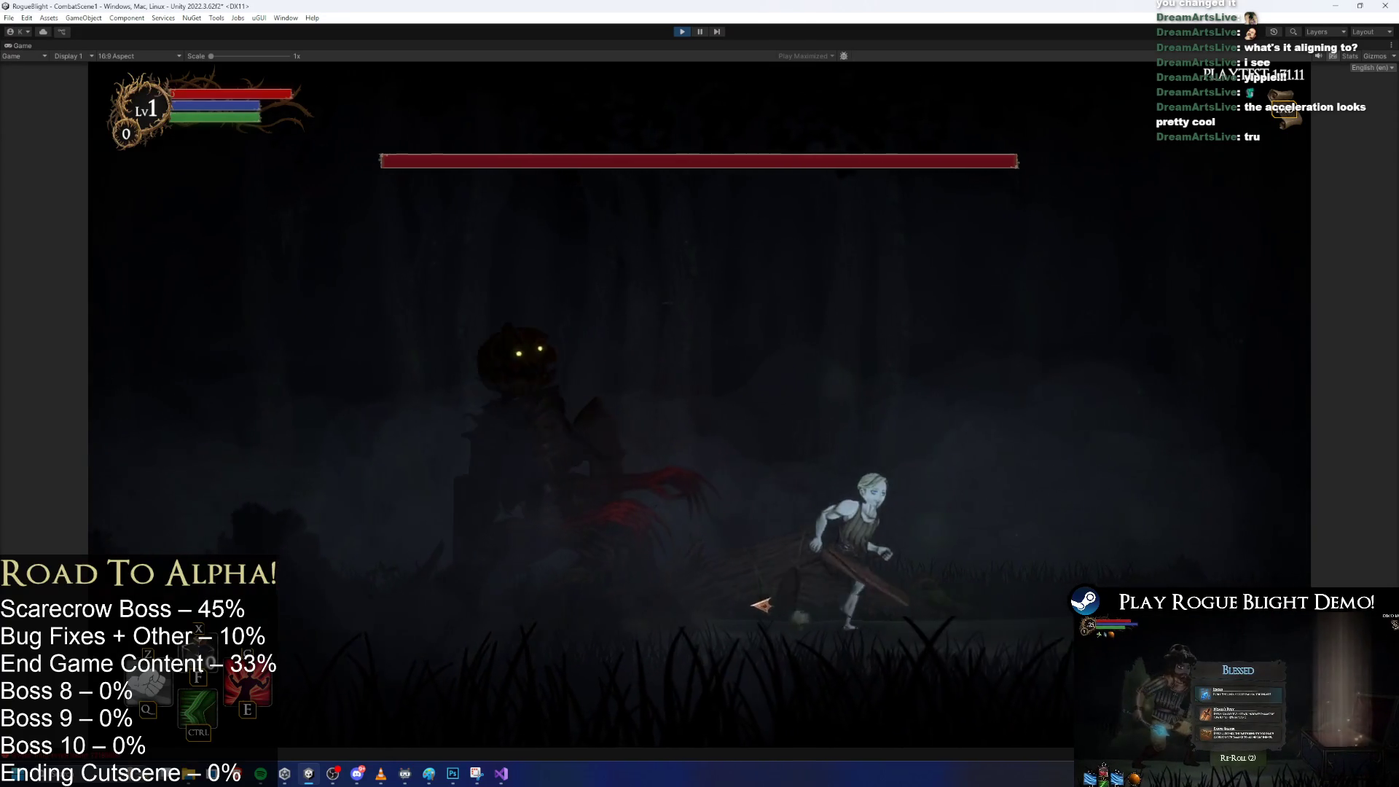
pyautogui.press('d')
pyautogui.press('space')
pyautogui.press('a')
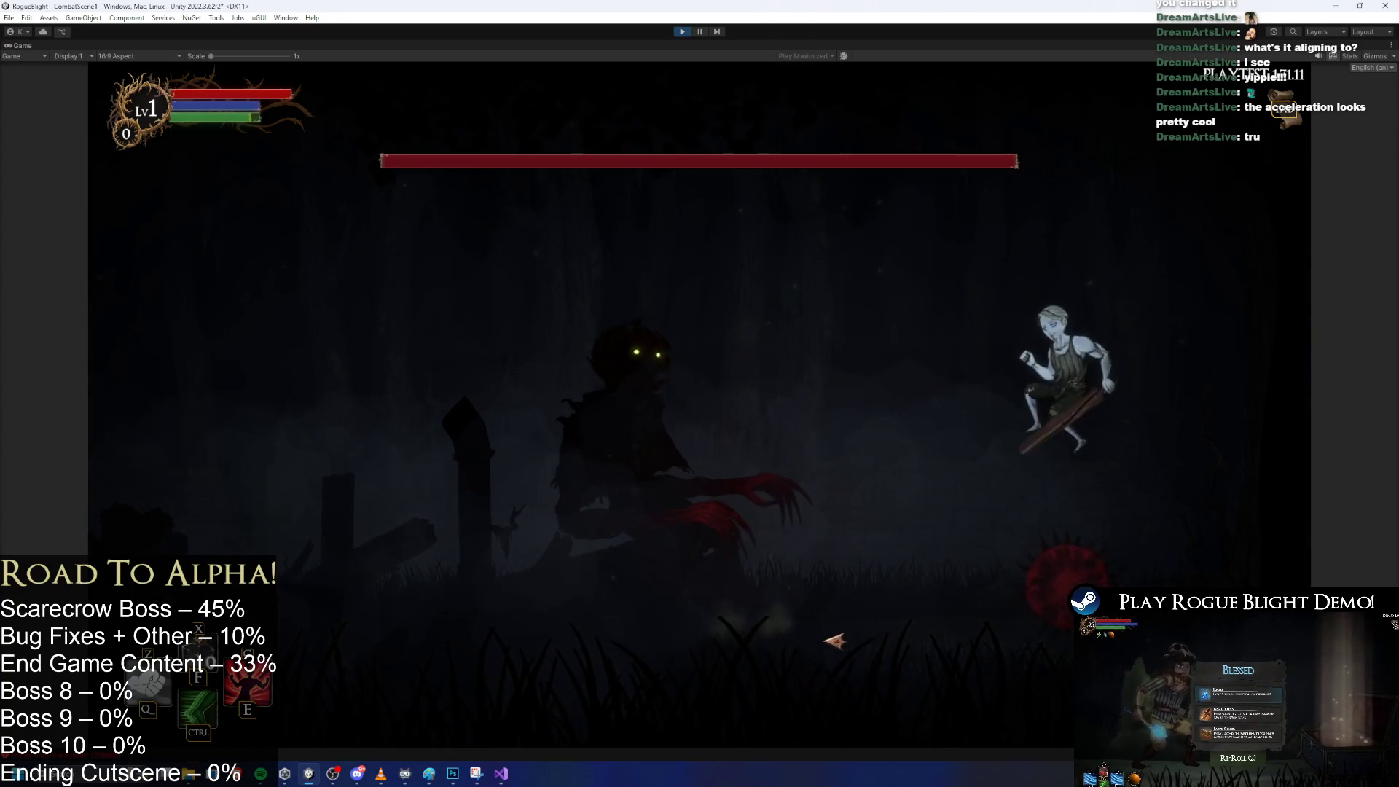
pyautogui.press('a')
pyautogui.press('a')
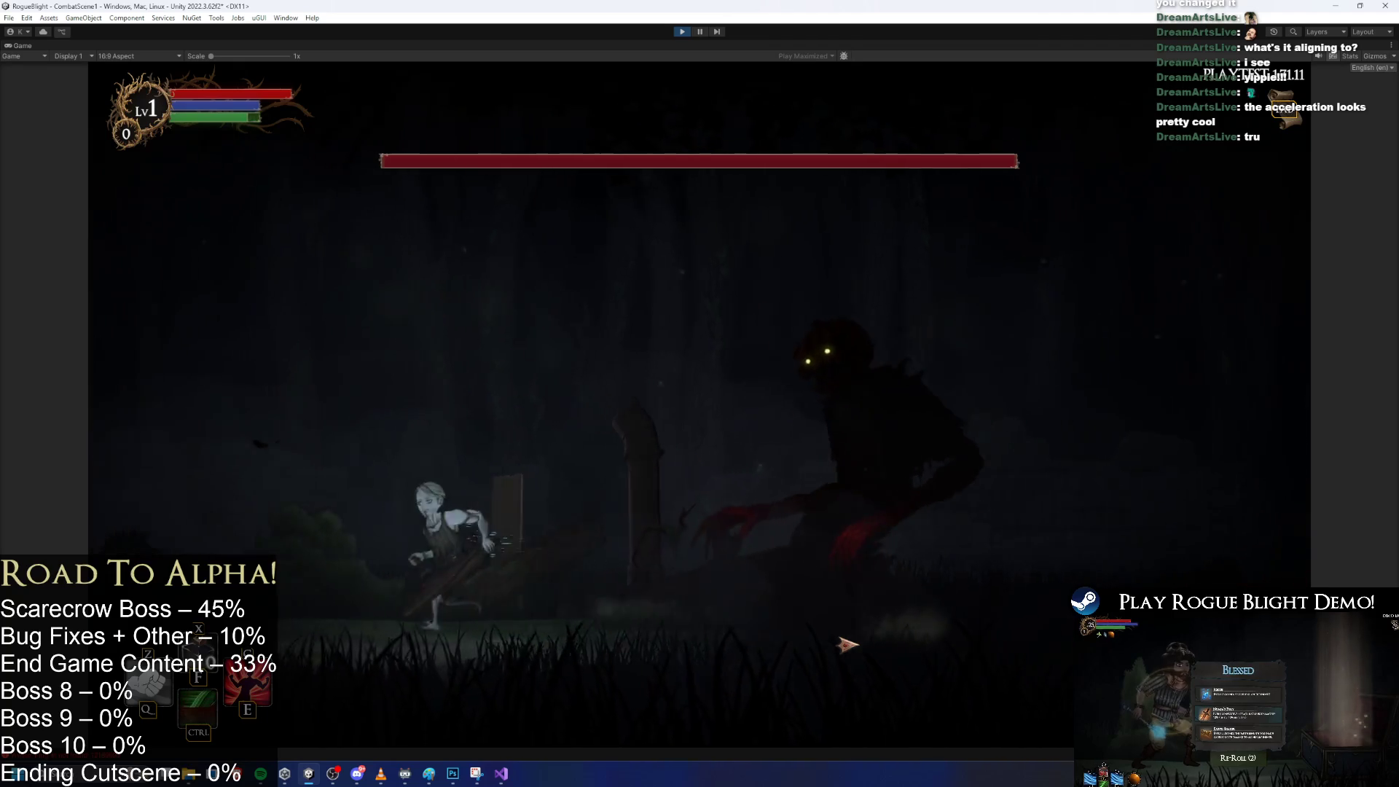
pyautogui.press('space')
pyautogui.press('d')
pyautogui.press('a')
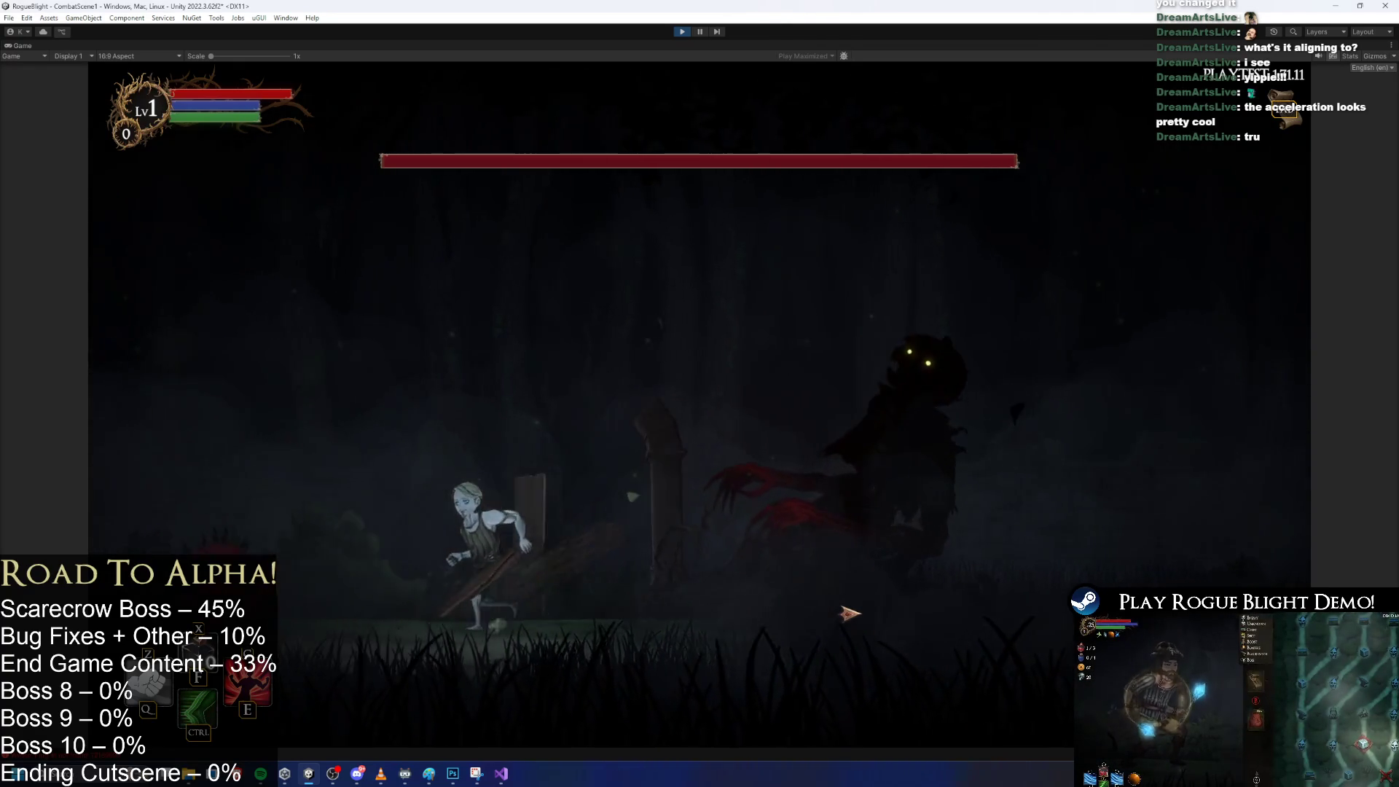
pyautogui.press('space')
pyautogui.press('d')
pyautogui.press('a')
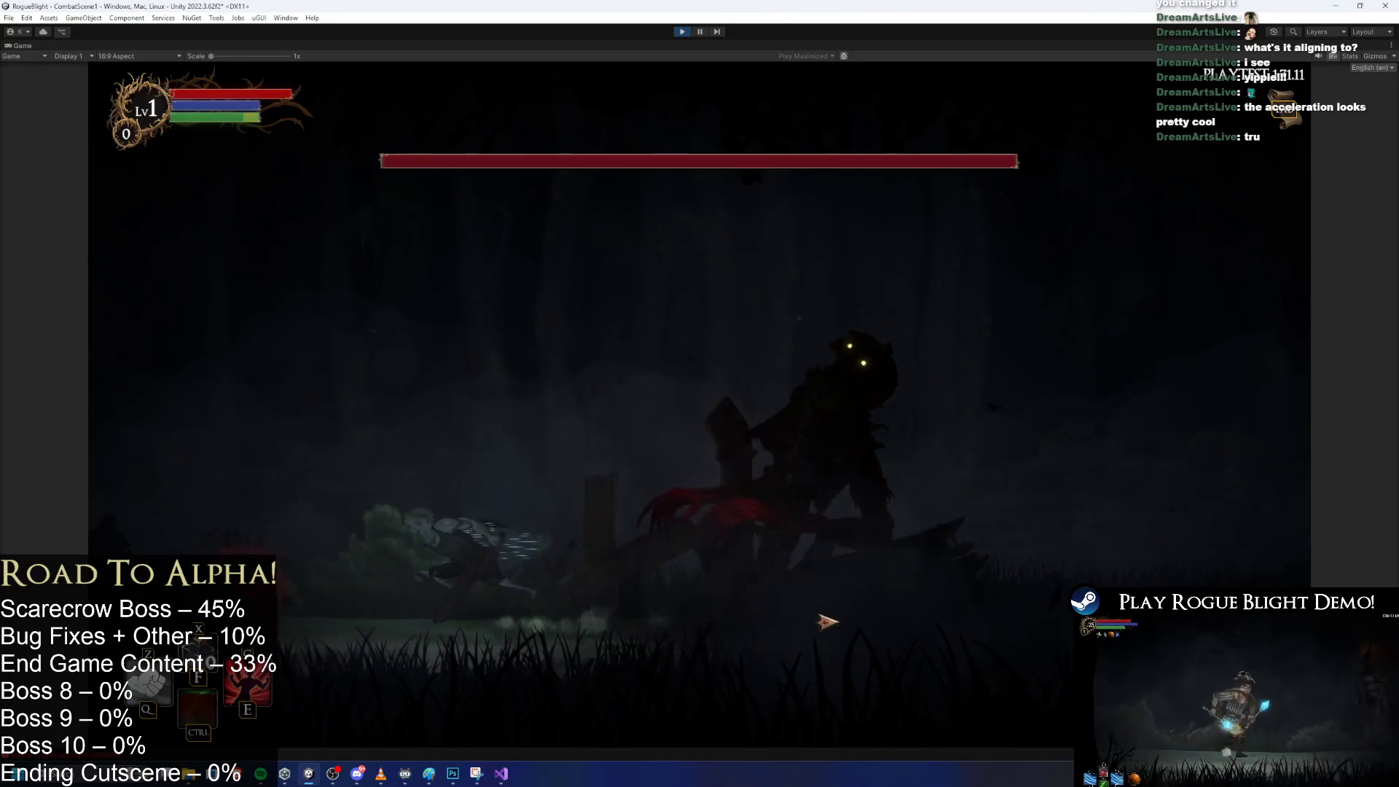
pyautogui.press('d')
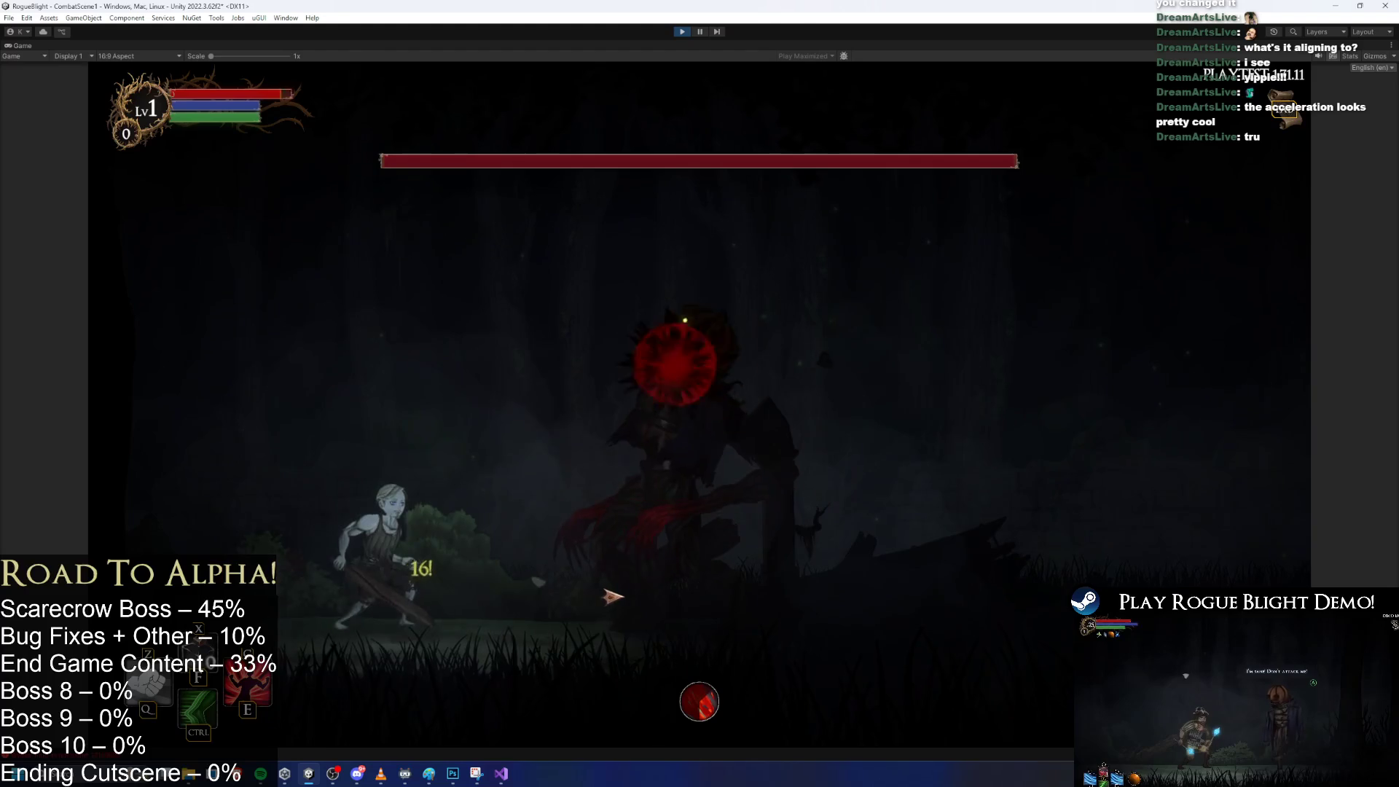
# Leap over the red spike projectiles and jump over the boss to dodge its attacks.
pyautogui.press('d')
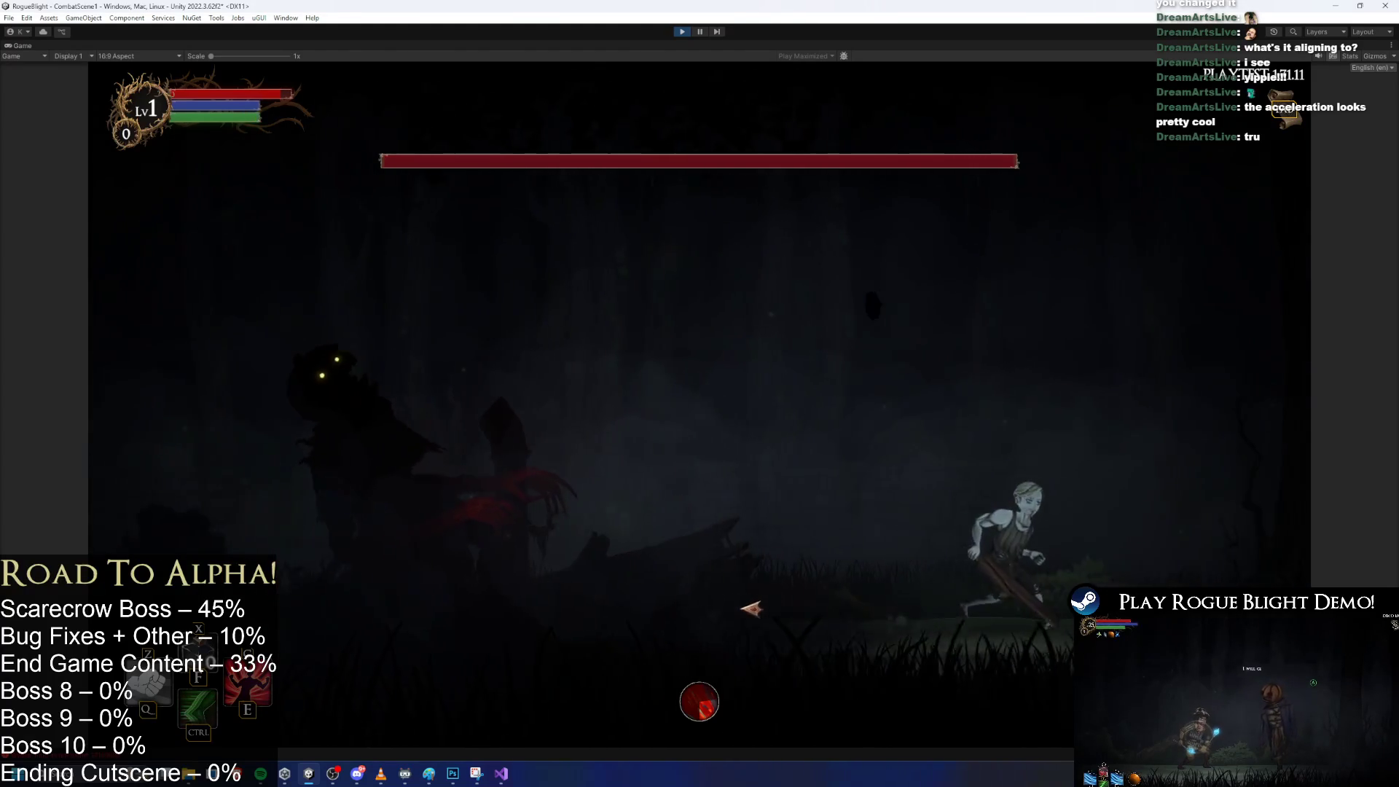
pyautogui.press('a')
pyautogui.press('space')
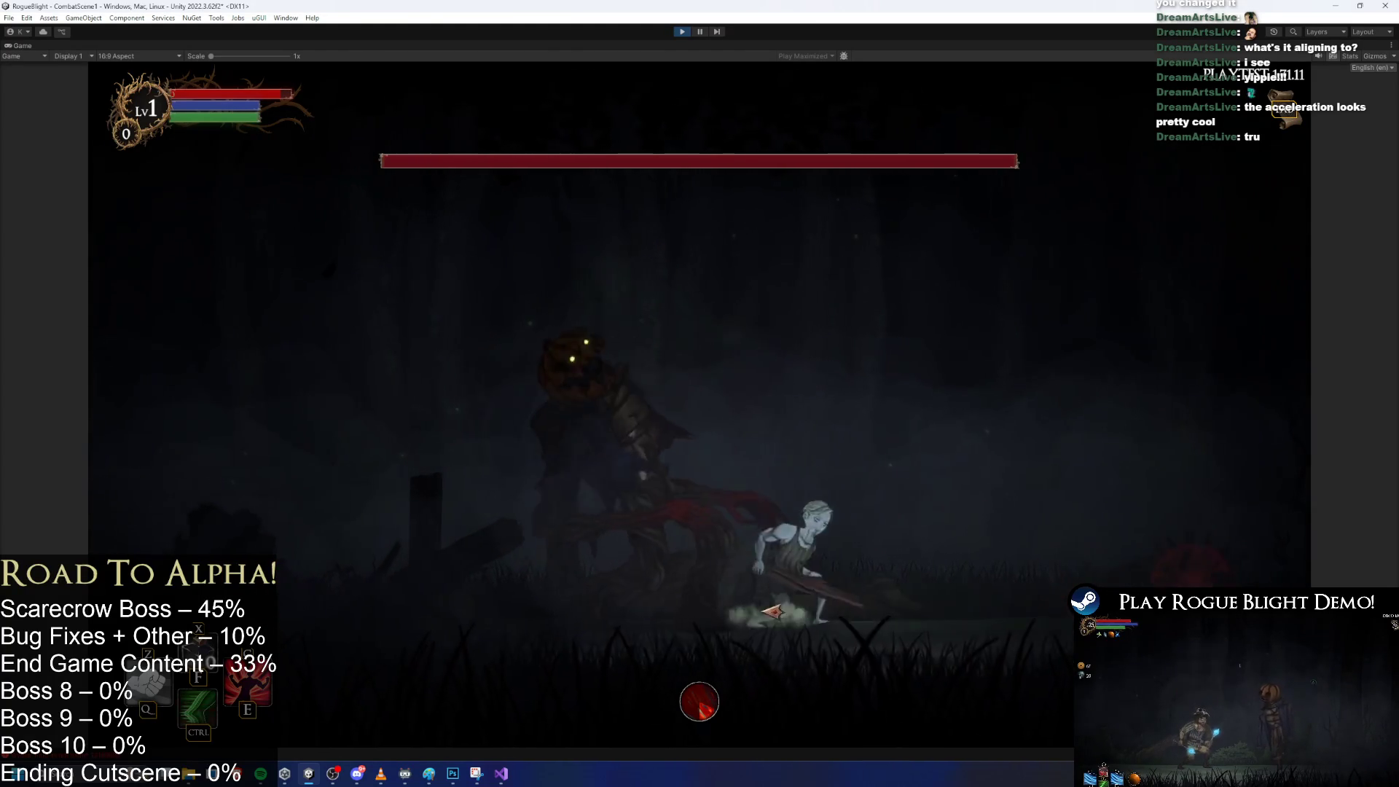
pyautogui.press('d')
pyautogui.press('a')
pyautogui.press('space')
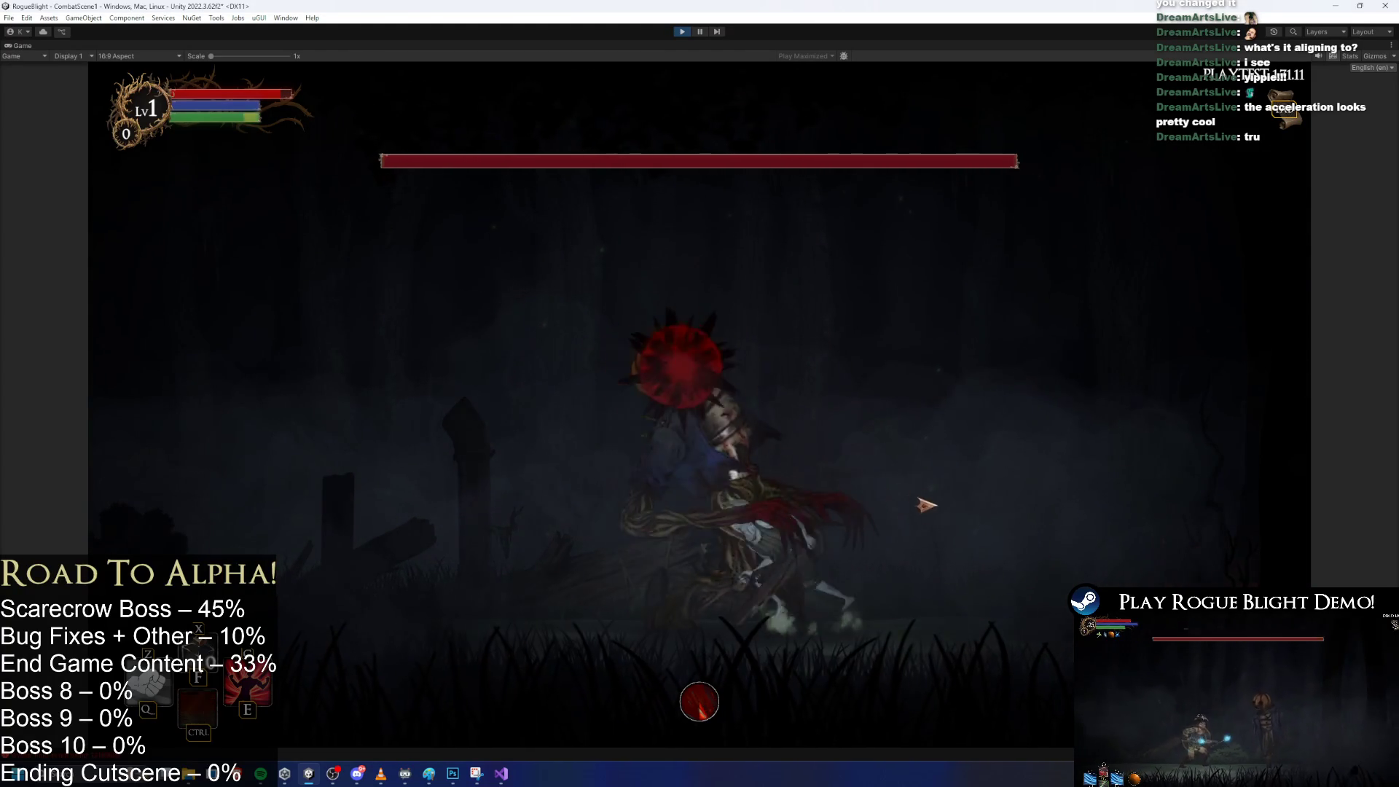
pyautogui.press('a')
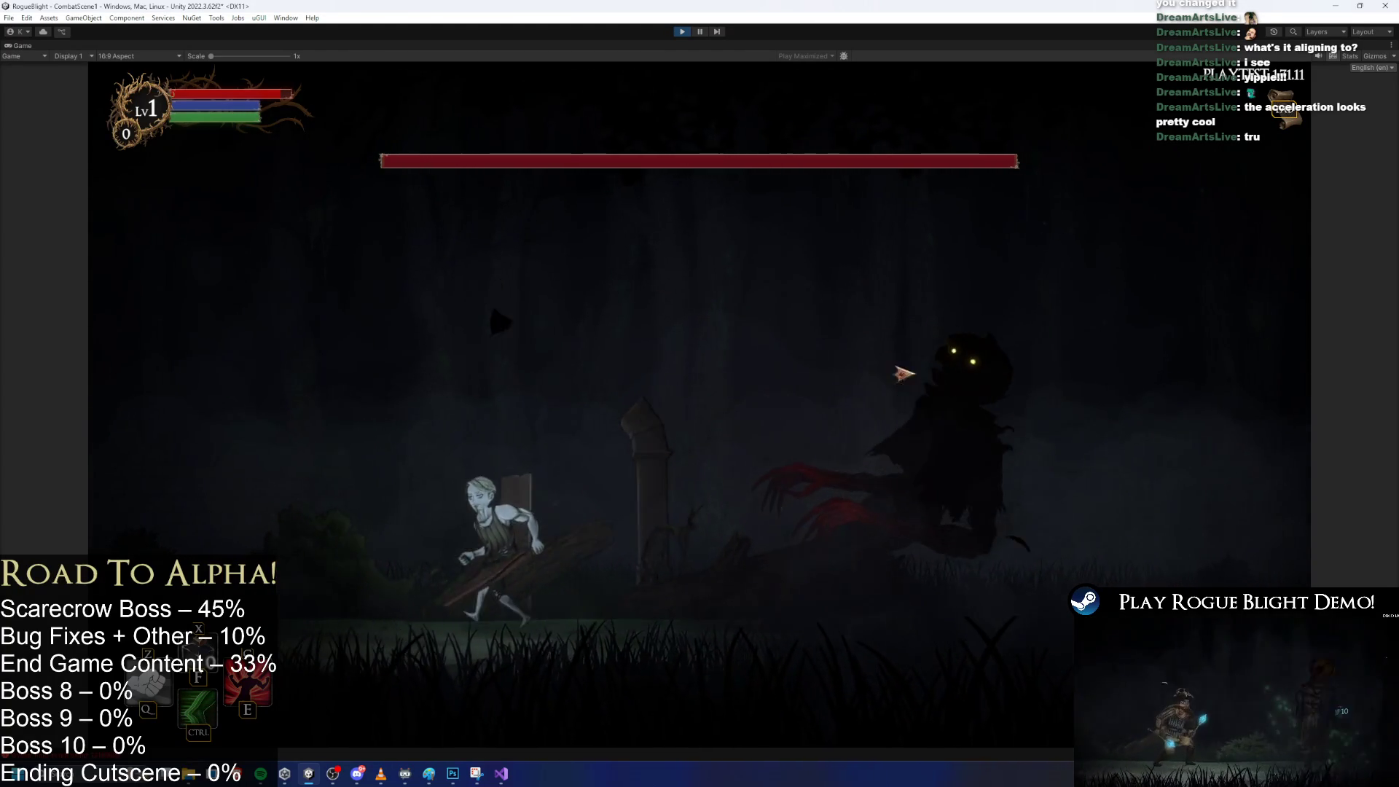
pyautogui.press('a')
pyautogui.press('space')
pyautogui.press('d')
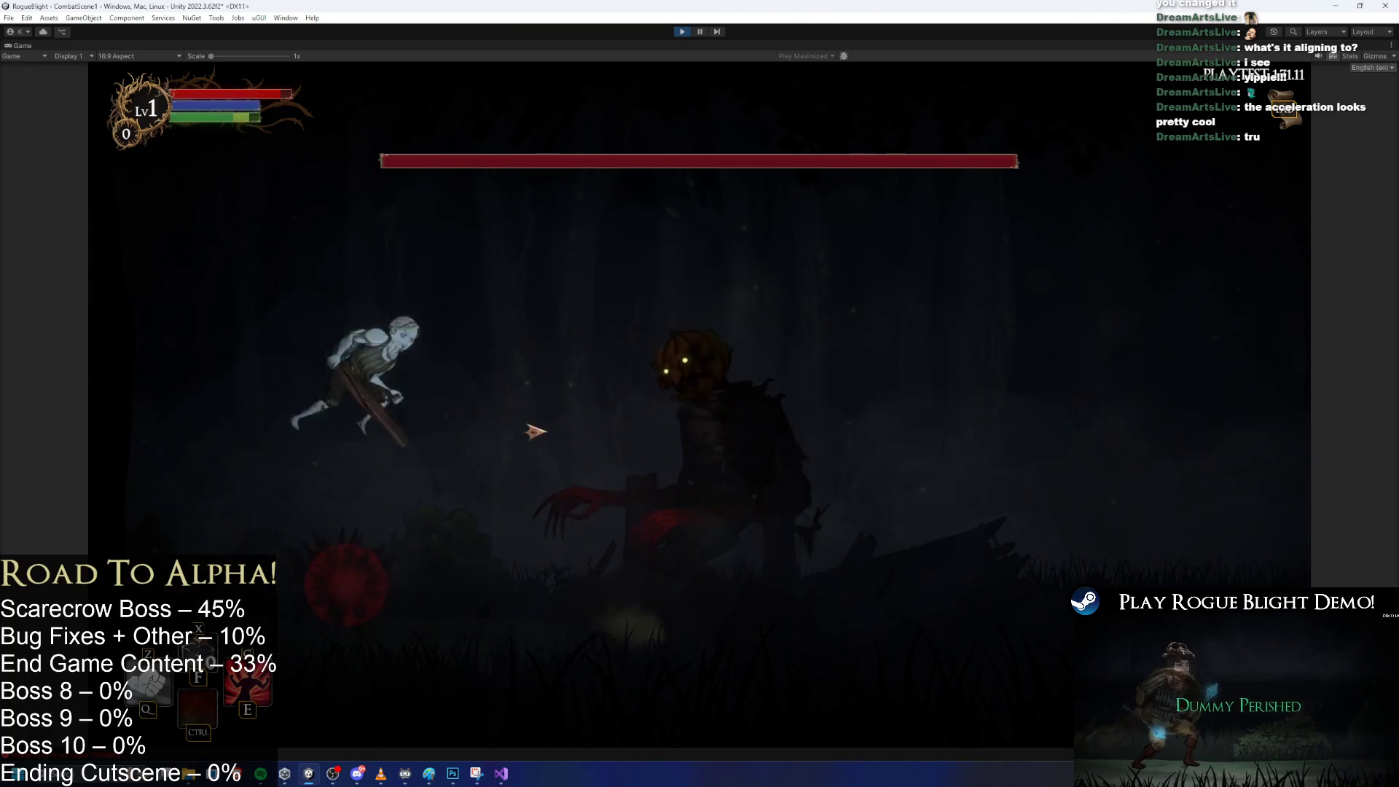
pyautogui.press('d')
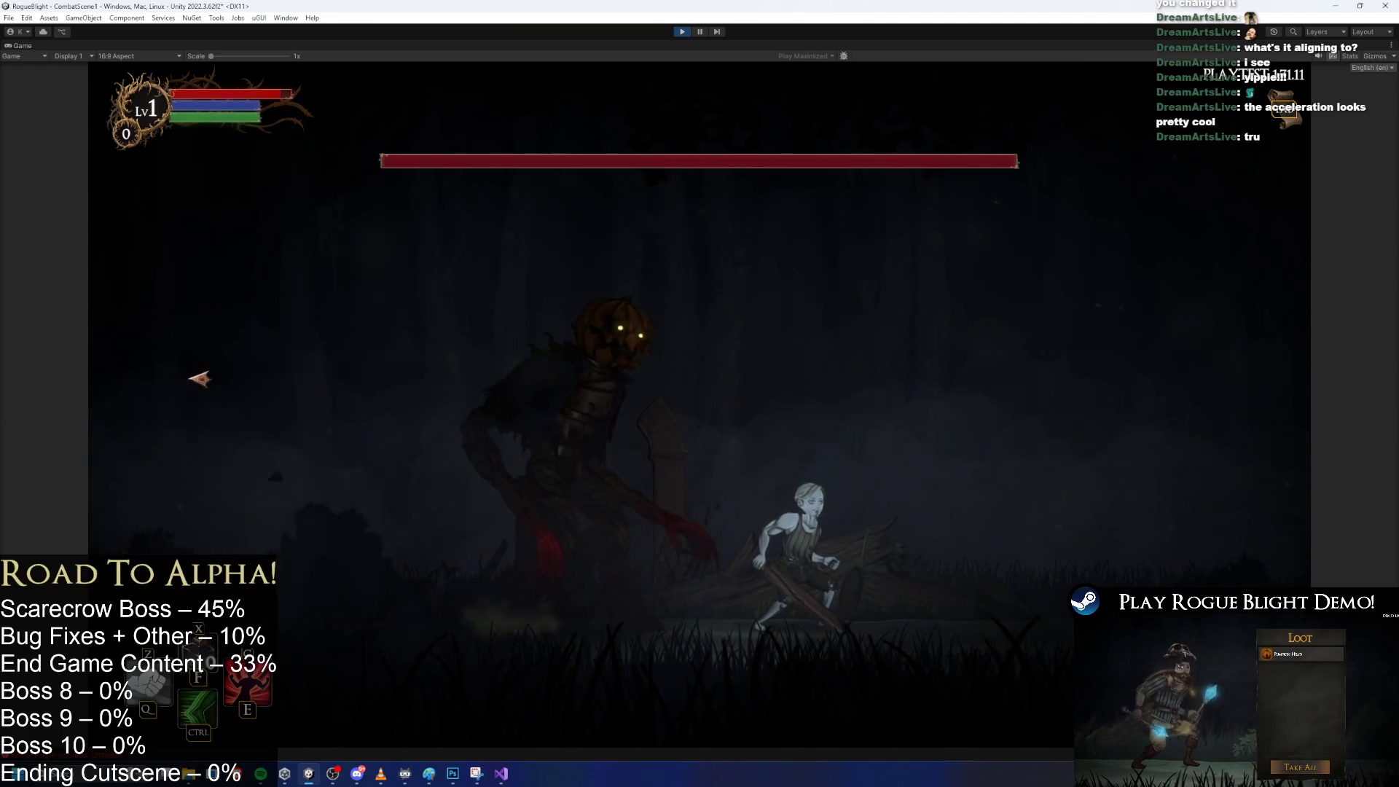
pyautogui.press('d')
pyautogui.press('a')
pyautogui.press('space')
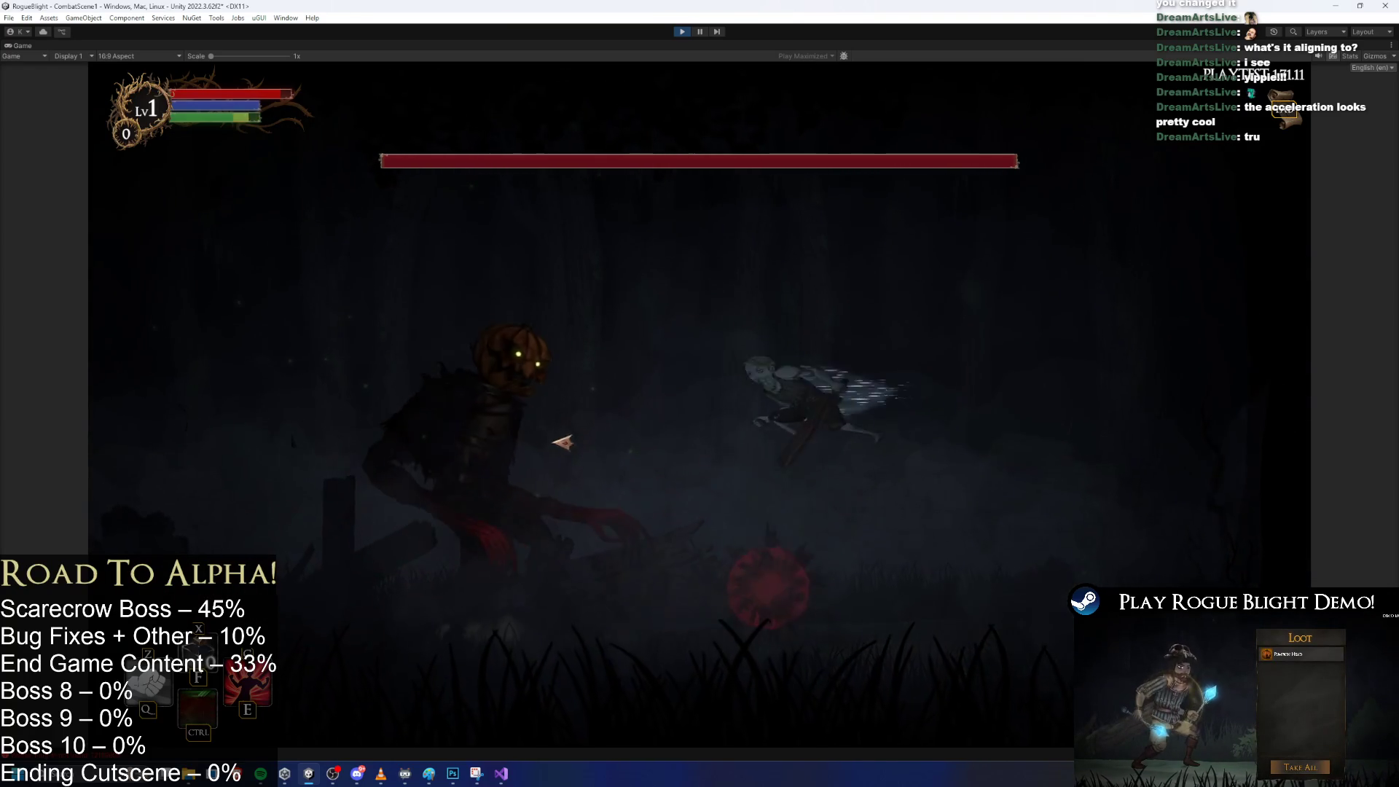
pyautogui.press('d')
pyautogui.press('a')
pyautogui.press('space')
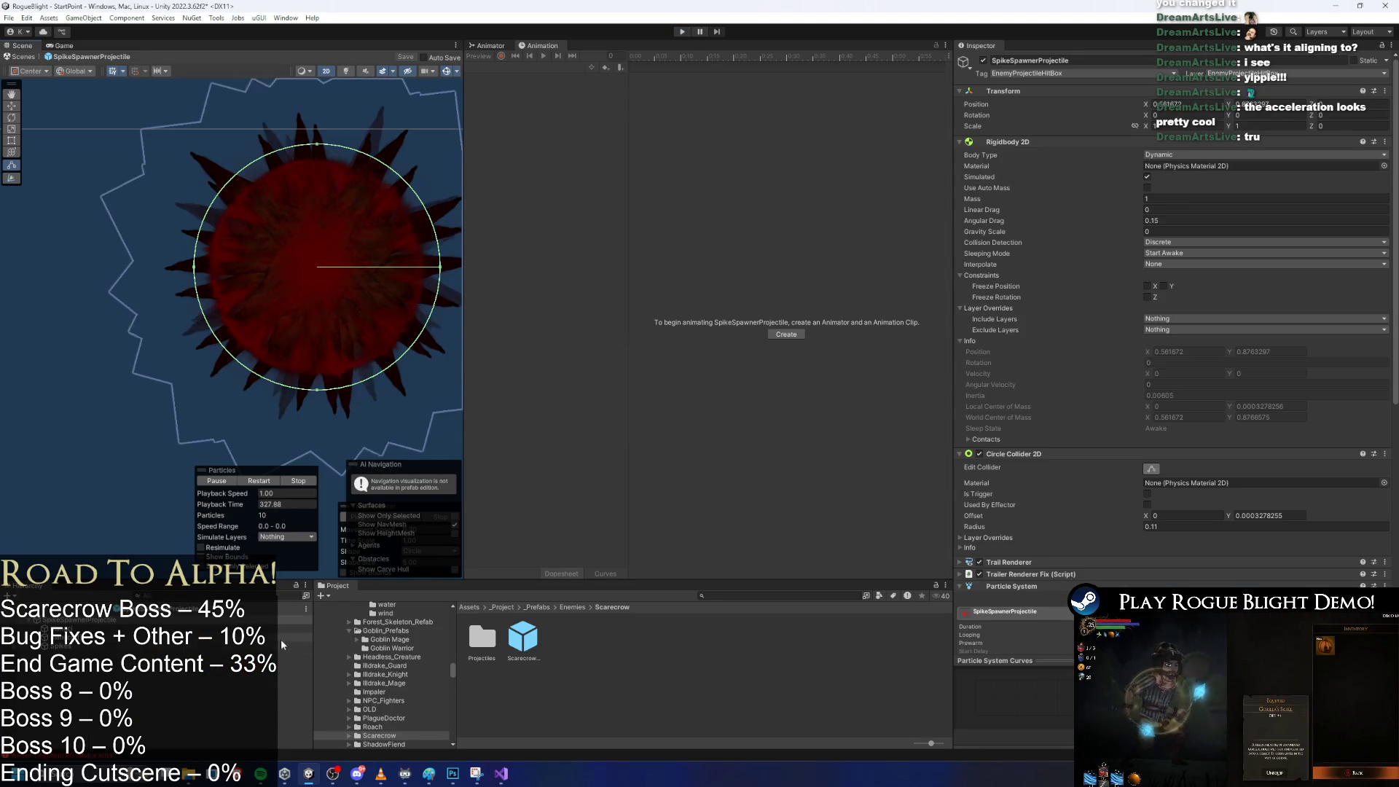
# Collapse Rigidbody 2D, Circle Collider 2D and Particle System, and set Transform Scale to 0.
pyautogui.click(1049, 140)
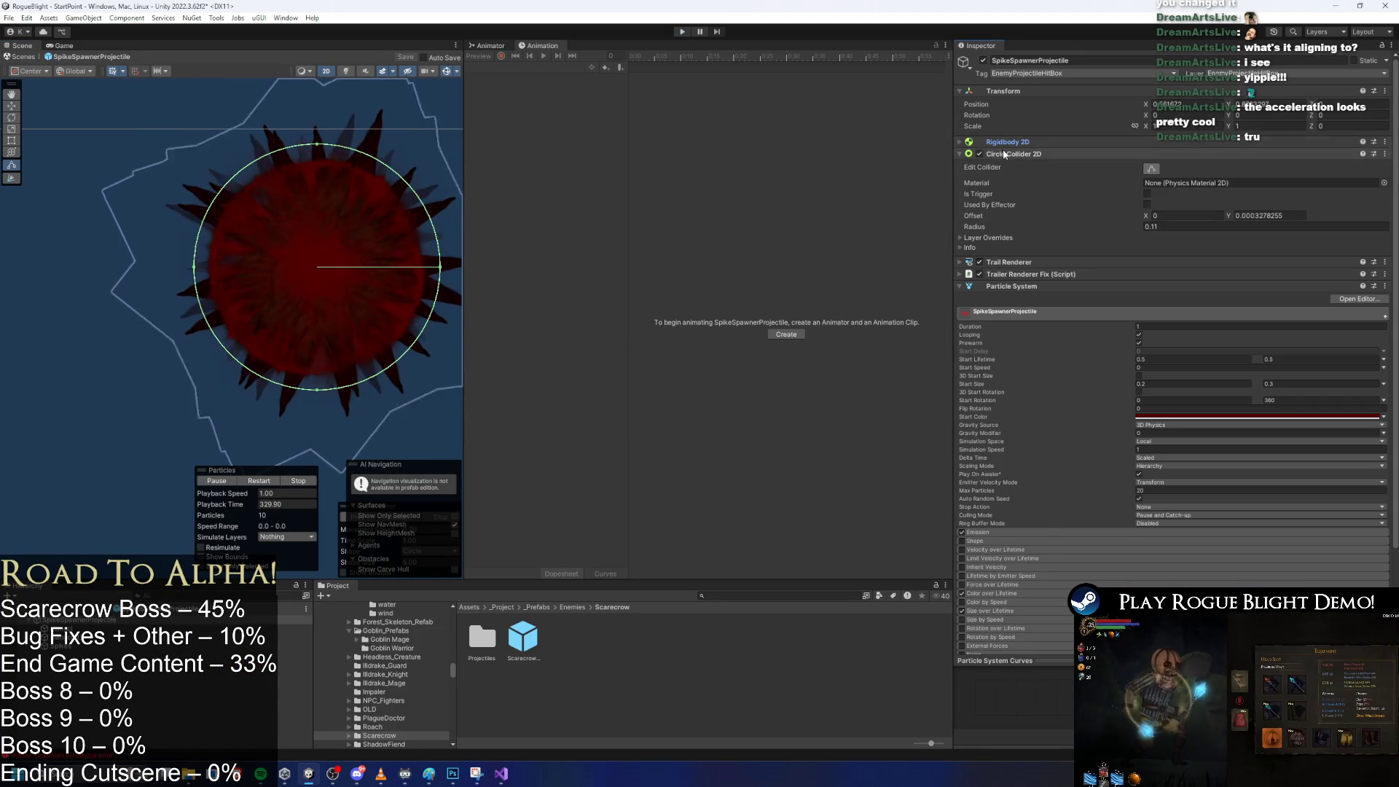
pyautogui.click(1013, 153)
pyautogui.click(1038, 188)
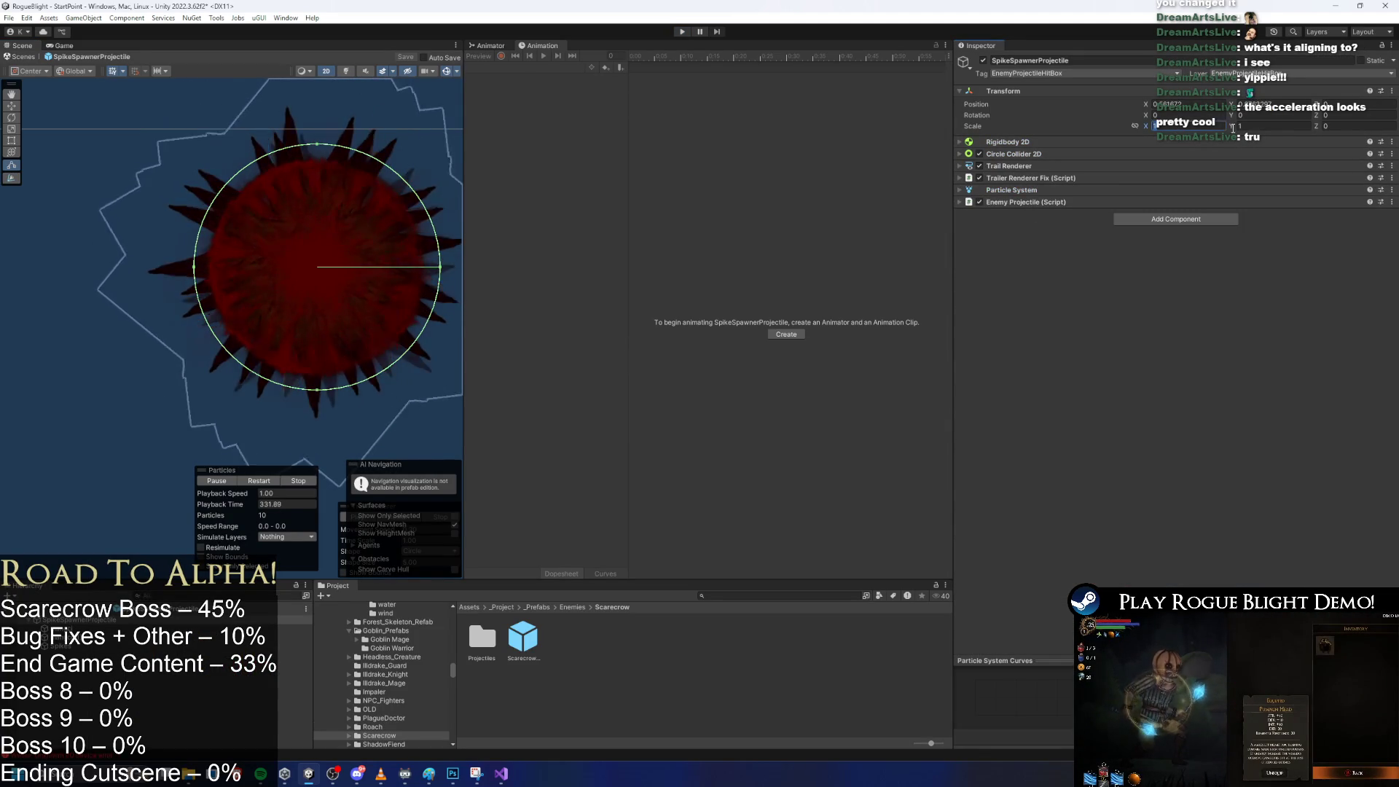
pyautogui.press('Tab')
pyautogui.write('0')
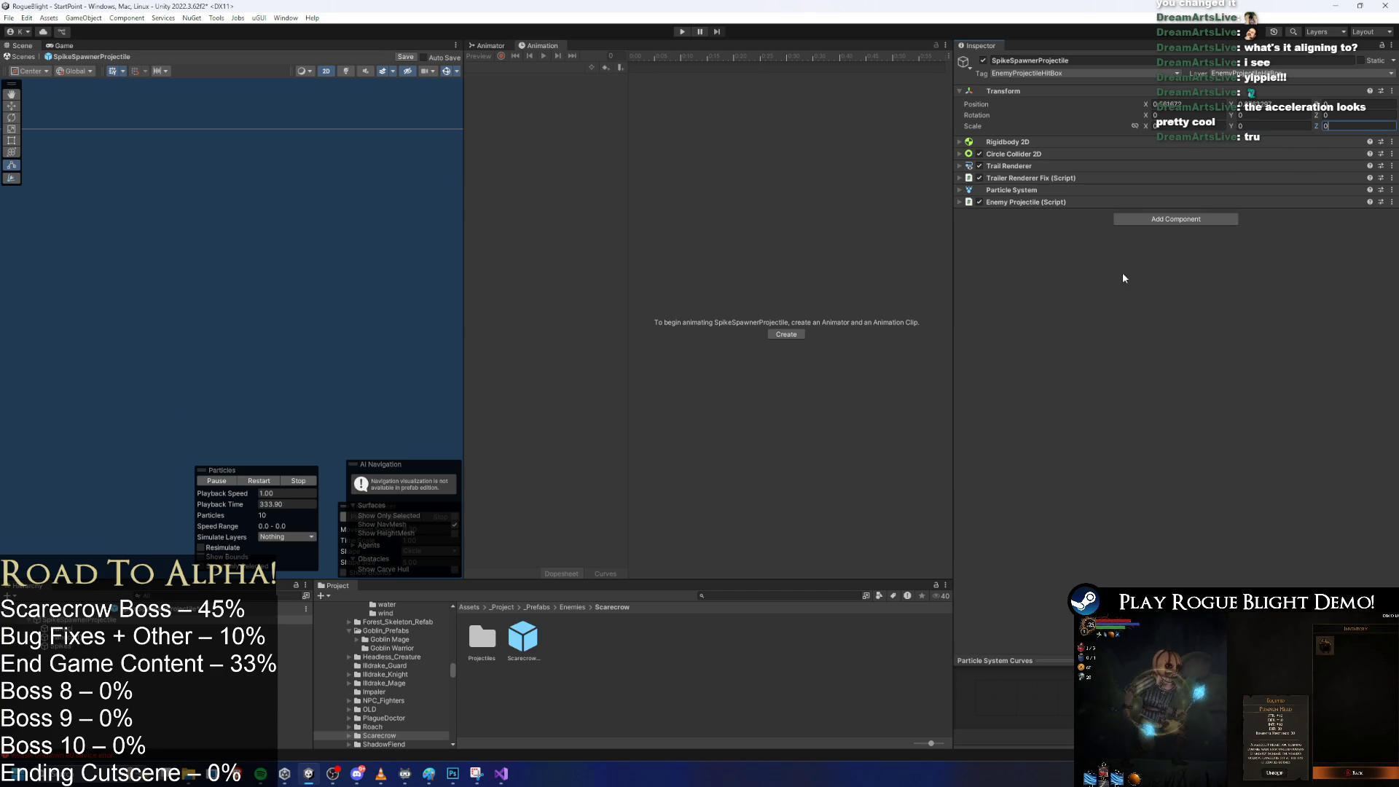
# Add a Custom Scale Tween scaling to 1 with Play On Enable ticked, then enter Play mode.
pyautogui.click(1170, 220)
pyautogui.write('custom')
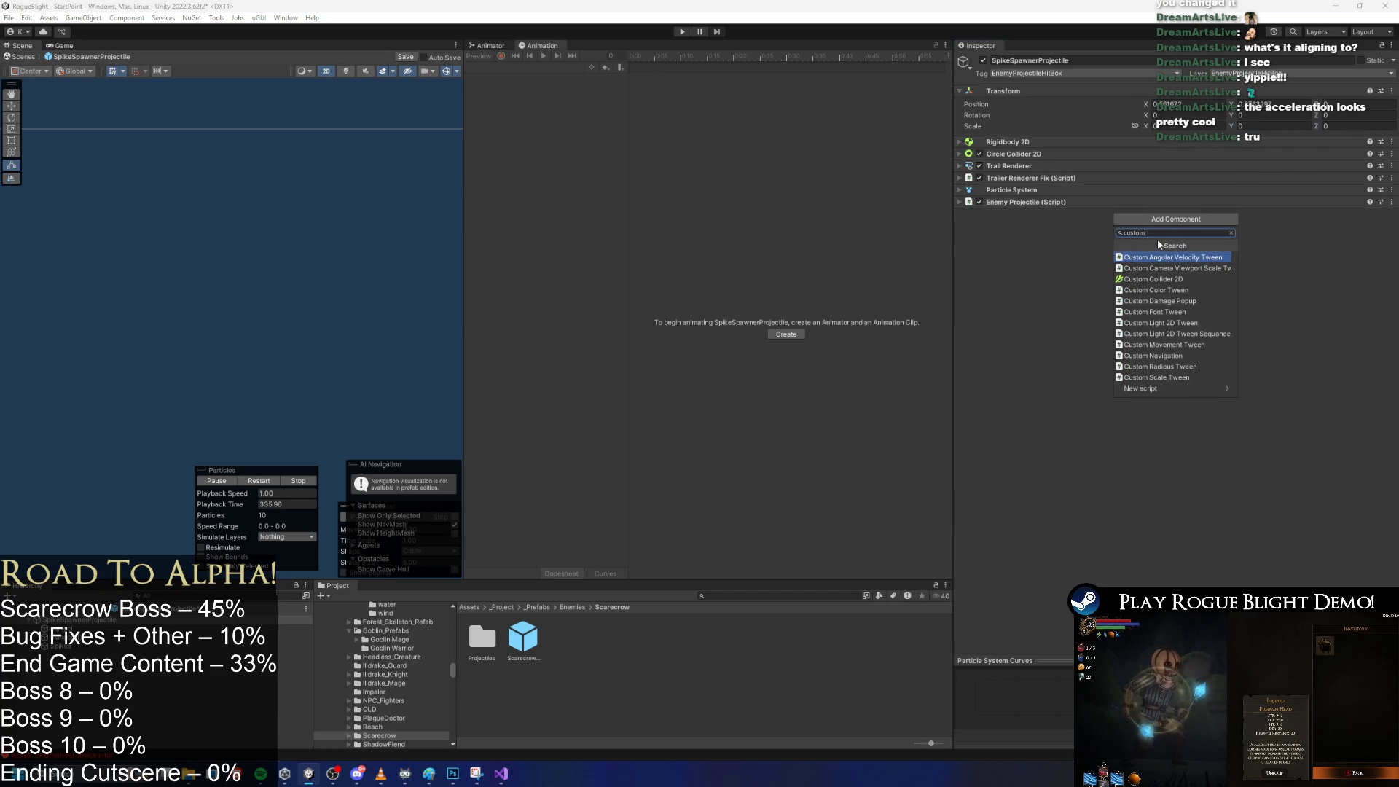
pyautogui.write(' scale')
pyautogui.press('Return')
pyautogui.click(1122, 216)
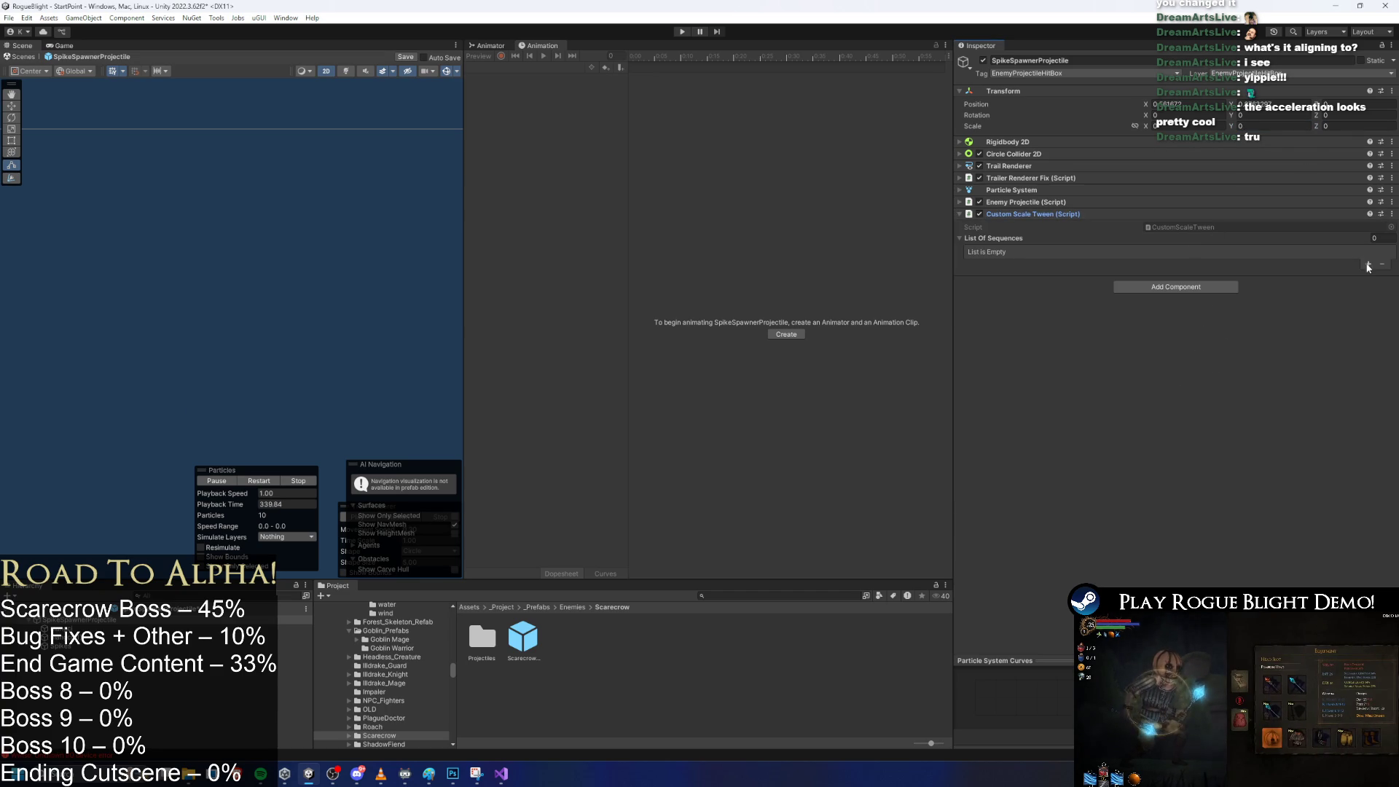
pyautogui.click(1203, 239)
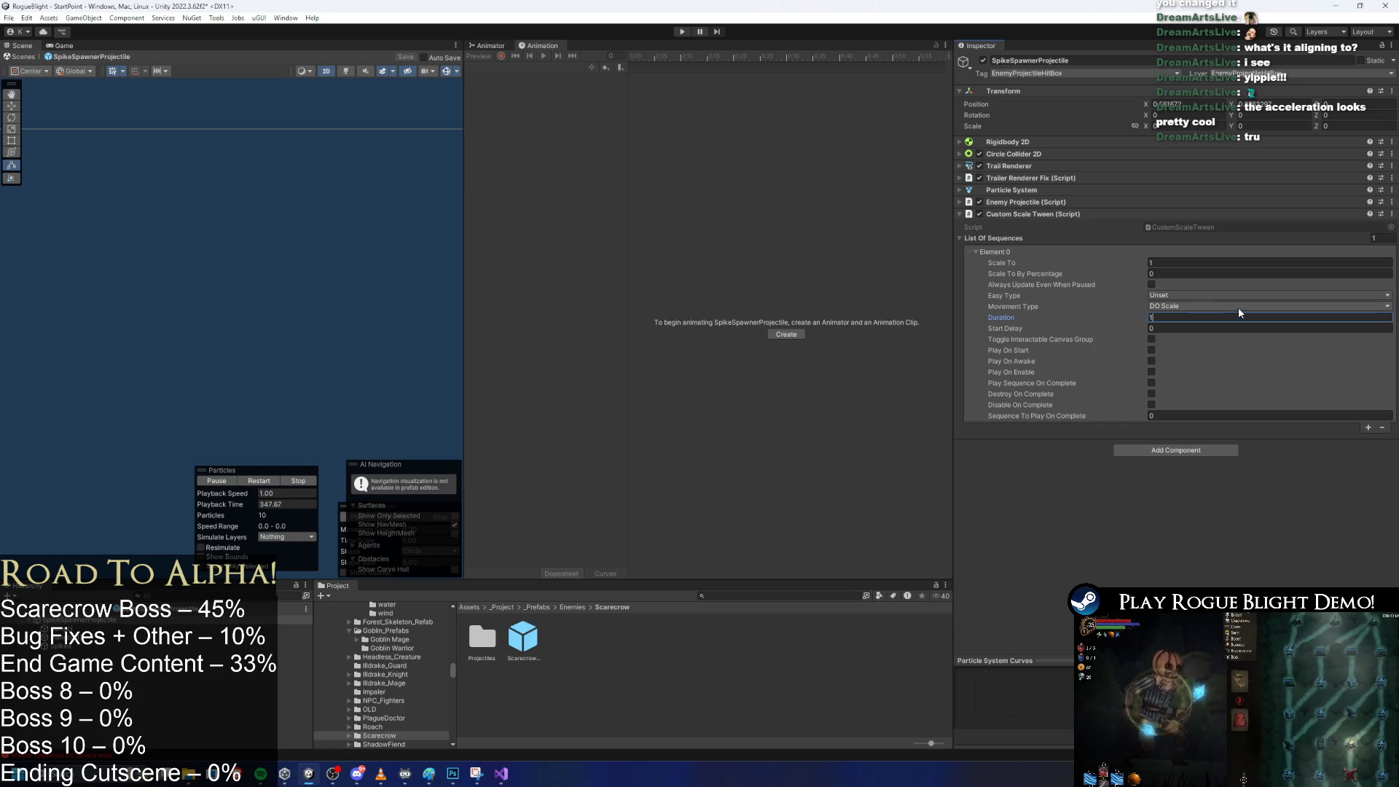
pyautogui.click(1152, 371)
pyautogui.click(683, 31)
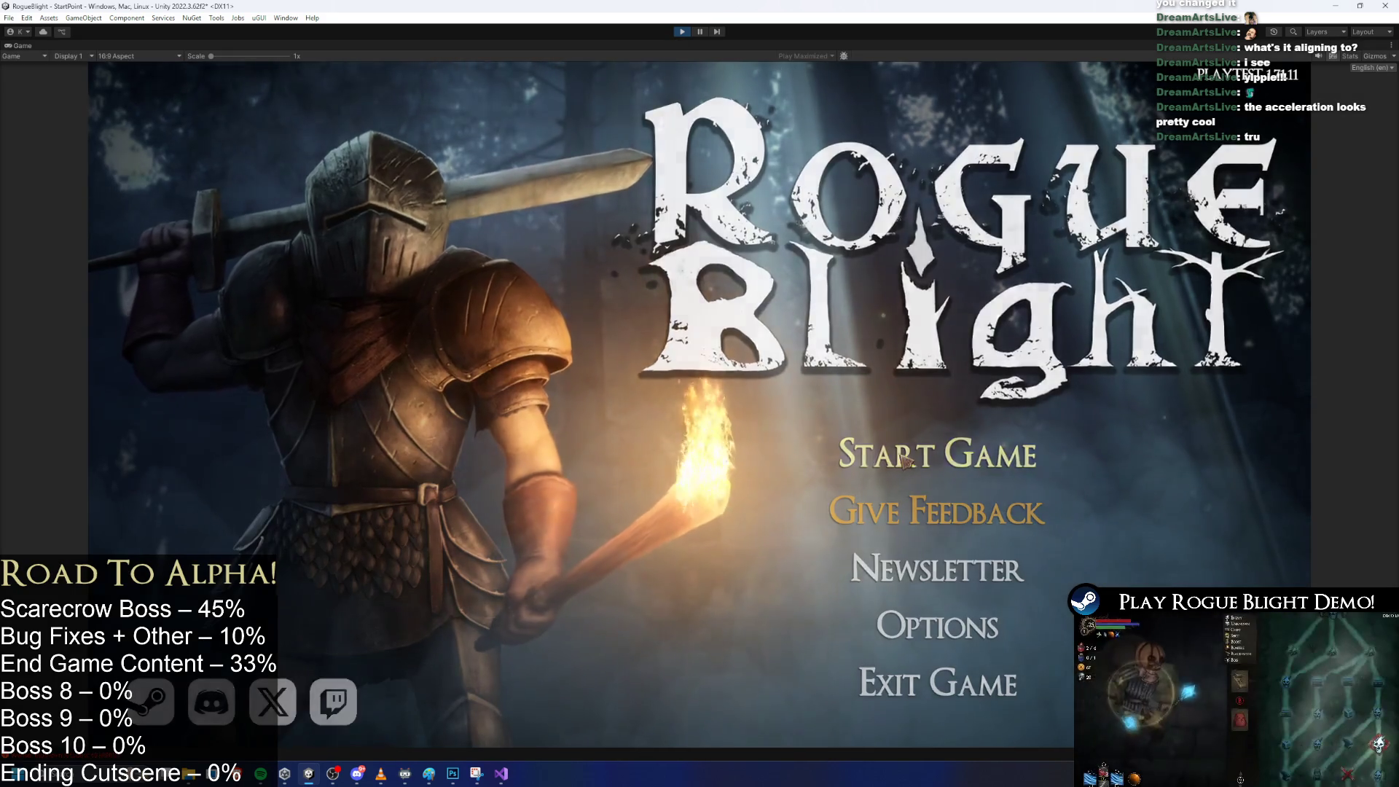
# Load the first save slot and run and leap around the scarecrow boss.
pyautogui.click(938, 450)
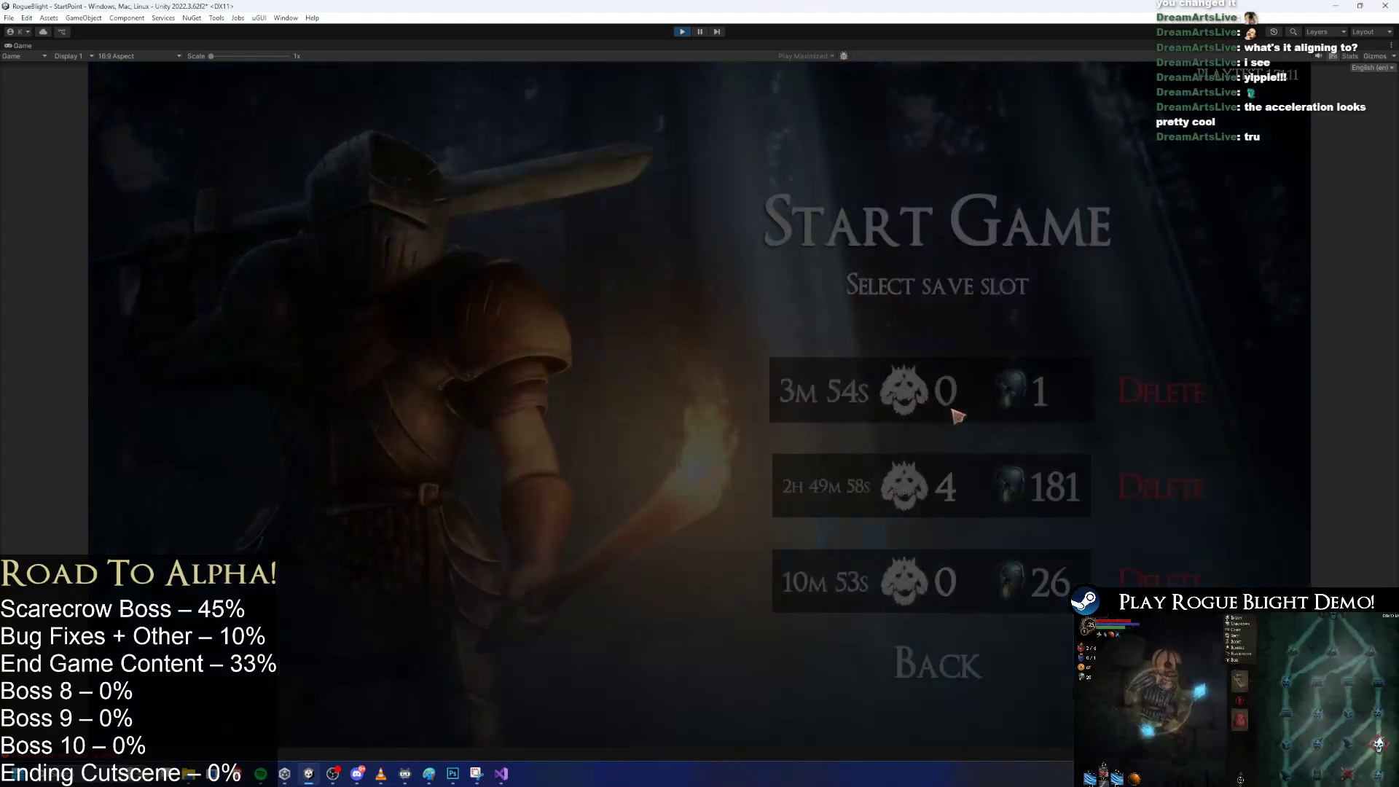
pyautogui.click(920, 417)
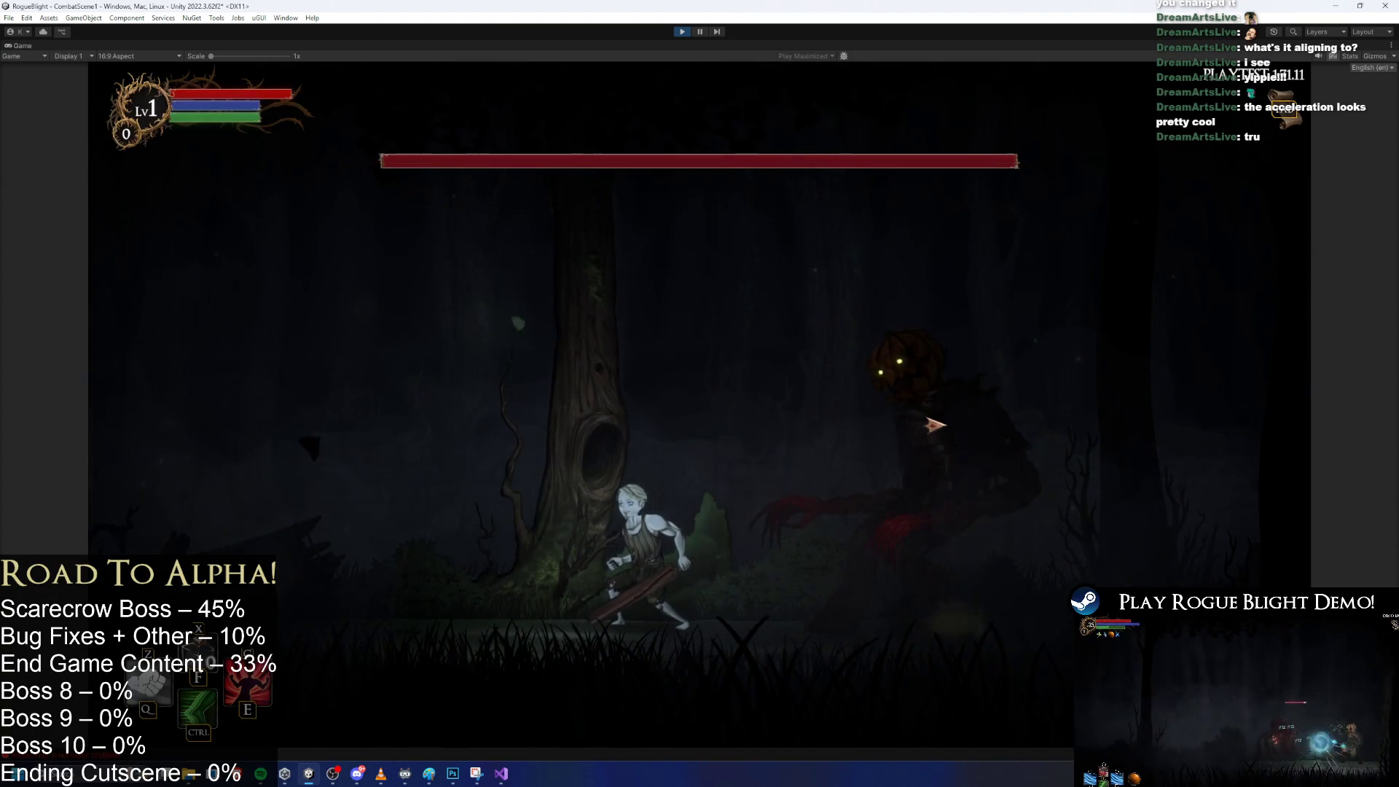
pyautogui.press('a')
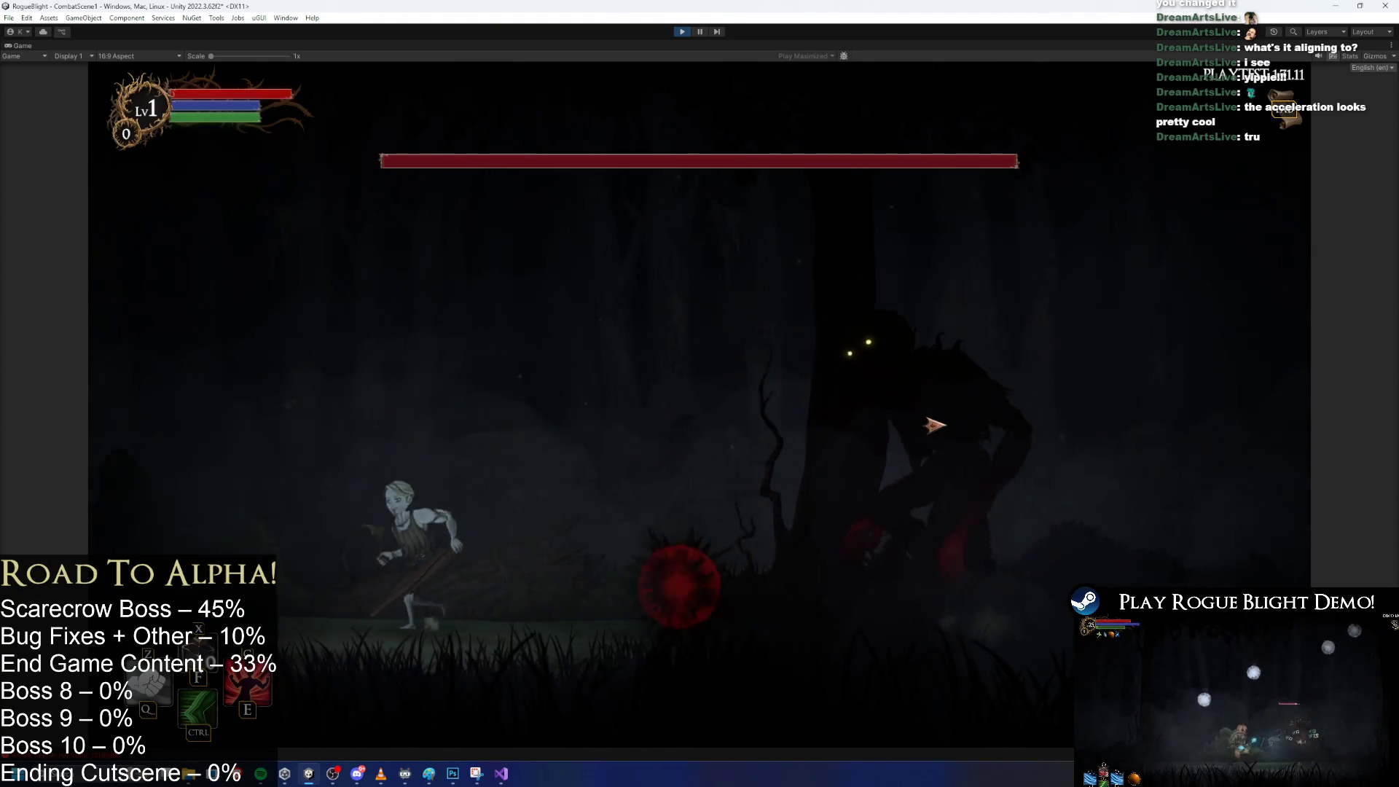
pyautogui.press('space')
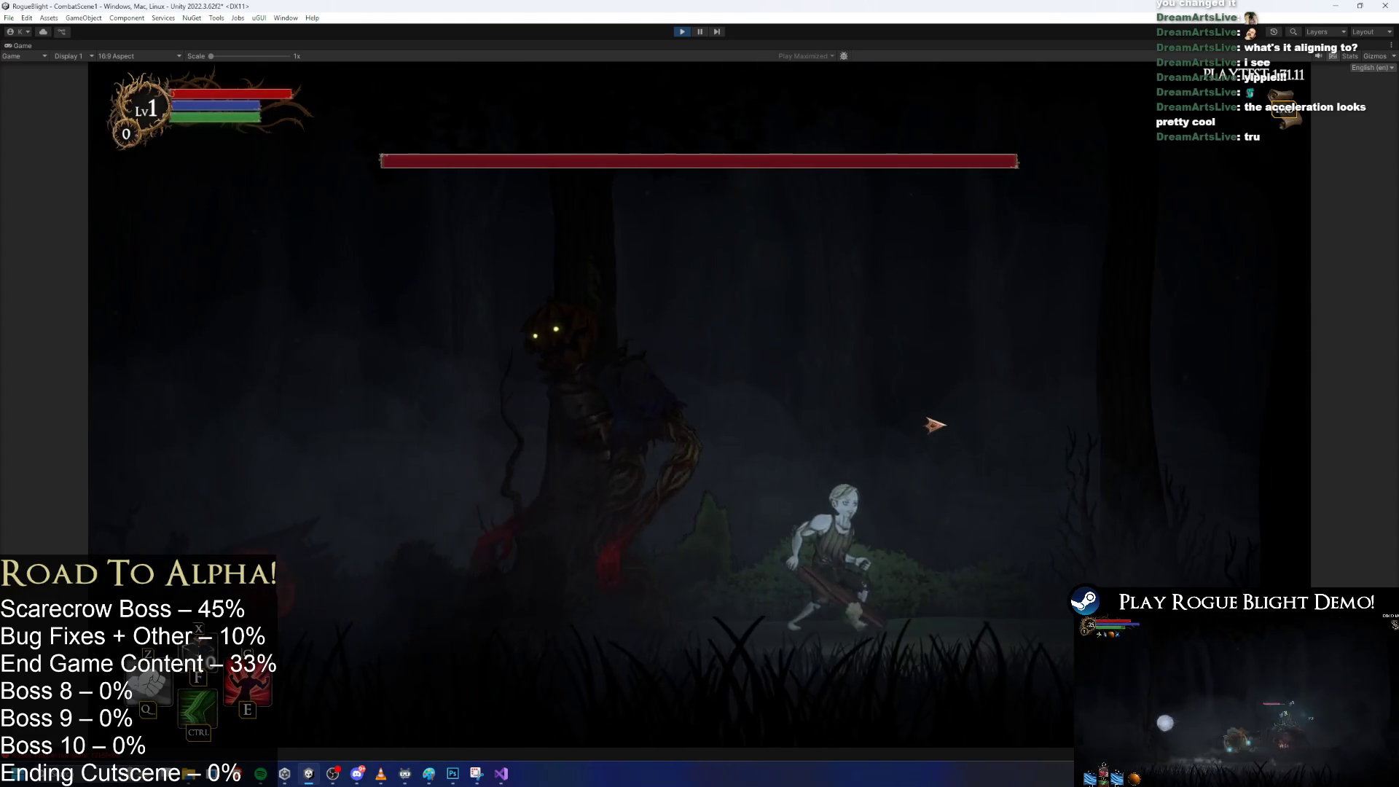
pyautogui.press('d')
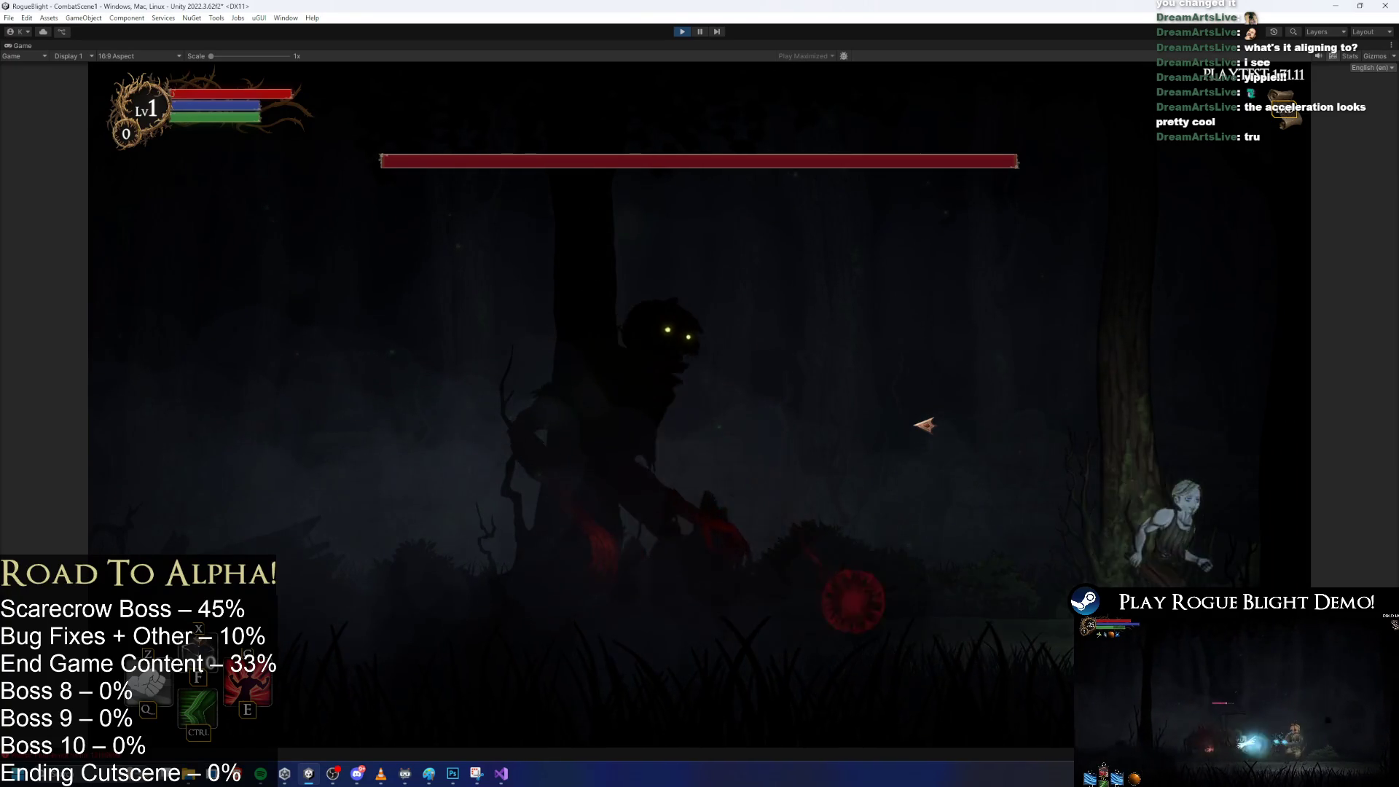
pyautogui.press('space')
pyautogui.press('a')
pyautogui.press('a')
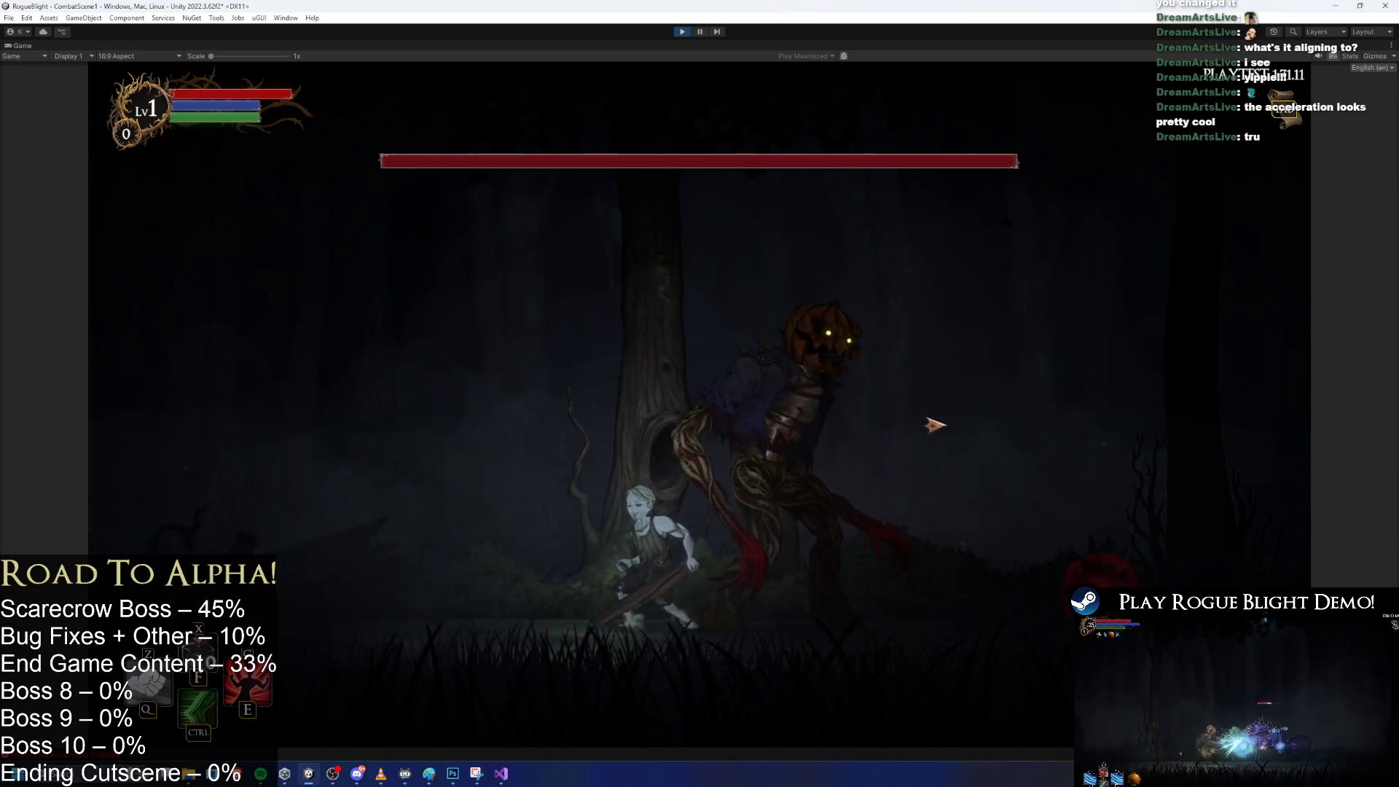
pyautogui.press('a')
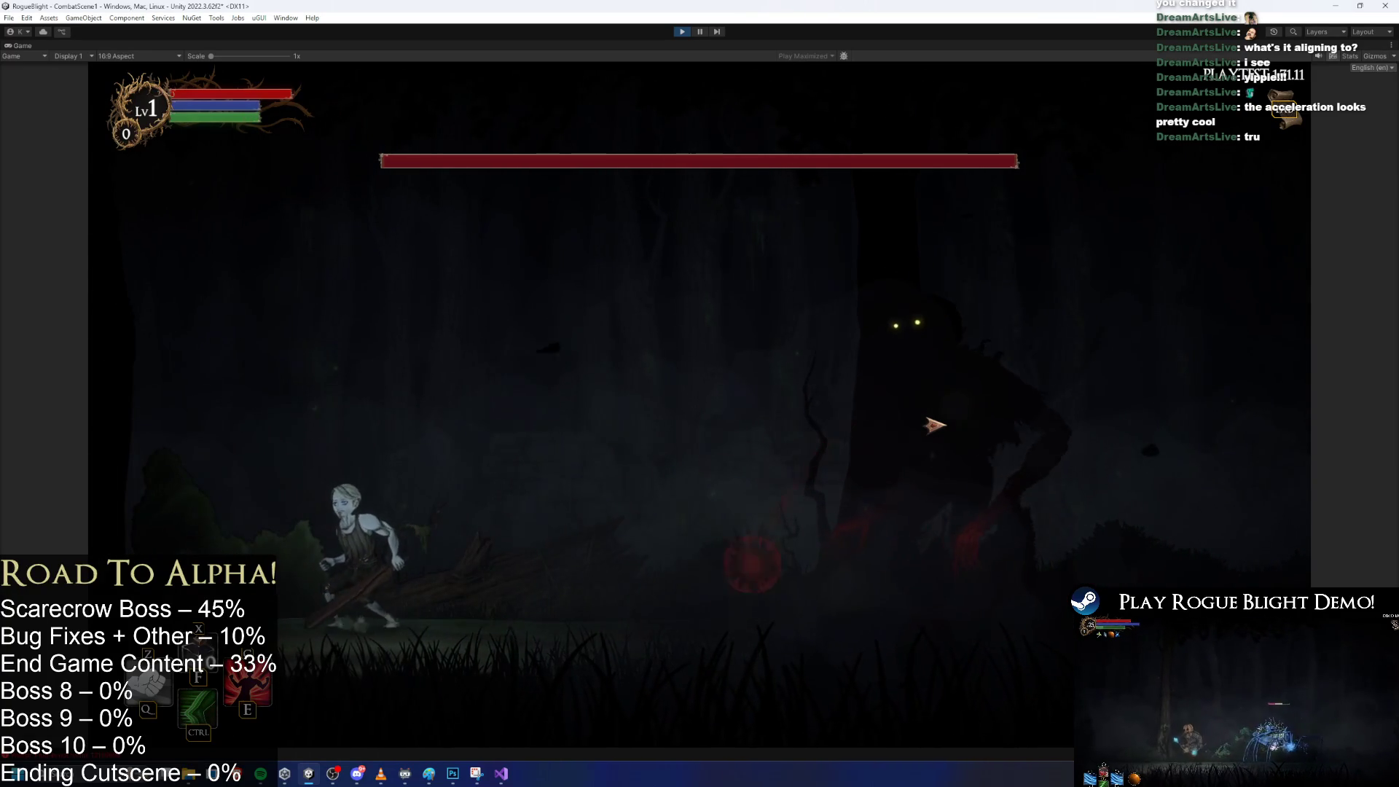
# Dash and run back and forth past the boss while dodging the growing spikes.
pyautogui.press('d')
pyautogui.press('ctrl')
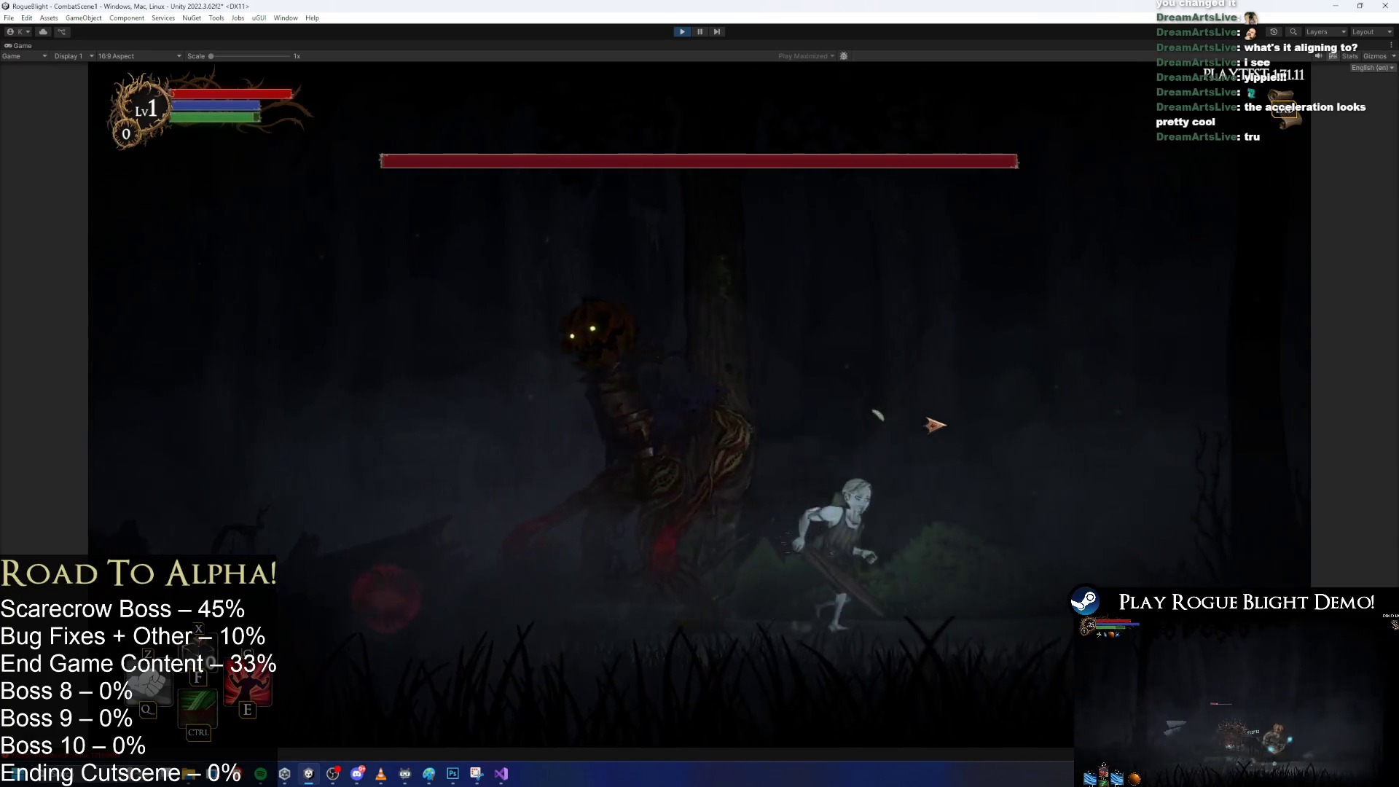
pyautogui.press('a')
pyautogui.press('a')
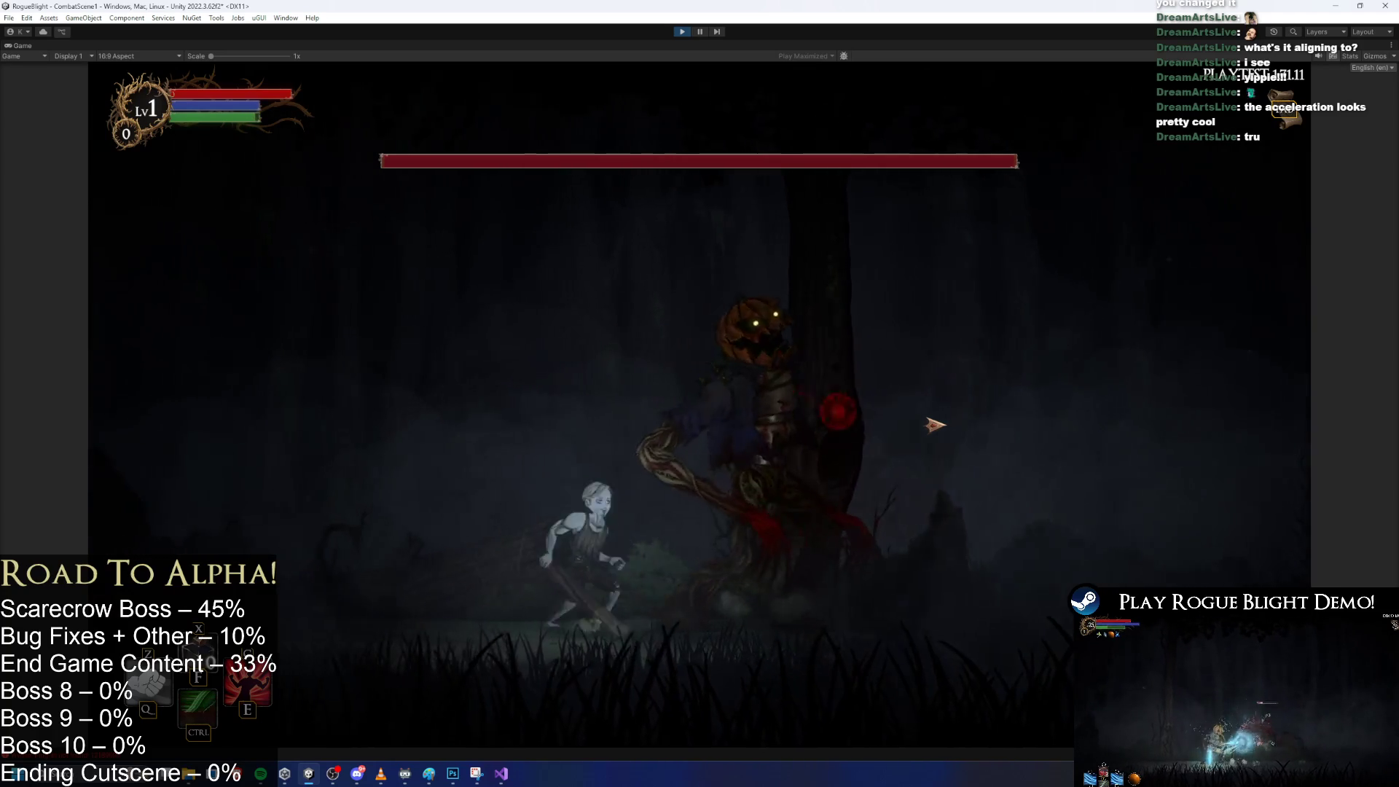
pyautogui.press('d')
pyautogui.press('a')
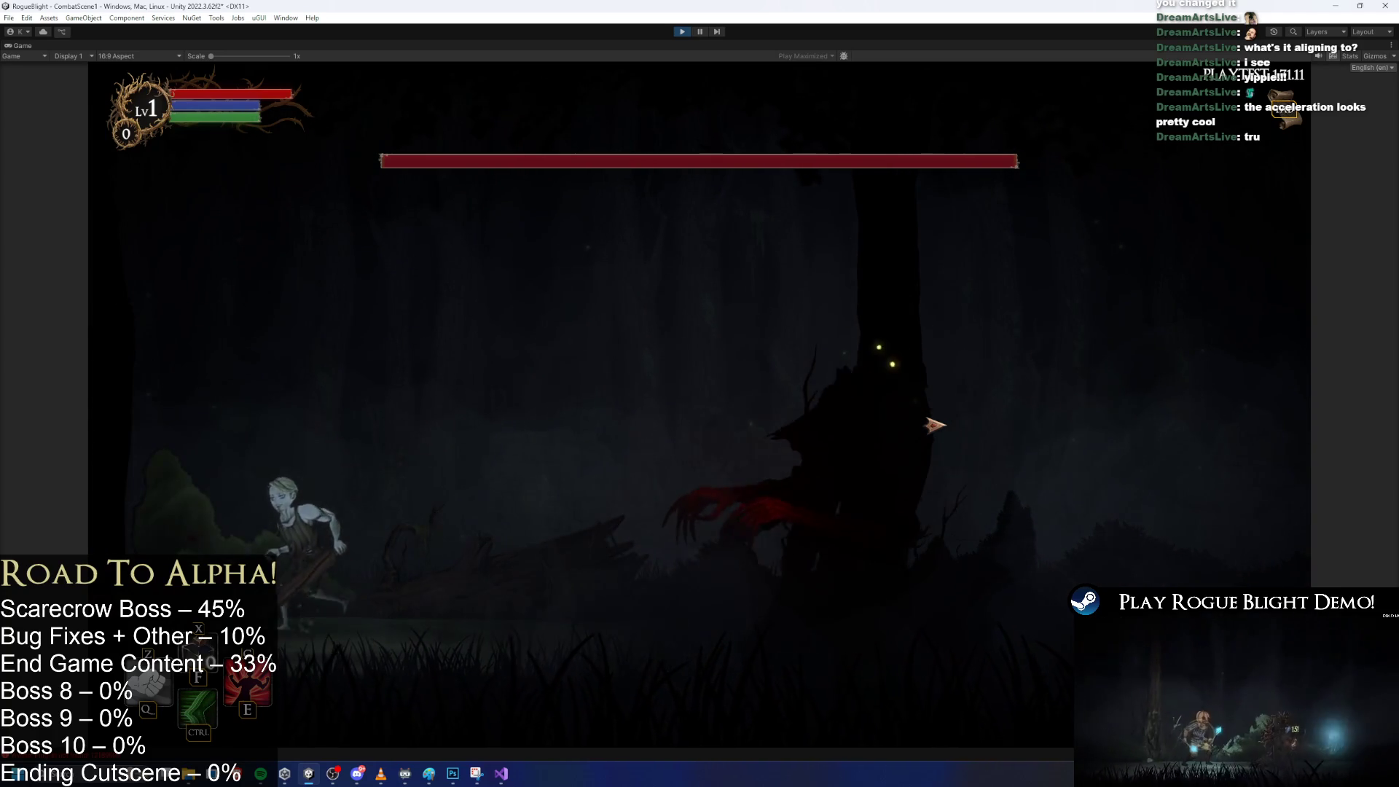
pyautogui.press('d')
pyautogui.press('d')
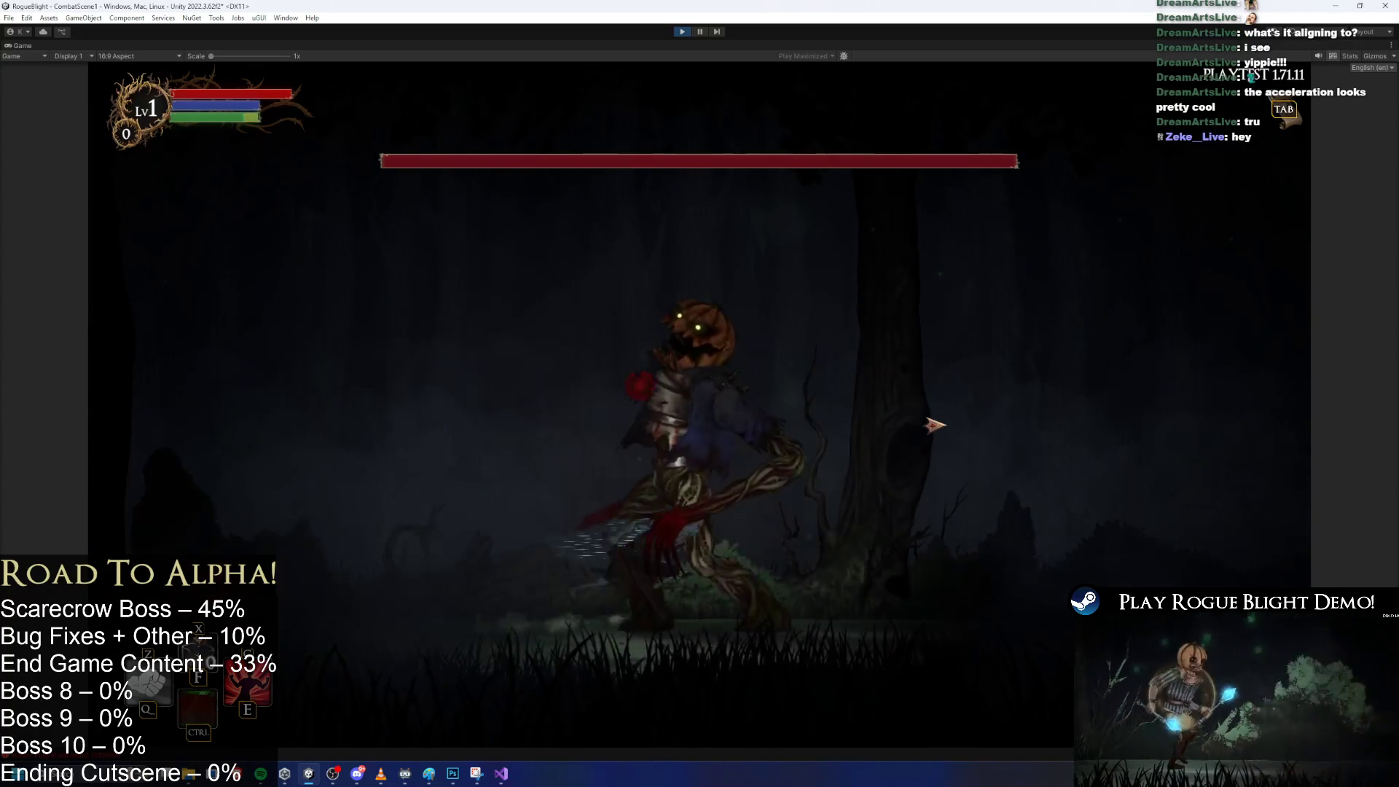
pyautogui.press('d')
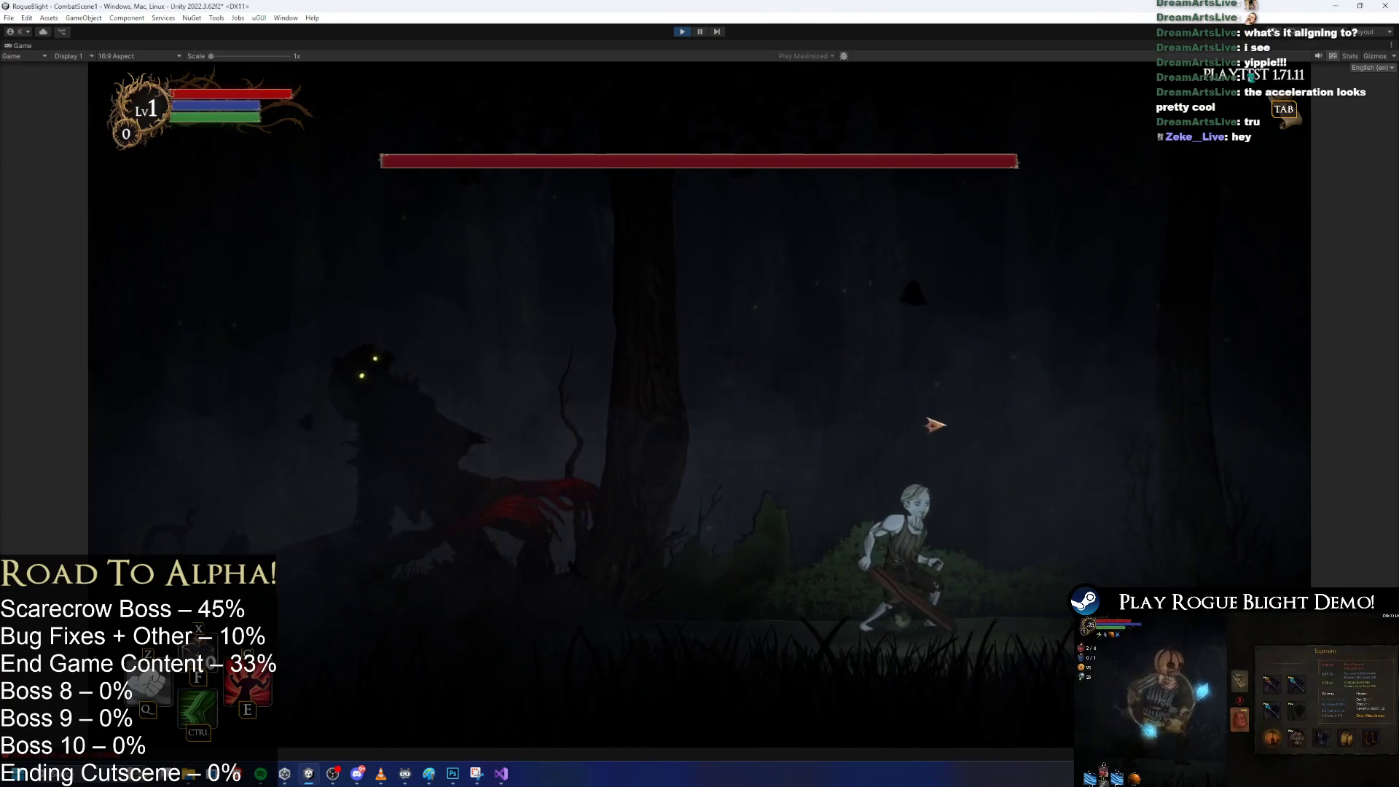
pyautogui.press('a')
pyautogui.press('space')
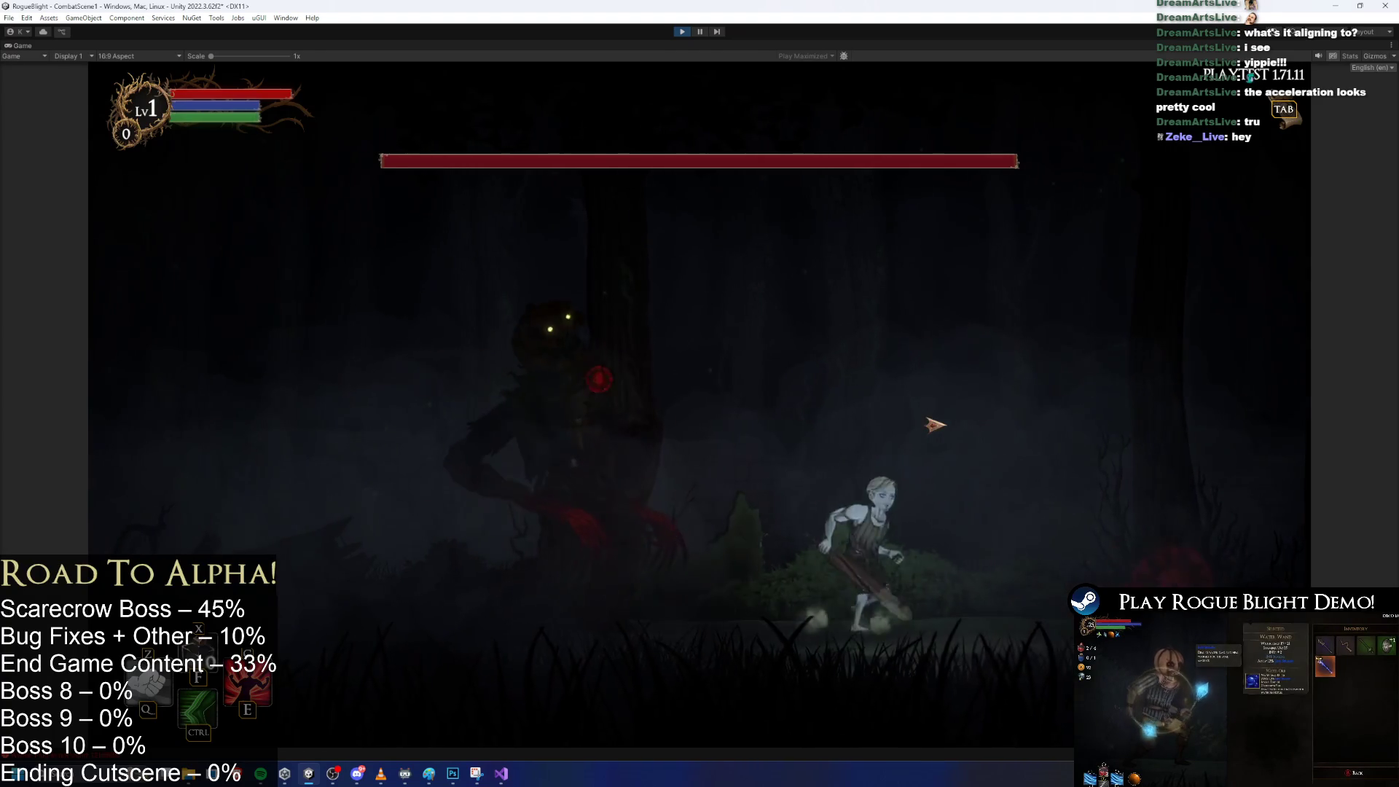
pyautogui.press('d')
pyautogui.press('space')
pyautogui.press('a')
pyautogui.press('d')
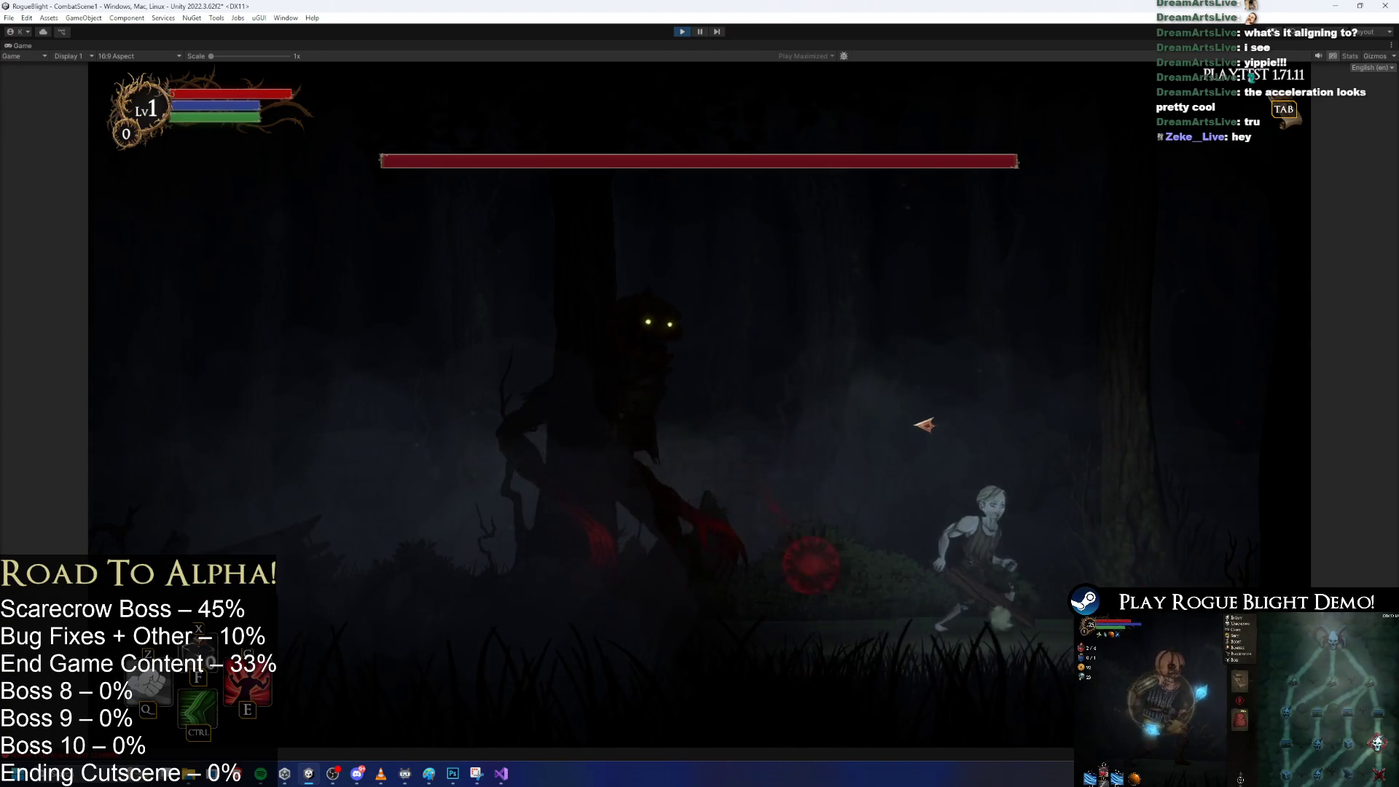
# Jump over spike projectiles and attack the boss, then exit Play mode with Ctrl+P.
pyautogui.press('space')
pyautogui.press('a')
pyautogui.press('d')
pyautogui.press('space')
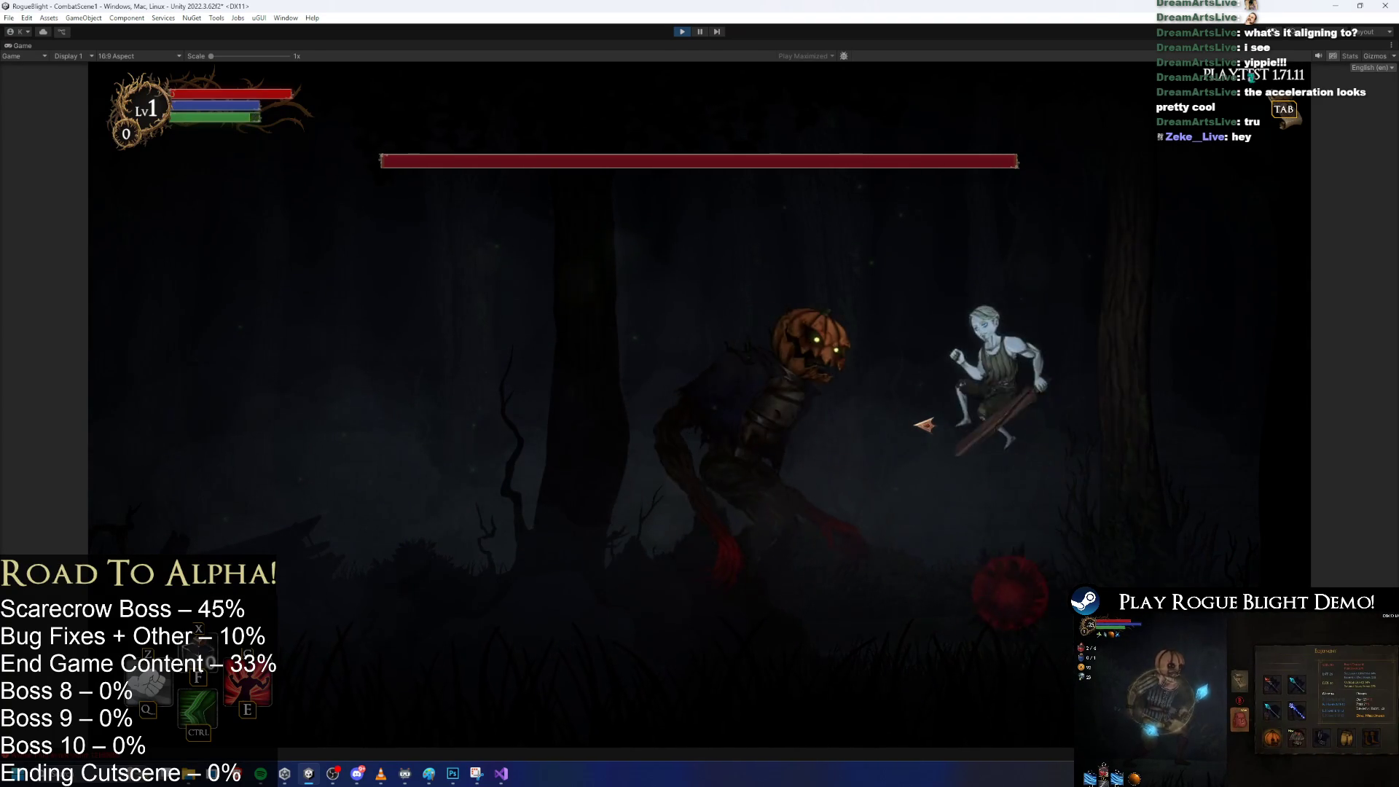
pyautogui.press('a')
pyautogui.press('a')
pyautogui.press('space')
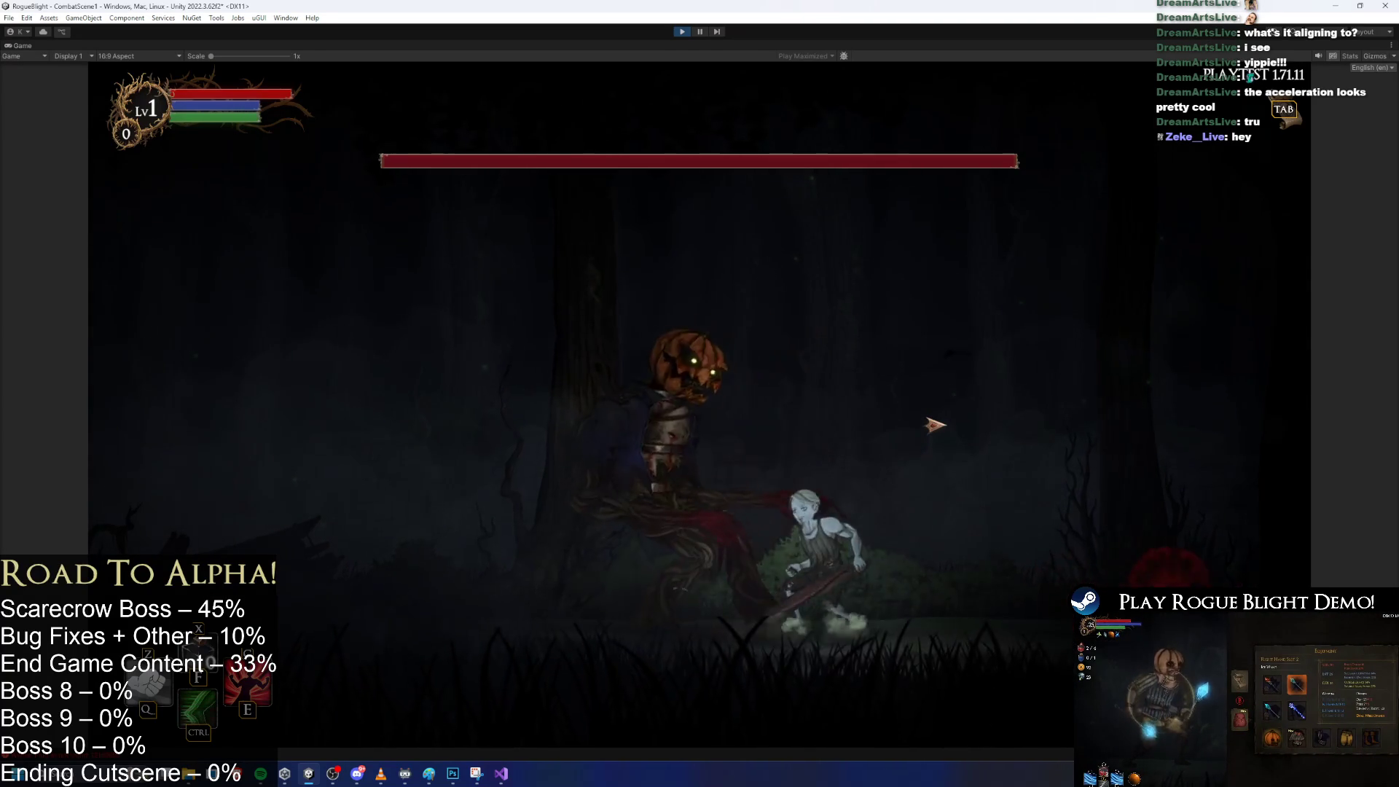
pyautogui.press('a')
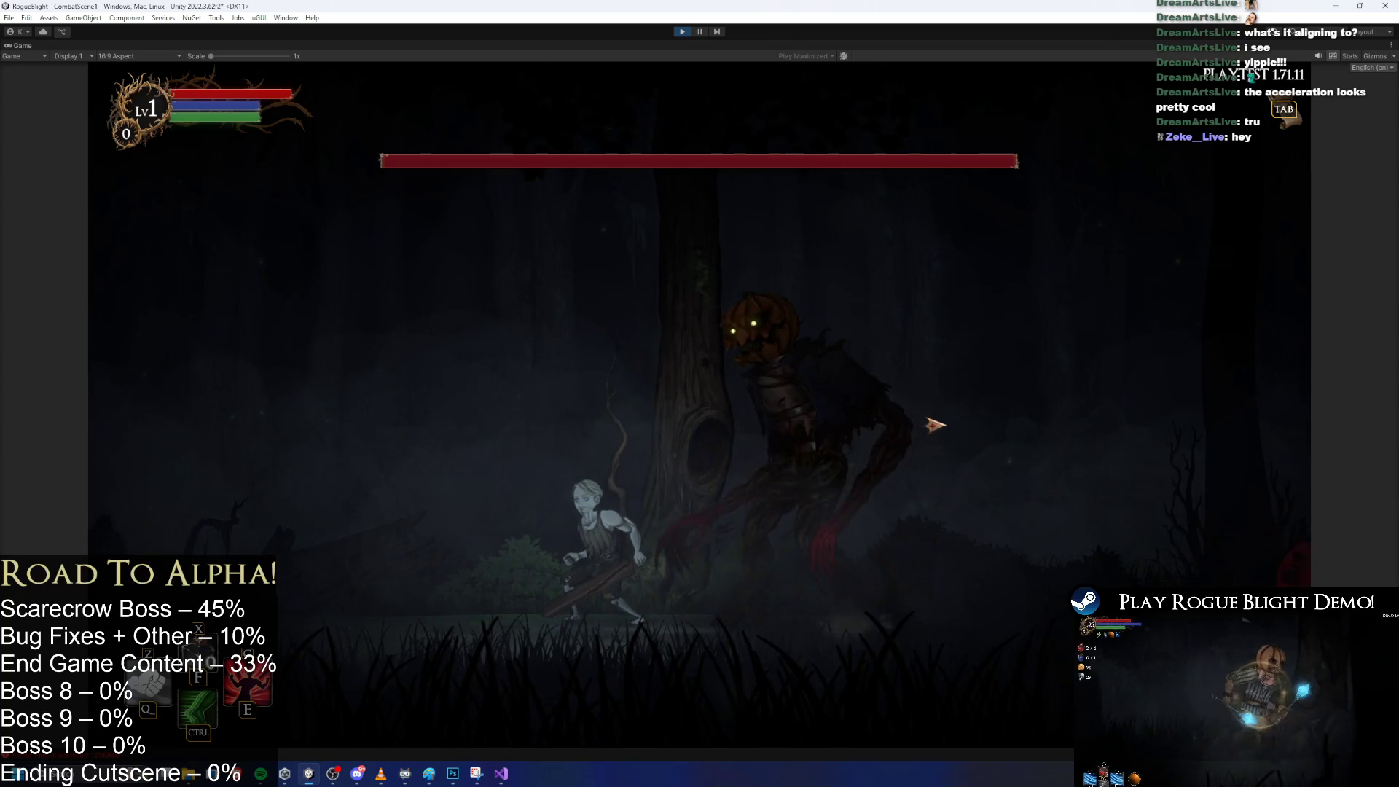
pyautogui.press('a')
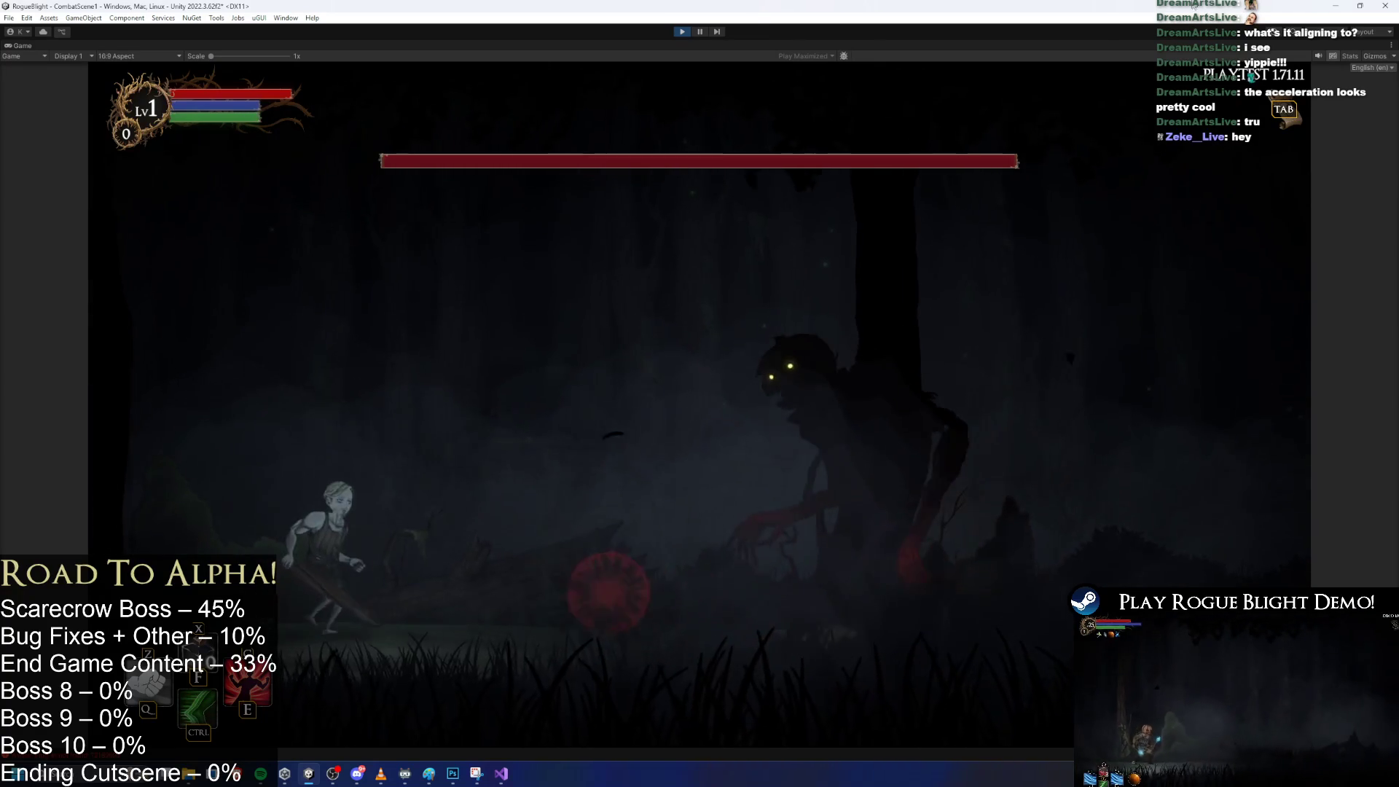
pyautogui.press('d')
pyautogui.press('space')
pyautogui.press('d')
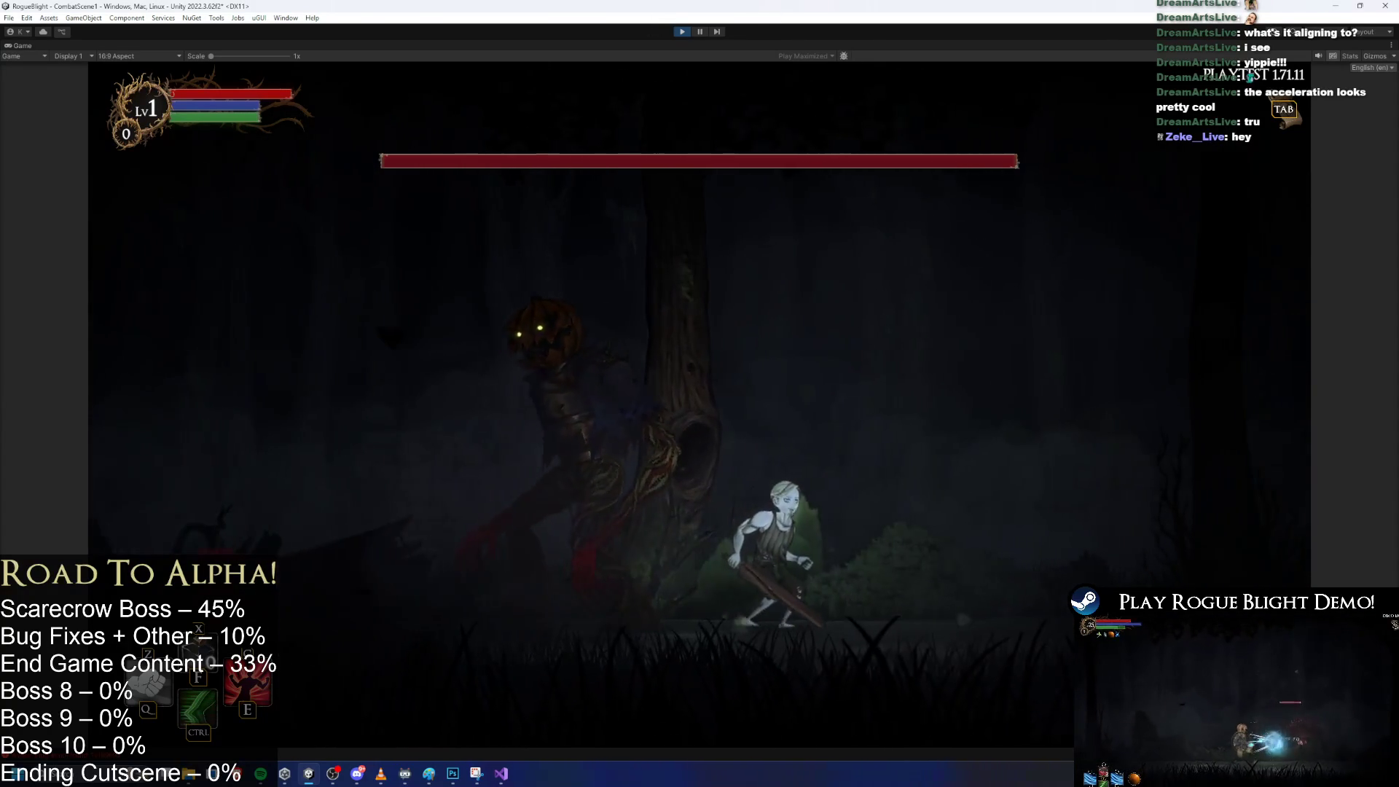
pyautogui.hotkey('ctrl', 'p')
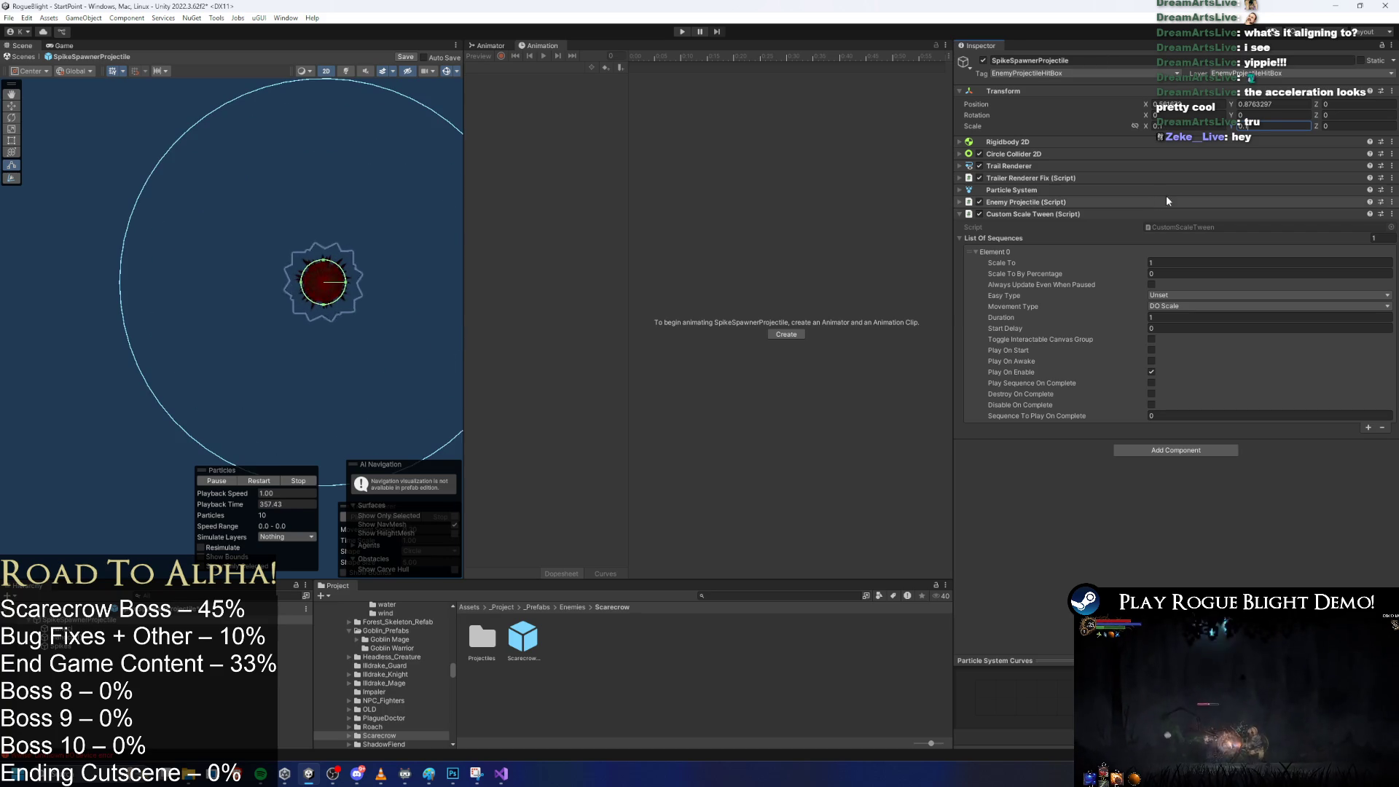
# Switch from the spike projectile to the Scarecrow prefab and select its thrown-spike Velocity Y field.
pyautogui.click(529, 636)
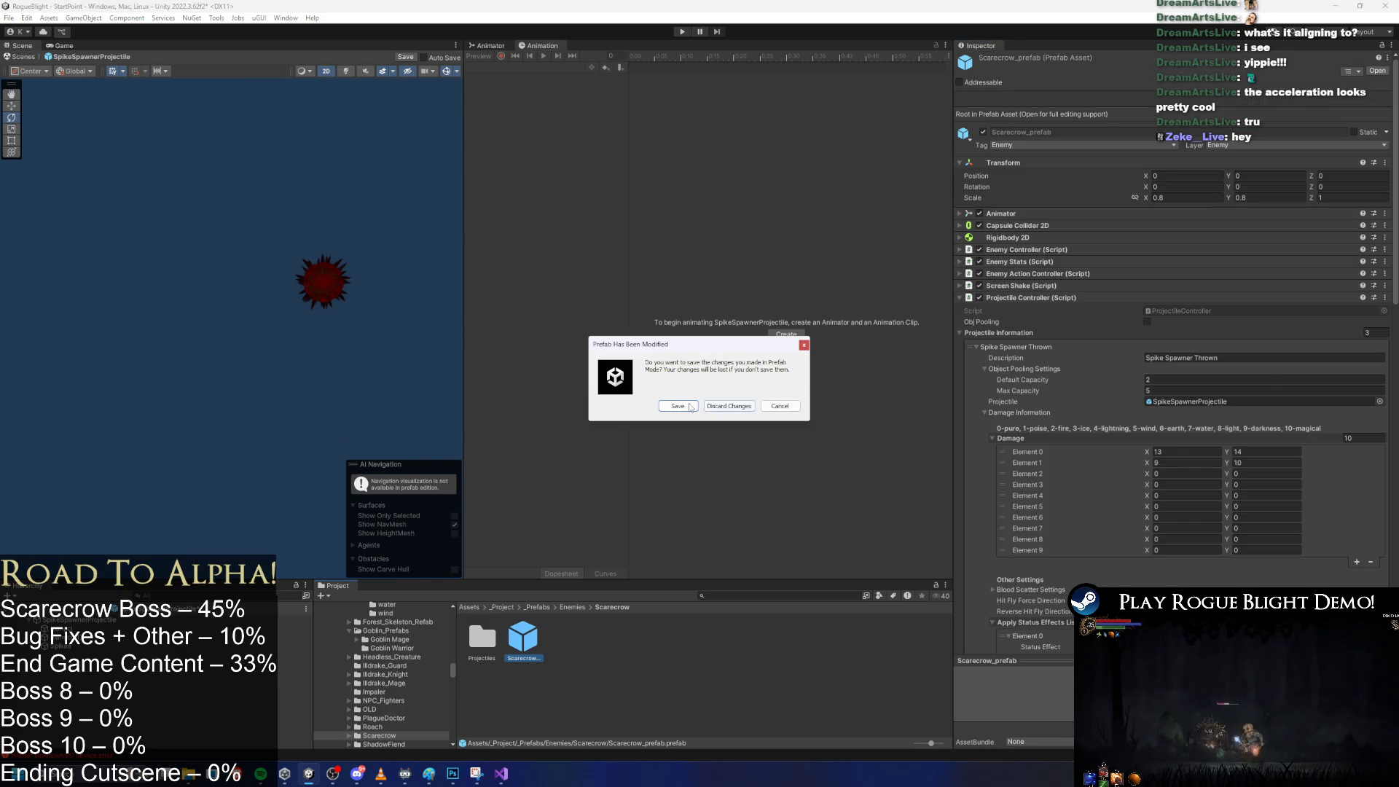
pyautogui.click(722, 407)
pyautogui.scroll(-10, 1256, 379)
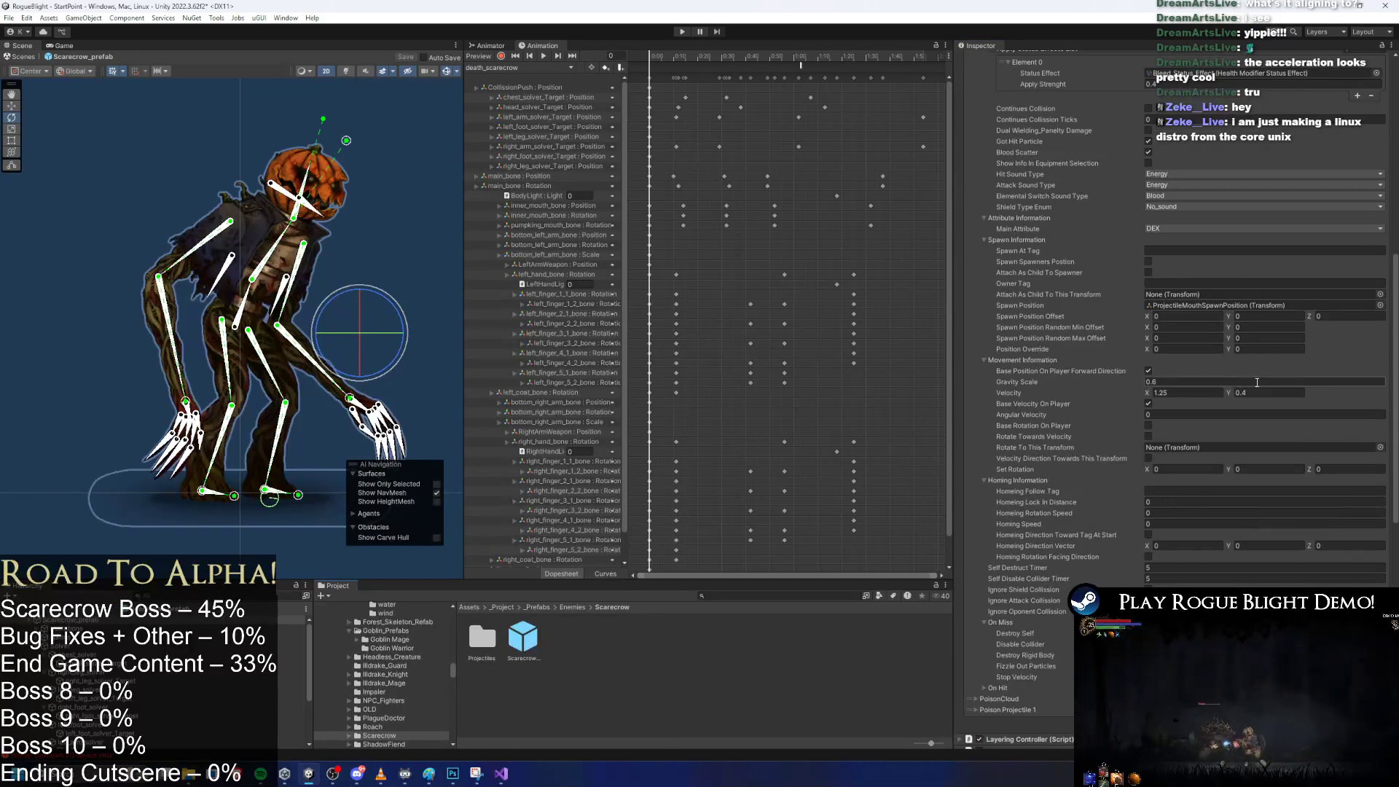
pyautogui.click(1244, 394)
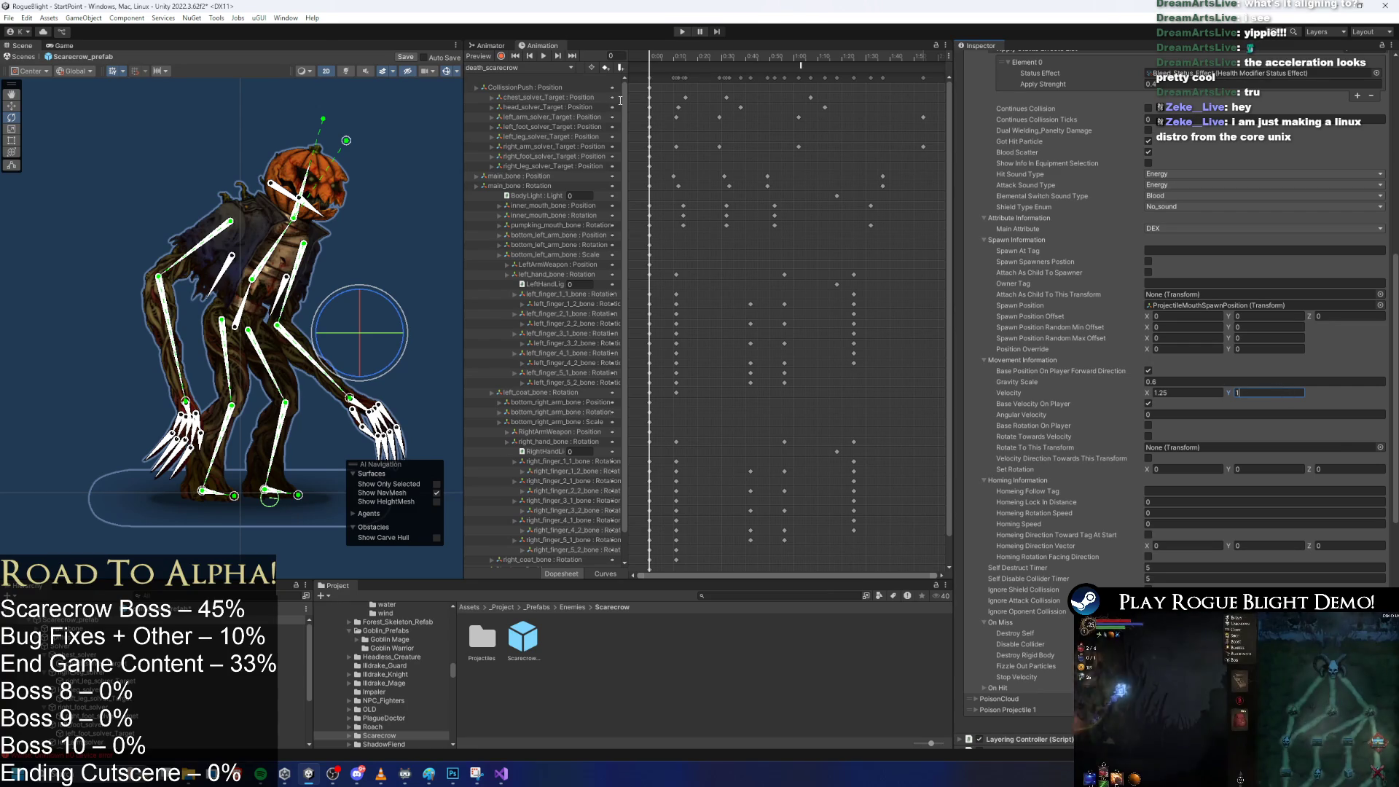
# Save the Scarecrow prefab with spike Velocity Y 1 and run the game, ignoring the prefab-mode warning.
pyautogui.hotkey('ctrl', 's')
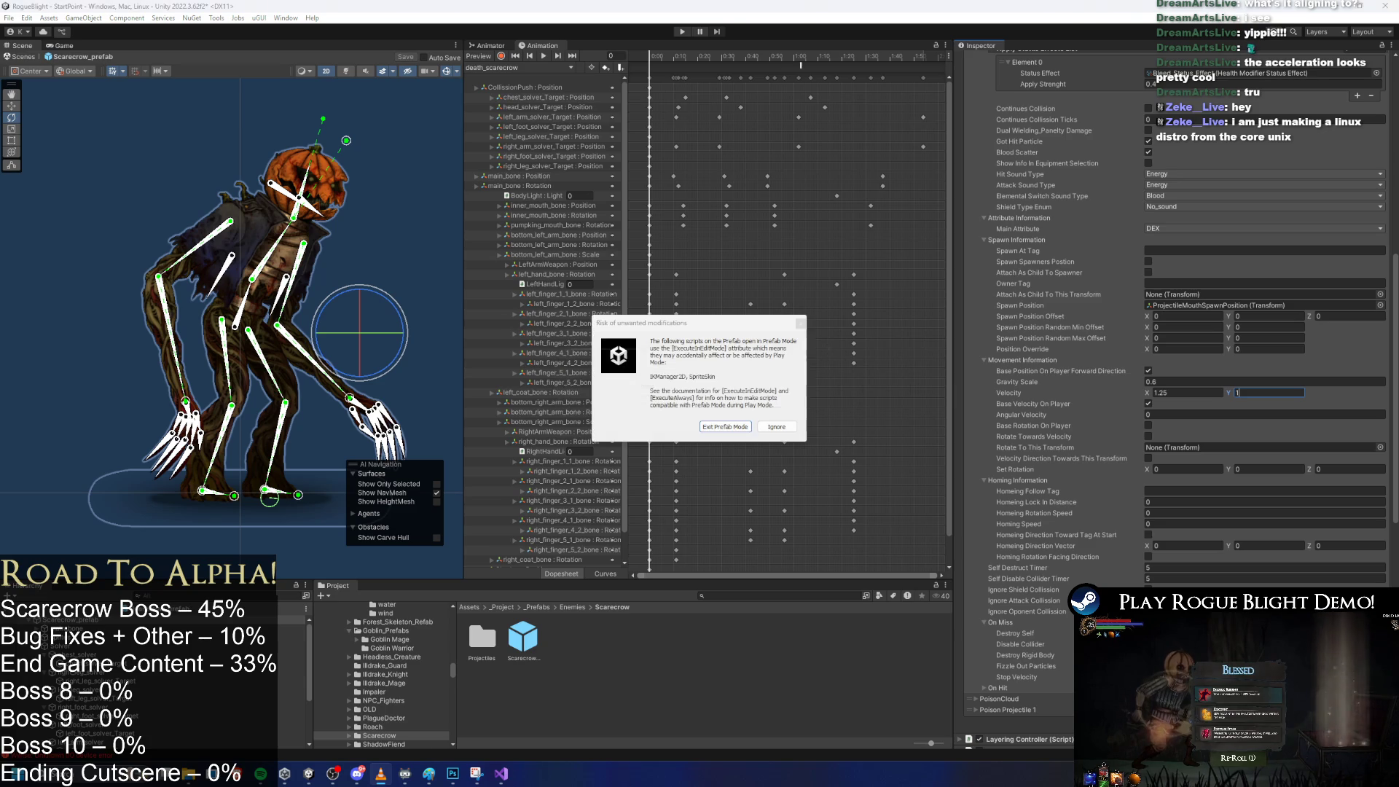
pyautogui.click(718, 427)
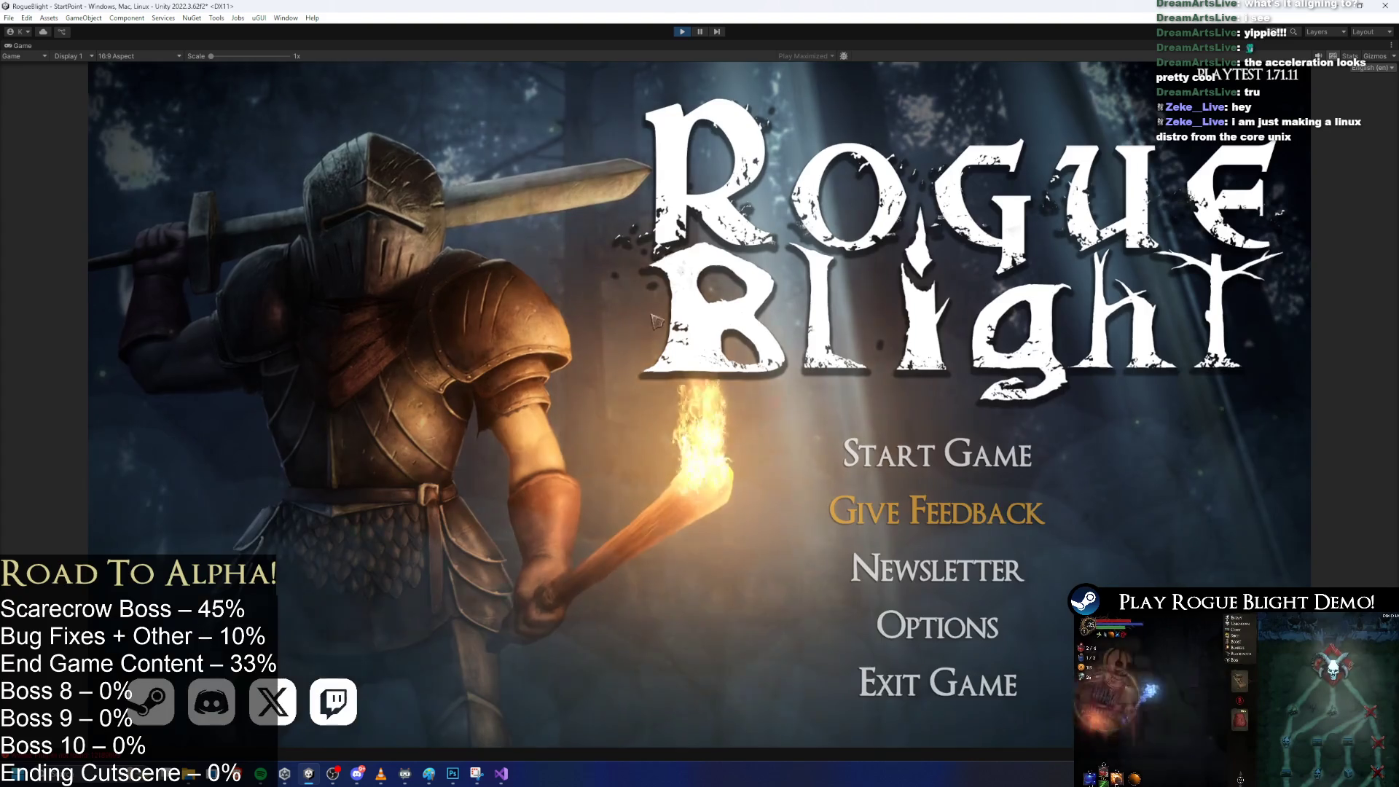
# Load a save slot into the scarecrow boss fight and jump over the first spike throws.
pyautogui.click(911, 445)
pyautogui.click(970, 391)
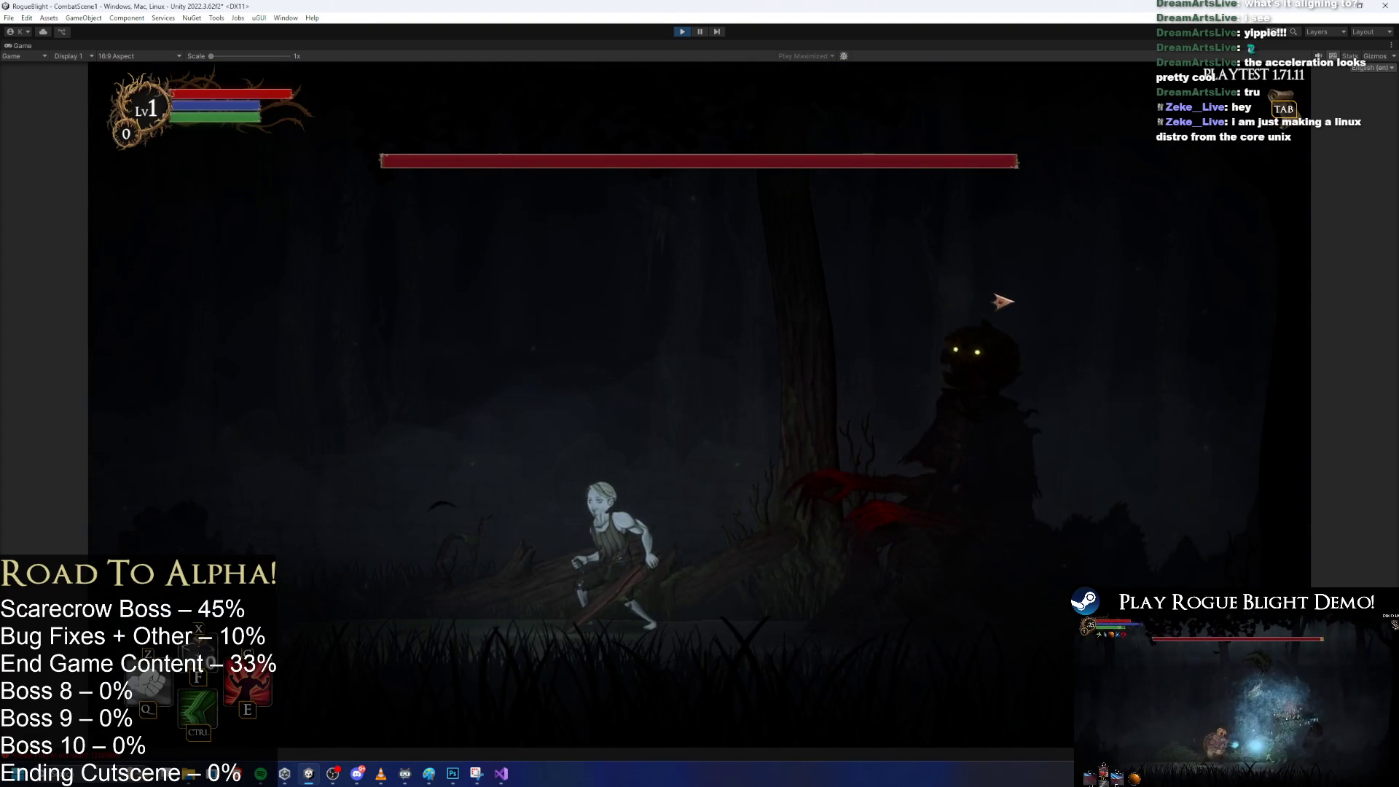
pyautogui.press('a')
pyautogui.press('space')
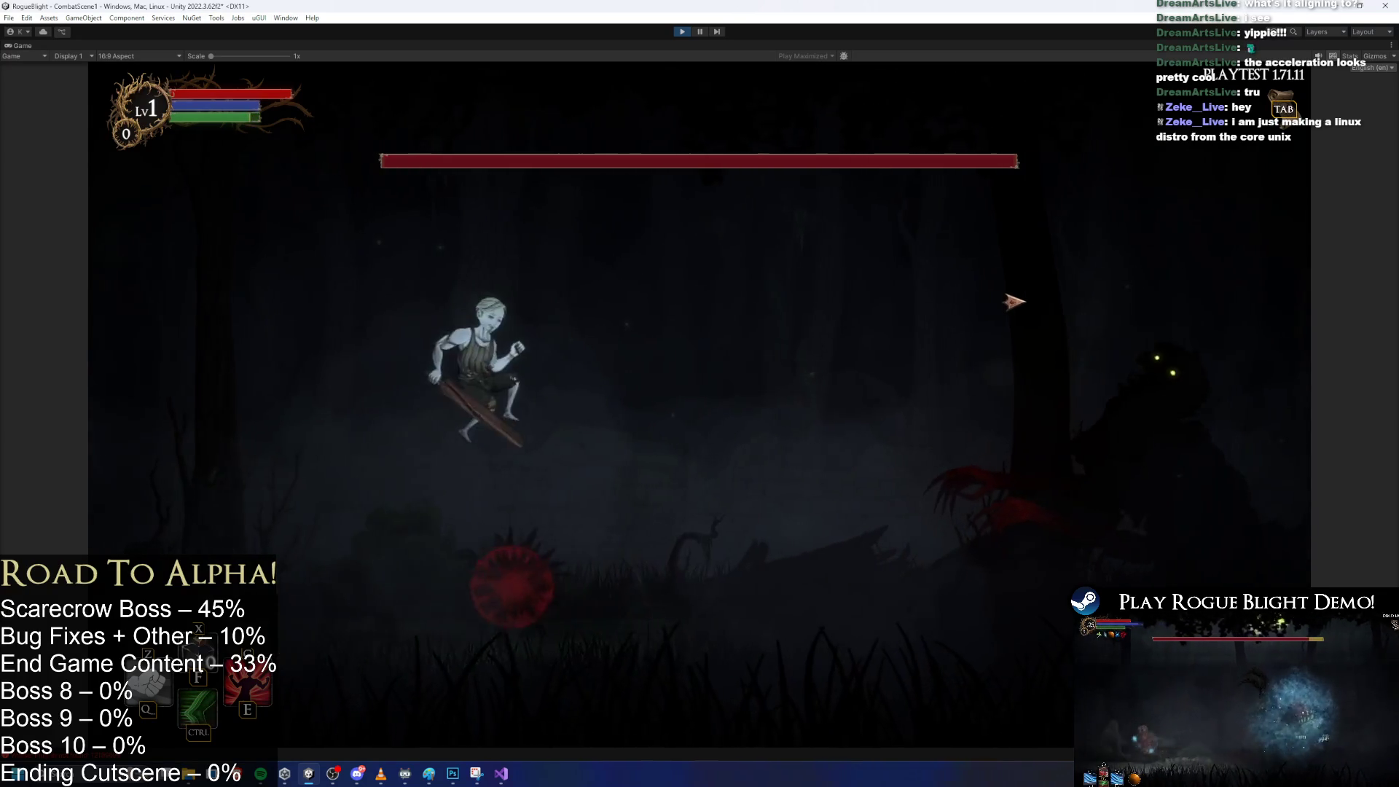
pyautogui.press('d')
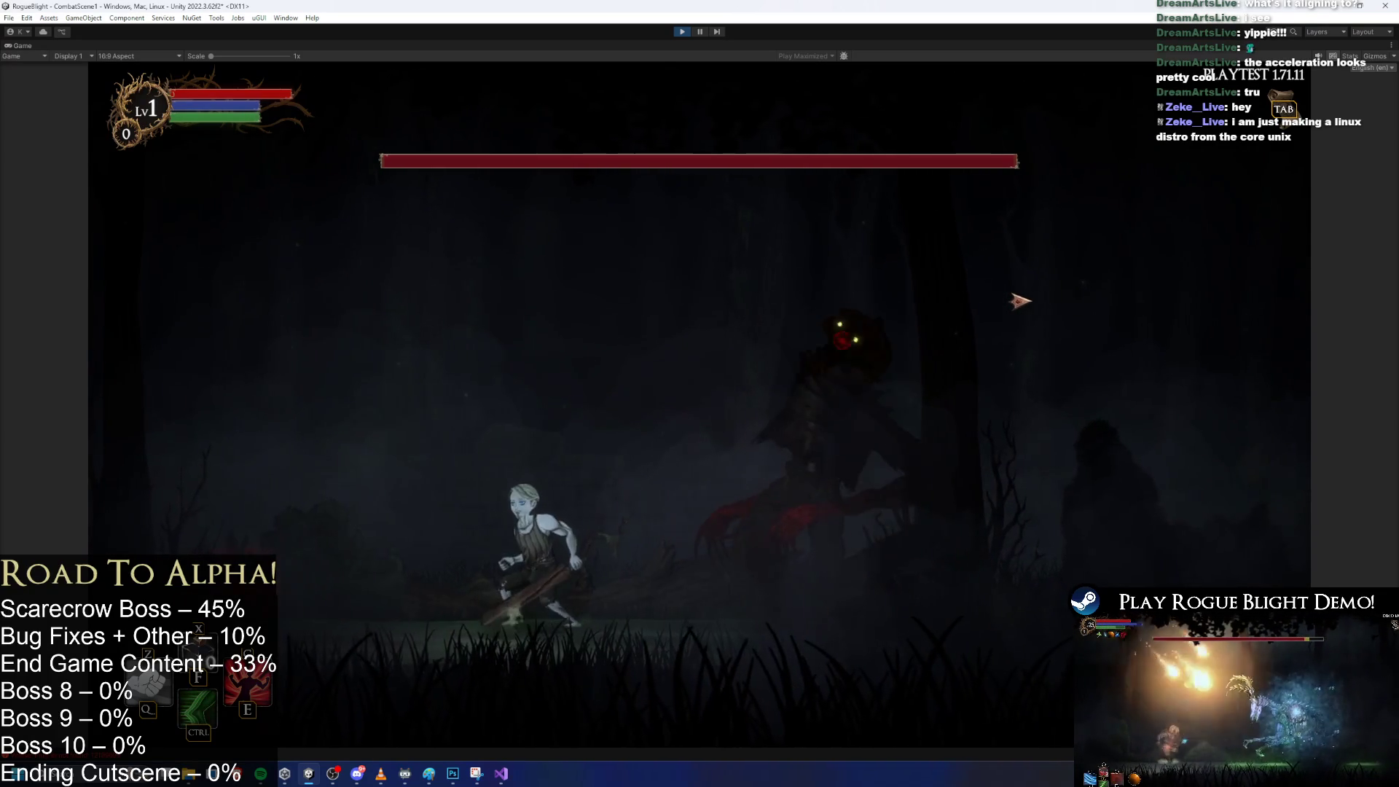
pyautogui.press('a')
pyautogui.press('space')
# Keep dodging the higher-arcing spikes while chasing the boss rightward toward the tree.
pyautogui.press('d')
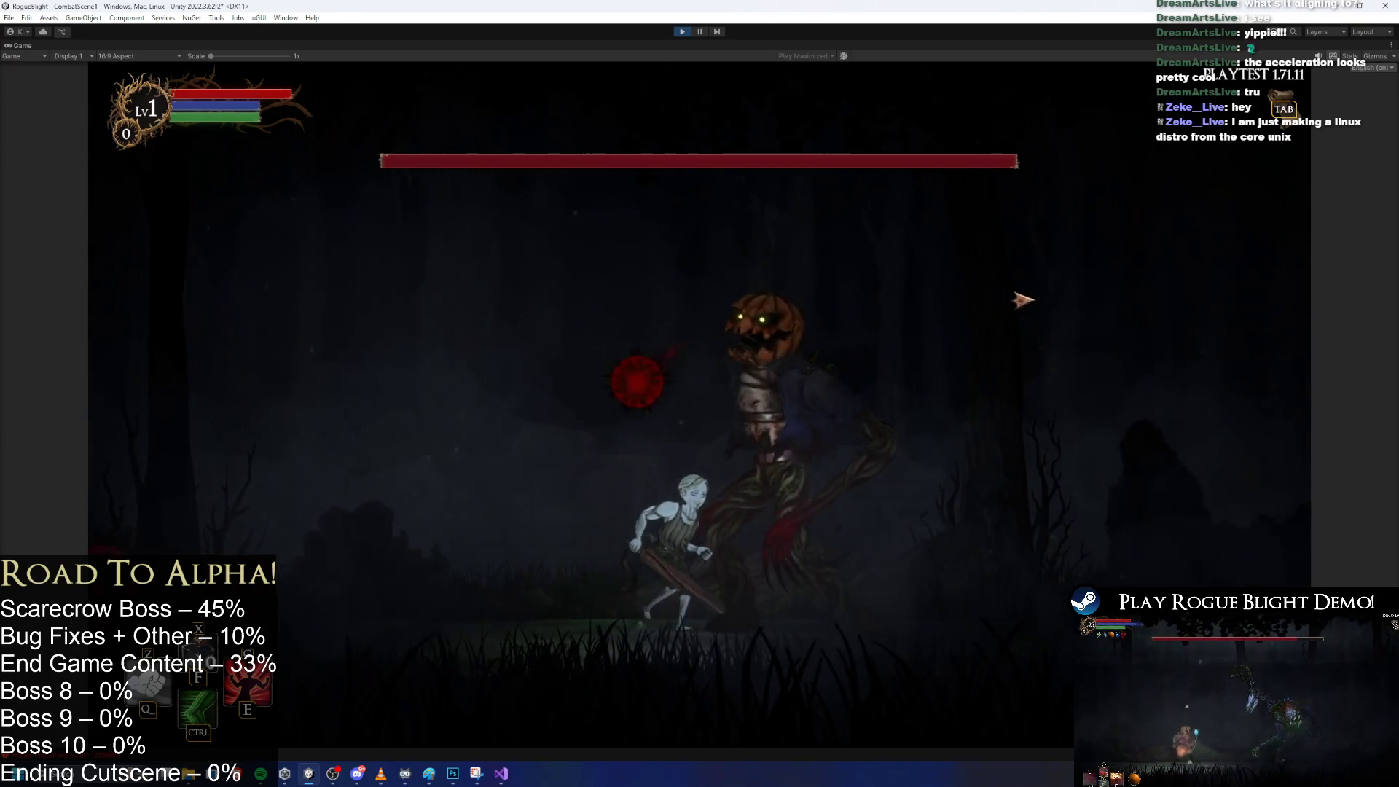
pyautogui.press('d')
pyautogui.press('a')
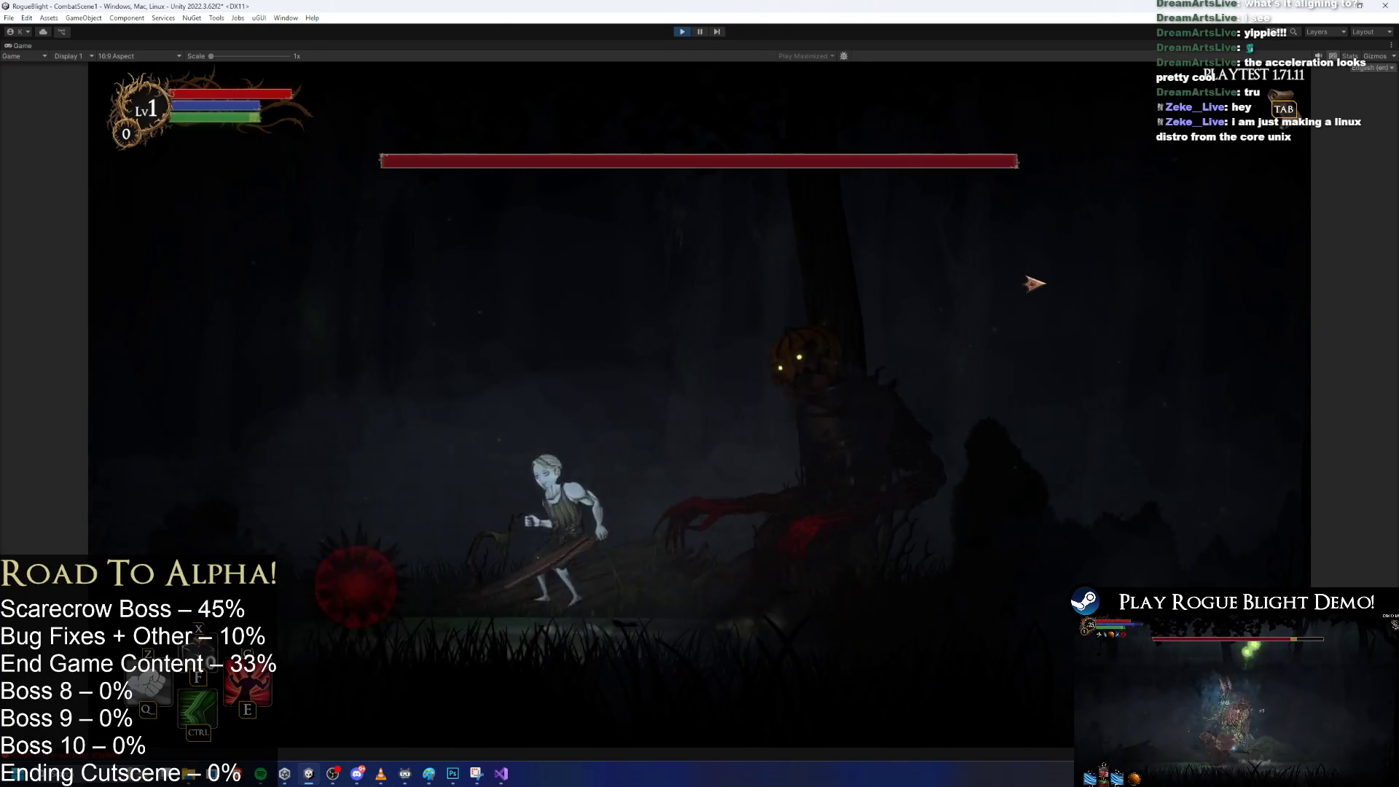
pyautogui.press('a')
pyautogui.press('space')
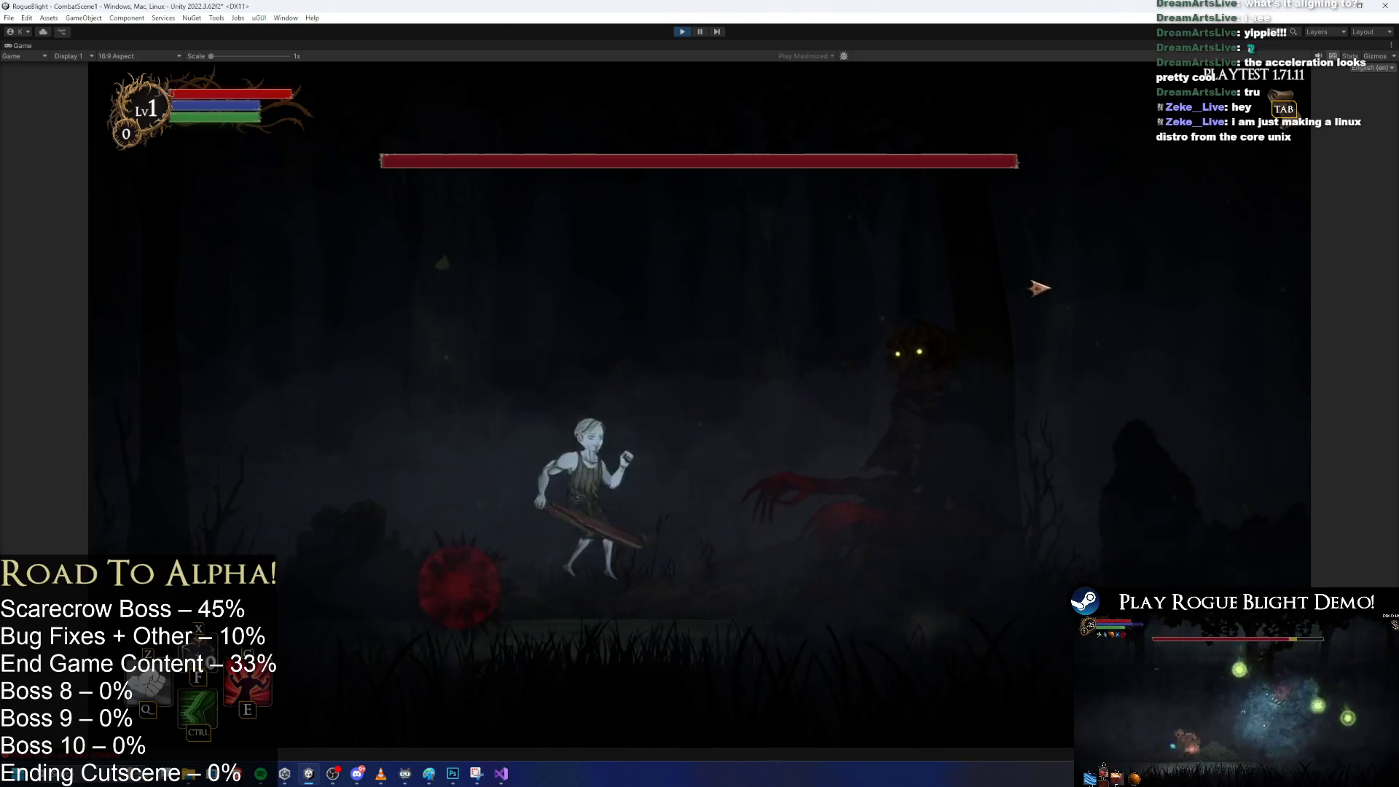
pyautogui.press('d')
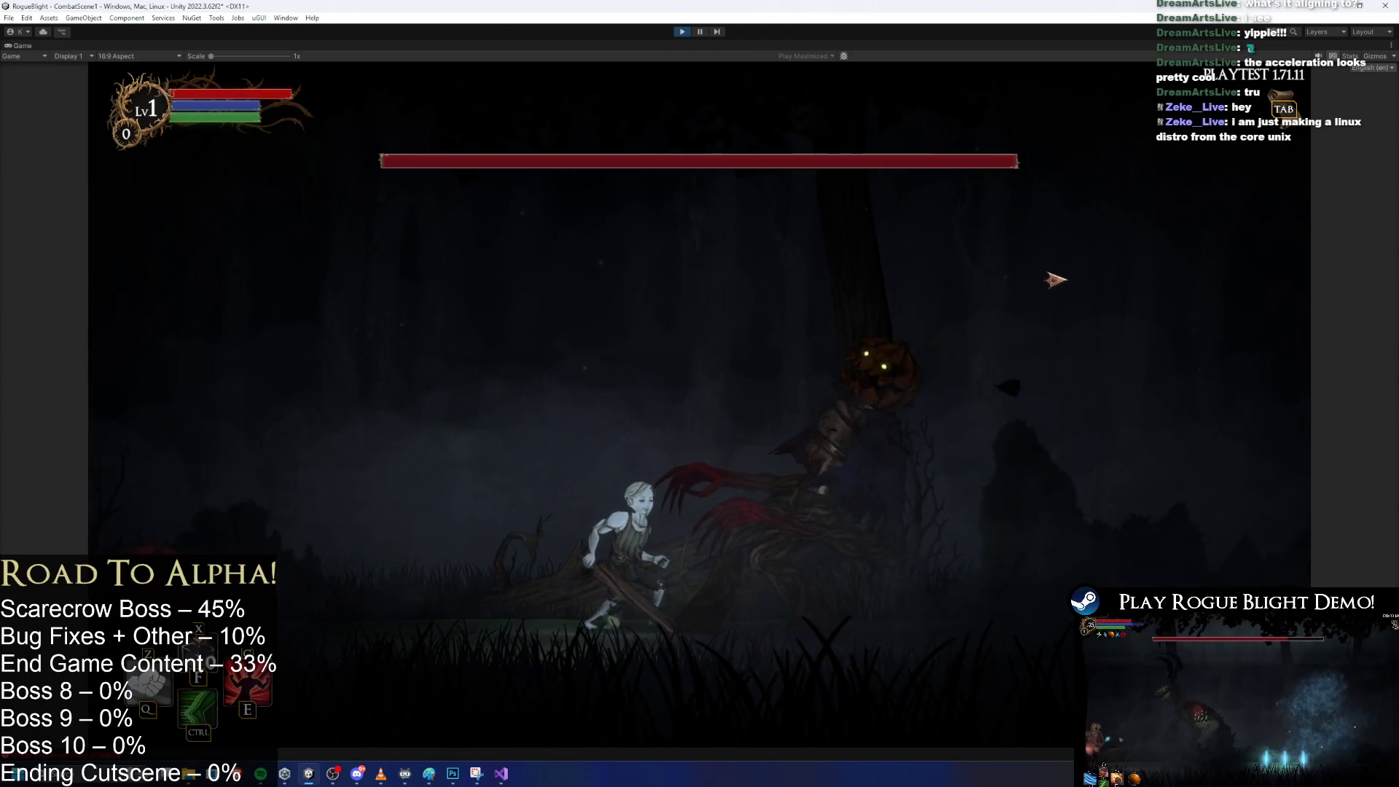
pyautogui.press('a')
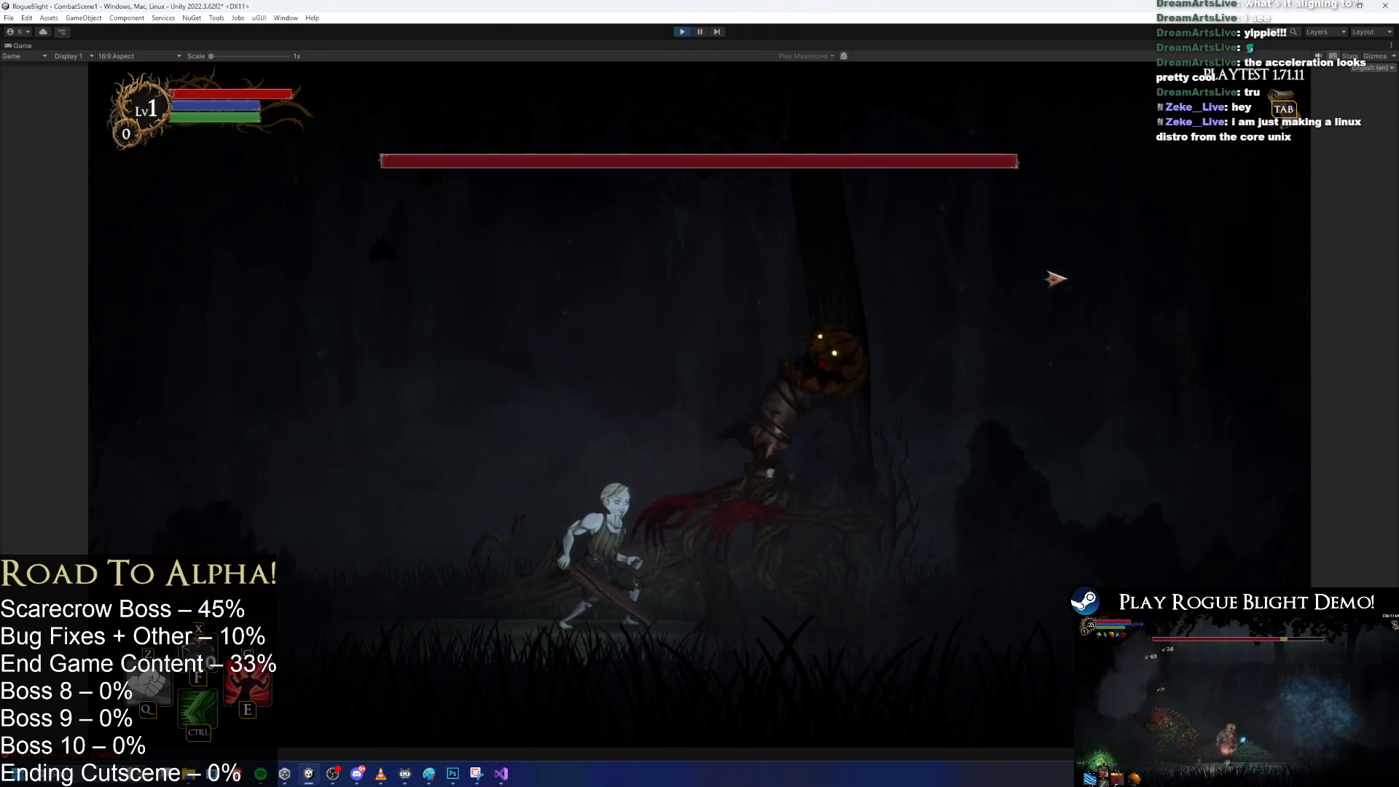
pyautogui.press('d')
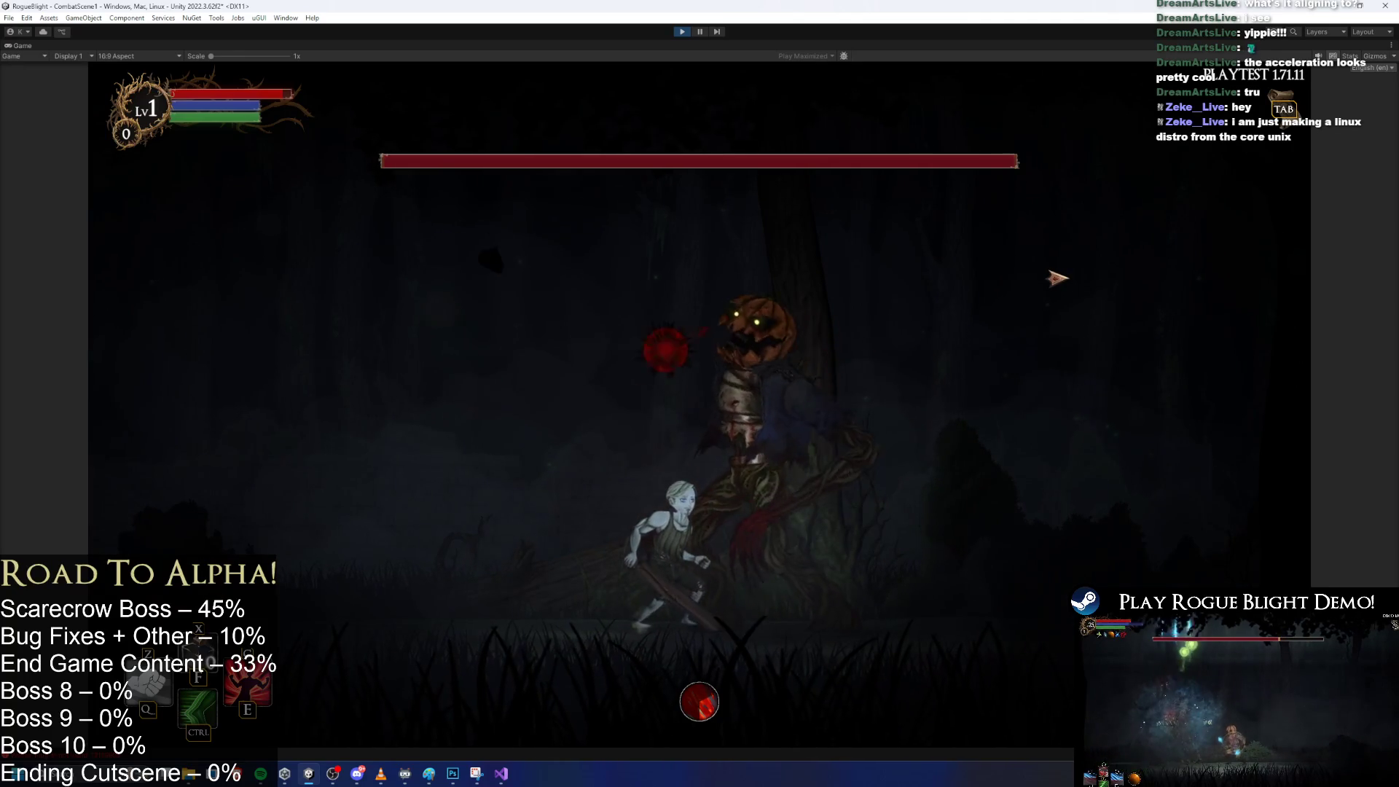
pyautogui.press('d')
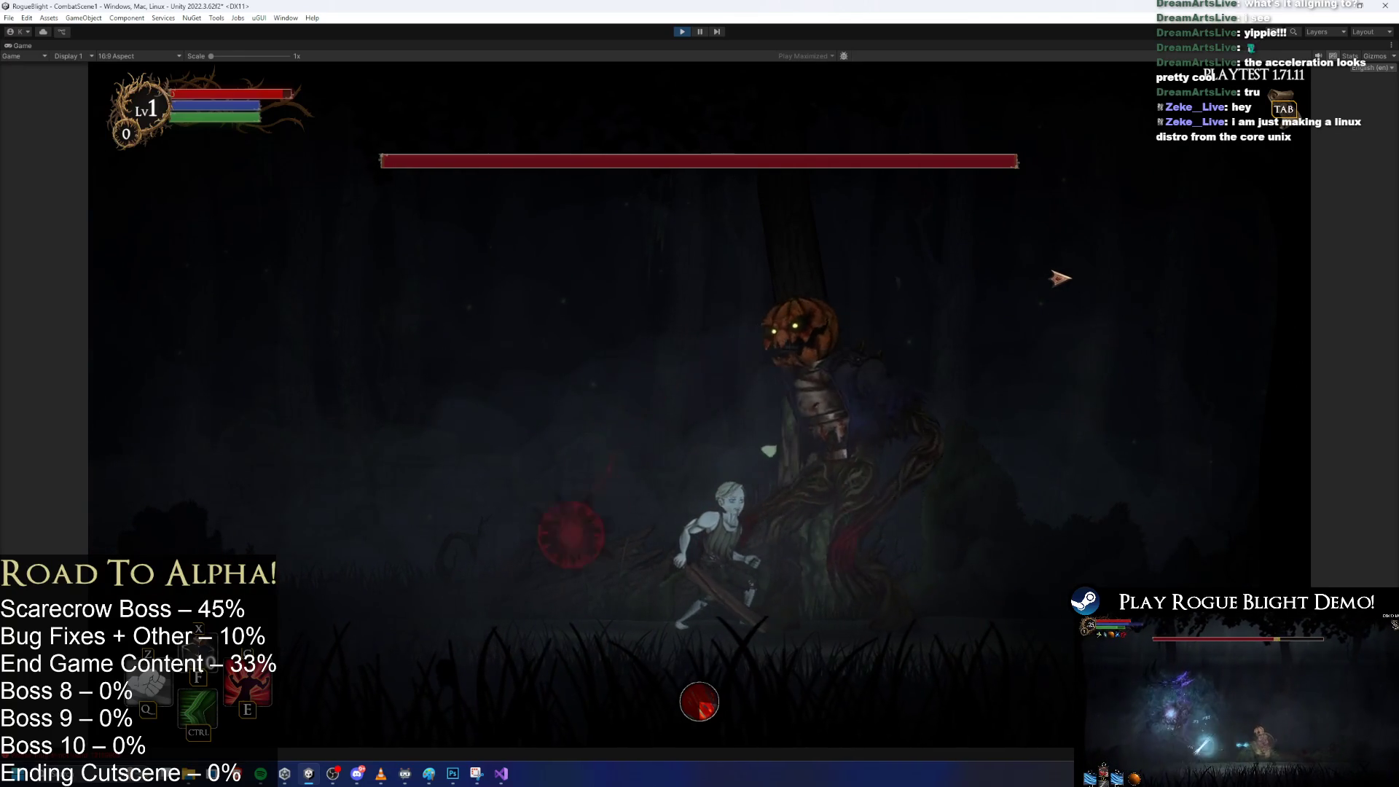
pyautogui.press('d')
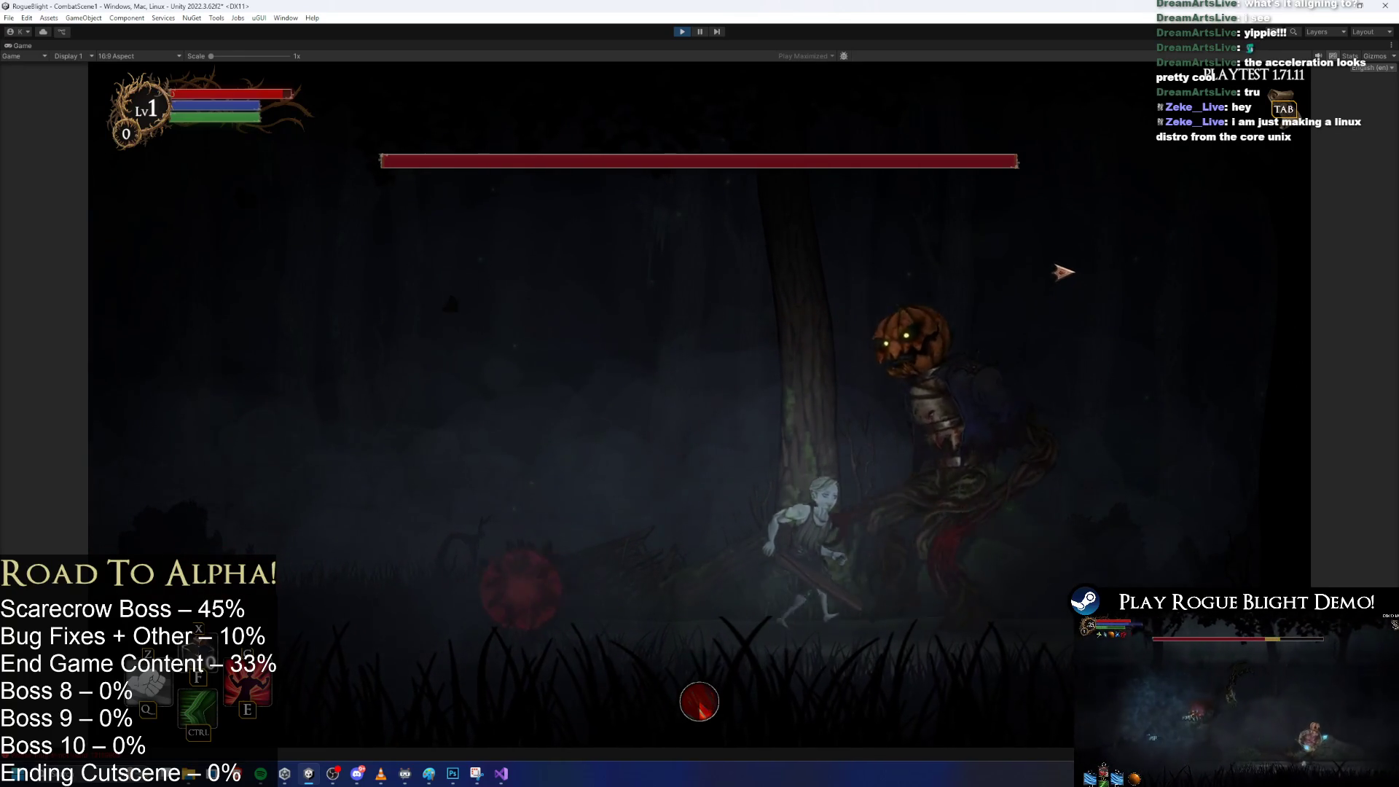
pyautogui.press('d')
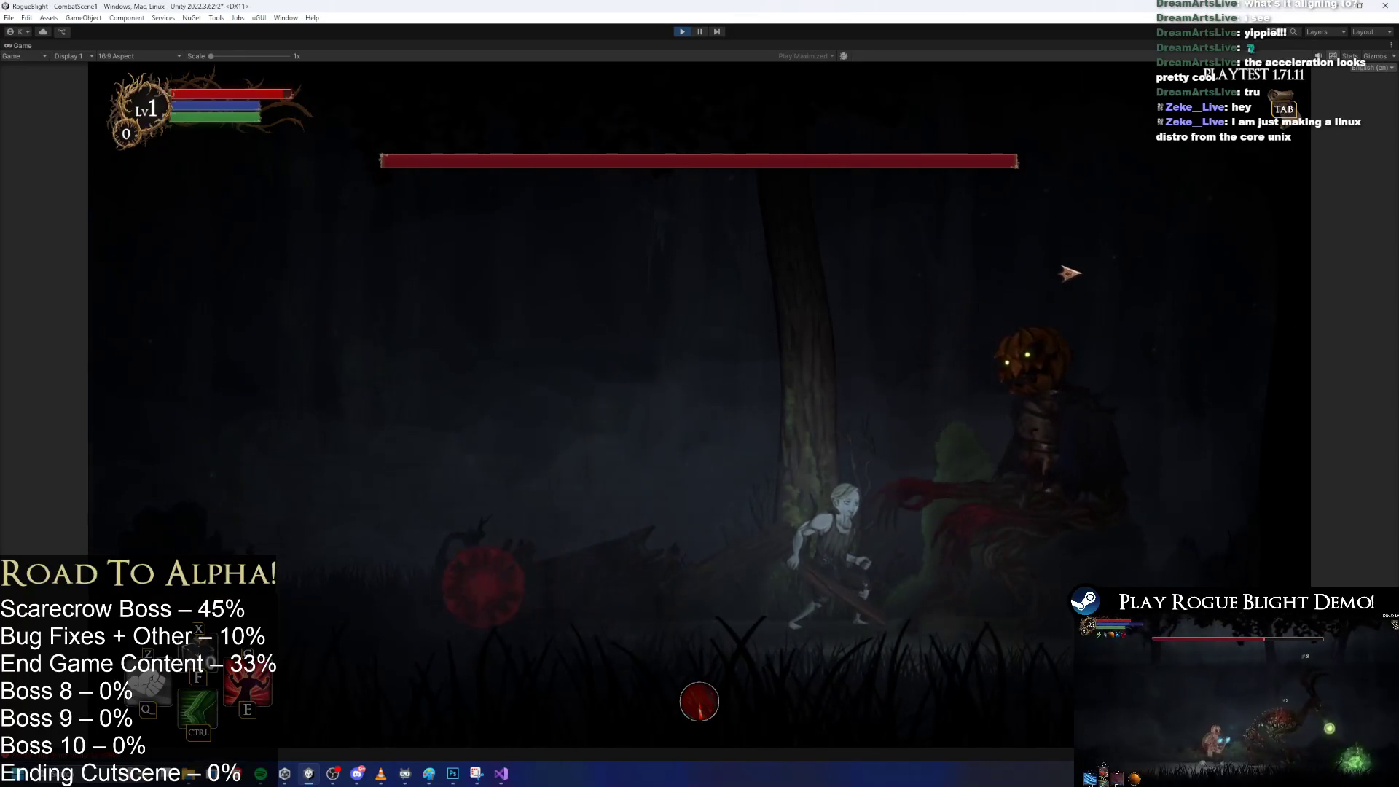